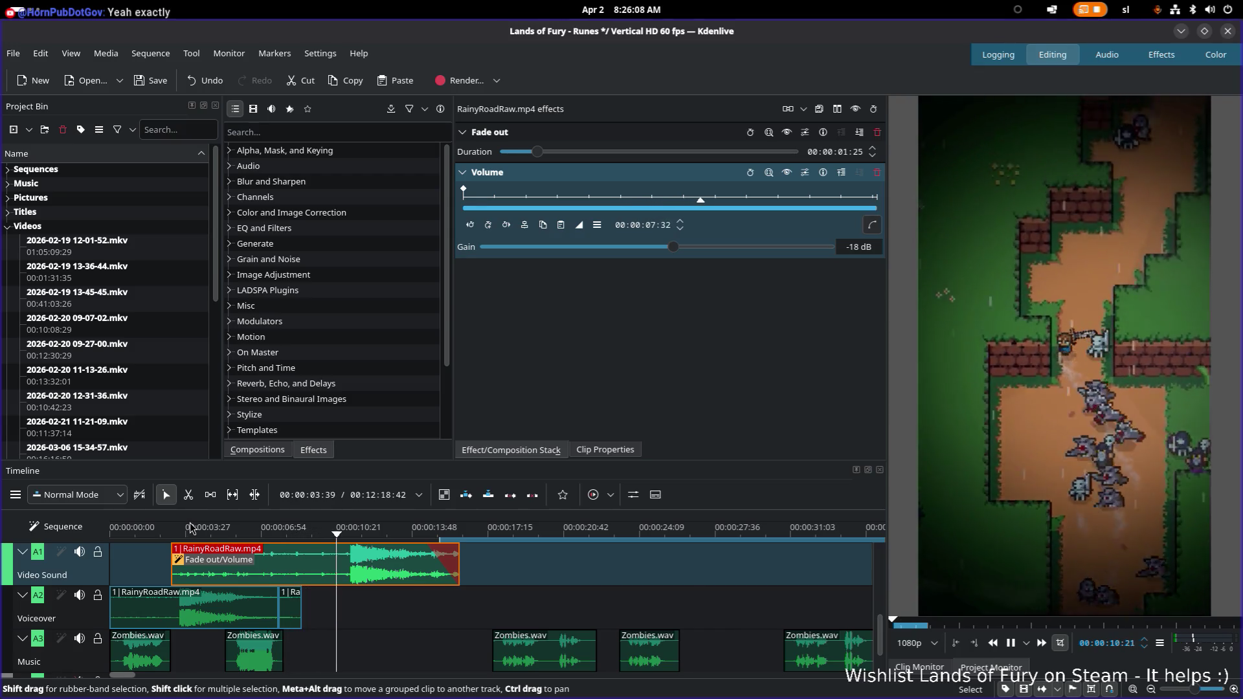
Preview the footage audio with the Volume gain at -5 dB, then select both Voiceover clips
{"action": "key", "text": "space"}
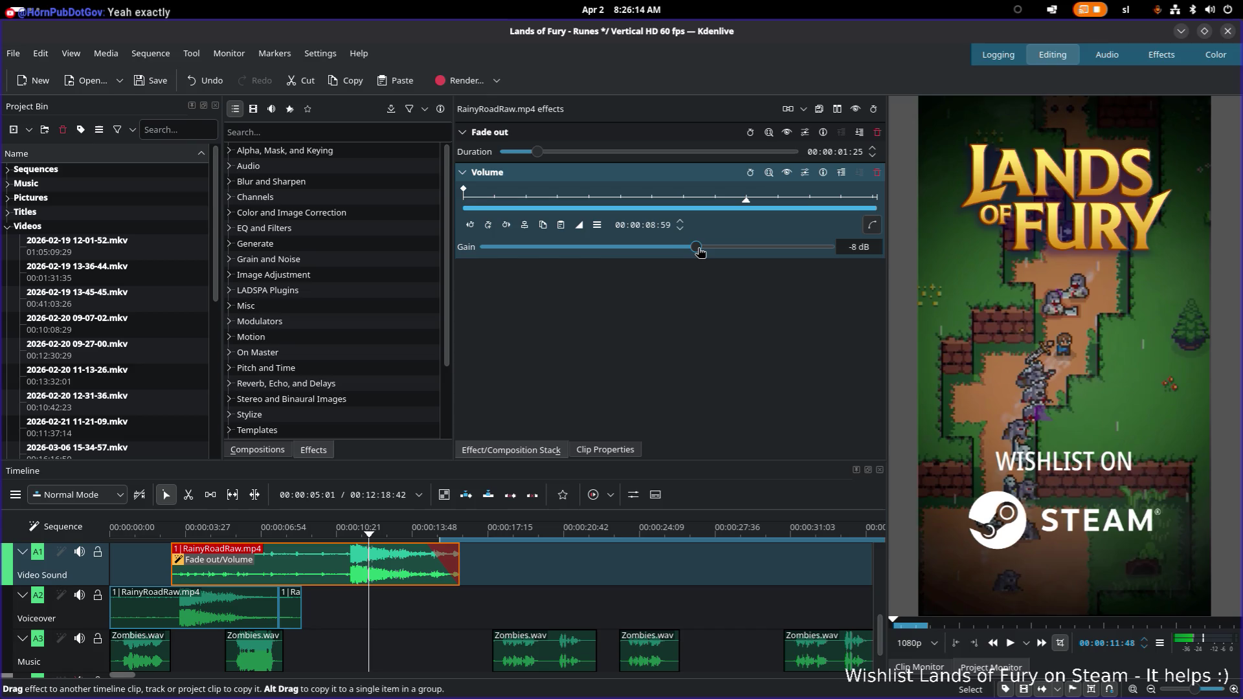
{"action": "scroll", "coordinate": [706, 252], "scroll_direction": "up", "scroll_amount": 1}
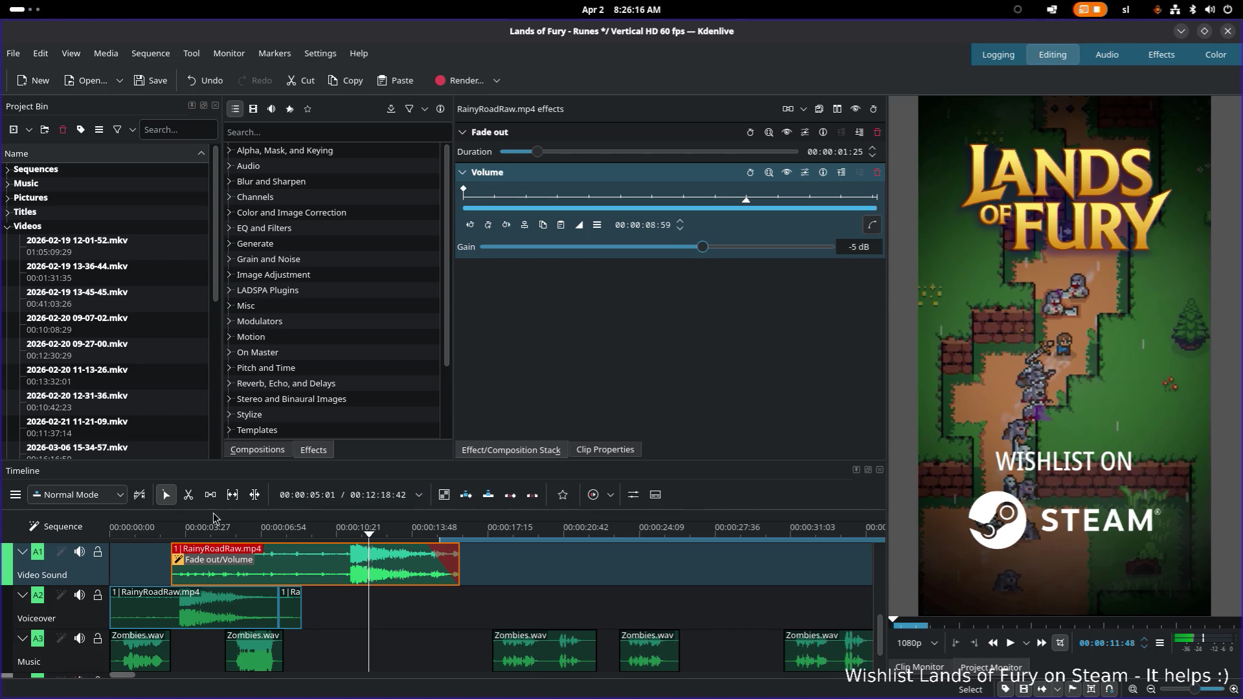
{"action": "left_click", "coordinate": [172, 527]}
{"action": "key", "text": "space"}
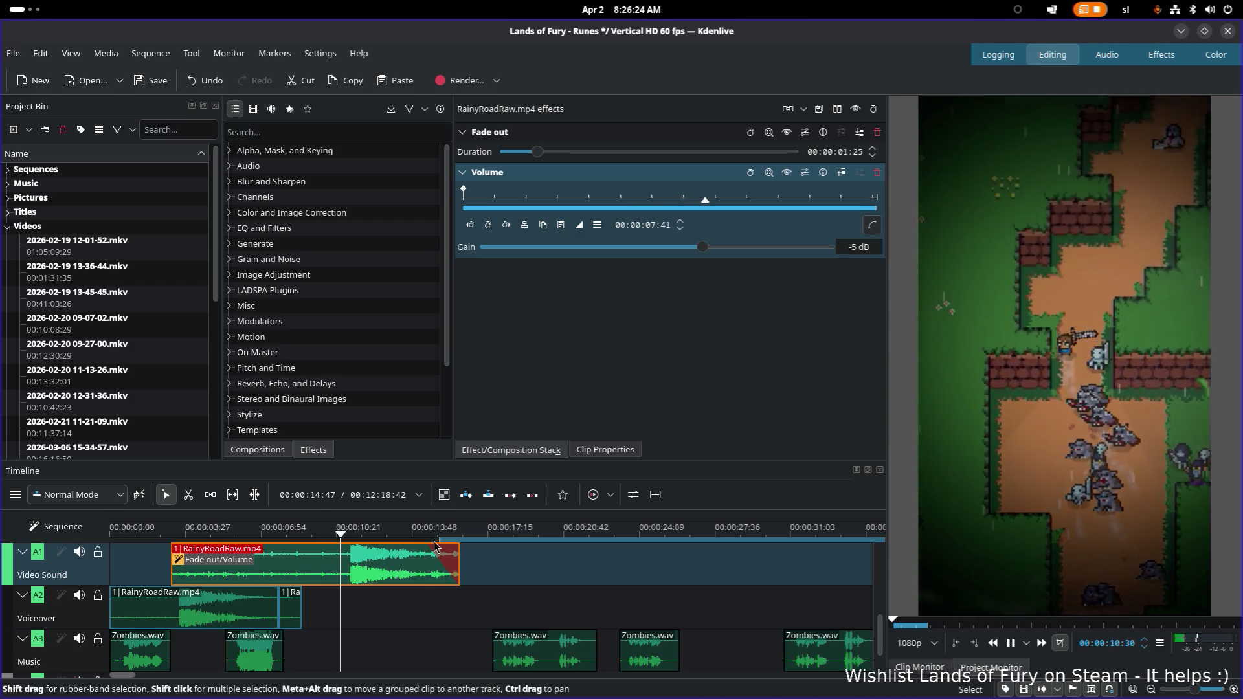
{"action": "key", "text": "space"}
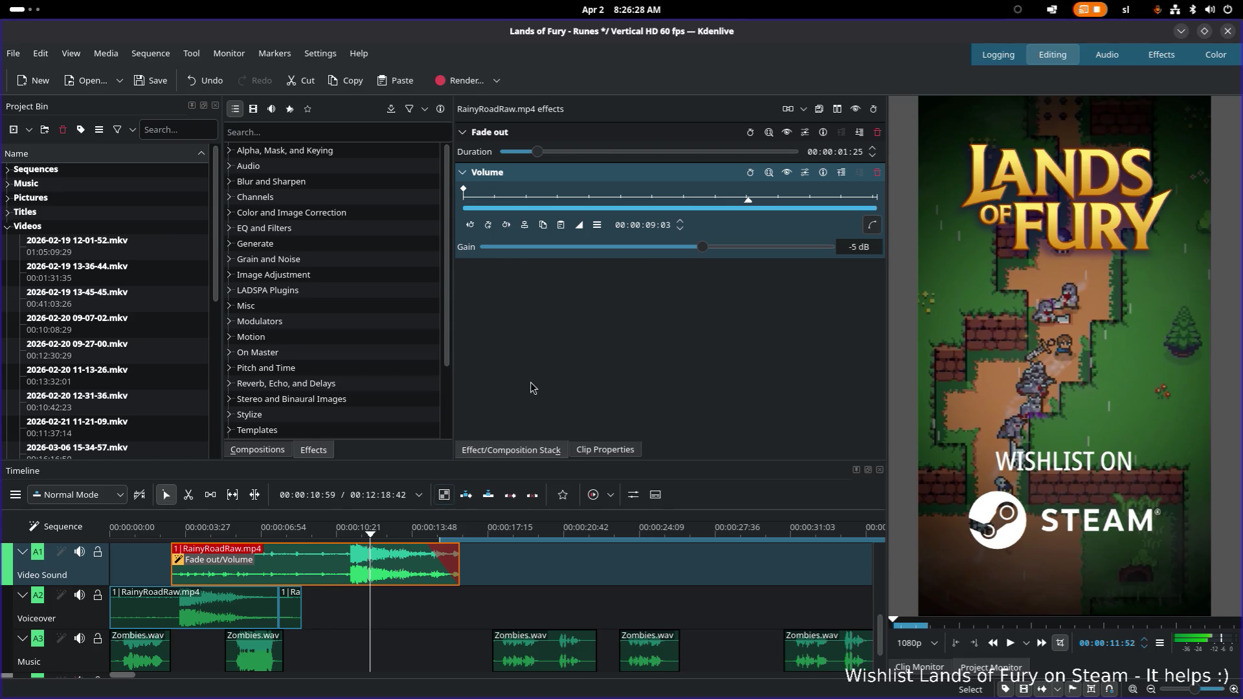
{"action": "left_click", "coordinate": [247, 609]}
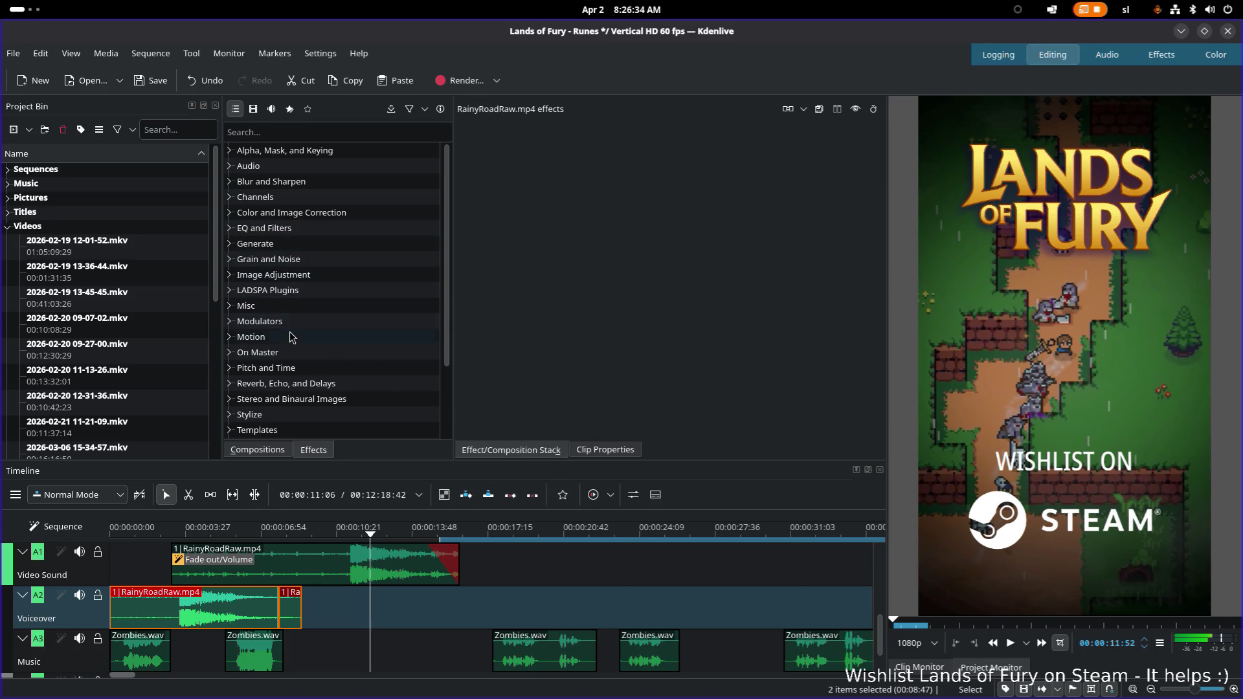
Add a Volume effect to the two selected Voiceover clips
{"action": "left_click", "coordinate": [291, 167]}
{"action": "left_click", "coordinate": [233, 168]}
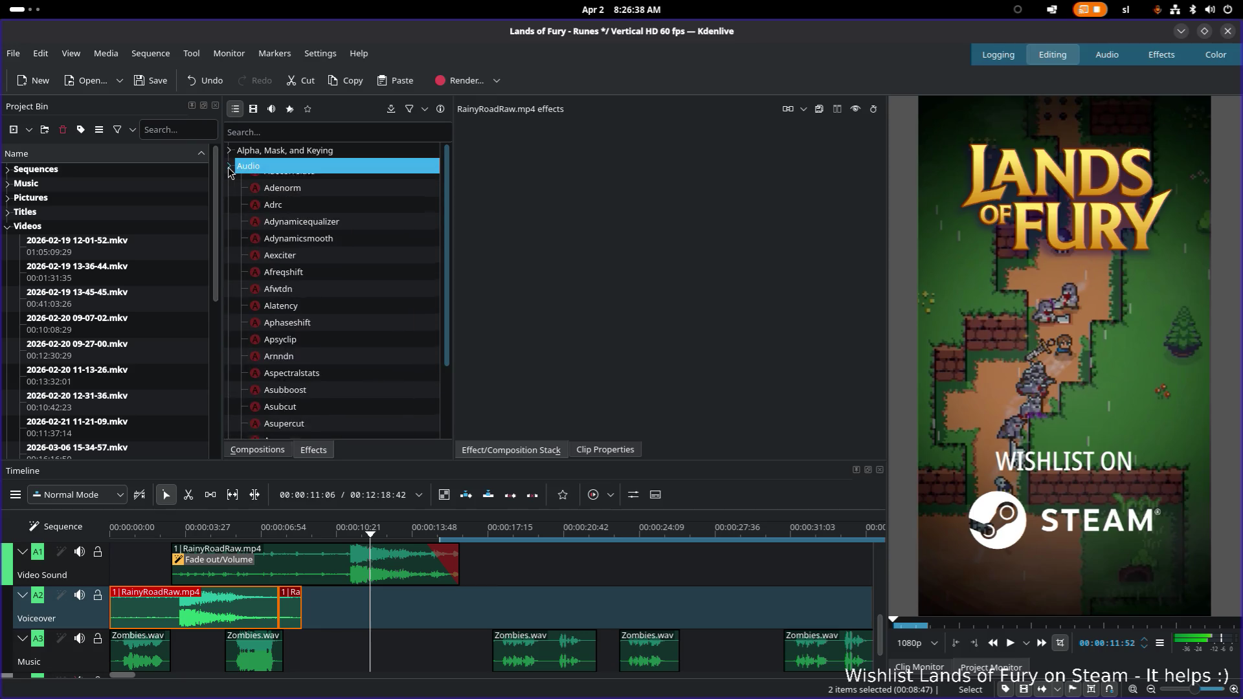
{"action": "left_click", "coordinate": [233, 166]}
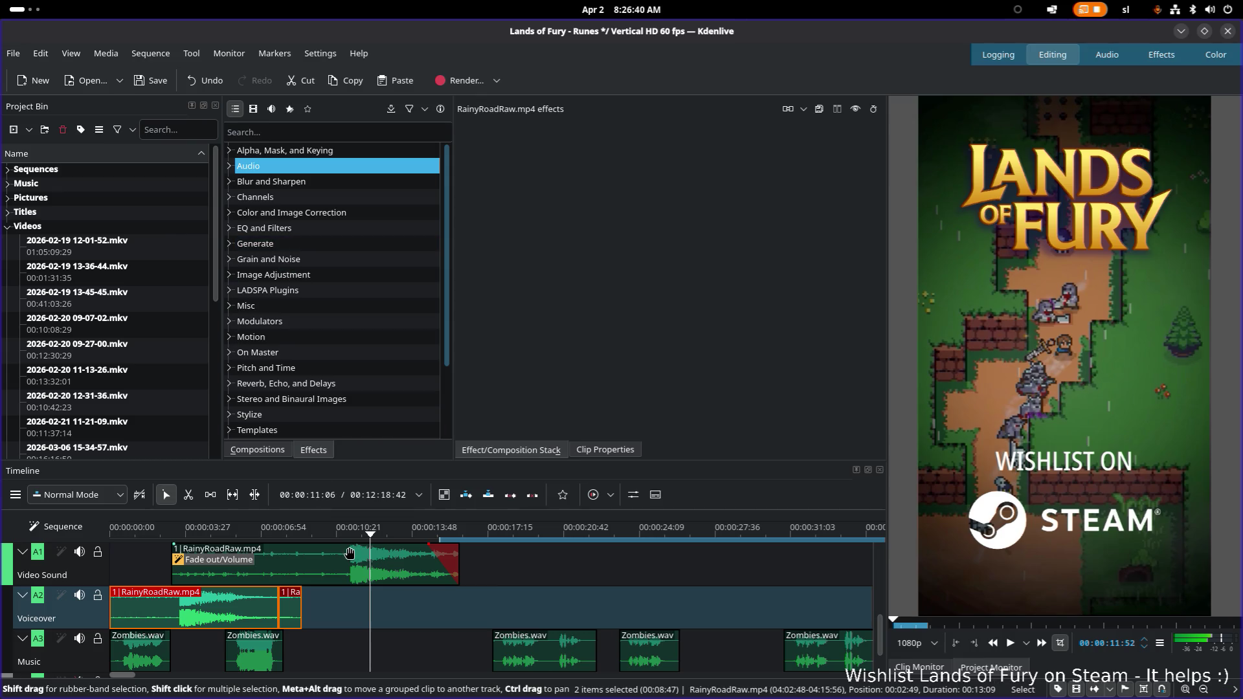
{"action": "right_click", "coordinate": [233, 602]}
{"action": "mouse_move", "coordinate": [286, 454]}
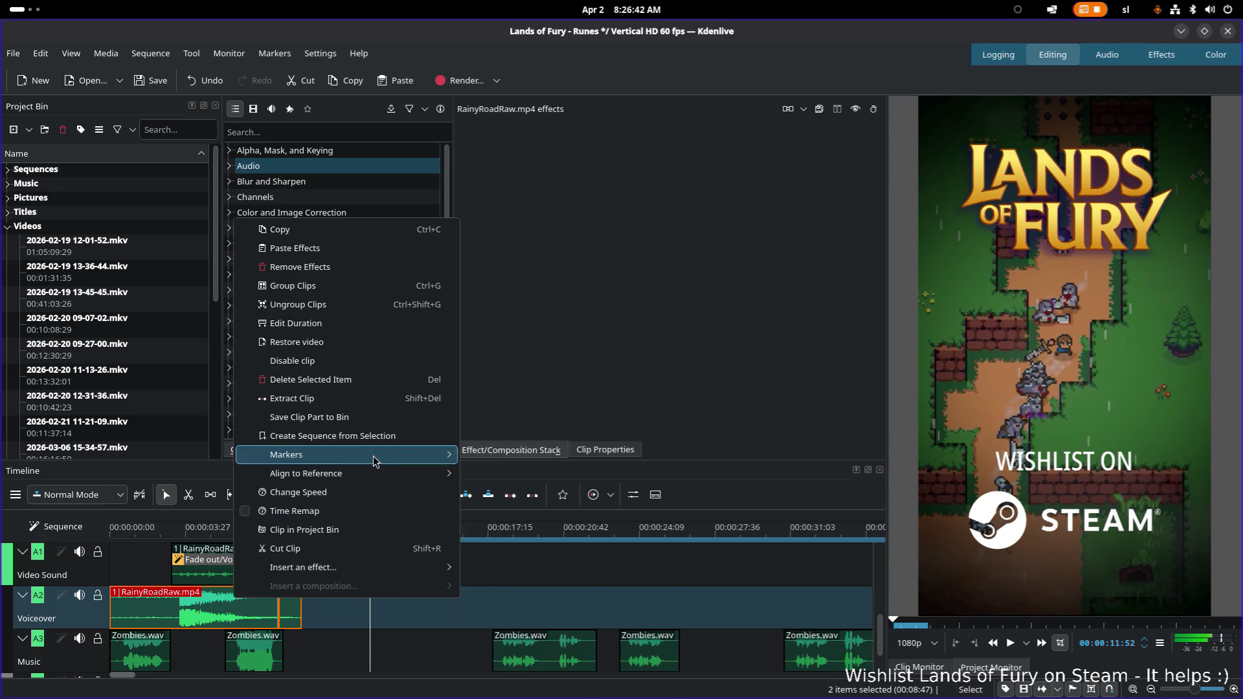
{"action": "mouse_move", "coordinate": [303, 567]}
{"action": "left_click", "coordinate": [484, 570]}
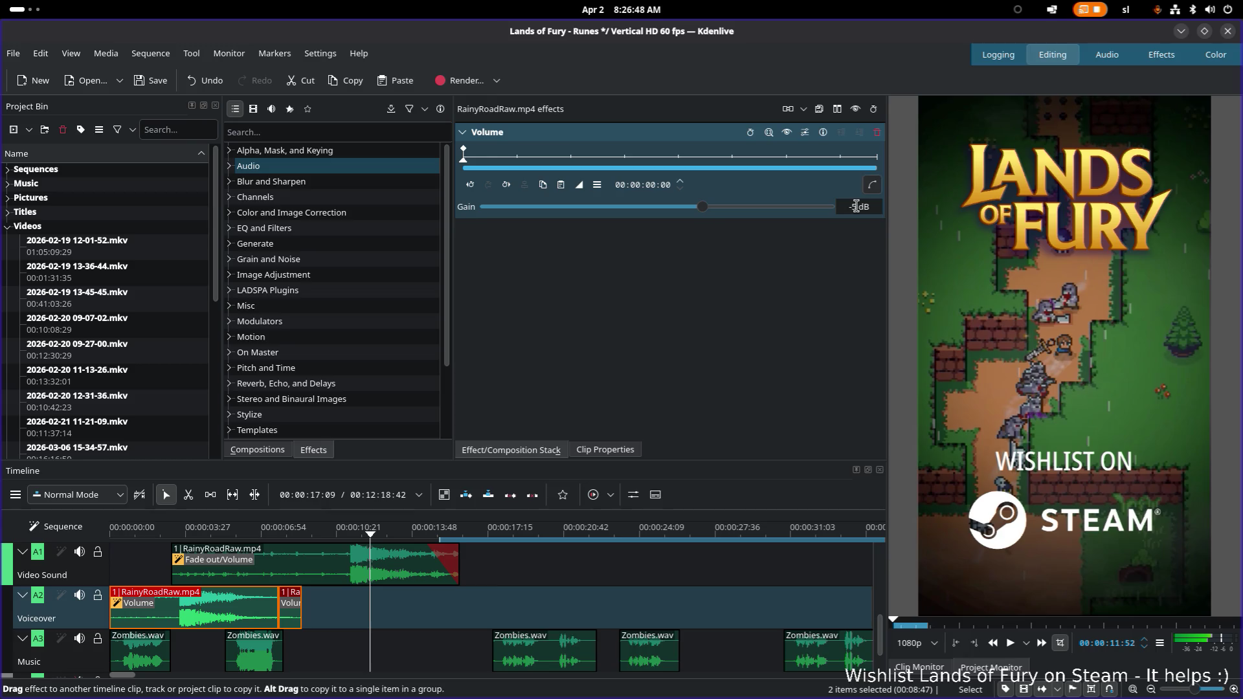
Add a Volume effect at -5 dB to a Zombies.wav music clip on A3
{"action": "right_click", "coordinate": [254, 651]}
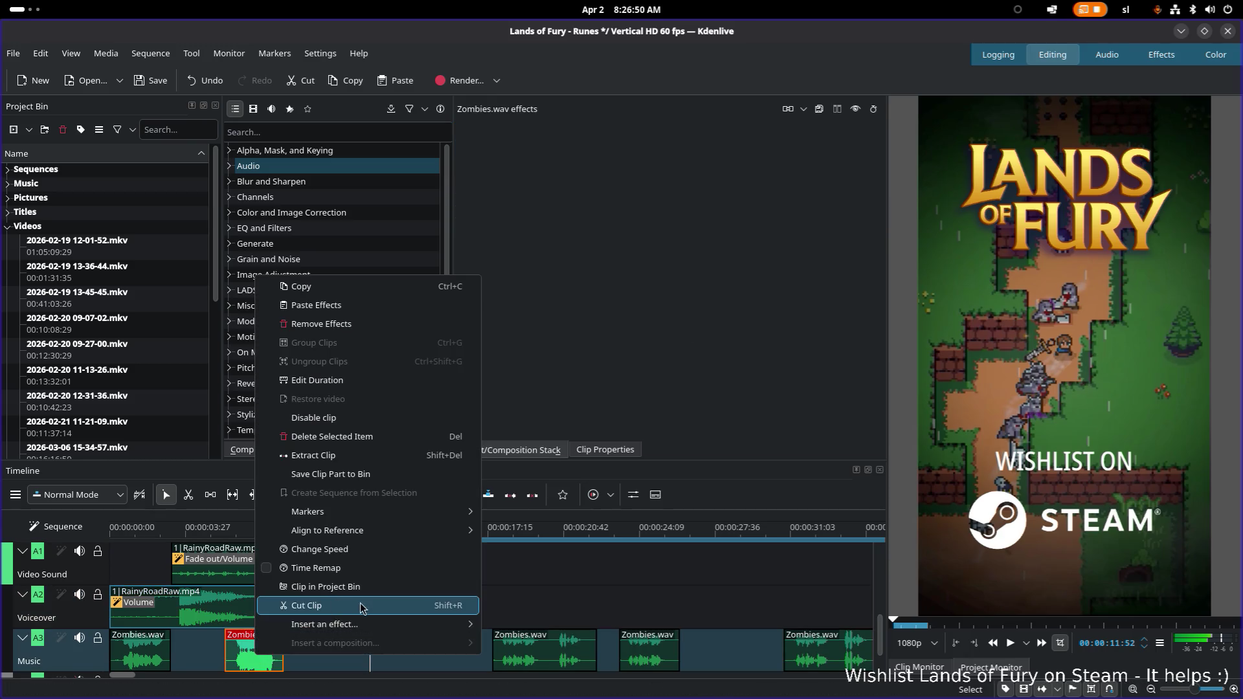
{"action": "mouse_move", "coordinate": [325, 624]}
{"action": "left_click", "coordinate": [507, 626]}
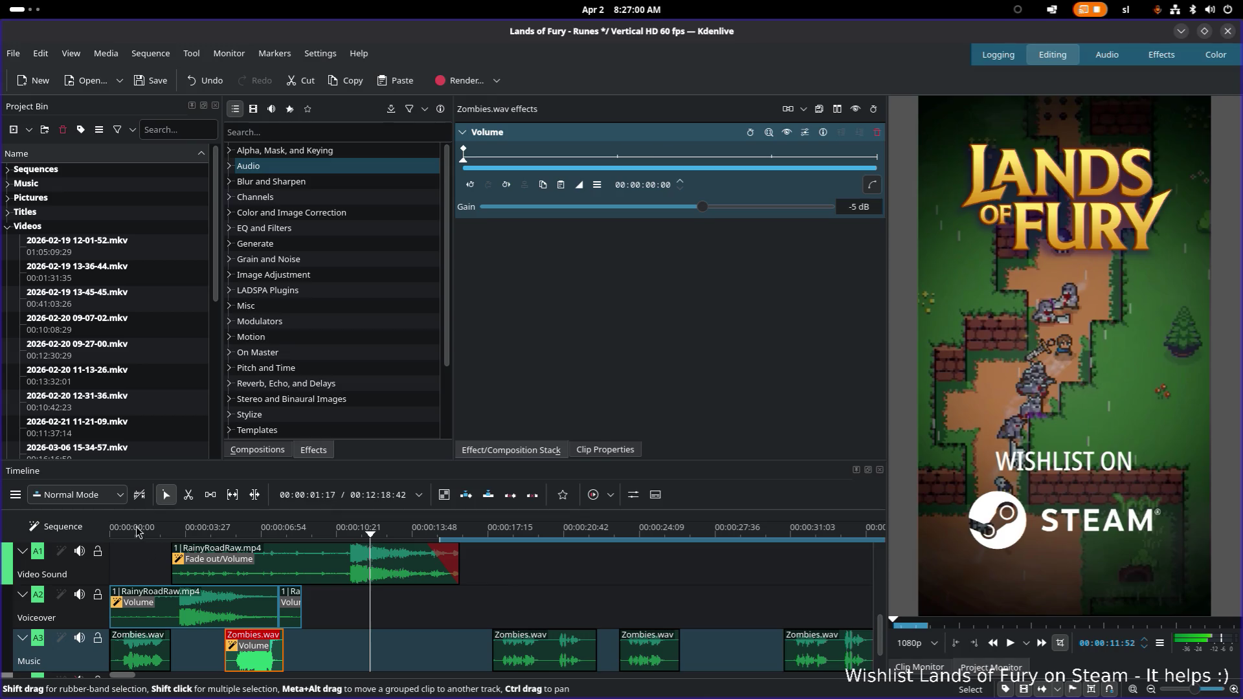
{"action": "left_click_drag", "start_coordinate": [138, 527], "coordinate": [107, 527]}
{"action": "key", "text": "space"}
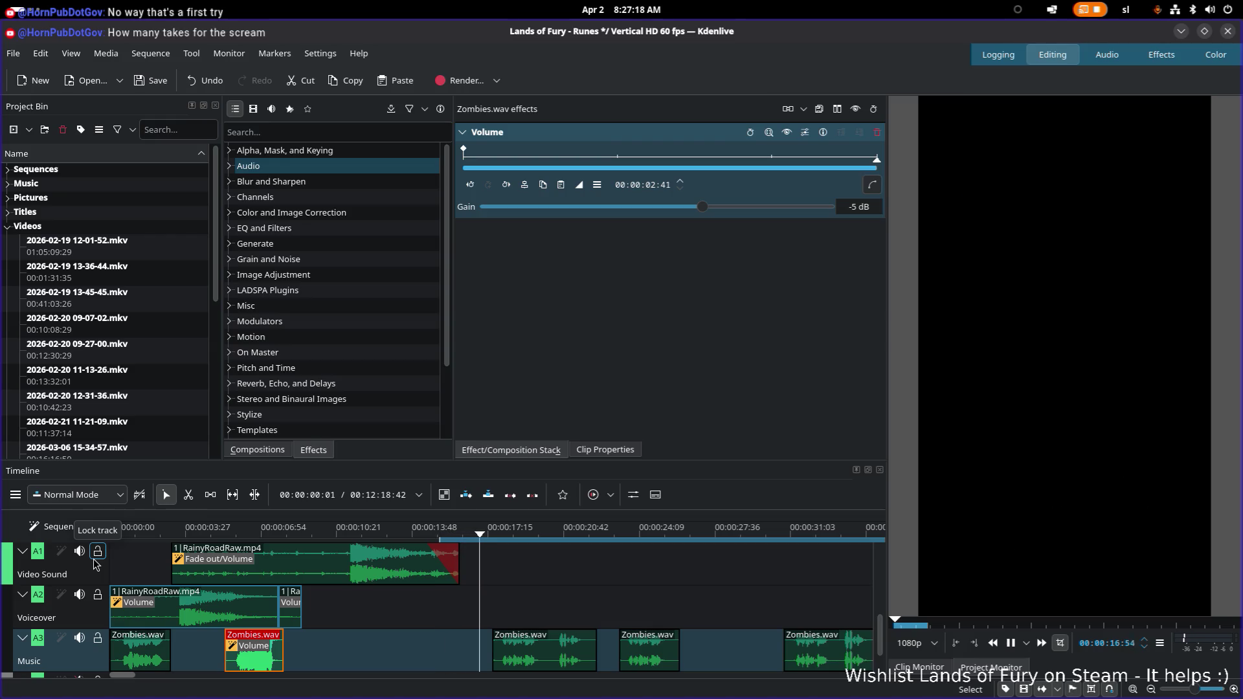
{"action": "key", "text": "space"}
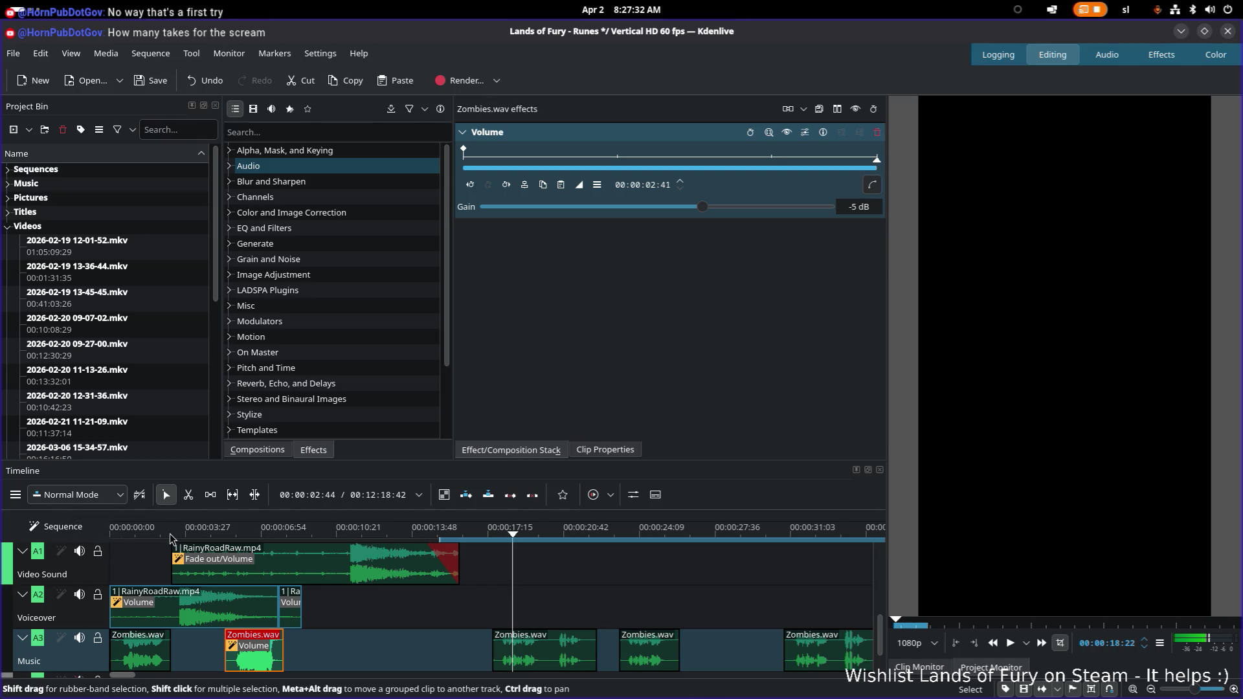
{"action": "key", "text": "Home"}
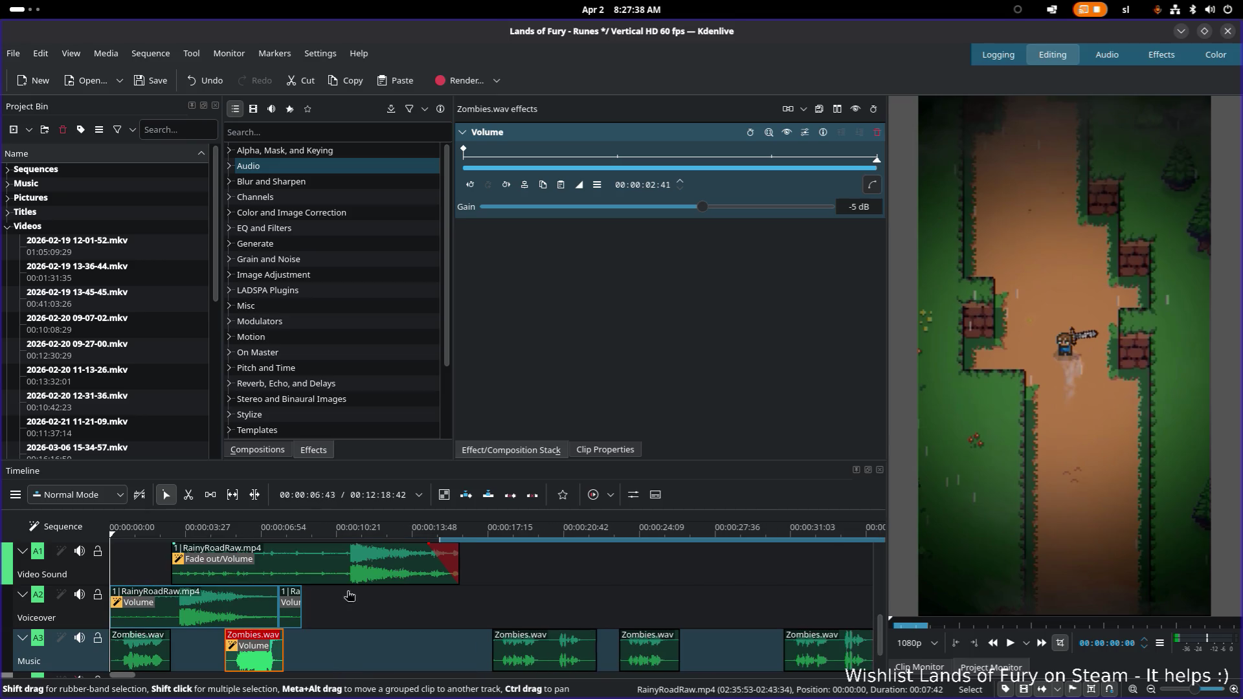
{"action": "scroll", "coordinate": [882, 643], "scroll_direction": "down", "scroll_amount": 2}
{"action": "left_click_drag", "start_coordinate": [883, 642], "coordinate": [883, 666]}
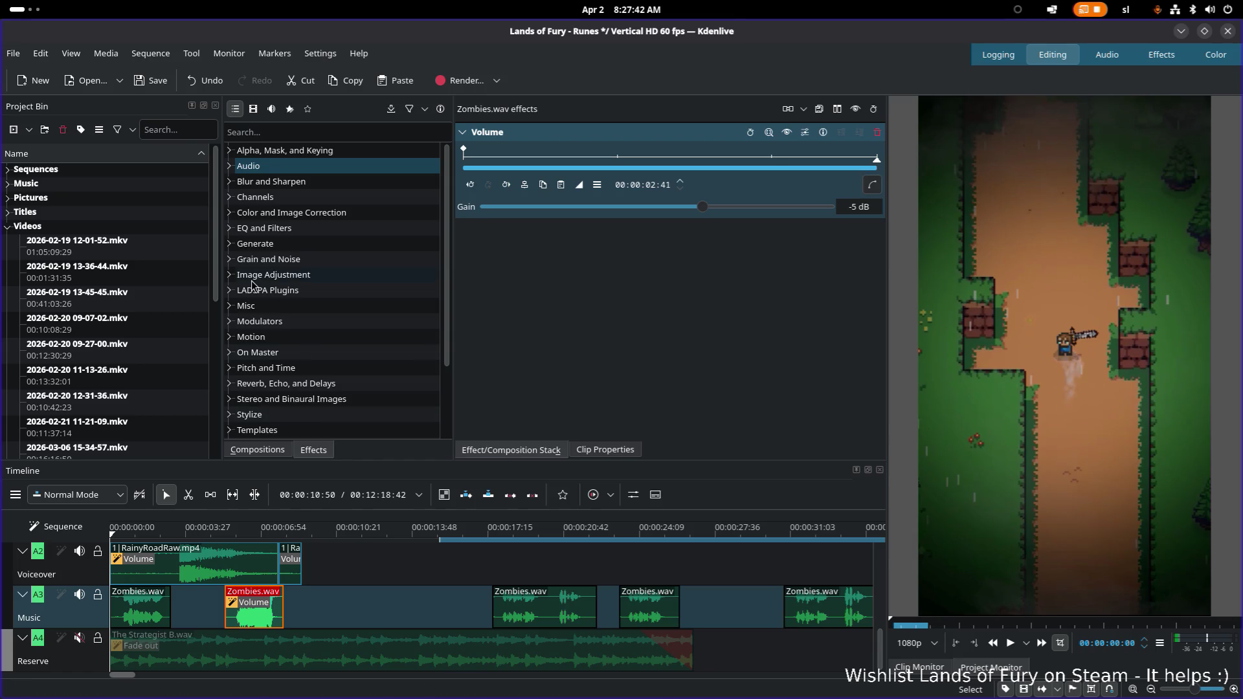
Show the Music bin folder, unmute the Reserve track and play the opening with The Strategist B.wav audible
{"action": "left_click", "coordinate": [9, 228]}
{"action": "left_click", "coordinate": [8, 182]}
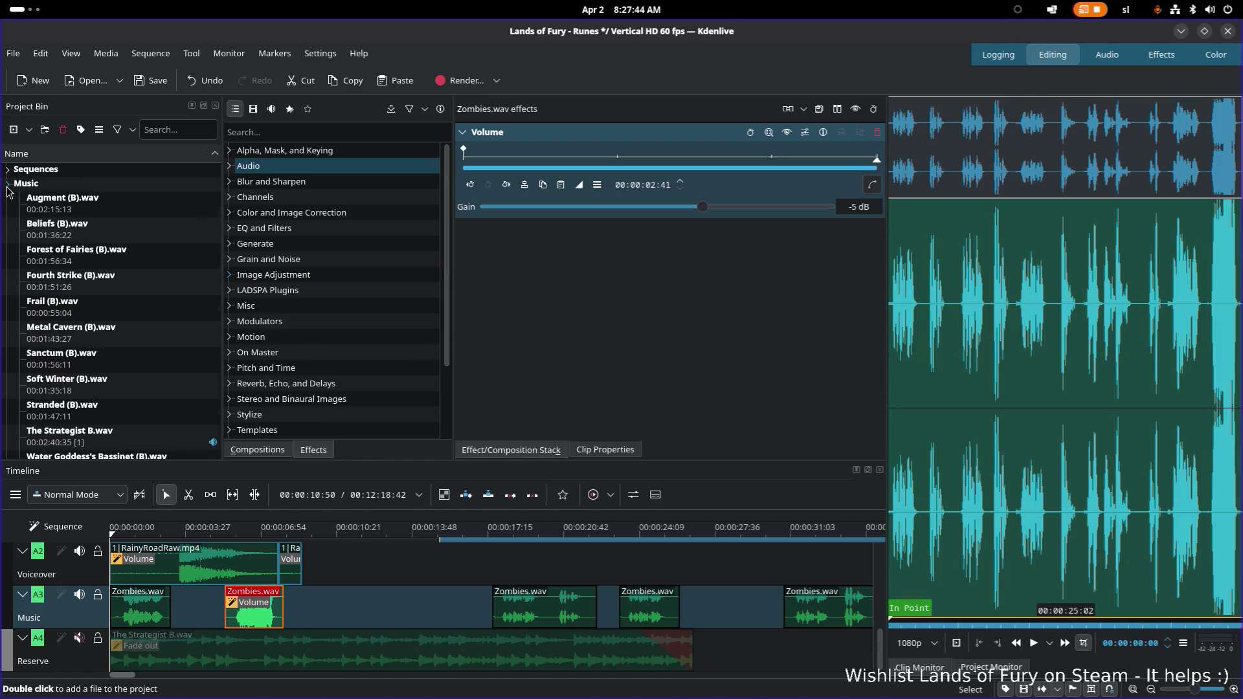
{"action": "scroll", "coordinate": [82, 264], "scroll_direction": "down", "scroll_amount": 2}
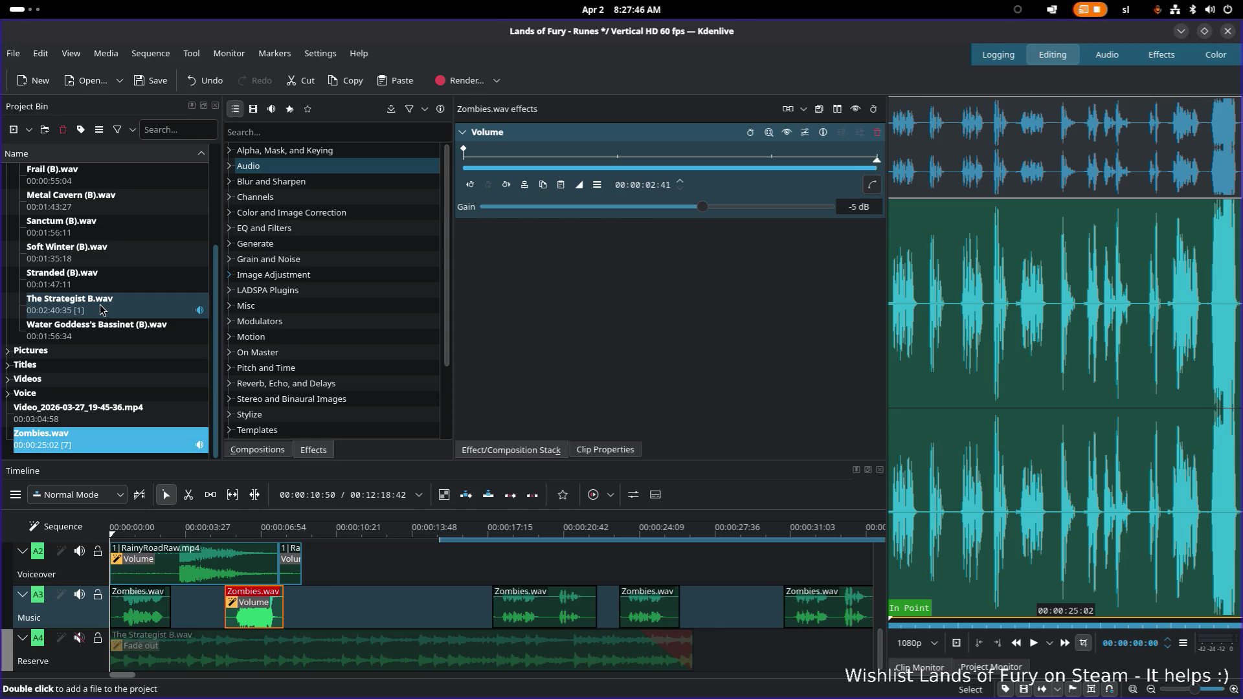
{"action": "left_click", "coordinate": [80, 638]}
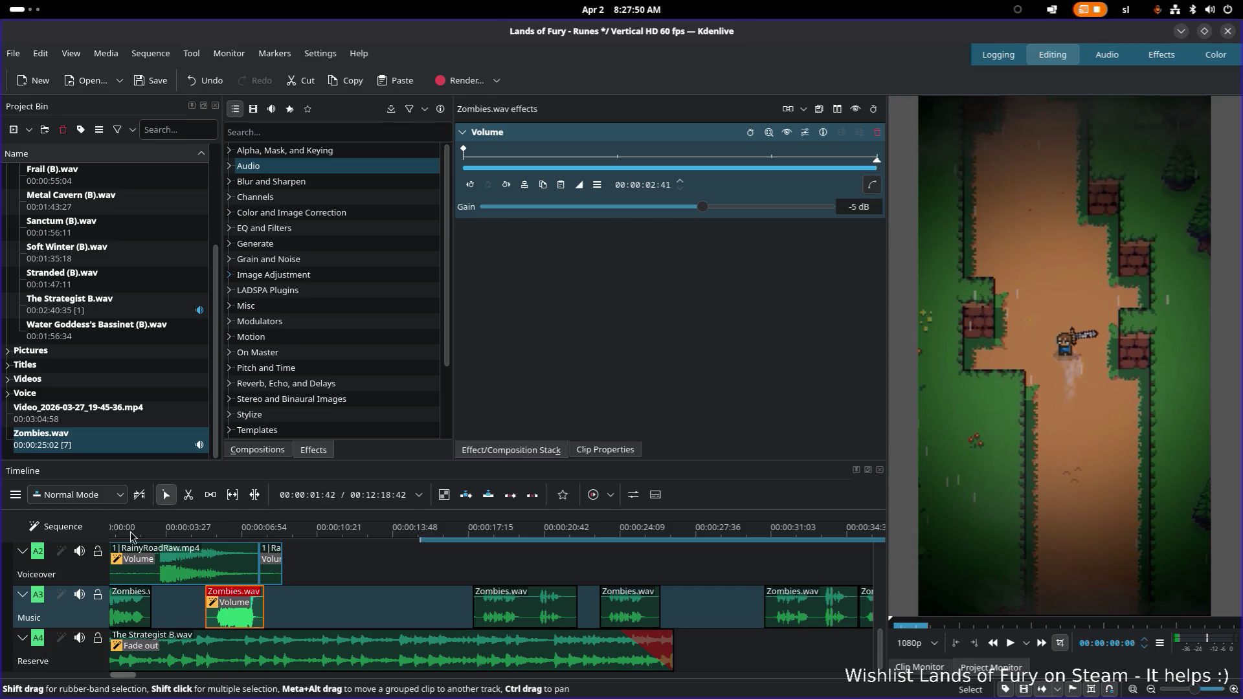
{"action": "scroll", "coordinate": [132, 535], "scroll_direction": "up", "scroll_amount": 1}
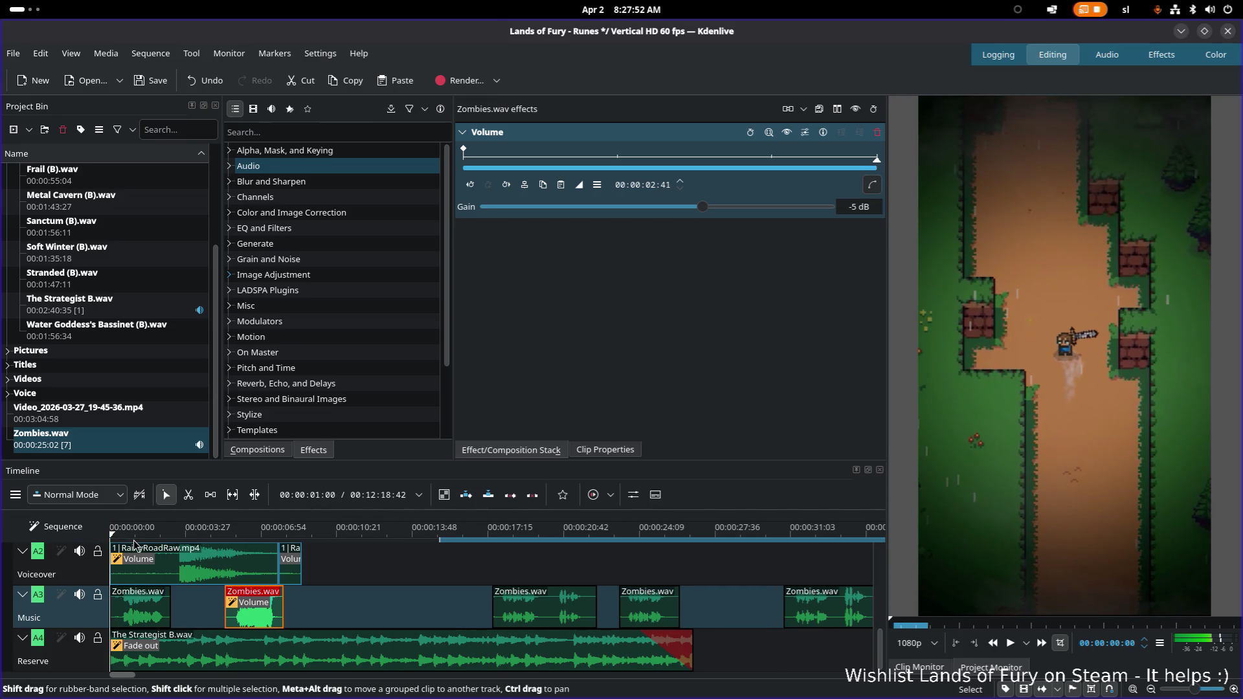
{"action": "key", "text": "space"}
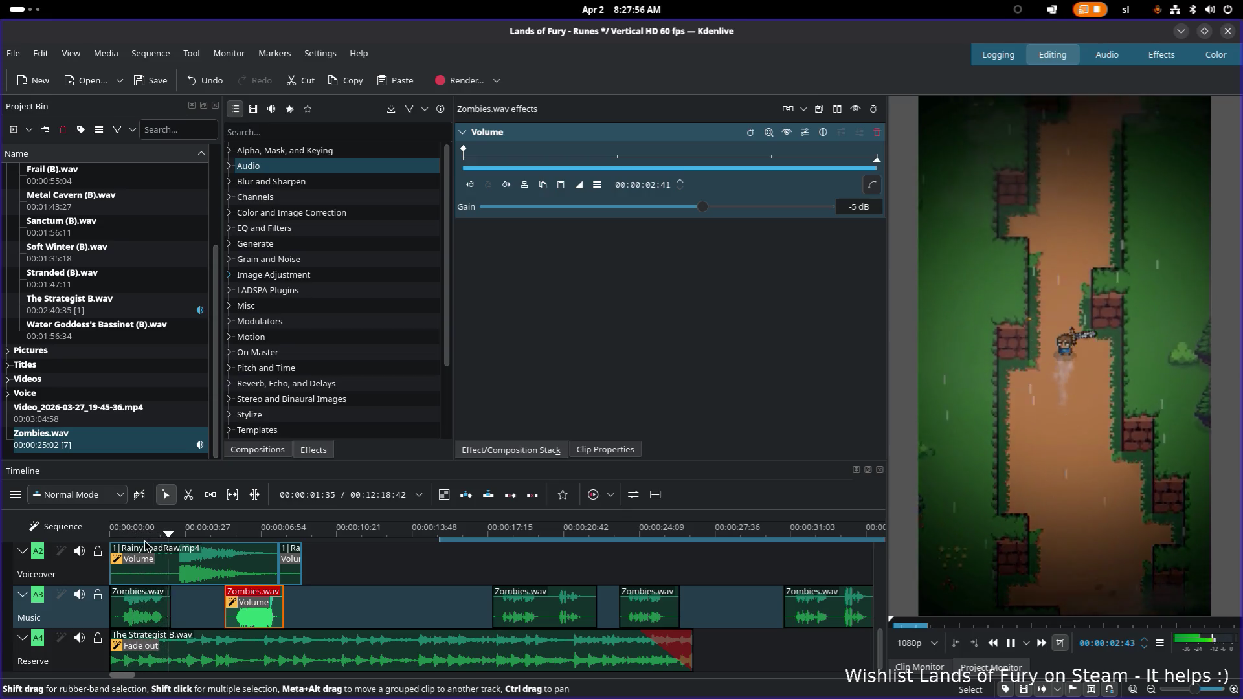
{"action": "key", "text": "space"}
Drag The Strategist B.wav about a minute later on the Reserve track, clearing its opening
{"action": "left_click", "coordinate": [369, 646]}
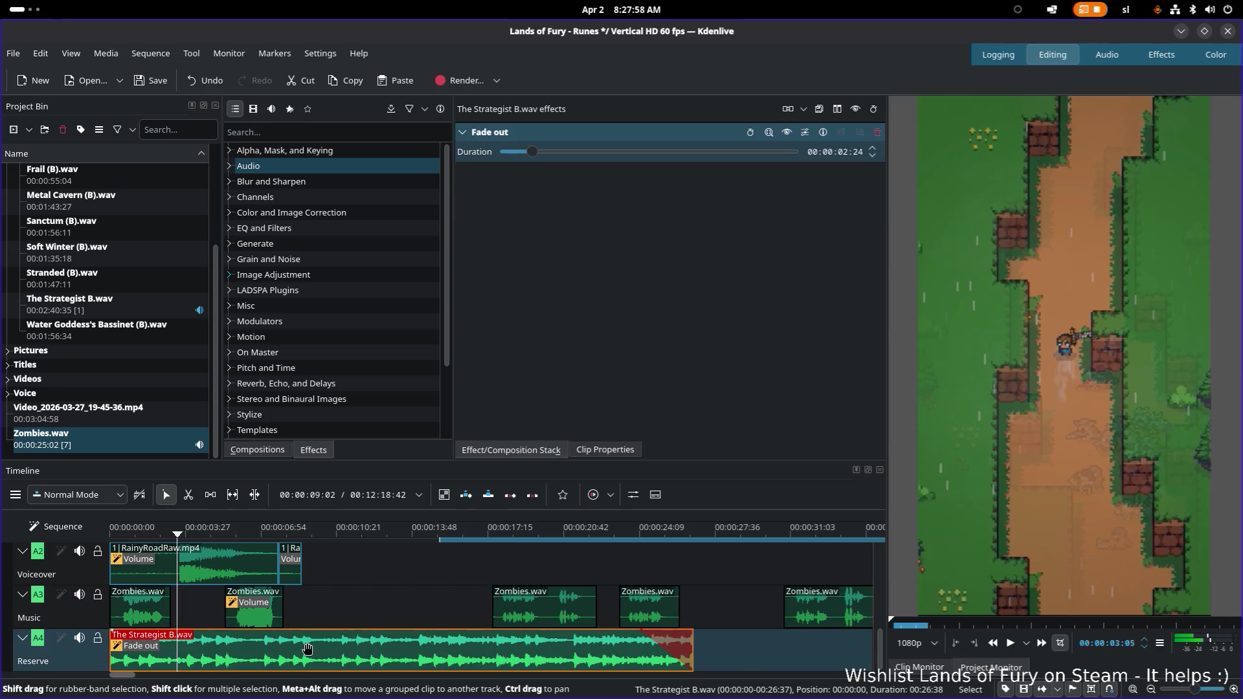
{"action": "left_click_drag", "start_coordinate": [307, 648], "coordinate": [657, 649]}
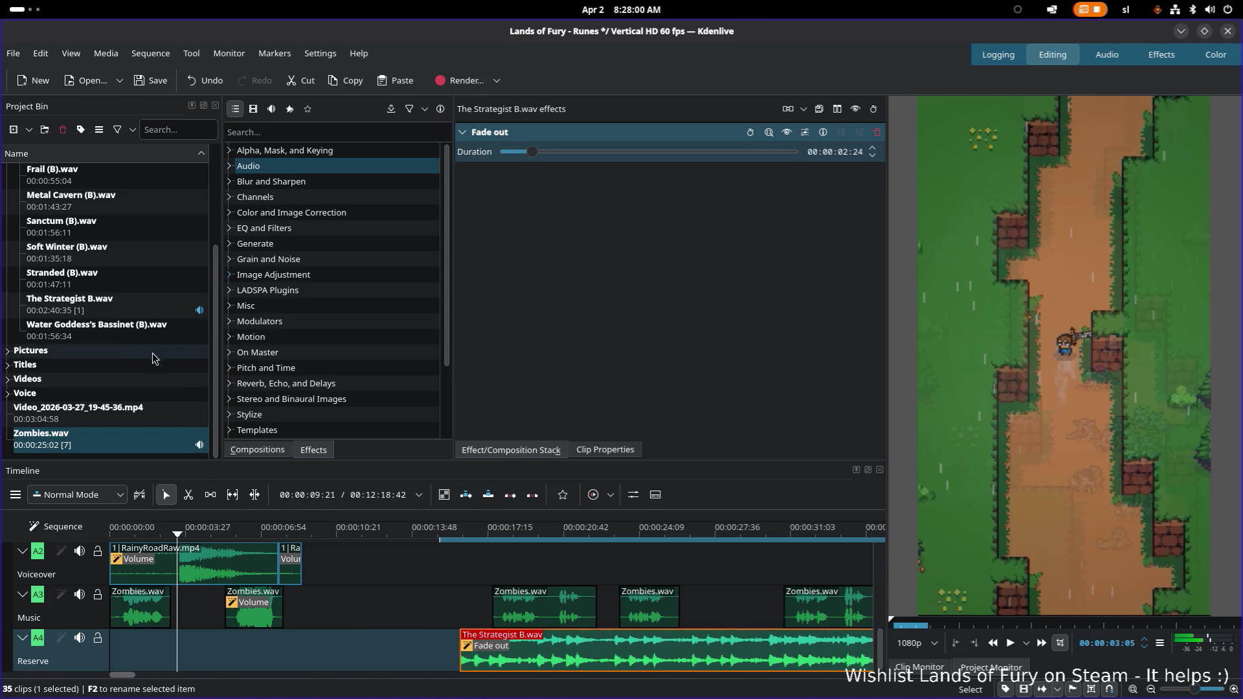
{"action": "left_click_drag", "start_coordinate": [561, 648], "coordinate": [725, 647]}
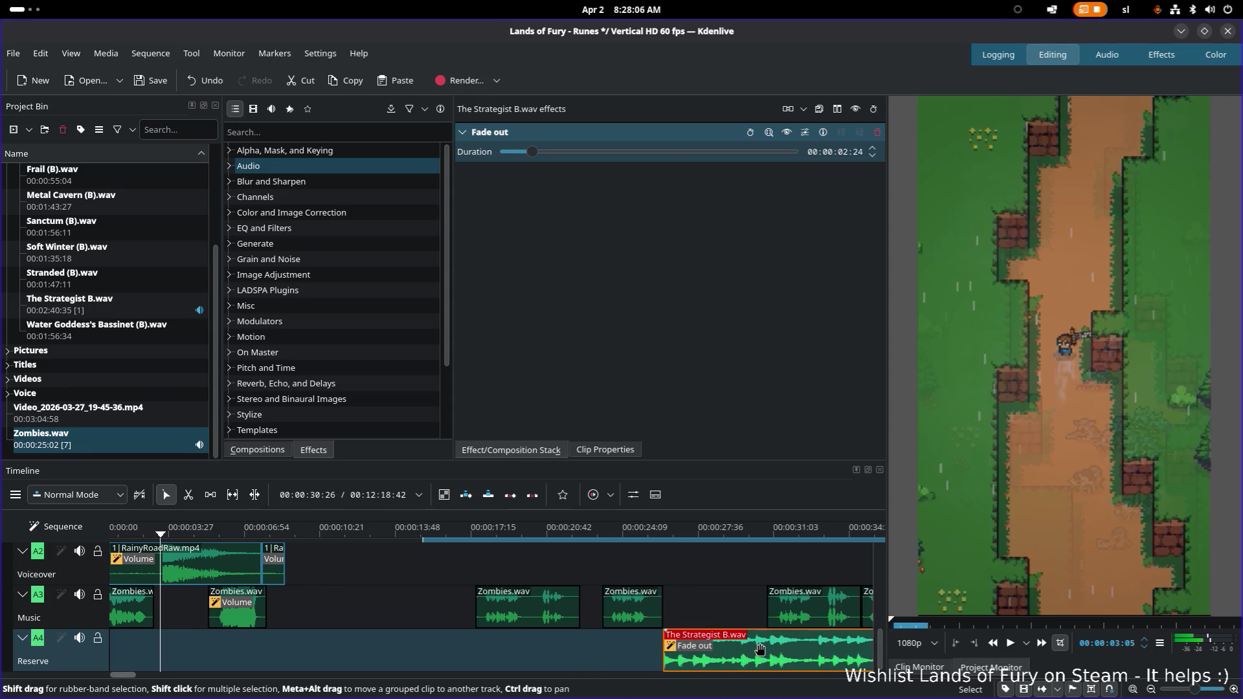
{"action": "left_click_drag", "start_coordinate": [123, 674], "coordinate": [147, 677]}
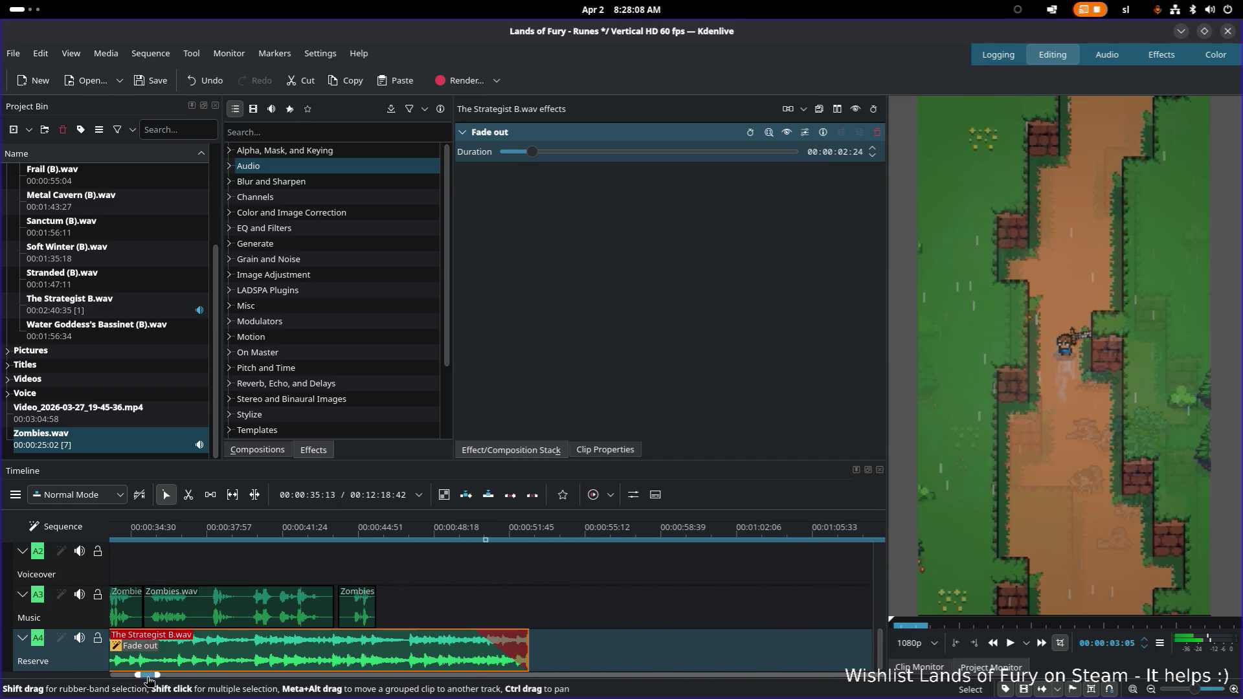
{"action": "left_click_drag", "start_coordinate": [337, 666], "coordinate": [787, 672]}
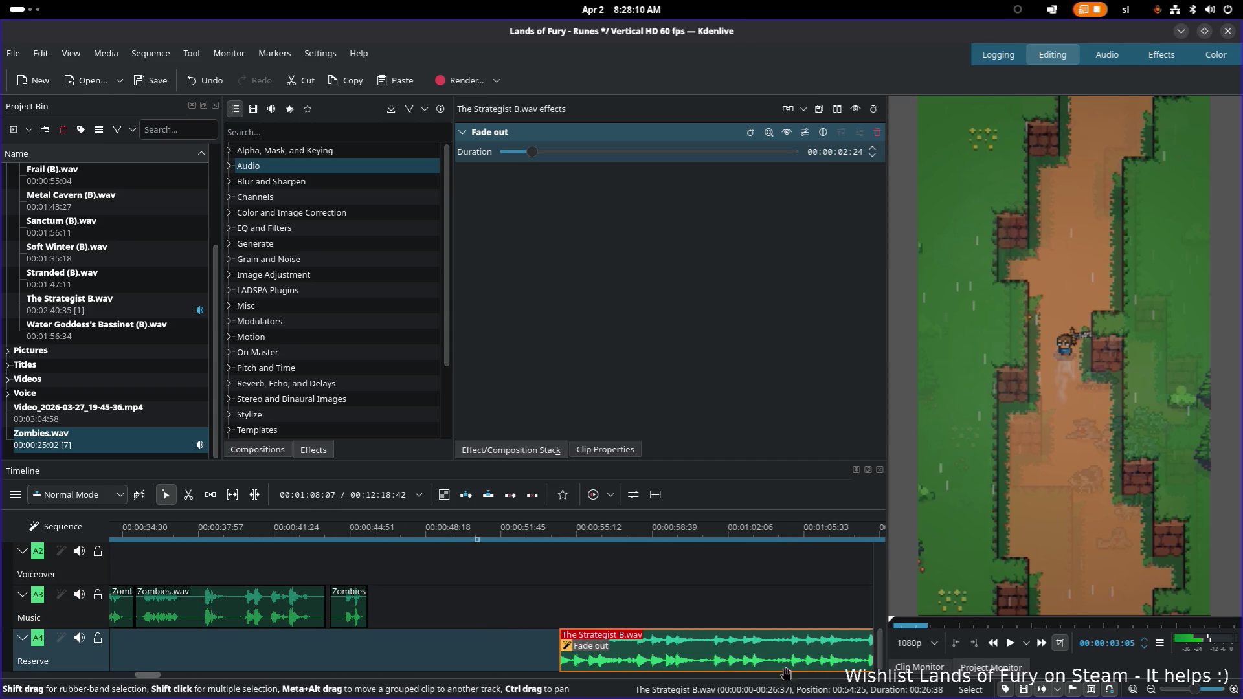
{"action": "left_click_drag", "start_coordinate": [653, 661], "coordinate": [841, 660]}
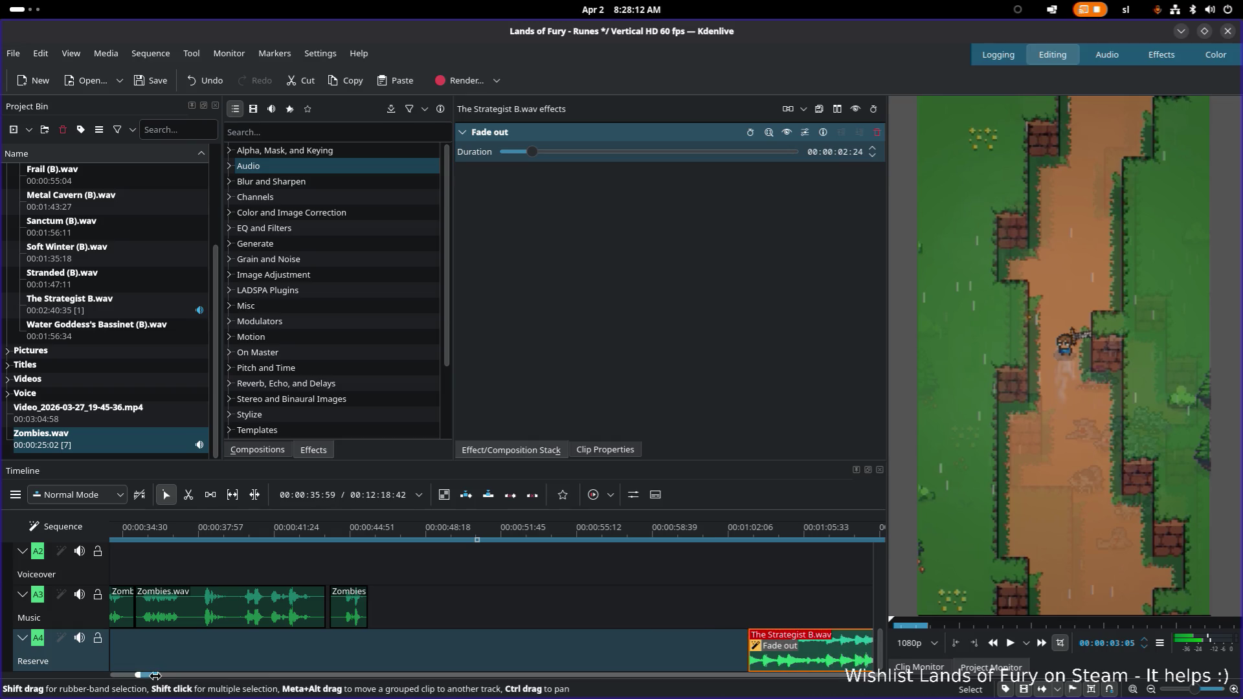
{"action": "left_click_drag", "start_coordinate": [149, 677], "coordinate": [117, 677]}
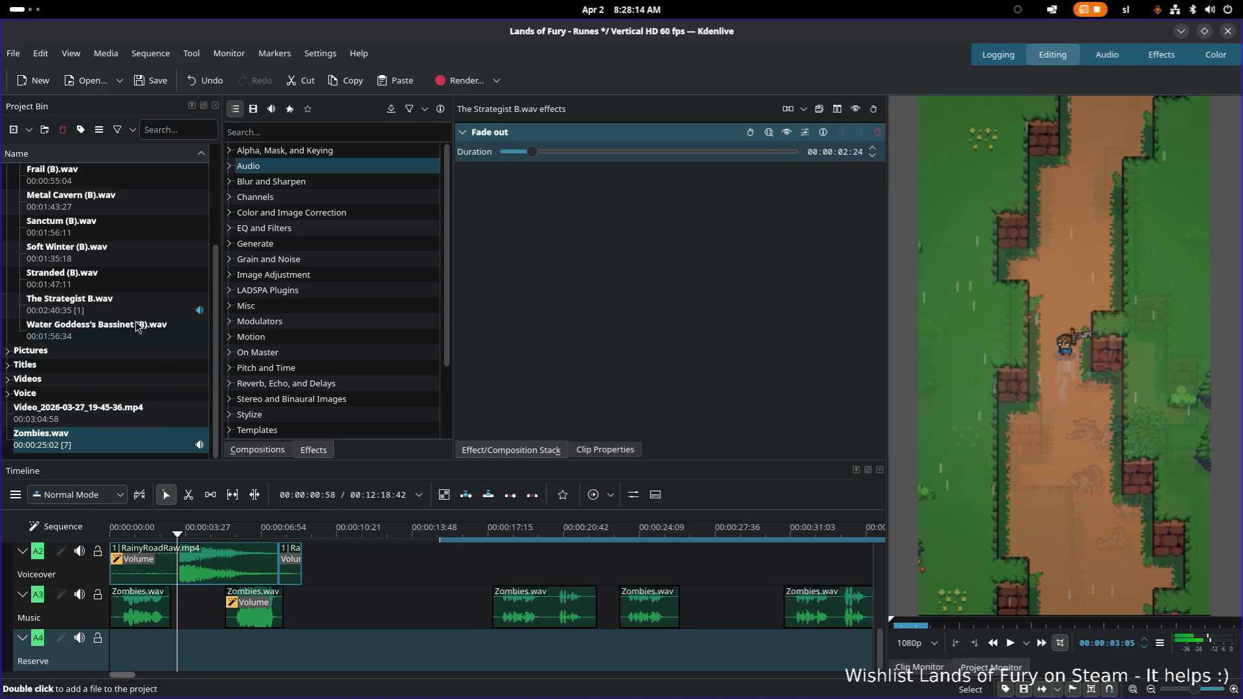
{"action": "scroll", "coordinate": [111, 296], "scroll_direction": "up", "scroll_amount": 2}
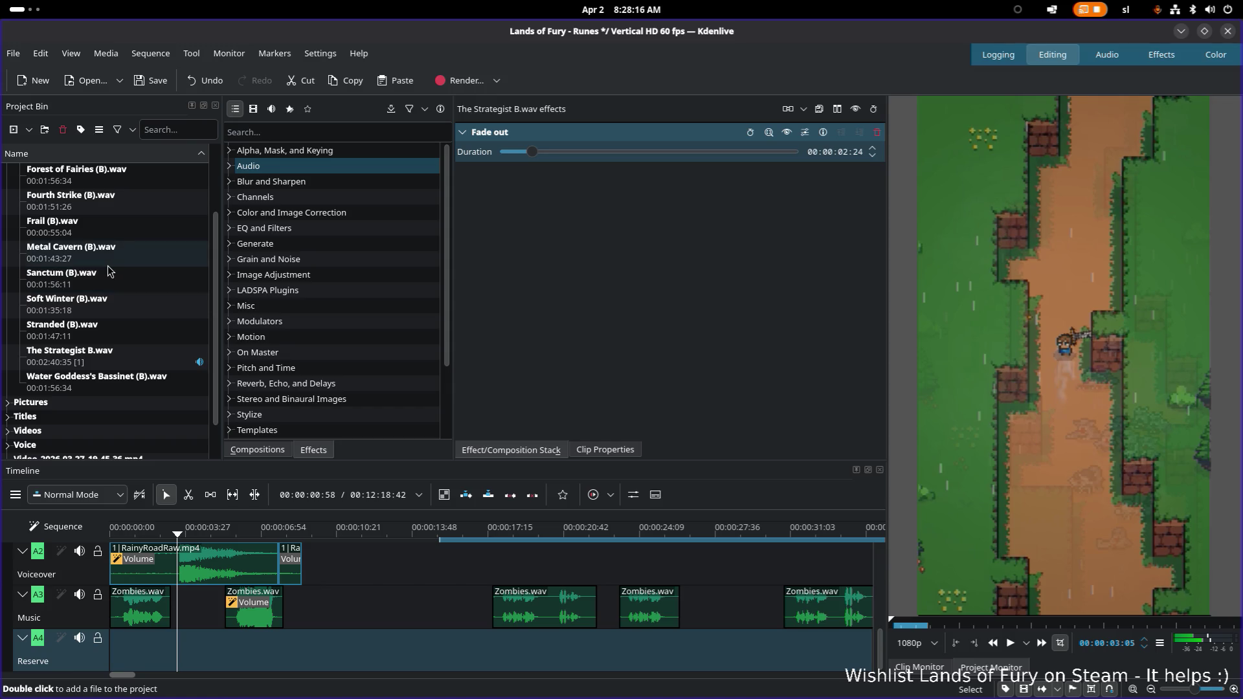
{"action": "scroll", "coordinate": [111, 271], "scroll_direction": "up", "scroll_amount": 2}
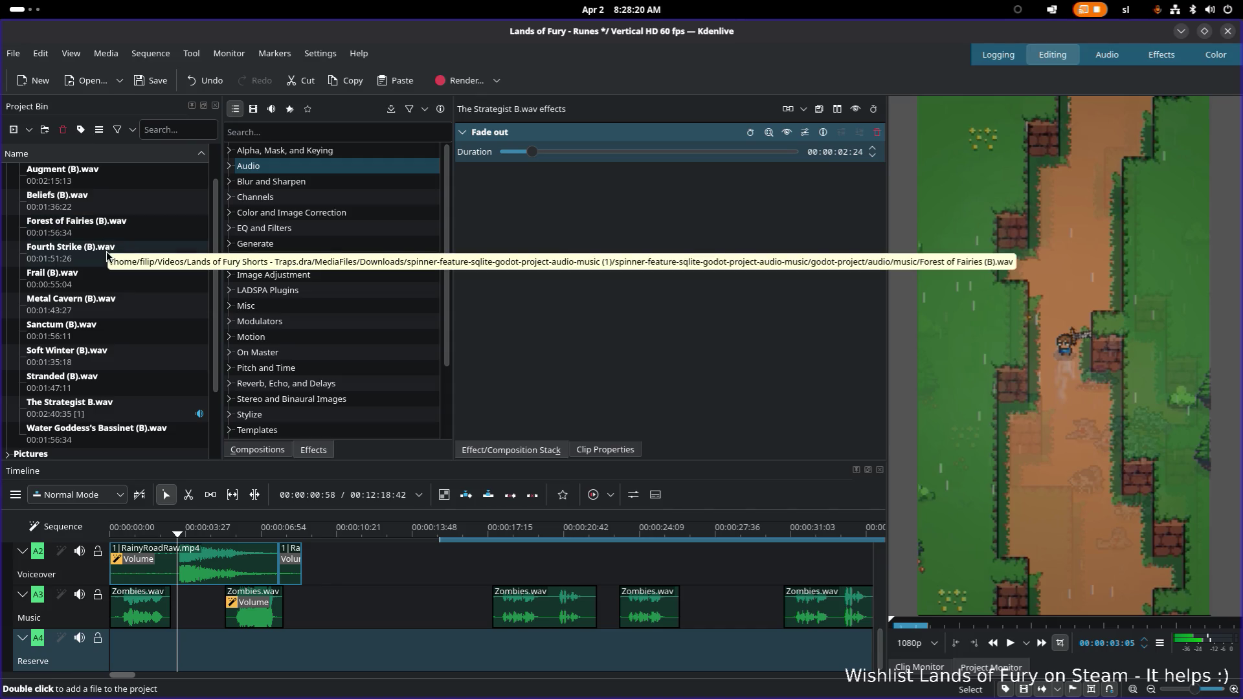
Audition Fourth Strike (B).wav and Forest of Fairies (B).wav in the Clip Monitor
{"action": "left_click", "coordinate": [104, 254]}
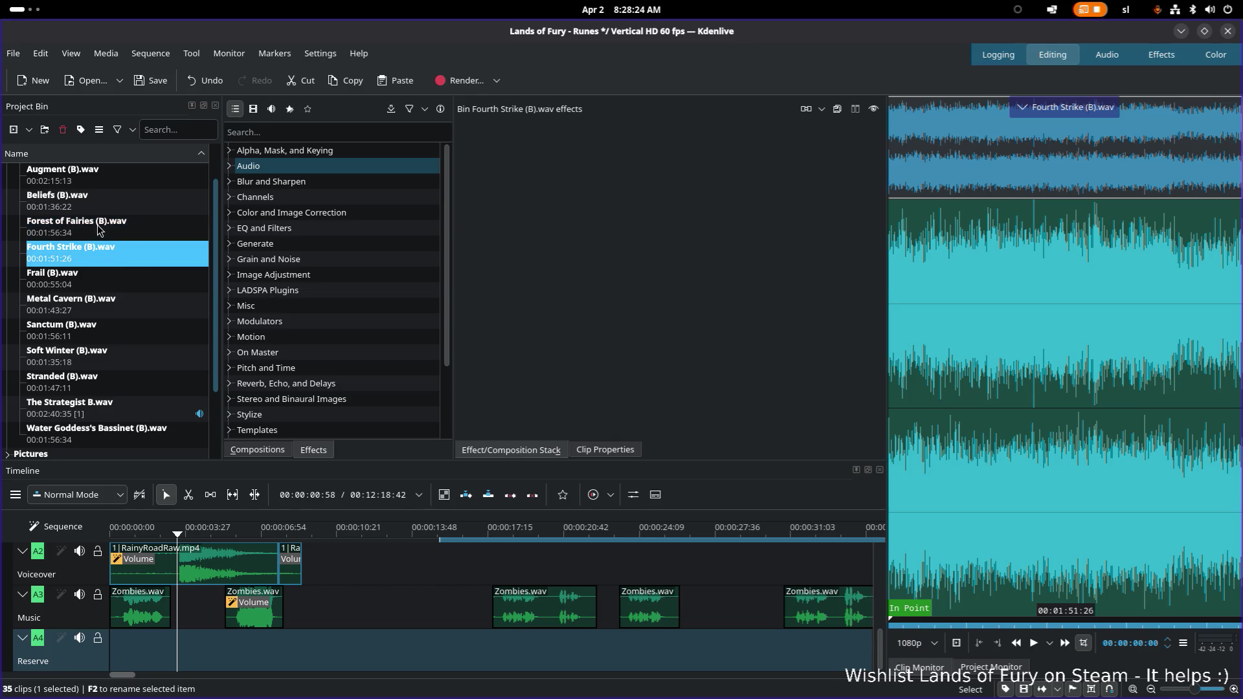
{"action": "left_click", "coordinate": [100, 233]}
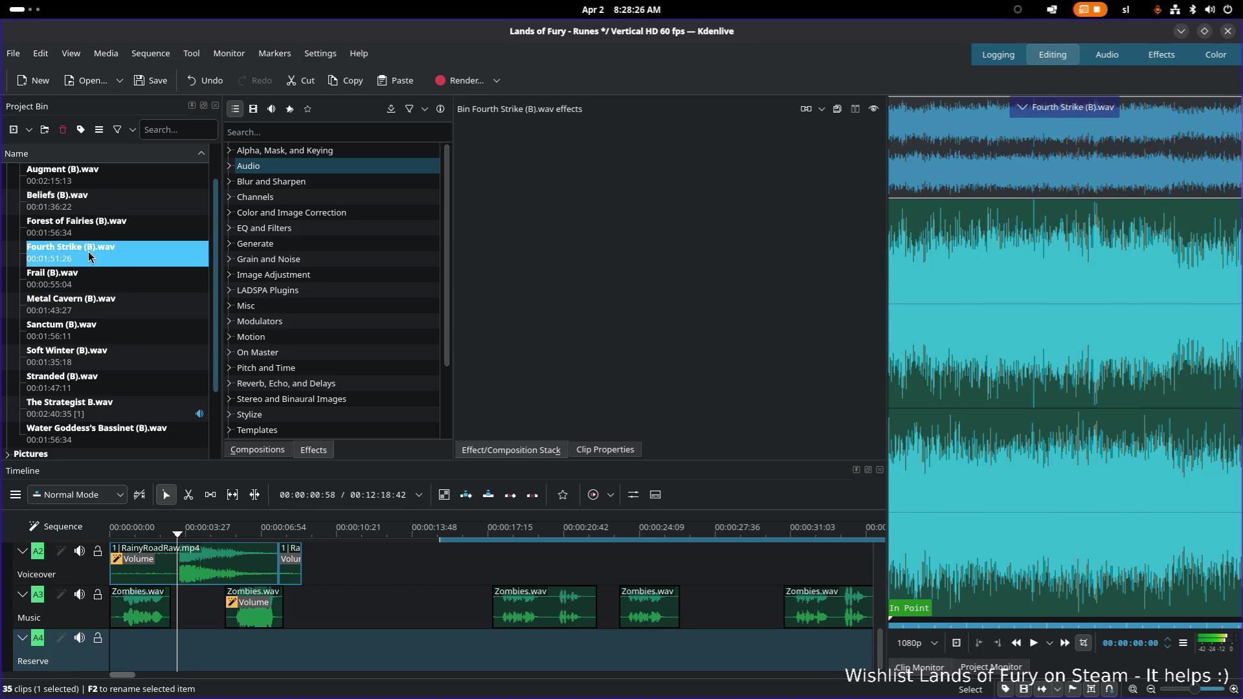
{"action": "left_click", "coordinate": [215, 655]}
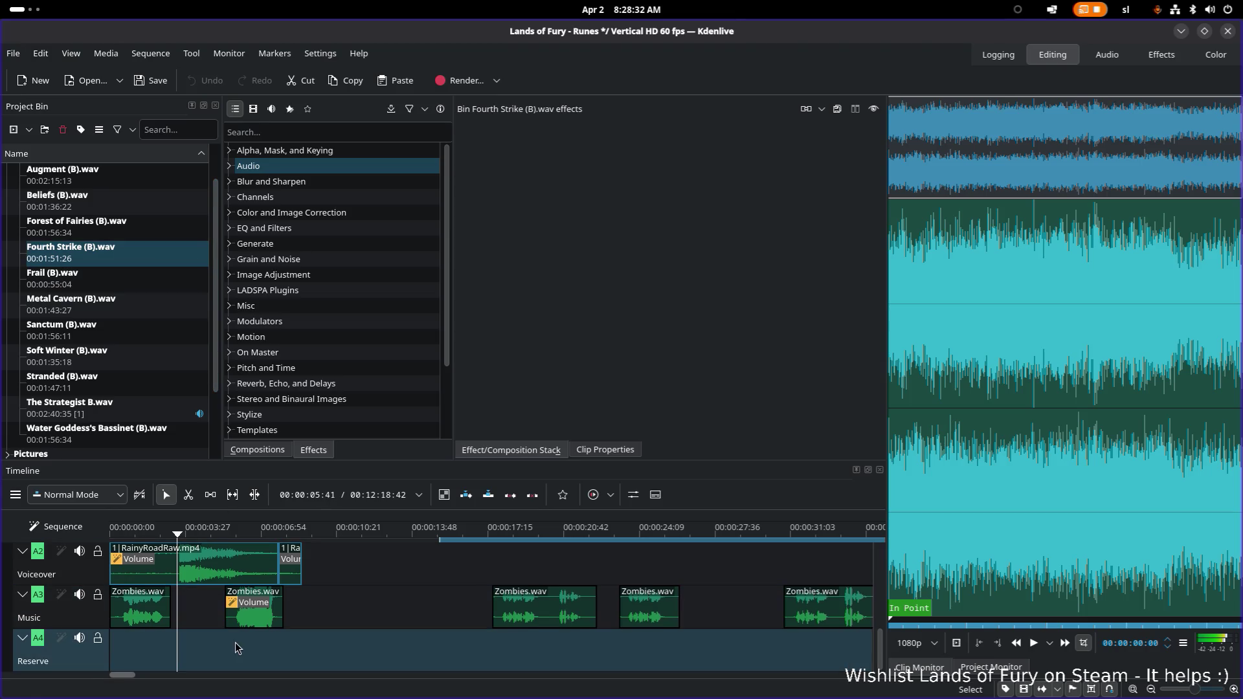
{"action": "left_click", "coordinate": [217, 656]}
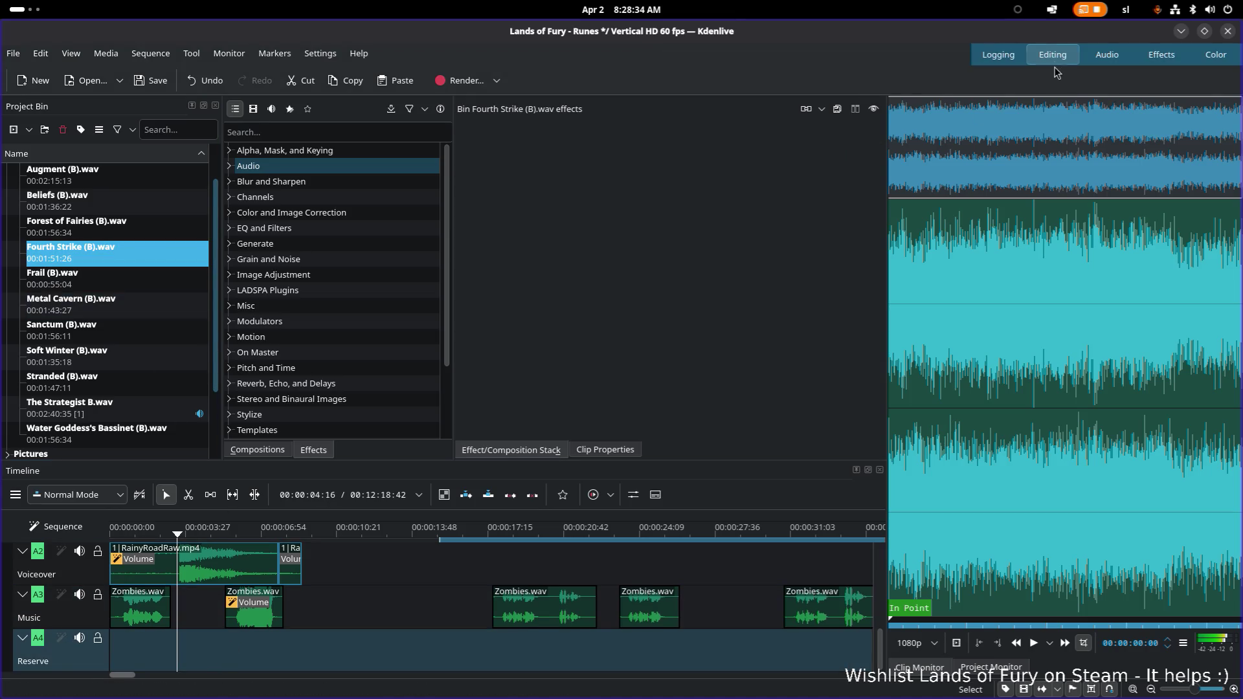
{"action": "left_click", "coordinate": [59, 258]}
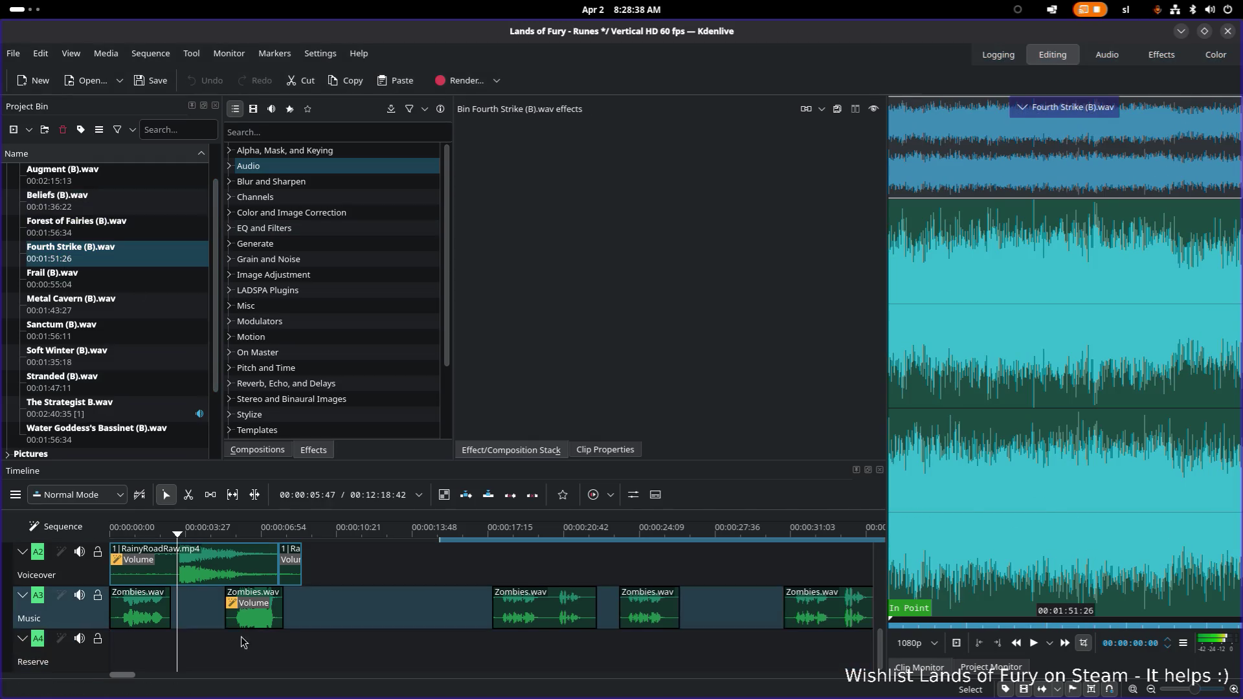
{"action": "left_click", "coordinate": [226, 653]}
{"action": "scroll", "coordinate": [222, 645], "scroll_direction": "down", "scroll_amount": 5}
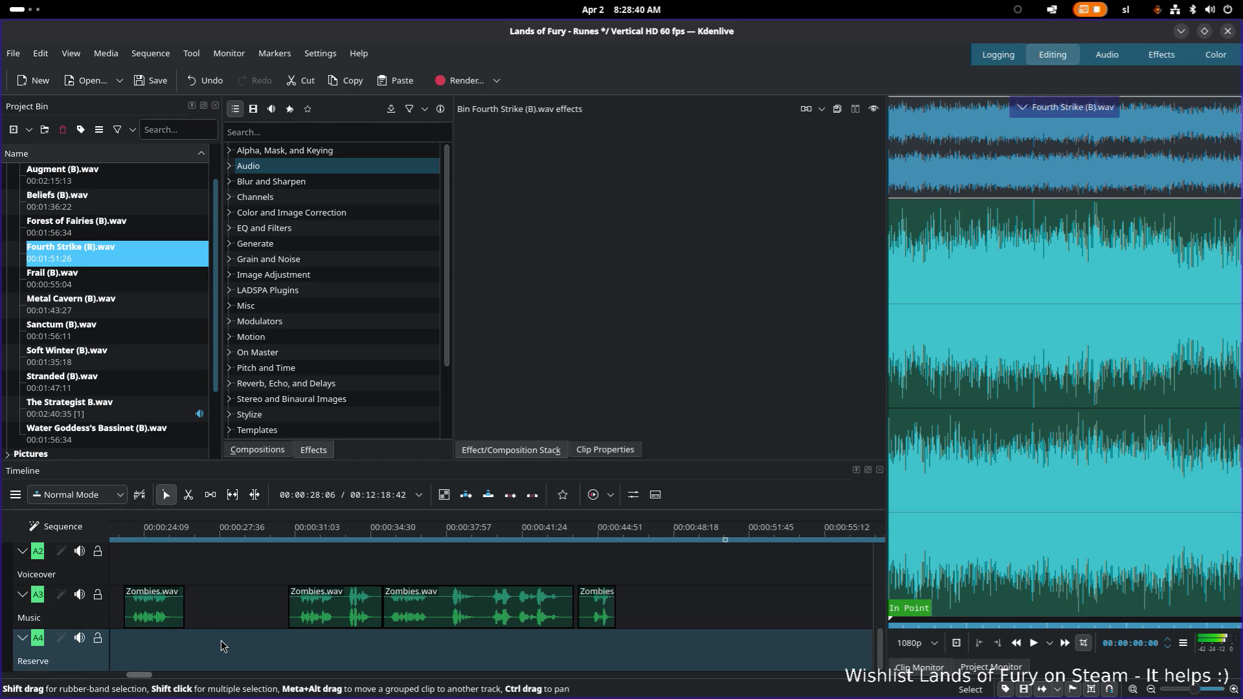
{"action": "scroll", "coordinate": [222, 646], "scroll_direction": "down", "scroll_amount": 3}
{"action": "scroll", "coordinate": [223, 639], "scroll_direction": "down", "scroll_amount": 2}
{"action": "scroll", "coordinate": [223, 639], "scroll_direction": "down", "scroll_amount": 2}
{"action": "scroll", "coordinate": [223, 639], "scroll_direction": "down", "scroll_amount": 3}
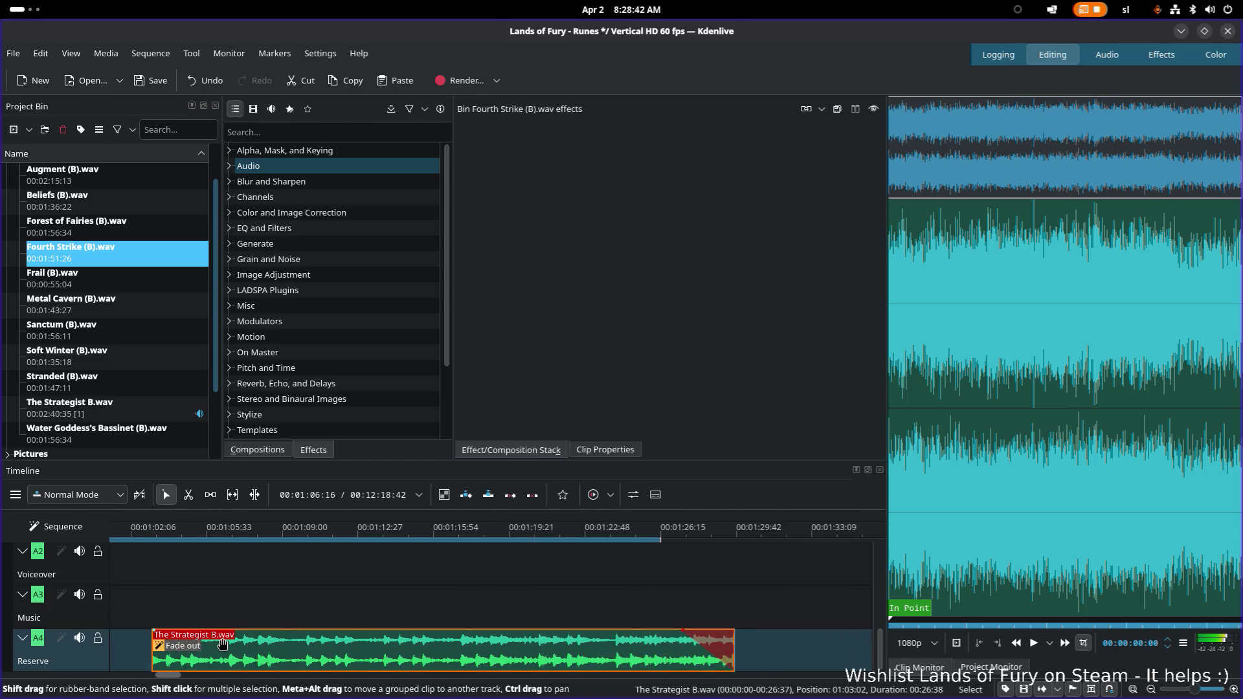
{"action": "scroll", "coordinate": [222, 639], "scroll_direction": "down", "scroll_amount": 1}
{"action": "scroll", "coordinate": [222, 639], "scroll_direction": "up", "scroll_amount": 6}
{"action": "scroll", "coordinate": [223, 637], "scroll_direction": "up", "scroll_amount": 5}
{"action": "scroll", "coordinate": [223, 638], "scroll_direction": "up", "scroll_amount": 5}
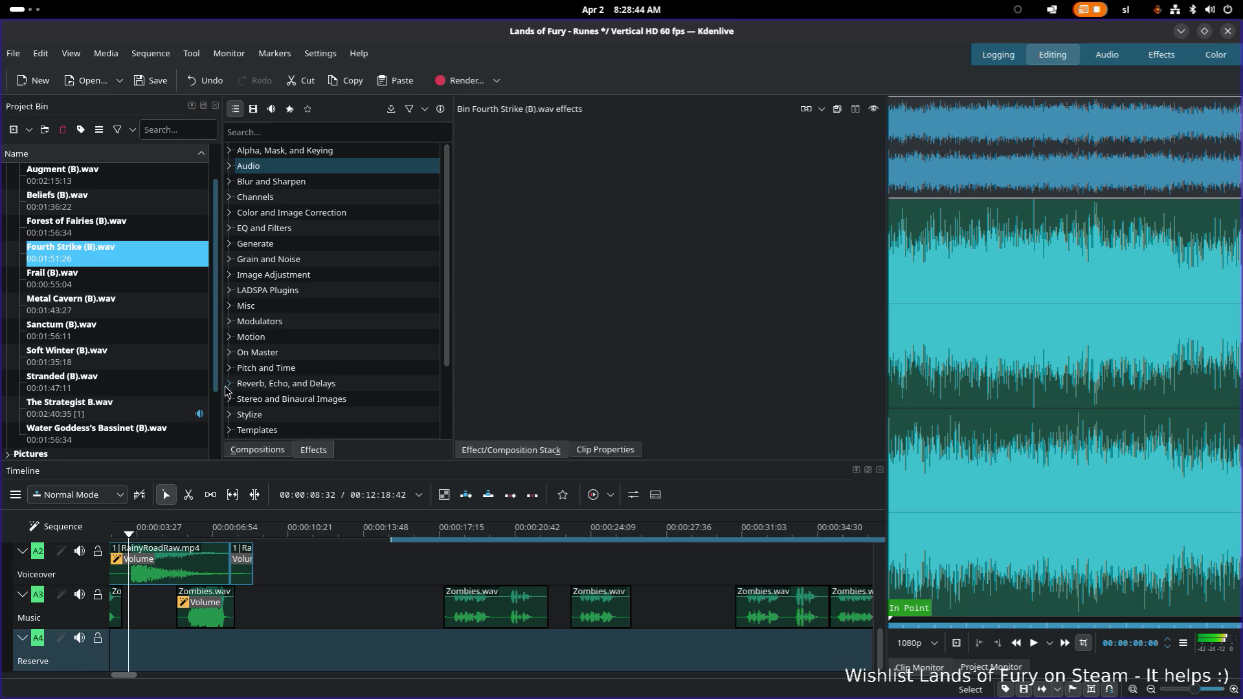
{"action": "scroll", "coordinate": [233, 662], "scroll_direction": "up", "scroll_amount": 1}
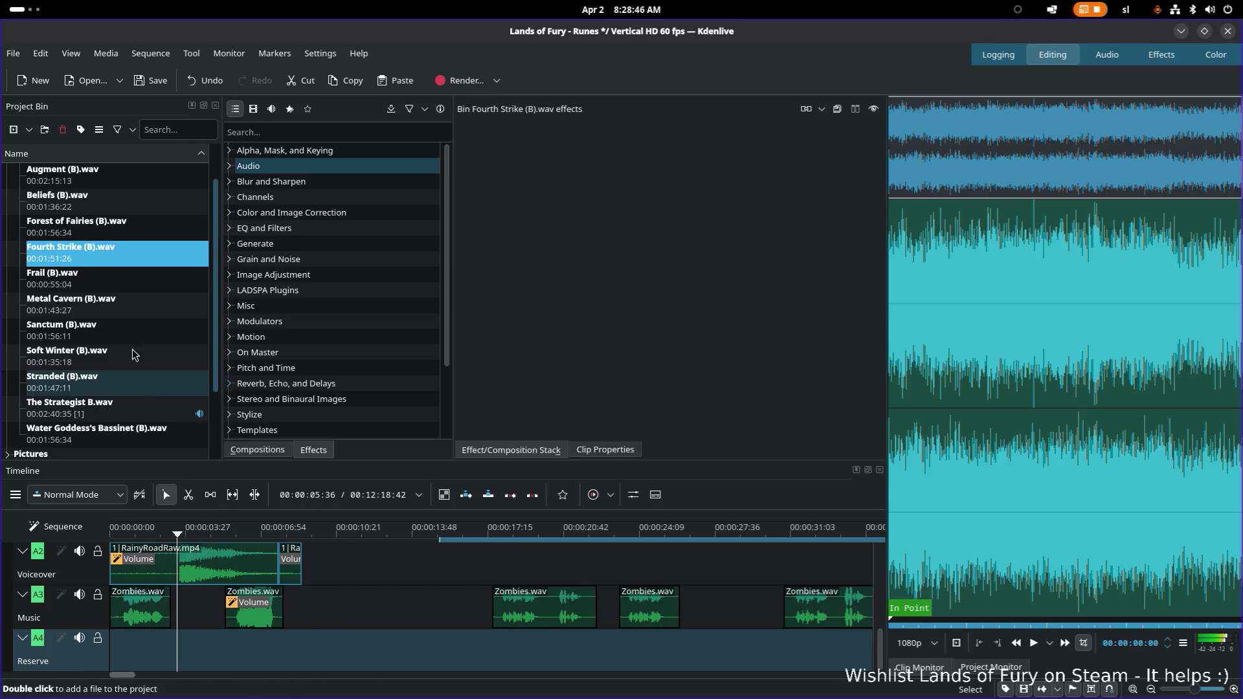
Try placing Fourth Strike onto the Reserve track, then save the project
{"action": "right_click", "coordinate": [144, 260]}
{"action": "left_click", "coordinate": [98, 289]}
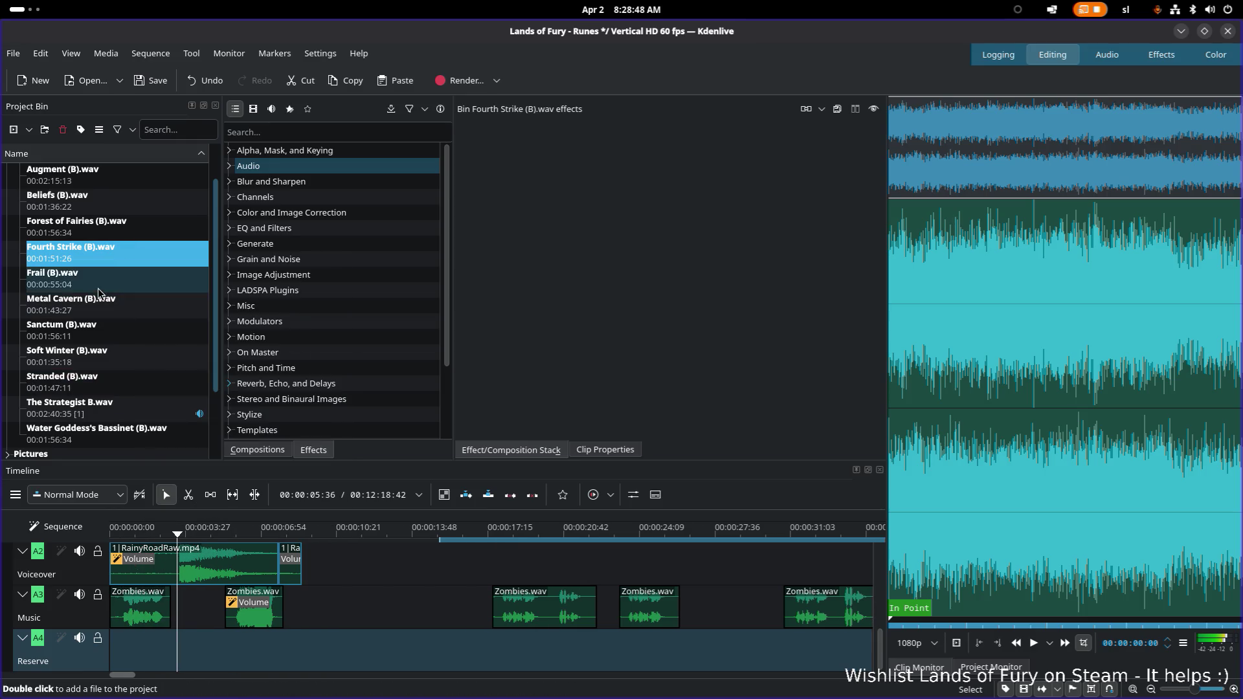
{"action": "left_click", "coordinate": [89, 258]}
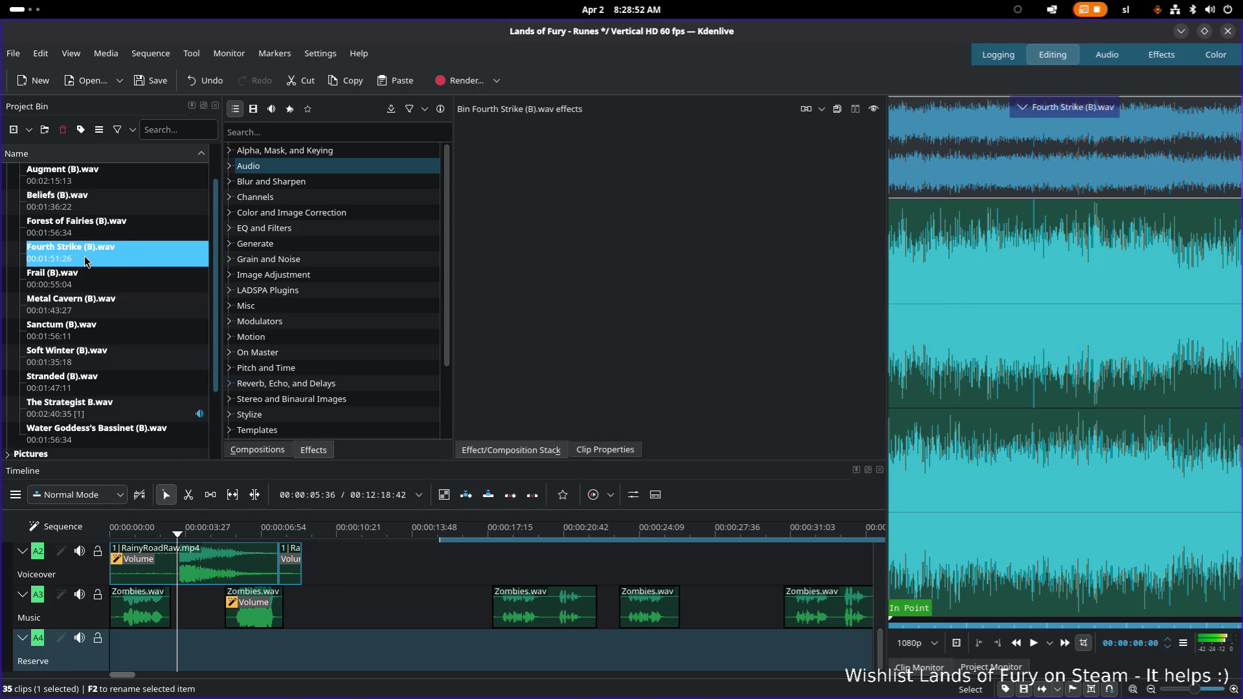
{"action": "left_click_drag", "start_coordinate": [86, 260], "coordinate": [182, 270]}
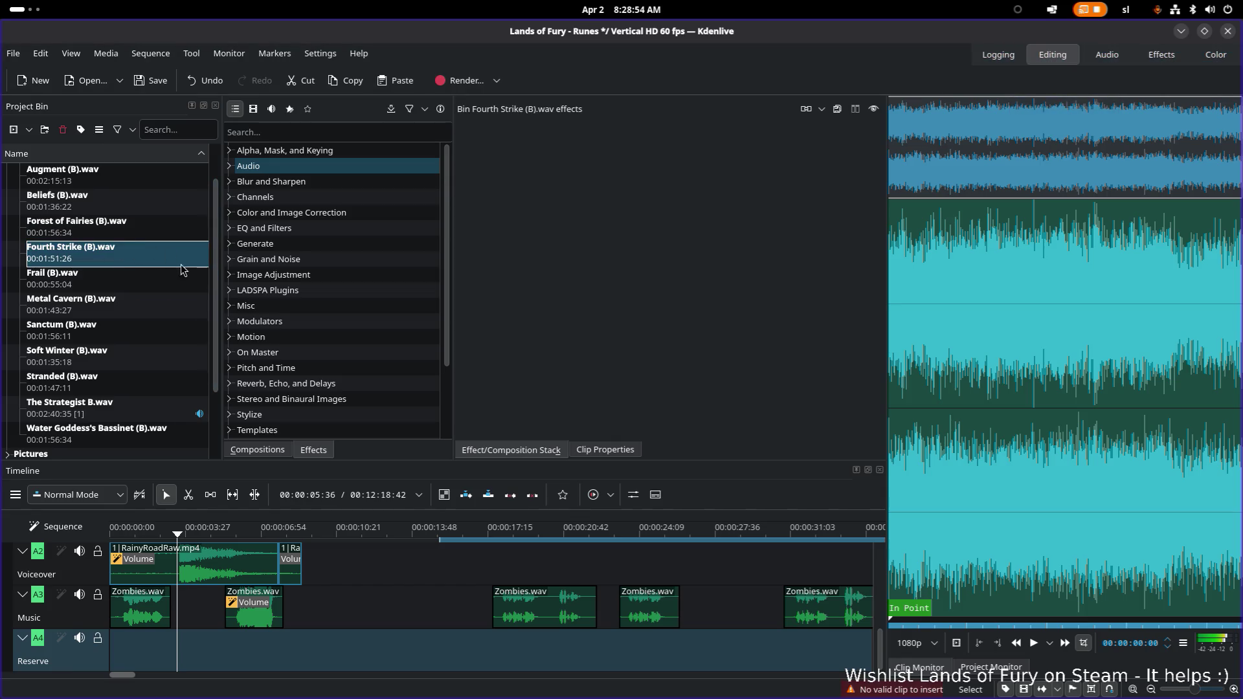
{"action": "left_click", "coordinate": [240, 644]}
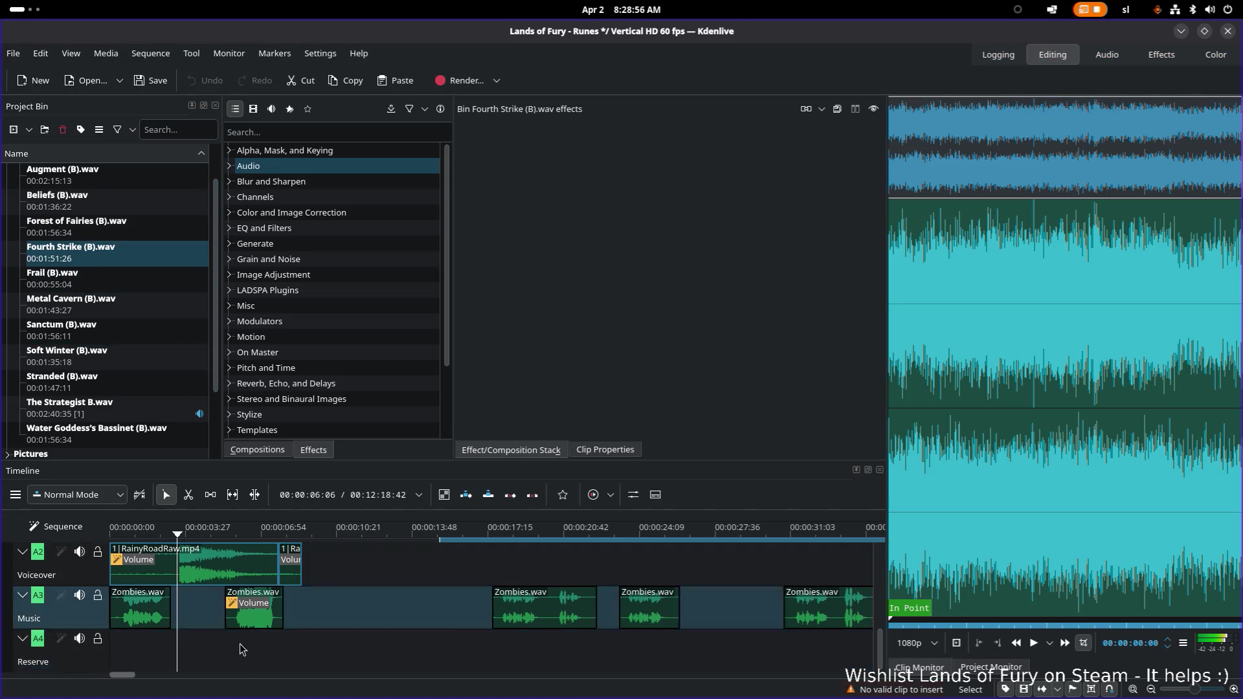
{"action": "right_click", "coordinate": [114, 259]}
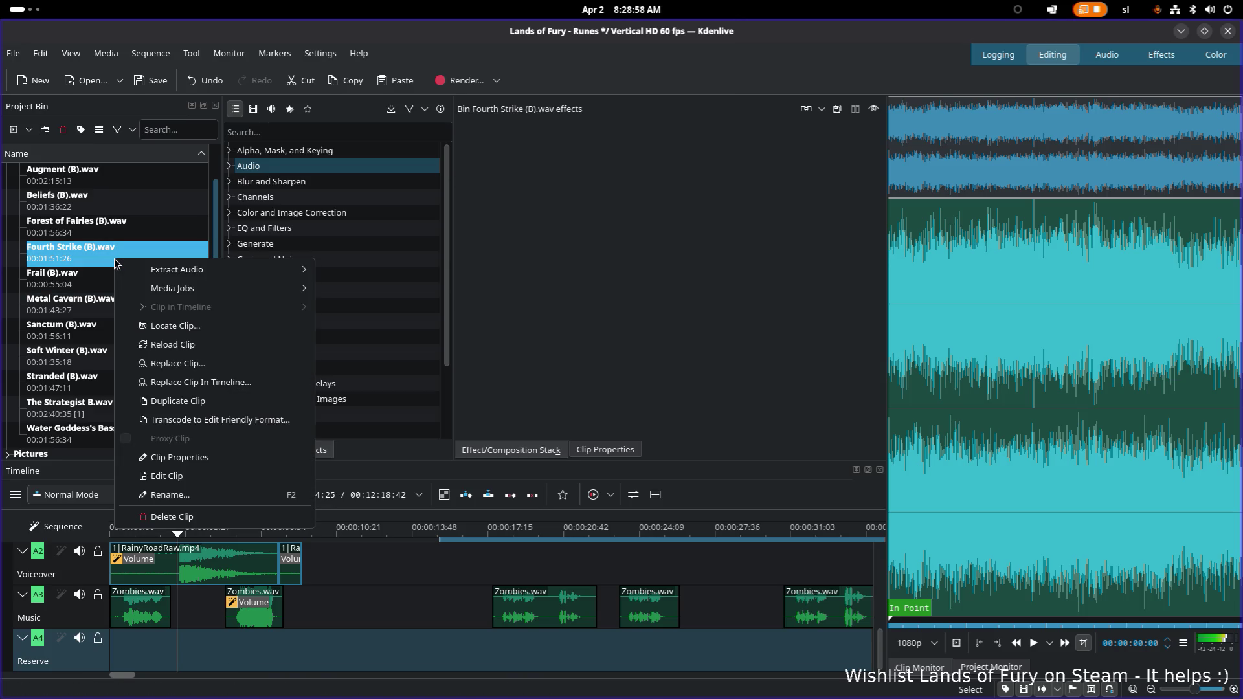
{"action": "left_click", "coordinate": [91, 284]}
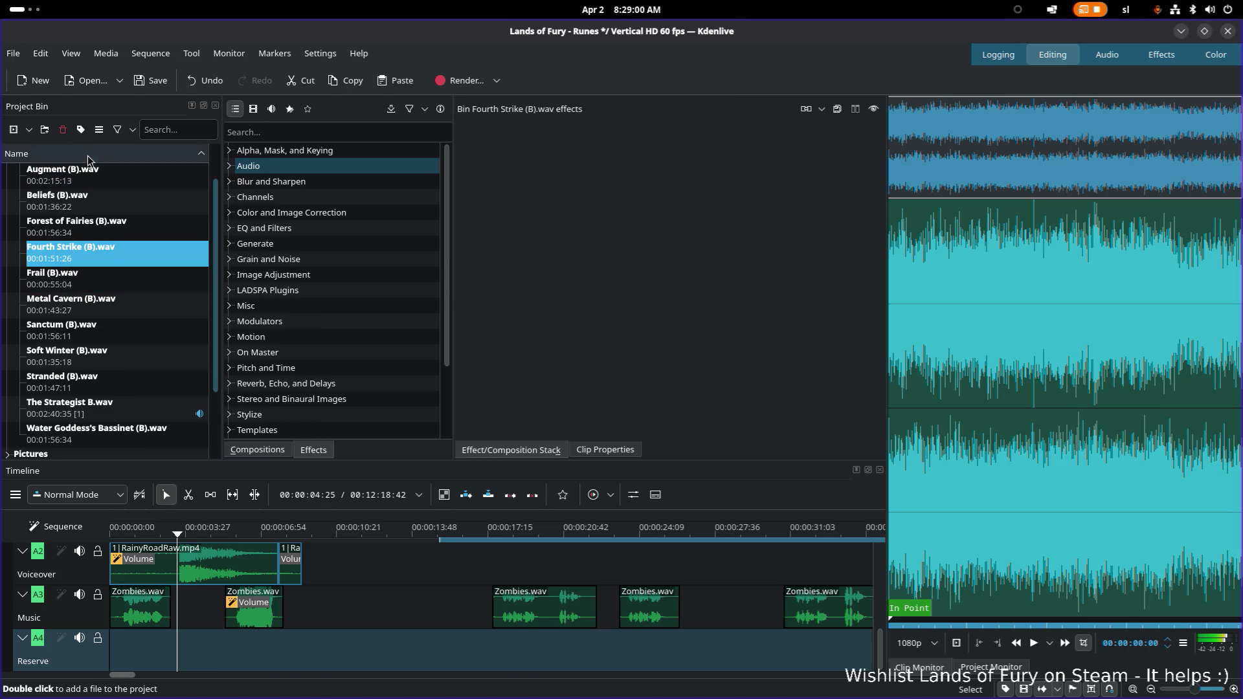
{"action": "key", "text": "ctrl+s"}
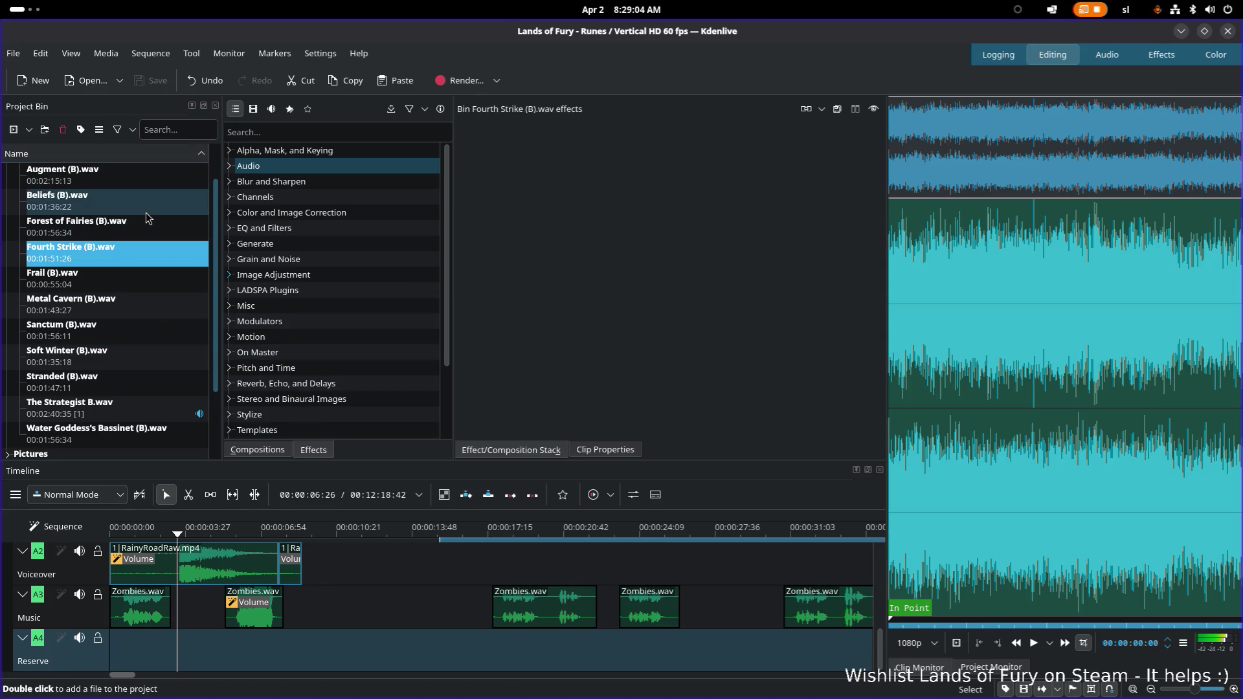
Audition Metal Cavern, Sanctum and Forest of Fairies, then show The Strategist B.wav clip's fade-out settings
{"action": "right_click", "coordinate": [111, 260]}
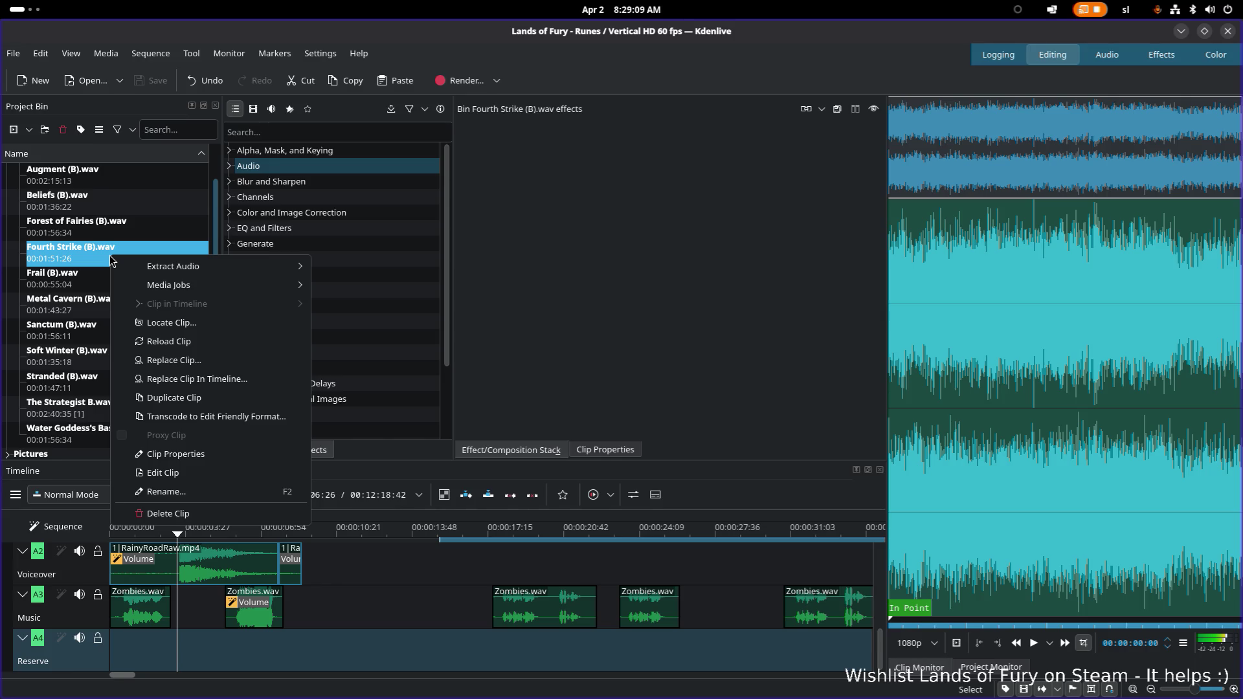
{"action": "left_click", "coordinate": [77, 309]}
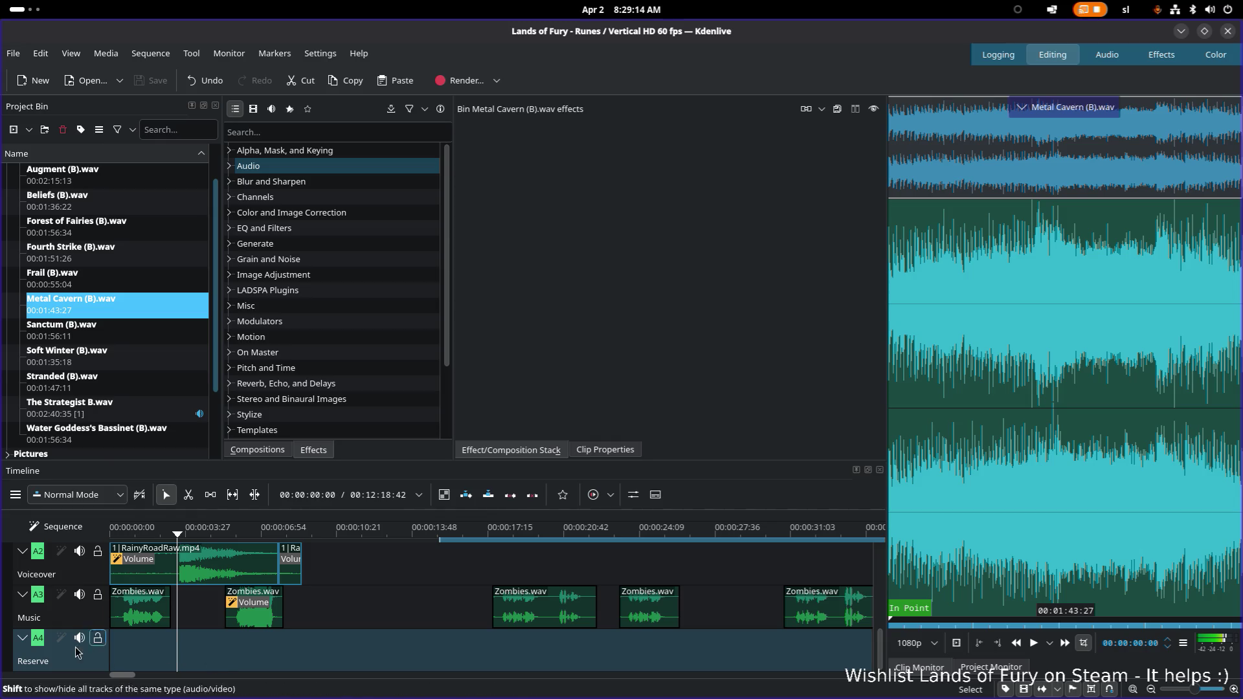
{"action": "left_click", "coordinate": [120, 332]}
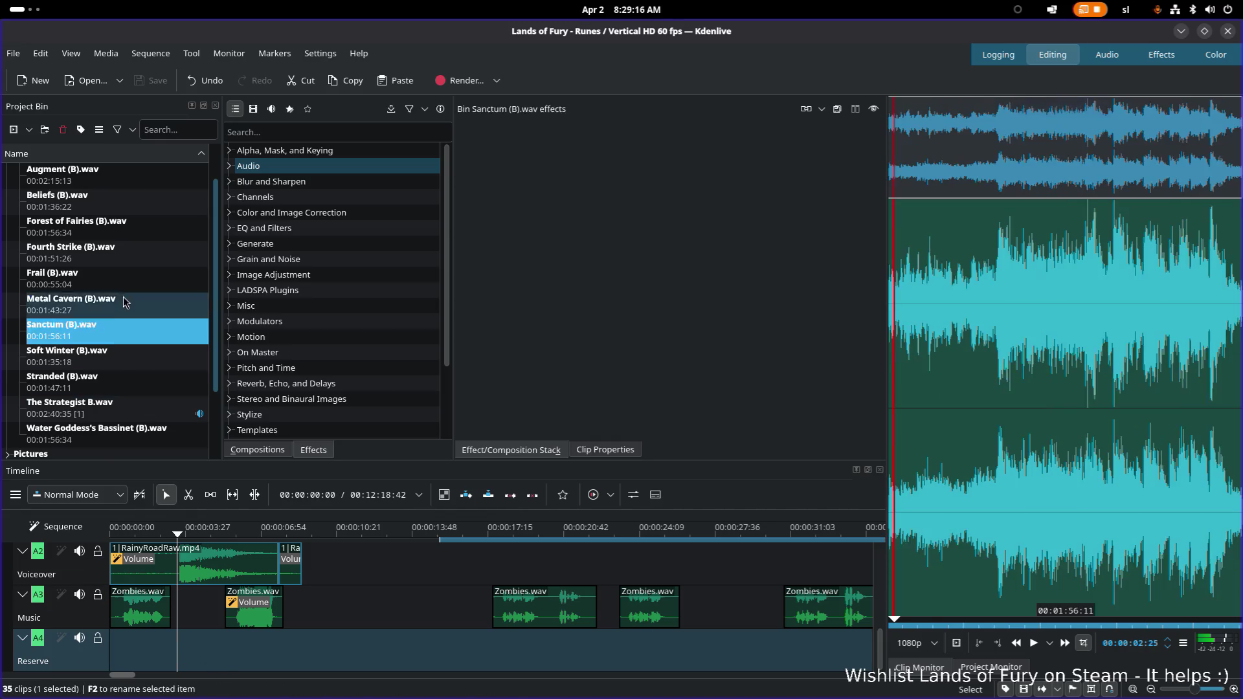
{"action": "left_click", "coordinate": [133, 256]}
{"action": "left_click", "coordinate": [142, 232]}
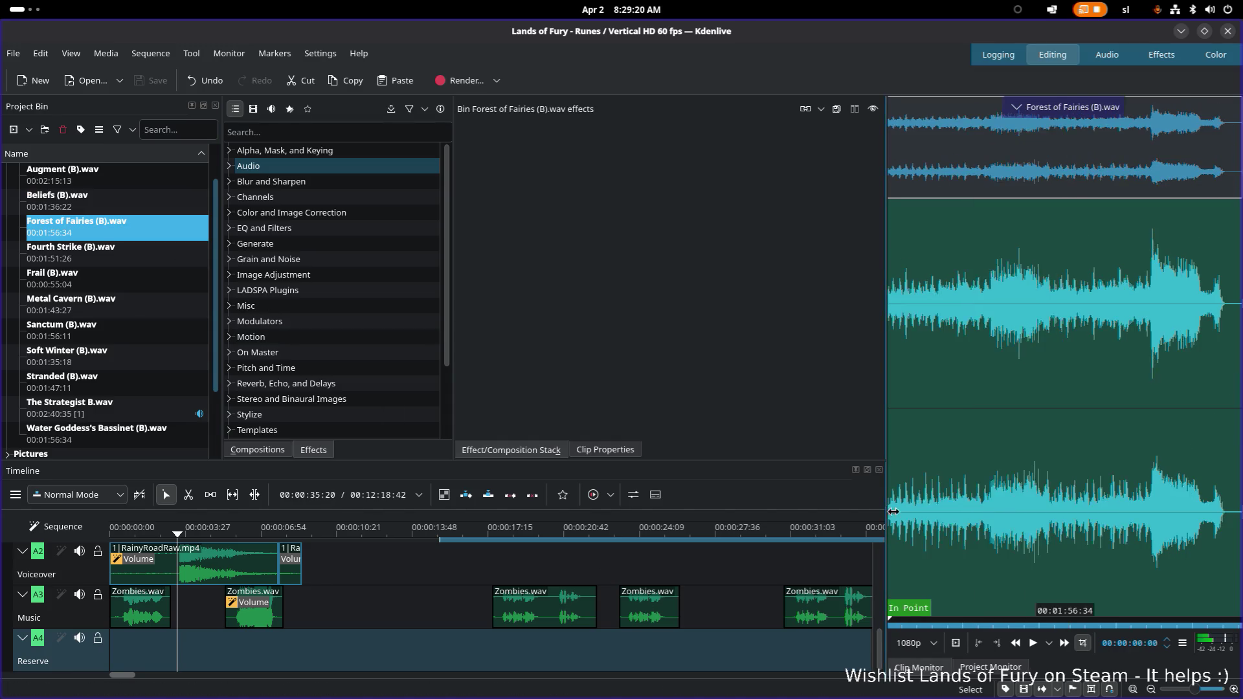
{"action": "left_click_drag", "start_coordinate": [884, 518], "coordinate": [982, 516]}
{"action": "scroll", "coordinate": [490, 652], "scroll_direction": "down", "scroll_amount": 4}
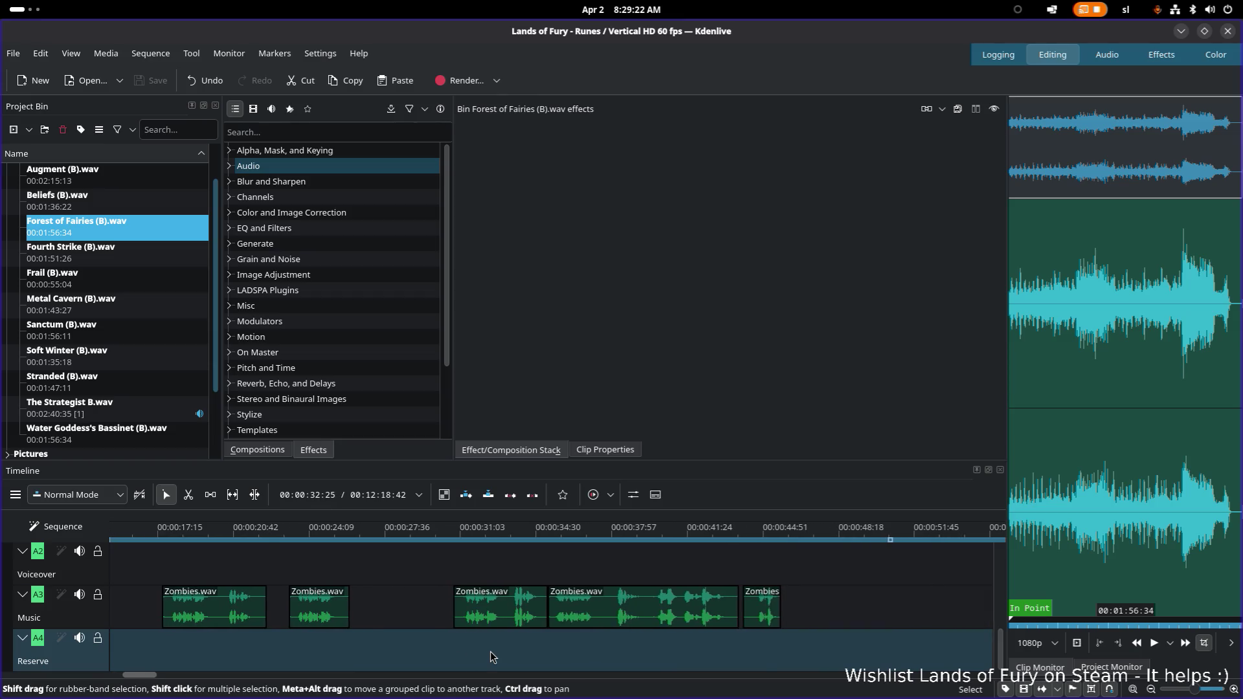
{"action": "left_click", "coordinate": [212, 680]}
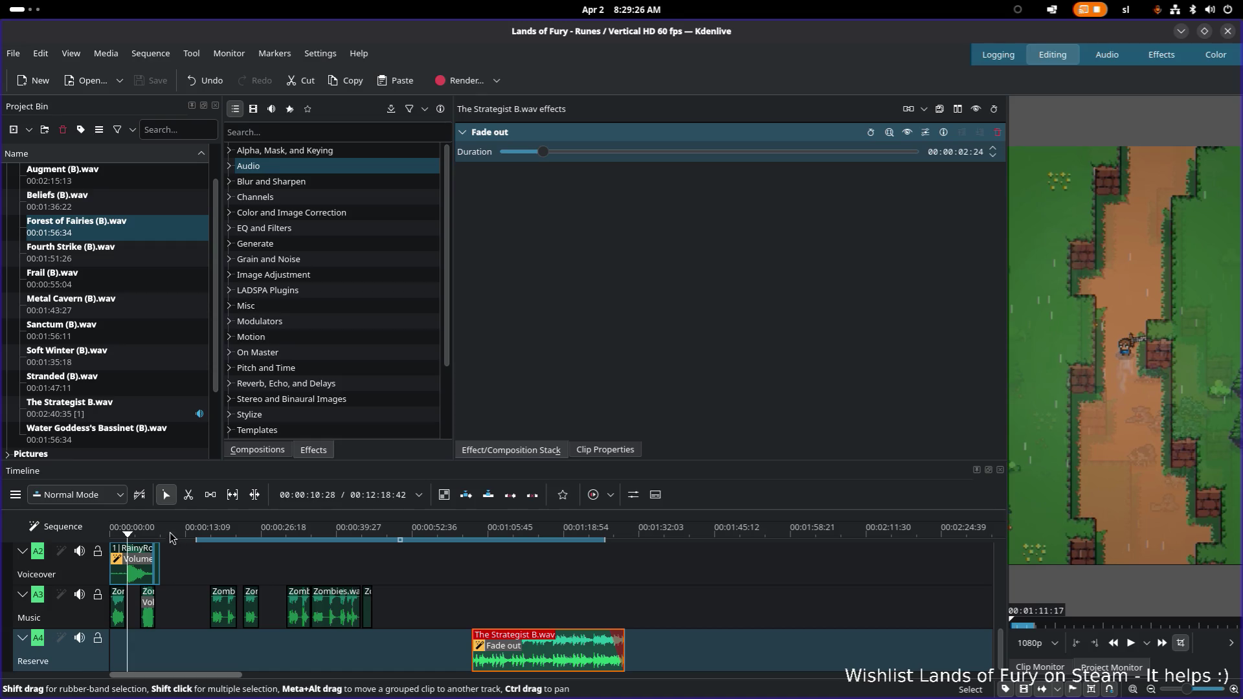
Scrub around the Lands of Fury title and shorten the timeline zone to end around 15 seconds
{"action": "left_click", "coordinate": [180, 533]}
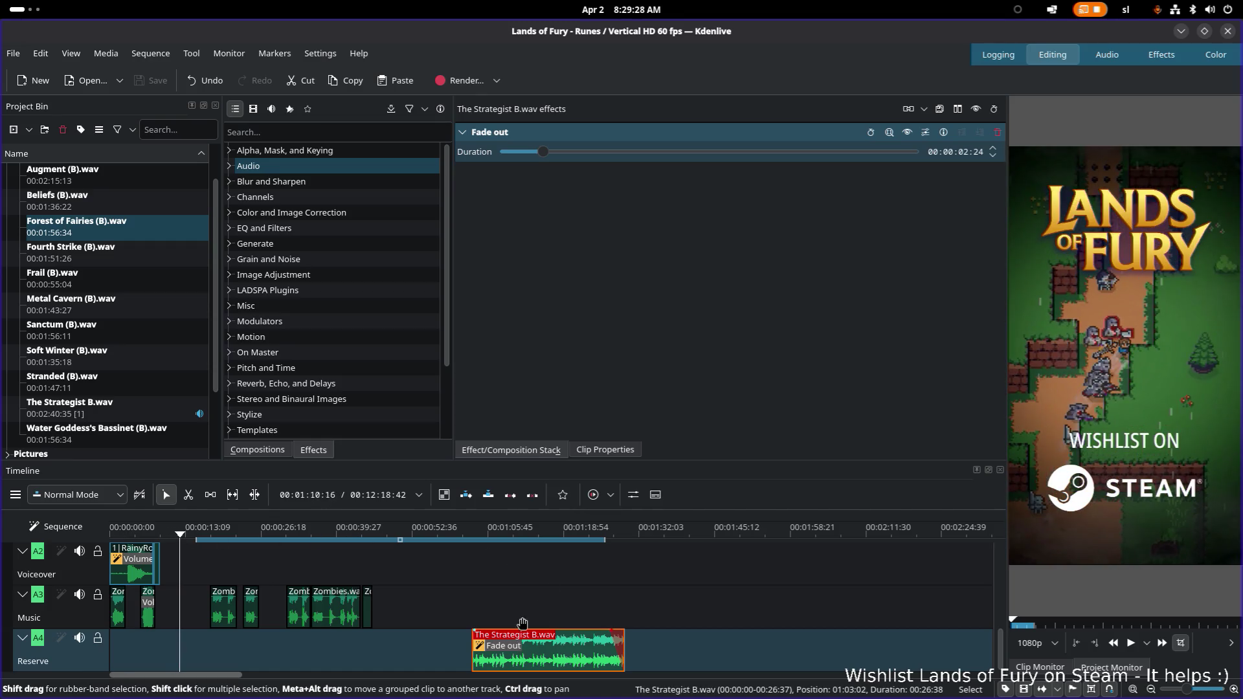
{"action": "left_click", "coordinate": [397, 547]}
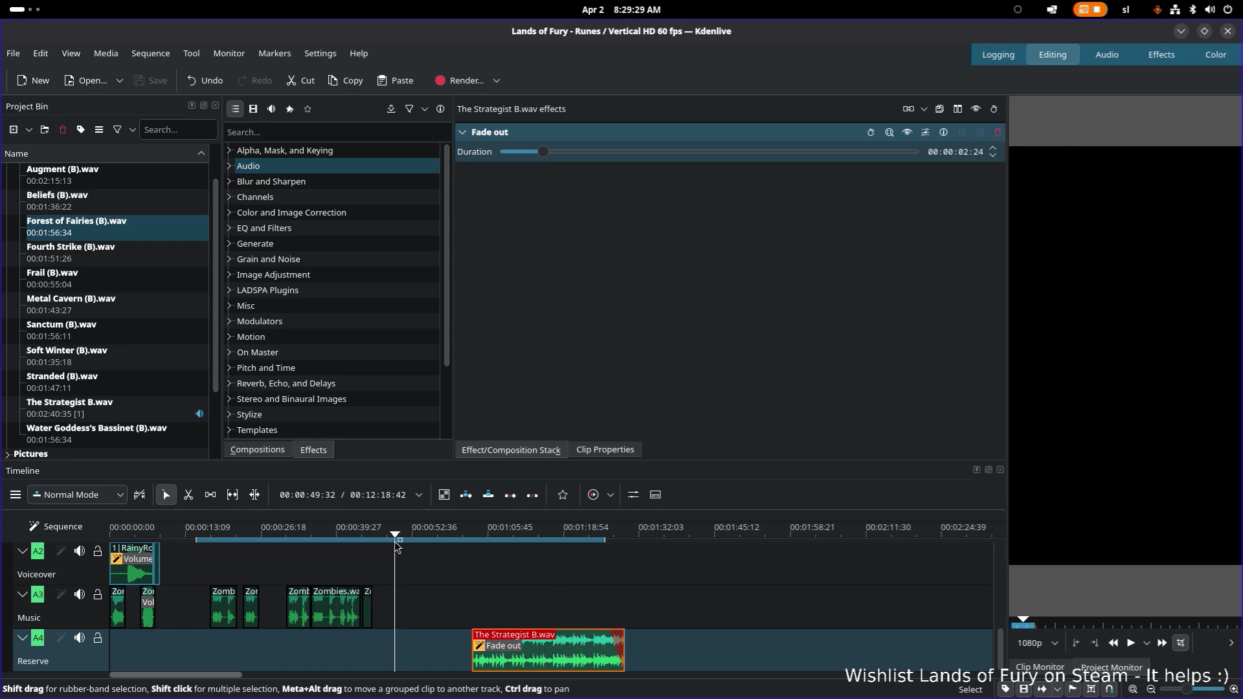
{"action": "left_click", "coordinate": [197, 539]}
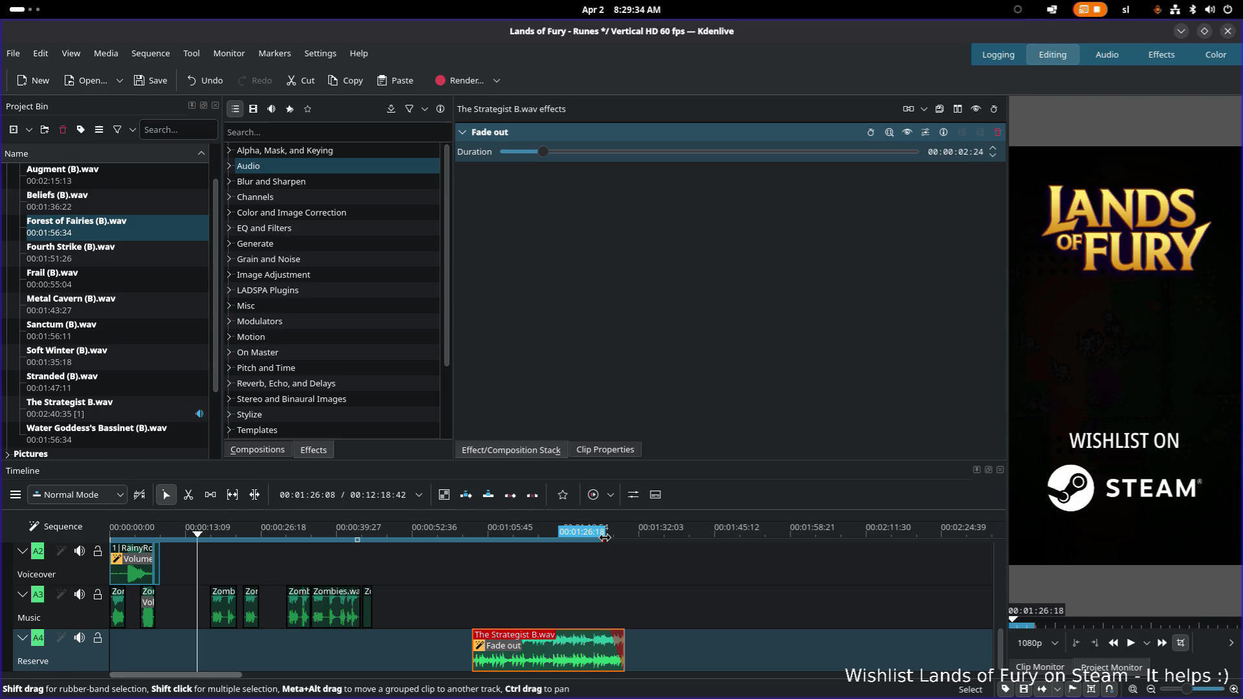
{"action": "left_click_drag", "start_coordinate": [604, 536], "coordinate": [235, 543]}
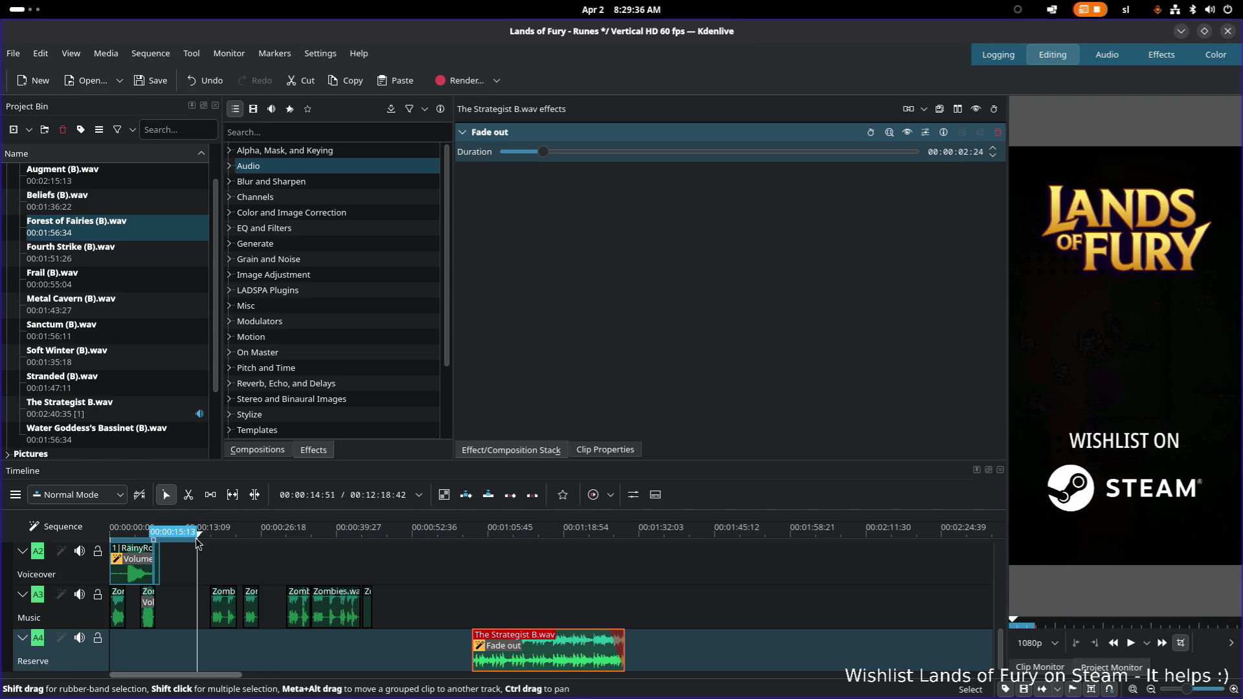
{"action": "scroll", "coordinate": [135, 324], "scroll_direction": "up", "scroll_amount": 2}
Audition Augment, Soft Winter and Fourth Strike (B).wav, ending with Fourth Strike loaded for preview
{"action": "left_click", "coordinate": [112, 238]}
{"action": "left_click", "coordinate": [116, 202]}
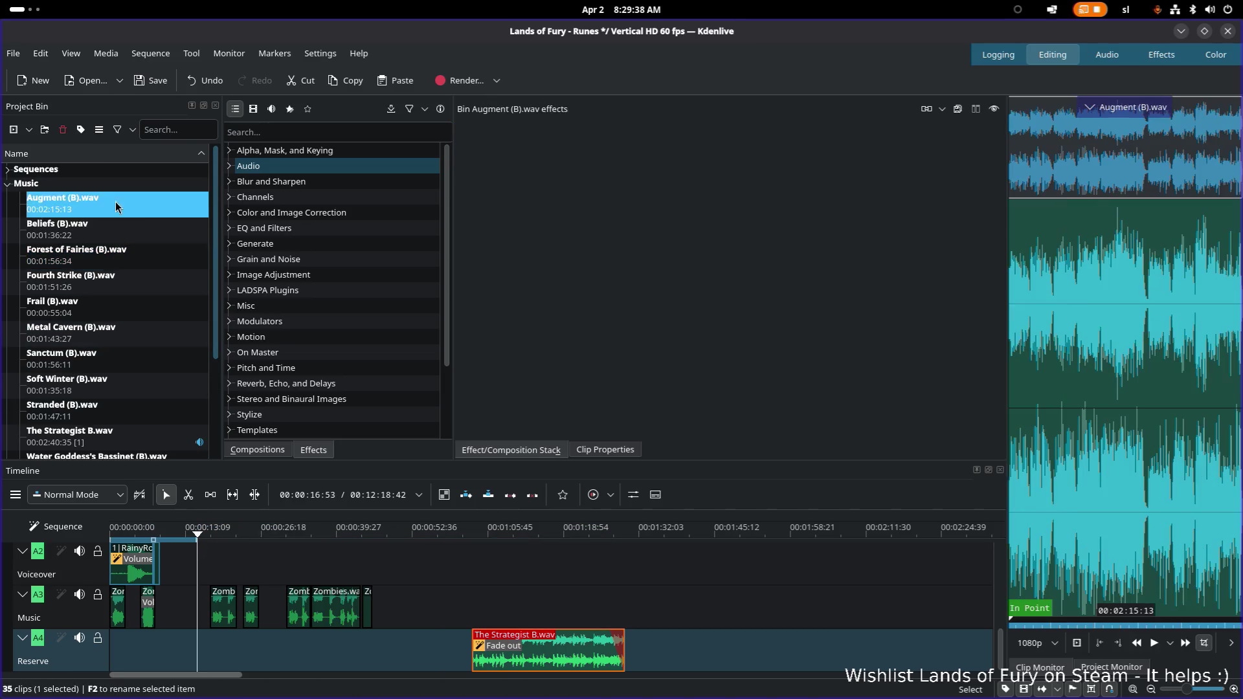
{"action": "left_click_drag", "start_coordinate": [116, 202], "coordinate": [141, 229]}
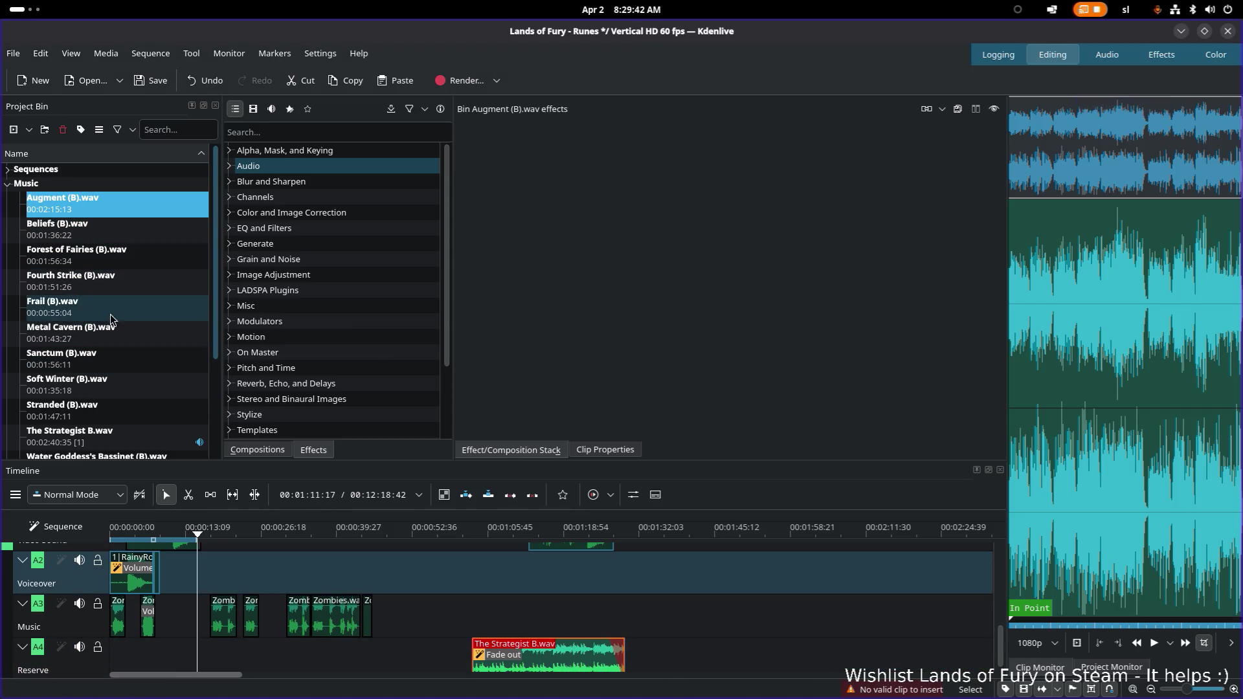
{"action": "scroll", "coordinate": [103, 358], "scroll_direction": "down", "scroll_amount": 1}
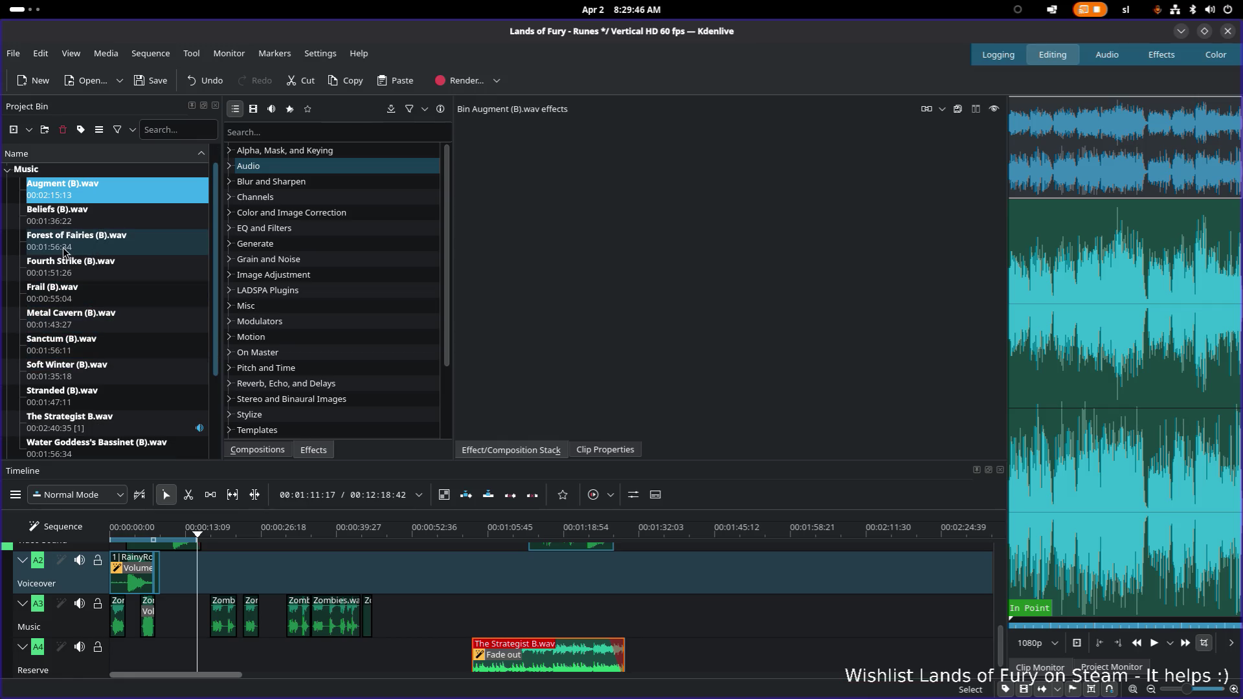
{"action": "left_click", "coordinate": [63, 370]}
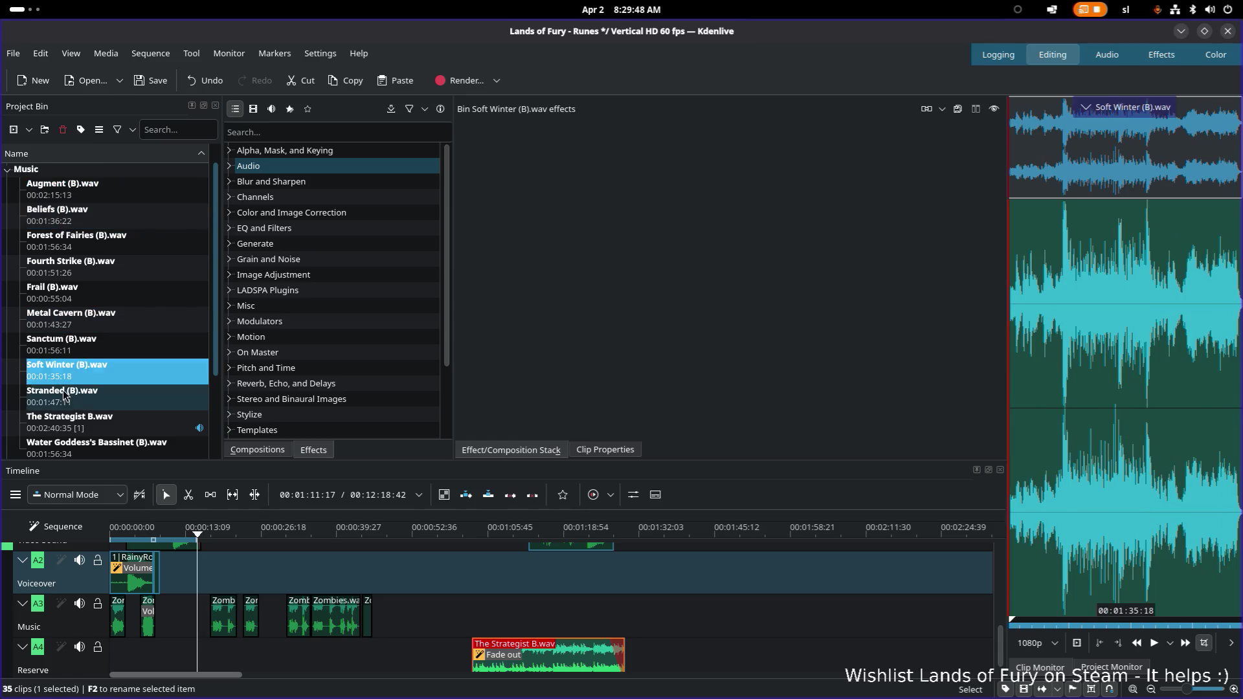
{"action": "scroll", "coordinate": [68, 412], "scroll_direction": "down", "scroll_amount": 2}
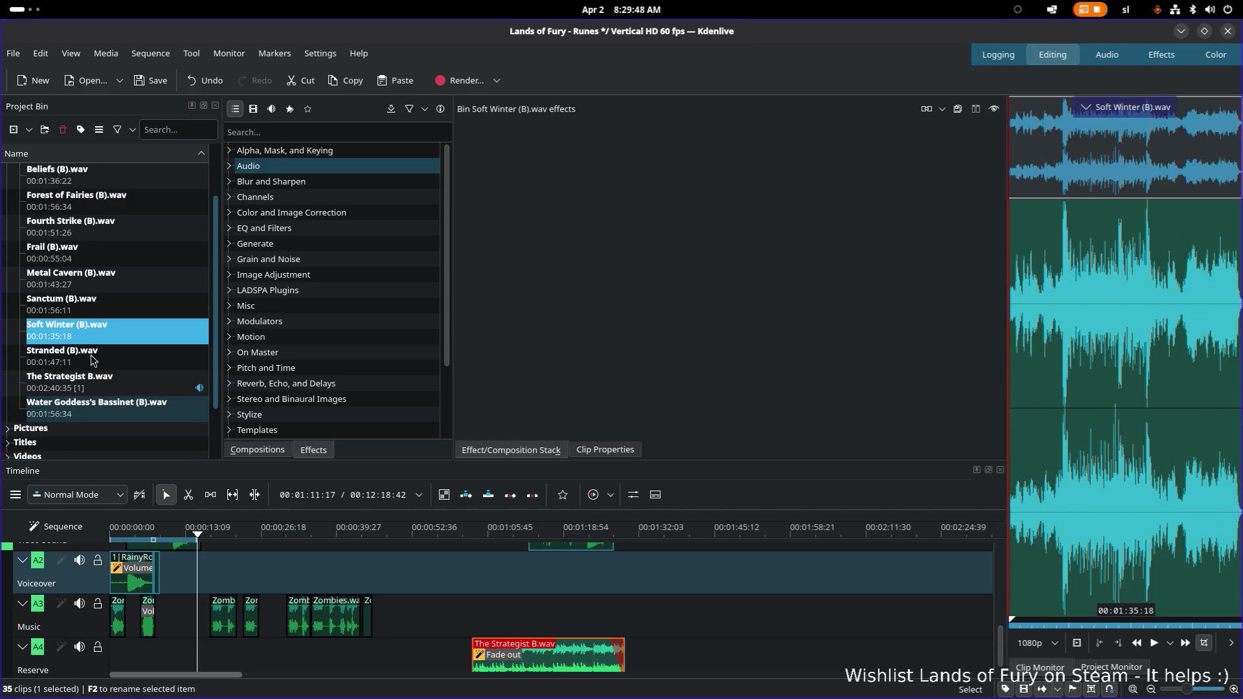
{"action": "scroll", "coordinate": [85, 344], "scroll_direction": "down", "scroll_amount": 1}
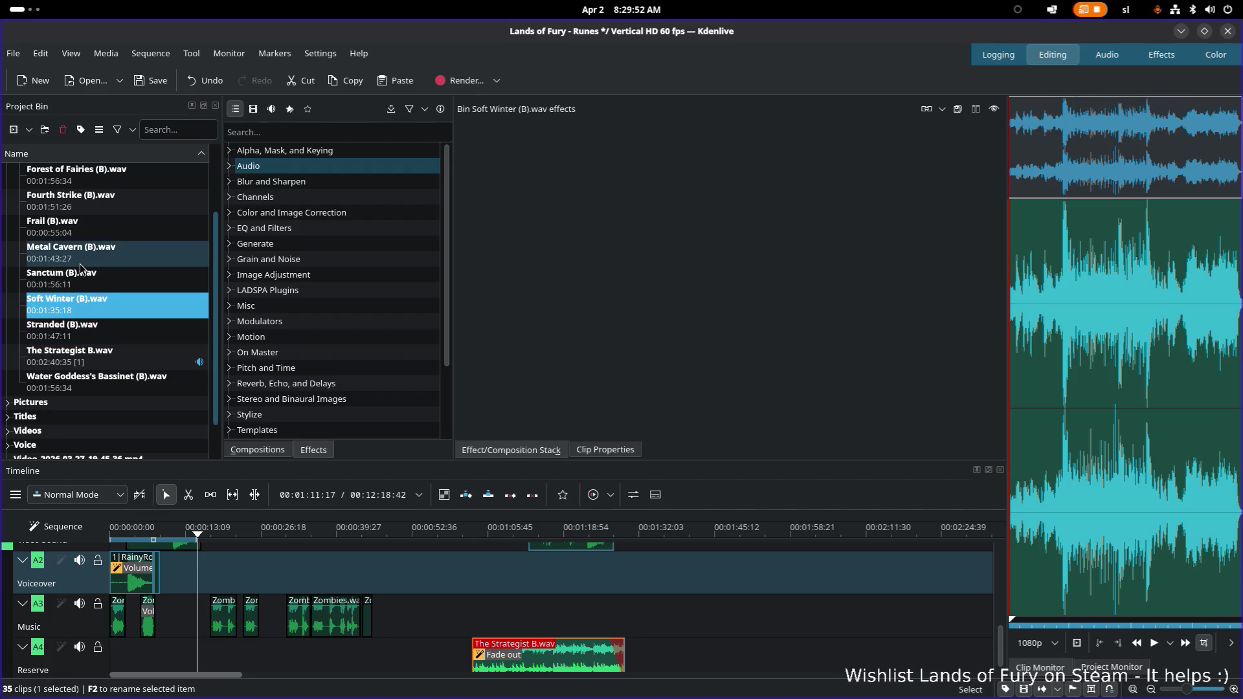
{"action": "scroll", "coordinate": [80, 270], "scroll_direction": "up", "scroll_amount": 1}
{"action": "left_click", "coordinate": [74, 233]}
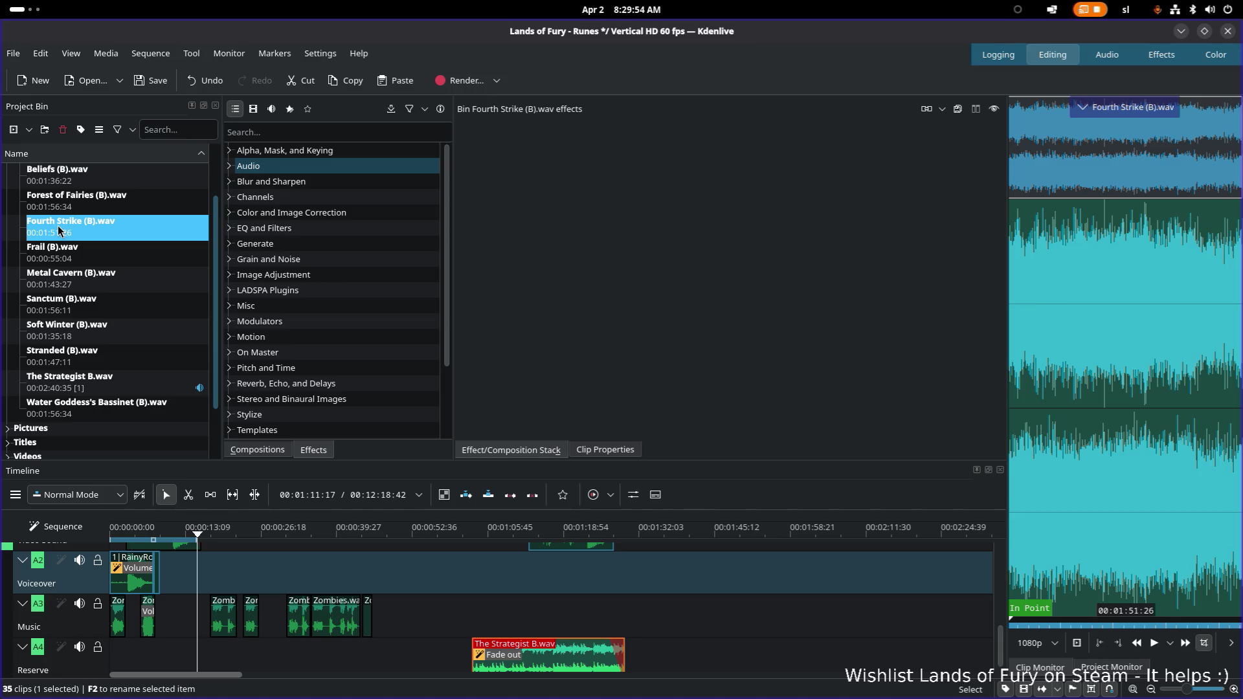
{"action": "scroll", "coordinate": [58, 230], "scroll_direction": "up", "scroll_amount": 2}
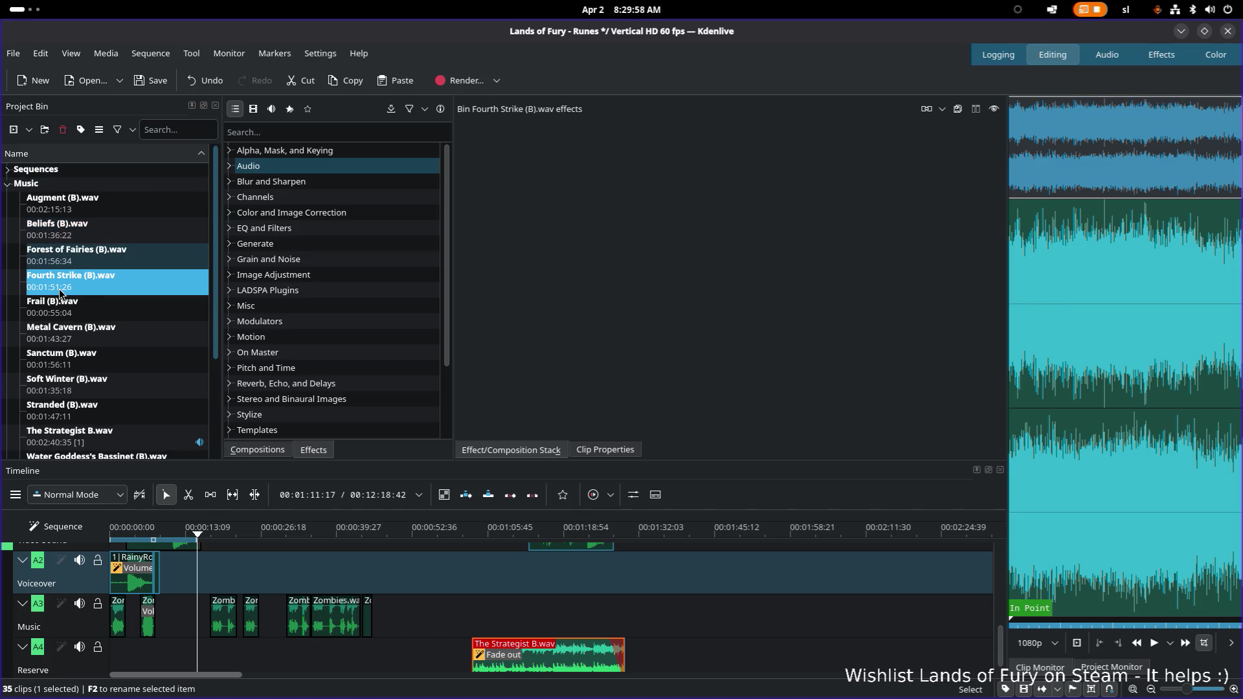
{"action": "scroll", "coordinate": [515, 621], "scroll_direction": "down", "scroll_amount": 2}
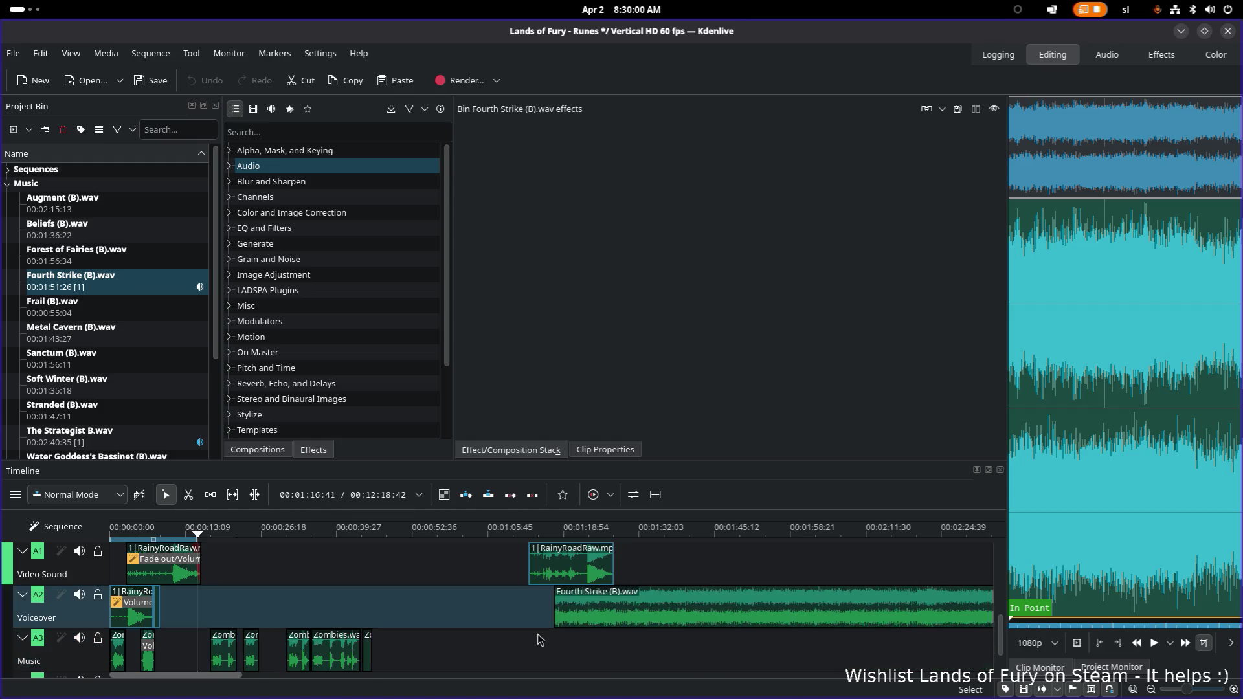
{"action": "scroll", "coordinate": [541, 638], "scroll_direction": "up", "scroll_amount": 3}
{"action": "scroll", "coordinate": [525, 661], "scroll_direction": "down", "scroll_amount": 1}
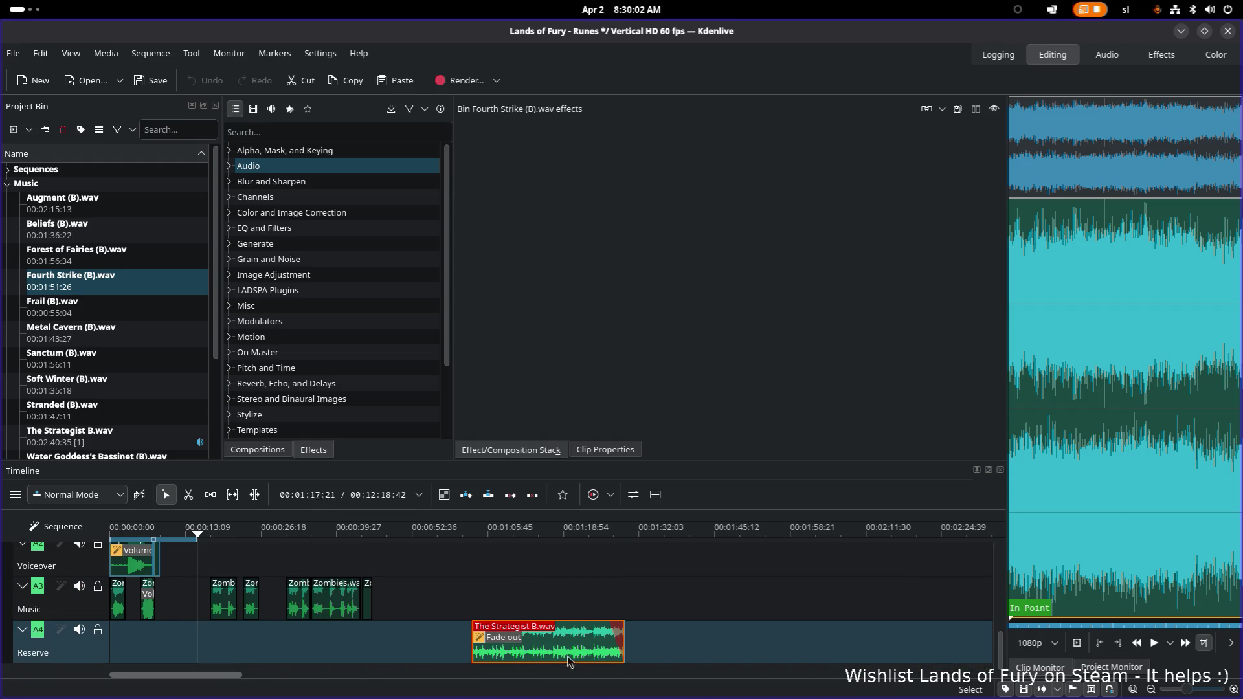
Insert Fourth Strike onto the Reserve track, trim it to about 26 seconds and move it to the timeline start
{"action": "key", "text": "v"}
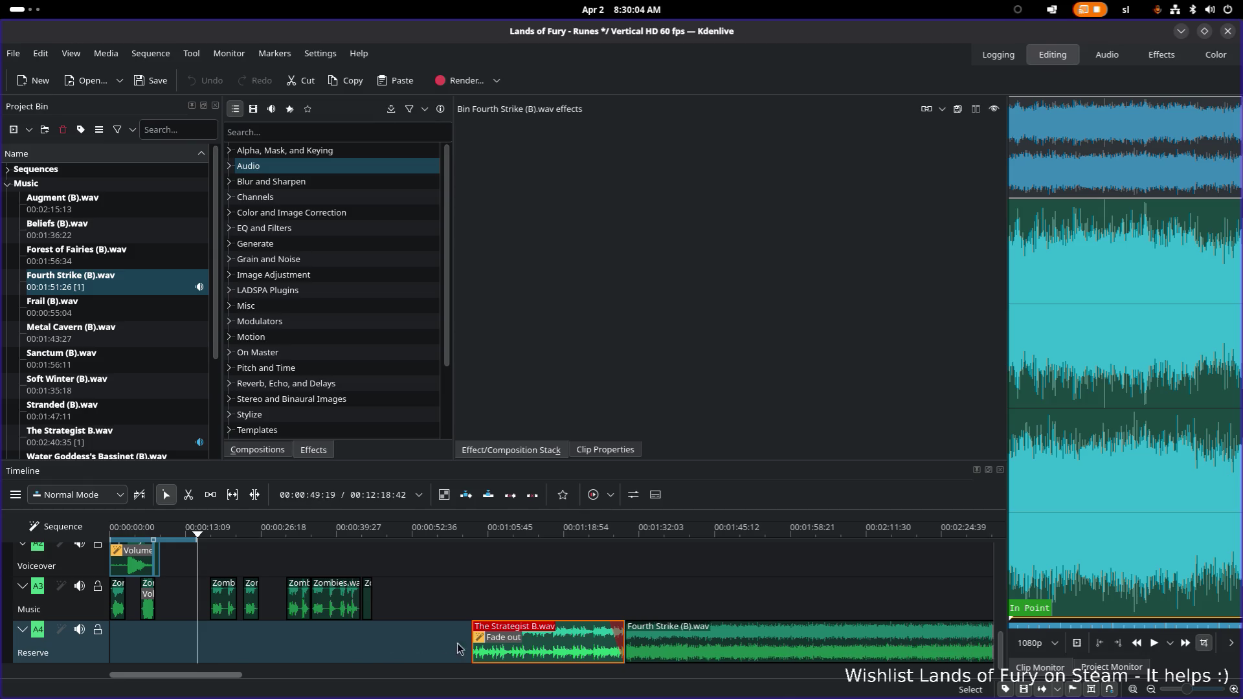
{"action": "left_click_drag", "start_coordinate": [458, 648], "coordinate": [674, 646]}
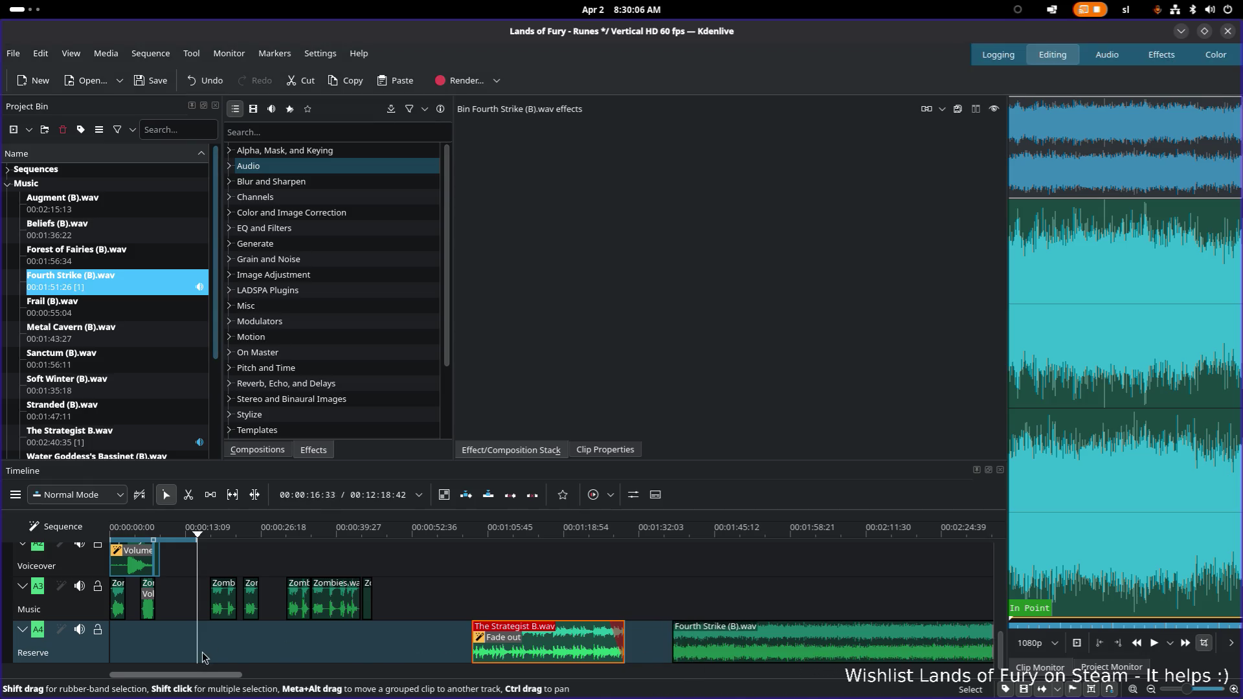
{"action": "left_click_drag", "start_coordinate": [219, 680], "coordinate": [316, 680]}
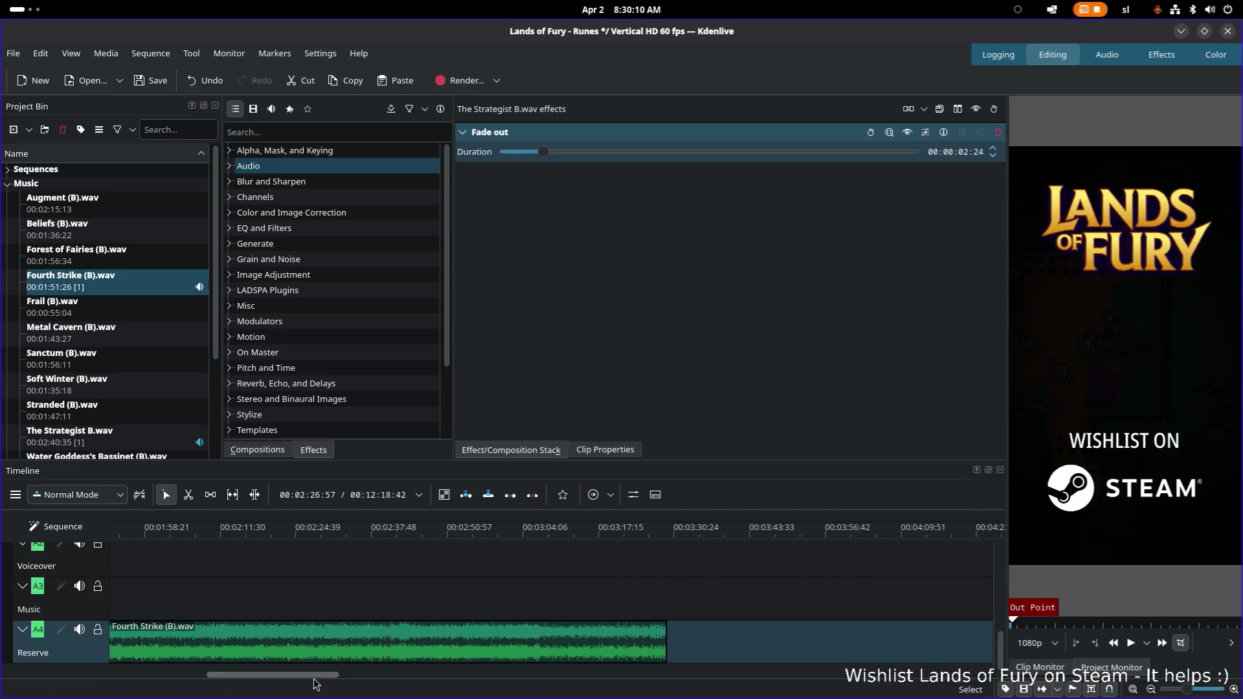
{"action": "left_click_drag", "start_coordinate": [667, 650], "coordinate": [182, 665]}
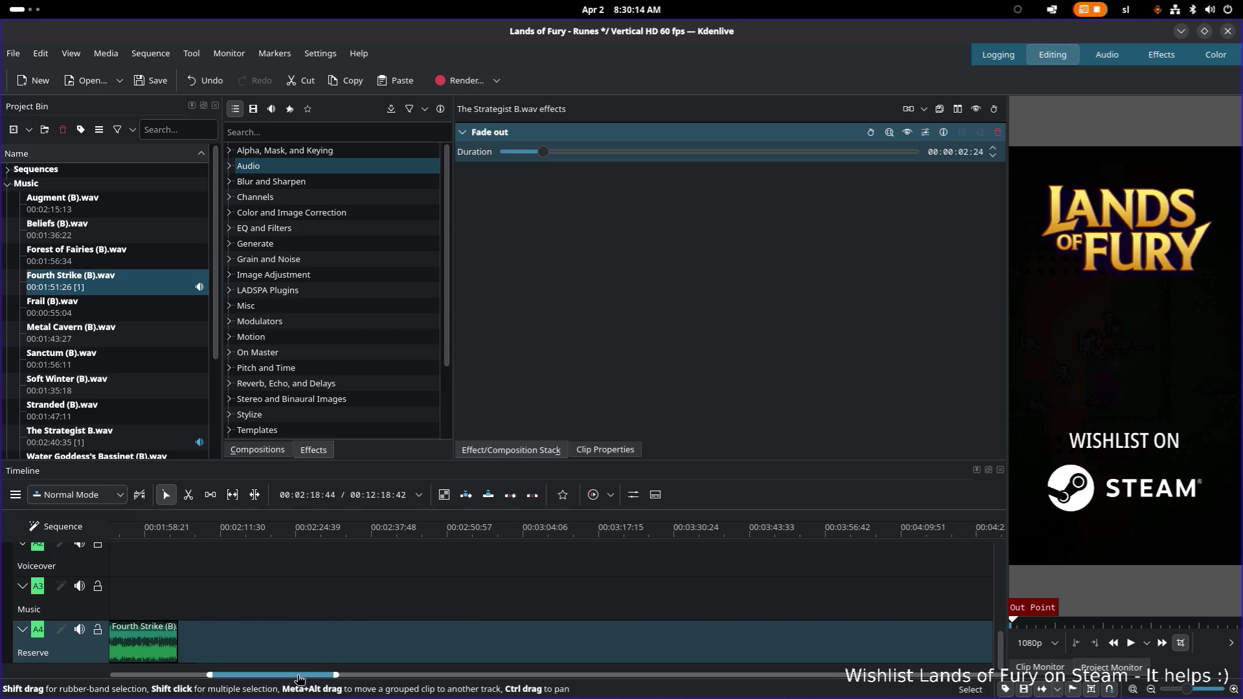
{"action": "left_click_drag", "start_coordinate": [300, 678], "coordinate": [200, 678]}
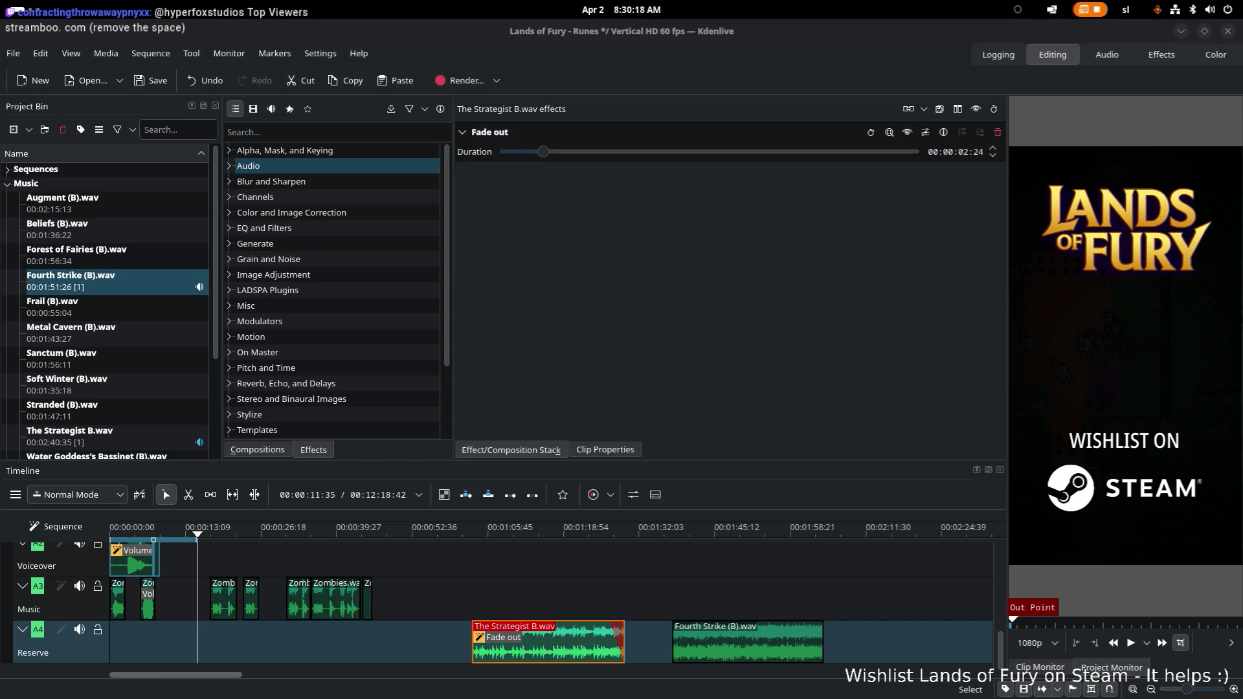
{"action": "left_click_drag", "start_coordinate": [732, 651], "coordinate": [167, 658]}
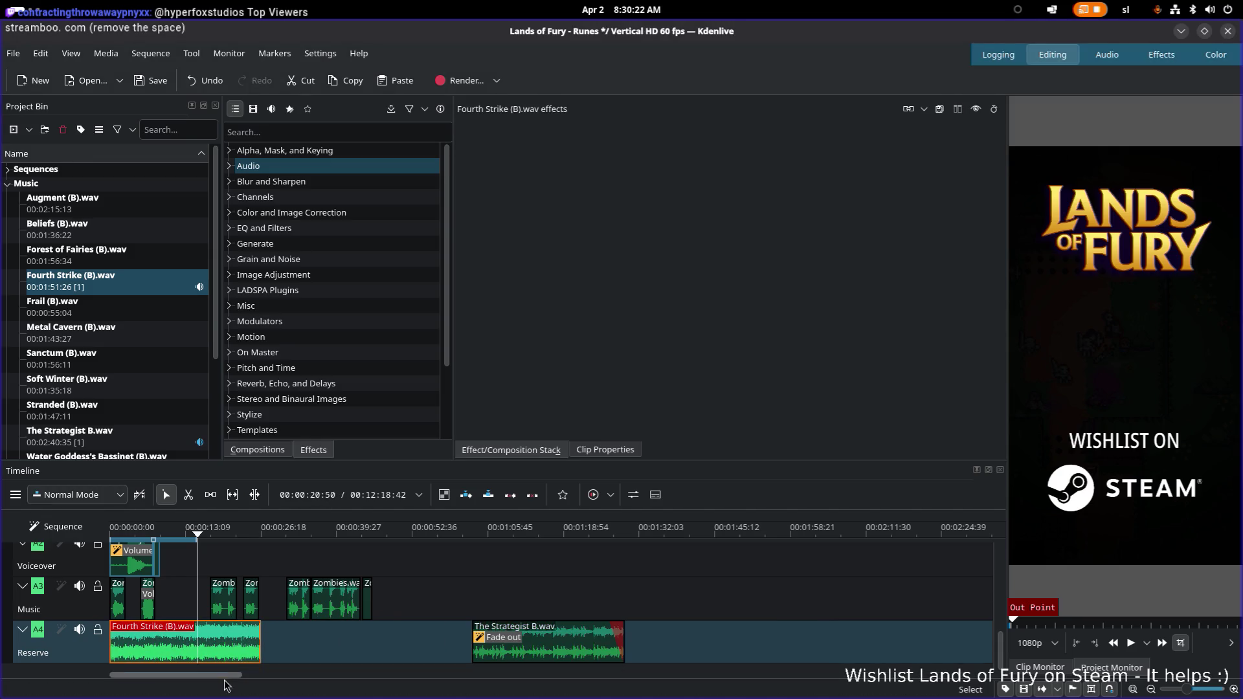
{"action": "scroll", "coordinate": [226, 633], "scroll_direction": "up", "scroll_amount": 3}
{"action": "scroll", "coordinate": [226, 633], "scroll_direction": "down", "scroll_amount": 3}
{"action": "mouse_move", "coordinate": [241, 674]}
{"action": "left_mouse_down"}
{"action": "mouse_move", "coordinate": [130, 679]}
{"action": "mouse_move", "coordinate": [141, 677]}
{"action": "left_mouse_up"}
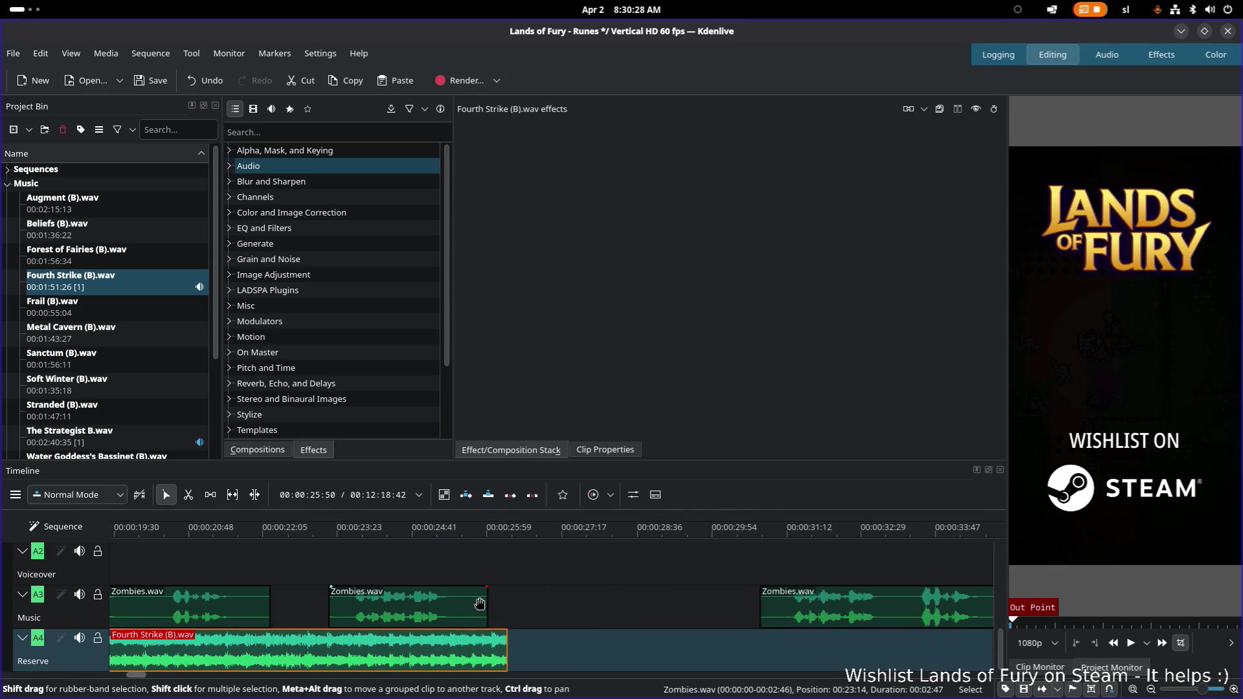
Try moving the Fourth Strike clip later on Reserve, undoing each trial move
{"action": "key", "text": "ctrl+z"}
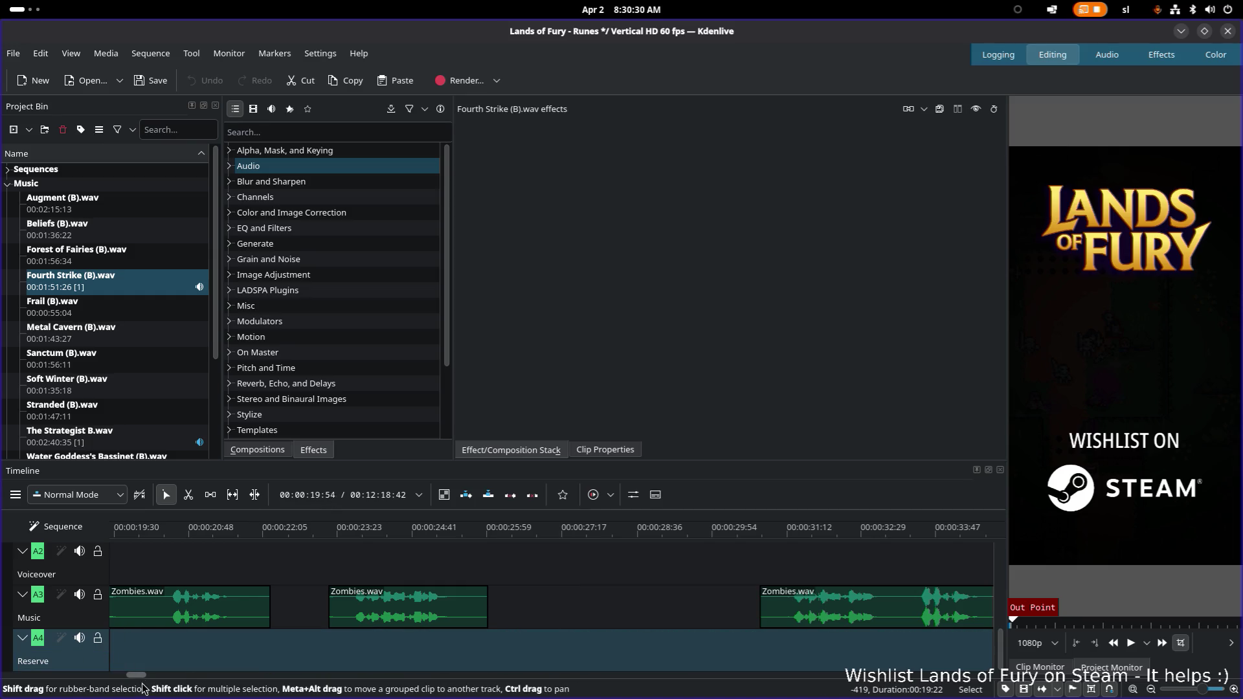
{"action": "scroll", "coordinate": [155, 680], "scroll_direction": "down", "scroll_amount": 2}
{"action": "mouse_move", "coordinate": [152, 677]}
{"action": "left_mouse_down"}
{"action": "mouse_move", "coordinate": [169, 674]}
{"action": "mouse_move", "coordinate": [158, 671]}
{"action": "left_mouse_up"}
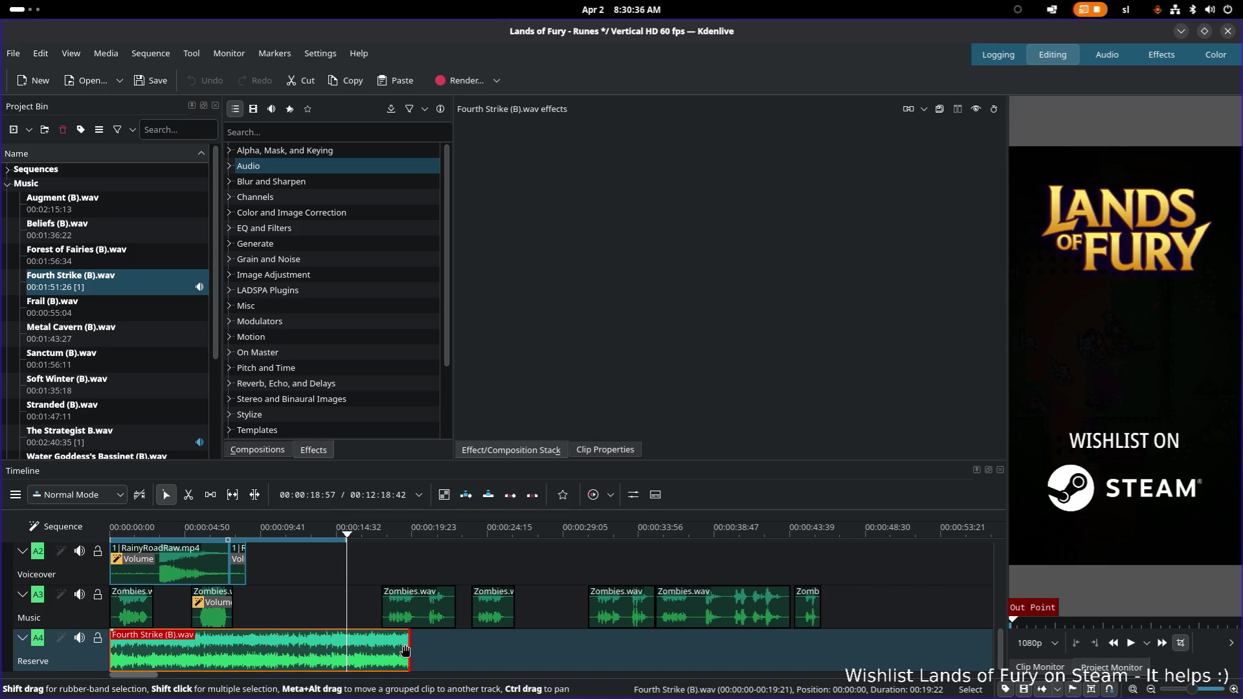
{"action": "left_click", "coordinate": [440, 652]}
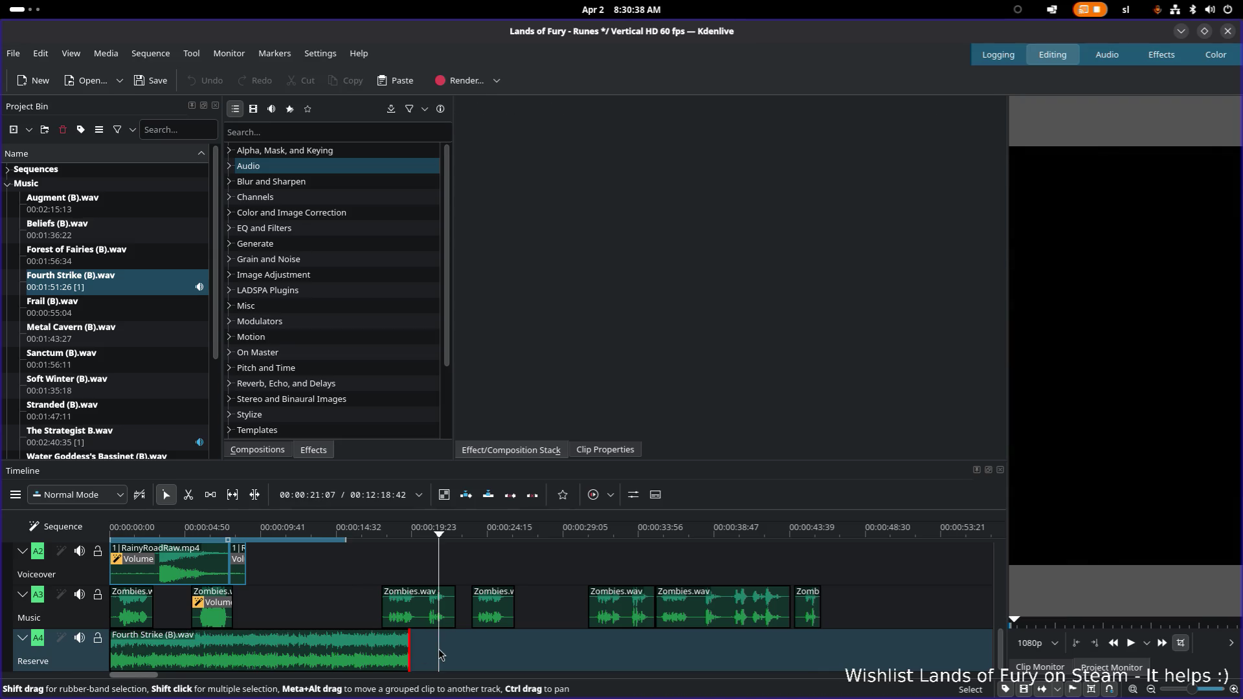
{"action": "left_click", "coordinate": [399, 653]}
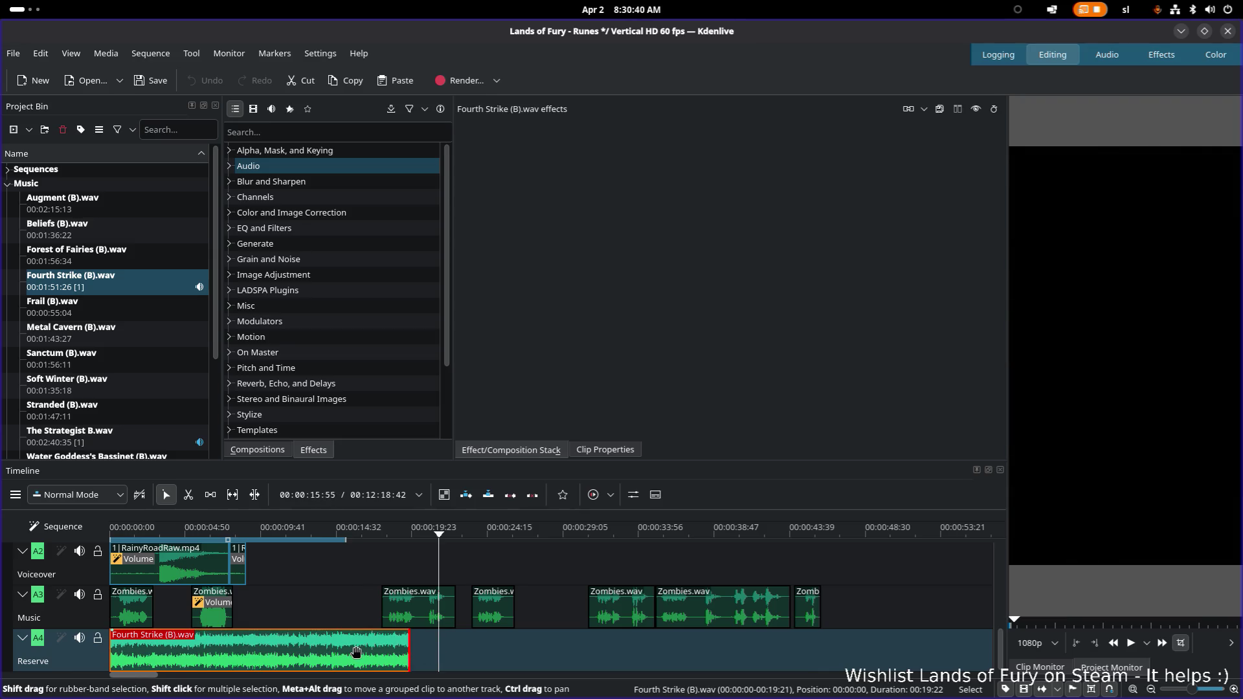
{"action": "left_click", "coordinate": [472, 653]}
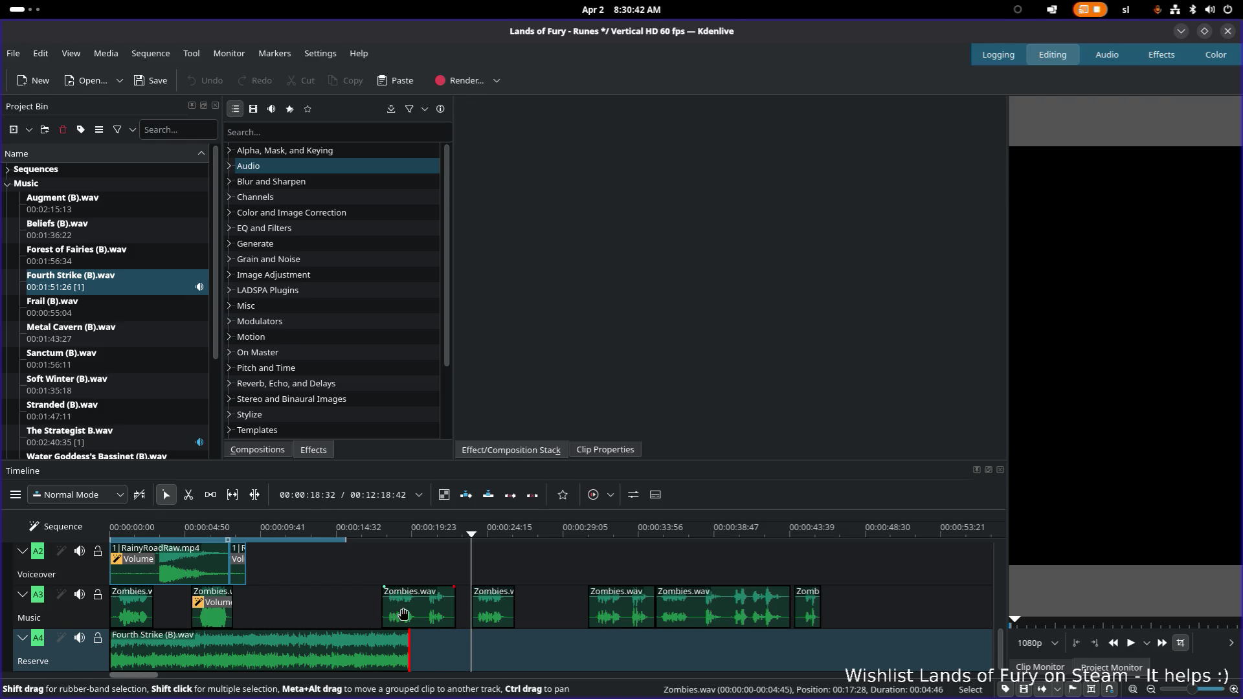
{"action": "left_click", "coordinate": [403, 614]}
{"action": "left_click", "coordinate": [409, 654]}
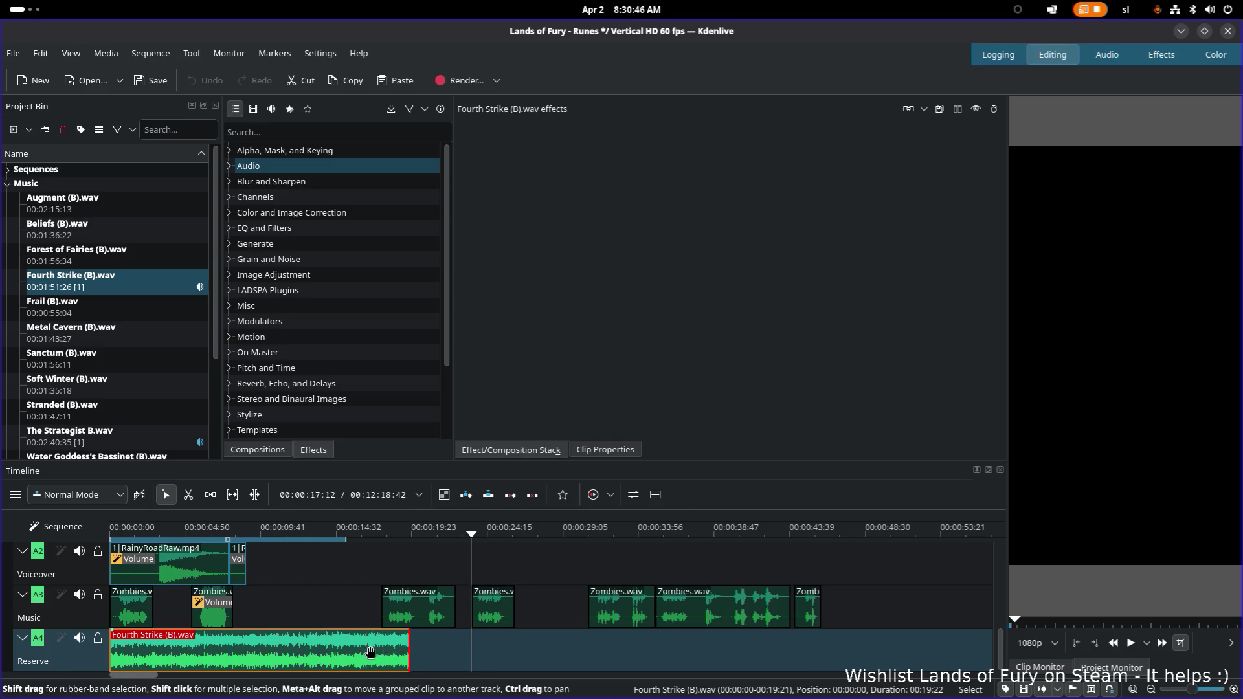
{"action": "left_click_drag", "start_coordinate": [369, 652], "coordinate": [469, 657]}
{"action": "key", "text": "ctrl+z"}
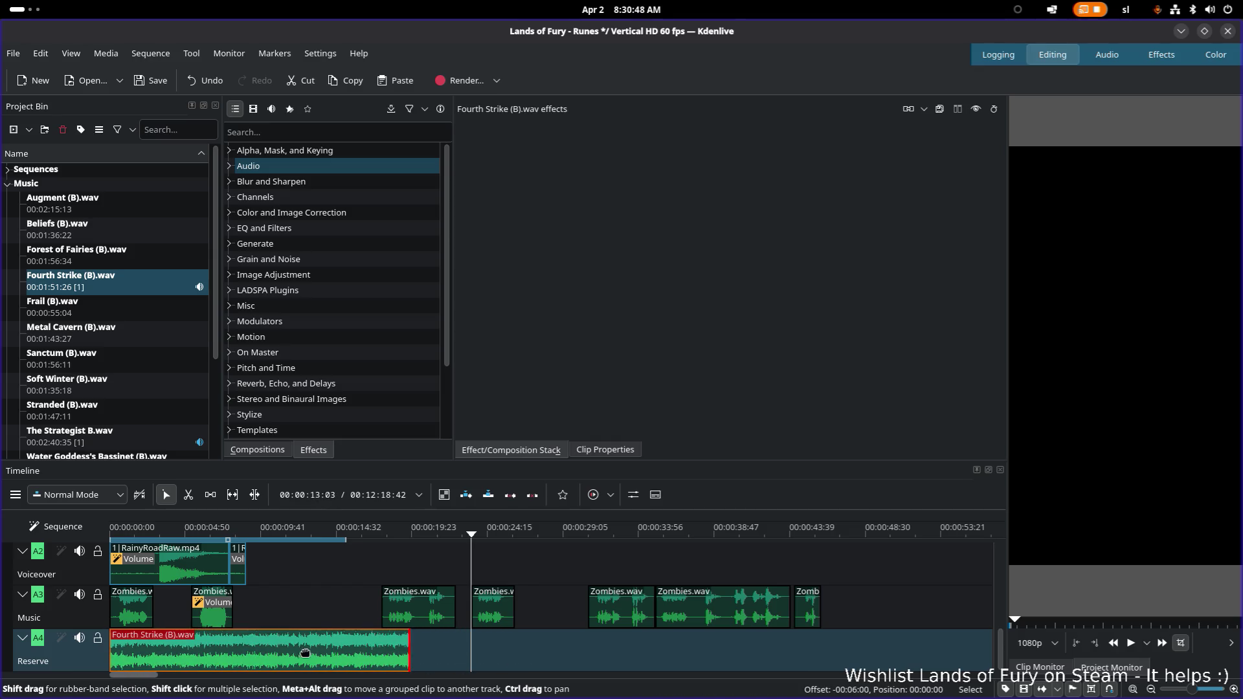
{"action": "left_click", "coordinate": [548, 649]}
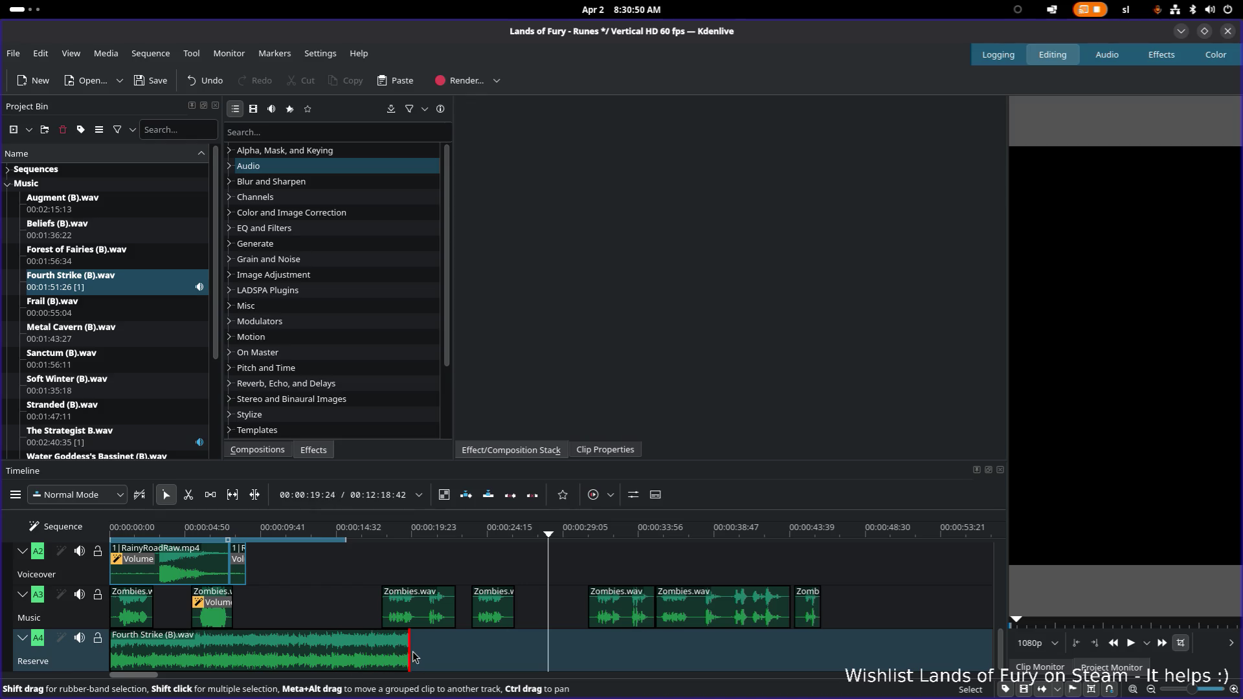
{"action": "left_click_drag", "start_coordinate": [415, 650], "coordinate": [508, 655]}
{"action": "key", "text": "ctrl+z"}
{"action": "key", "text": "ctrl+z"}
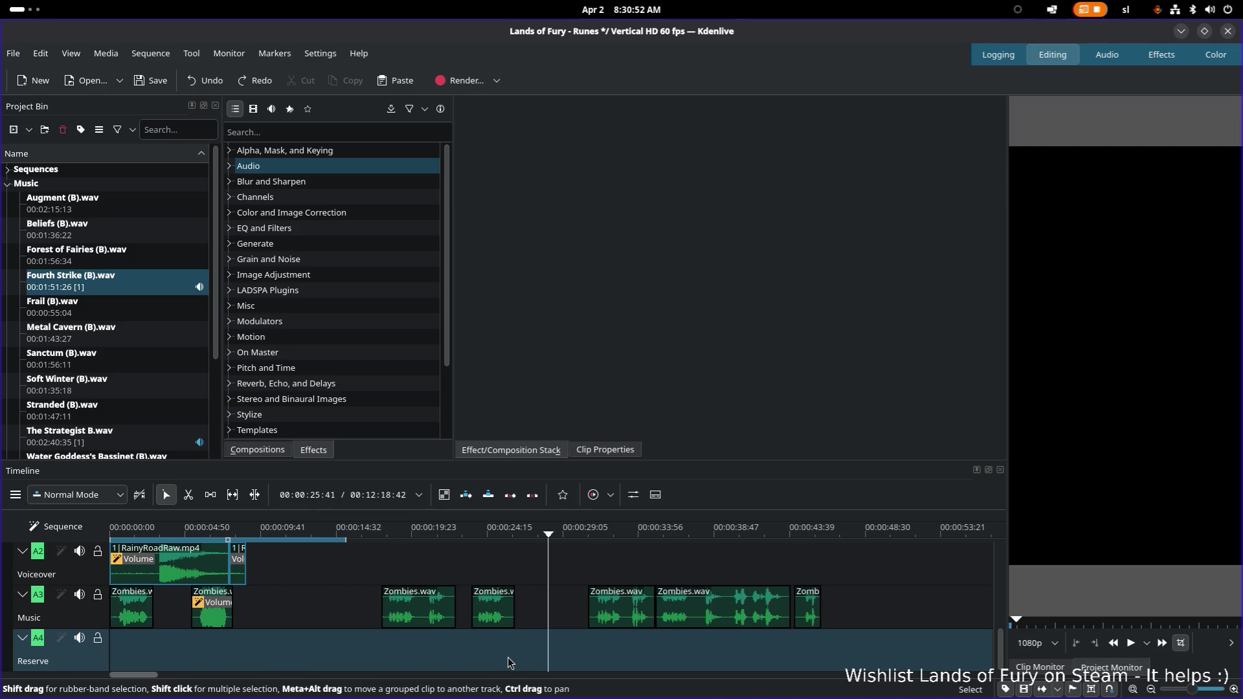
{"action": "scroll", "coordinate": [505, 658], "scroll_direction": "down", "scroll_amount": 3}
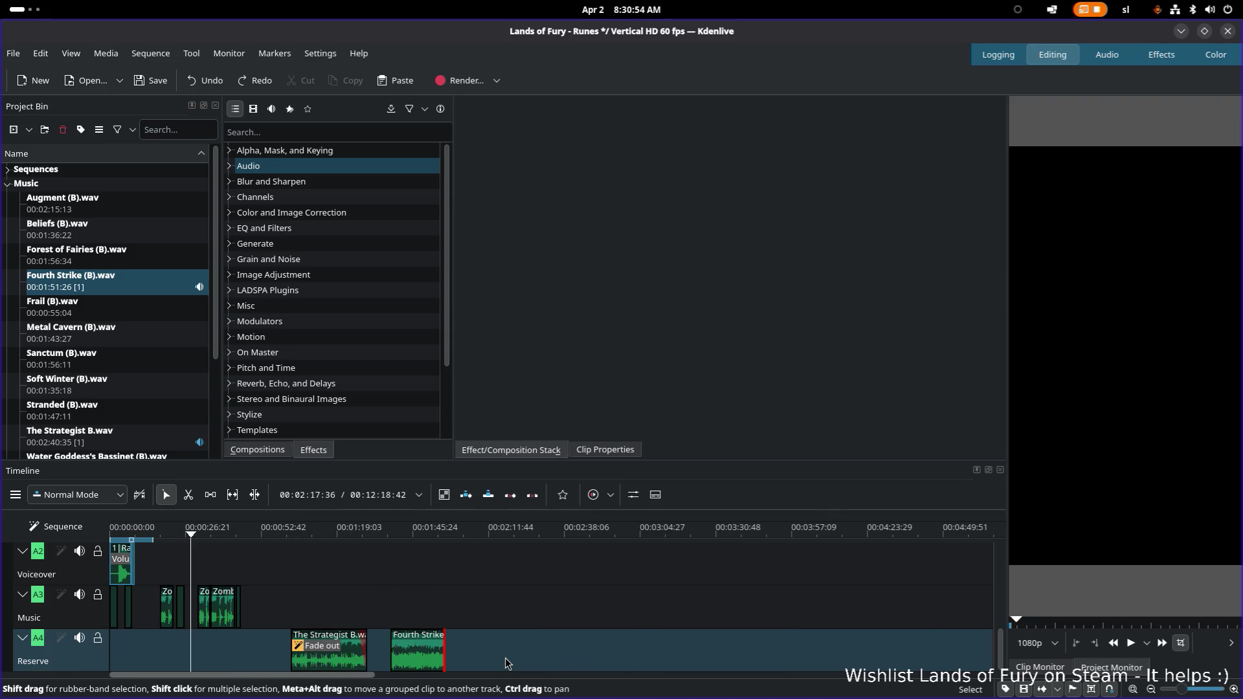
{"action": "scroll", "coordinate": [506, 657], "scroll_direction": "up", "scroll_amount": 3}
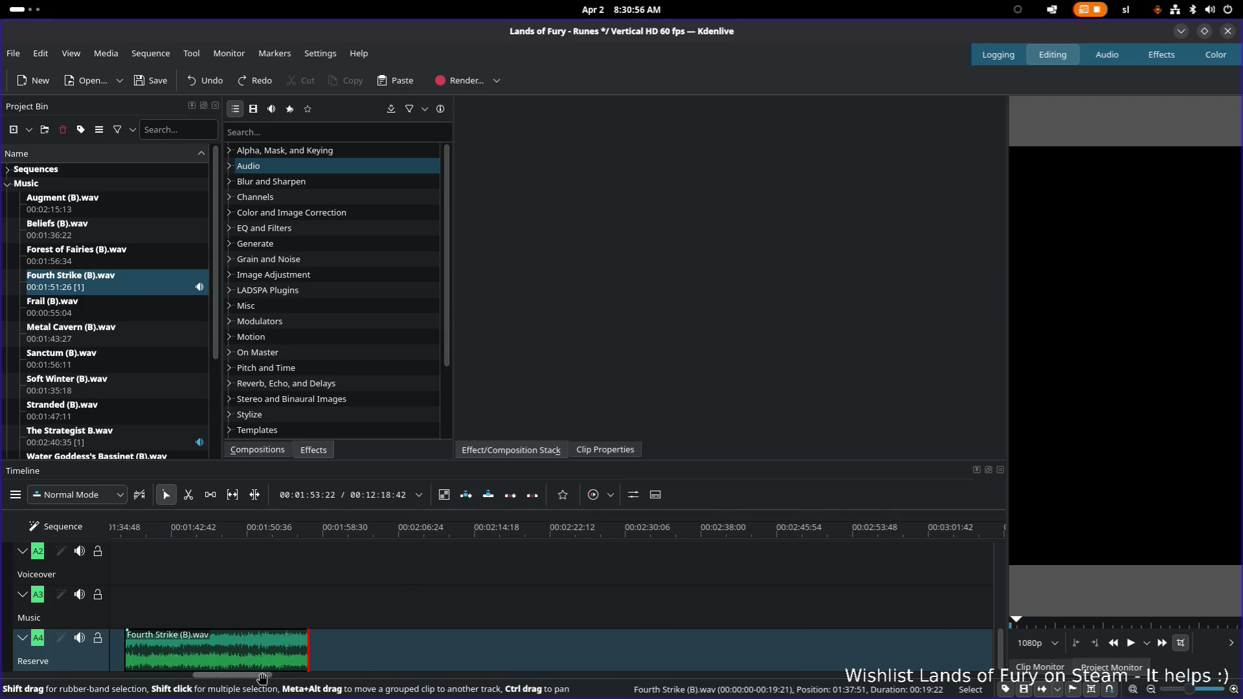
Settle Fourth Strike about 18 seconds into the Reserve track, ahead of The Strategist, comparing their fades
{"action": "left_click_drag", "start_coordinate": [228, 680], "coordinate": [165, 680]}
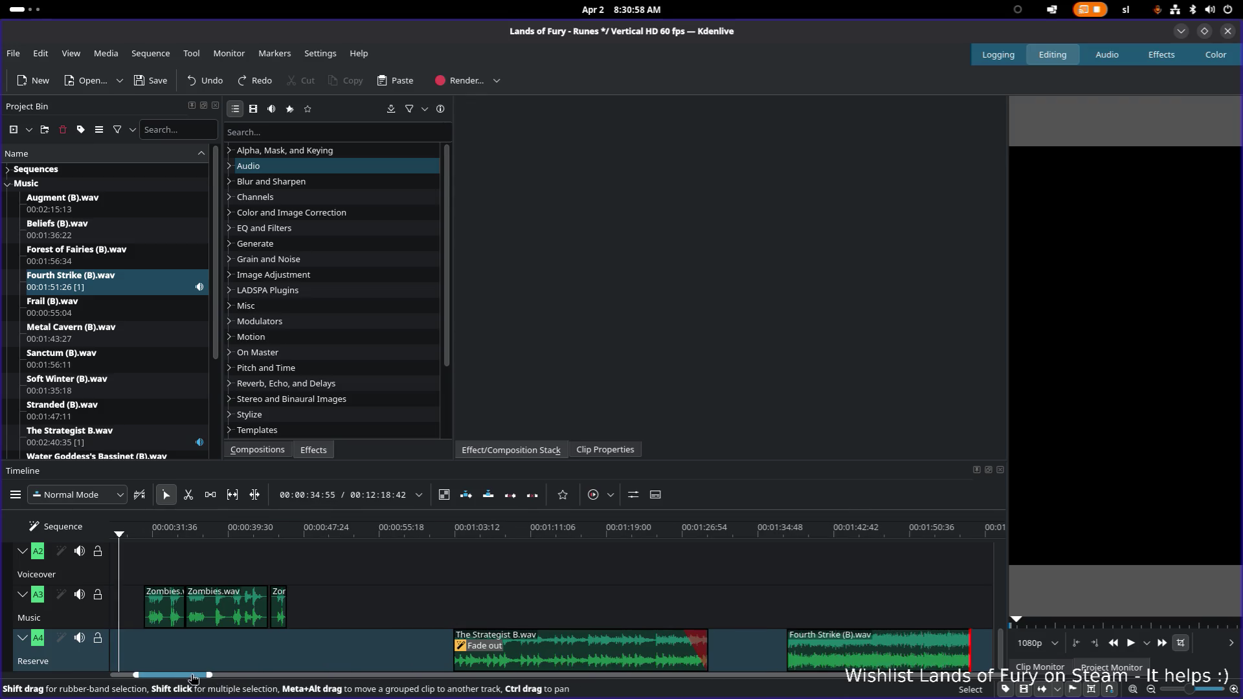
{"action": "mouse_move", "coordinate": [777, 654]}
{"action": "left_mouse_down"}
{"action": "mouse_move", "coordinate": [208, 656]}
{"action": "mouse_move", "coordinate": [133, 677]}
{"action": "left_mouse_up"}
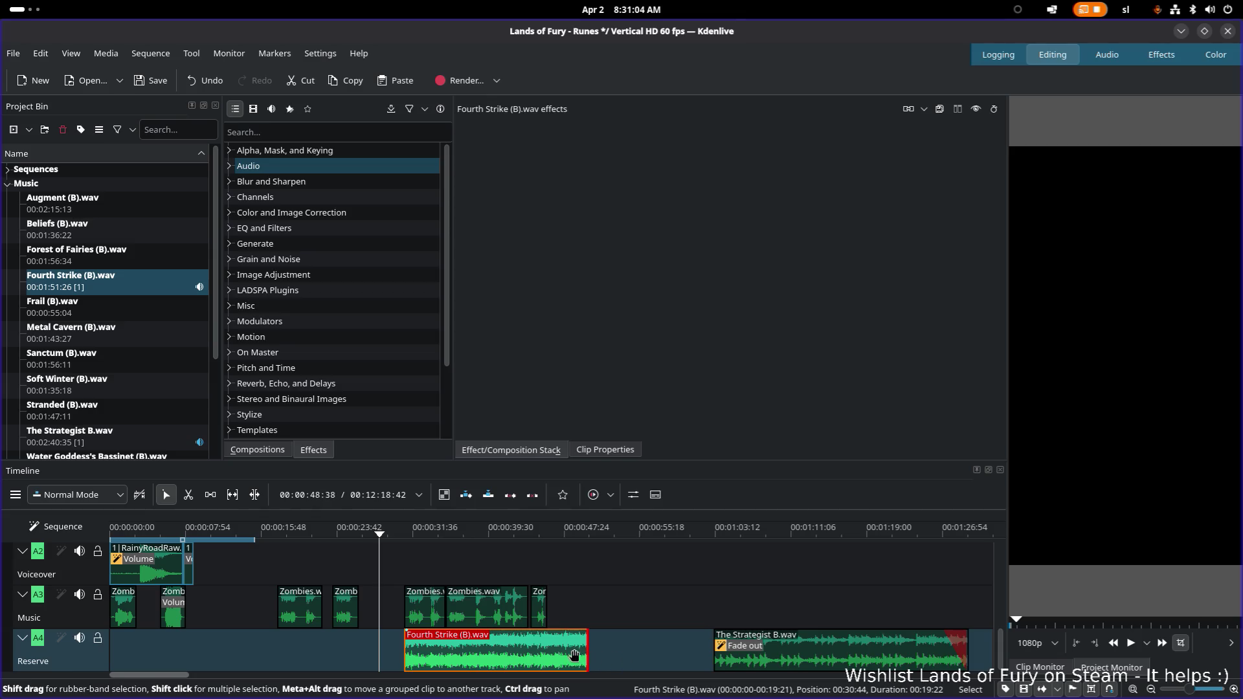
{"action": "left_click_drag", "start_coordinate": [533, 654], "coordinate": [221, 649]}
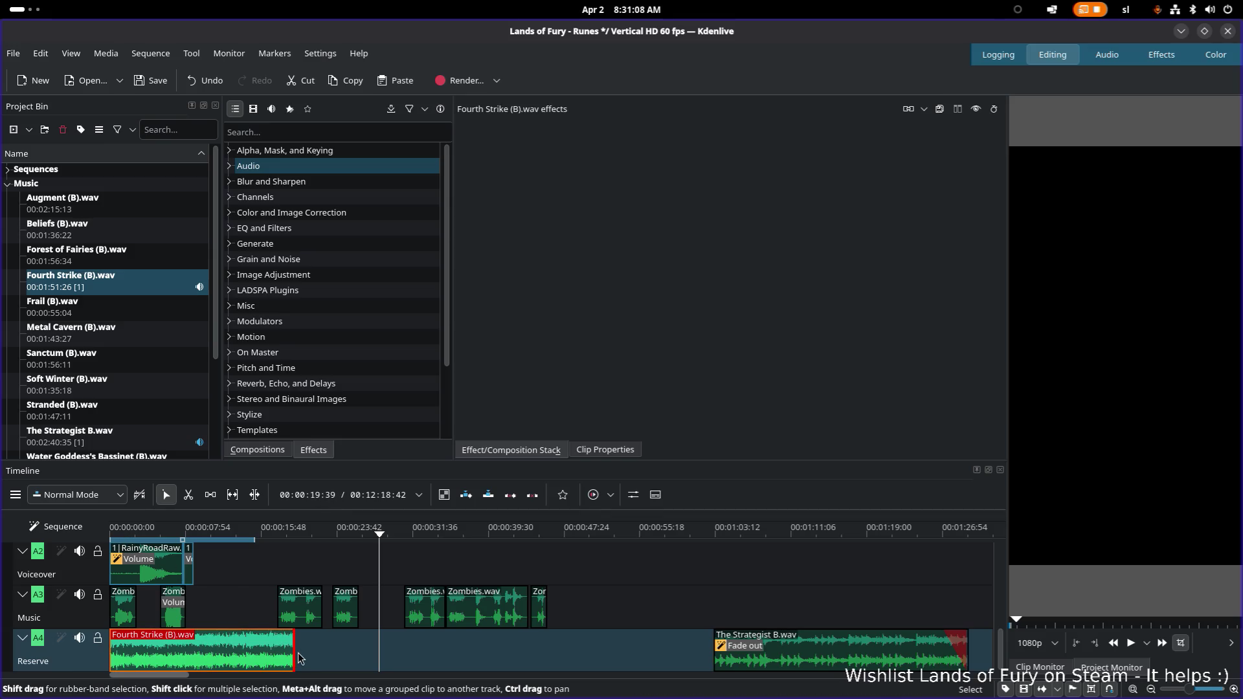
{"action": "left_click", "coordinate": [765, 660]}
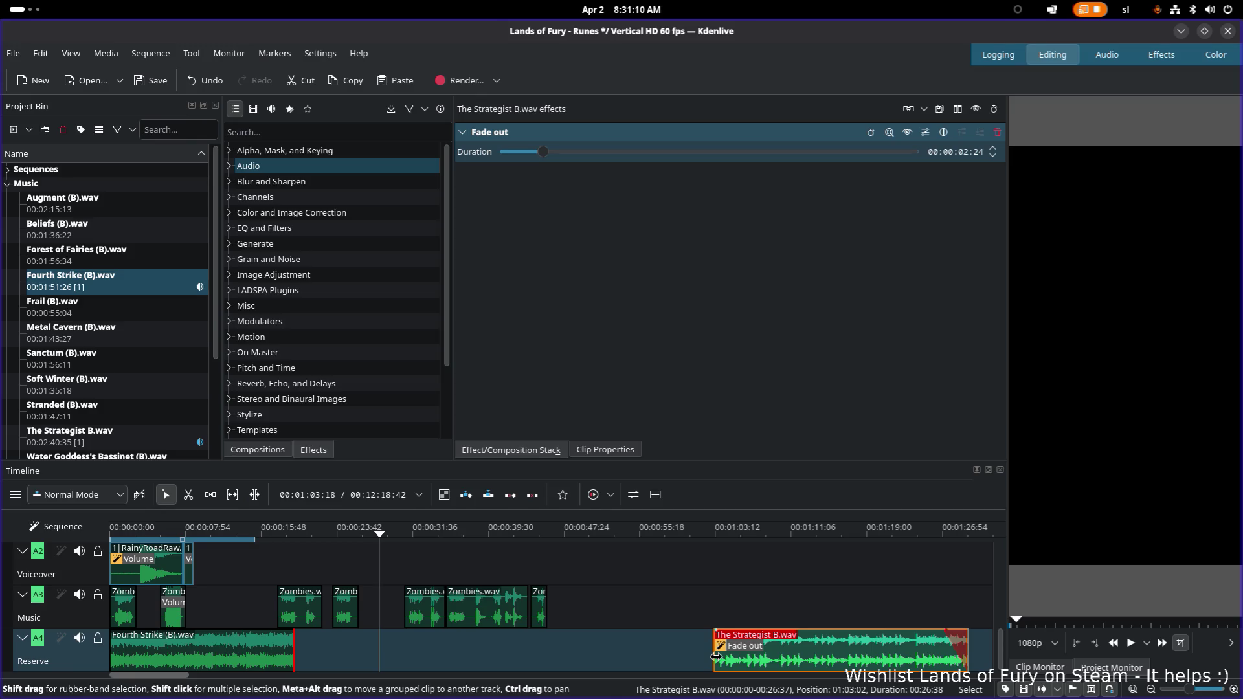
{"action": "left_click", "coordinate": [242, 651]}
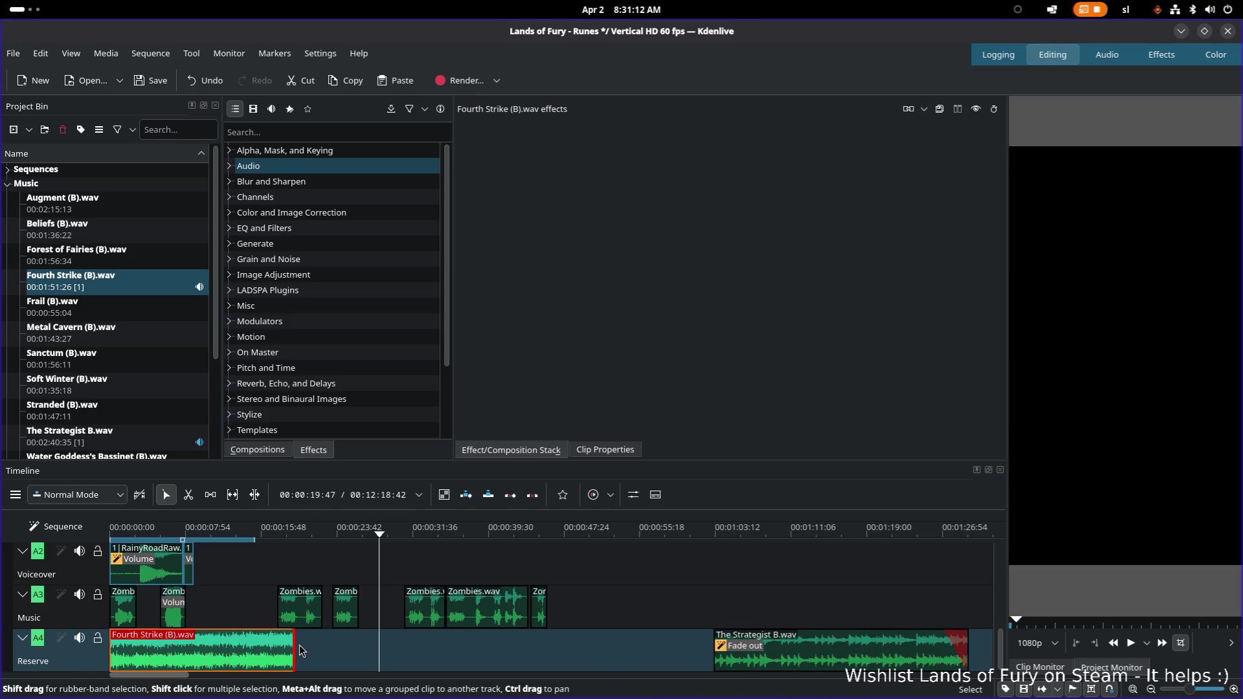
{"action": "left_click", "coordinate": [755, 659]}
{"action": "left_click", "coordinate": [263, 664]}
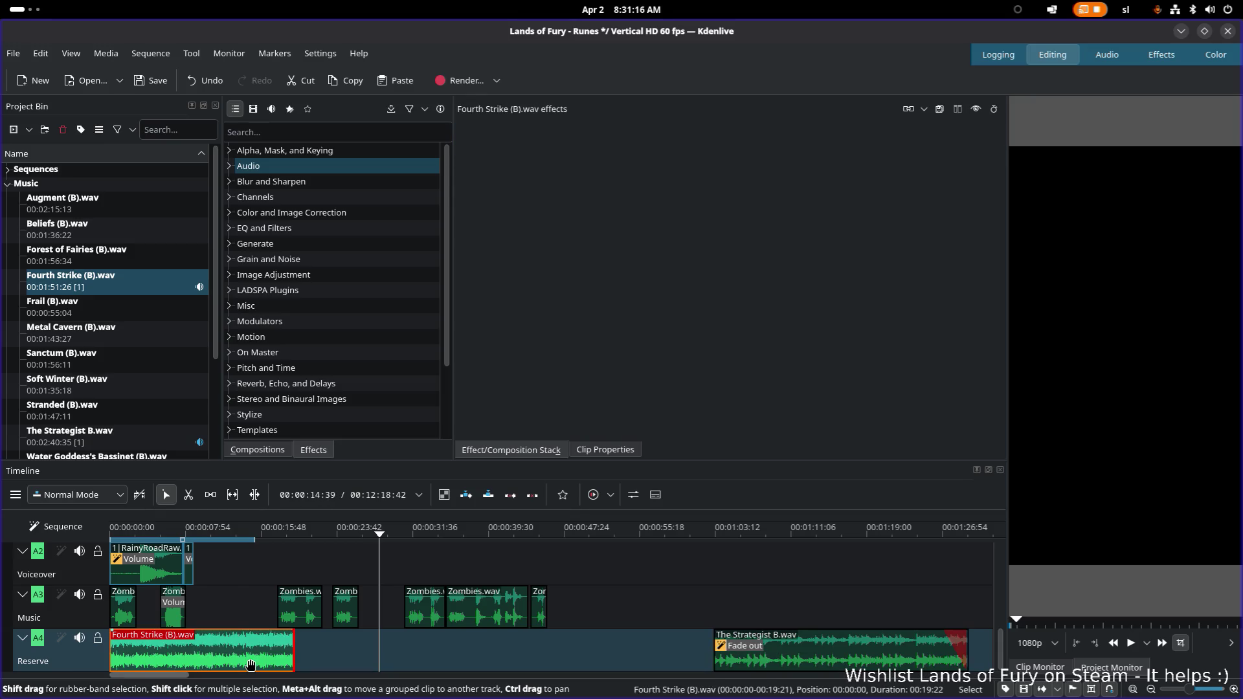
{"action": "left_click", "coordinate": [765, 663]}
{"action": "left_click", "coordinate": [273, 662]}
{"action": "left_click_drag", "start_coordinate": [156, 657], "coordinate": [220, 662]}
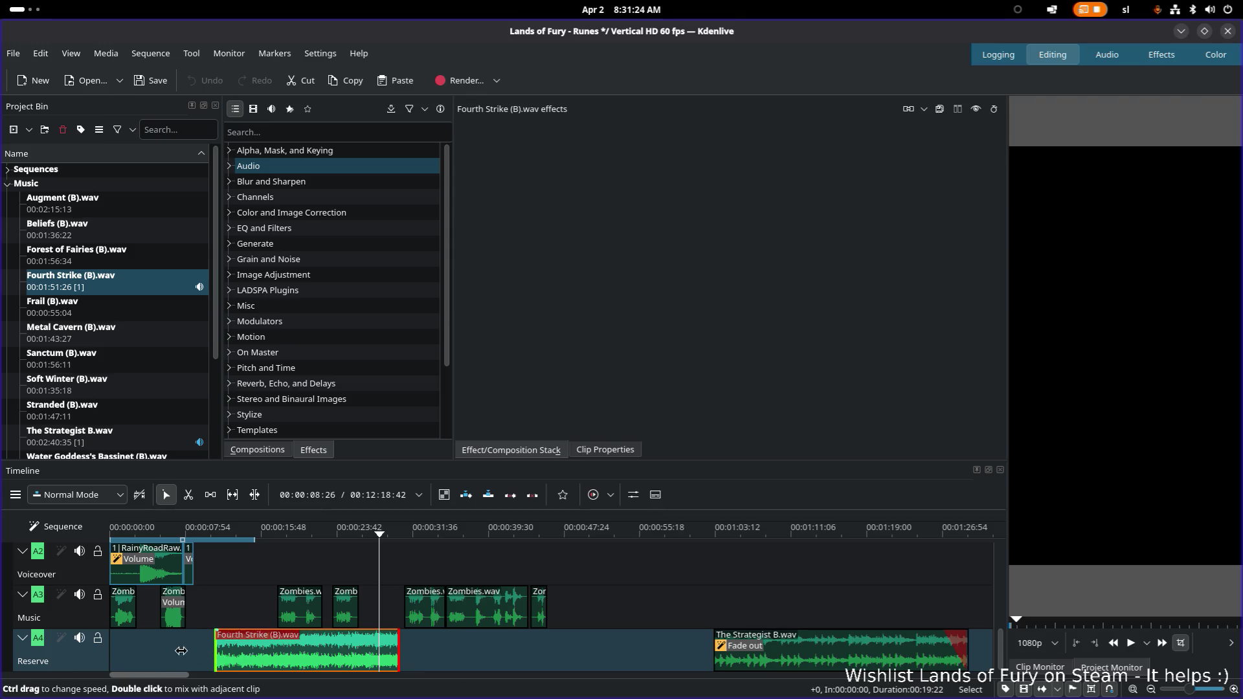
{"action": "mouse_move", "coordinate": [353, 659]}
{"action": "left_mouse_down"}
{"action": "mouse_move", "coordinate": [613, 660]}
{"action": "mouse_move", "coordinate": [457, 658]}
{"action": "left_mouse_up"}
Check the Fourth Strike clip's duration and give it a 00:00:03:06 fade-out
{"action": "double_click", "coordinate": [462, 659]}
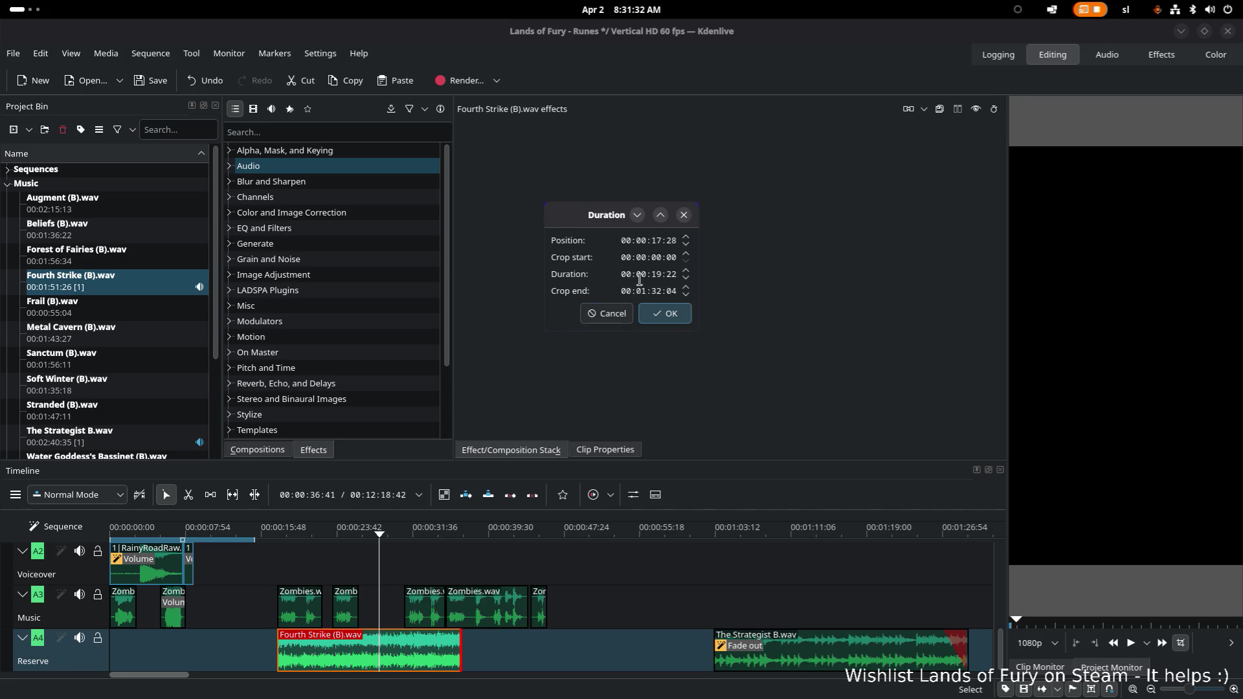
{"action": "left_click", "coordinate": [618, 321]}
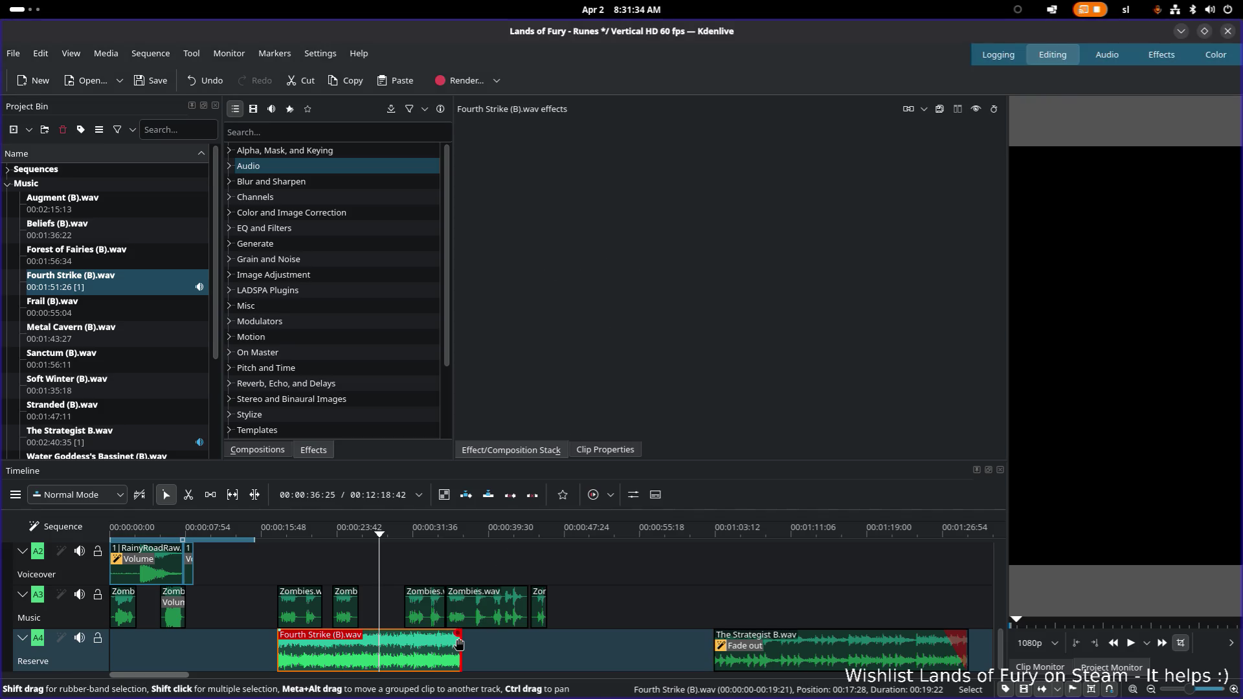
{"action": "left_click_drag", "start_coordinate": [464, 642], "coordinate": [434, 643]}
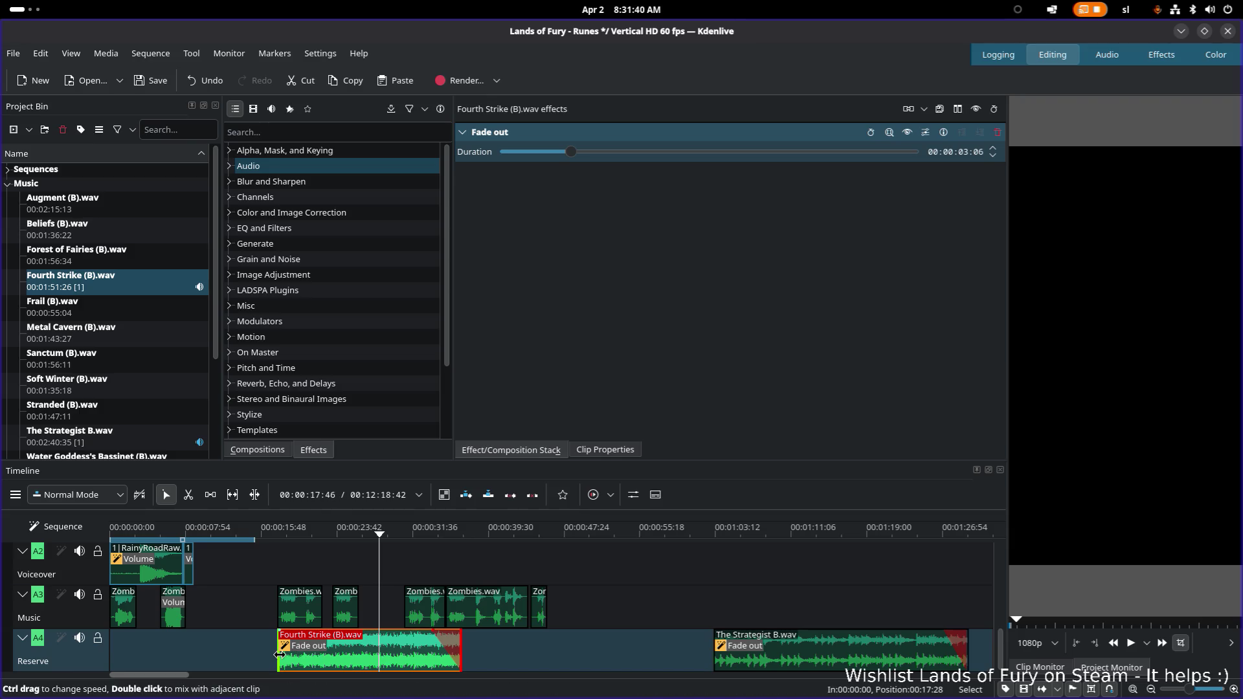
{"action": "mouse_move", "coordinate": [279, 651]}
{"action": "left_mouse_down"}
{"action": "mouse_move", "coordinate": [387, 652]}
{"action": "mouse_move", "coordinate": [282, 650]}
{"action": "left_mouse_up"}
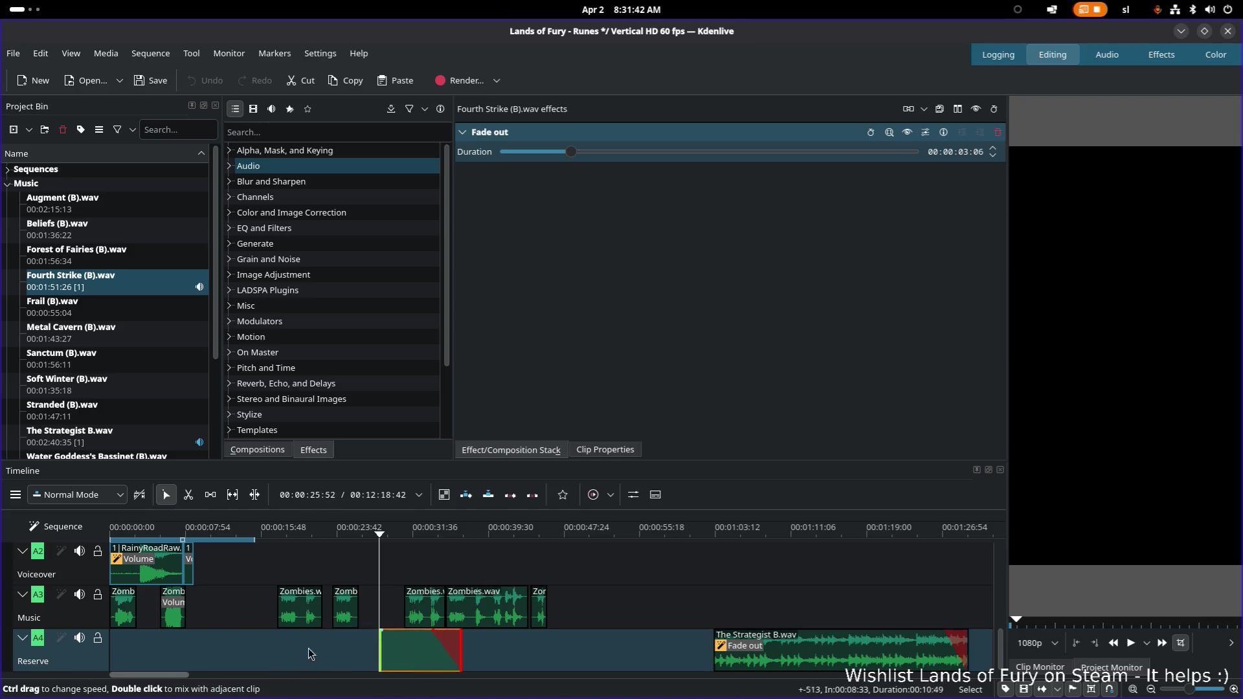
Remove Fourth Strike's fade-out and delete the clip from the Reserve track
{"action": "right_click", "coordinate": [435, 637]}
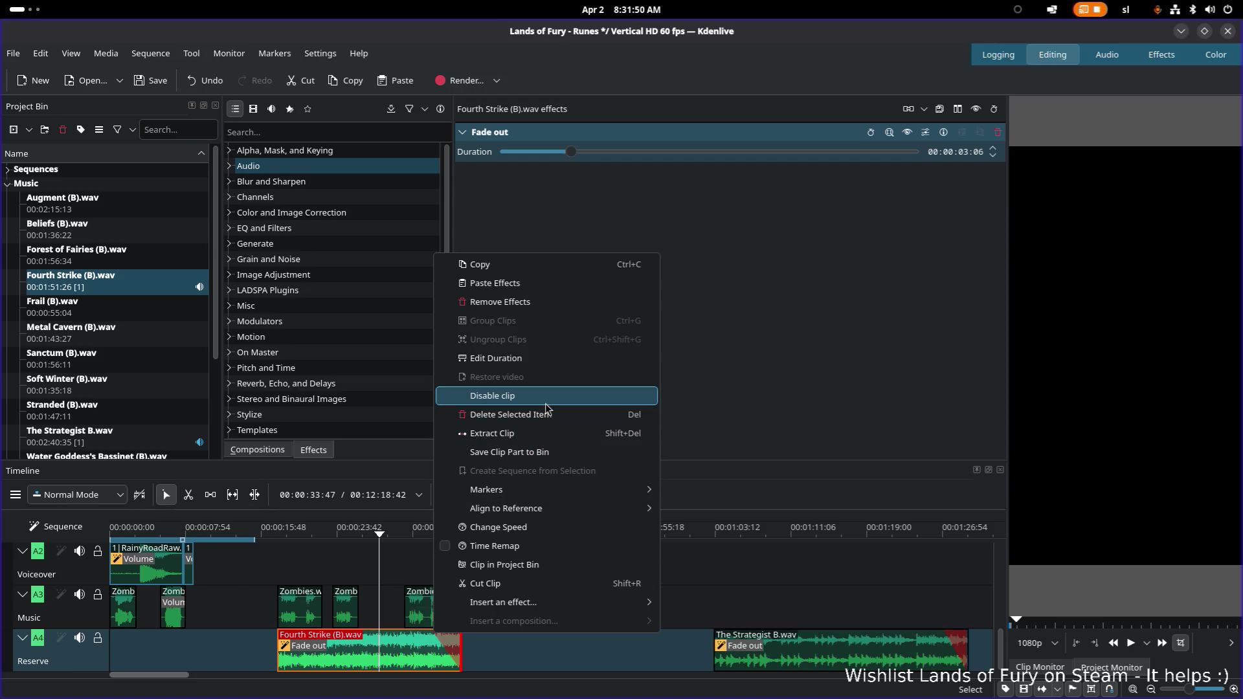
{"action": "left_click", "coordinate": [514, 302]}
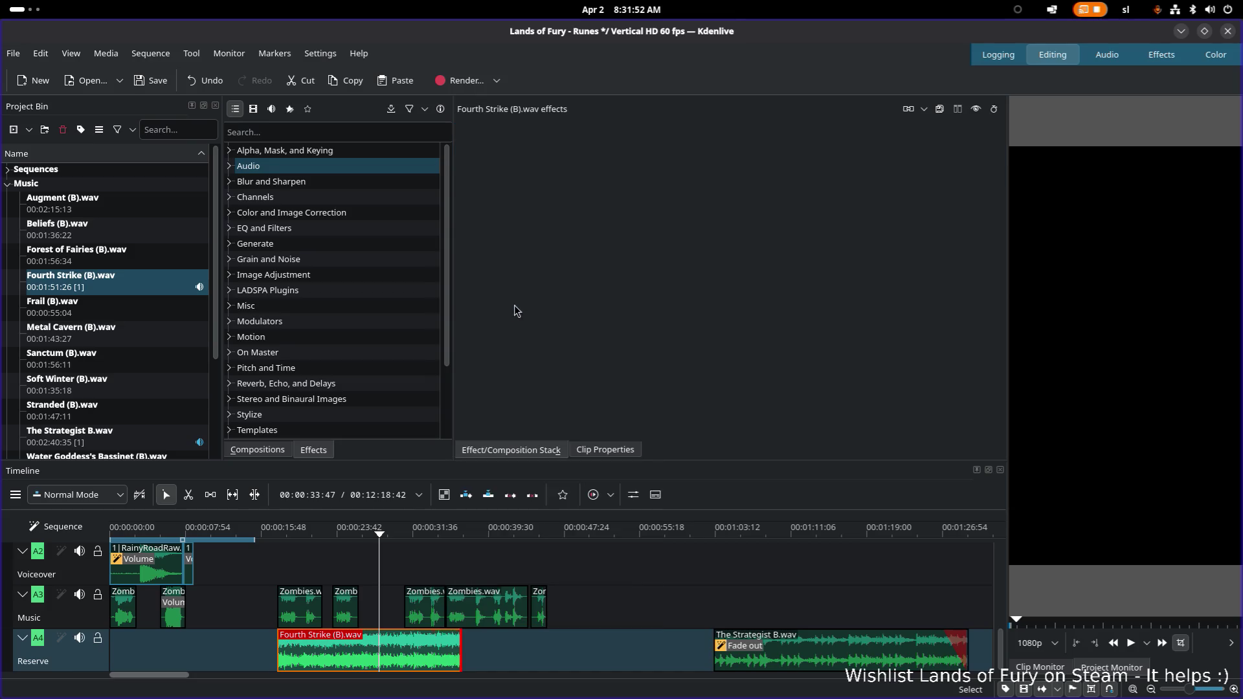
{"action": "mouse_move", "coordinate": [472, 650]}
{"action": "left_mouse_down"}
{"action": "mouse_move", "coordinate": [490, 650]}
{"action": "mouse_move", "coordinate": [474, 656]}
{"action": "left_mouse_up"}
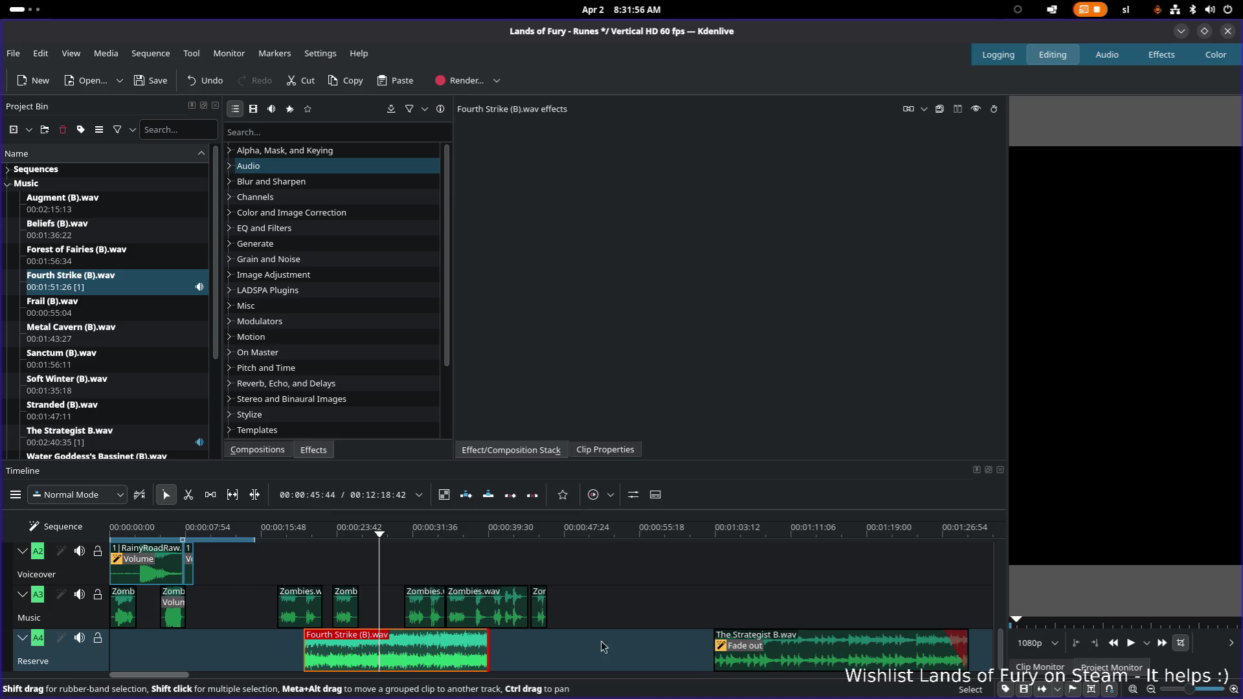
{"action": "key", "text": "Delete"}
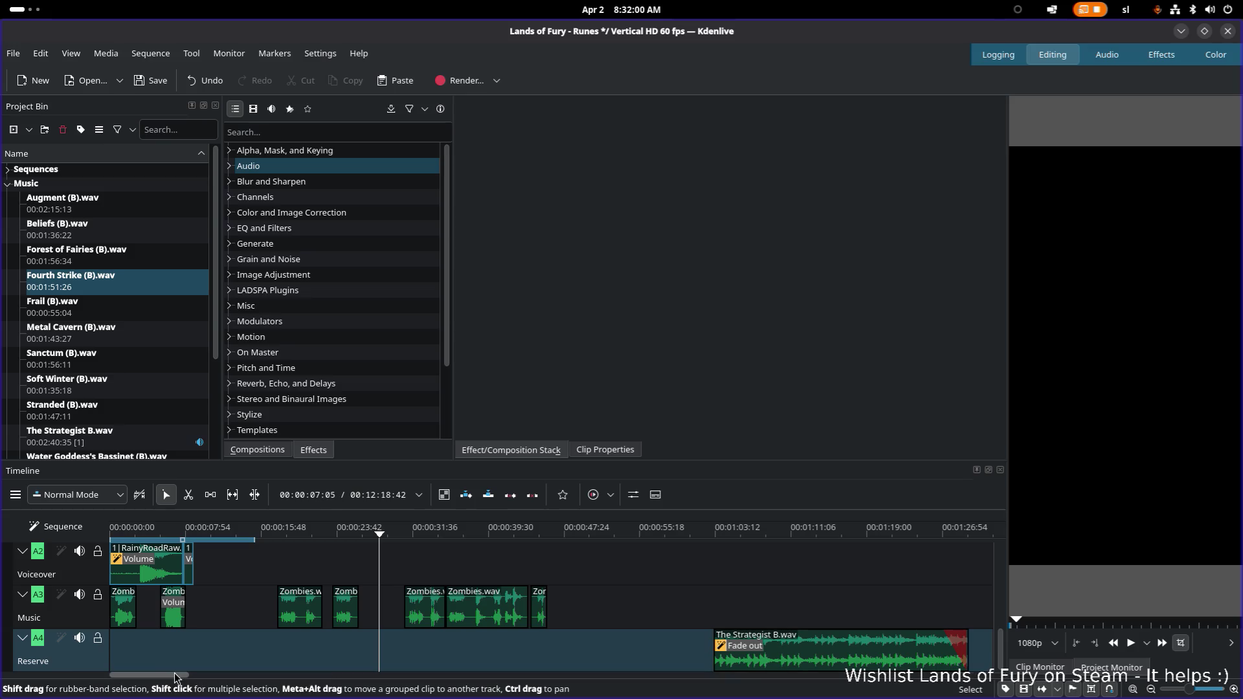
{"action": "left_click_drag", "start_coordinate": [167, 677], "coordinate": [240, 677]}
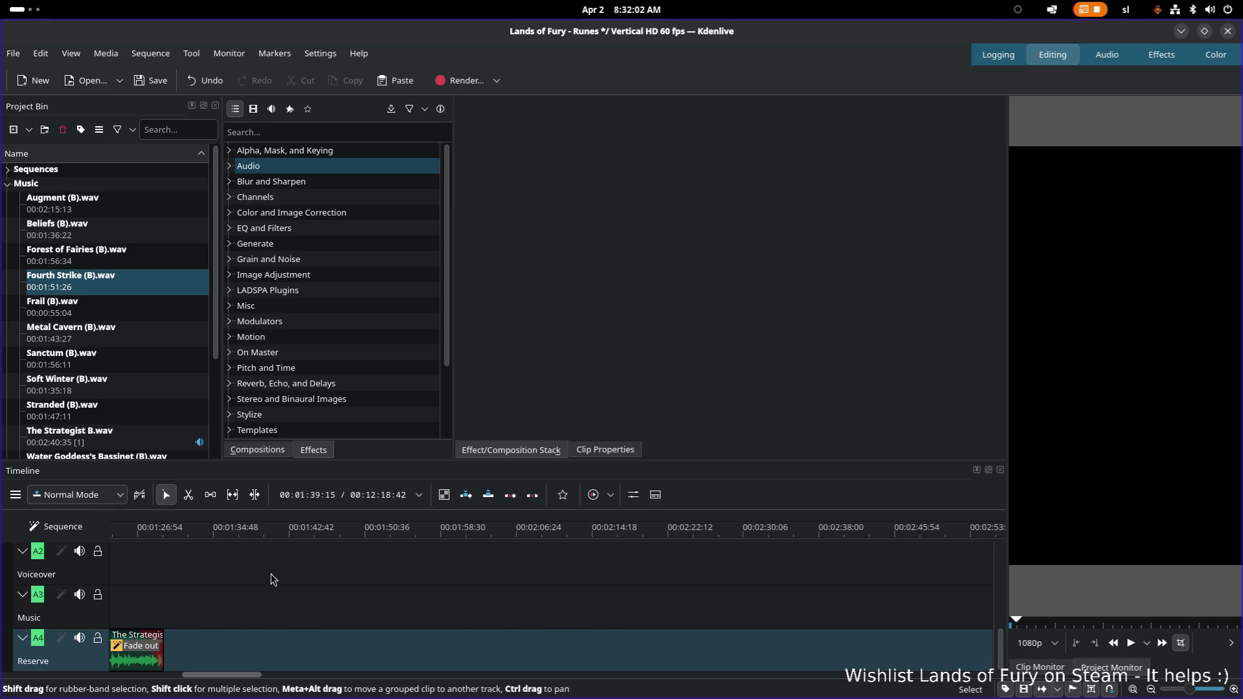
Browse the Project Bin past Forest of Fairies and load Fourth Strike (B).wav into the Clip Monitor
{"action": "mouse_move", "coordinate": [146, 470]}
{"action": "left_mouse_down"}
{"action": "mouse_move", "coordinate": [374, 663]}
{"action": "mouse_move", "coordinate": [362, 655]}
{"action": "left_mouse_up"}
{"action": "scroll", "coordinate": [376, 642], "scroll_direction": "down", "scroll_amount": 5}
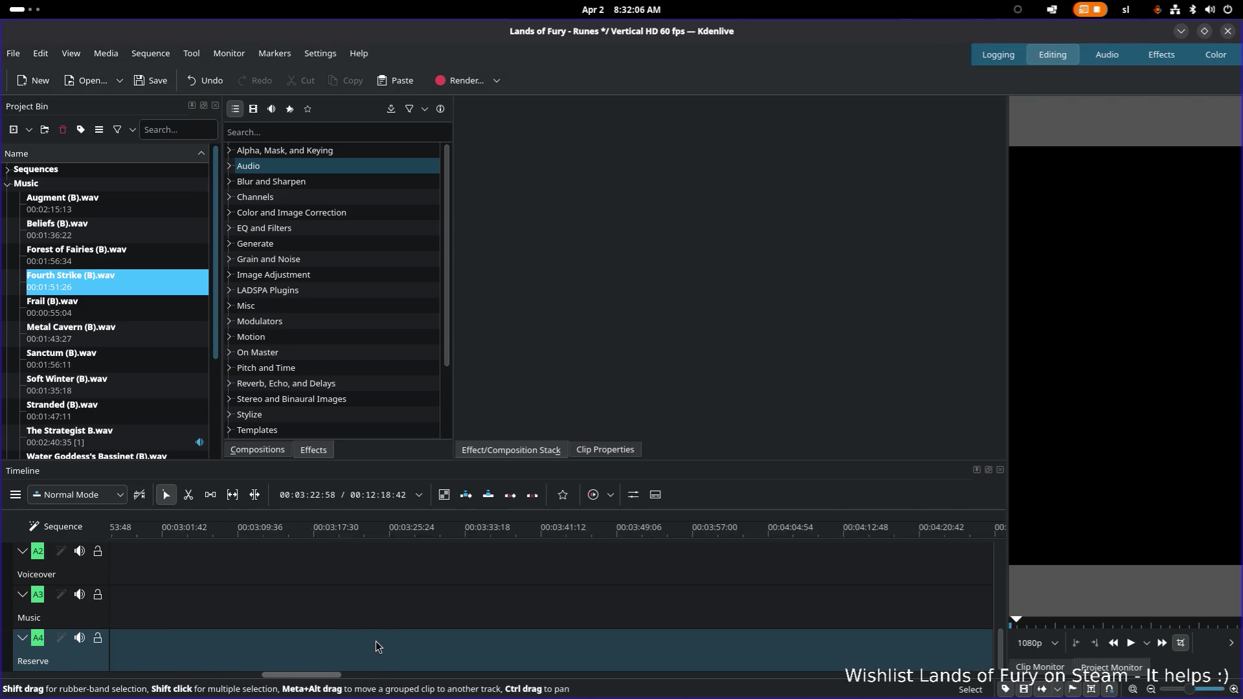
{"action": "scroll", "coordinate": [374, 644], "scroll_direction": "up", "scroll_amount": 2}
{"action": "scroll", "coordinate": [374, 643], "scroll_direction": "up", "scroll_amount": 2}
{"action": "scroll", "coordinate": [375, 643], "scroll_direction": "up", "scroll_amount": 2}
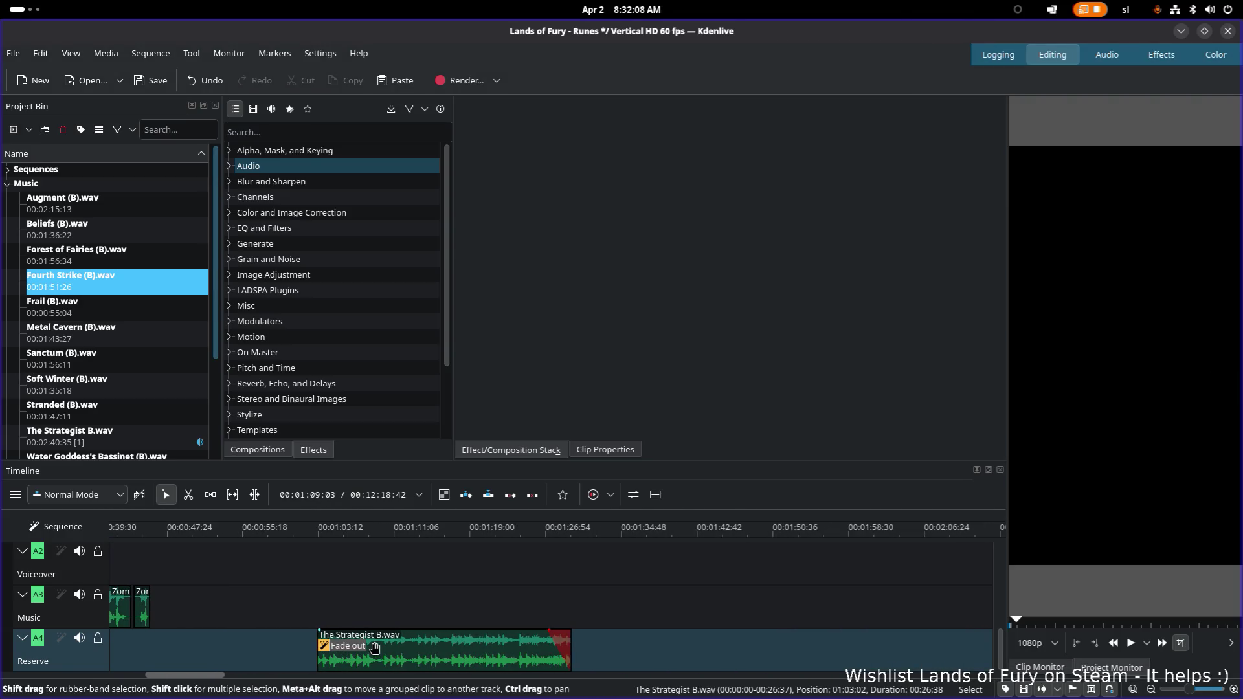
{"action": "scroll", "coordinate": [513, 644], "scroll_direction": "down", "scroll_amount": 1}
{"action": "left_click", "coordinate": [1005, 641]}
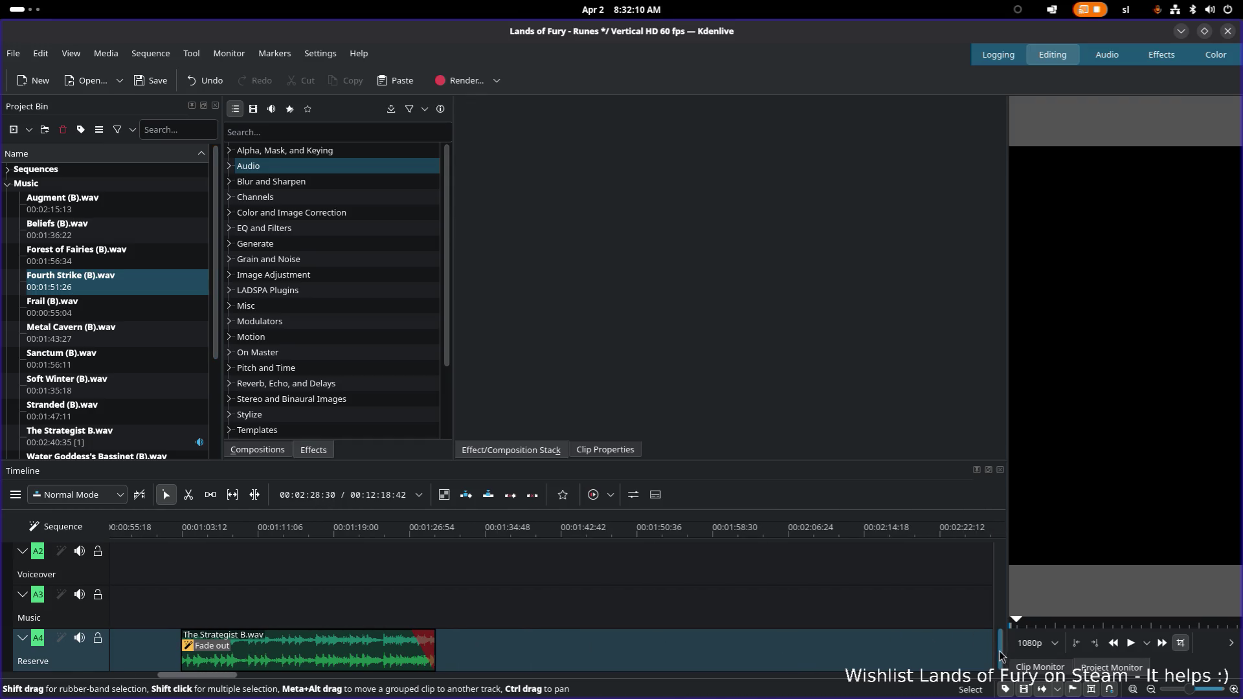
{"action": "left_click_drag", "start_coordinate": [211, 680], "coordinate": [222, 681]}
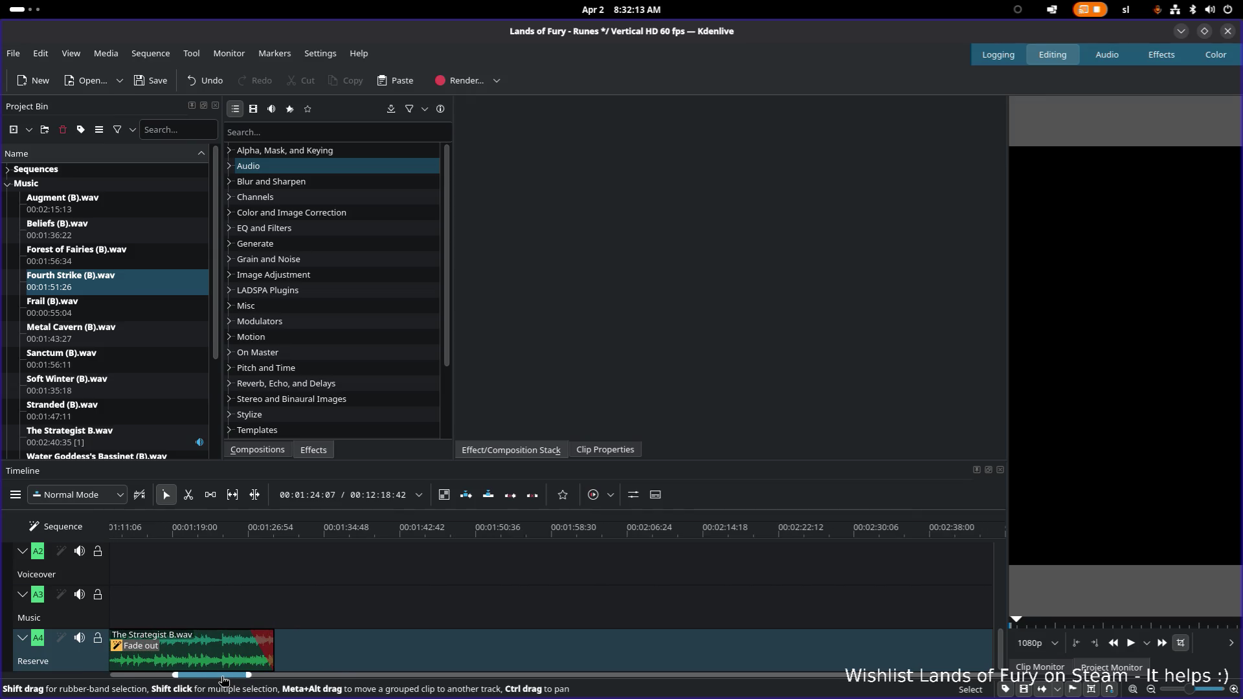
{"action": "left_click", "coordinate": [130, 250]}
{"action": "left_click", "coordinate": [108, 279]}
{"action": "left_click", "coordinate": [128, 278]}
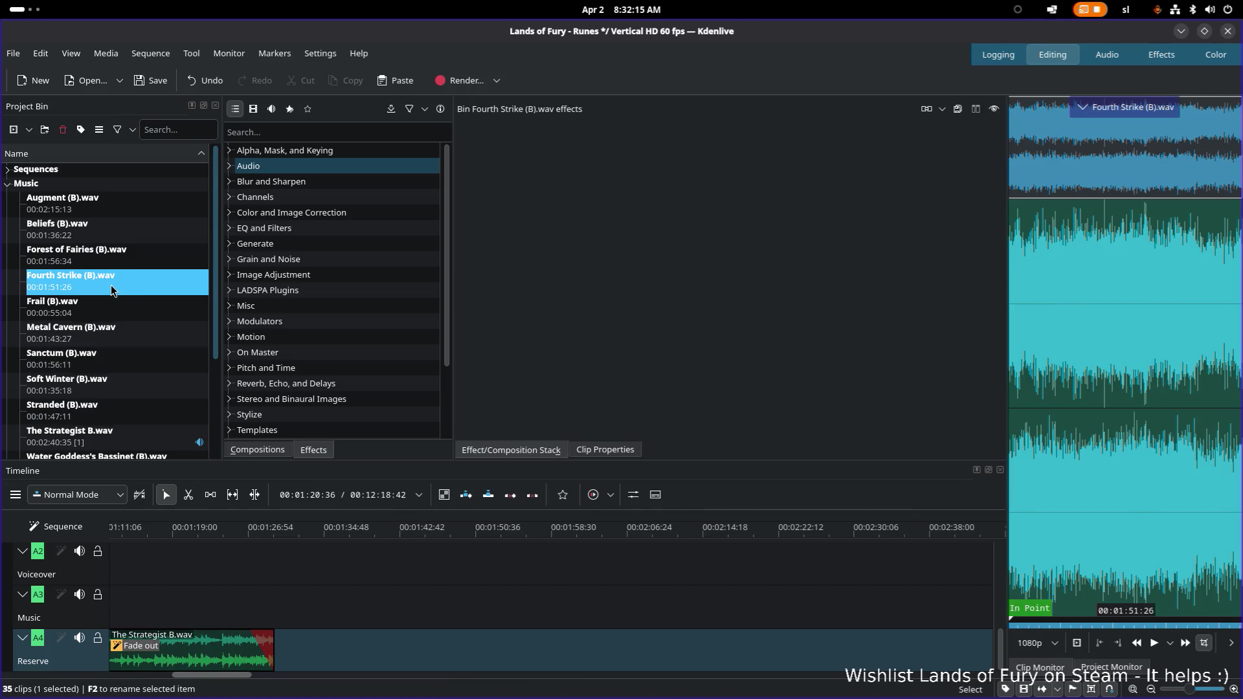
Drop Fourth Strike (B).wav on the Reserve track, trim it to about 15 seconds and slide it earlier
{"action": "left_click_drag", "start_coordinate": [111, 285], "coordinate": [320, 651]}
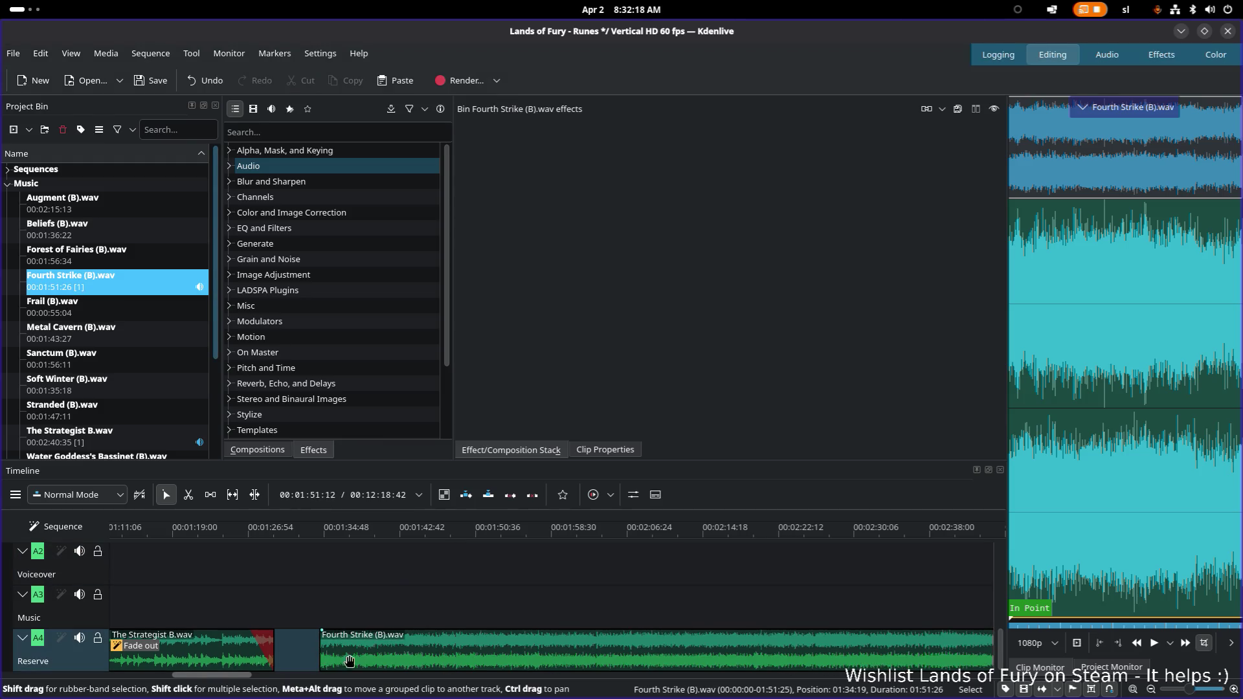
{"action": "left_click_drag", "start_coordinate": [225, 675], "coordinate": [300, 675]}
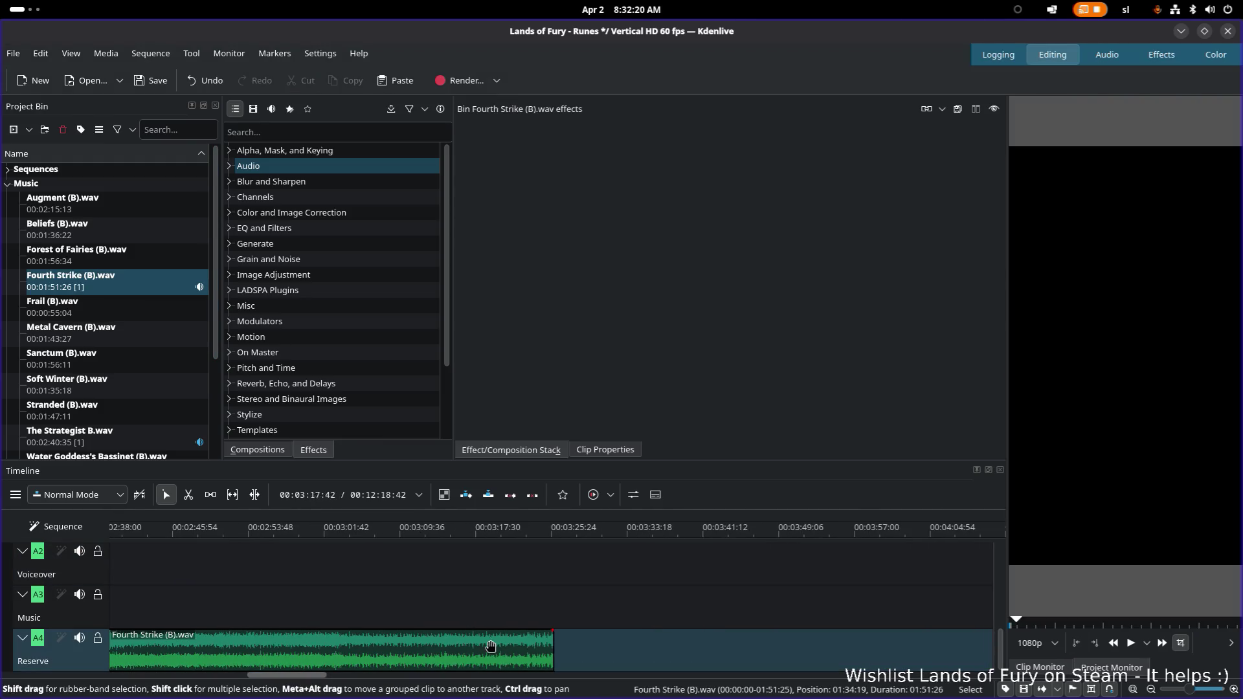
{"action": "mouse_move", "coordinate": [551, 649]}
{"action": "left_mouse_down"}
{"action": "mouse_move", "coordinate": [273, 650]}
{"action": "mouse_move", "coordinate": [238, 675]}
{"action": "left_mouse_up"}
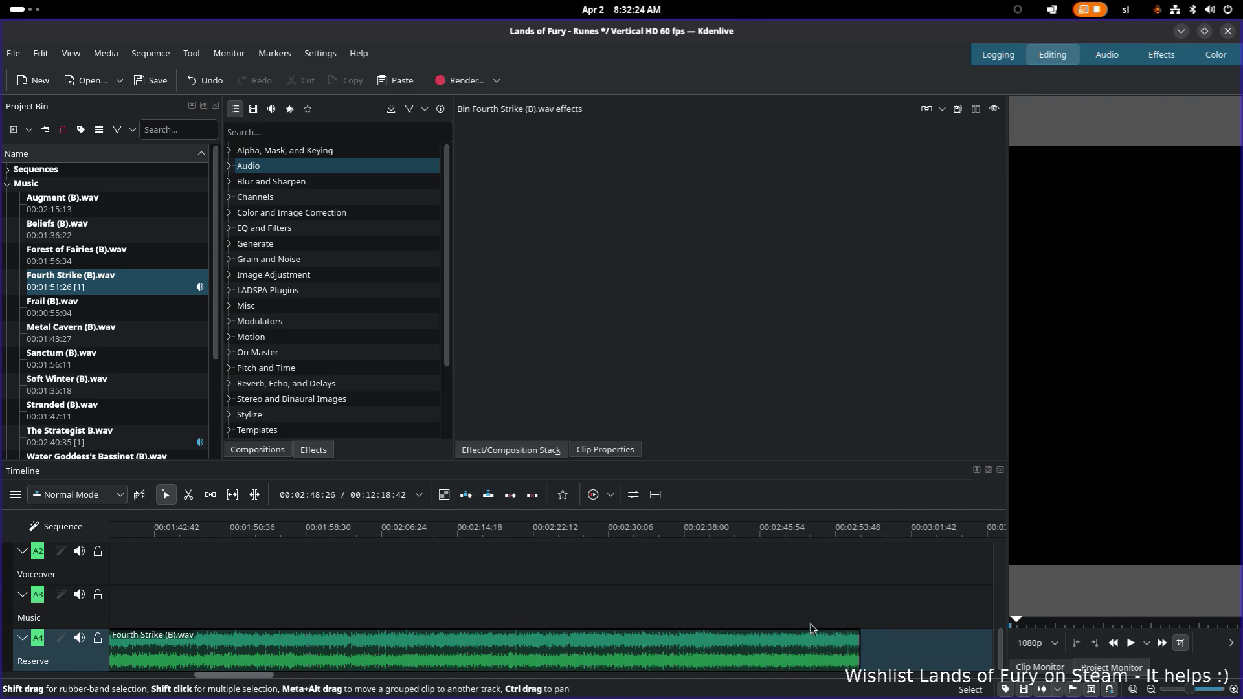
{"action": "mouse_move", "coordinate": [860, 648]}
{"action": "left_mouse_down"}
{"action": "mouse_move", "coordinate": [221, 656]}
{"action": "mouse_move", "coordinate": [191, 678]}
{"action": "left_mouse_up"}
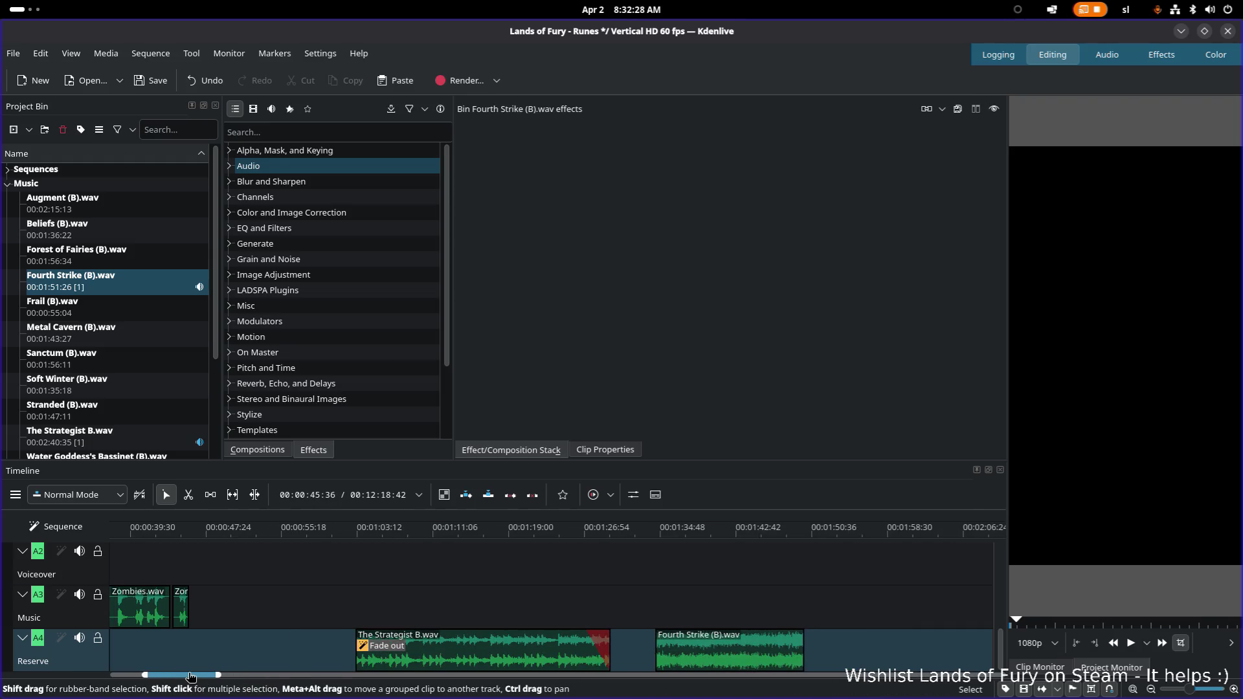
{"action": "mouse_move", "coordinate": [700, 652]}
{"action": "left_mouse_down"}
{"action": "mouse_move", "coordinate": [222, 639]}
{"action": "mouse_move", "coordinate": [165, 650]}
{"action": "mouse_move", "coordinate": [152, 675]}
{"action": "left_mouse_up"}
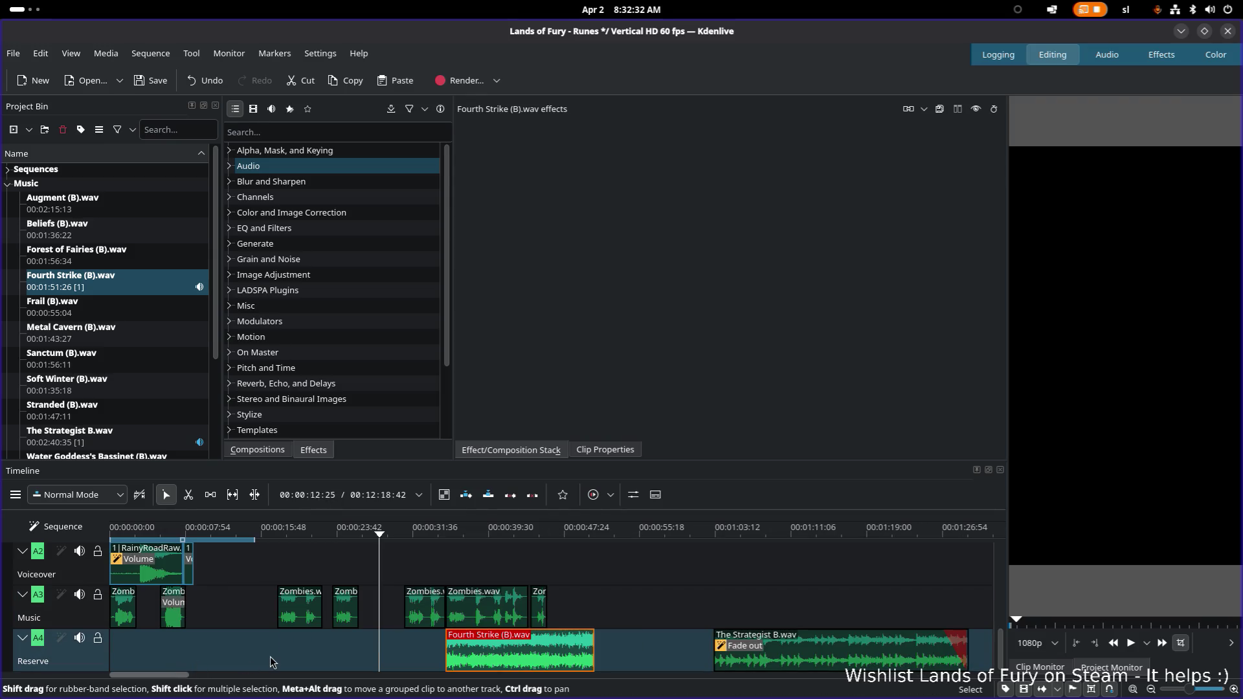
Shorten Fourth Strike to under nine seconds and place it about three seconds into the track
{"action": "left_click_drag", "start_coordinate": [492, 656], "coordinate": [157, 656]}
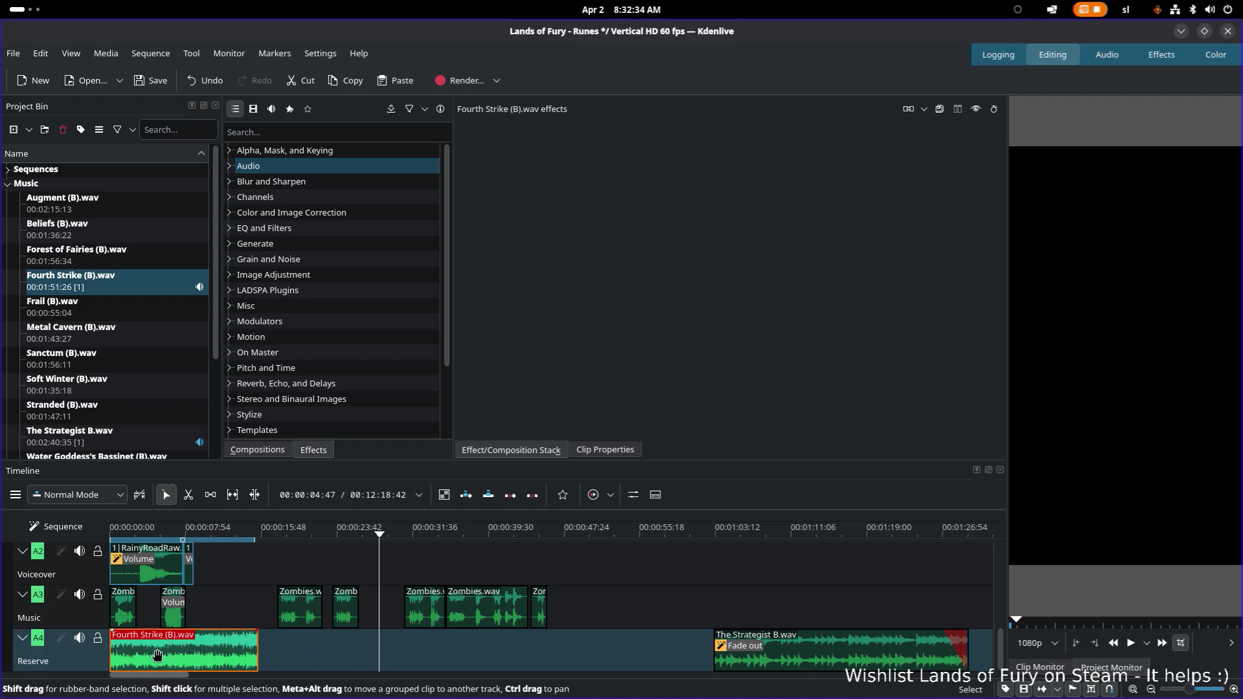
{"action": "left_click_drag", "start_coordinate": [258, 649], "coordinate": [194, 648]}
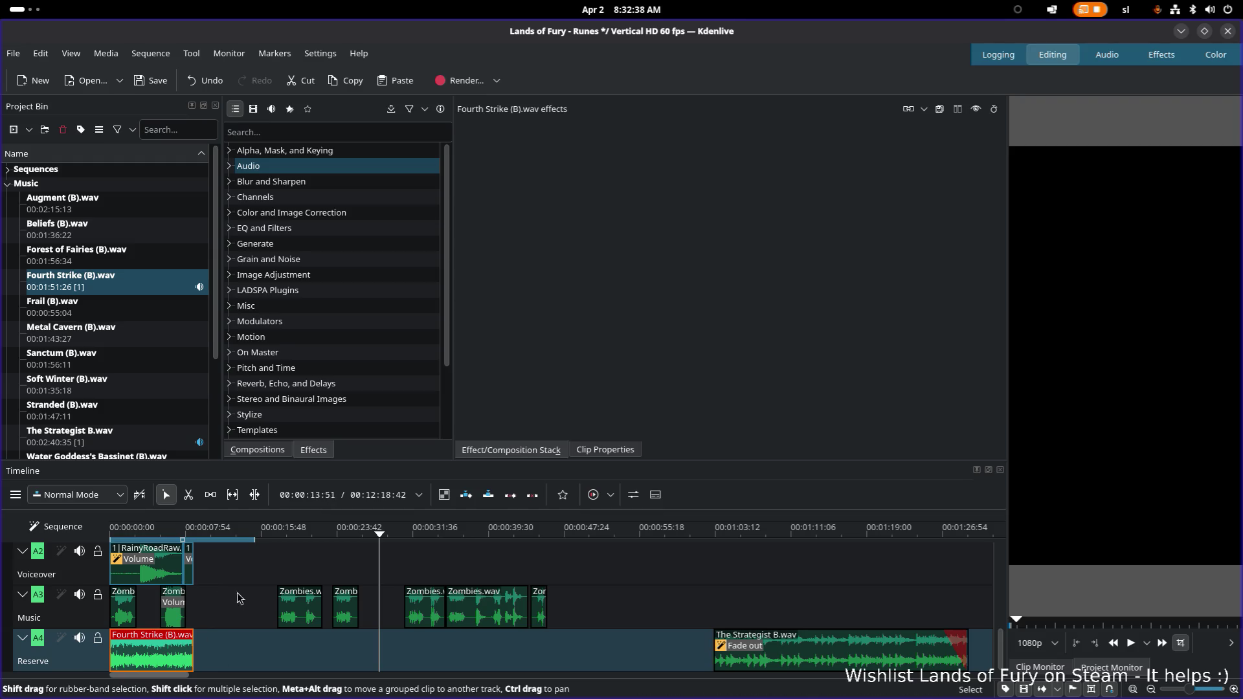
{"action": "scroll", "coordinate": [202, 637], "scroll_direction": "up", "scroll_amount": 3, "text": "ctrl"}
{"action": "scroll", "coordinate": [202, 637], "scroll_direction": "up", "scroll_amount": 3, "text": "ctrl"}
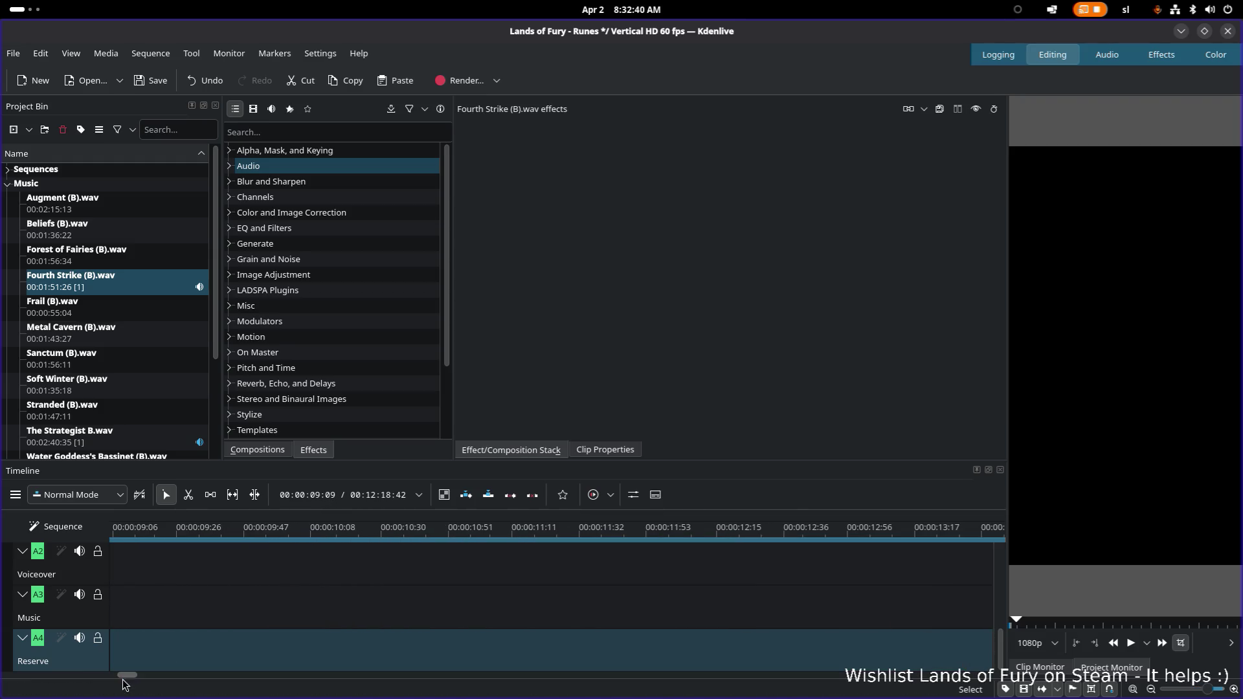
{"action": "left_click_drag", "start_coordinate": [130, 678], "coordinate": [86, 684]}
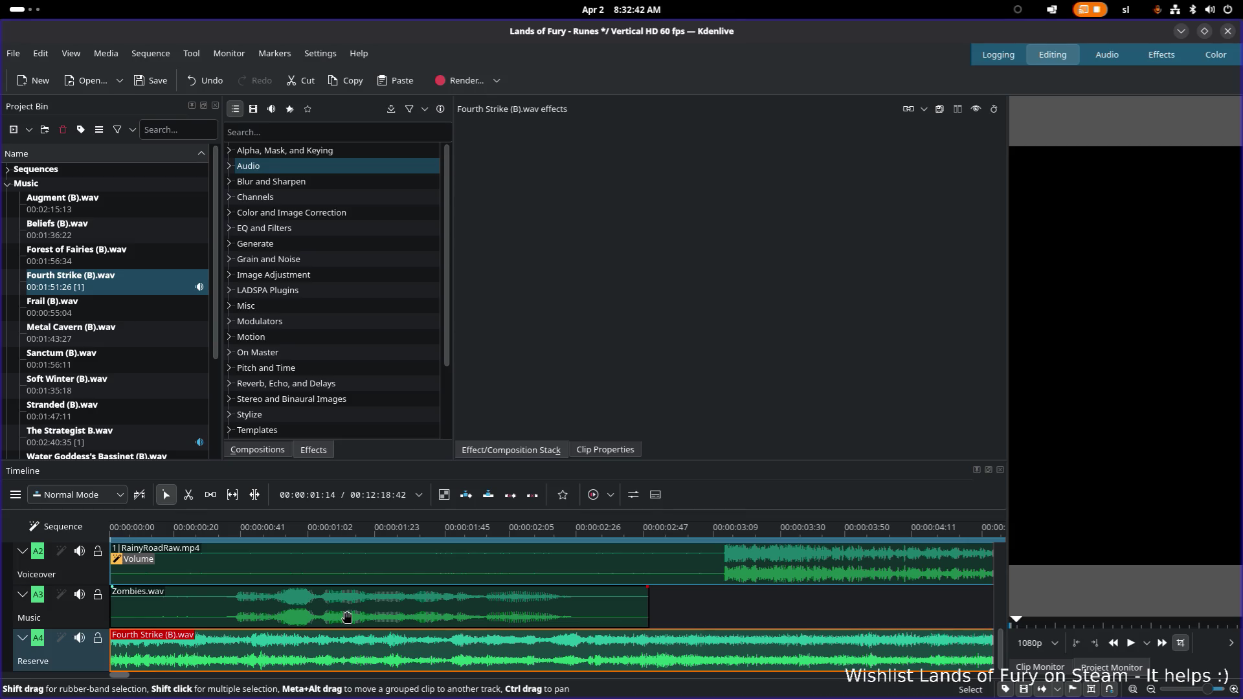
{"action": "scroll", "coordinate": [347, 612], "scroll_direction": "down", "scroll_amount": 2}
{"action": "scroll", "coordinate": [347, 612], "scroll_direction": "down", "scroll_amount": 2}
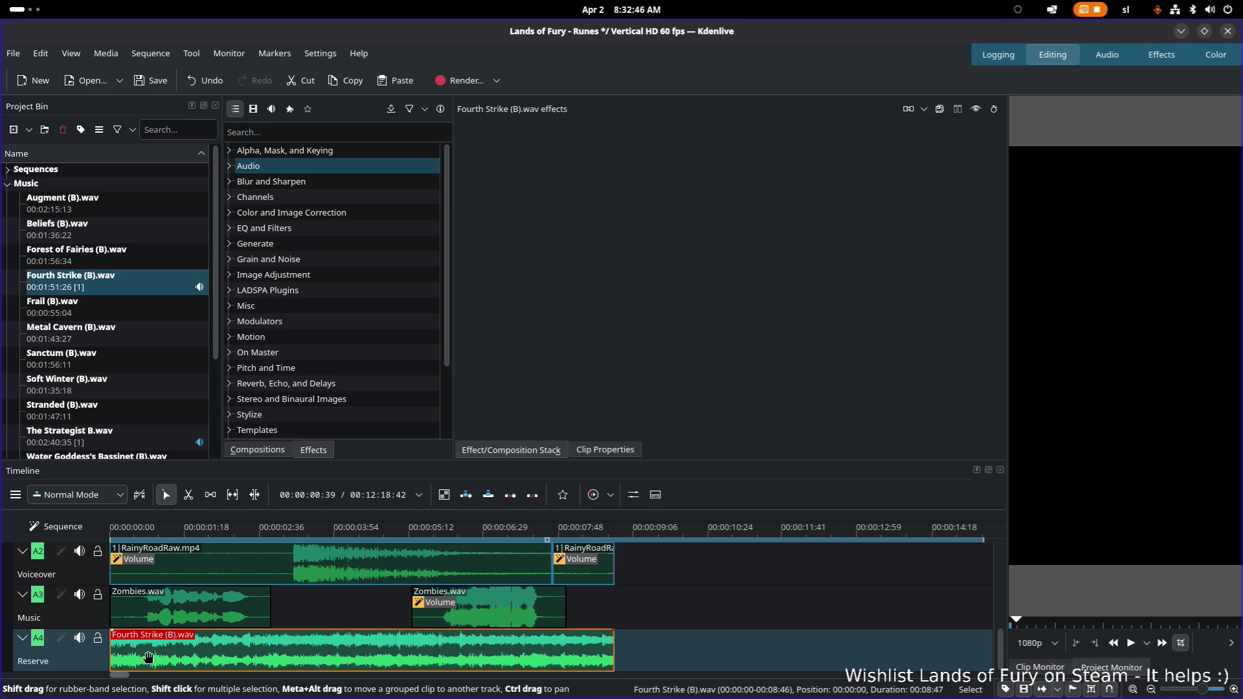
{"action": "left_click_drag", "start_coordinate": [152, 657], "coordinate": [332, 651]}
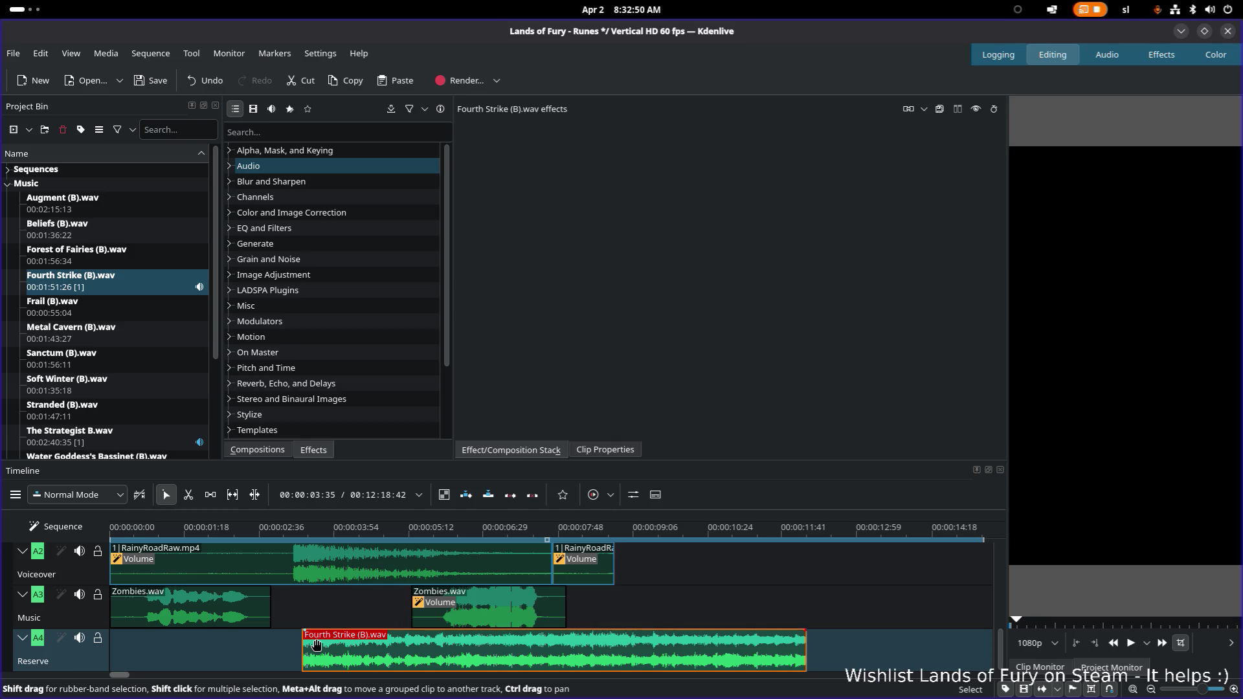
{"action": "scroll", "coordinate": [312, 644], "scroll_direction": "up", "scroll_amount": 5}
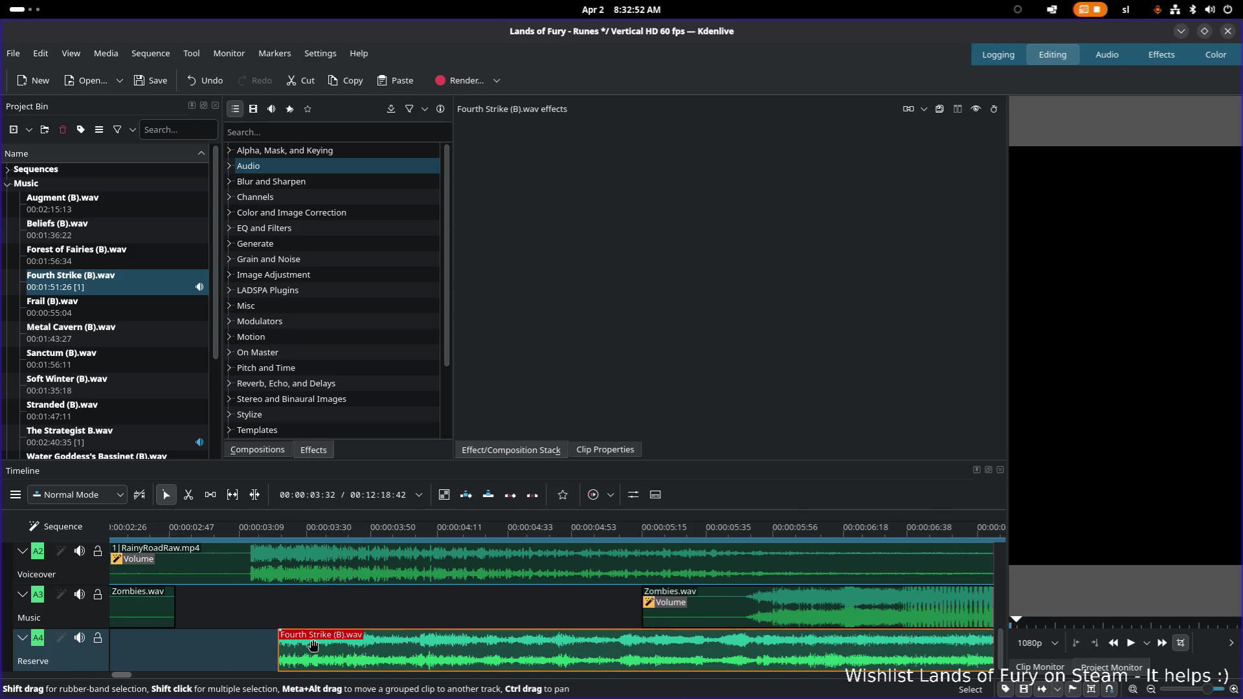
{"action": "scroll", "coordinate": [276, 651], "scroll_direction": "up", "scroll_amount": 2}
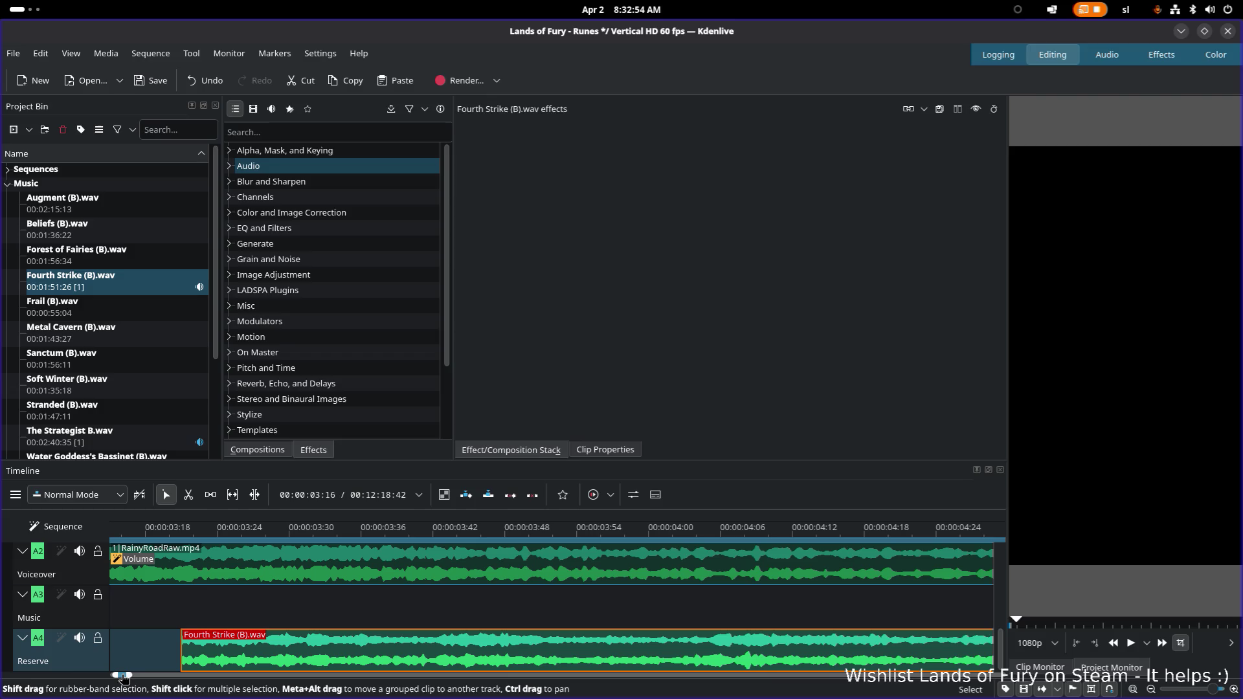
{"action": "left_click_drag", "start_coordinate": [121, 676], "coordinate": [117, 677]}
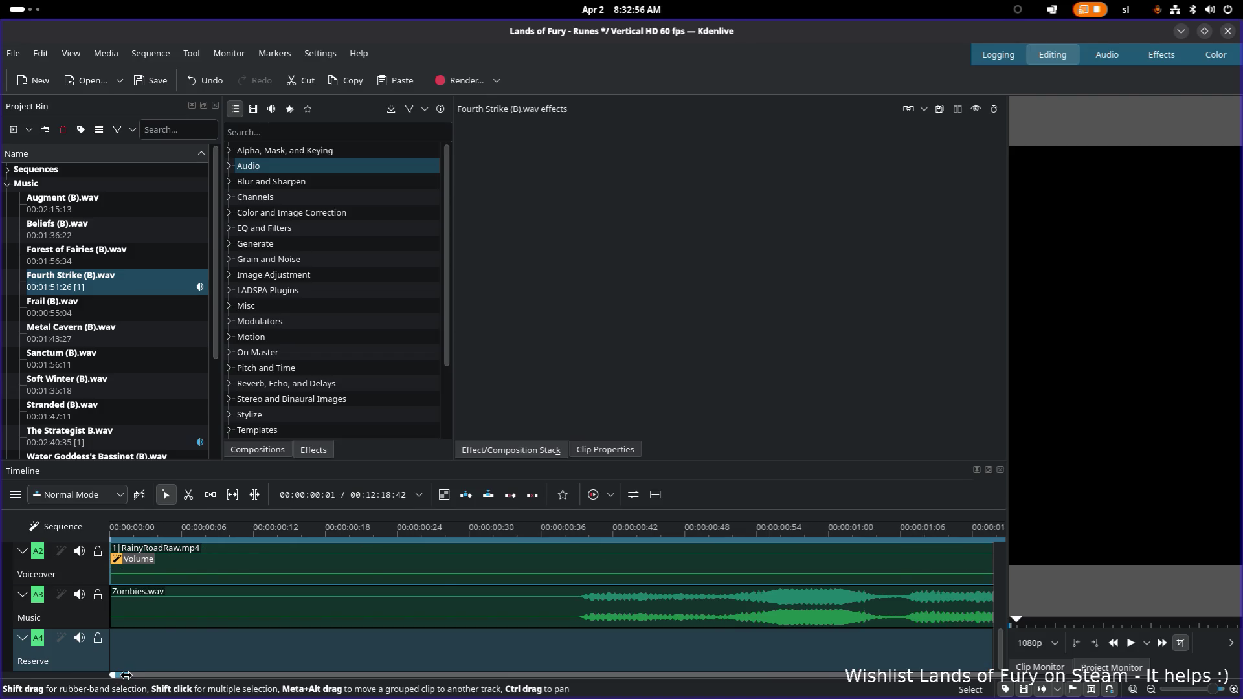
{"action": "scroll", "coordinate": [125, 675], "scroll_direction": "down", "scroll_amount": 3}
Nudge Fourth Strike a few frames earlier to the three-second mark and scrub through the intro
{"action": "mouse_move", "coordinate": [259, 648]}
{"action": "left_mouse_down"}
{"action": "mouse_move", "coordinate": [245, 649]}
{"action": "mouse_move", "coordinate": [294, 651]}
{"action": "left_mouse_up"}
{"action": "scroll", "coordinate": [223, 647], "scroll_direction": "up", "scroll_amount": 2}
{"action": "scroll", "coordinate": [221, 643], "scroll_direction": "up", "scroll_amount": 2}
{"action": "scroll", "coordinate": [221, 644], "scroll_direction": "up", "scroll_amount": 2}
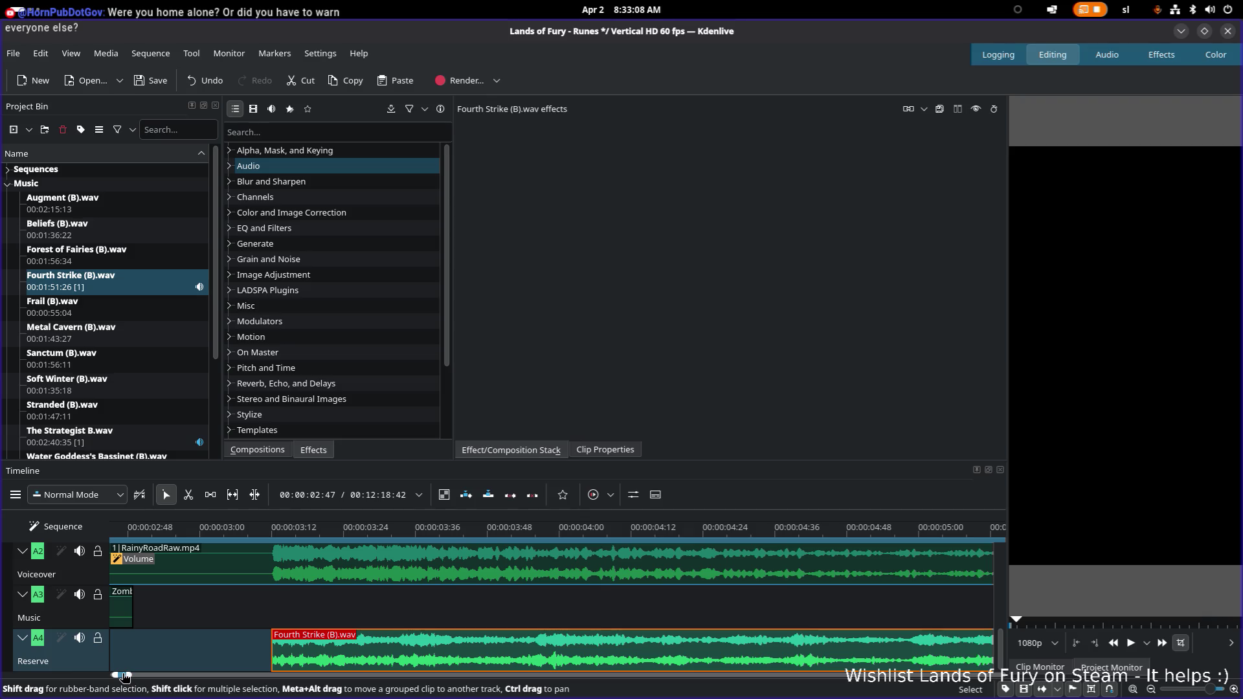
{"action": "left_click_drag", "start_coordinate": [125, 677], "coordinate": [118, 678]}
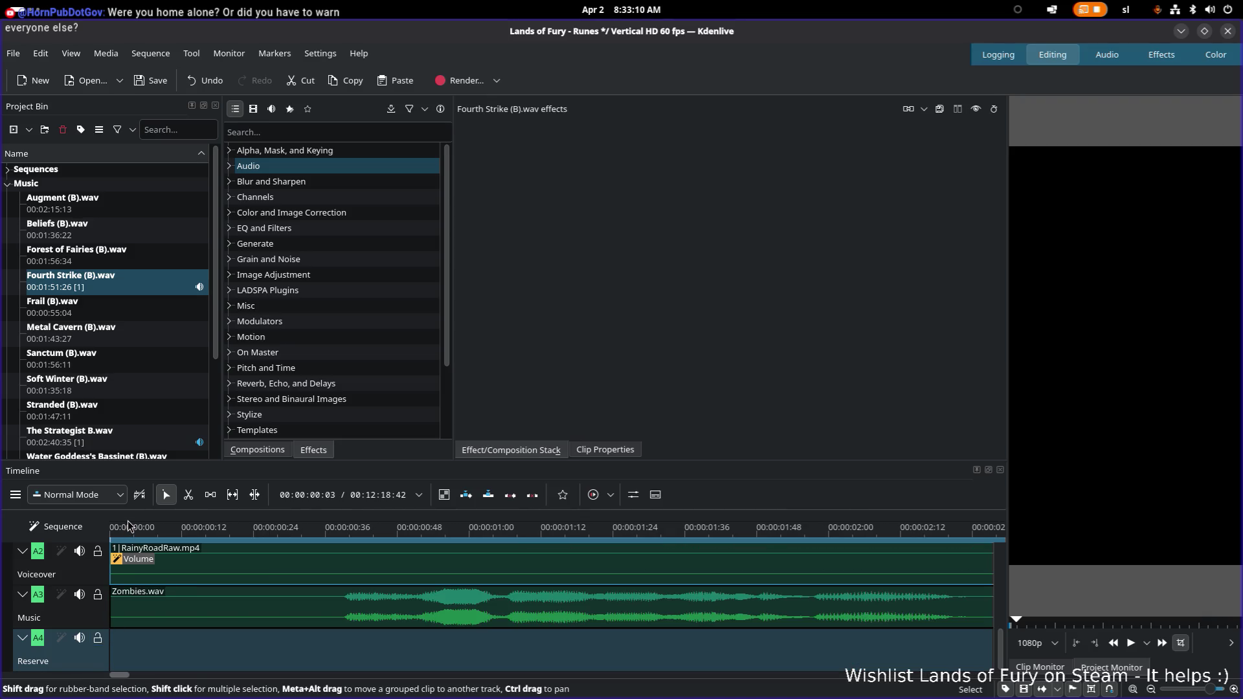
{"action": "left_click_drag", "start_coordinate": [126, 532], "coordinate": [180, 516]}
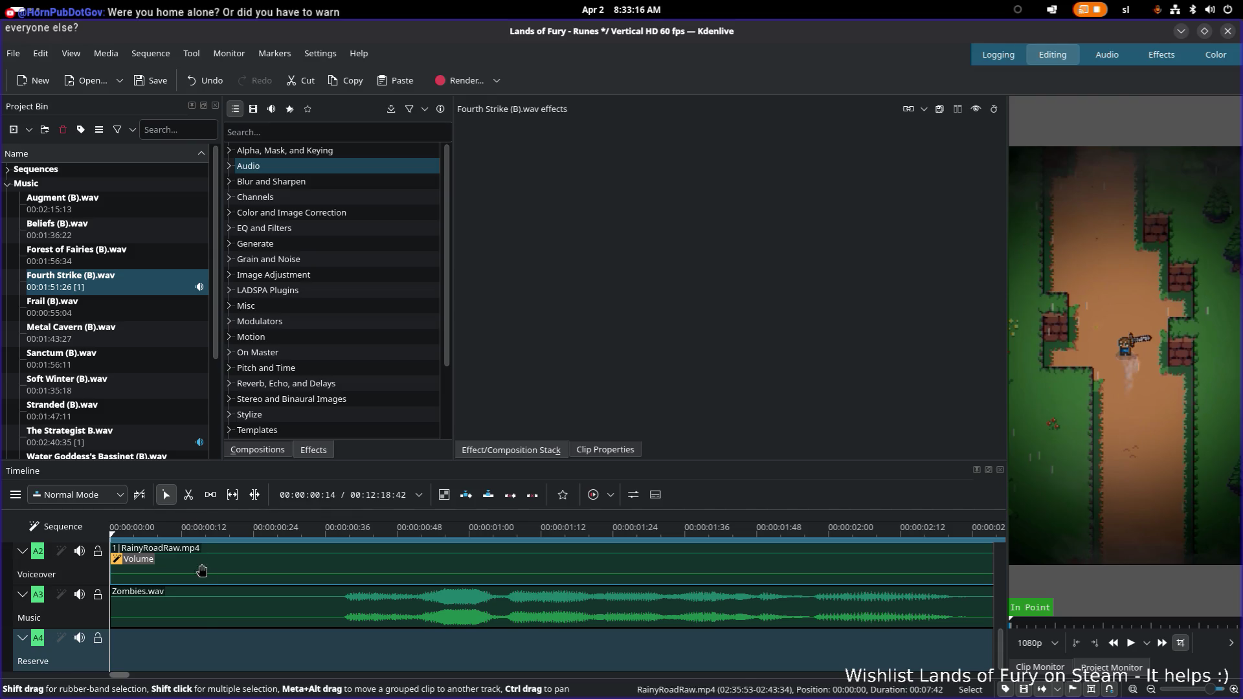
{"action": "scroll", "coordinate": [134, 676], "scroll_direction": "down", "scroll_amount": 1, "text": "ctrl"}
{"action": "scroll", "coordinate": [135, 676], "scroll_direction": "down", "scroll_amount": 2, "text": "ctrl"}
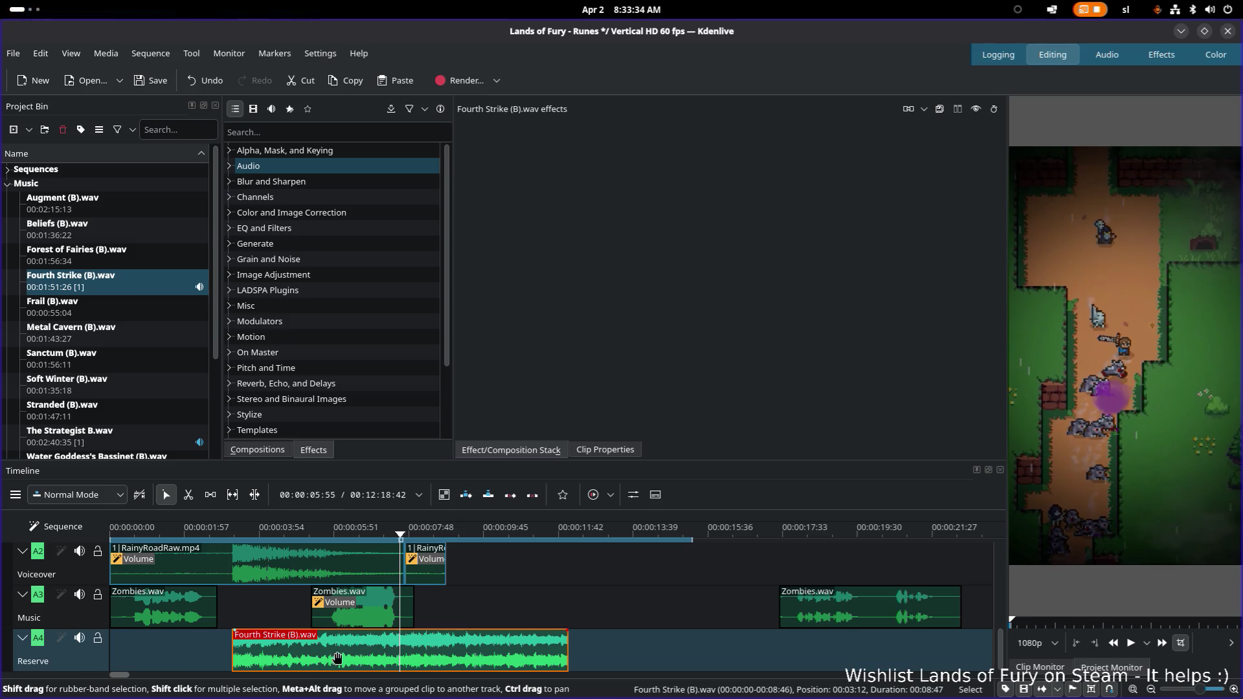
{"action": "left_click_drag", "start_coordinate": [126, 674], "coordinate": [276, 677]}
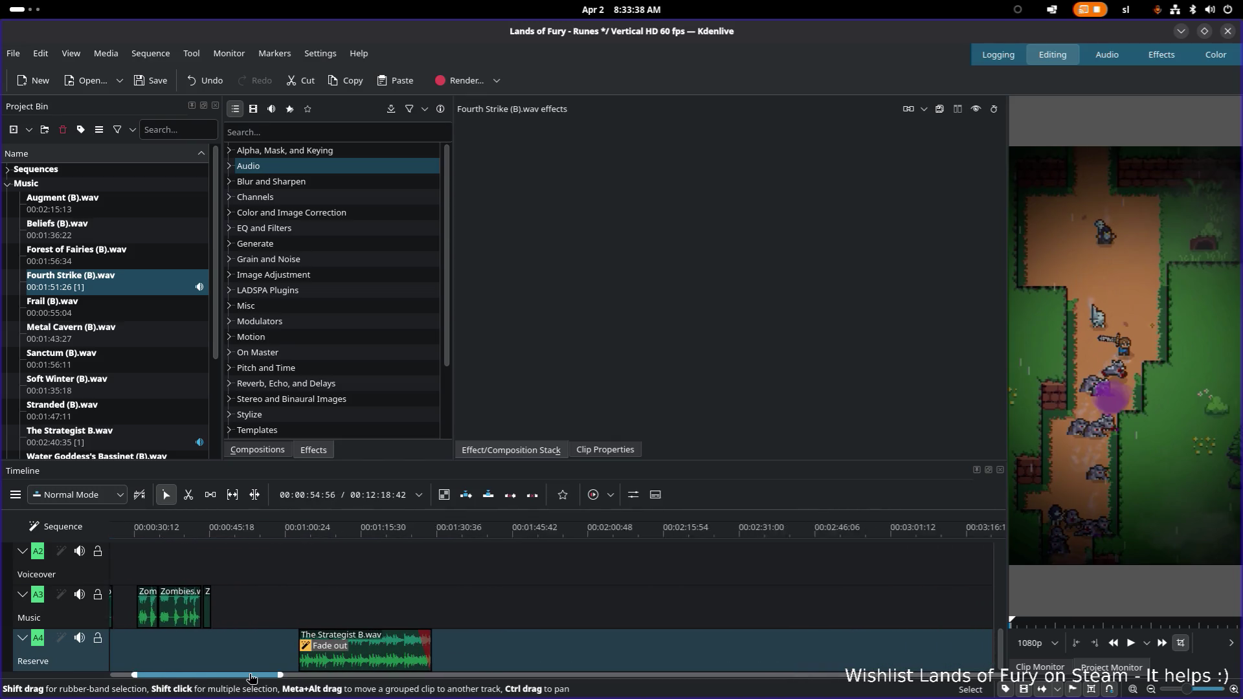
{"action": "left_click", "coordinate": [95, 256]}
{"action": "left_click", "coordinate": [94, 208]}
{"action": "left_click", "coordinate": [94, 233]}
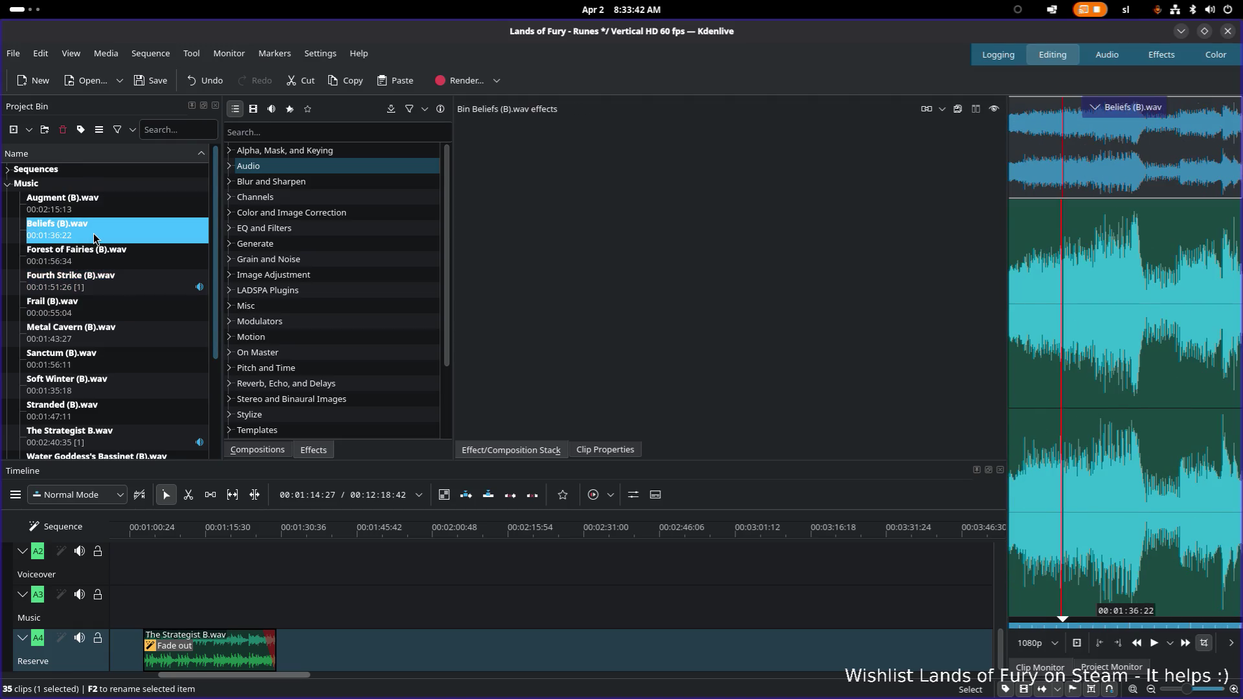
{"action": "scroll", "coordinate": [87, 310], "scroll_direction": "down", "scroll_amount": 3}
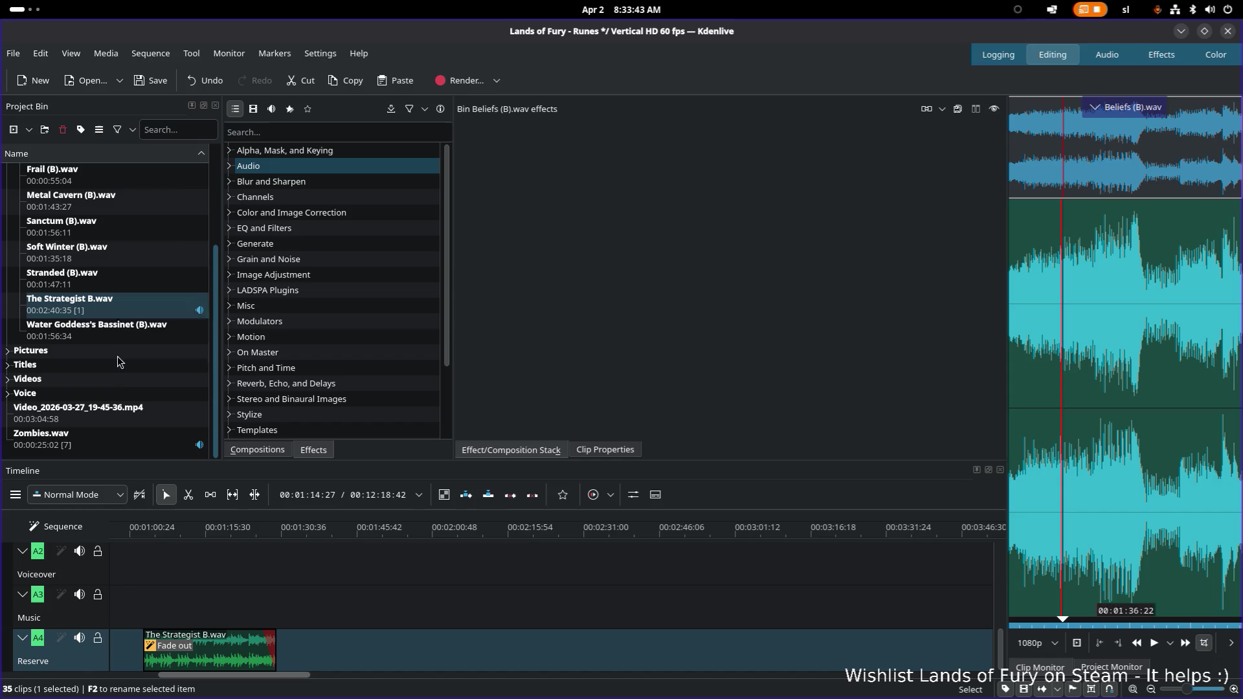
{"action": "scroll", "coordinate": [104, 368], "scroll_direction": "up", "scroll_amount": 1}
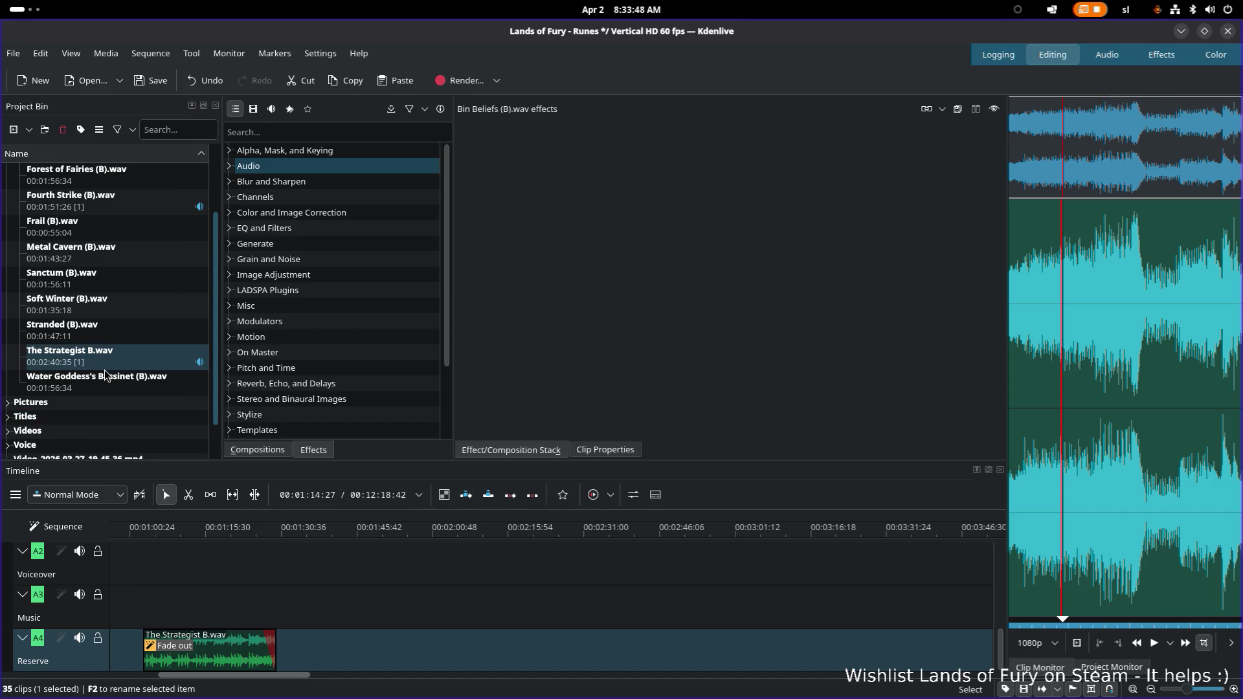
{"action": "scroll", "coordinate": [101, 369], "scroll_direction": "up", "scroll_amount": 2}
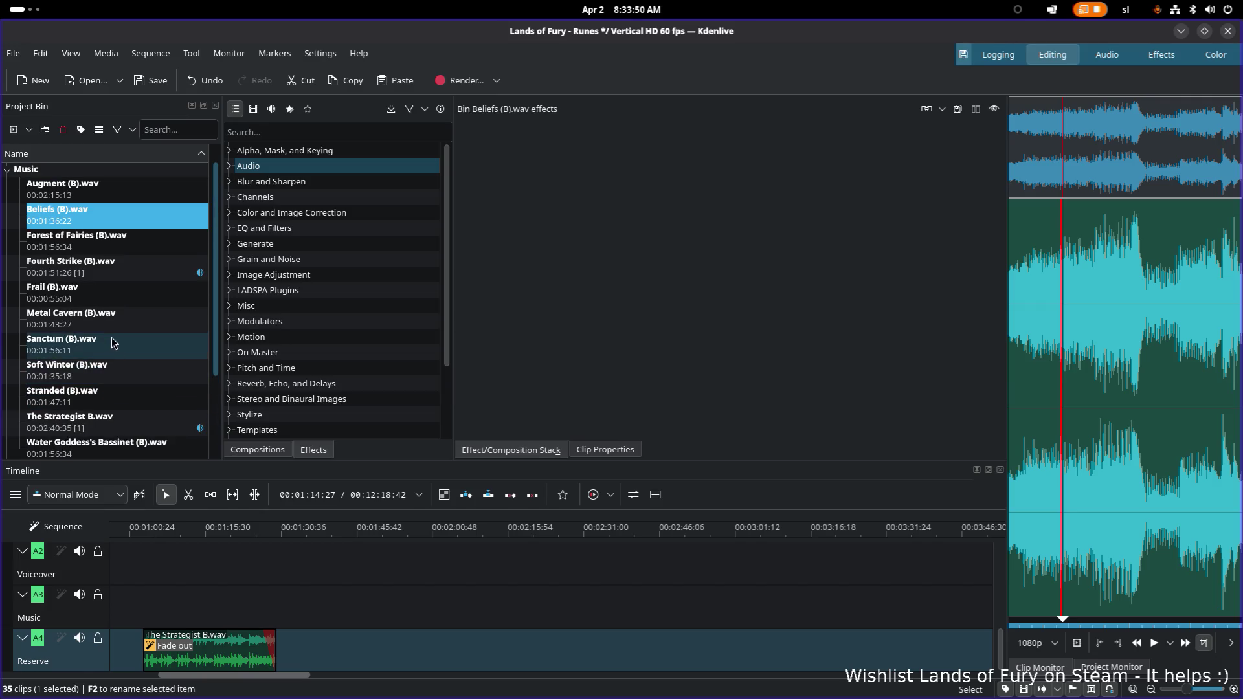
{"action": "scroll", "coordinate": [104, 379], "scroll_direction": "up", "scroll_amount": 1}
{"action": "scroll", "coordinate": [104, 381], "scroll_direction": "down", "scroll_amount": 4}
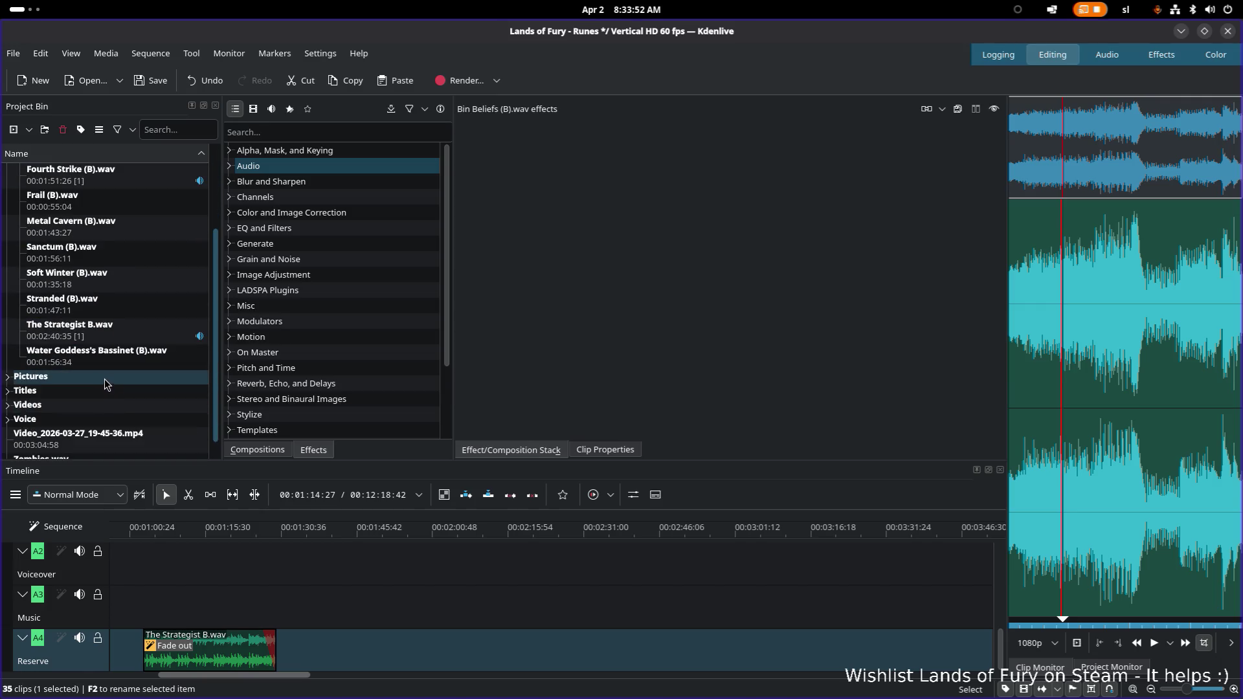
{"action": "scroll", "coordinate": [105, 377], "scroll_direction": "down", "scroll_amount": 1}
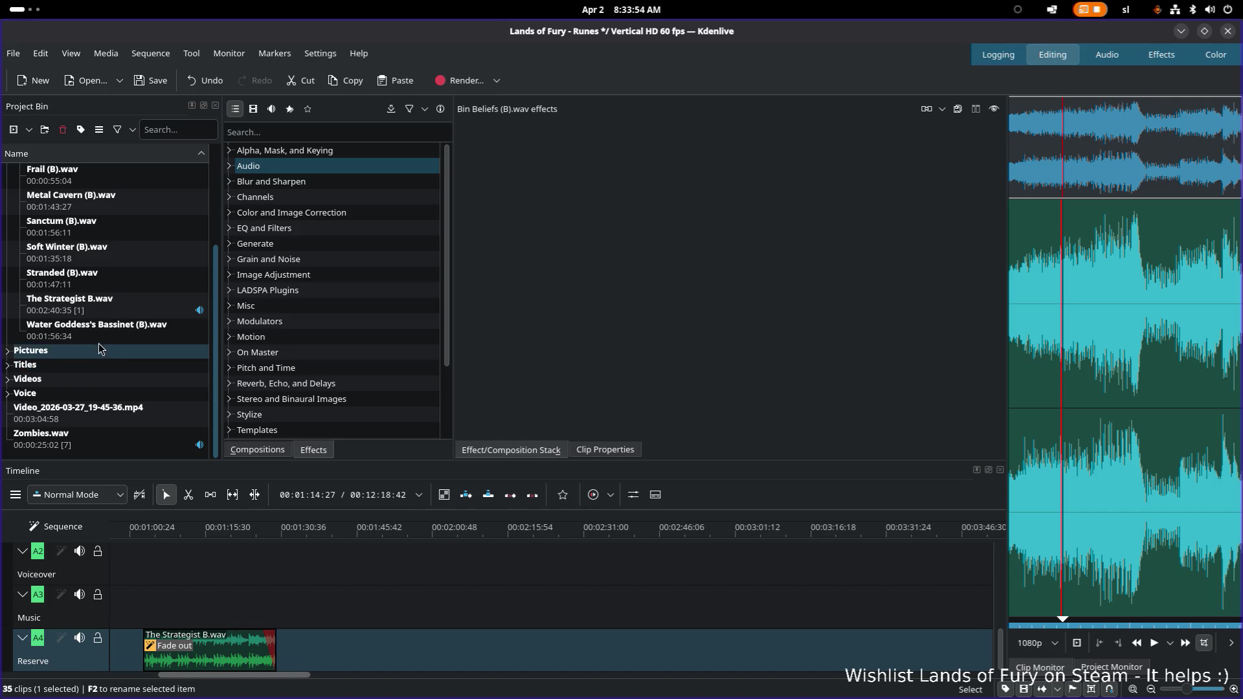
{"action": "scroll", "coordinate": [89, 222], "scroll_direction": "up", "scroll_amount": 1}
{"action": "scroll", "coordinate": [87, 219], "scroll_direction": "up", "scroll_amount": 1}
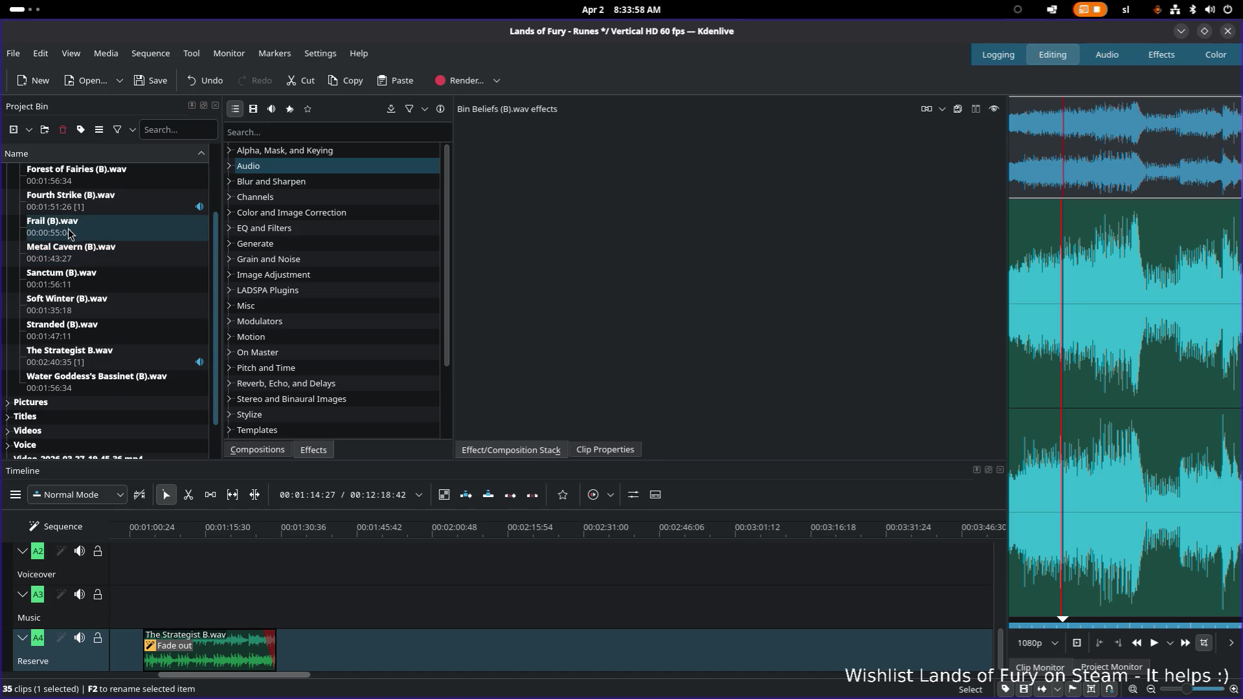
{"action": "scroll", "coordinate": [73, 233], "scroll_direction": "up", "scroll_amount": 2}
{"action": "scroll", "coordinate": [71, 236], "scroll_direction": "down", "scroll_amount": 2}
{"action": "scroll", "coordinate": [316, 556], "scroll_direction": "up", "scroll_amount": 5}
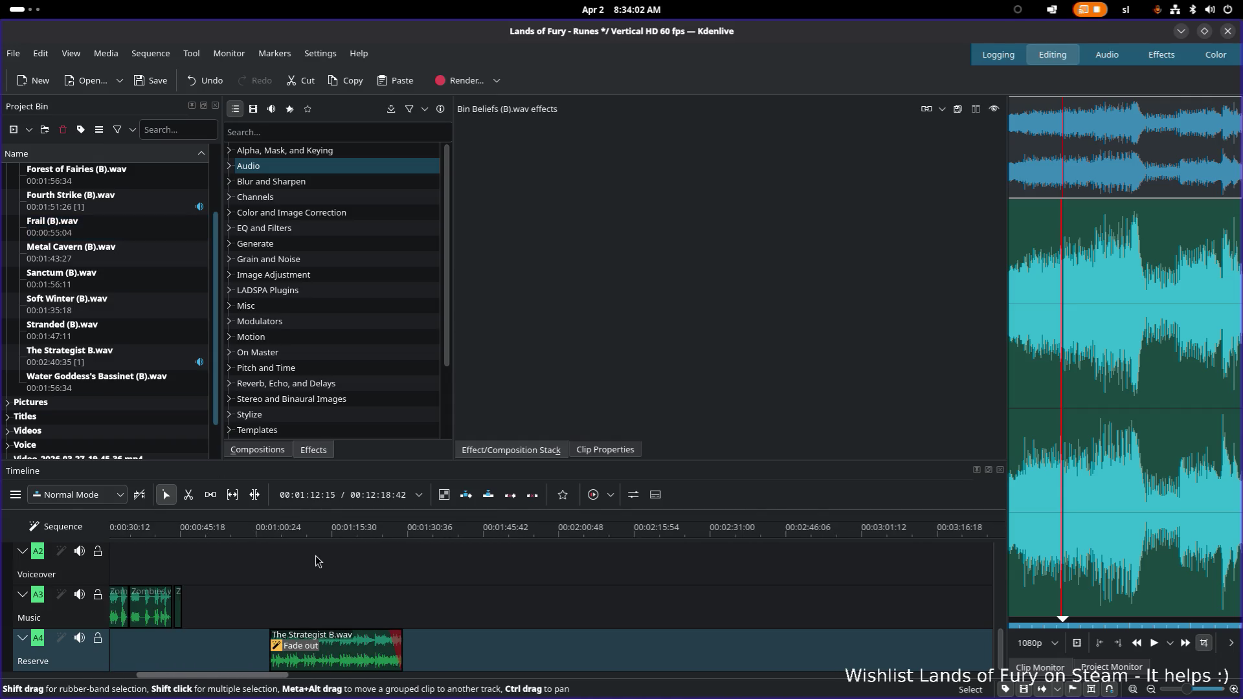
Drop Frail (B).wav on the Reserve track and push Fourth Strike out to about 2:30
{"action": "left_click_drag", "start_coordinate": [53, 226], "coordinate": [601, 647]}
{"action": "left_click", "coordinate": [597, 533]}
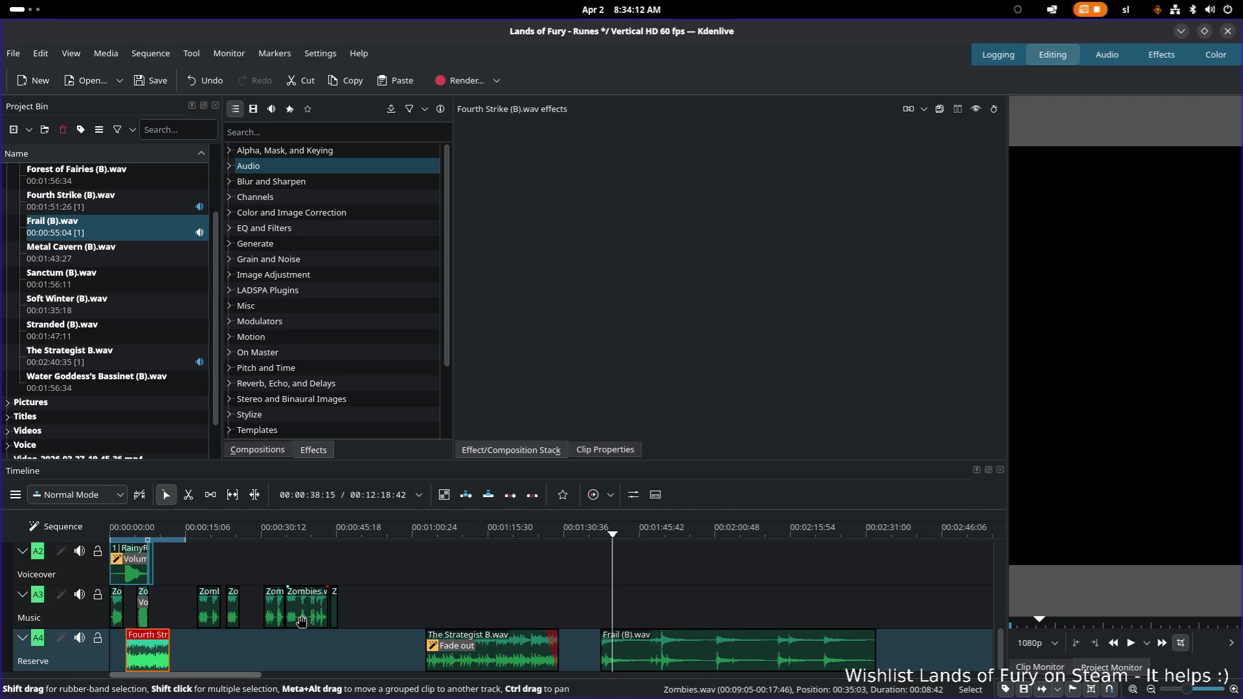
{"action": "left_click_drag", "start_coordinate": [150, 649], "coordinate": [393, 651]}
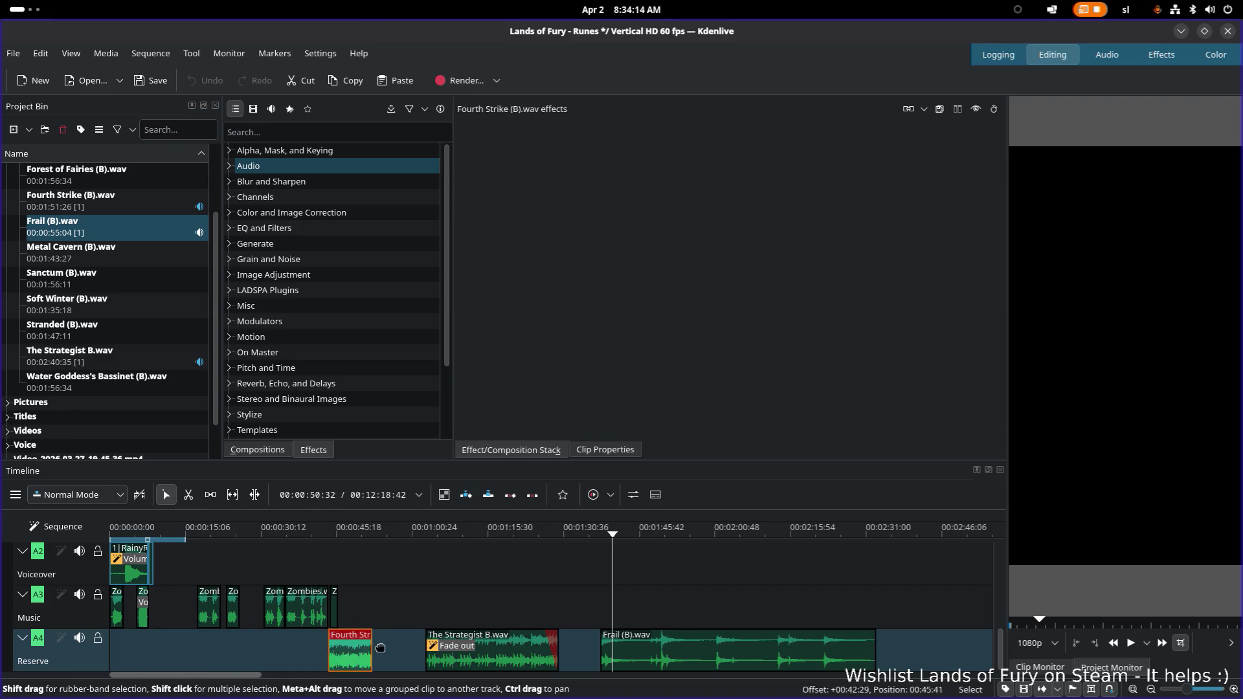
{"action": "left_click_drag", "start_coordinate": [515, 639], "coordinate": [933, 687]}
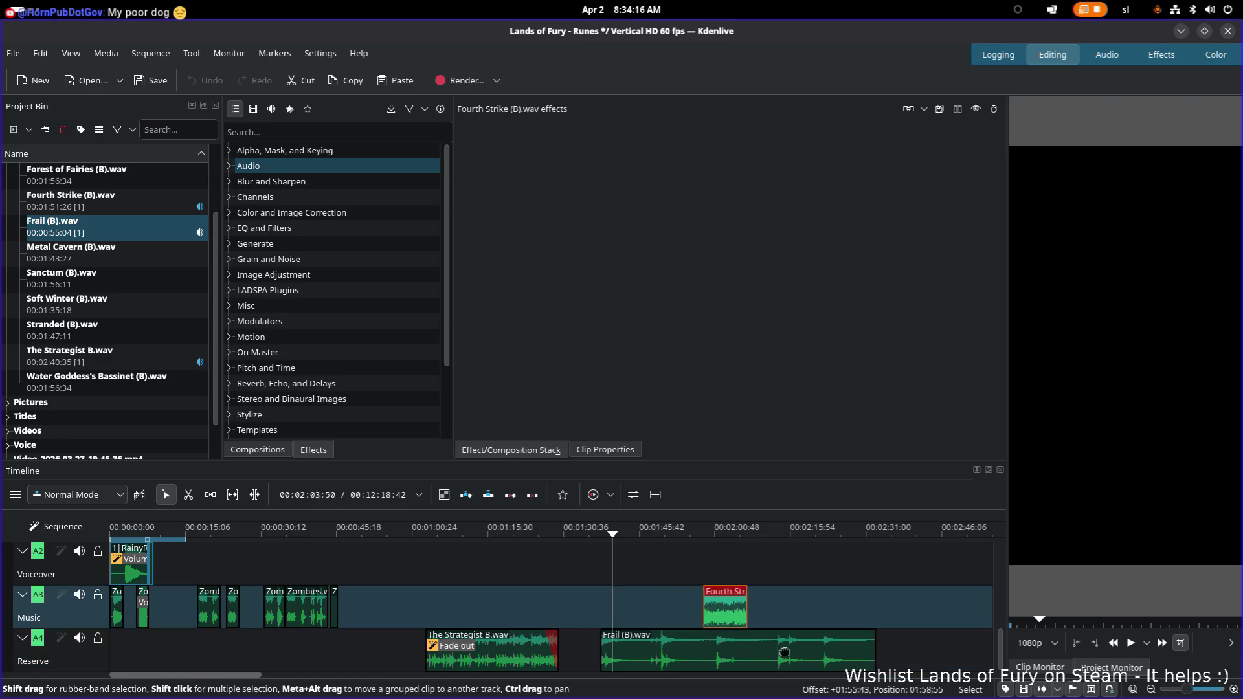
Move the Frail clip to the very start of the Reserve track at 00:00:00
{"action": "left_click", "coordinate": [726, 663]}
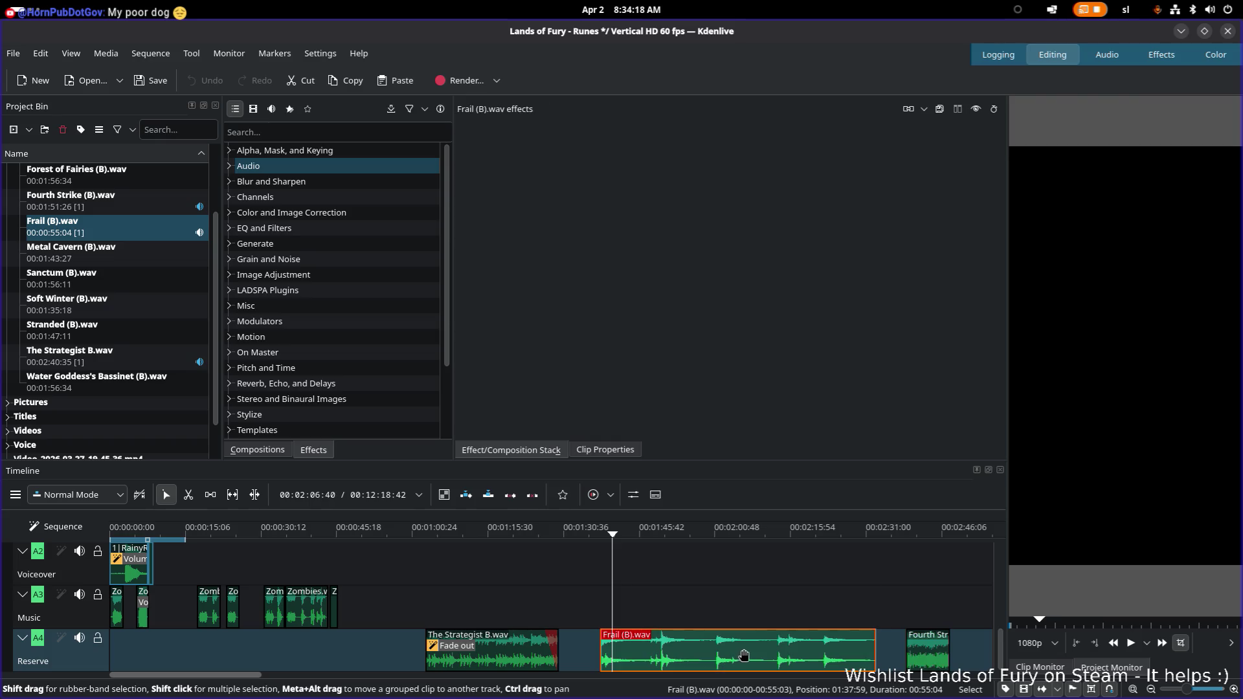
{"action": "left_click_drag", "start_coordinate": [744, 656], "coordinate": [231, 659]}
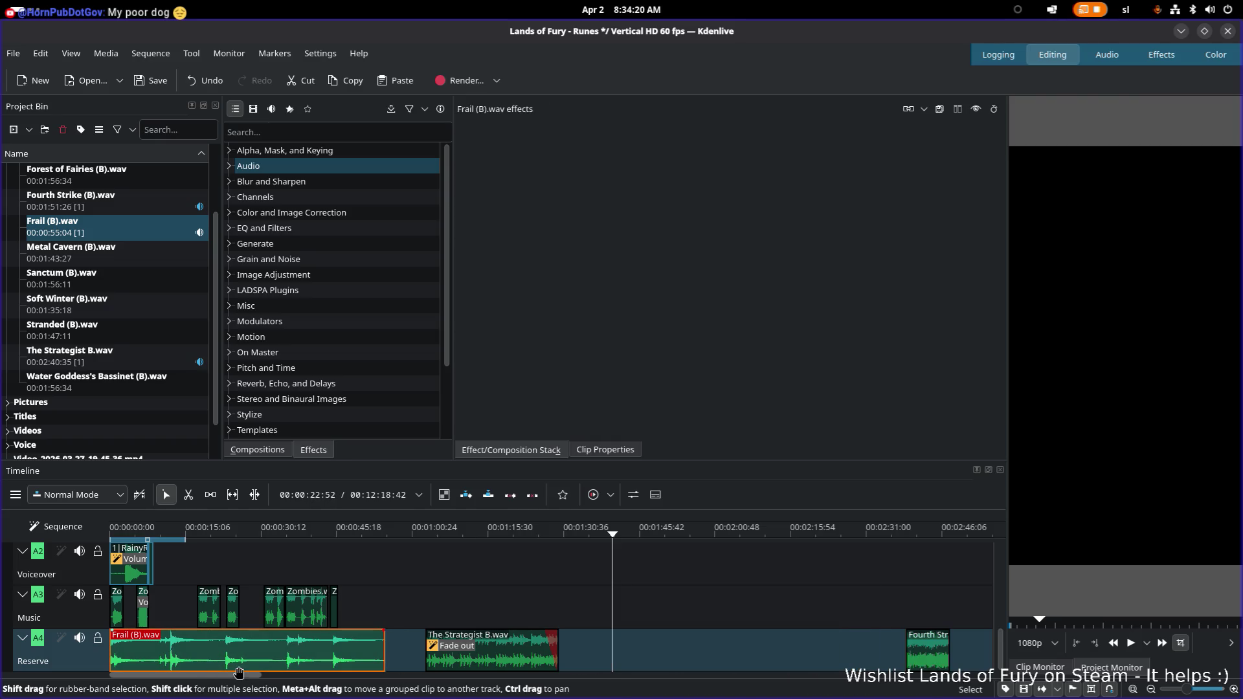
{"action": "scroll", "coordinate": [270, 644], "scroll_direction": "up", "scroll_amount": 3, "text": "ctrl"}
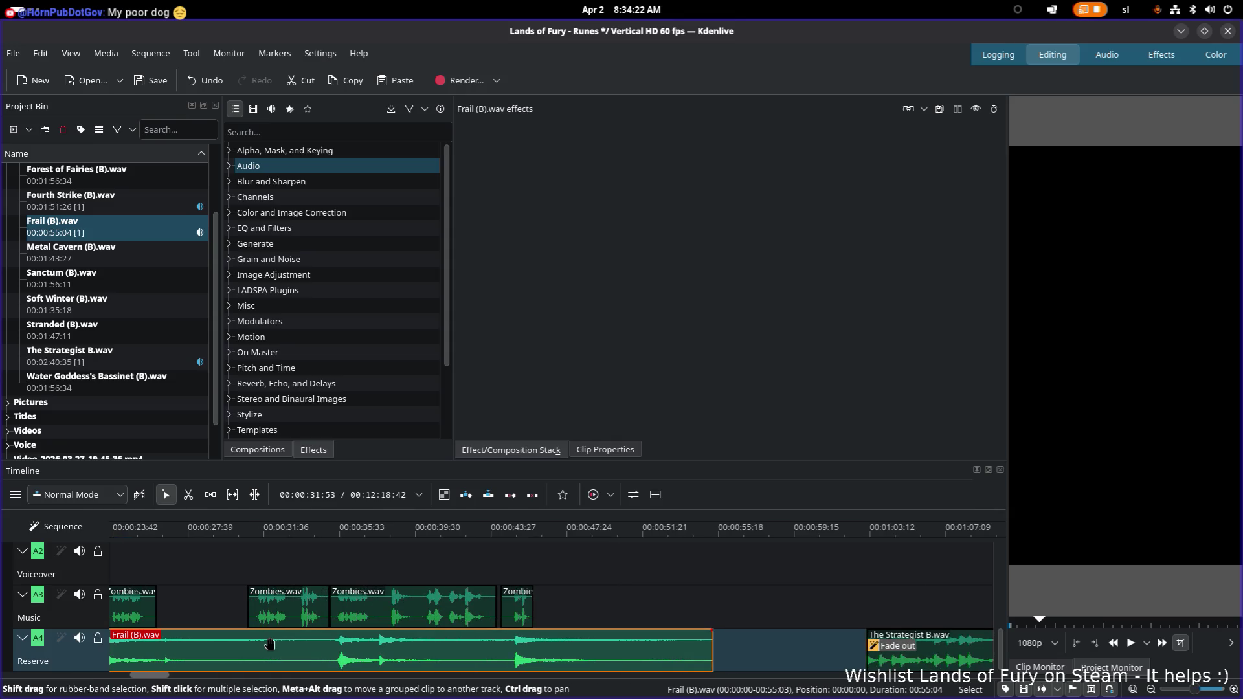
{"action": "mouse_move", "coordinate": [511, 651]}
{"action": "left_mouse_down"}
{"action": "mouse_move", "coordinate": [212, 652]}
{"action": "mouse_move", "coordinate": [125, 680]}
{"action": "left_mouse_up"}
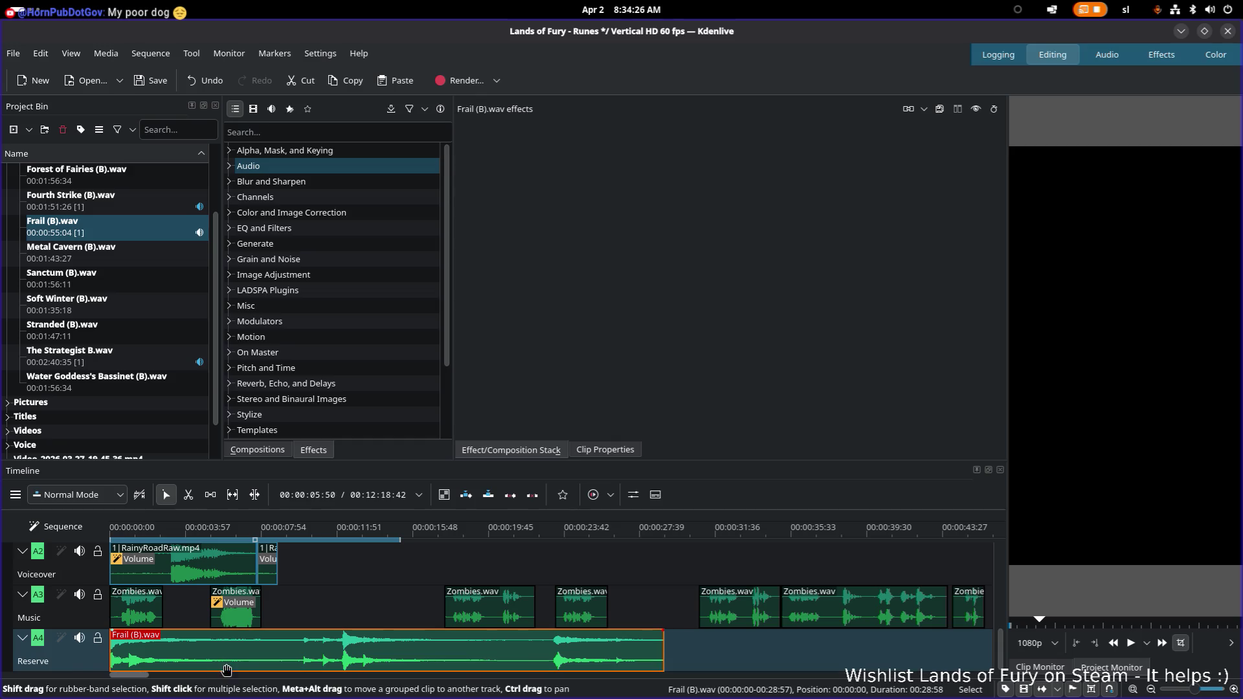
Shift the Frail clip to start about 00:00:03 and return the playhead to the timeline start
{"action": "mouse_move", "coordinate": [201, 654]}
{"action": "left_mouse_down"}
{"action": "mouse_move", "coordinate": [305, 650]}
{"action": "mouse_move", "coordinate": [210, 653]}
{"action": "left_mouse_up"}
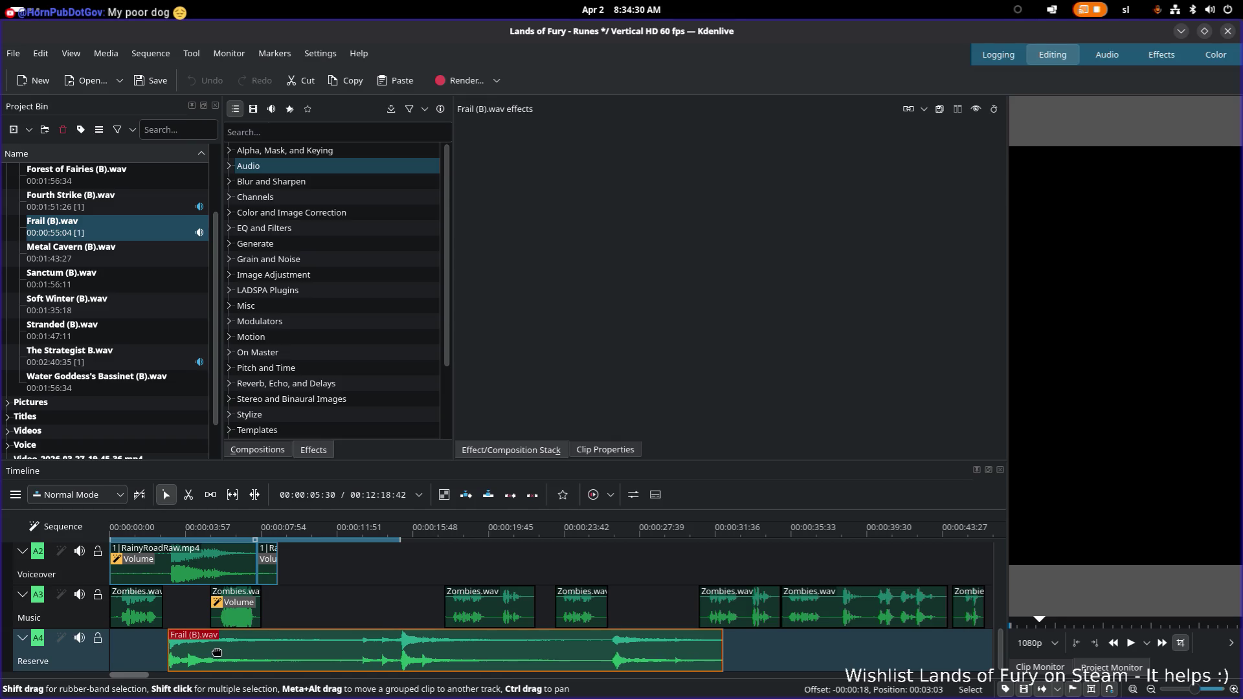
{"action": "scroll", "coordinate": [211, 654], "scroll_direction": "up", "scroll_amount": 3}
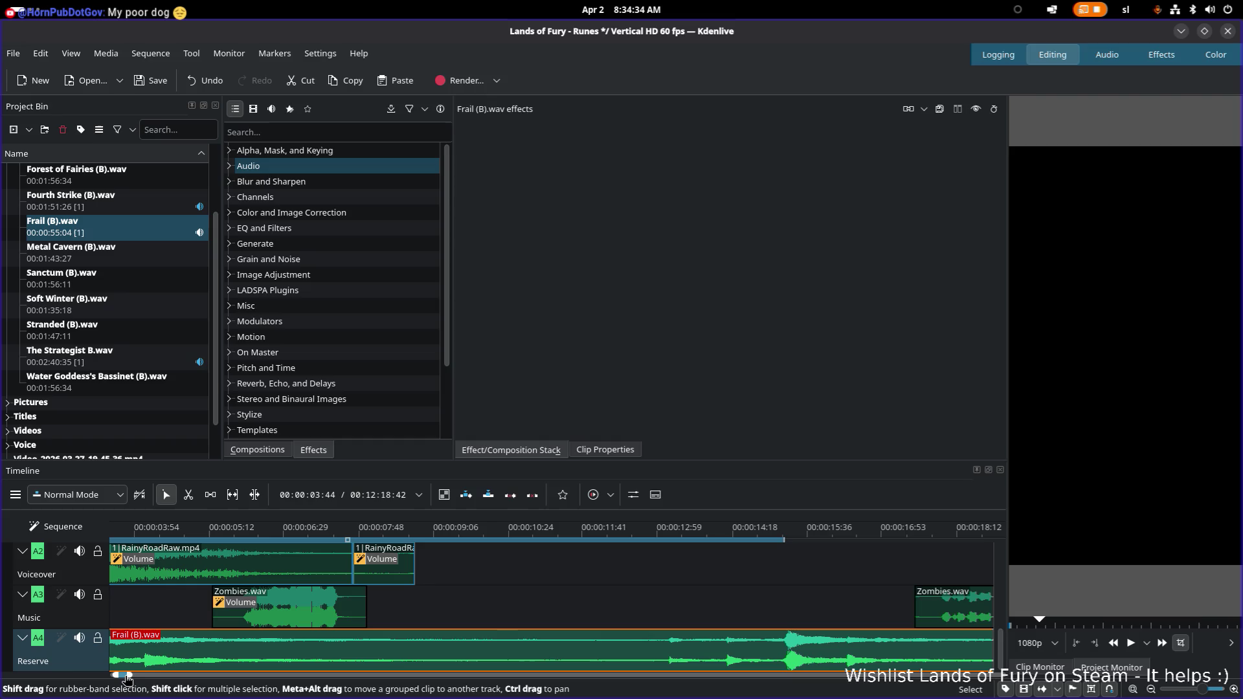
{"action": "scroll", "coordinate": [124, 678], "scroll_direction": "up", "scroll_amount": 3}
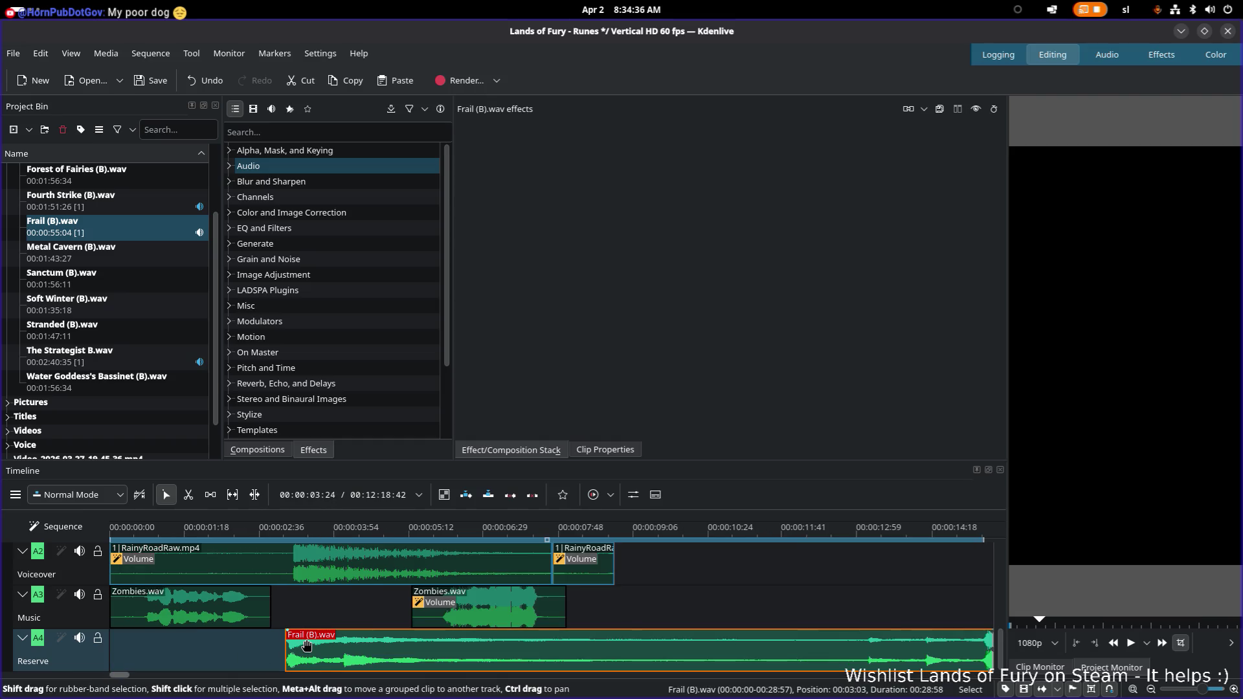
{"action": "left_click_drag", "start_coordinate": [312, 645], "coordinate": [304, 649]}
{"action": "scroll", "coordinate": [262, 649], "scroll_direction": "up", "scroll_amount": 3}
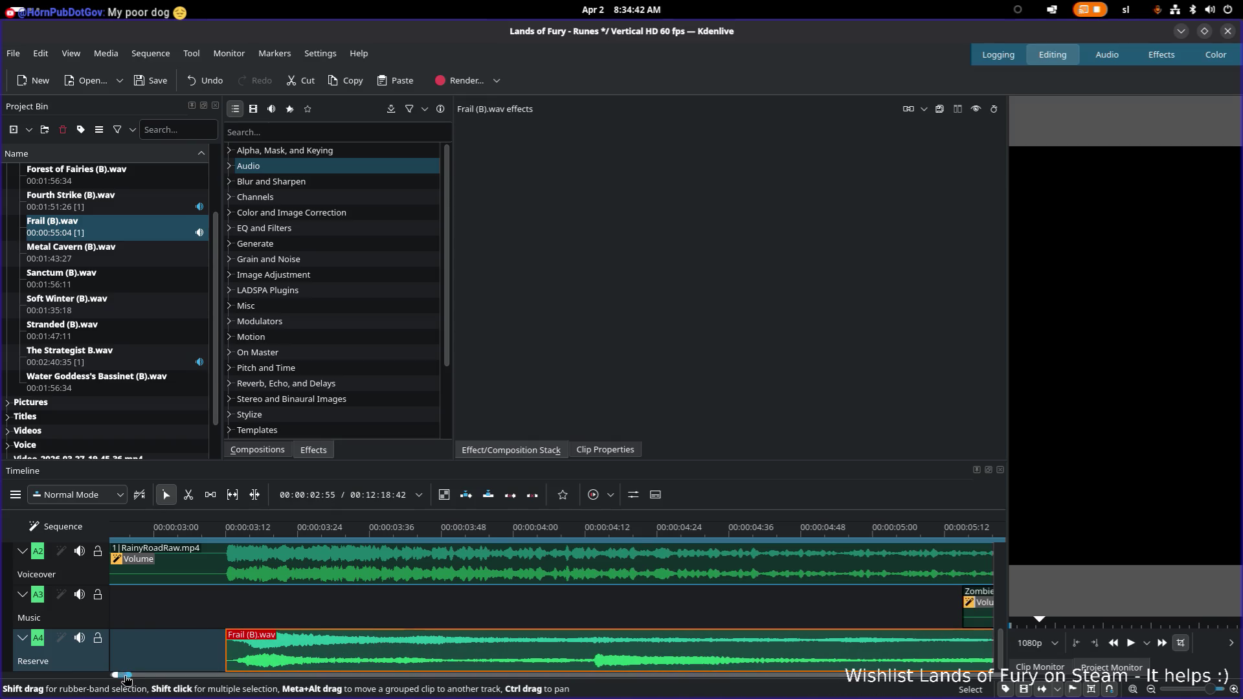
{"action": "scroll", "coordinate": [123, 678], "scroll_direction": "up", "scroll_amount": 3}
{"action": "scroll", "coordinate": [165, 560], "scroll_direction": "down", "scroll_amount": 1}
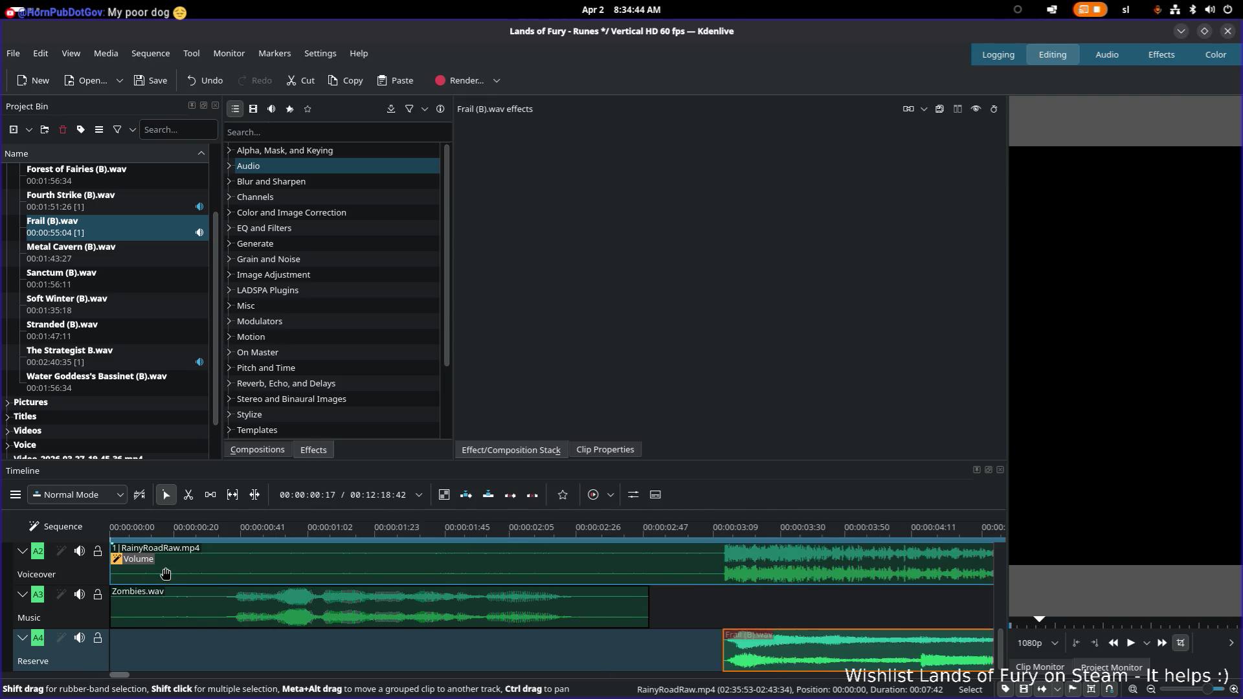
{"action": "scroll", "coordinate": [166, 560], "scroll_direction": "down", "scroll_amount": 1}
{"action": "key", "text": "Home"}
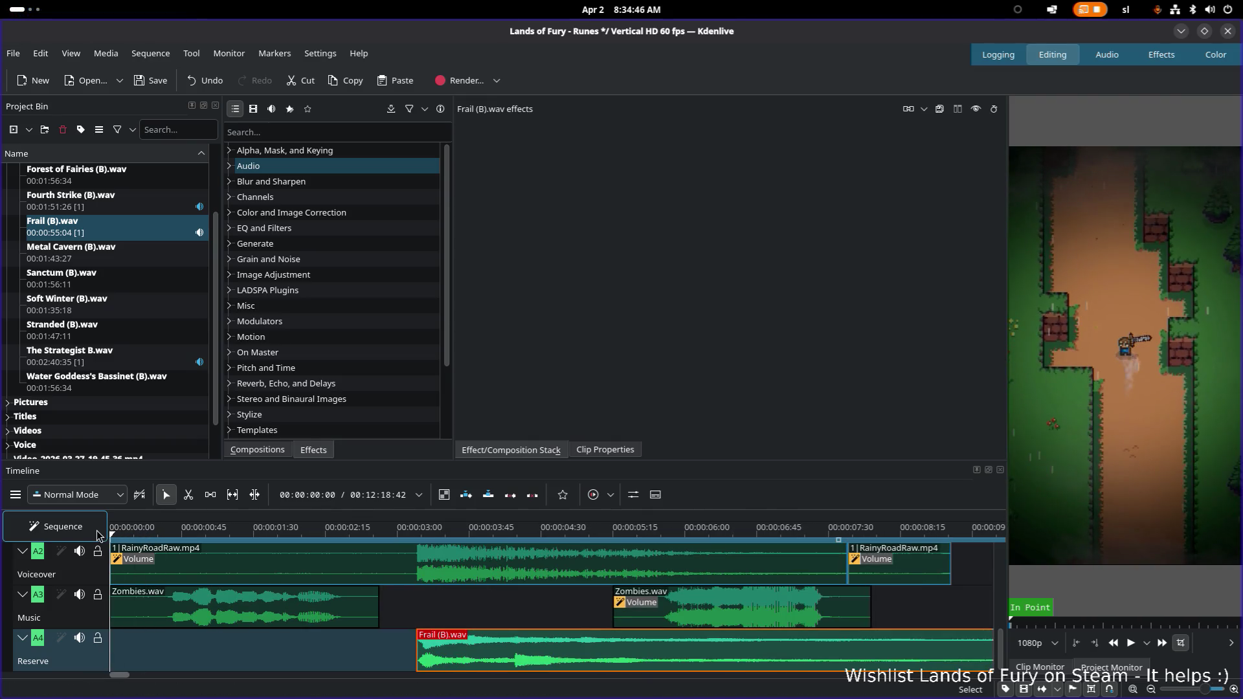
Play the opening, then trim the first stretch of music off the Frail clip's start
{"action": "key", "text": "space"}
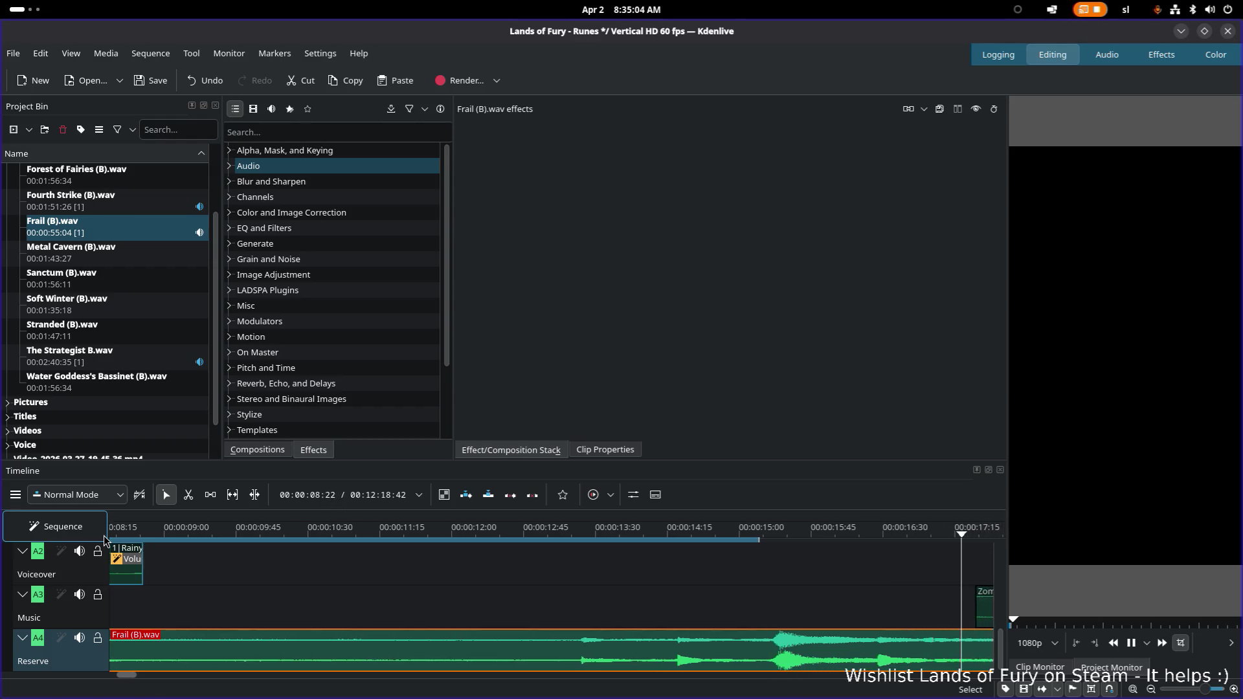
{"action": "key", "text": "space"}
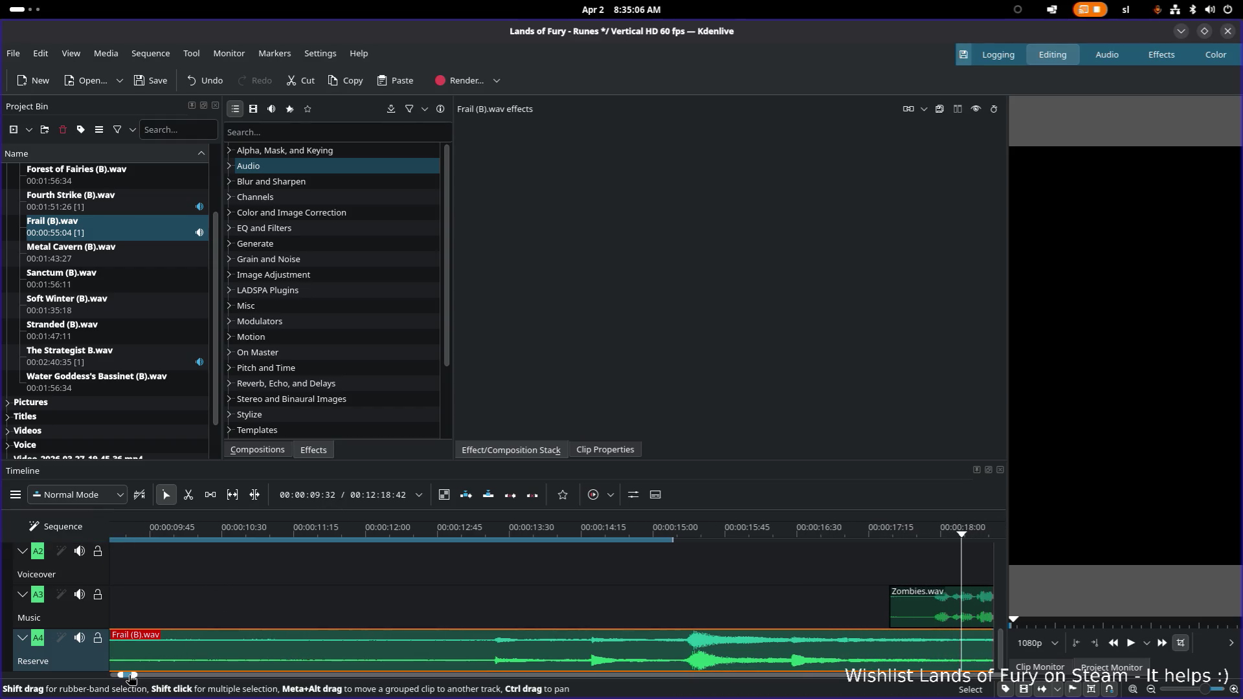
{"action": "left_click_drag", "start_coordinate": [124, 681], "coordinate": [117, 680]}
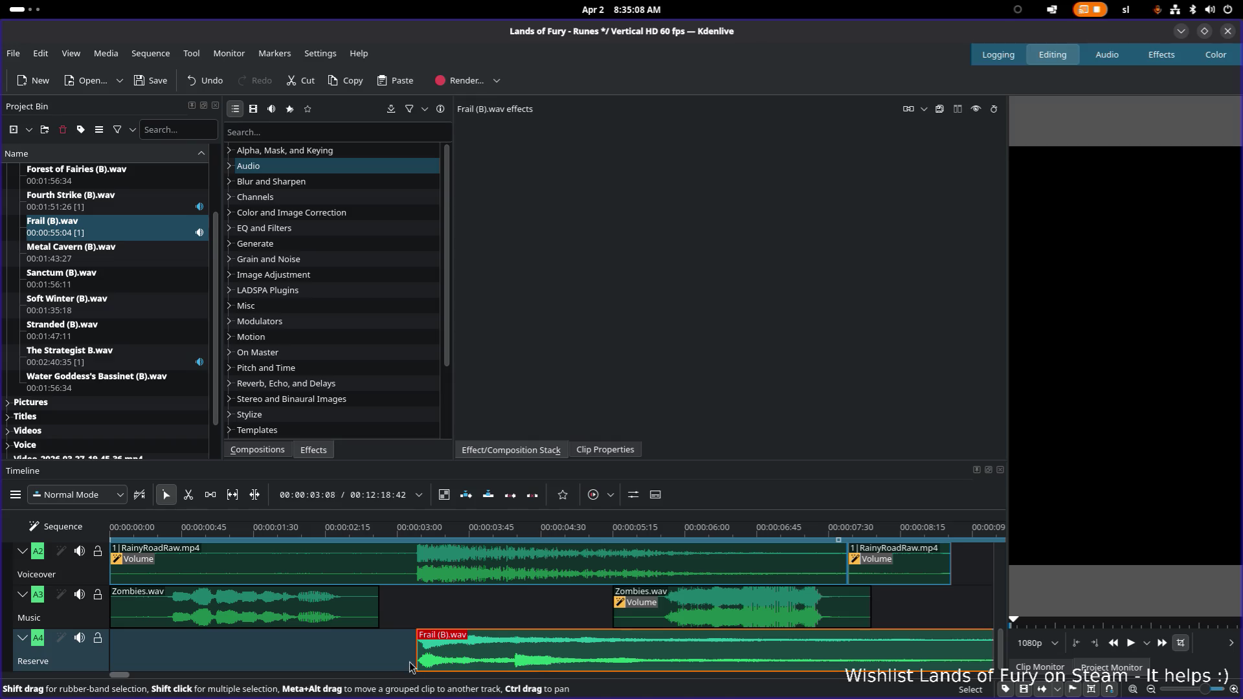
{"action": "mouse_move", "coordinate": [416, 648]}
{"action": "left_mouse_down"}
{"action": "mouse_move", "coordinate": [666, 648]}
{"action": "mouse_move", "coordinate": [363, 657]}
{"action": "mouse_move", "coordinate": [933, 657]}
{"action": "mouse_move", "coordinate": [431, 653]}
{"action": "mouse_move", "coordinate": [447, 659]}
{"action": "left_mouse_up"}
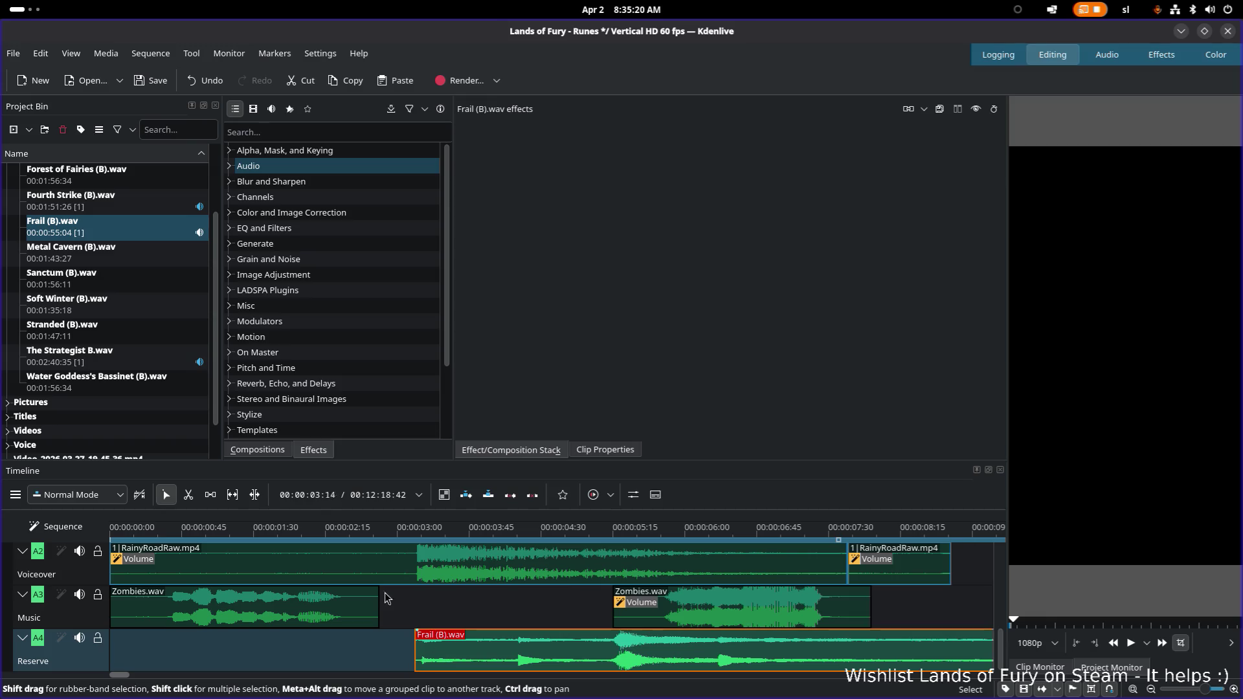
{"action": "key", "text": "space"}
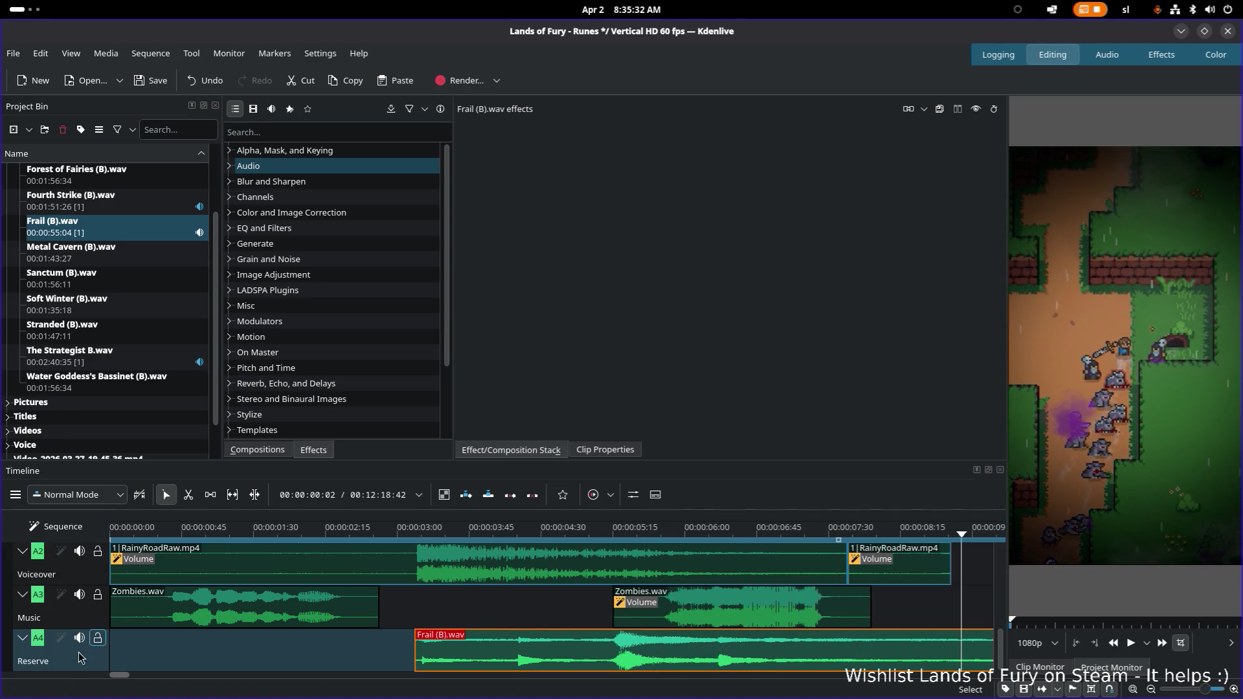
{"action": "scroll", "coordinate": [123, 677], "scroll_direction": "right", "scroll_amount": 5}
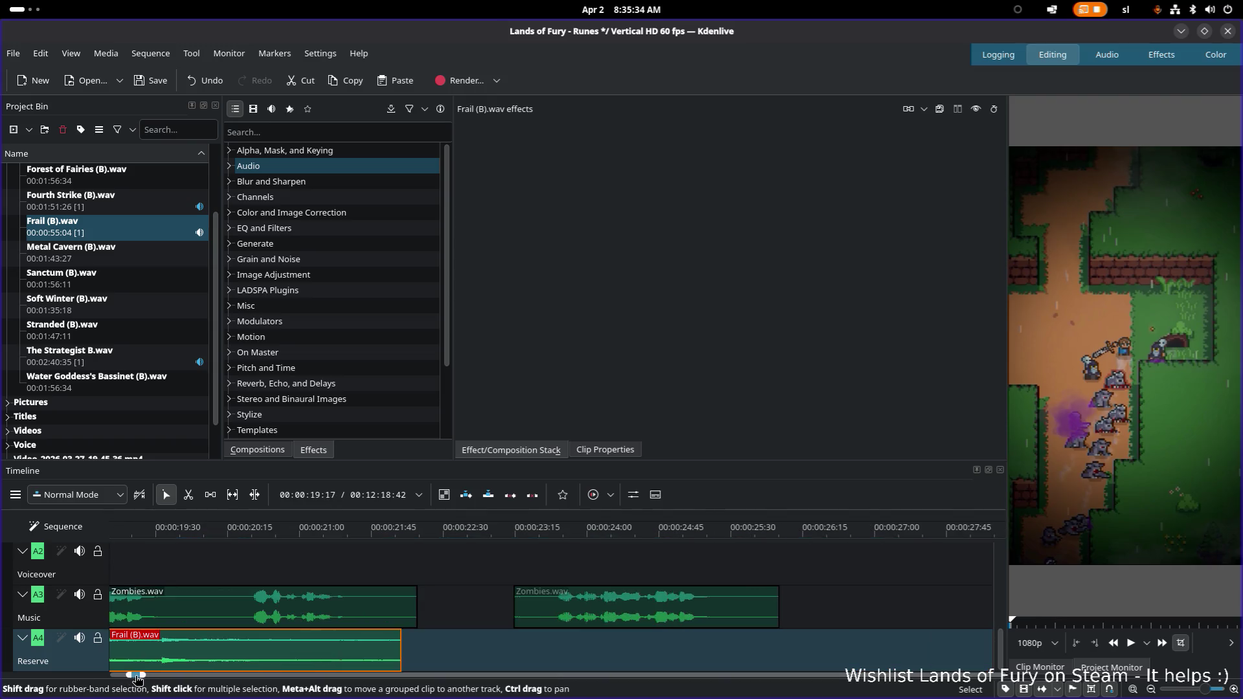
{"action": "scroll", "coordinate": [124, 677], "scroll_direction": "right", "scroll_amount": 3}
{"action": "scroll", "coordinate": [123, 678], "scroll_direction": "right", "scroll_amount": 3}
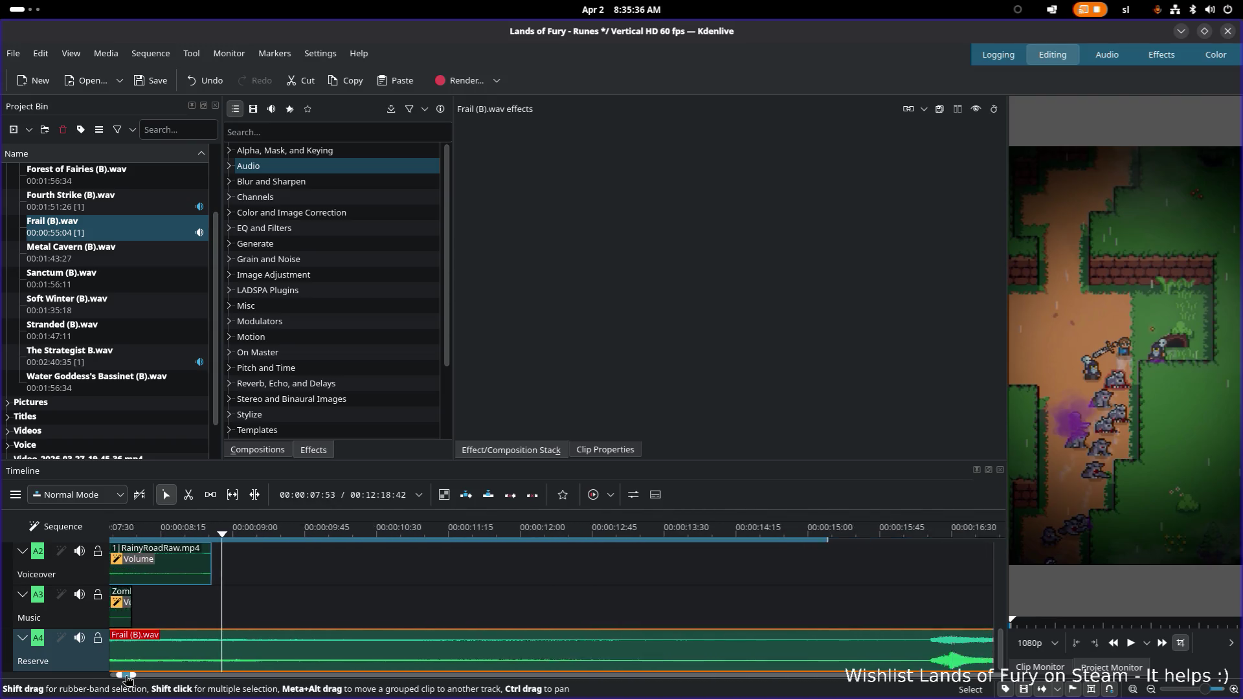
{"action": "scroll", "coordinate": [123, 677], "scroll_direction": "right", "scroll_amount": 3}
{"action": "left_click", "coordinate": [414, 530]}
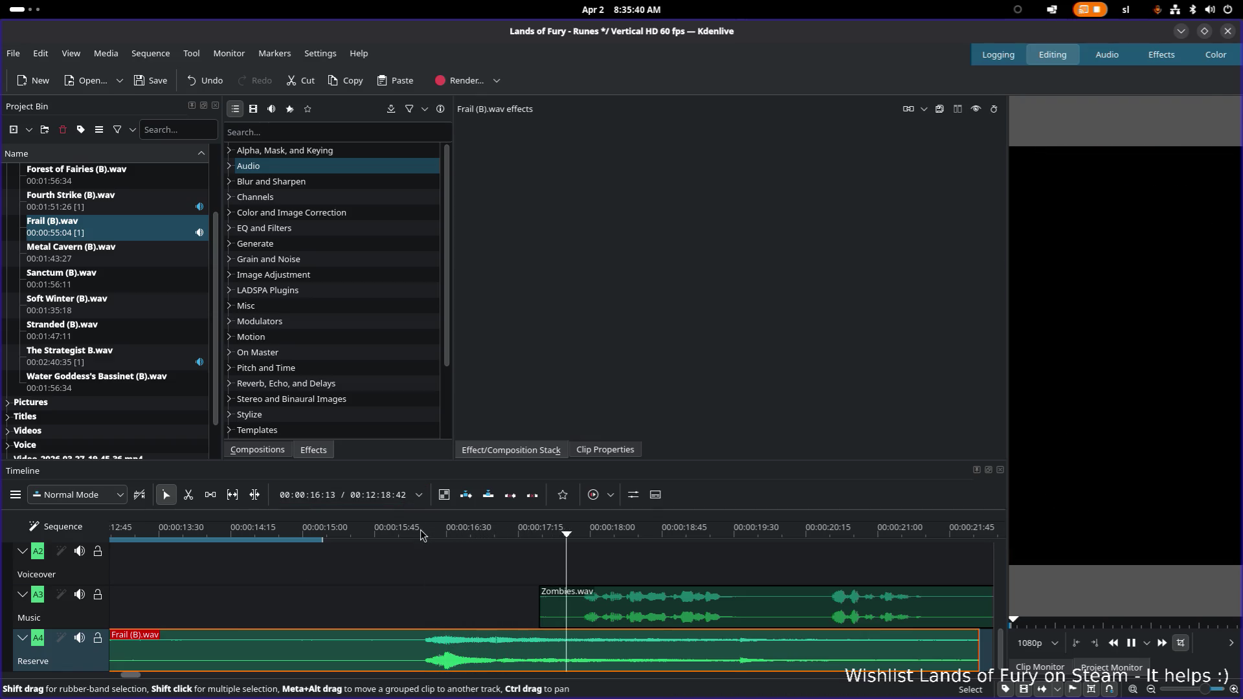
{"action": "key", "text": "space"}
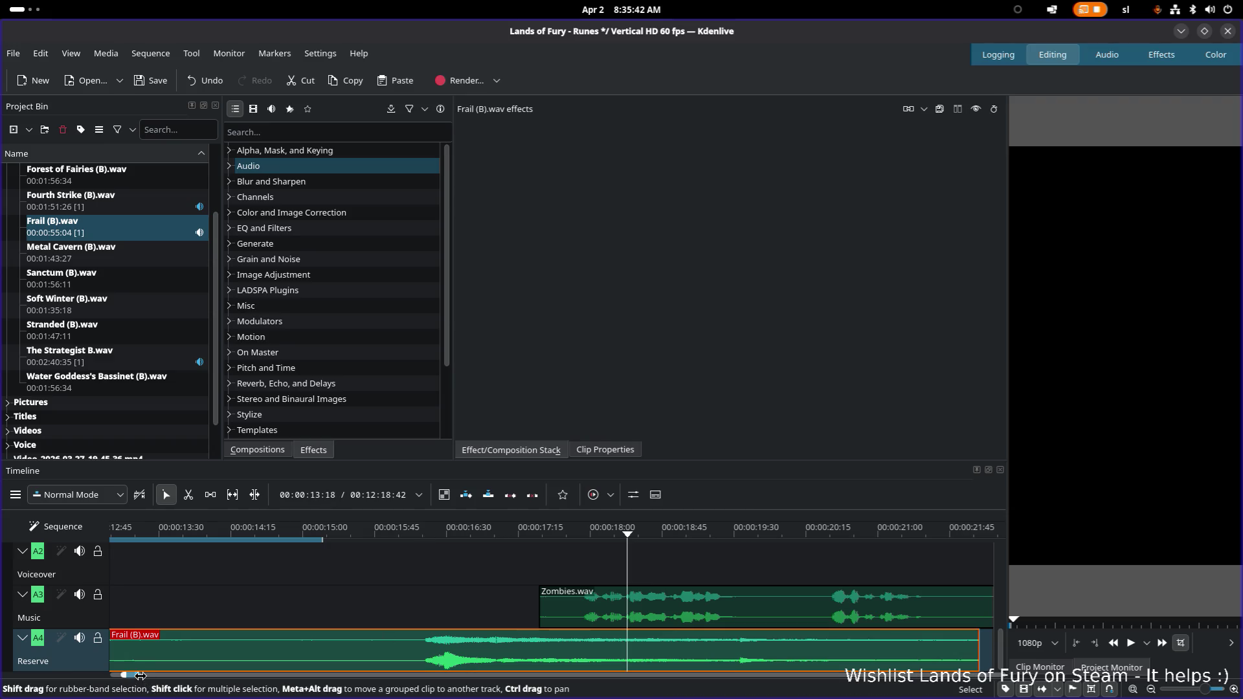
{"action": "mouse_move", "coordinate": [140, 675]}
{"action": "left_mouse_down"}
{"action": "mouse_move", "coordinate": [177, 679]}
{"action": "mouse_move", "coordinate": [137, 679]}
{"action": "left_mouse_up"}
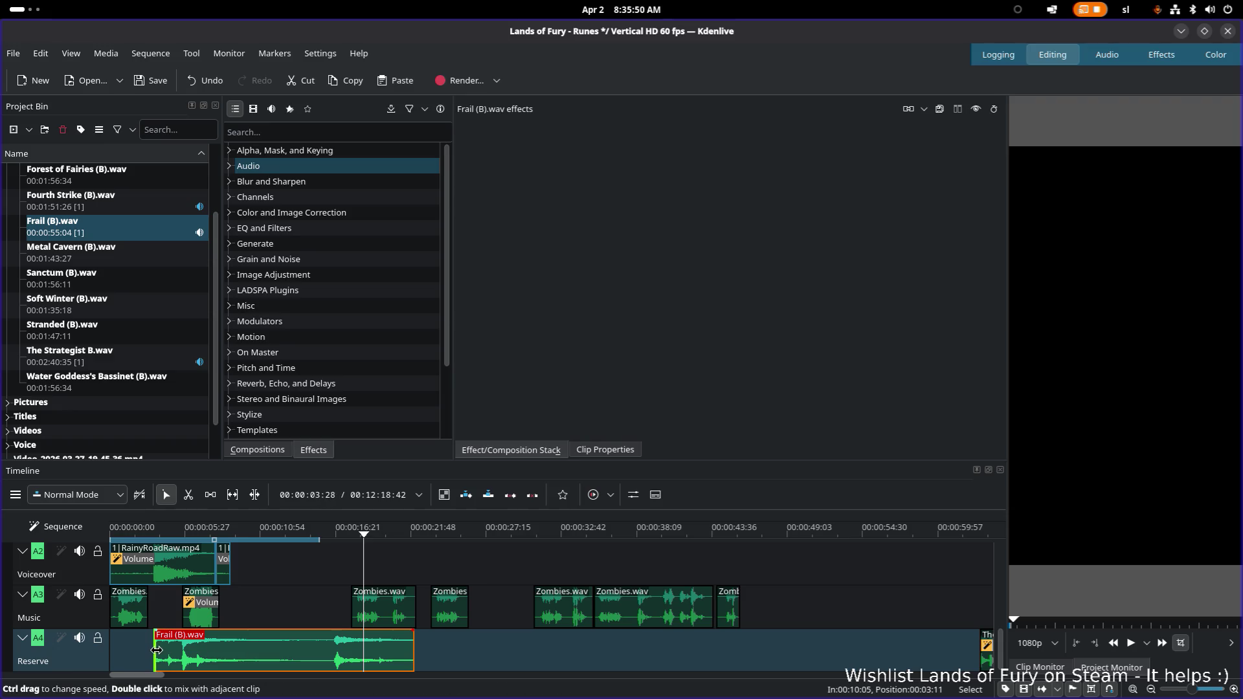
Move the Frail clip slightly later and replay the opening to hear the timing
{"action": "left_click_drag", "start_coordinate": [199, 658], "coordinate": [202, 657]}
{"action": "key", "text": "space"}
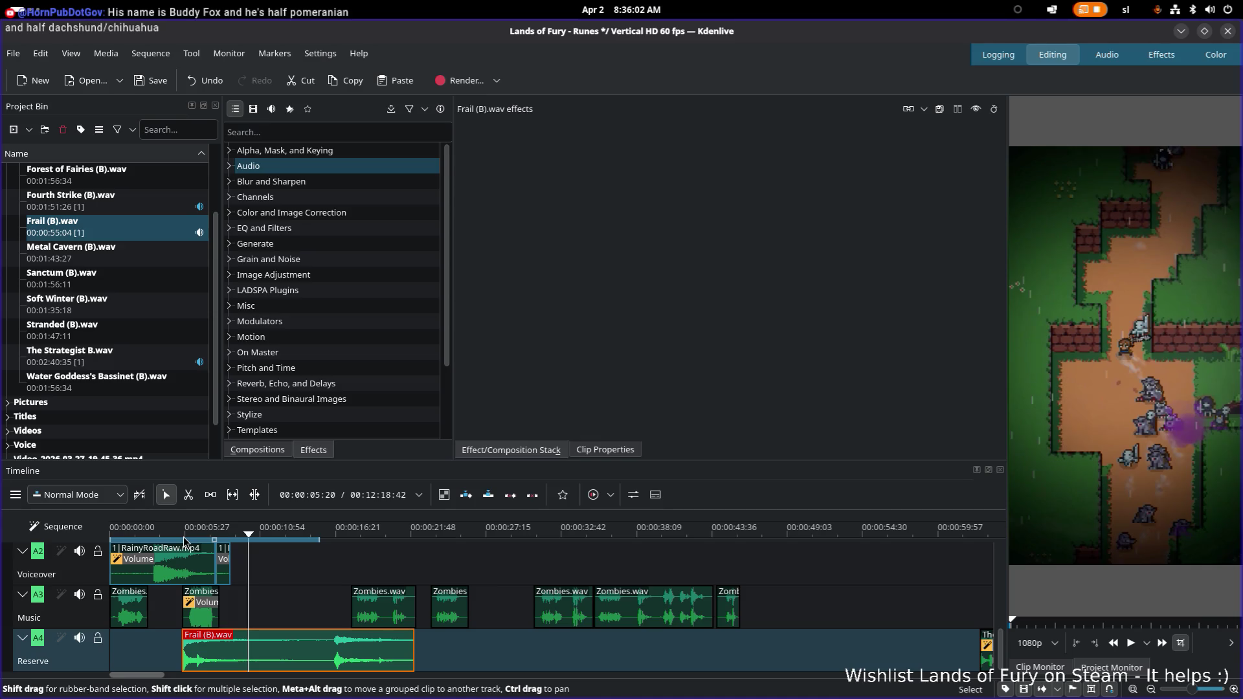
{"action": "left_click", "coordinate": [125, 532]}
{"action": "scroll", "coordinate": [180, 657], "scroll_direction": "up", "scroll_amount": 3}
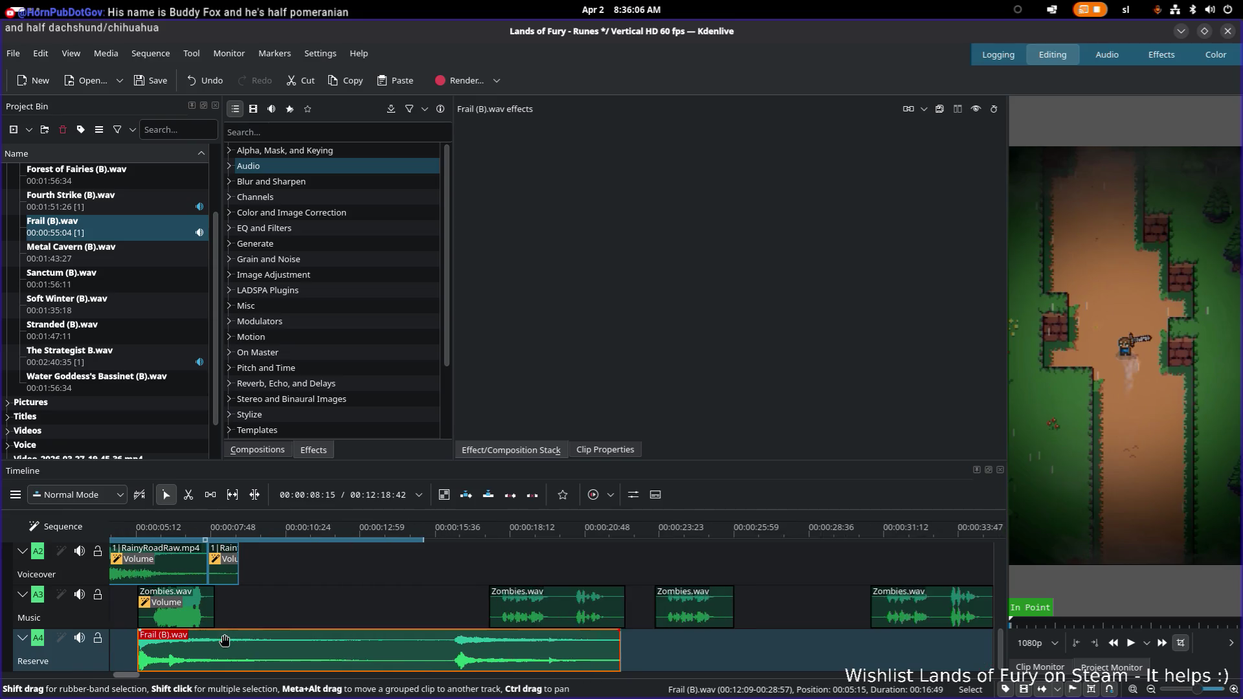
{"action": "scroll", "coordinate": [127, 676], "scroll_direction": "left", "scroll_amount": 3}
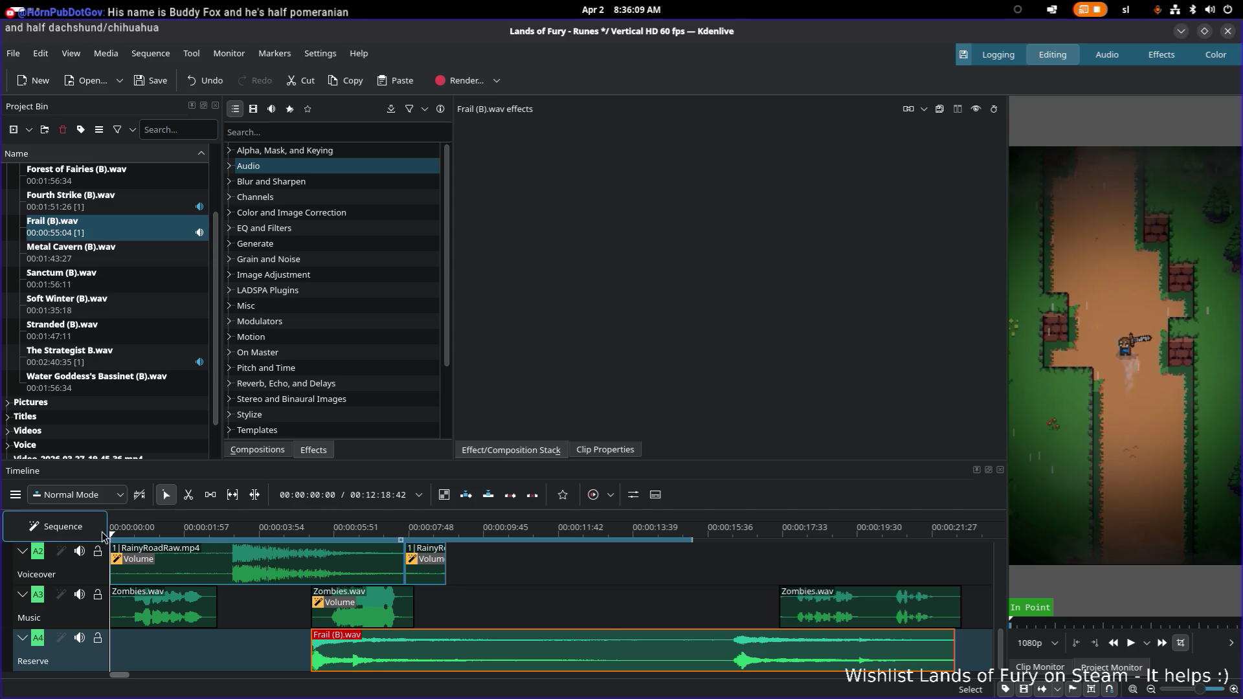
{"action": "key", "text": "space"}
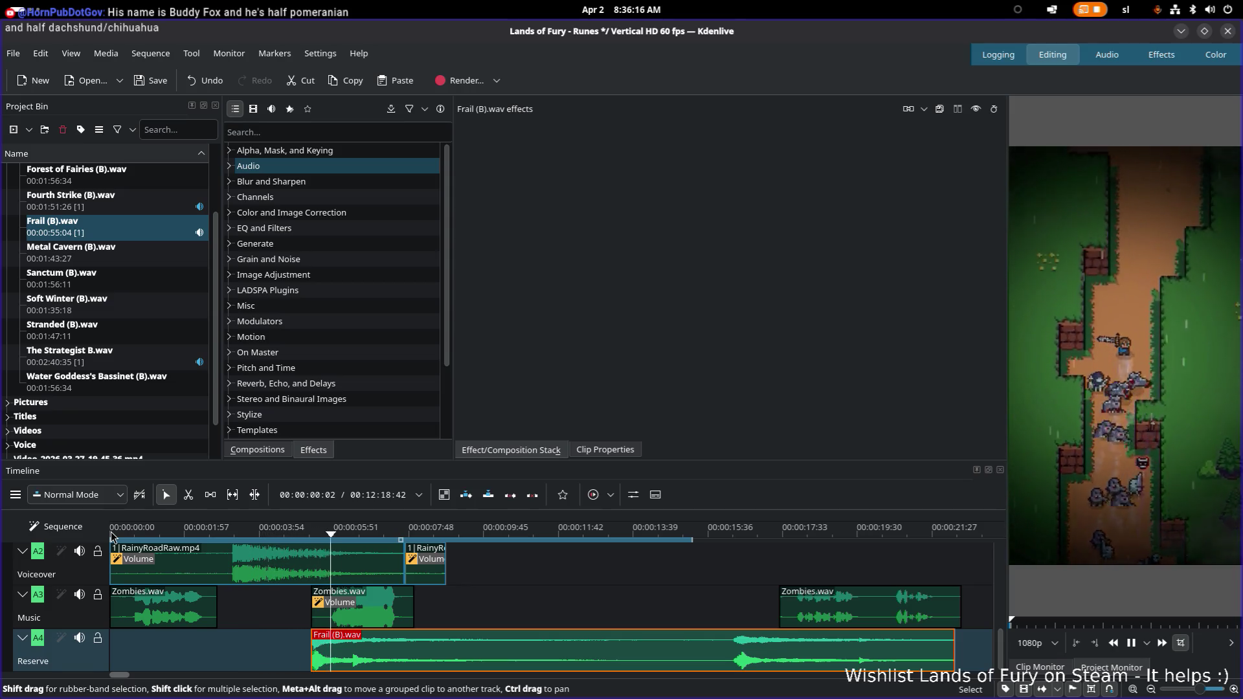
{"action": "key", "text": "space"}
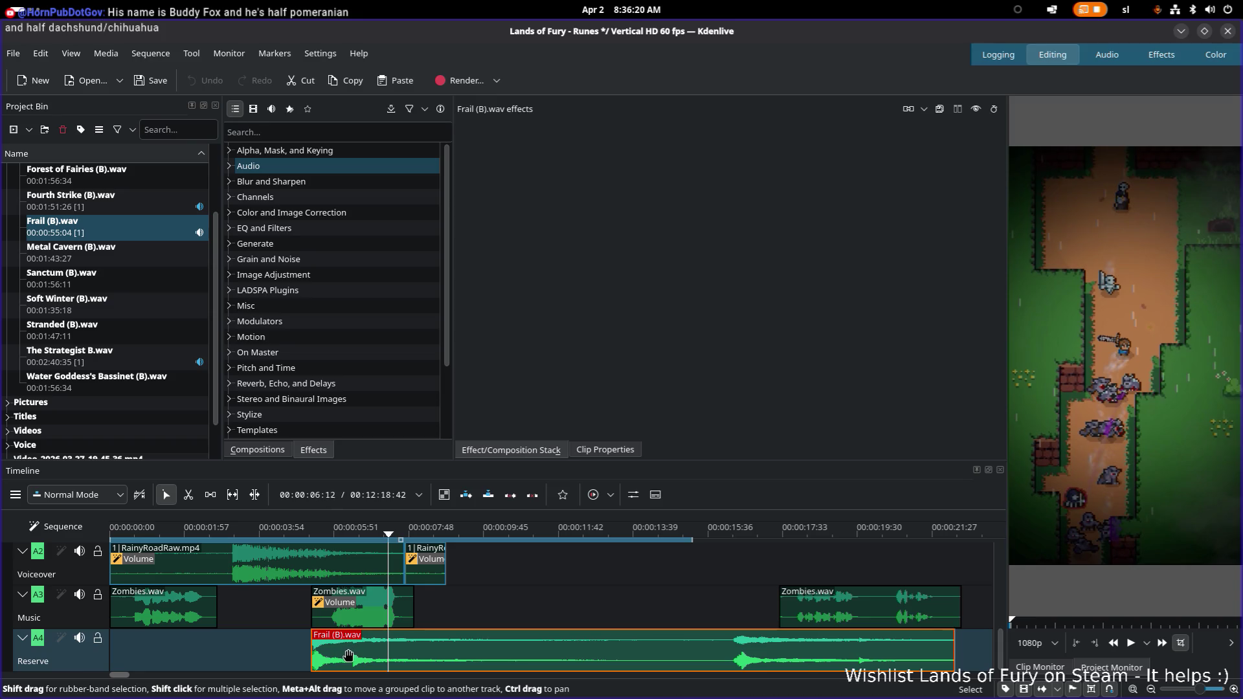
Nudge Frail back slightly earlier and play from the 00:00:03 mark to the end card
{"action": "left_click_drag", "start_coordinate": [349, 657], "coordinate": [328, 657]}
{"action": "left_click", "coordinate": [225, 528]}
{"action": "key", "text": "space"}
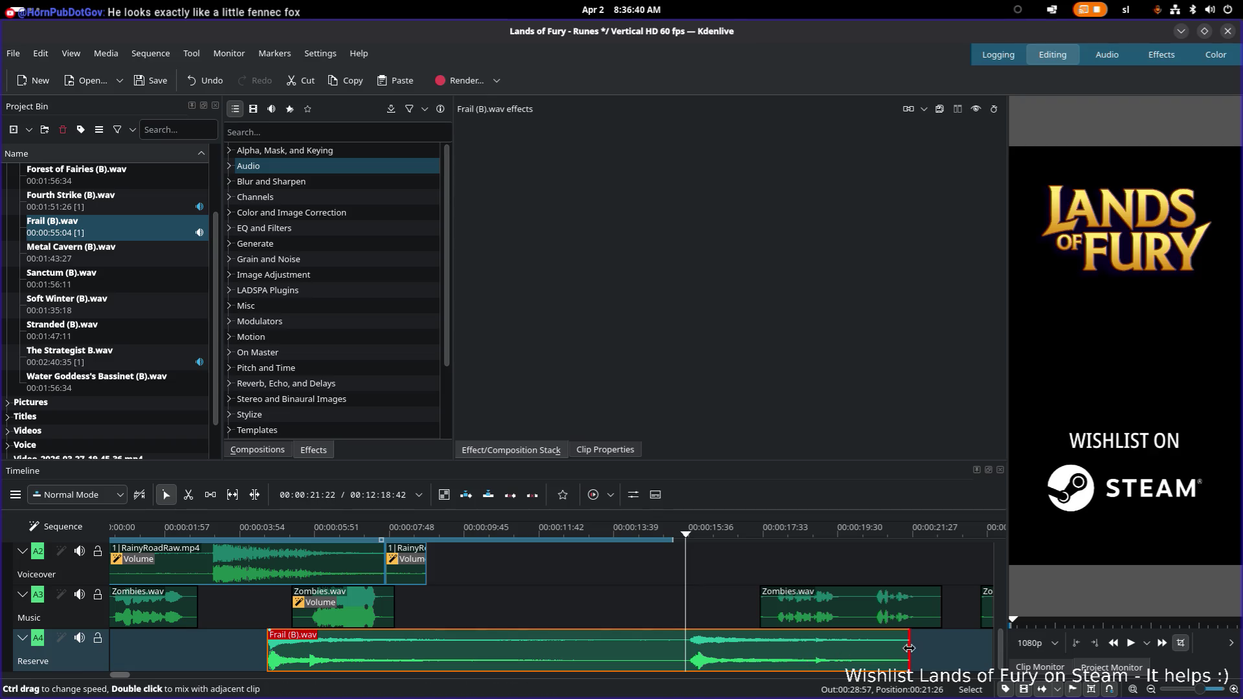
Trim Frail's end to about the 15-second playhead, lengthen slightly, and reset the playhead to 0
{"action": "left_click_drag", "start_coordinate": [909, 651], "coordinate": [681, 654]}
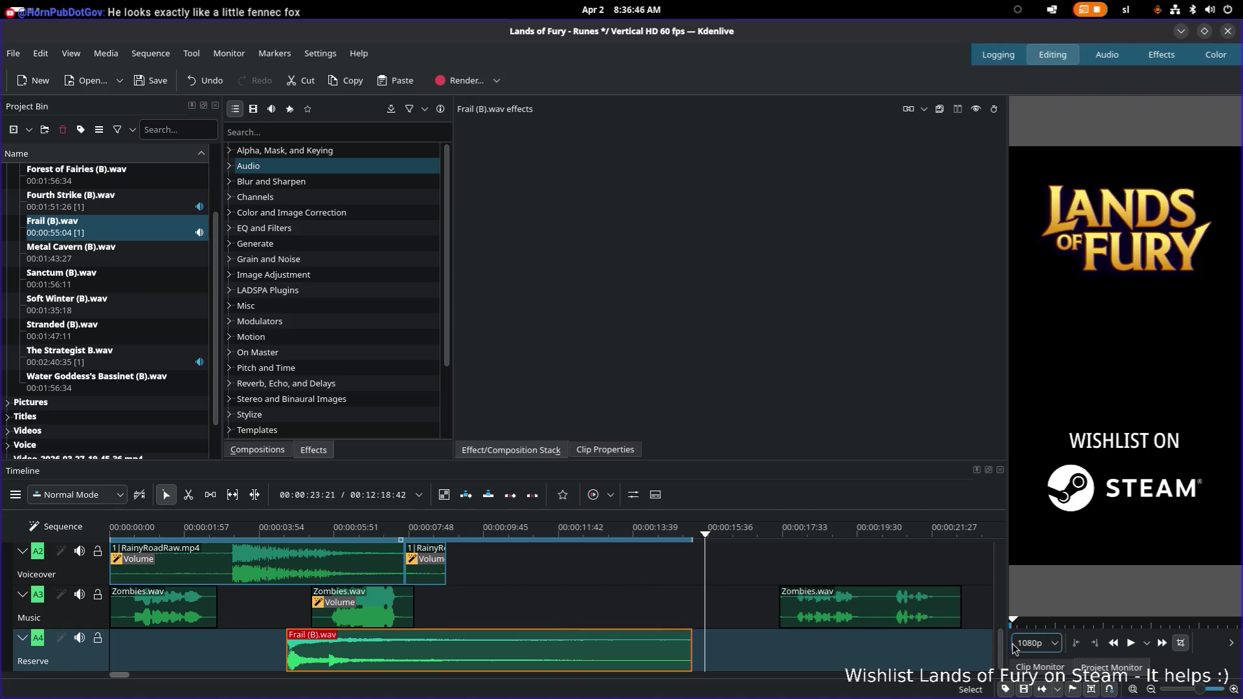
{"action": "scroll", "coordinate": [999, 653], "scroll_direction": "up", "scroll_amount": 1}
{"action": "scroll", "coordinate": [998, 652], "scroll_direction": "down", "scroll_amount": 1}
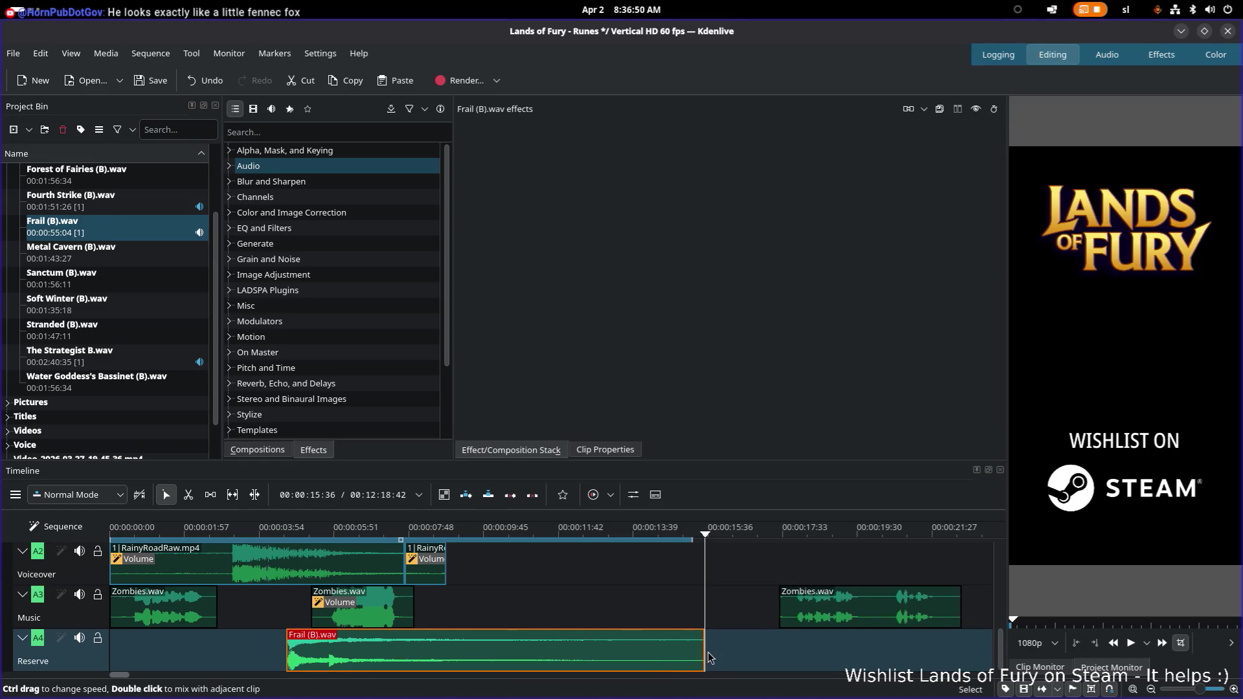
{"action": "scroll", "coordinate": [1001, 651], "scroll_direction": "up", "scroll_amount": 1}
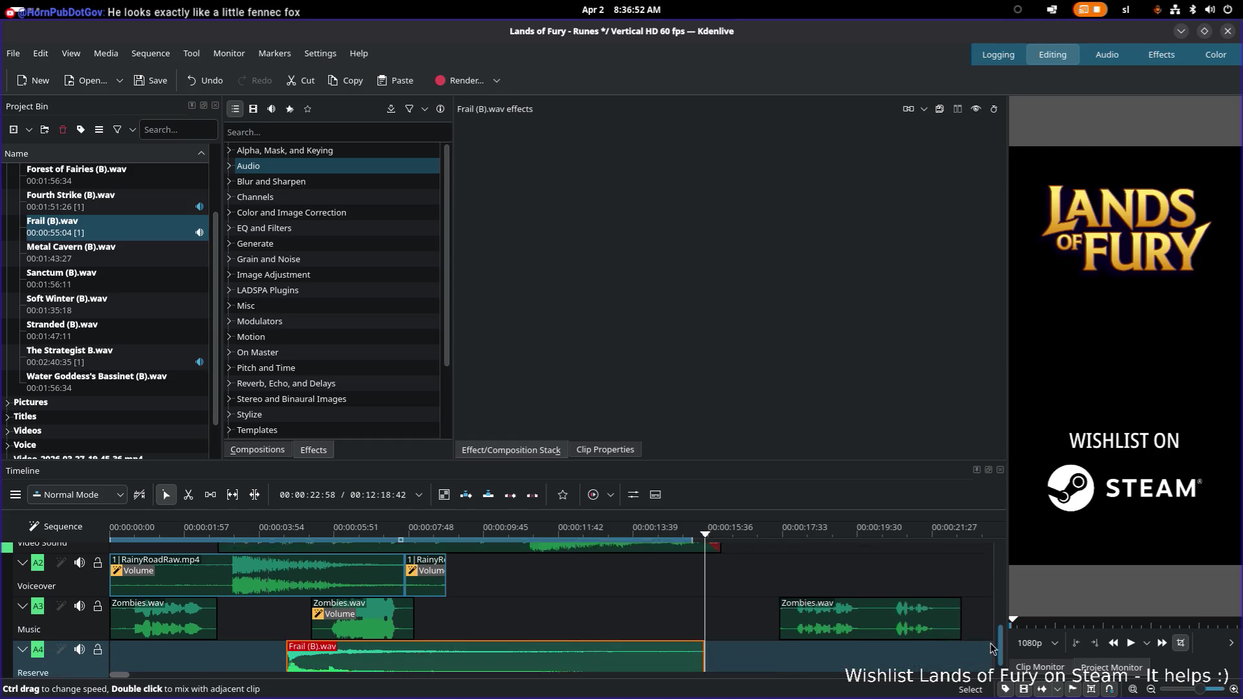
{"action": "scroll", "coordinate": [1001, 651], "scroll_direction": "down", "scroll_amount": 1}
{"action": "left_click_drag", "start_coordinate": [701, 652], "coordinate": [720, 653]}
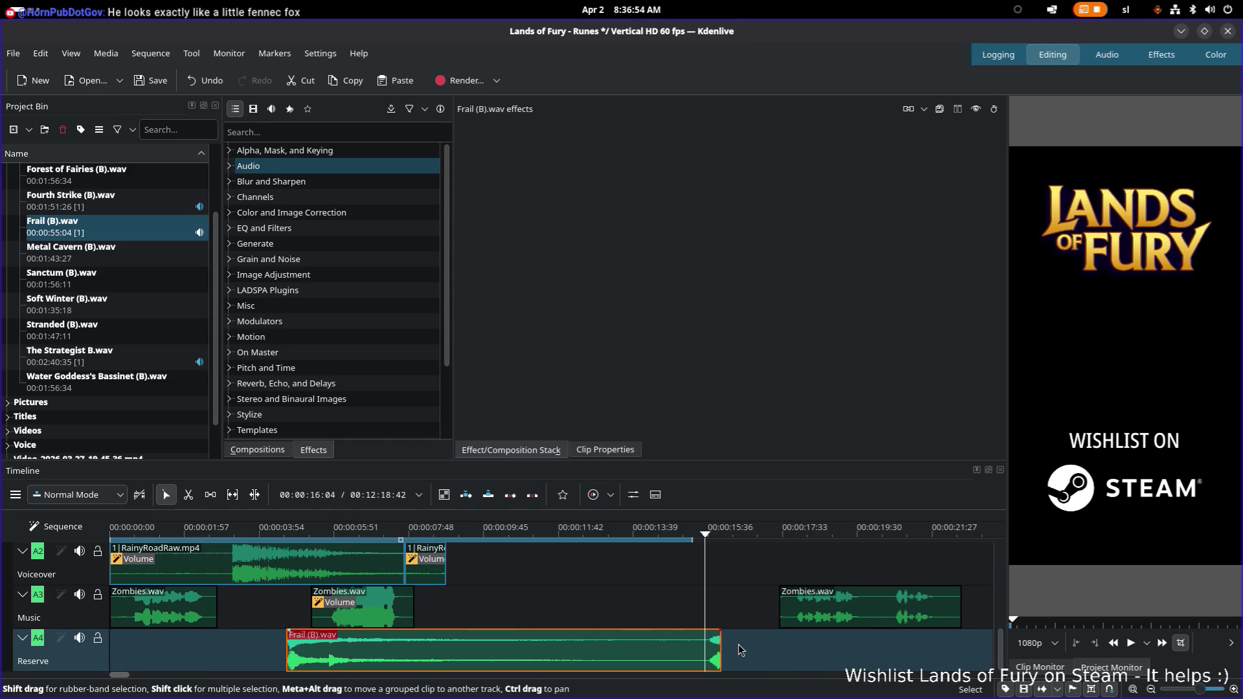
{"action": "mouse_move", "coordinate": [207, 529]}
{"action": "left_mouse_down"}
{"action": "mouse_move", "coordinate": [2, 516]}
{"action": "mouse_move", "coordinate": [124, 676]}
{"action": "mouse_move", "coordinate": [307, 661]}
{"action": "mouse_move", "coordinate": [101, 647]}
{"action": "left_mouse_up"}
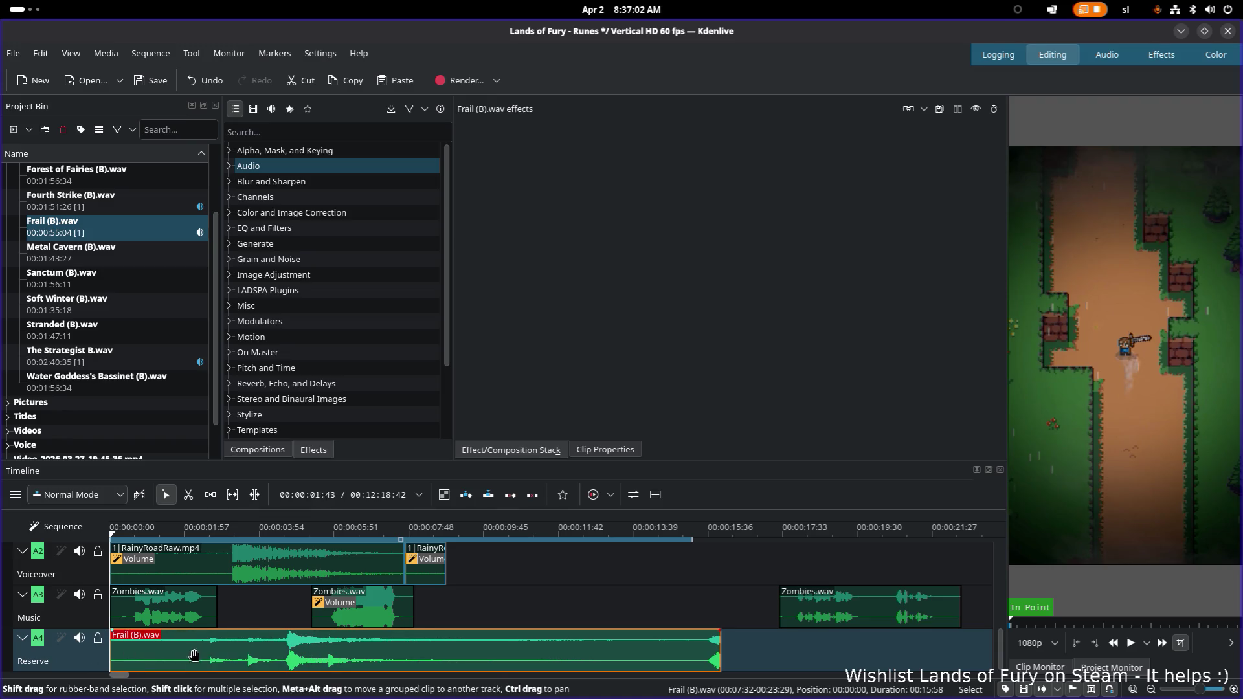
Extend the Frail clip's start back to 00:00:00 on the Reserve track and play the whole short
{"action": "left_click_drag", "start_coordinate": [194, 655], "coordinate": [325, 655]}
{"action": "mouse_move", "coordinate": [242, 653]}
{"action": "left_mouse_down"}
{"action": "mouse_move", "coordinate": [119, 652]}
{"action": "mouse_move", "coordinate": [355, 661]}
{"action": "left_mouse_up"}
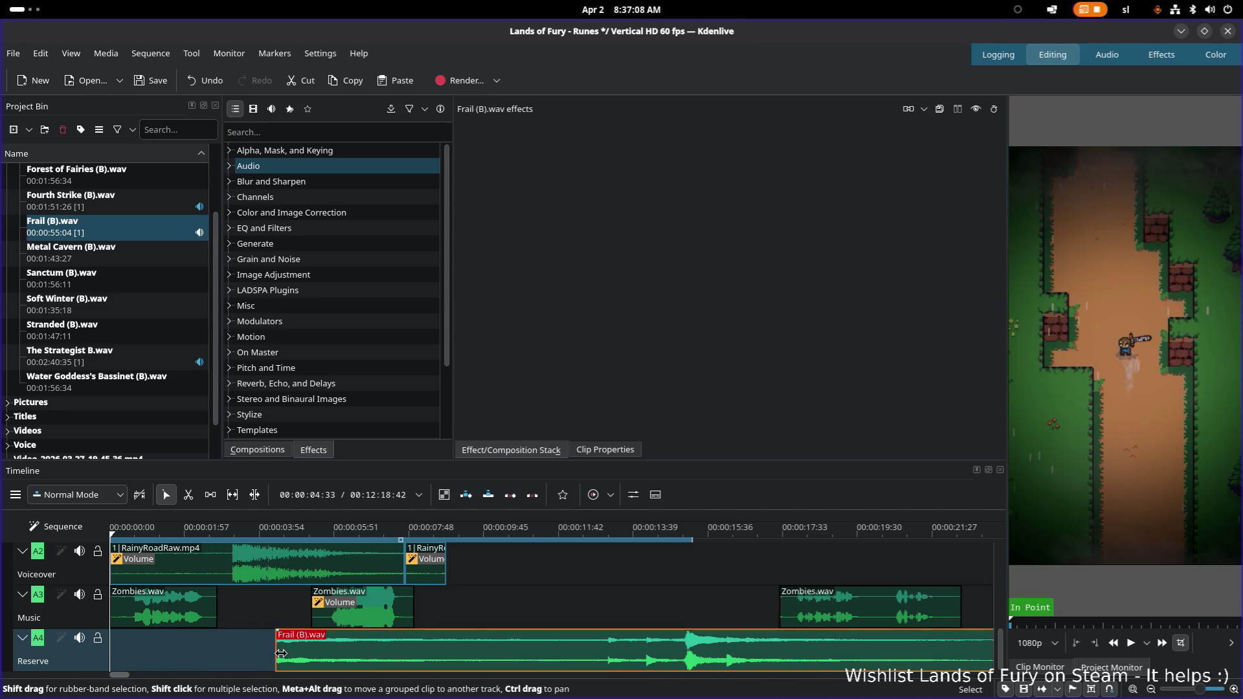
{"action": "left_click_drag", "start_coordinate": [240, 654], "coordinate": [116, 651]}
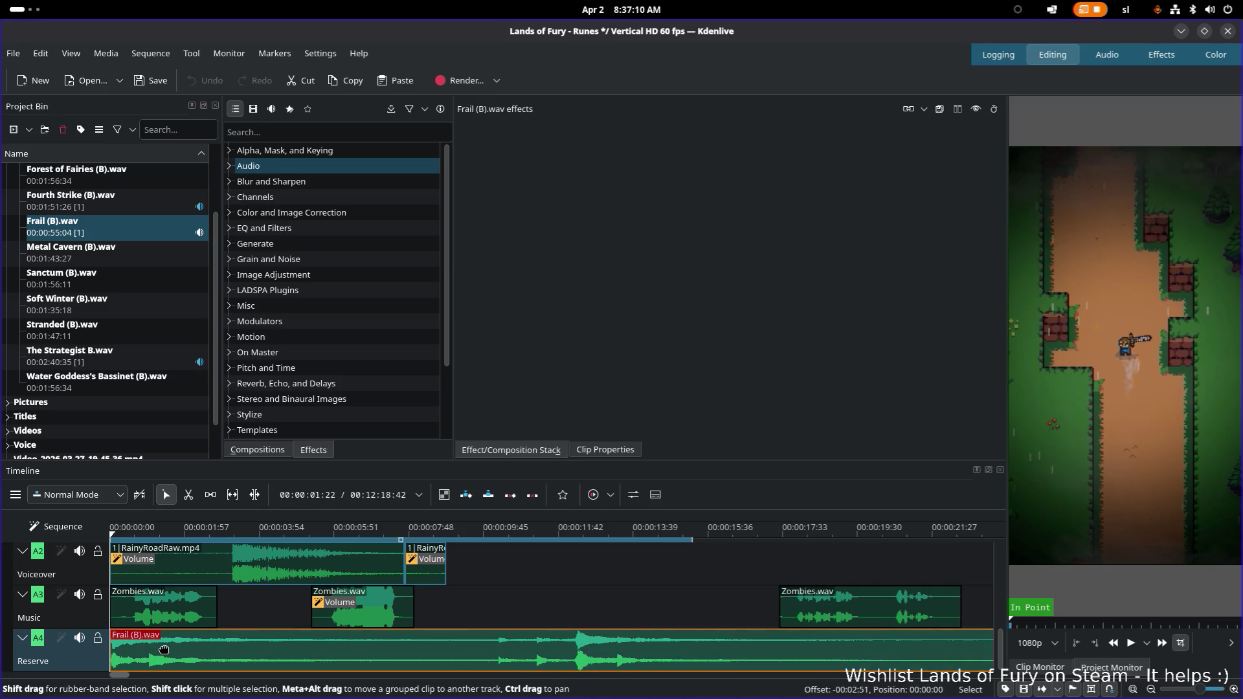
{"action": "key", "text": "space"}
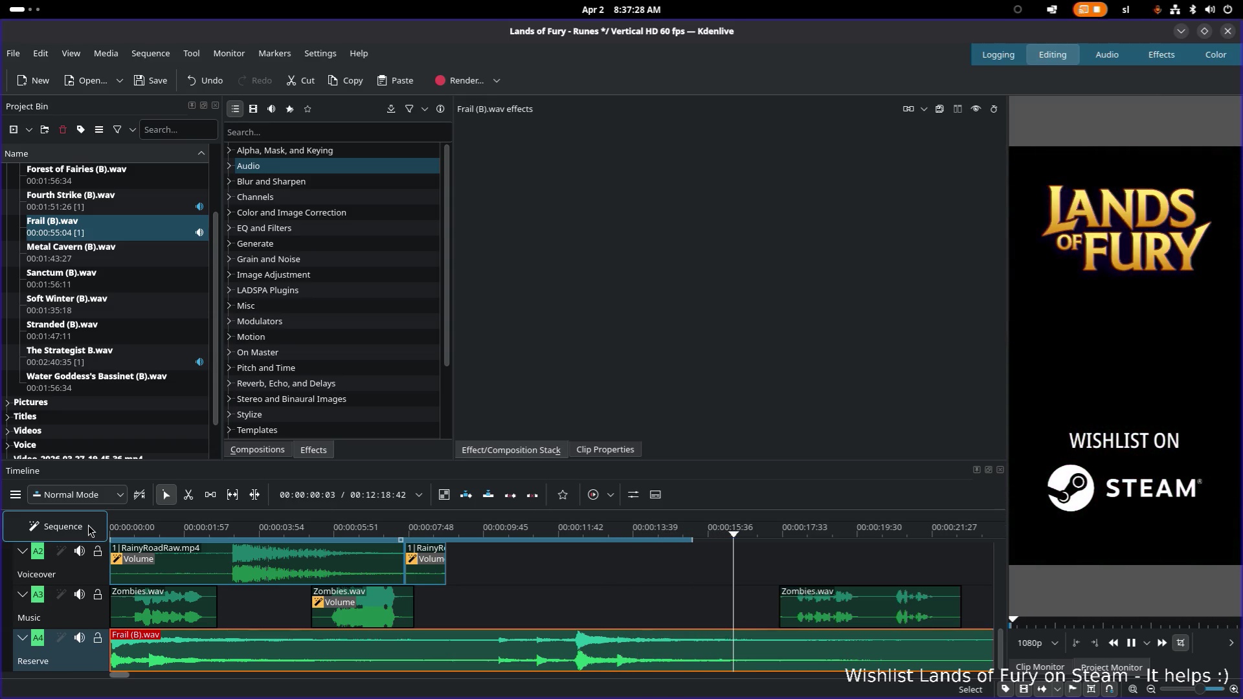
Stop playback and trim Frail (B).wav's end back to about 00:15:58
{"action": "key", "text": "space"}
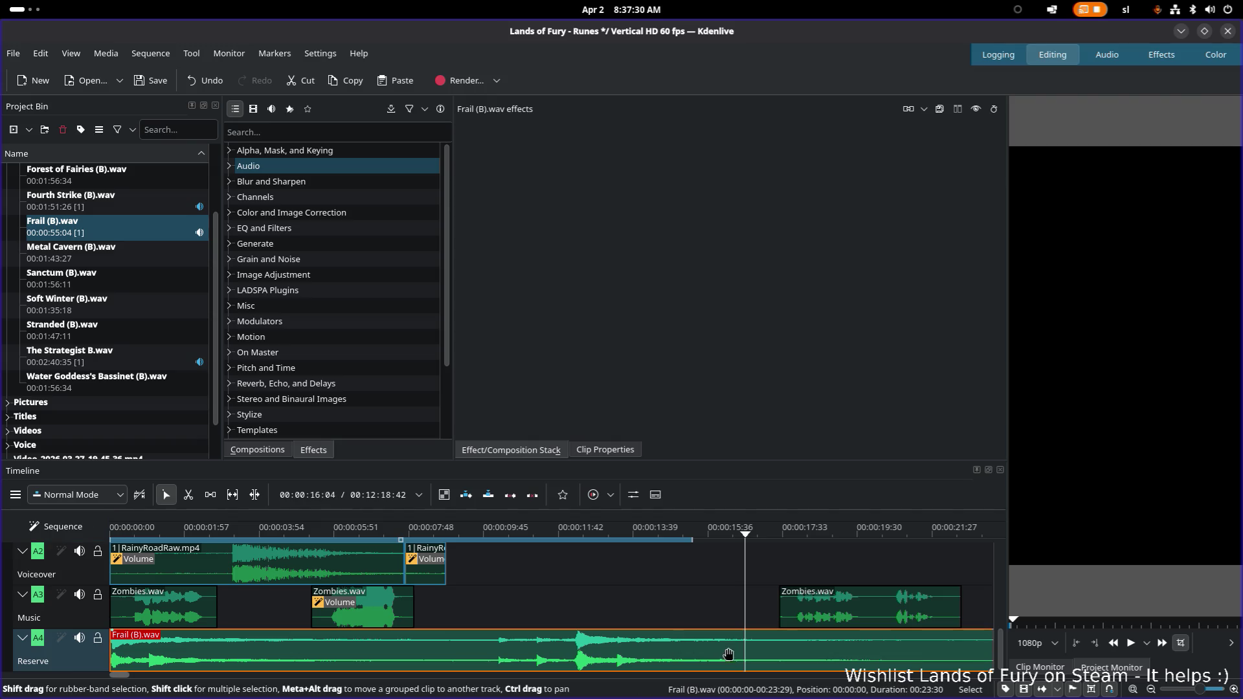
{"action": "scroll", "coordinate": [729, 654], "scroll_direction": "down", "scroll_amount": 3}
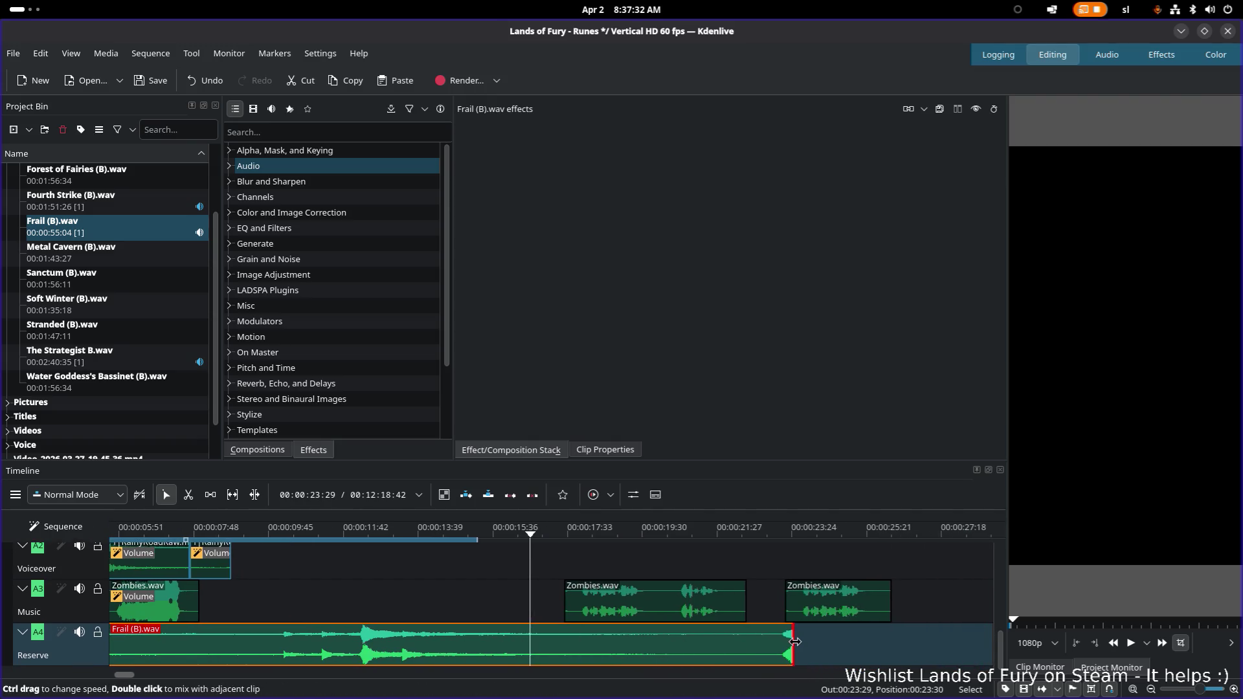
{"action": "left_click_drag", "start_coordinate": [780, 643], "coordinate": [518, 638]}
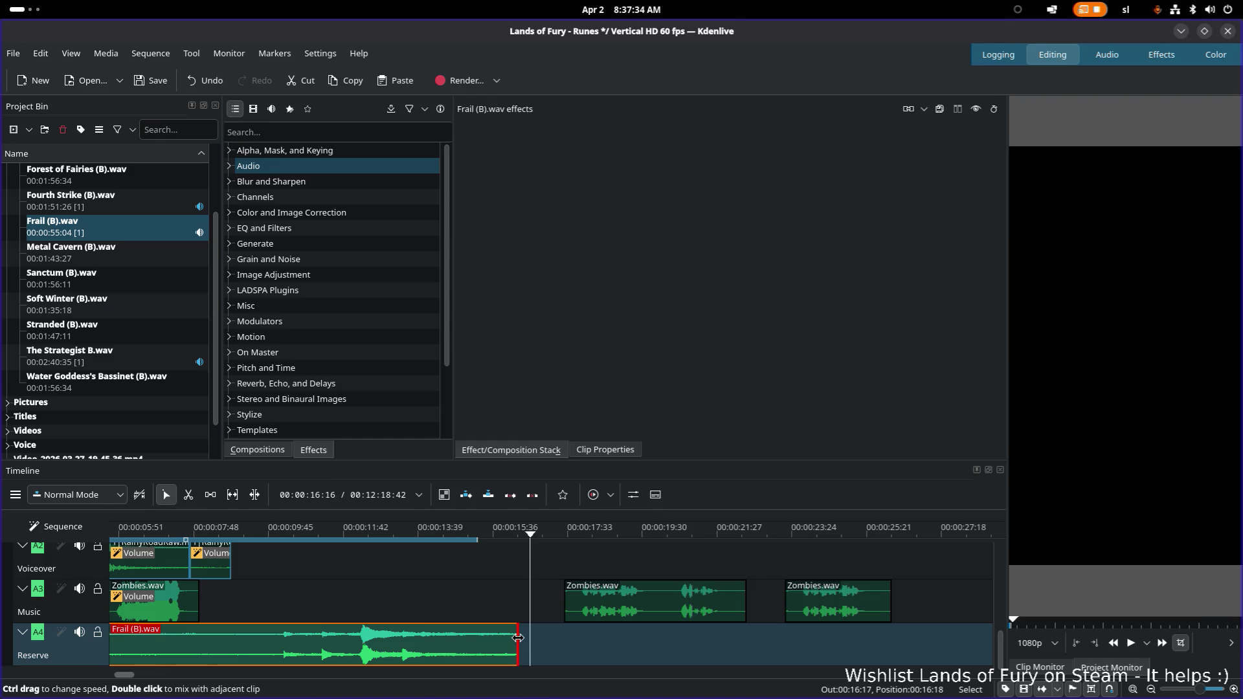
{"action": "scroll", "coordinate": [533, 639], "scroll_direction": "up", "scroll_amount": 3}
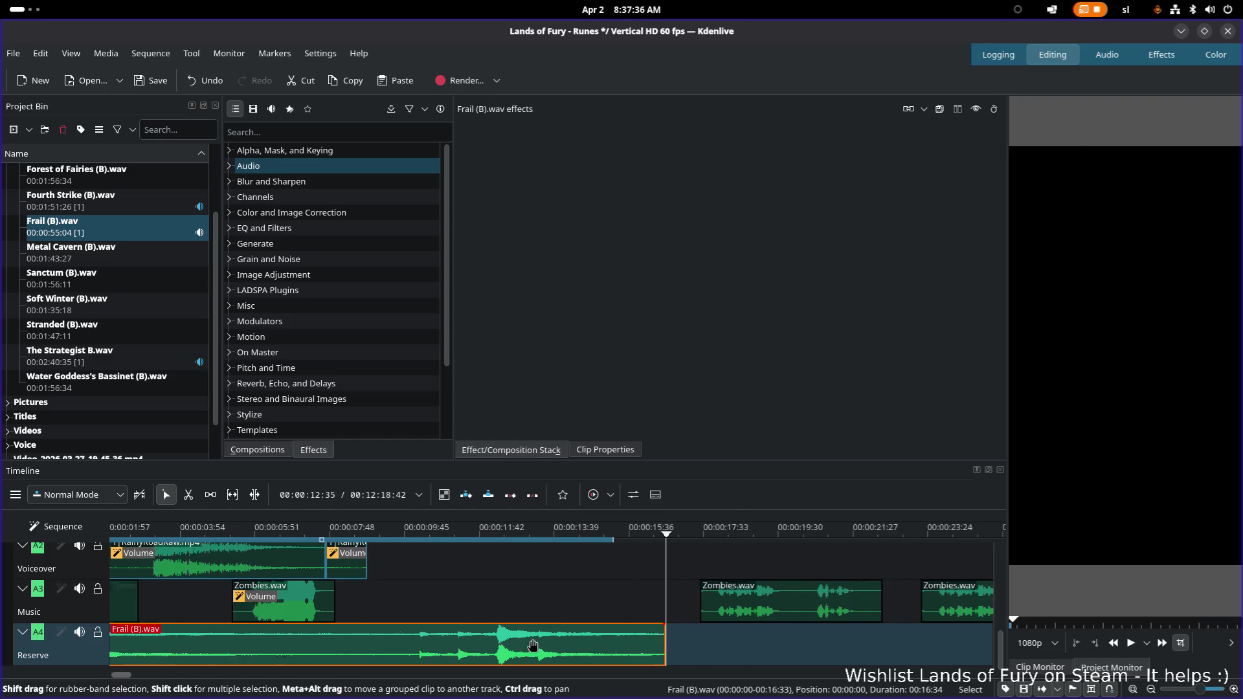
{"action": "scroll", "coordinate": [682, 583], "scroll_direction": "up", "scroll_amount": 4}
{"action": "scroll", "coordinate": [681, 582], "scroll_direction": "down", "scroll_amount": 4}
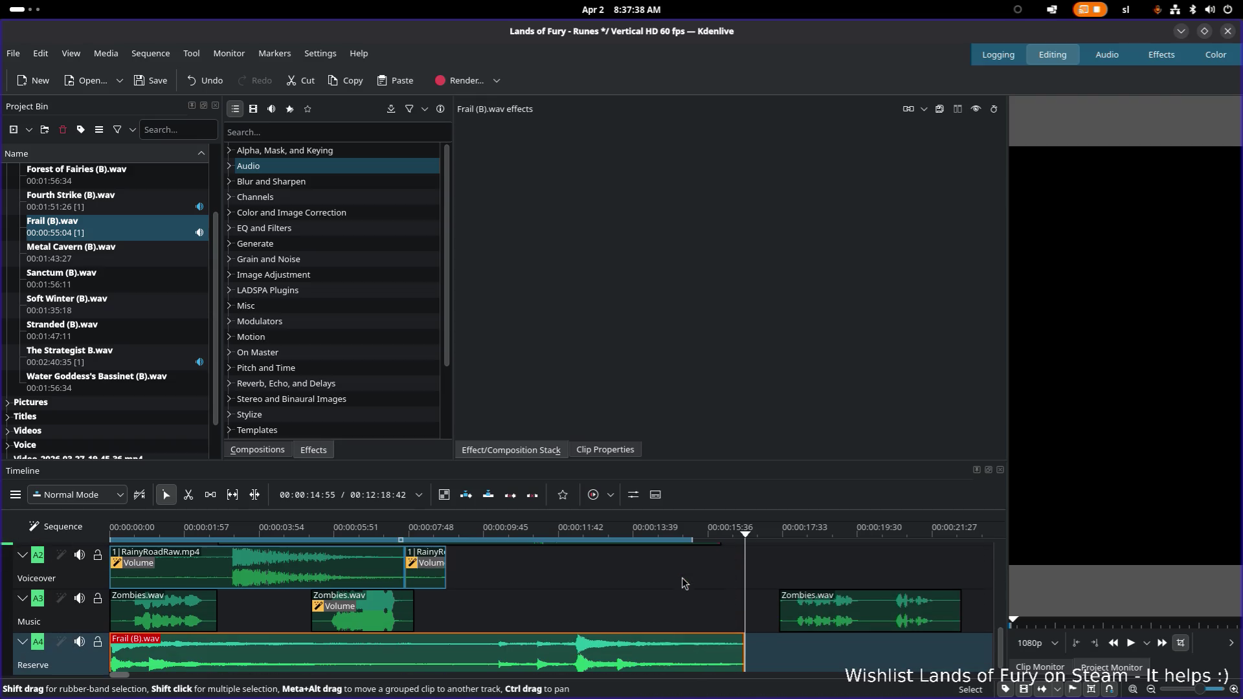
{"action": "left_click_drag", "start_coordinate": [744, 643], "coordinate": [721, 643]}
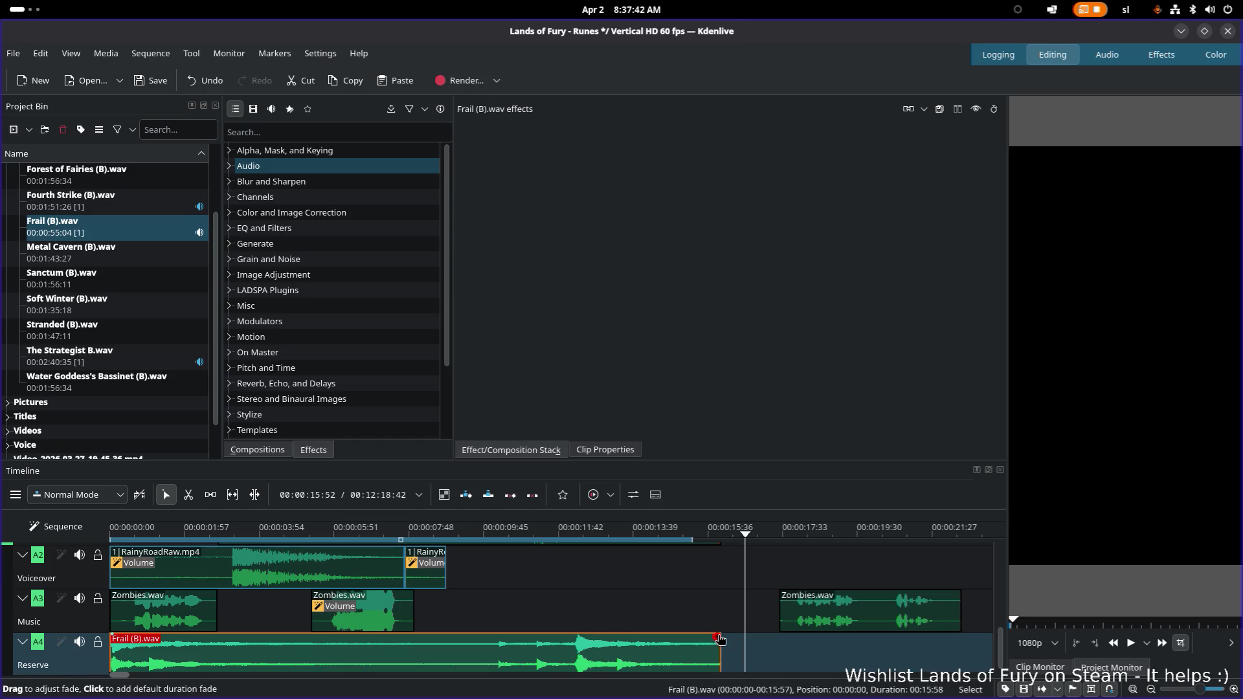
Add a short fade-out to Frail (B).wav's end and play the short from the start
{"action": "left_click_drag", "start_coordinate": [720, 636], "coordinate": [689, 637]}
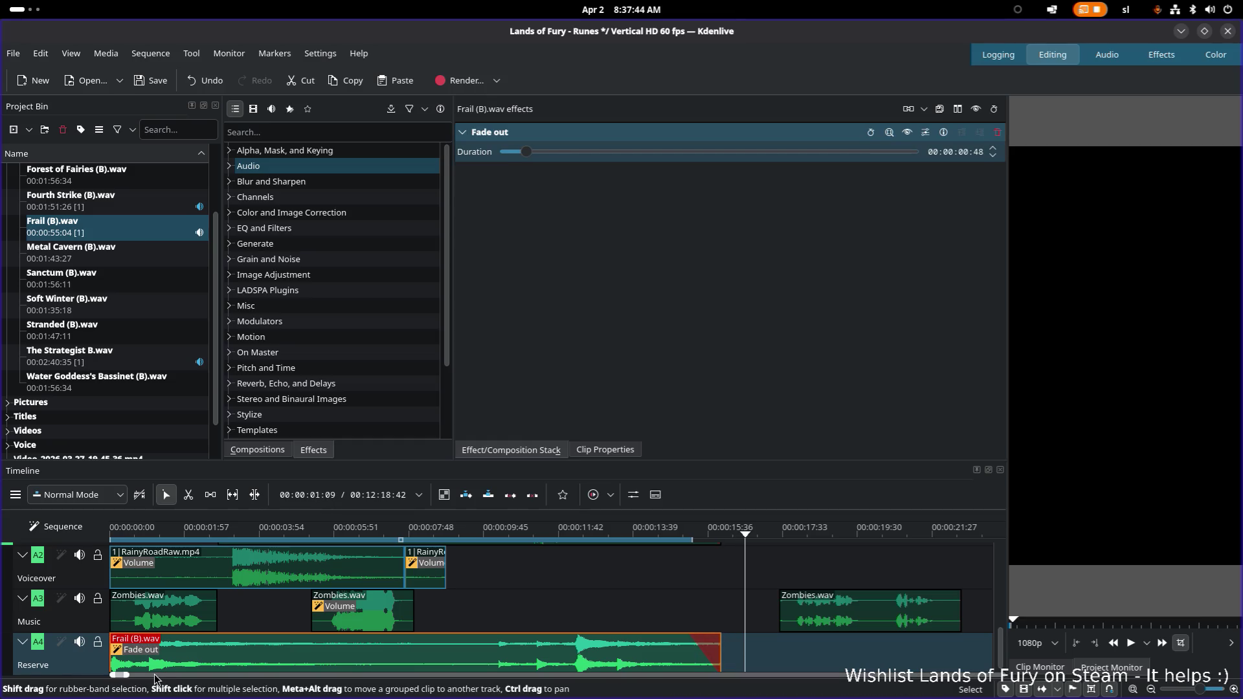
{"action": "left_click", "coordinate": [120, 535]}
{"action": "key", "text": "space"}
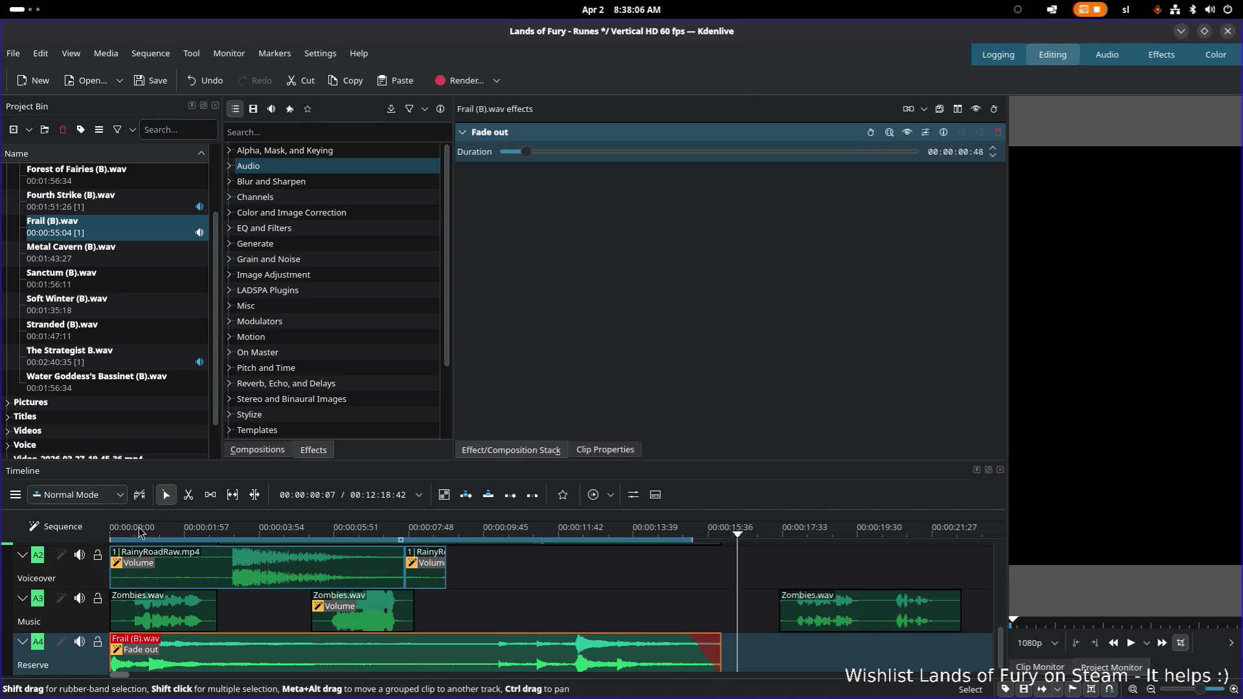
Save the project, return the playhead to the start and bring up the application switcher
{"action": "key", "text": "ctrl+s"}
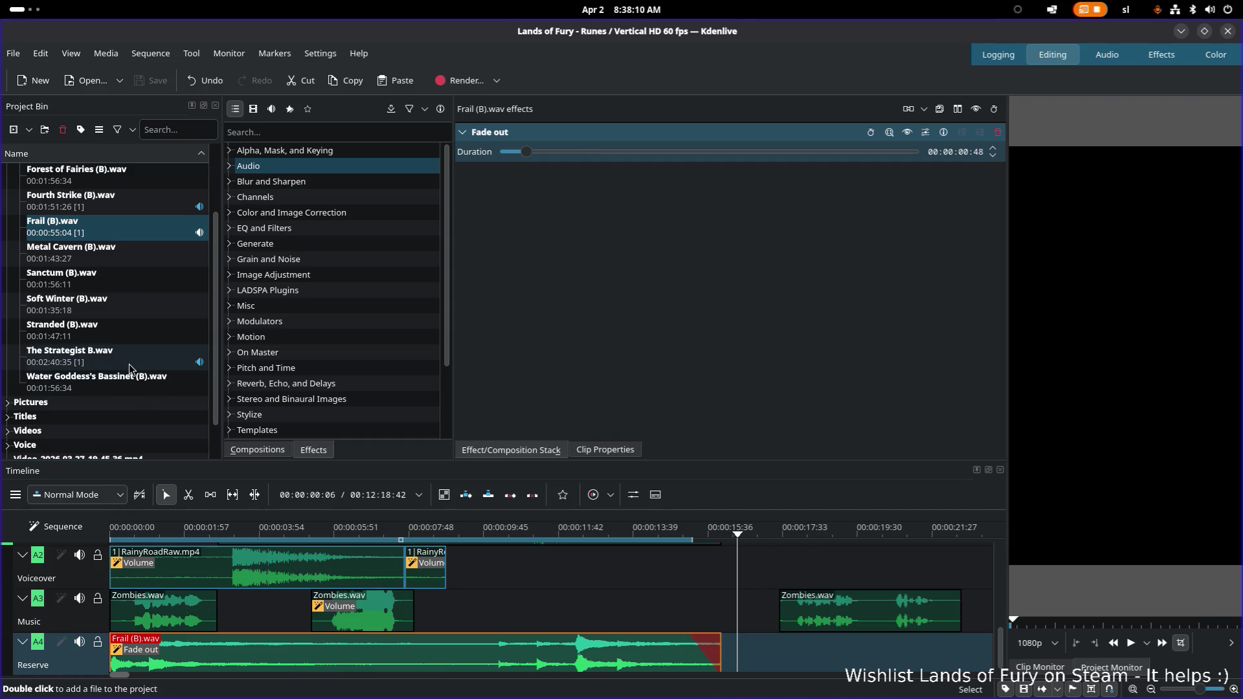
{"action": "scroll", "coordinate": [129, 368], "scroll_direction": "down", "scroll_amount": 1}
{"action": "key", "text": "Home"}
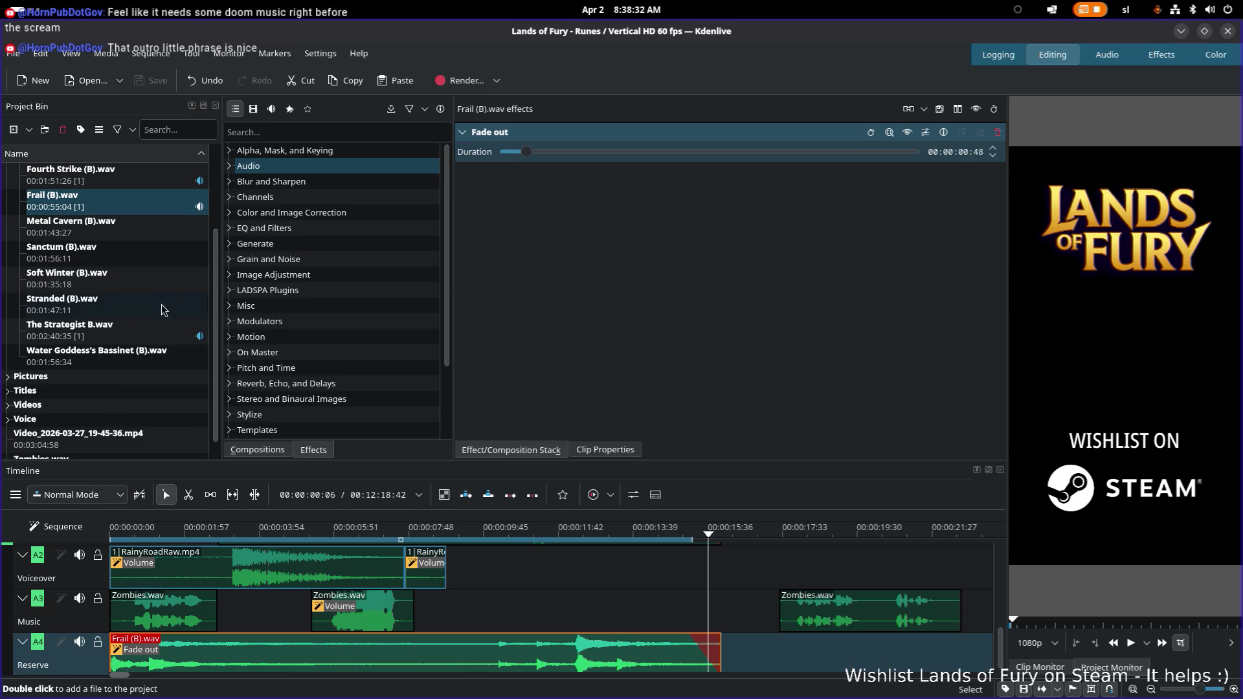
{"action": "scroll", "coordinate": [103, 276], "scroll_direction": "up", "scroll_amount": 3}
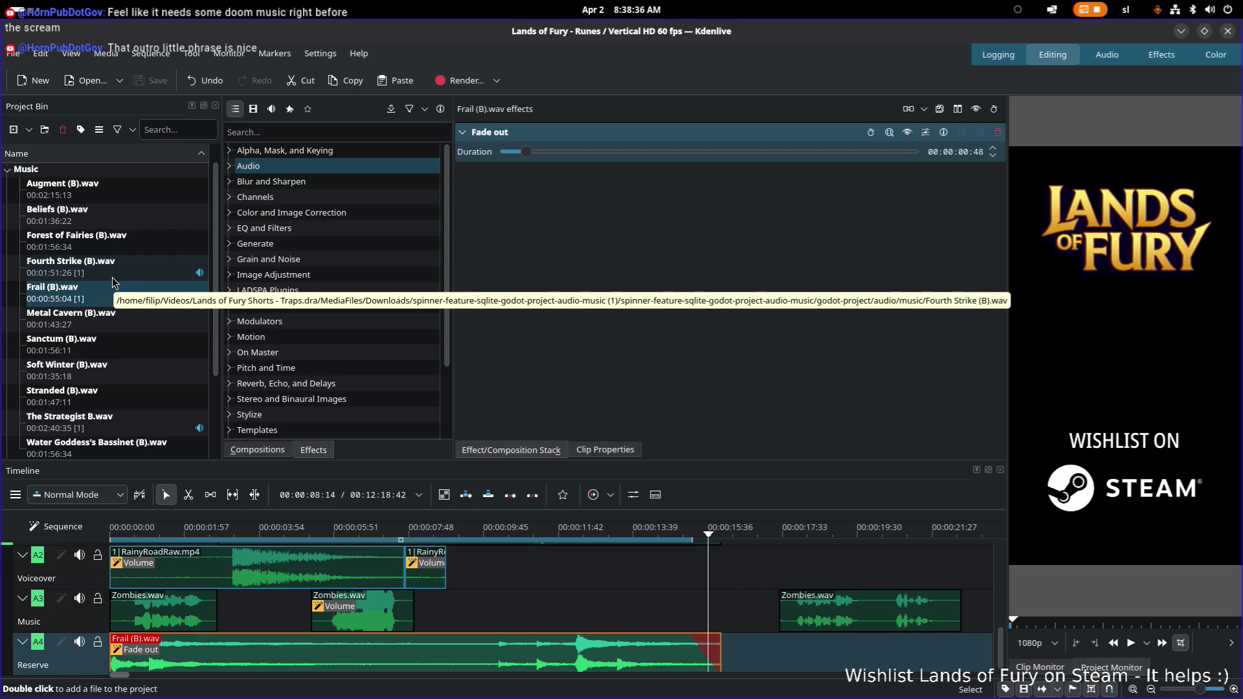
{"action": "scroll", "coordinate": [114, 286], "scroll_direction": "down", "scroll_amount": 4}
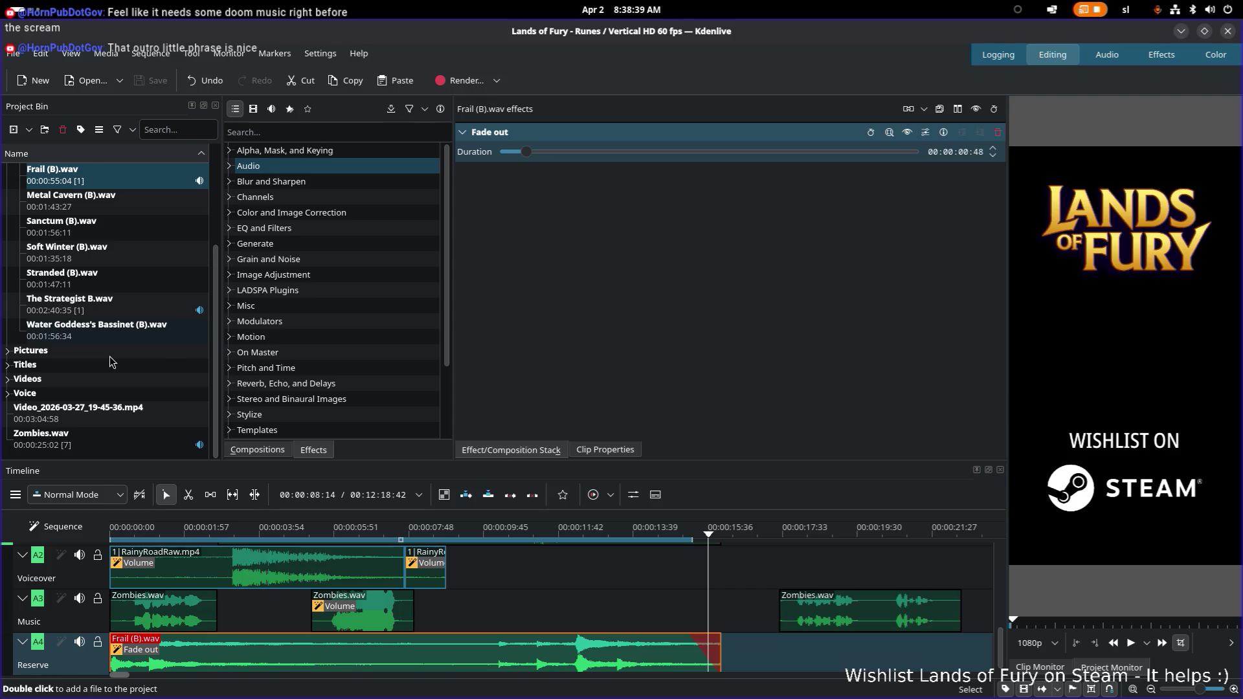
{"action": "key", "text": "alt+Tab"}
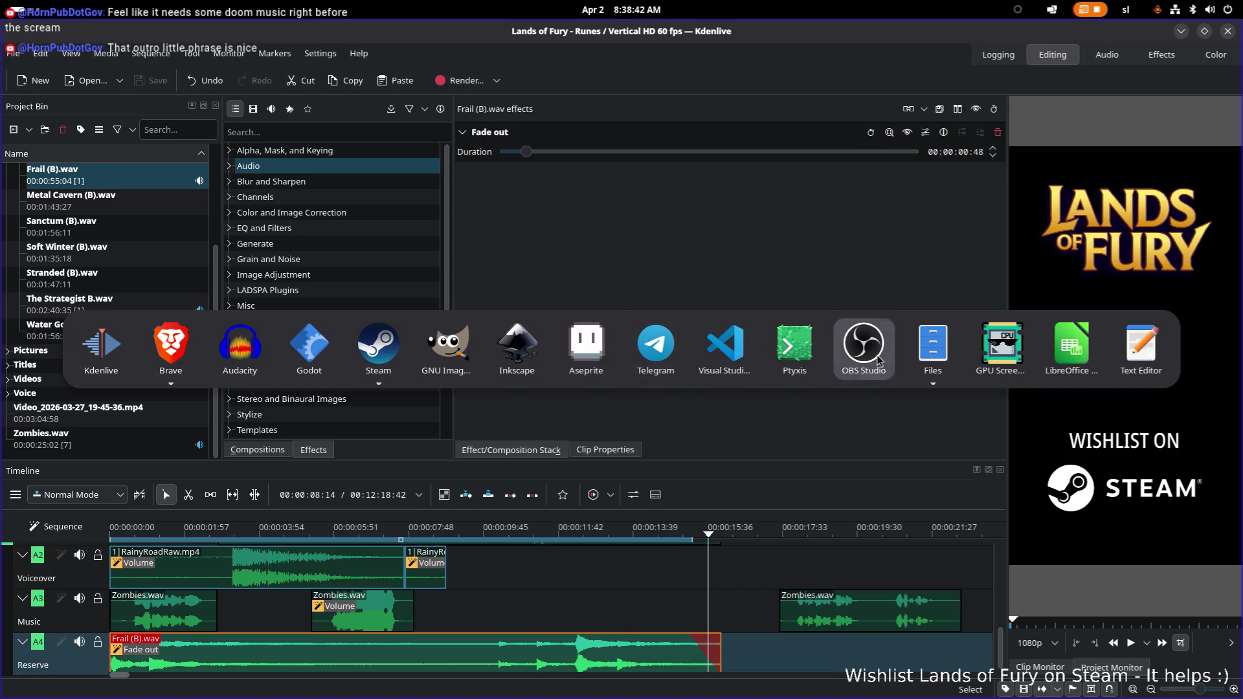
Dismiss the switcher, then switch over to the Godot Engine LandsOfFury project
{"action": "key", "text": "Escape"}
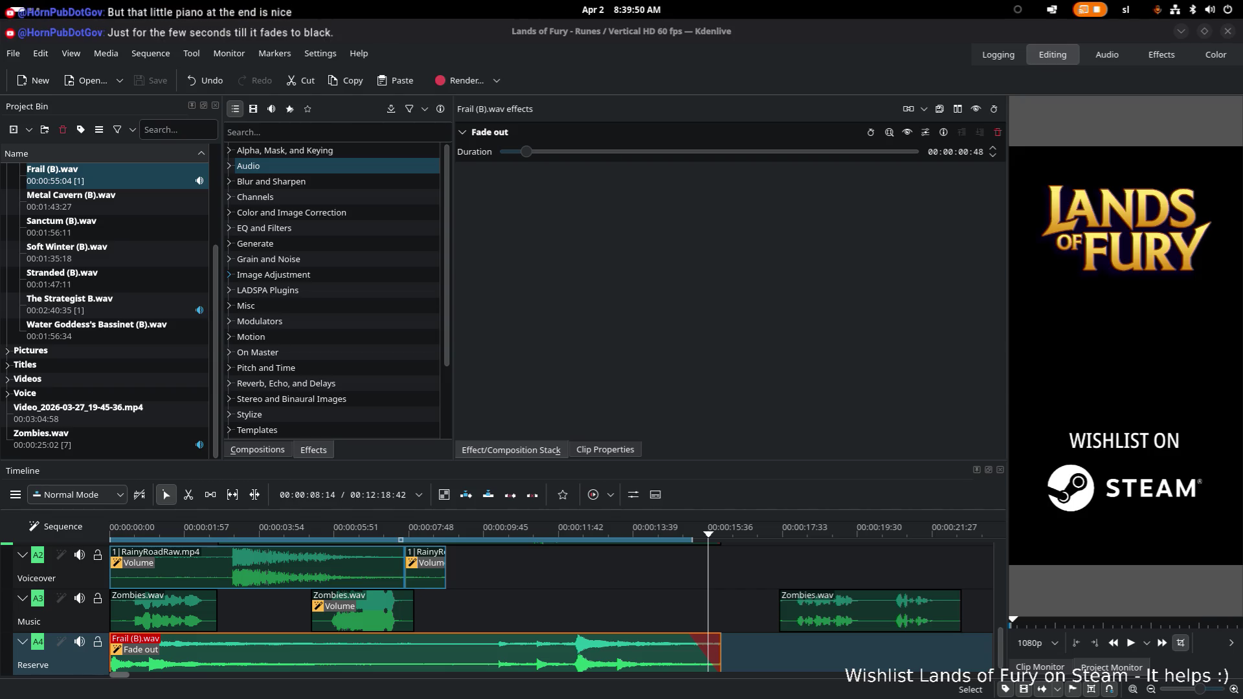
{"action": "key", "text": "alt+Tab"}
{"action": "left_click", "coordinate": [379, 348]}
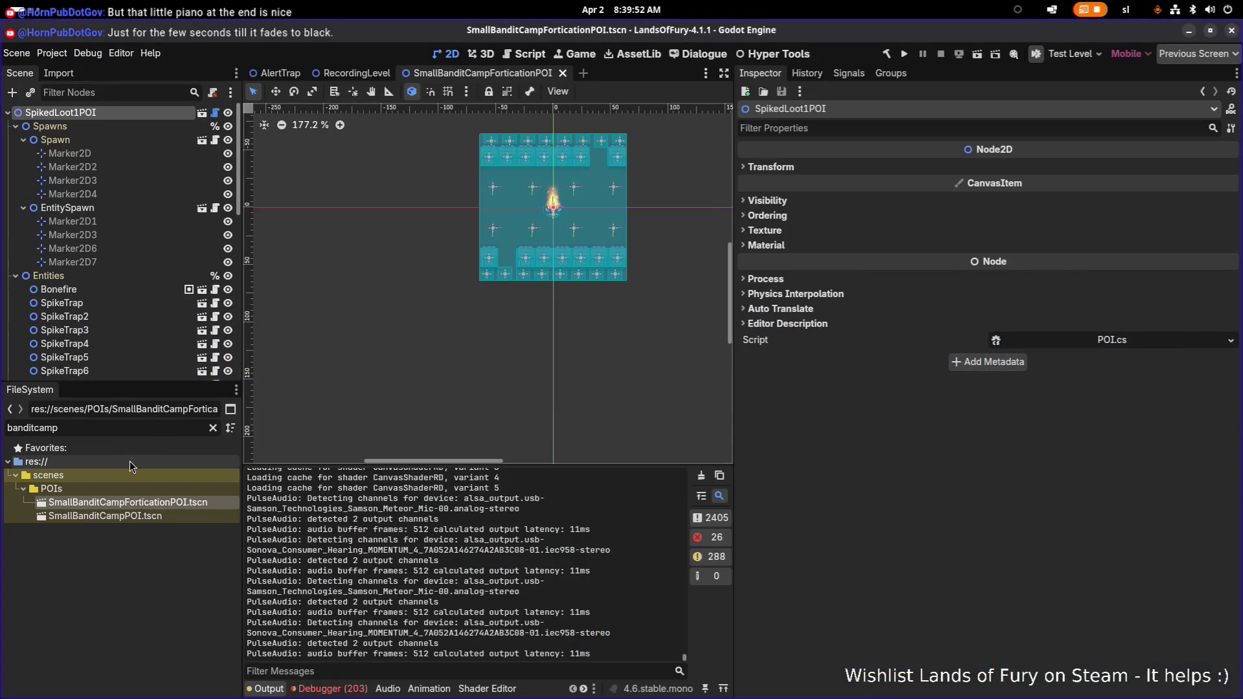
Clear the banditcamp filter, collapse animations and atlases, and select TheSiegeBegins.ogg in the music folder
{"action": "left_click", "coordinate": [213, 427]}
{"action": "scroll", "coordinate": [170, 506], "scroll_direction": "up", "scroll_amount": 5}
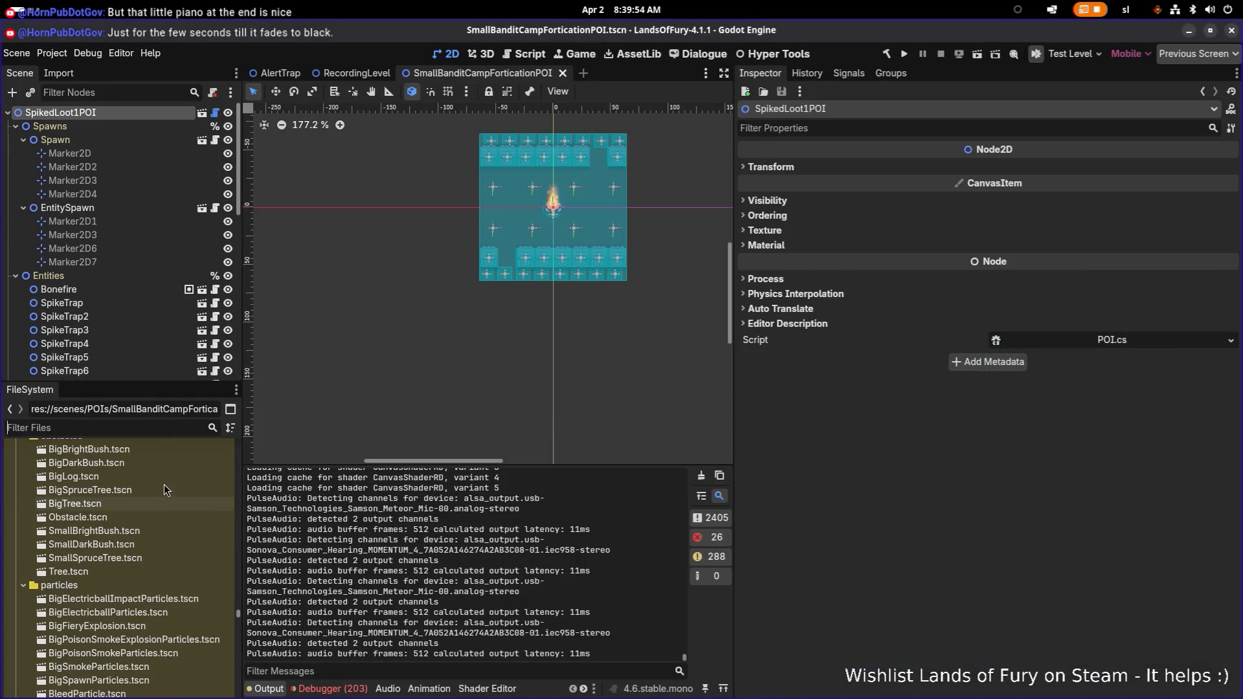
{"action": "scroll", "coordinate": [224, 450], "scroll_direction": "up", "scroll_amount": 5}
{"action": "scroll", "coordinate": [222, 435], "scroll_direction": "up", "scroll_amount": 5}
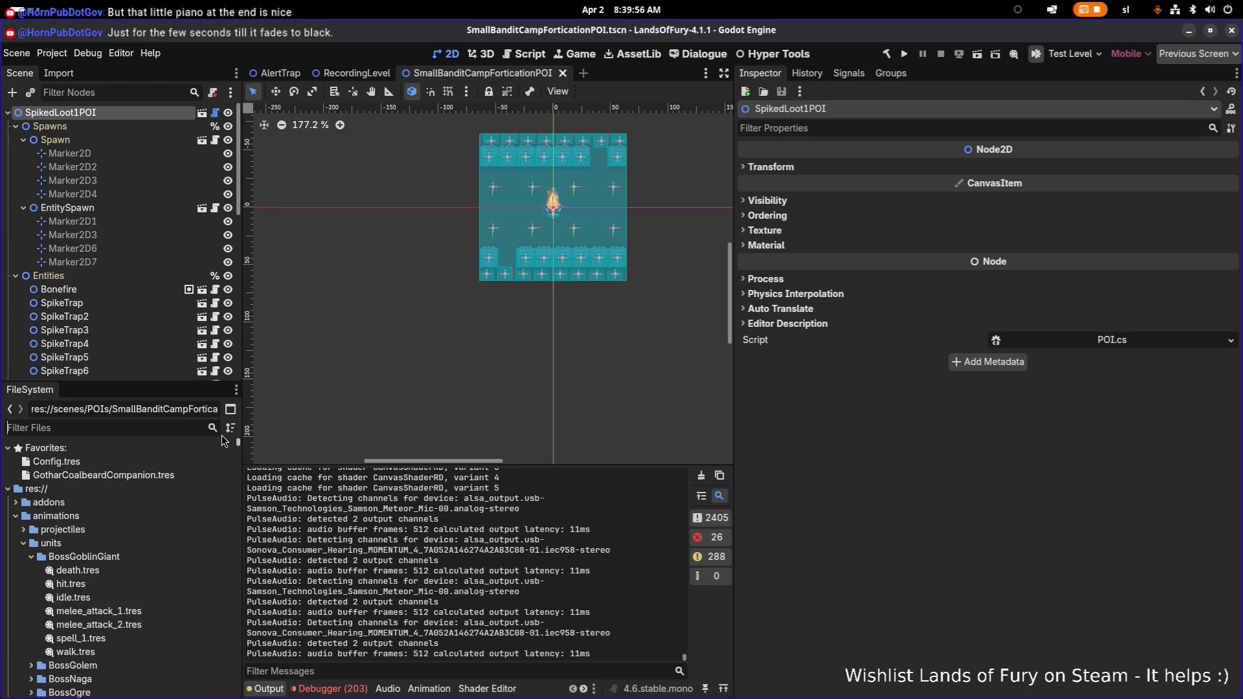
{"action": "scroll", "coordinate": [105, 500], "scroll_direction": "down", "scroll_amount": 5}
{"action": "scroll", "coordinate": [116, 491], "scroll_direction": "down", "scroll_amount": 5}
{"action": "scroll", "coordinate": [116, 491], "scroll_direction": "down", "scroll_amount": 3}
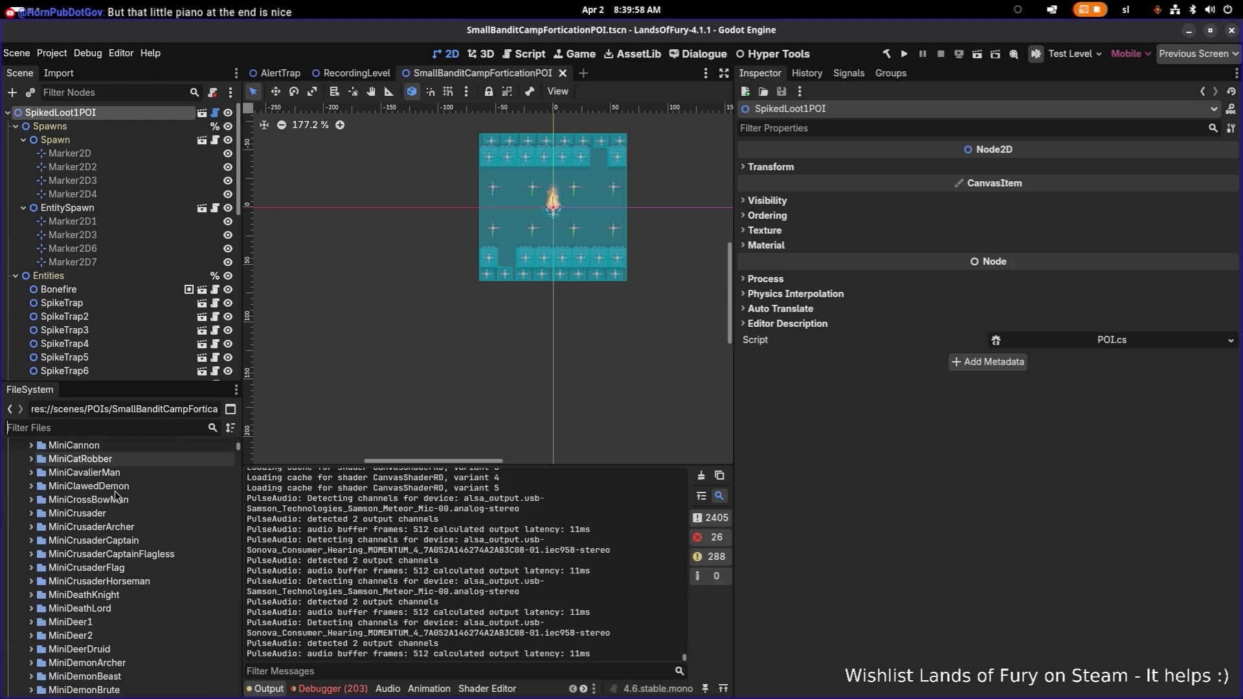
{"action": "scroll", "coordinate": [75, 496], "scroll_direction": "up", "scroll_amount": 5}
{"action": "scroll", "coordinate": [34, 524], "scroll_direction": "up", "scroll_amount": 5}
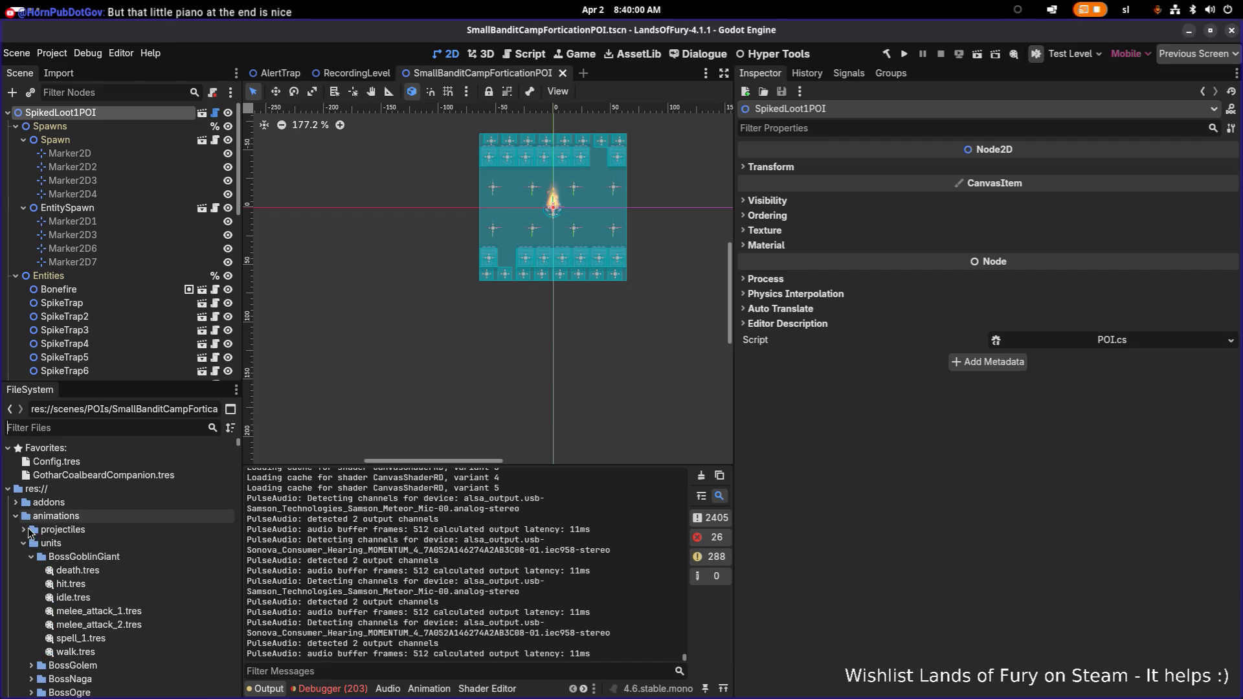
{"action": "left_click", "coordinate": [15, 517]}
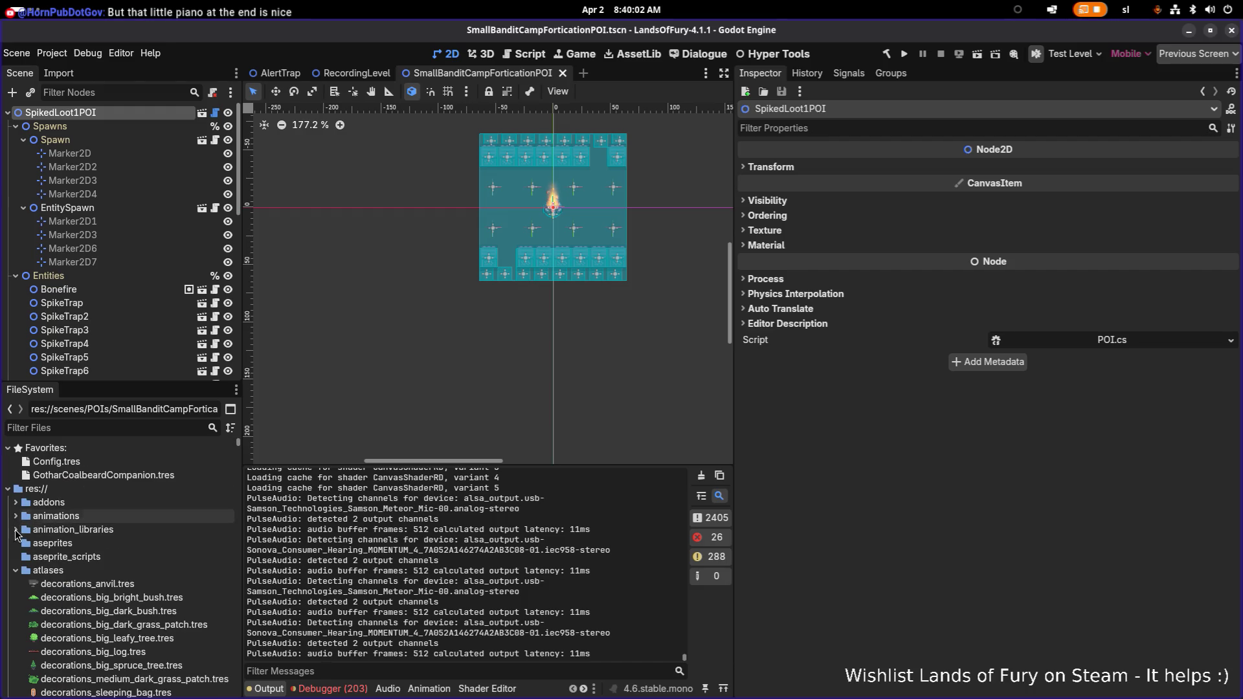
{"action": "left_click", "coordinate": [16, 571]}
{"action": "scroll", "coordinate": [24, 597], "scroll_direction": "down", "scroll_amount": 1}
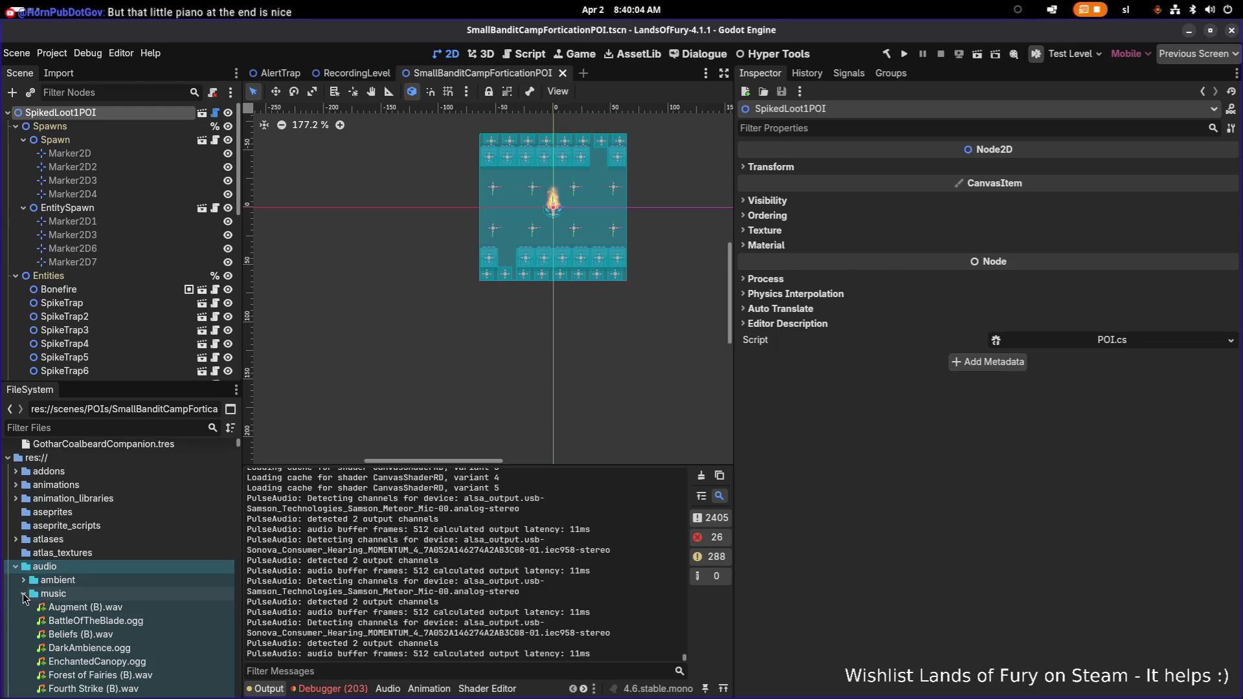
{"action": "scroll", "coordinate": [23, 597], "scroll_direction": "down", "scroll_amount": 1}
{"action": "scroll", "coordinate": [106, 560], "scroll_direction": "down", "scroll_amount": 2}
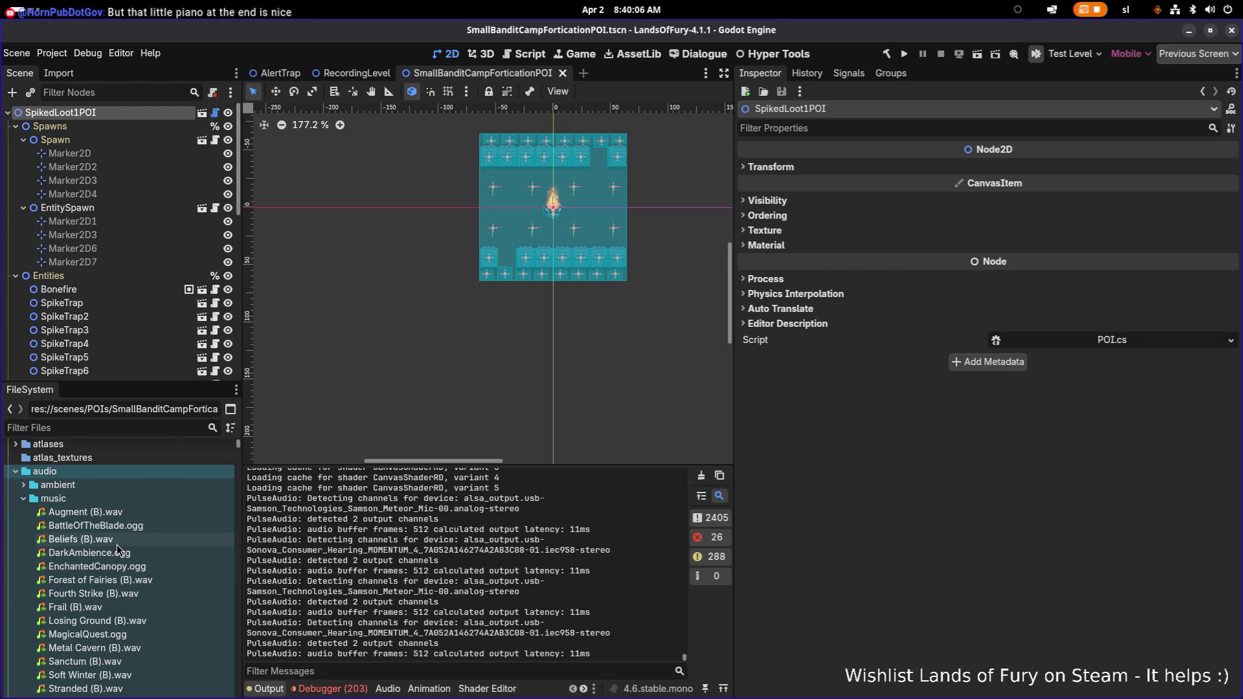
{"action": "left_click", "coordinate": [115, 528]}
{"action": "scroll", "coordinate": [129, 558], "scroll_direction": "down", "scroll_amount": 1}
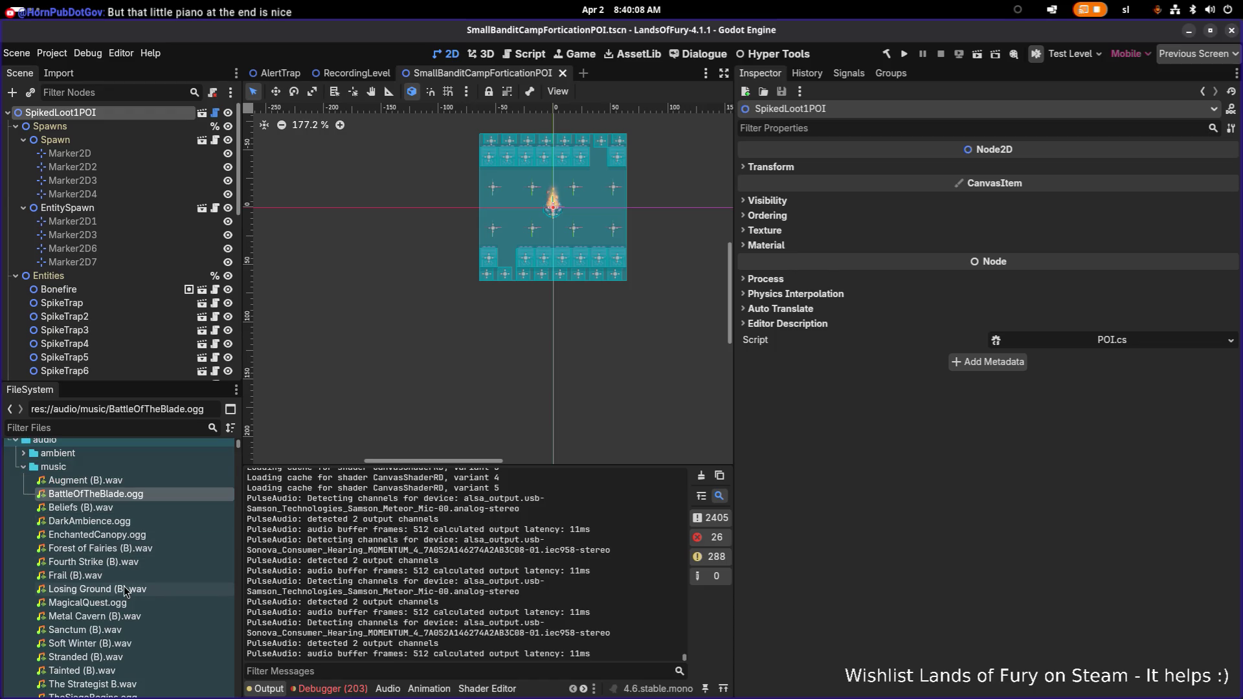
{"action": "scroll", "coordinate": [116, 599], "scroll_direction": "down", "scroll_amount": 1}
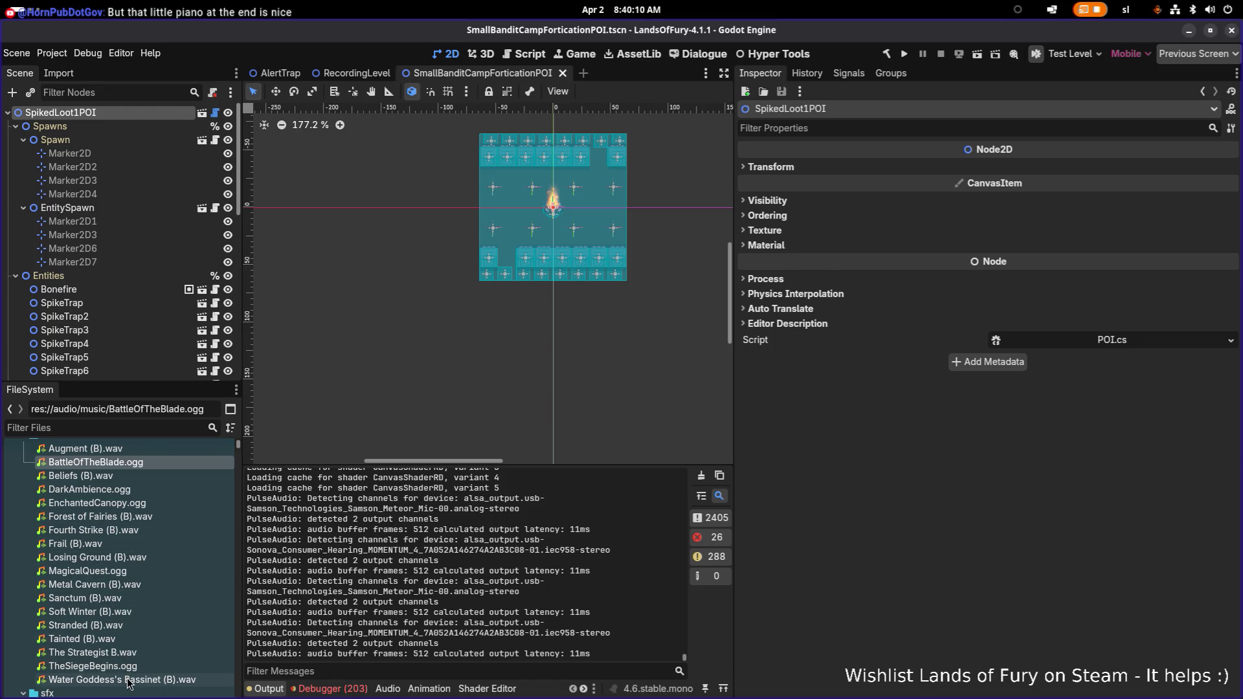
{"action": "left_click", "coordinate": [97, 667]}
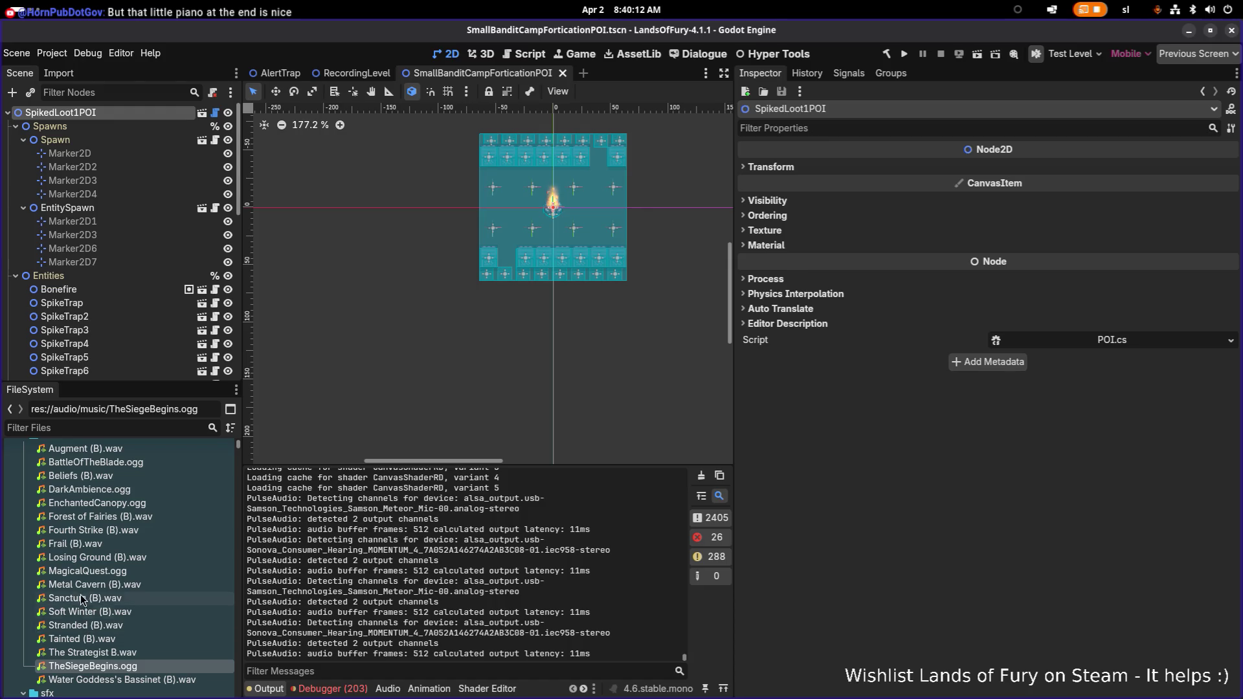
Preview the first sixteen seconds of Losing Ground (B).wav in the Inspector
{"action": "left_click", "coordinate": [85, 560]}
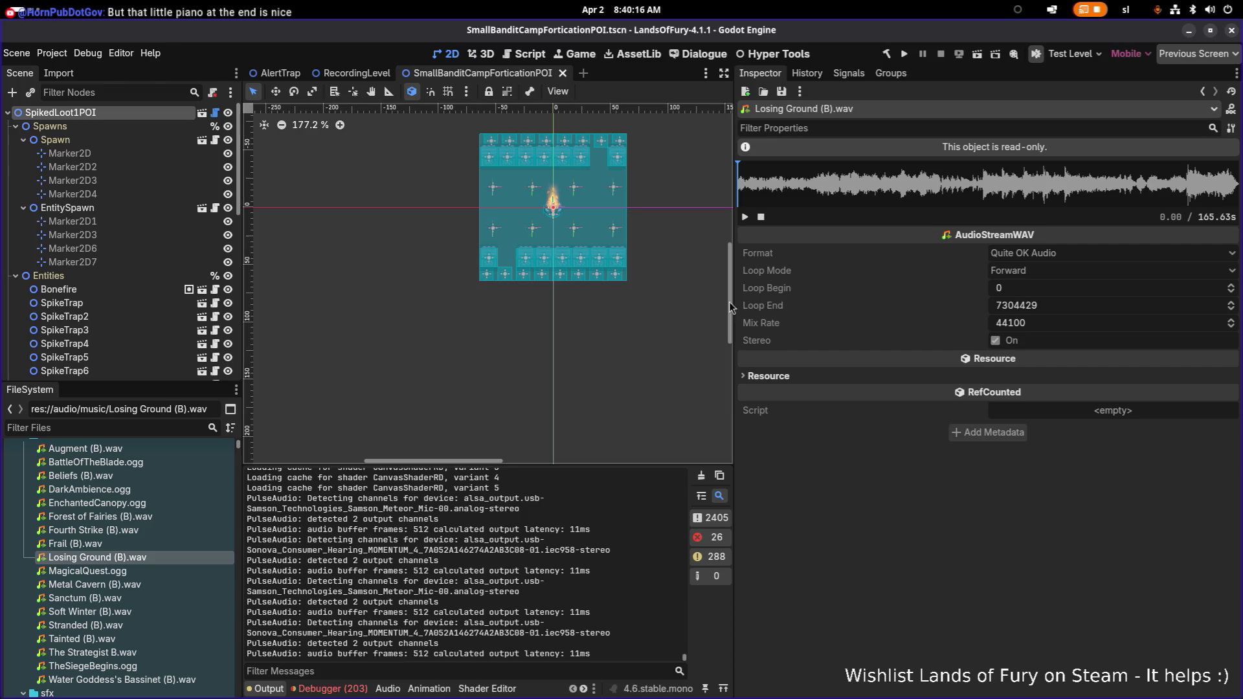
{"action": "left_click", "coordinate": [745, 217]}
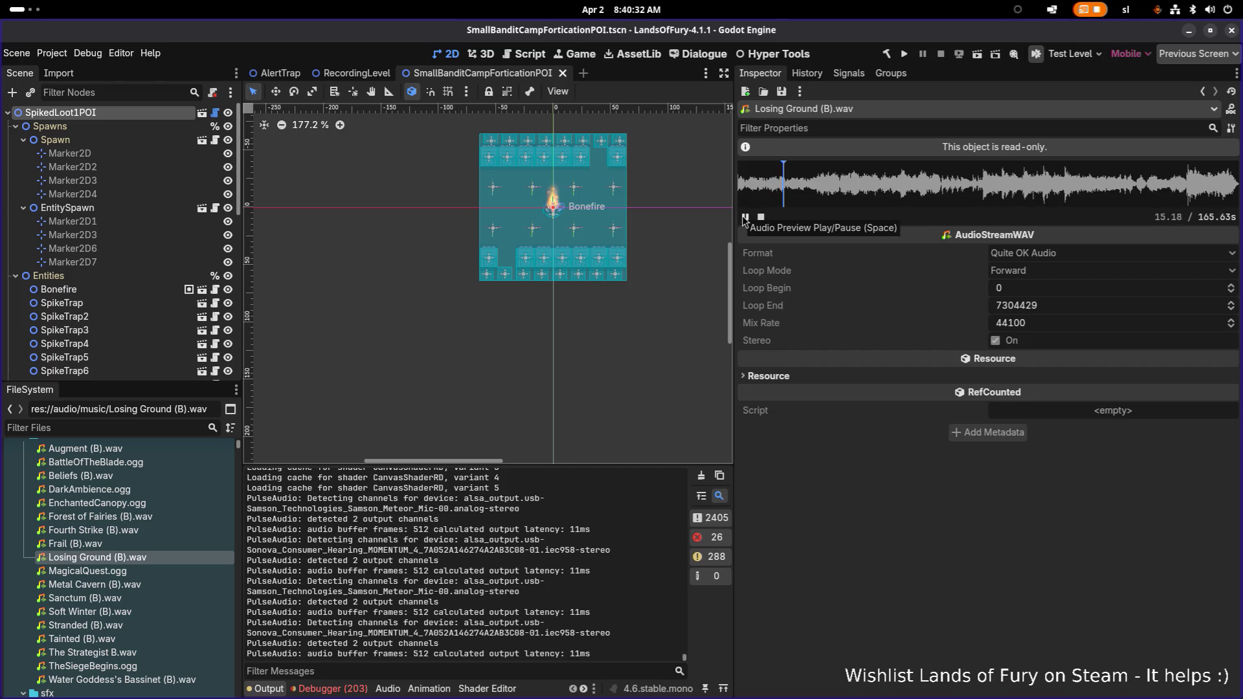
{"action": "left_click", "coordinate": [745, 218]}
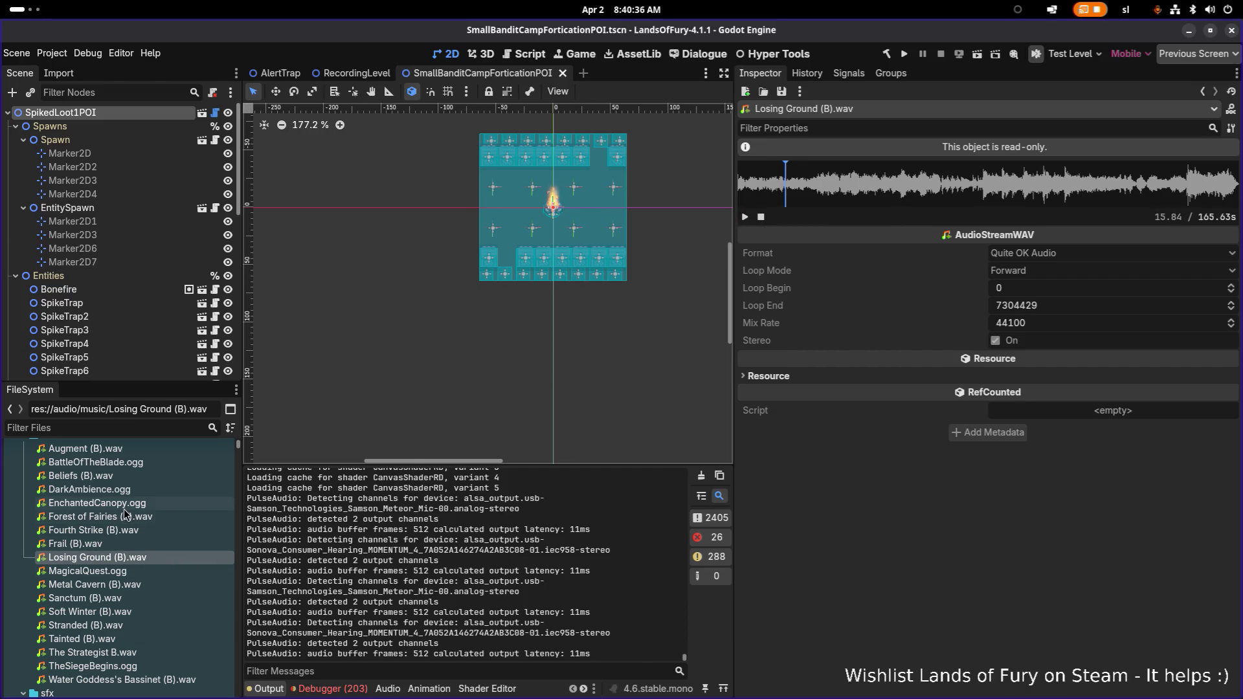
{"action": "mouse_move", "coordinate": [90, 489]}
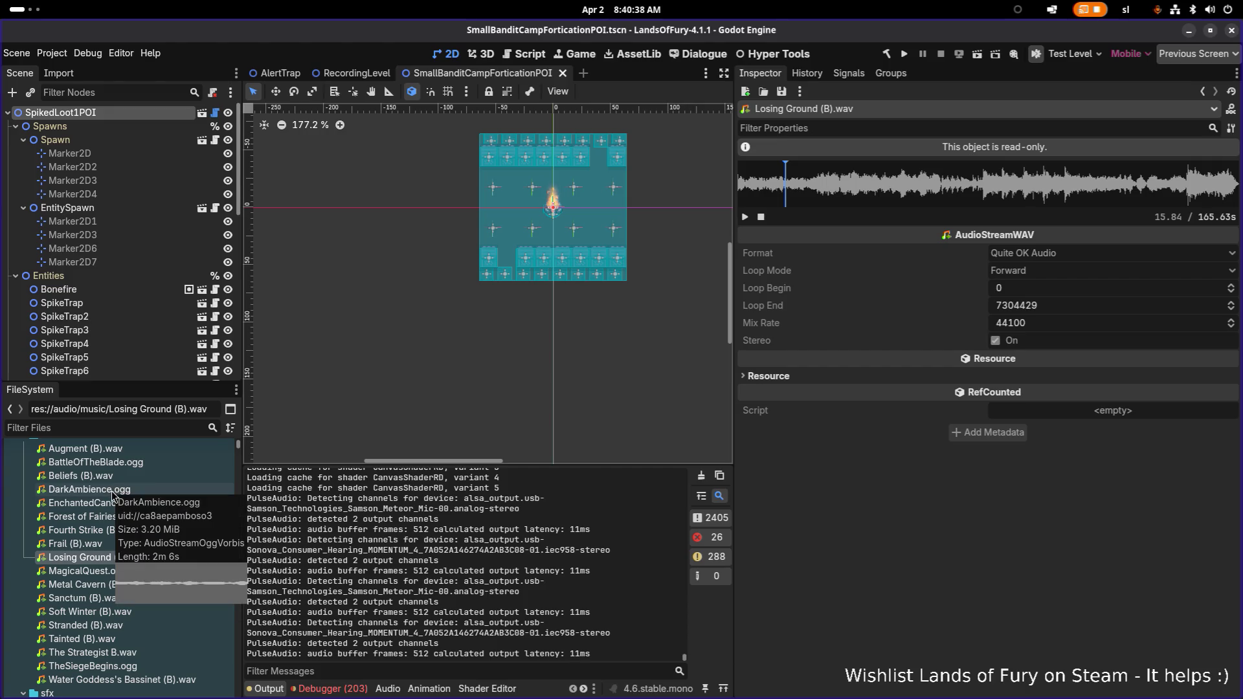
{"action": "scroll", "coordinate": [113, 496], "scroll_direction": "up", "scroll_amount": 1}
{"action": "key", "text": "alt+Tab"}
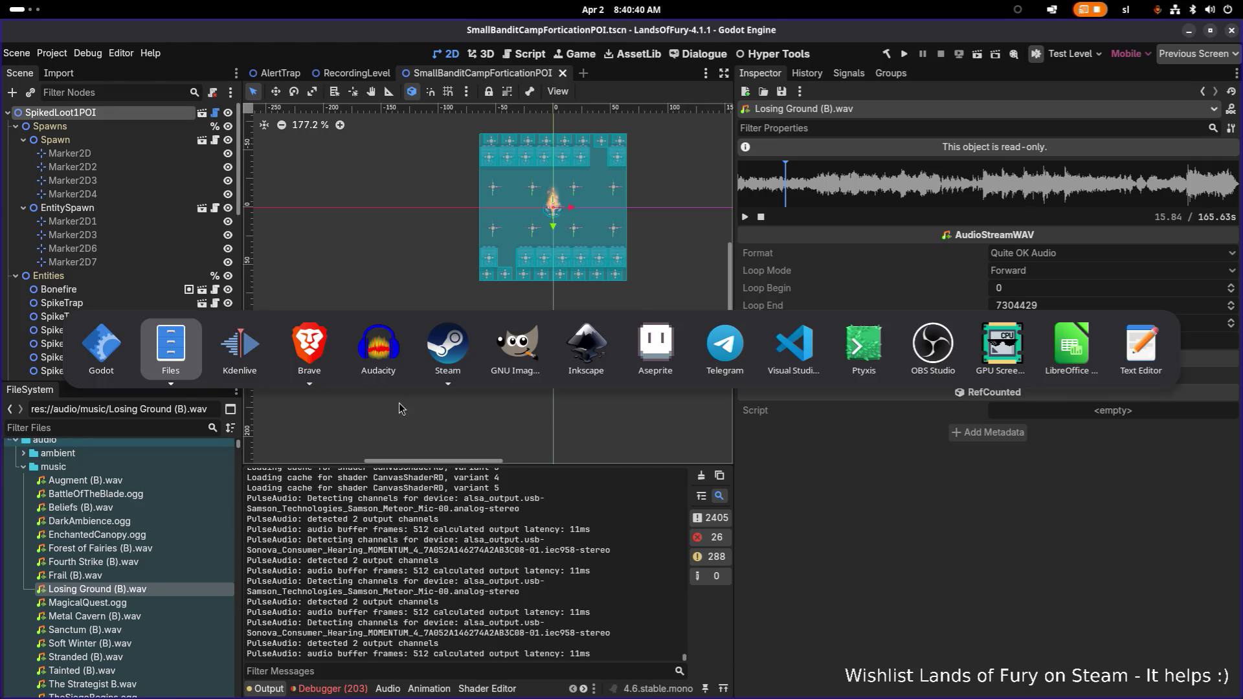
{"action": "left_click", "coordinate": [303, 349]}
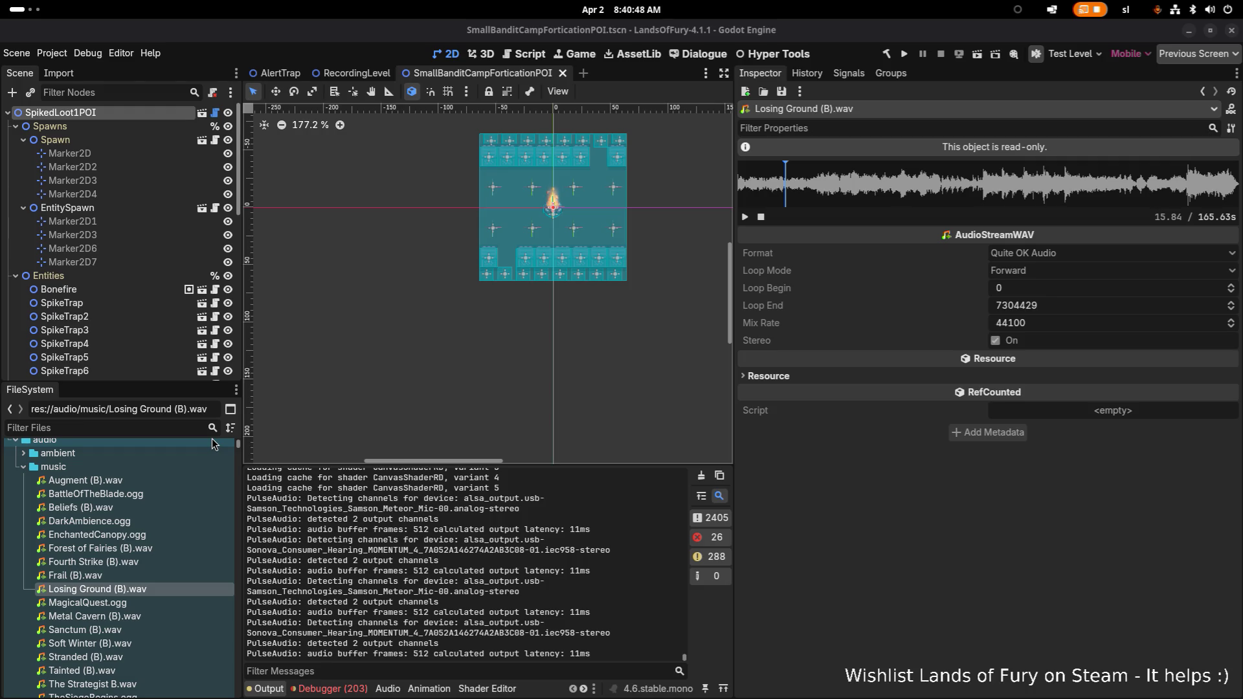
Select MagicalQuest.ogg, then Tainted (B).wav in the FileSystem dock
{"action": "left_click", "coordinate": [117, 604]}
{"action": "scroll", "coordinate": [111, 632], "scroll_direction": "down", "scroll_amount": 1}
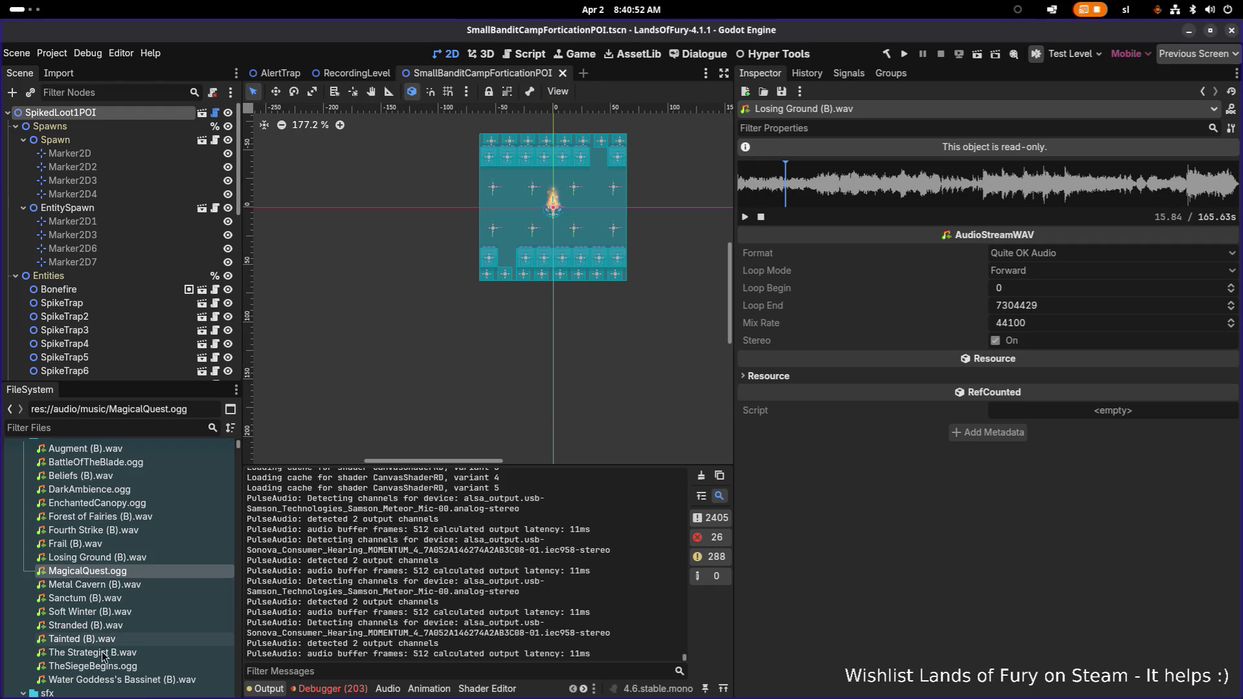
{"action": "left_click", "coordinate": [93, 658]}
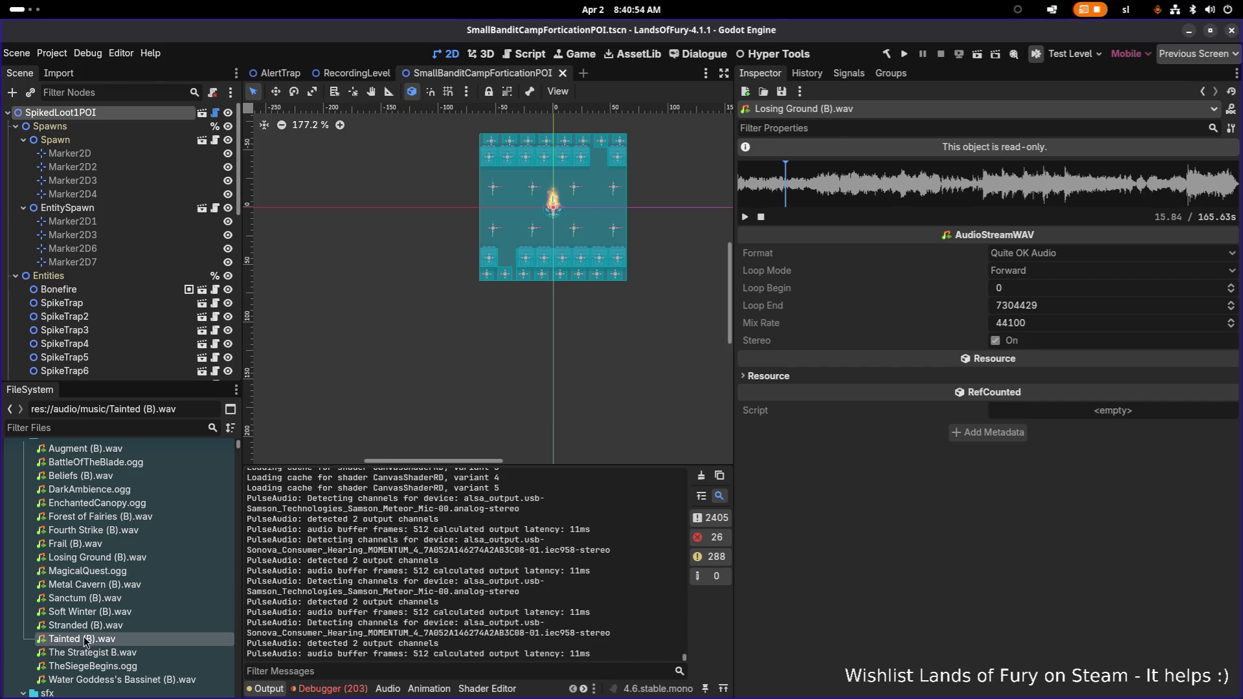
Sample the opening of Stranded (B).wav in the Inspector preview
{"action": "left_click", "coordinate": [84, 628]}
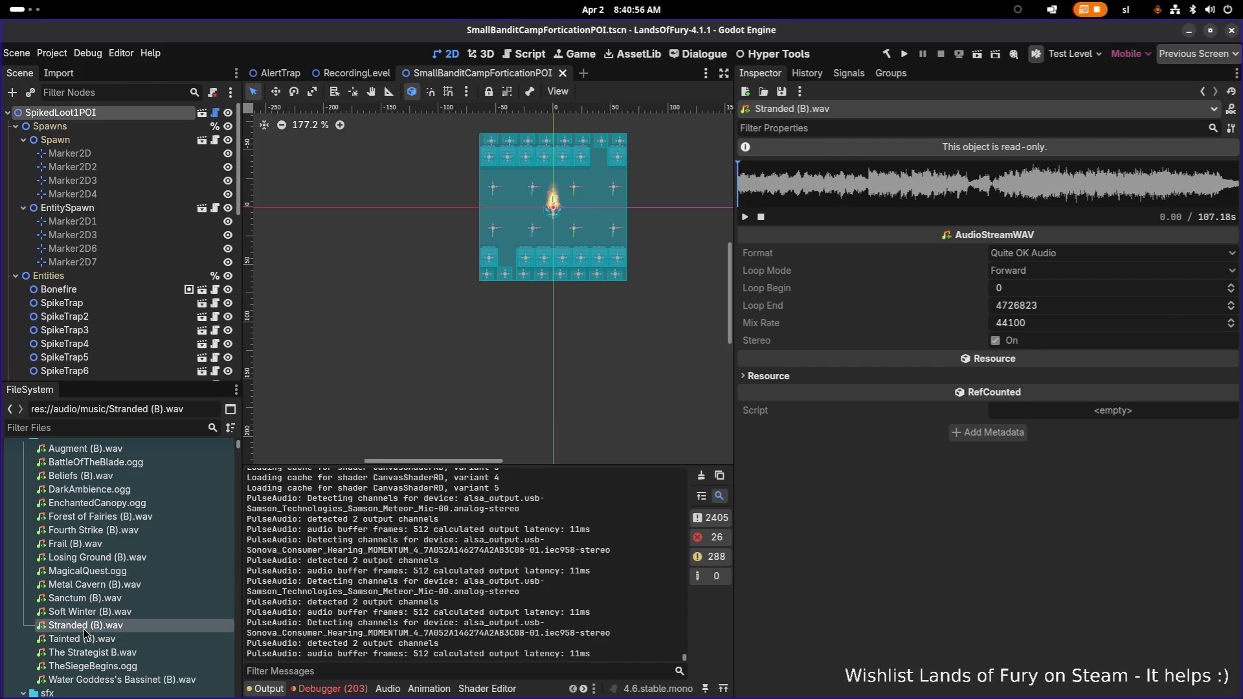
{"action": "left_click", "coordinate": [745, 217]}
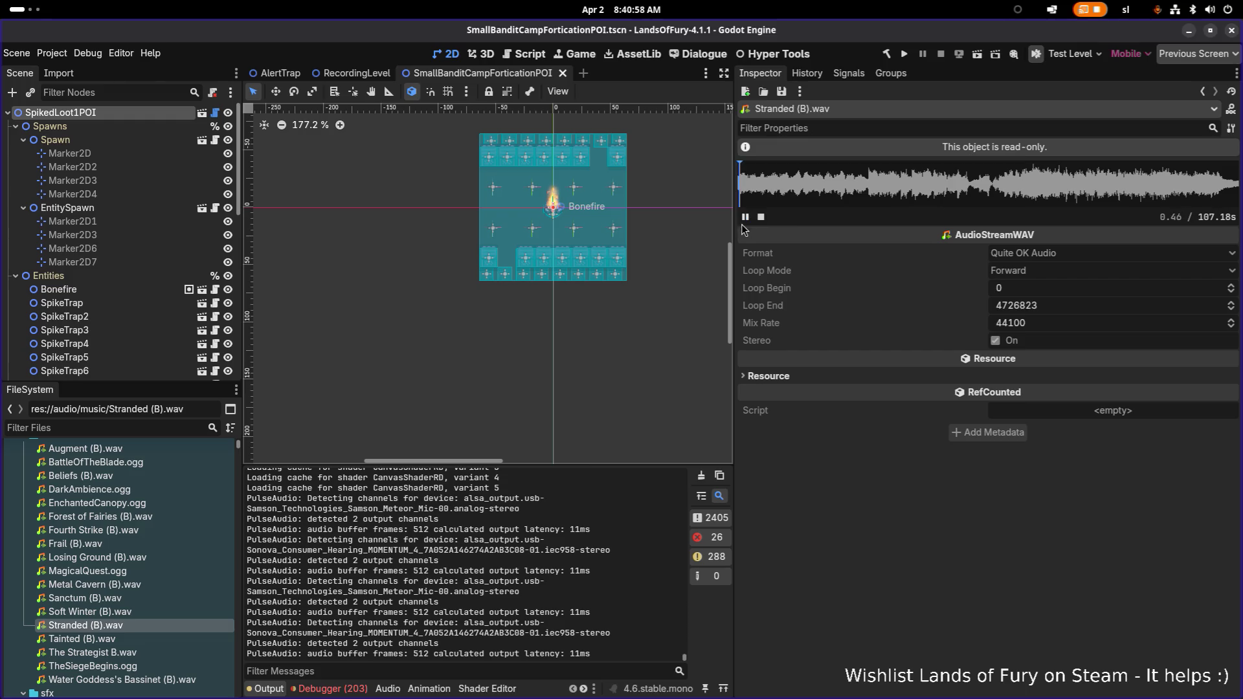
{"action": "left_click", "coordinate": [745, 217]}
Pass over Soft Winter (B).wav and start previewing Tainted (B).wav
{"action": "left_click", "coordinate": [136, 614]}
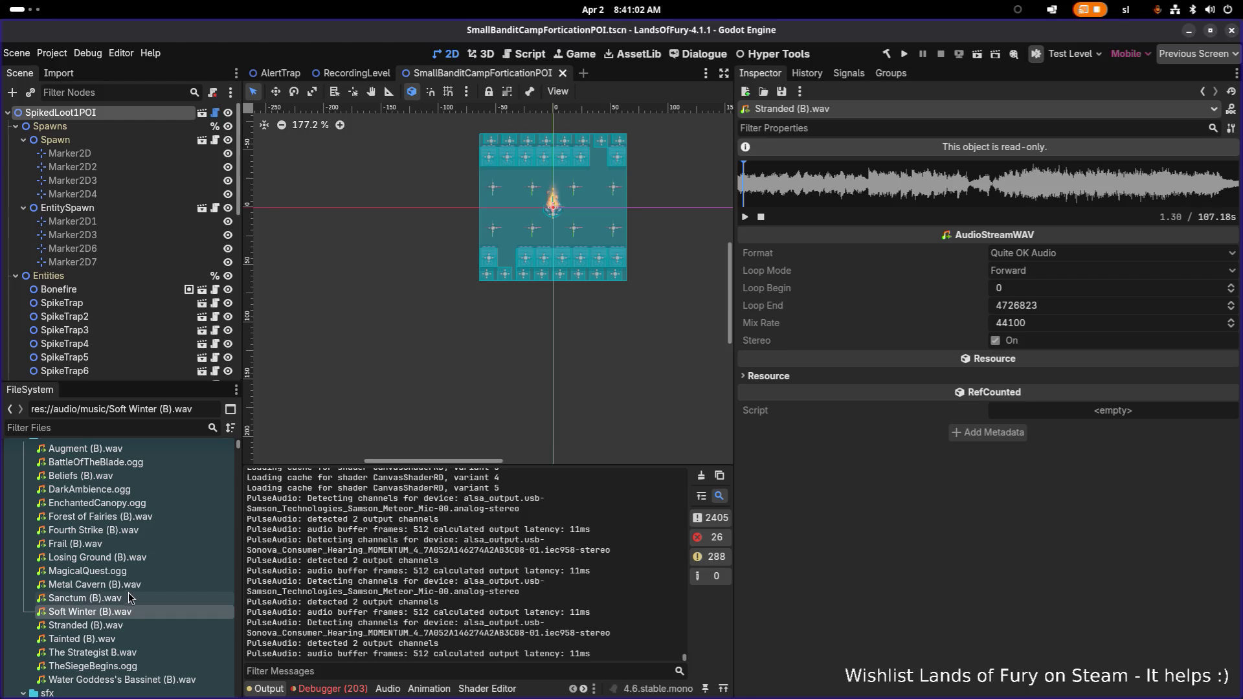
{"action": "left_click", "coordinate": [105, 641]}
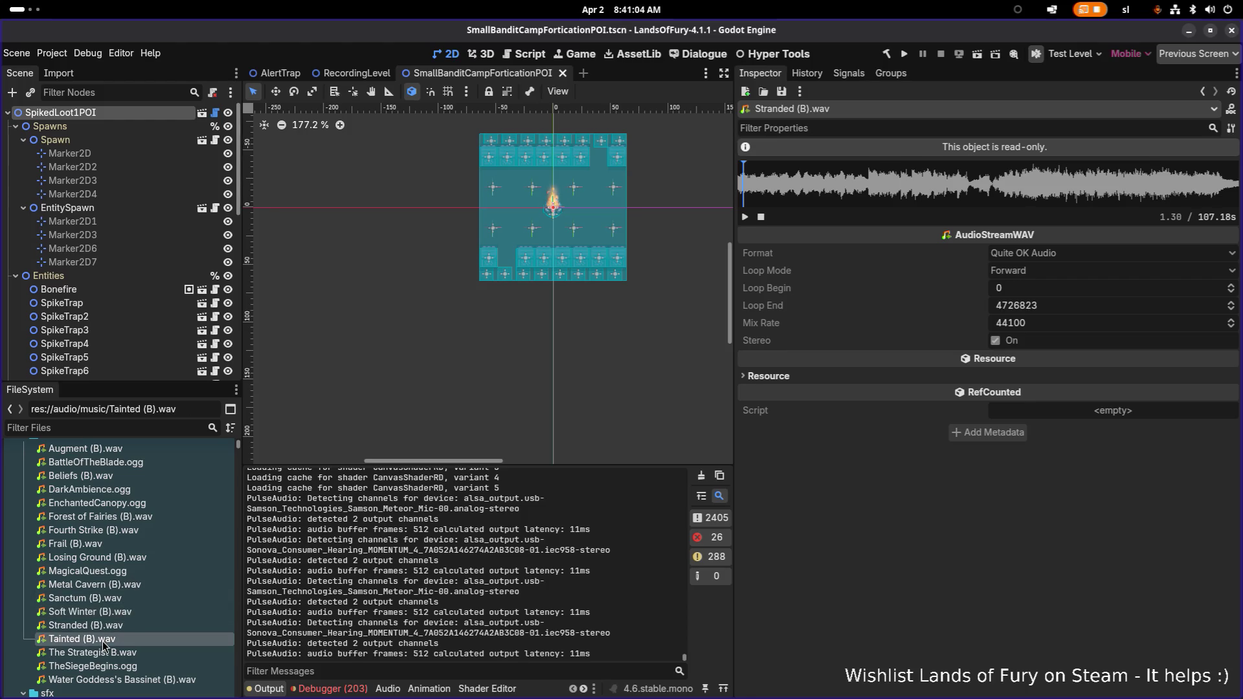
{"action": "left_click", "coordinate": [745, 219]}
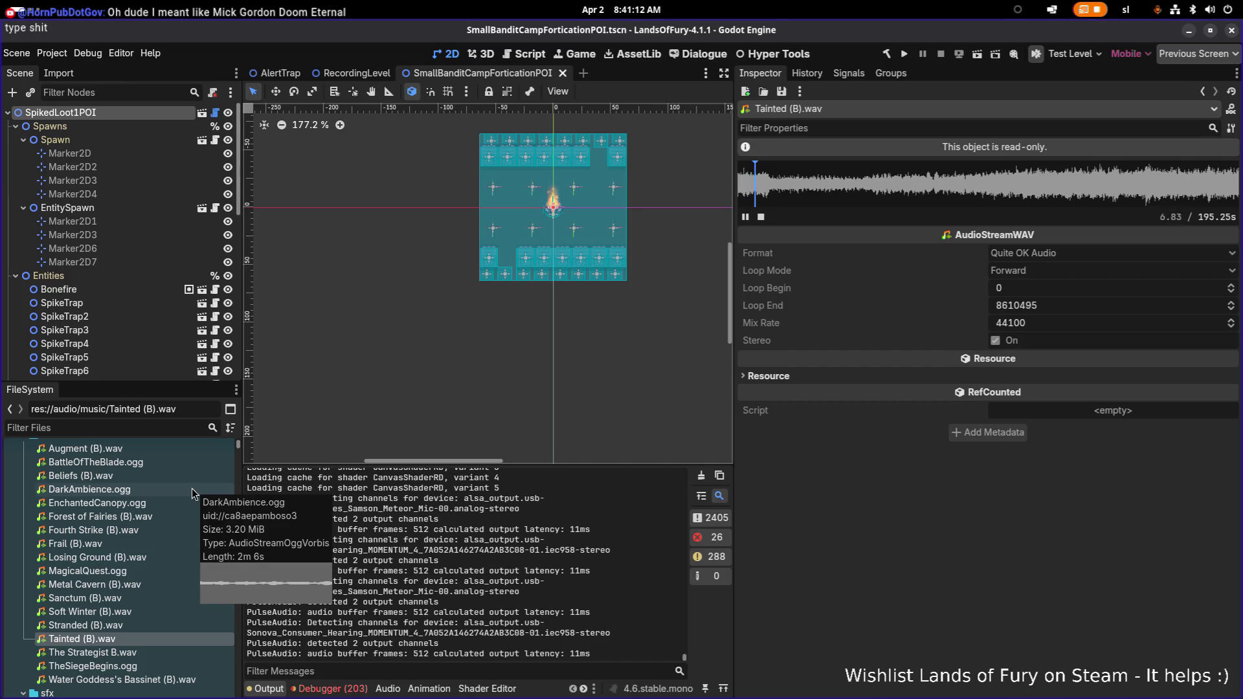
Preview Losing Ground (B).wav to about 14.6 seconds, then pick Fourth Strike (B).wav
{"action": "left_click", "coordinate": [129, 547]}
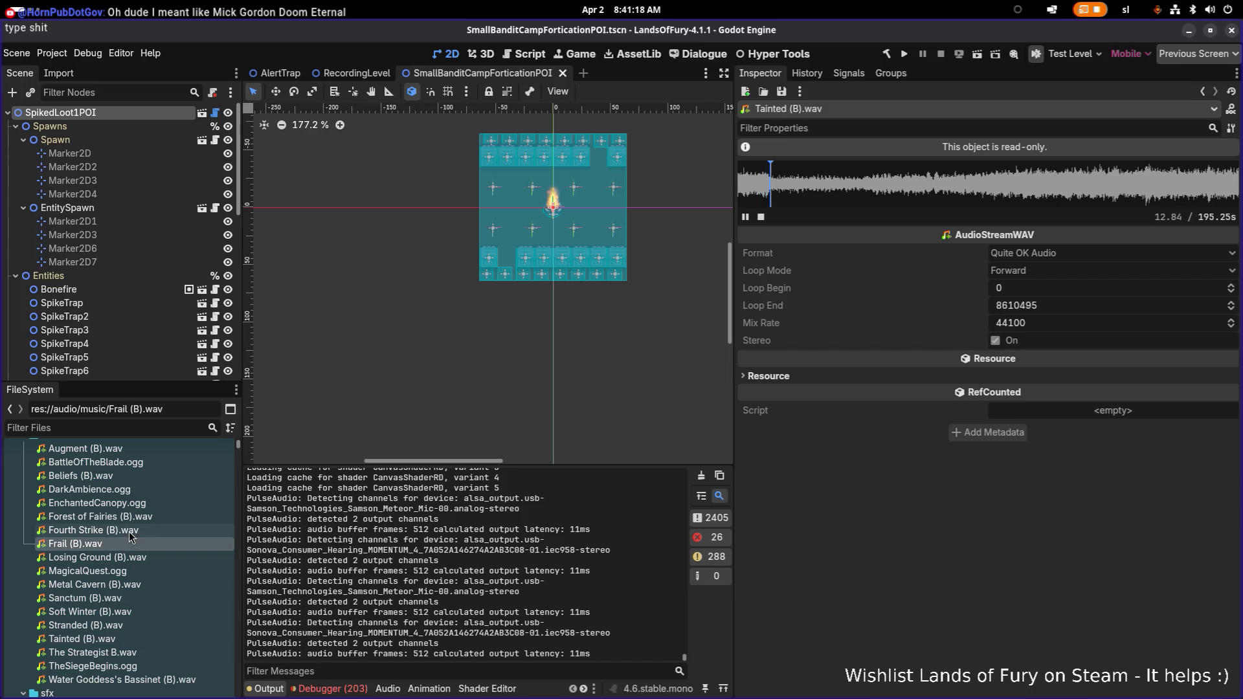
{"action": "left_click", "coordinate": [124, 559]}
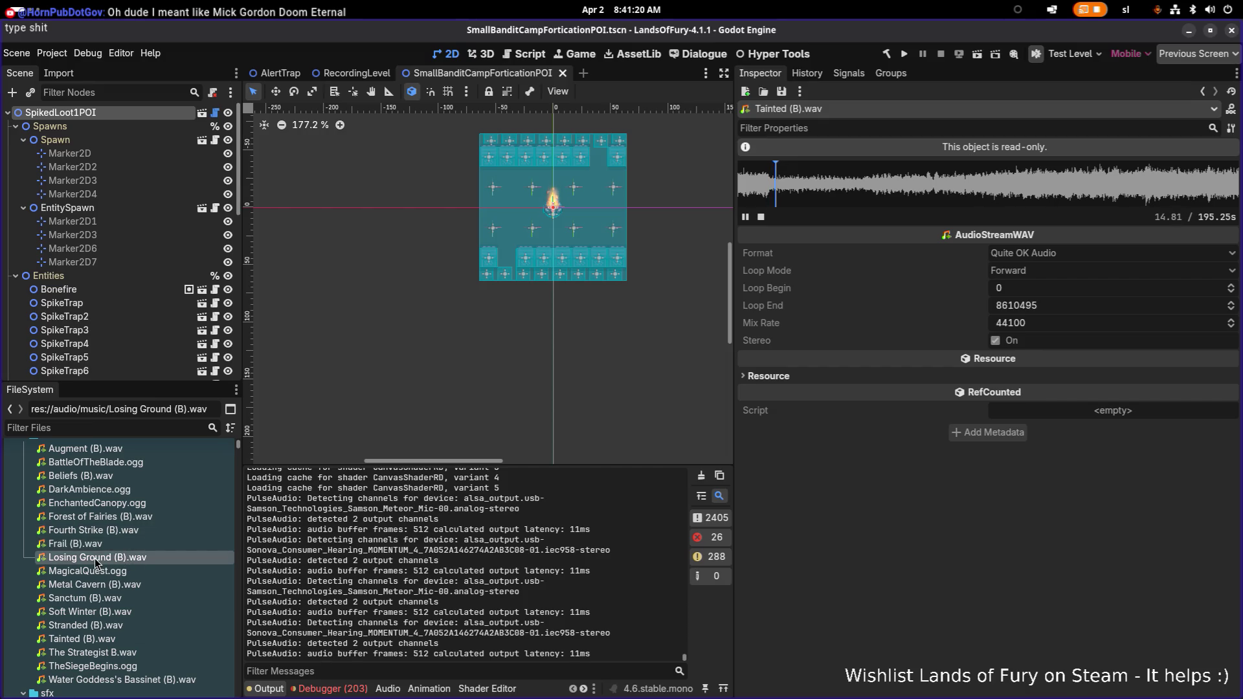
{"action": "left_click", "coordinate": [745, 218]}
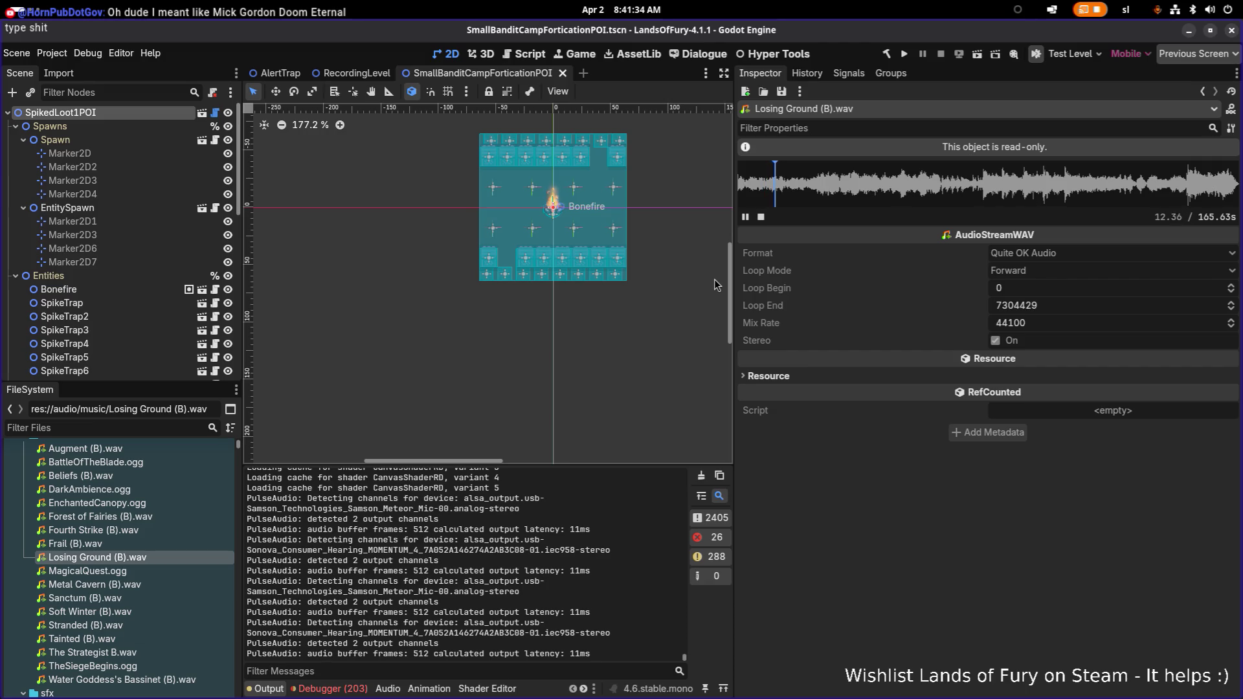
{"action": "left_click", "coordinate": [747, 217]}
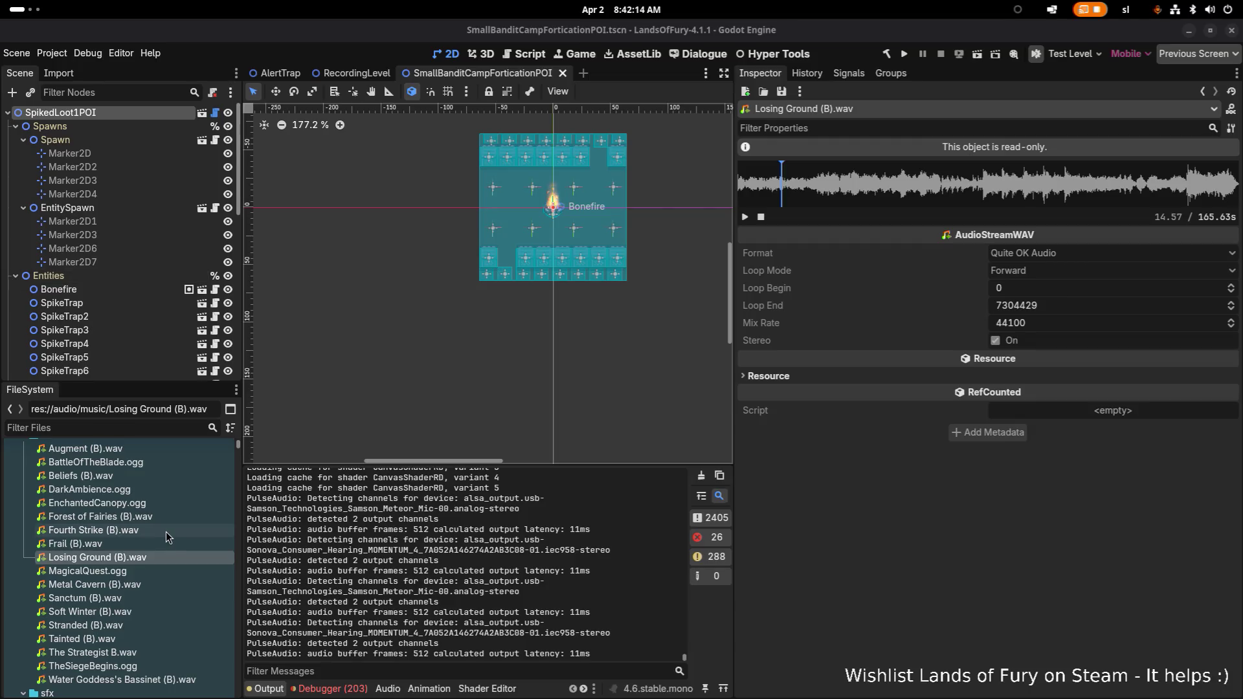
{"action": "left_click", "coordinate": [124, 532]}
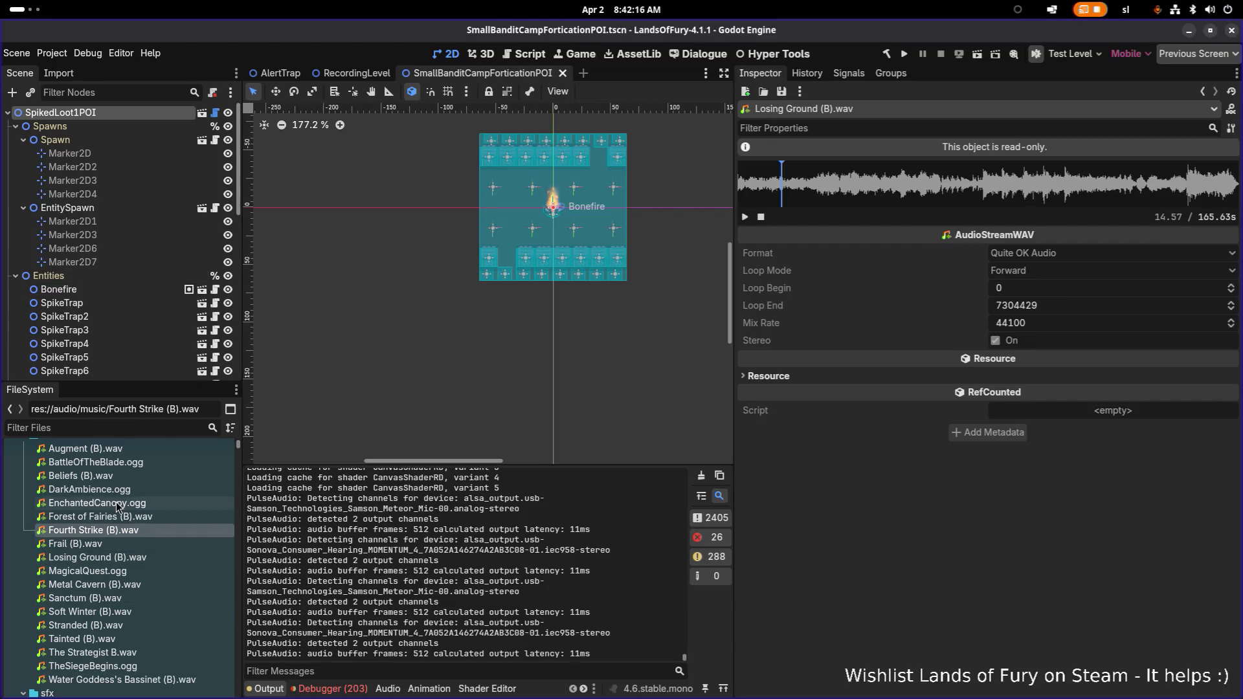
Check BattleOfTheBlade.ogg's Audio Stream Importer settings twice and close them
{"action": "left_click", "coordinate": [118, 464]}
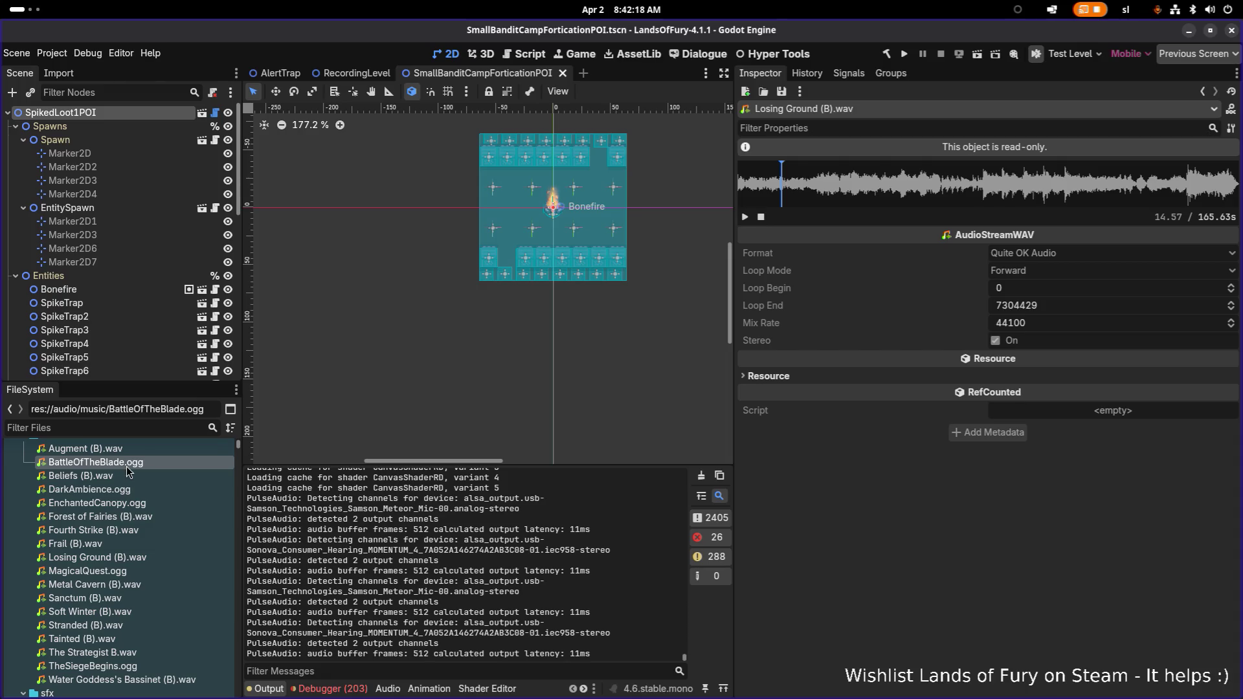
{"action": "mouse_move", "coordinate": [95, 462]}
{"action": "double_click", "coordinate": [192, 464]}
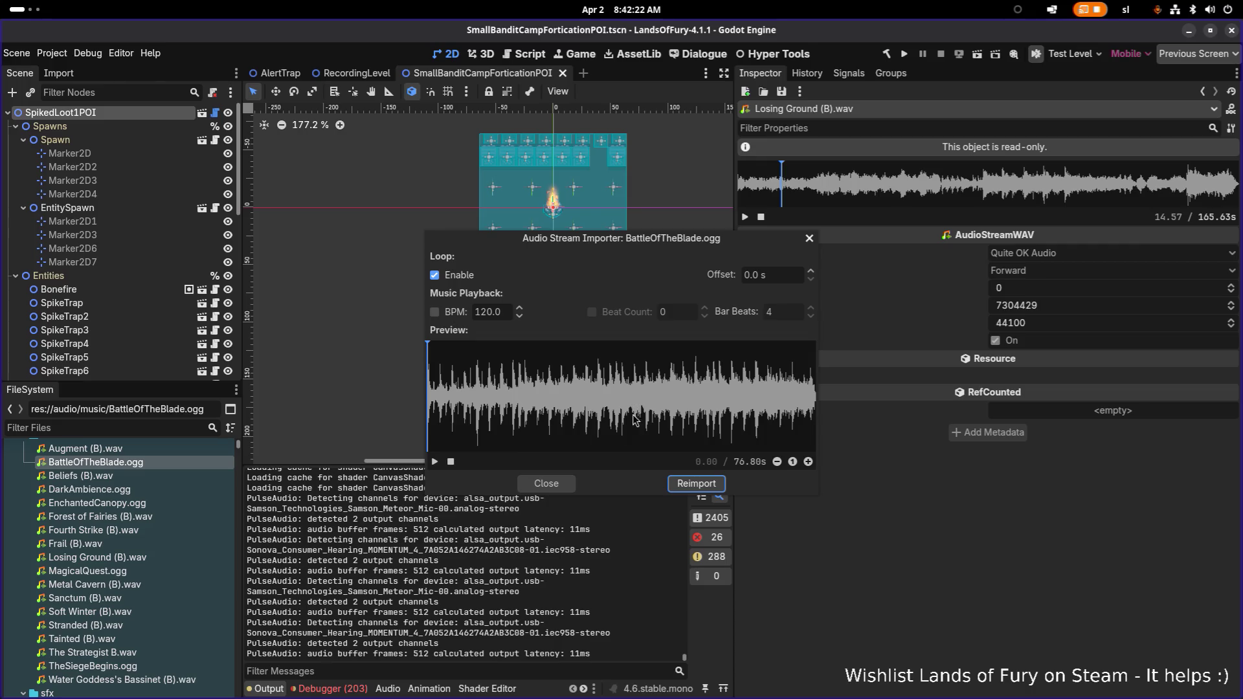
{"action": "left_click", "coordinate": [565, 484]}
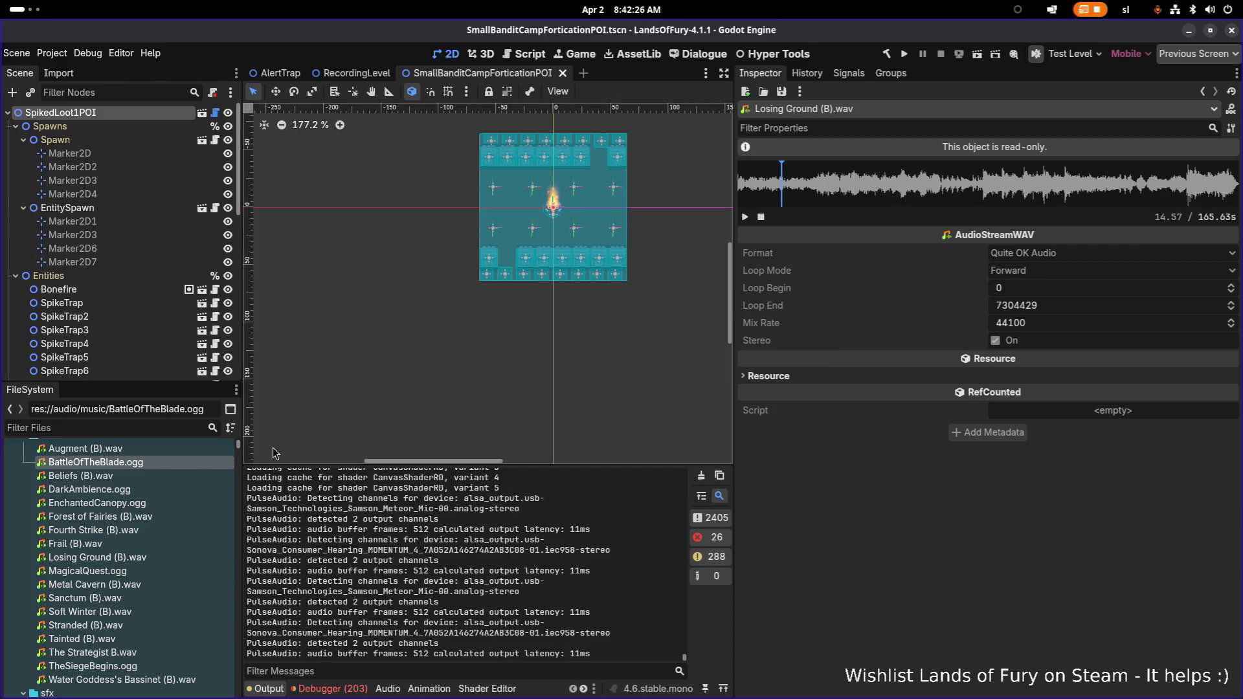
{"action": "left_click", "coordinate": [175, 447]}
{"action": "double_click", "coordinate": [164, 463]}
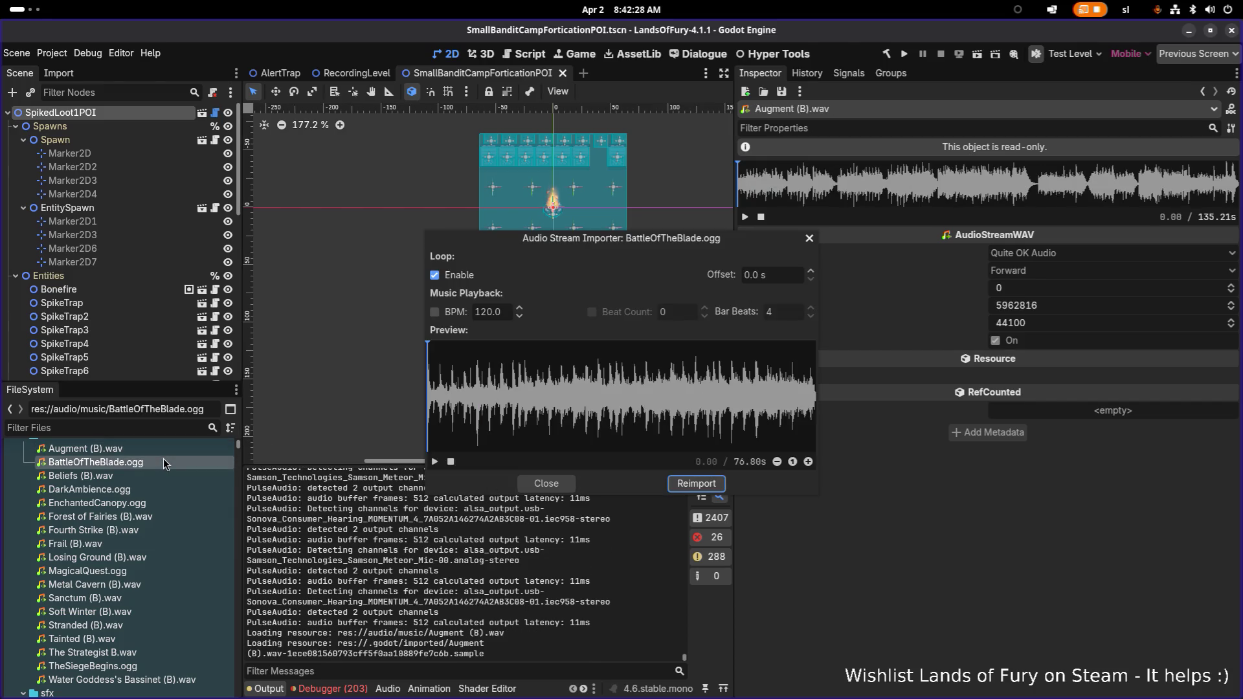
{"action": "left_click", "coordinate": [547, 486]}
{"action": "scroll", "coordinate": [133, 498], "scroll_direction": "up", "scroll_amount": 1}
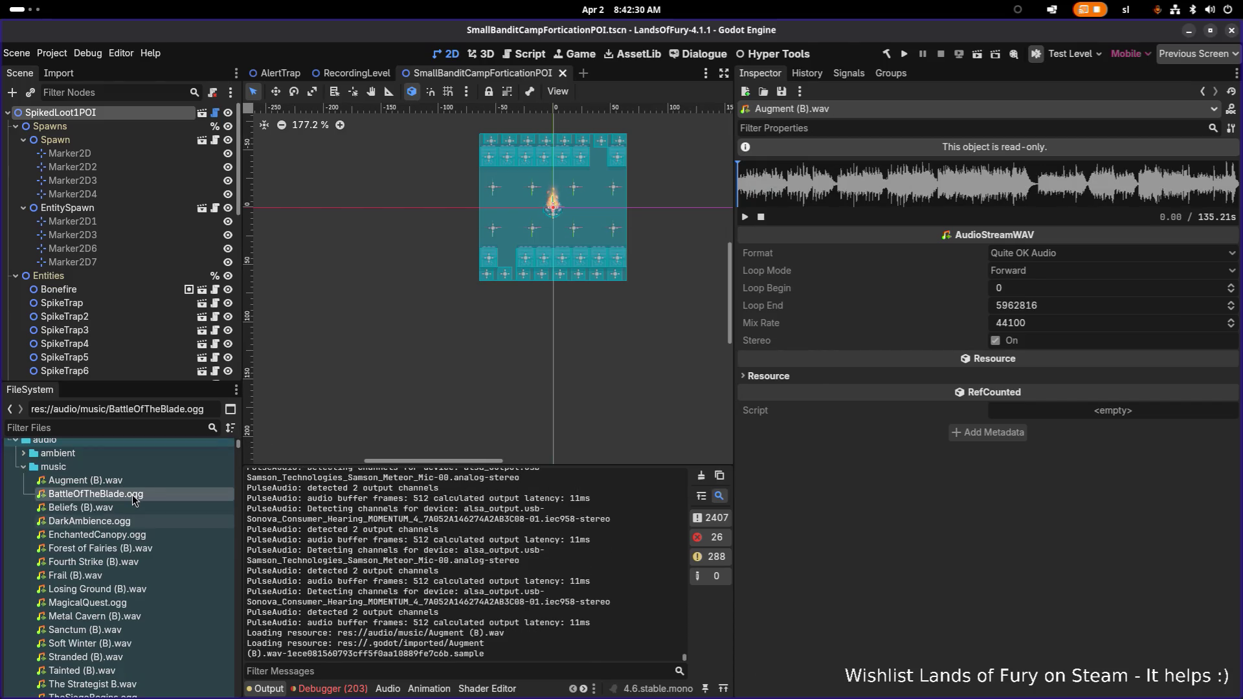
Select Augment (B).wav and preview its first second
{"action": "left_click", "coordinate": [139, 478]}
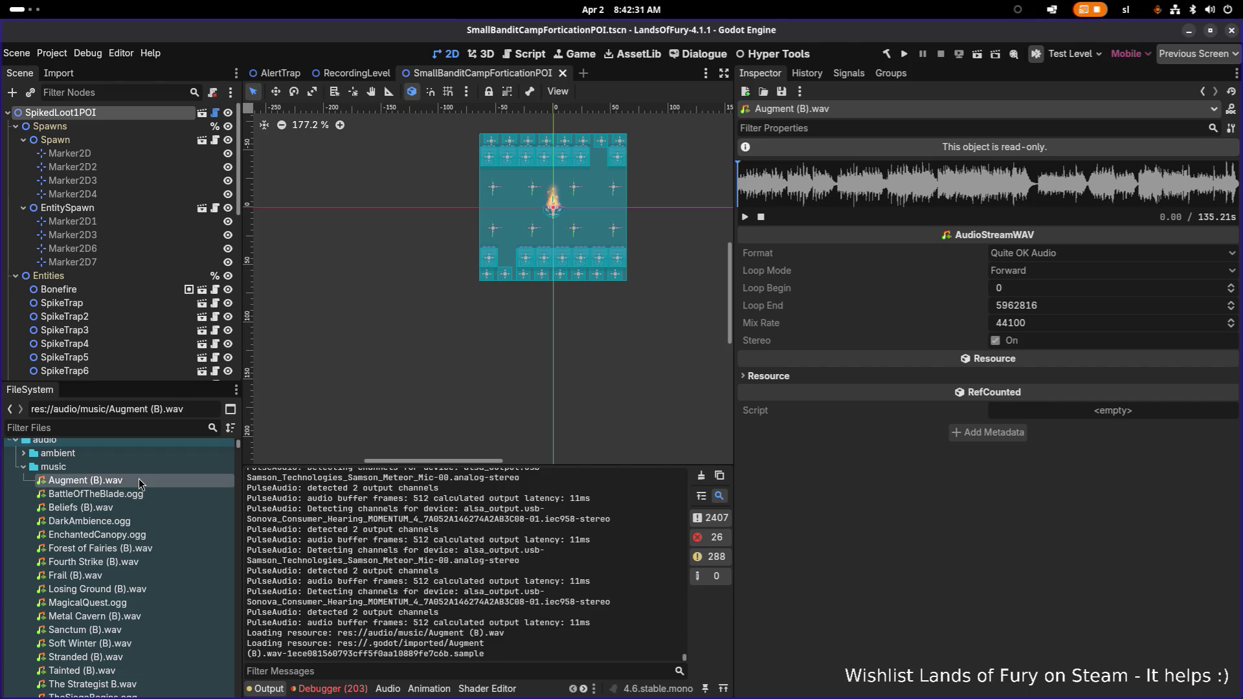
{"action": "left_click", "coordinate": [745, 218]}
{"action": "left_click", "coordinate": [745, 218]}
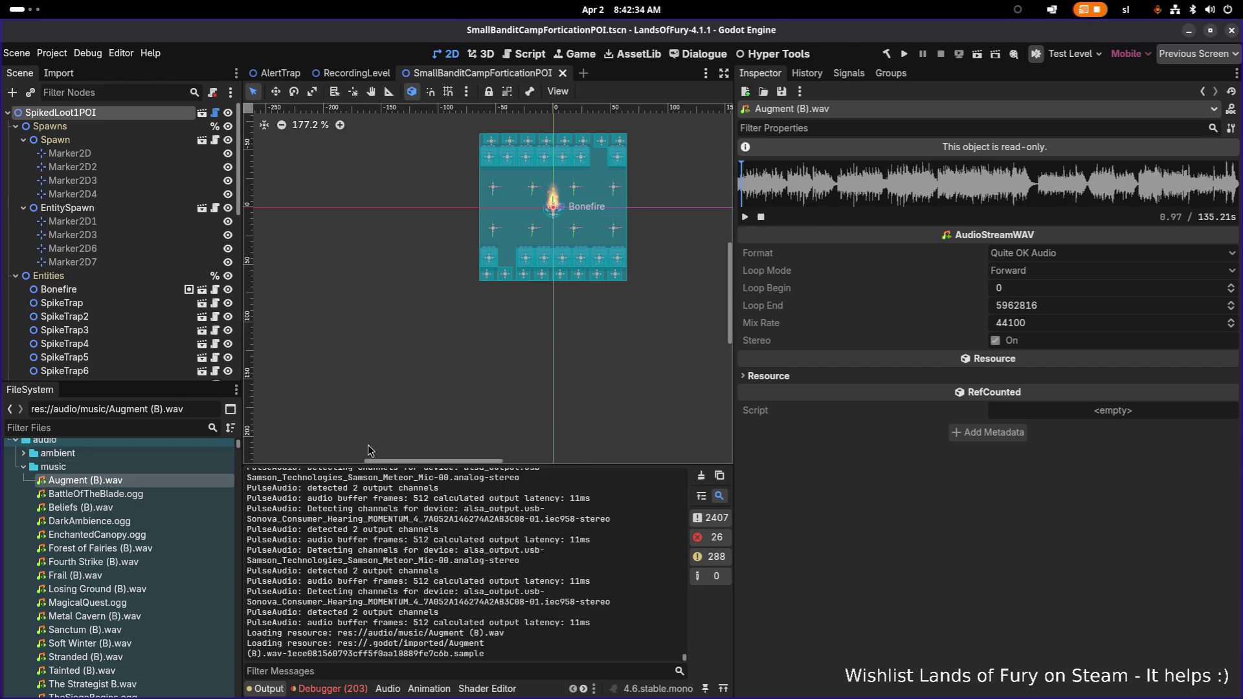
Select Forest of Fairies (B).wav, raise the system volume and switch back to Kdenlive
{"action": "left_click", "coordinate": [126, 550]}
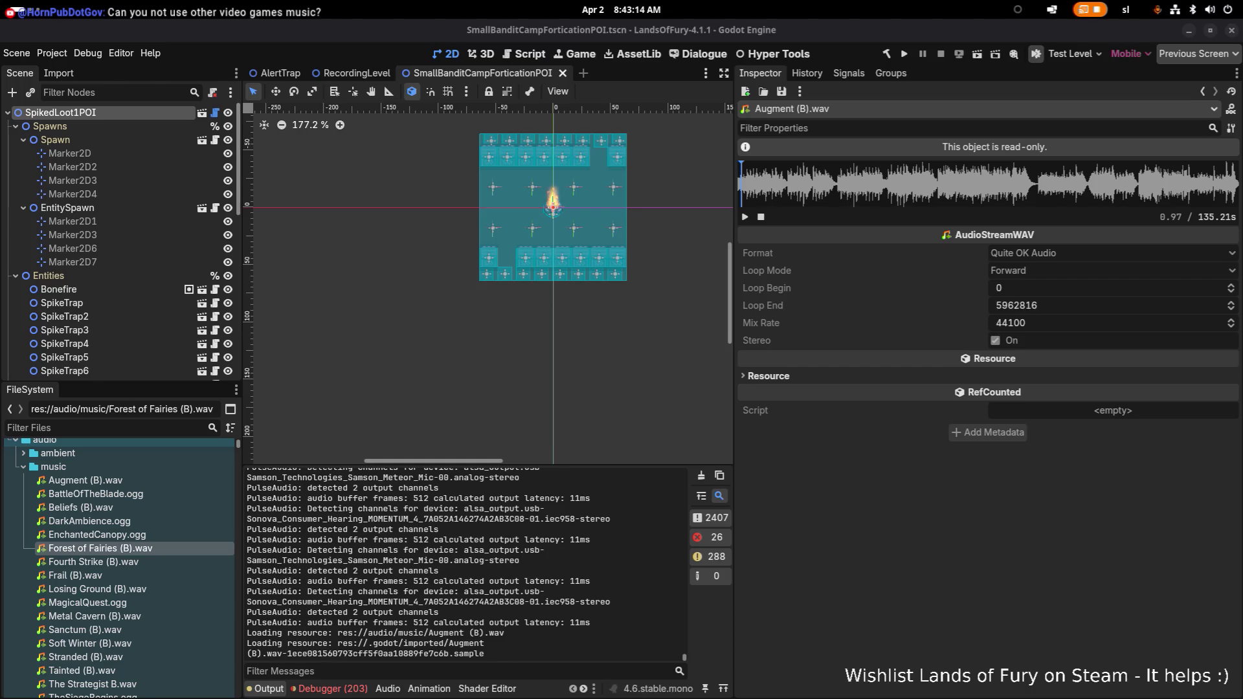
{"action": "key", "text": "XF86AudioRaiseVolume"}
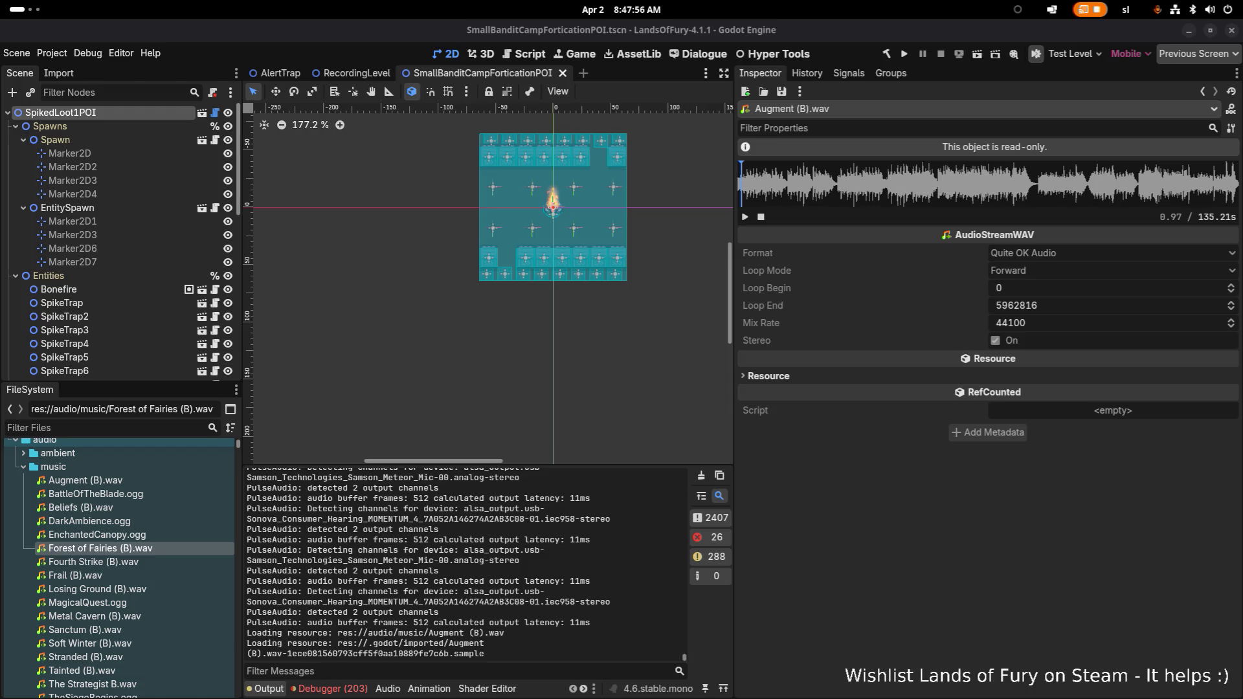
{"action": "key", "text": "alt+Tab"}
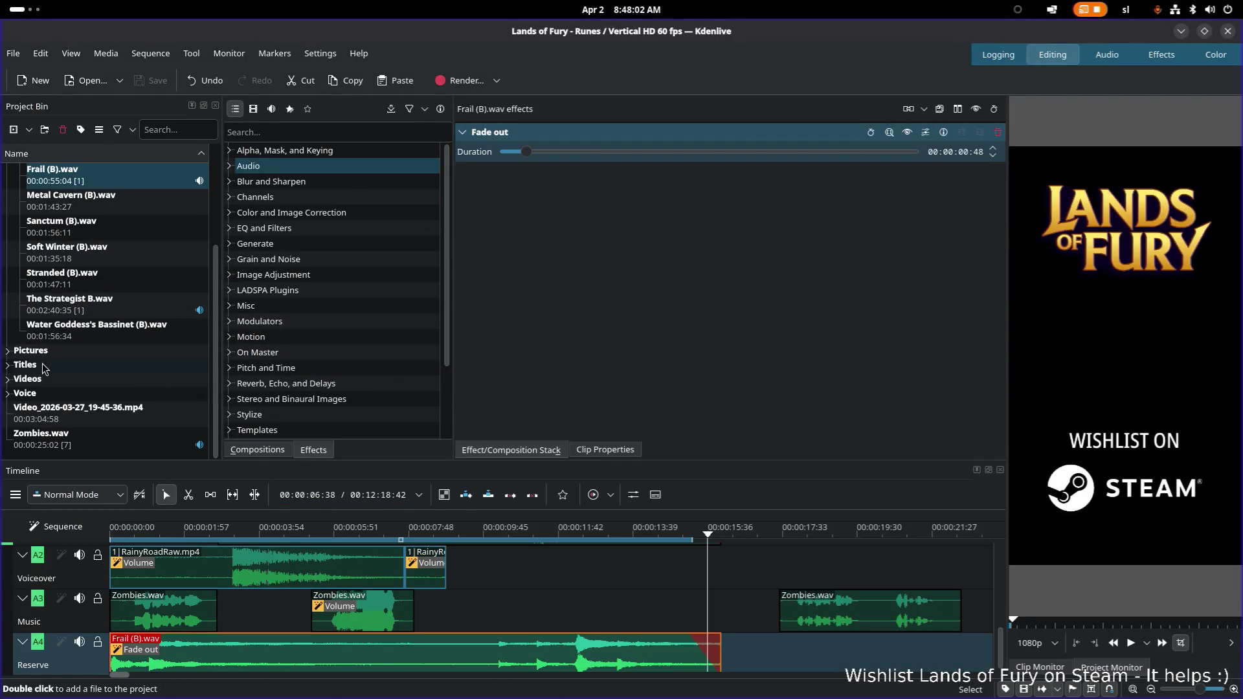
{"action": "scroll", "coordinate": [41, 394], "scroll_direction": "up", "scroll_amount": 2}
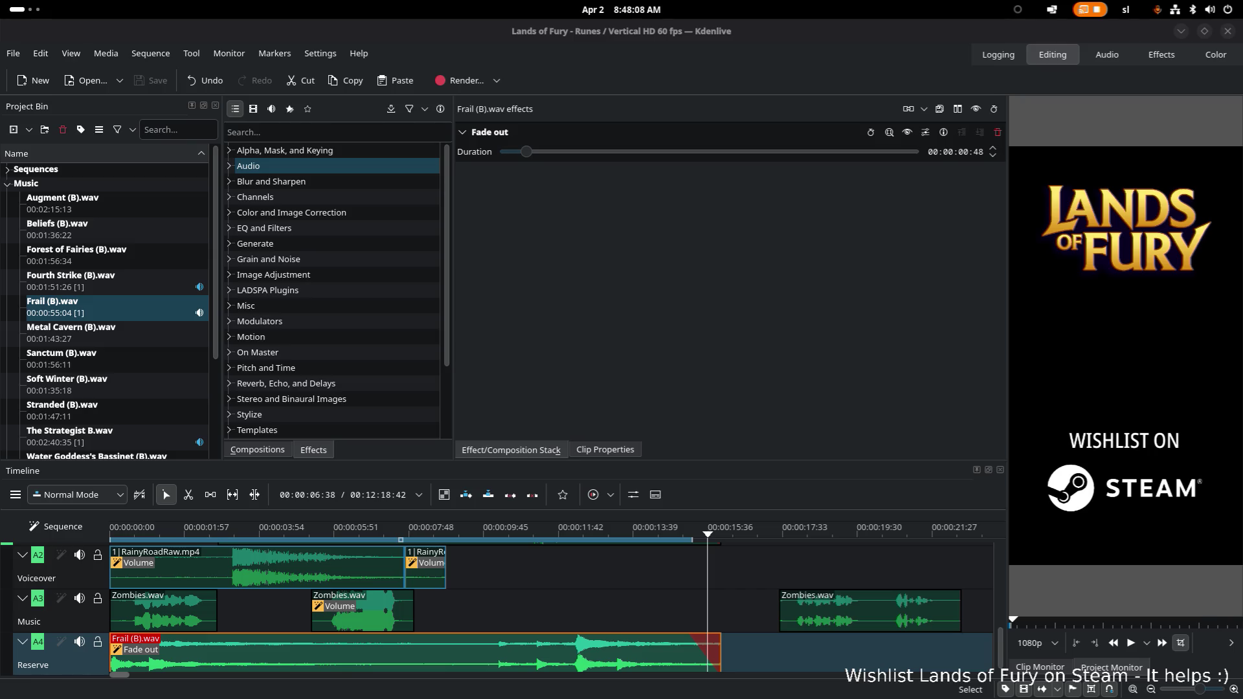
Import alexgrohl-metal-dark-matter-111451.mp3 from the file manager into the Music bin folder
{"action": "left_click_drag", "start_coordinate": [15, 311], "coordinate": [83, 194]}
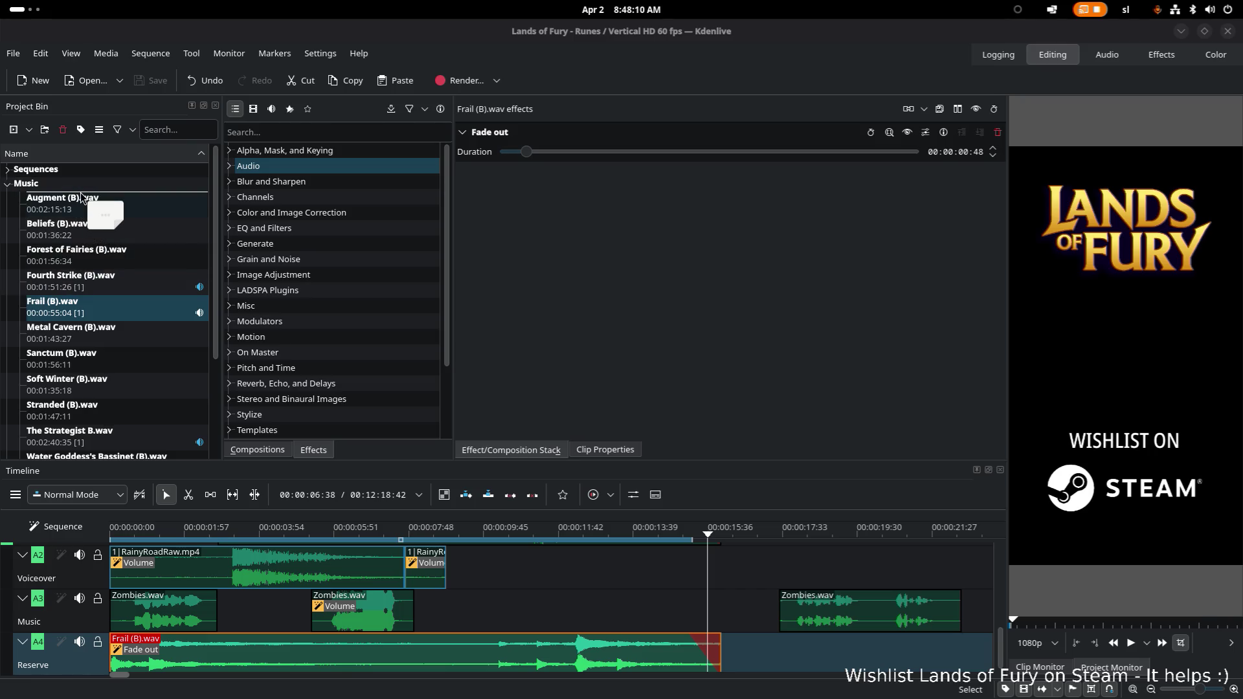
{"action": "left_click_drag", "start_coordinate": [83, 195], "coordinate": [84, 199]}
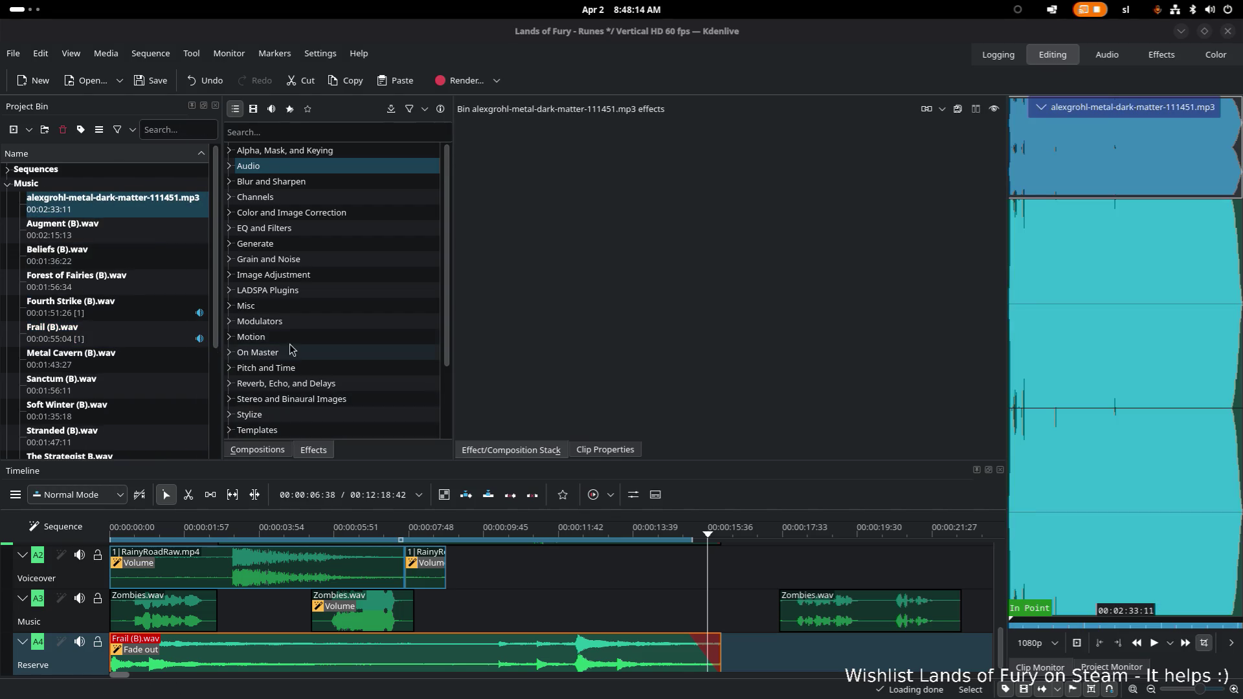
{"action": "scroll", "coordinate": [327, 610], "scroll_direction": "down", "scroll_amount": 1}
{"action": "scroll", "coordinate": [327, 609], "scroll_direction": "up", "scroll_amount": 1}
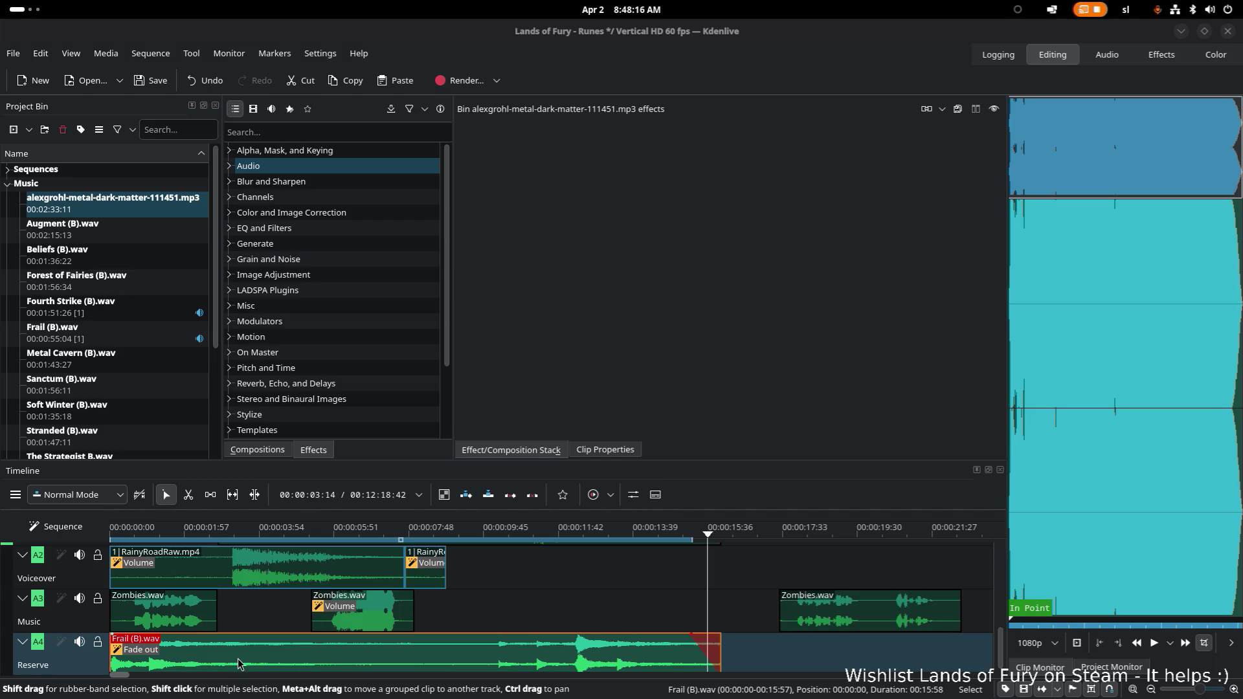
{"action": "left_click", "coordinate": [493, 658]}
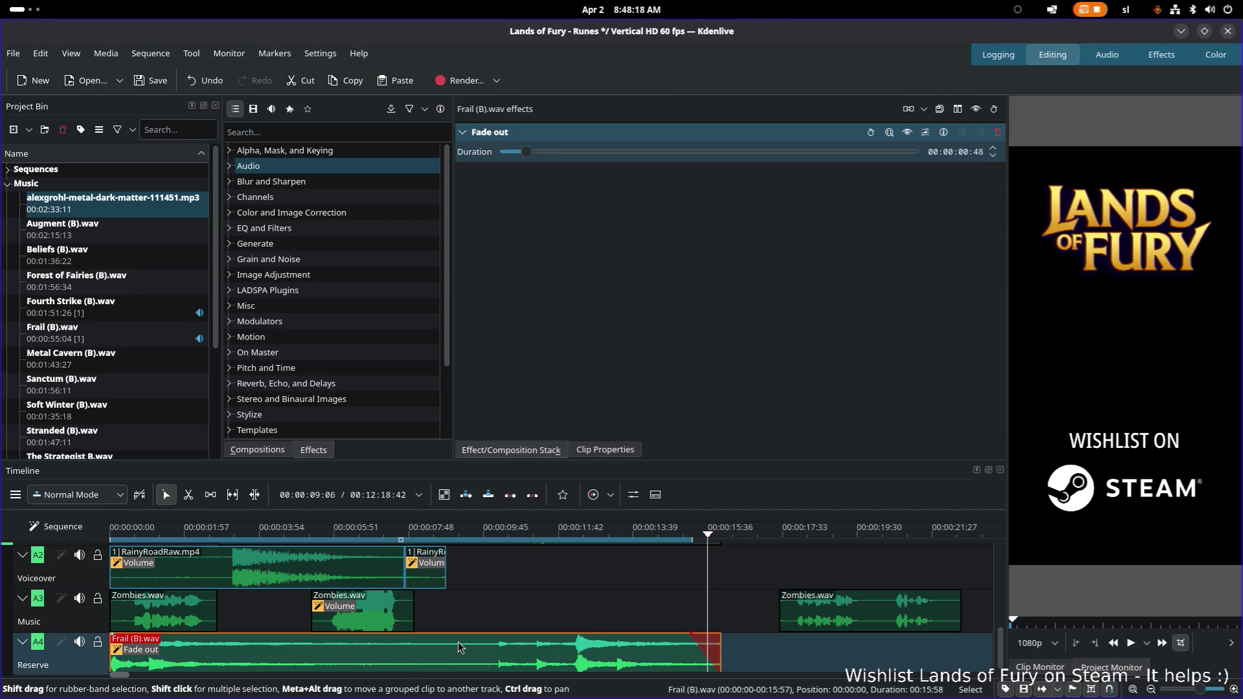
Delete the Frail (B).wav clip from the Reserve track and load the metal track in the clip monitor
{"action": "left_click_drag", "start_coordinate": [462, 648], "coordinate": [589, 651]}
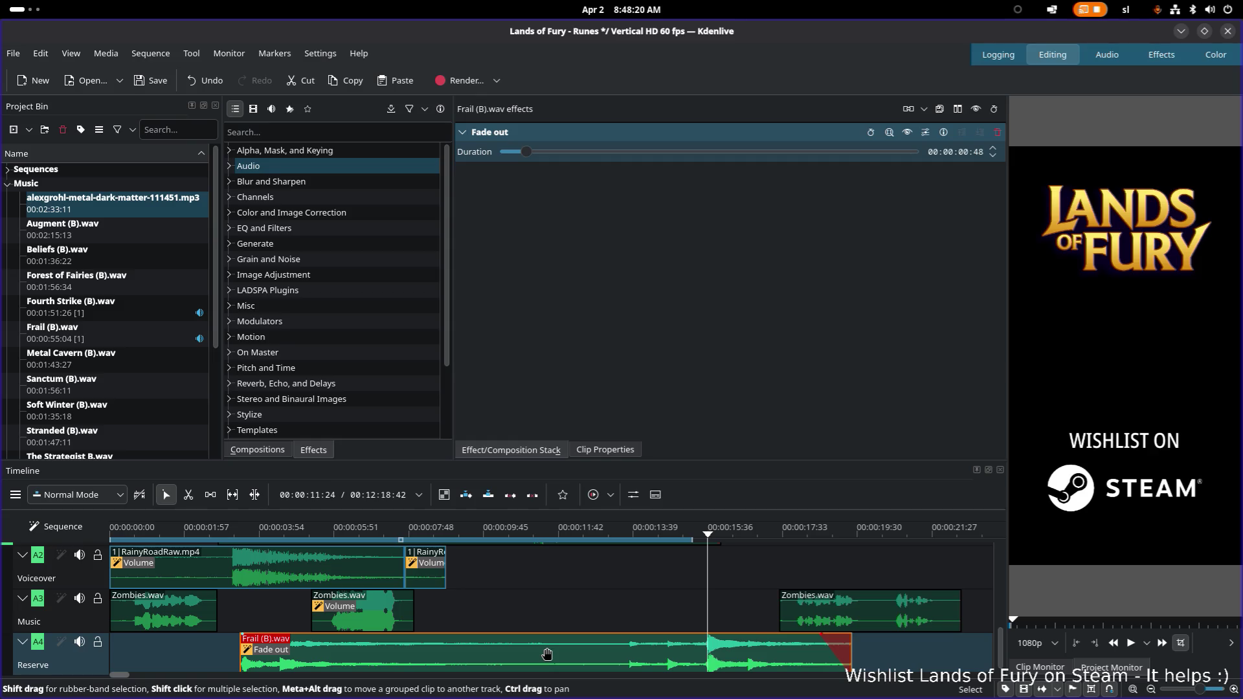
{"action": "key", "text": "Delete"}
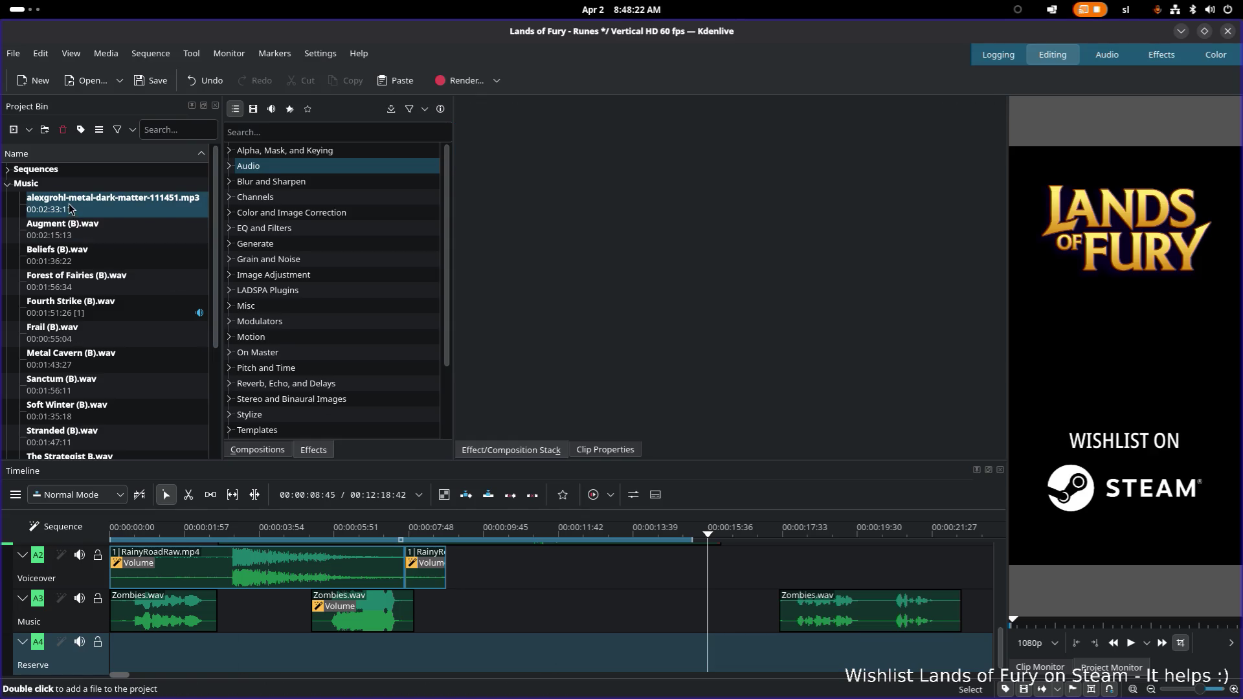
{"action": "mouse_move", "coordinate": [30, 471]}
{"action": "left_mouse_down"}
{"action": "mouse_move", "coordinate": [291, 610]}
{"action": "mouse_move", "coordinate": [94, 206]}
{"action": "left_mouse_up"}
{"action": "left_click", "coordinate": [93, 204]}
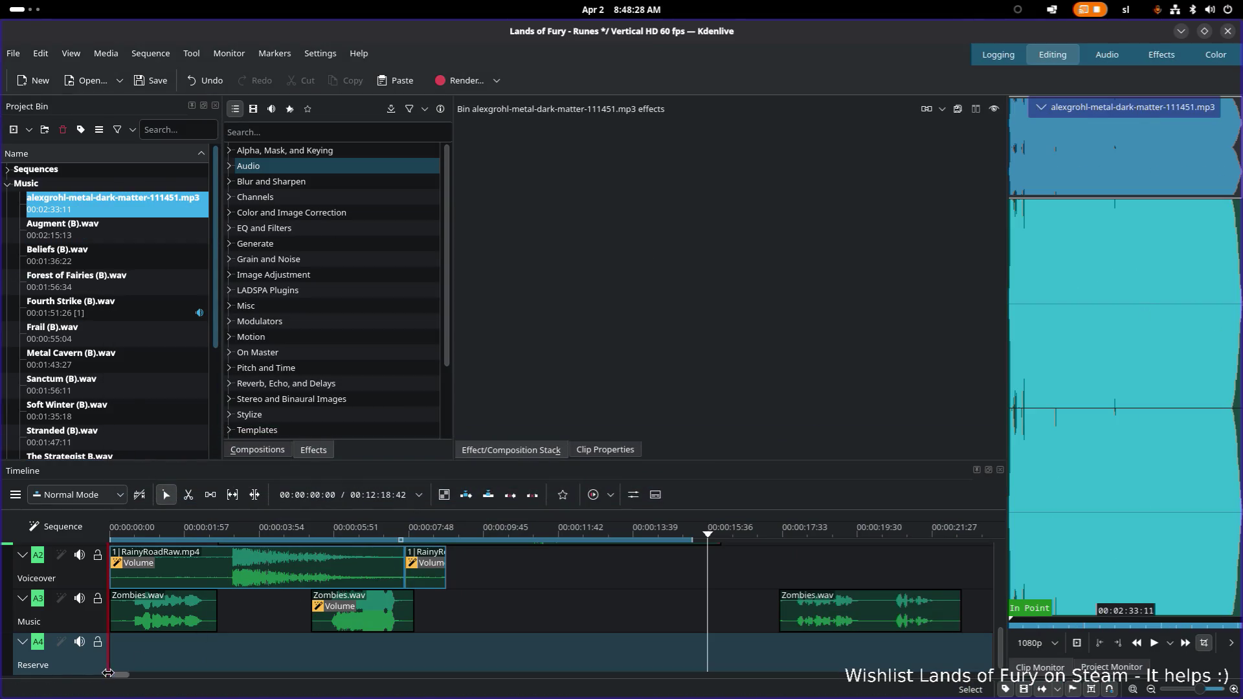
{"action": "left_click_drag", "start_coordinate": [125, 675], "coordinate": [257, 675]}
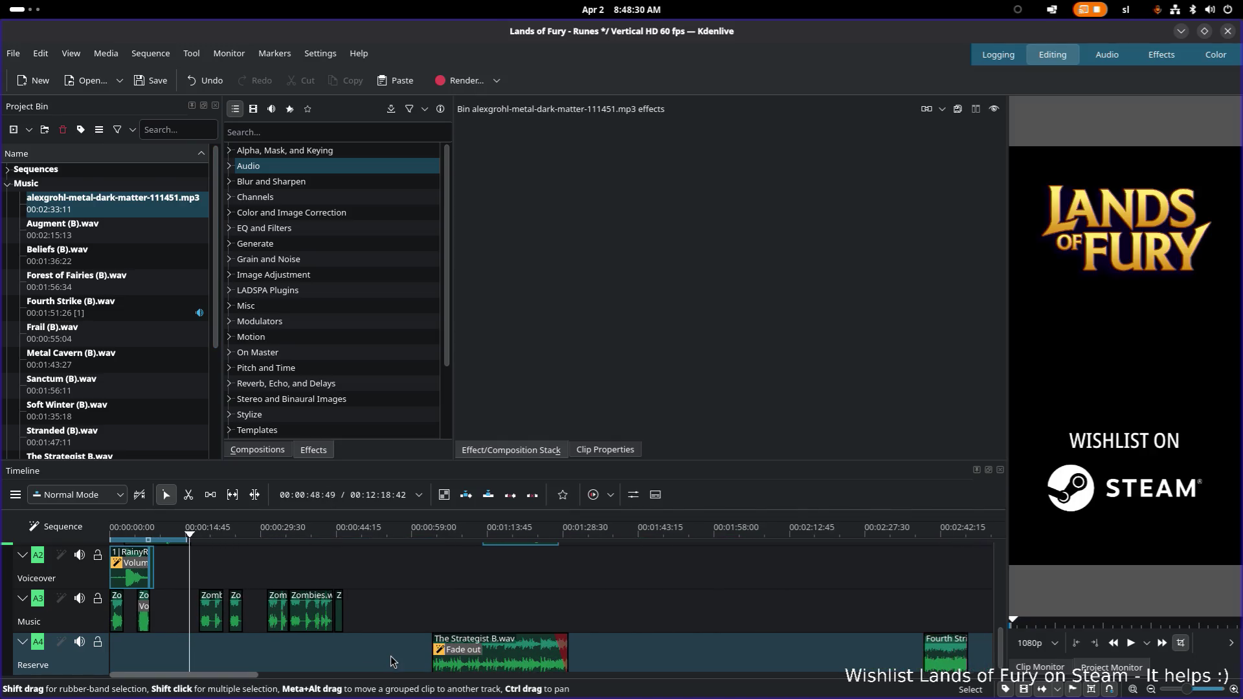
Delete The Strategist B.wav and Fourth Strike clips so the Reserve track is empty
{"action": "left_click_drag", "start_coordinate": [529, 664], "coordinate": [633, 656]}
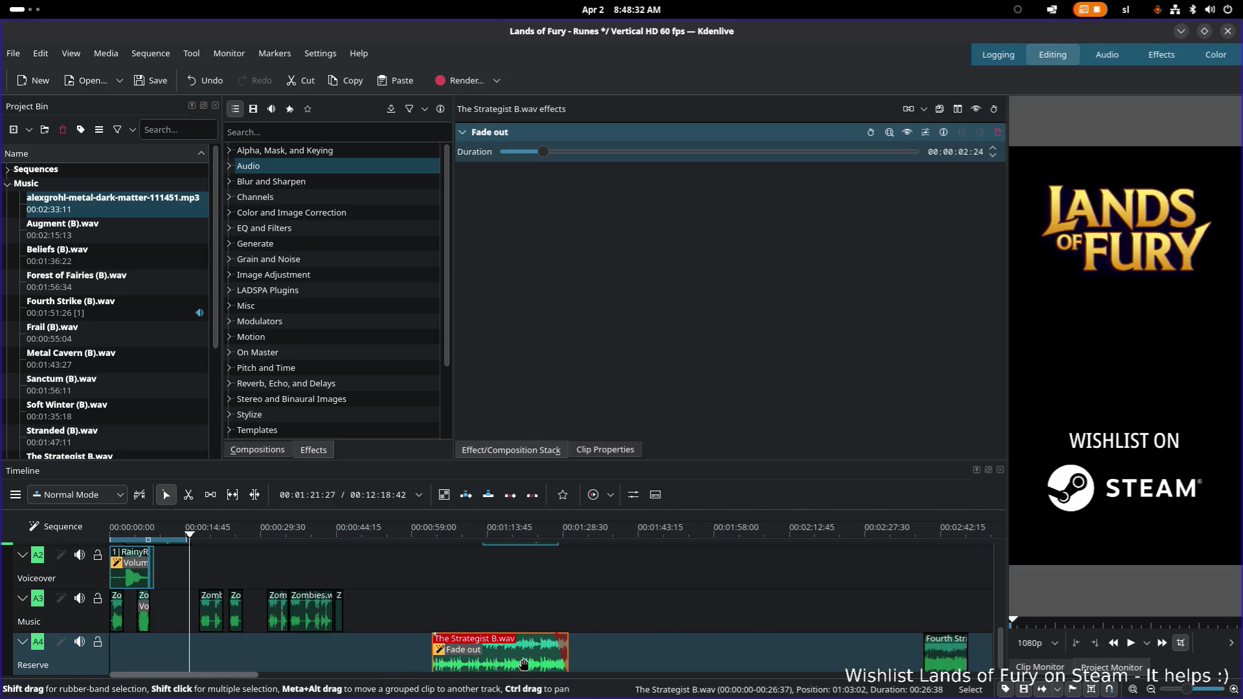
{"action": "key", "text": "Delete"}
{"action": "left_click", "coordinate": [937, 656]}
{"action": "key", "text": "Delete"}
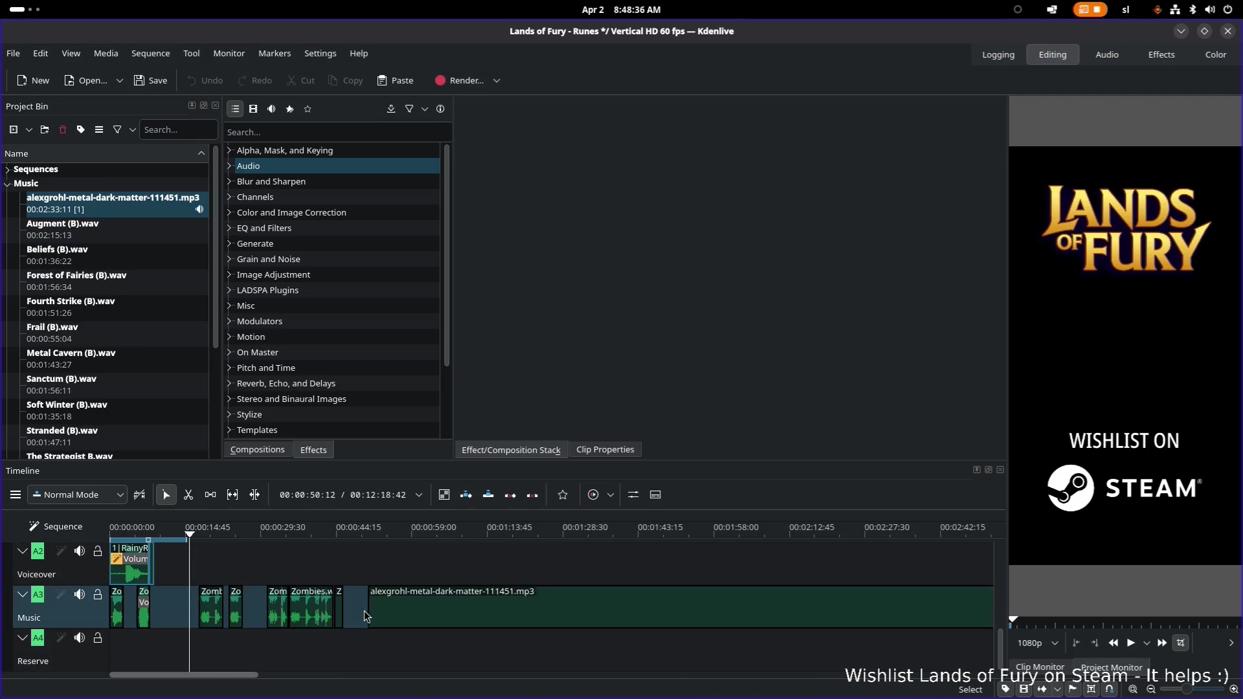
Drop the Dark Matter mp3 onto Reserve and slide it to start at 00:00:00:00
{"action": "left_click_drag", "start_coordinate": [83, 203], "coordinate": [291, 660]}
{"action": "left_click", "coordinate": [292, 661]}
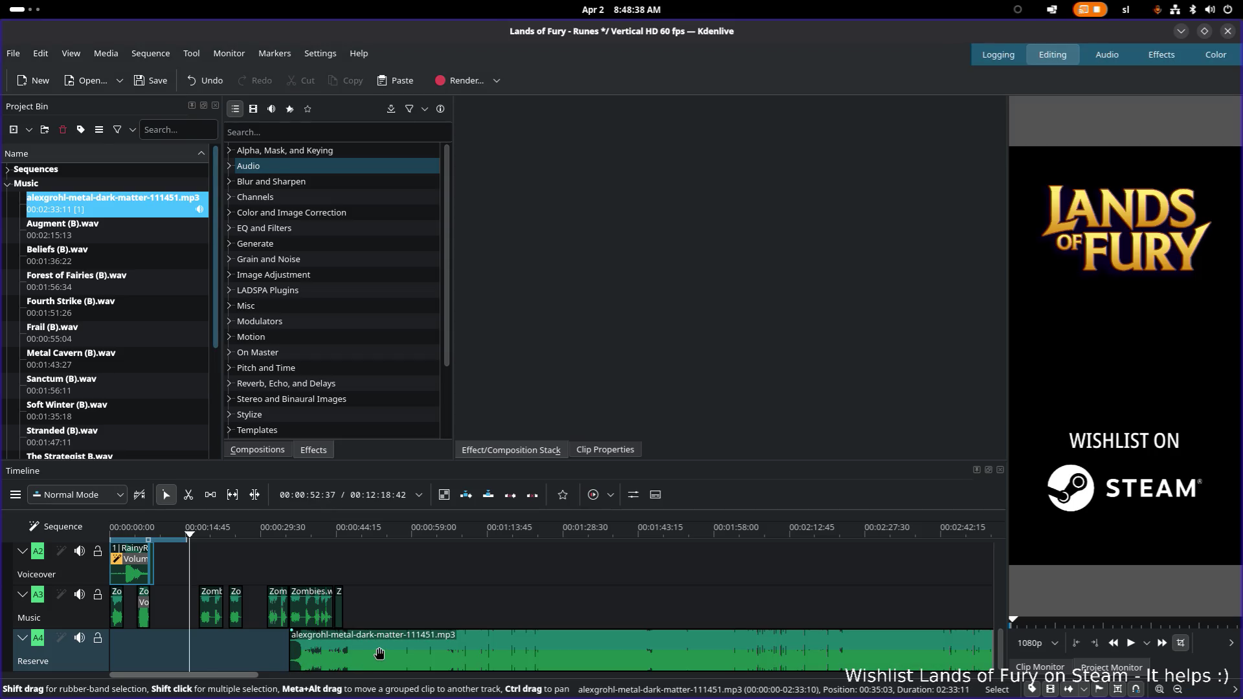
{"action": "left_click_drag", "start_coordinate": [378, 654], "coordinate": [168, 652]}
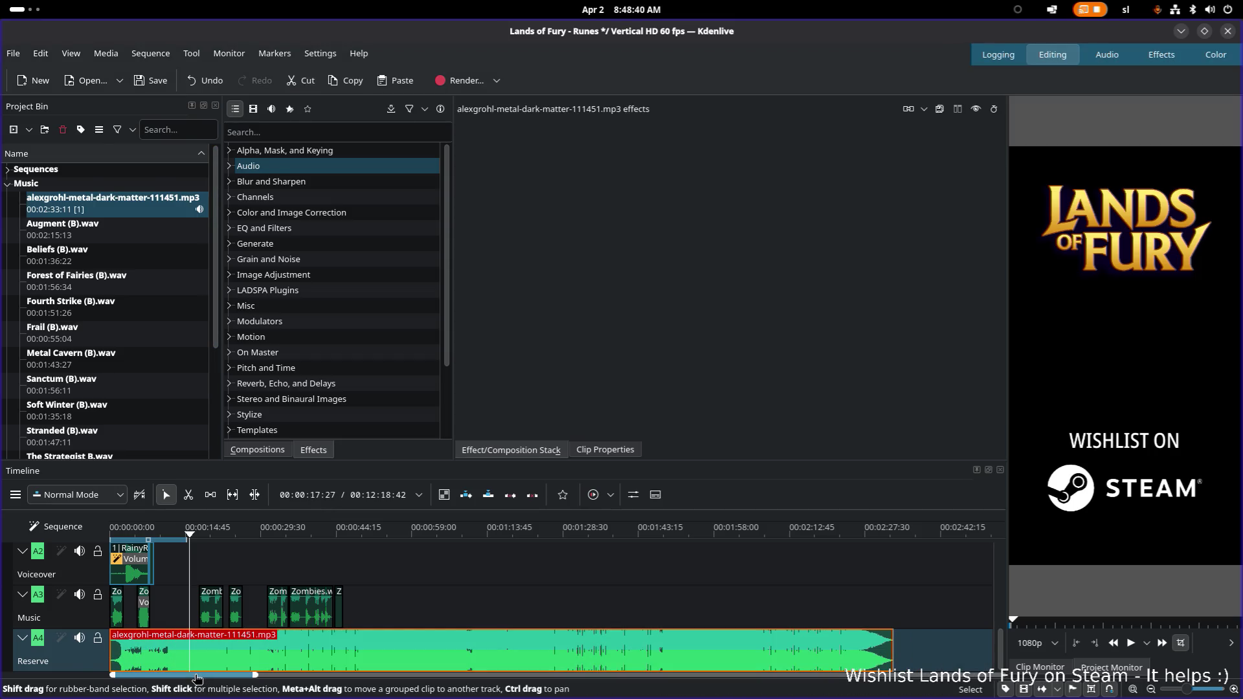
{"action": "scroll", "coordinate": [159, 647], "scroll_direction": "up", "scroll_amount": 5, "text": "ctrl"}
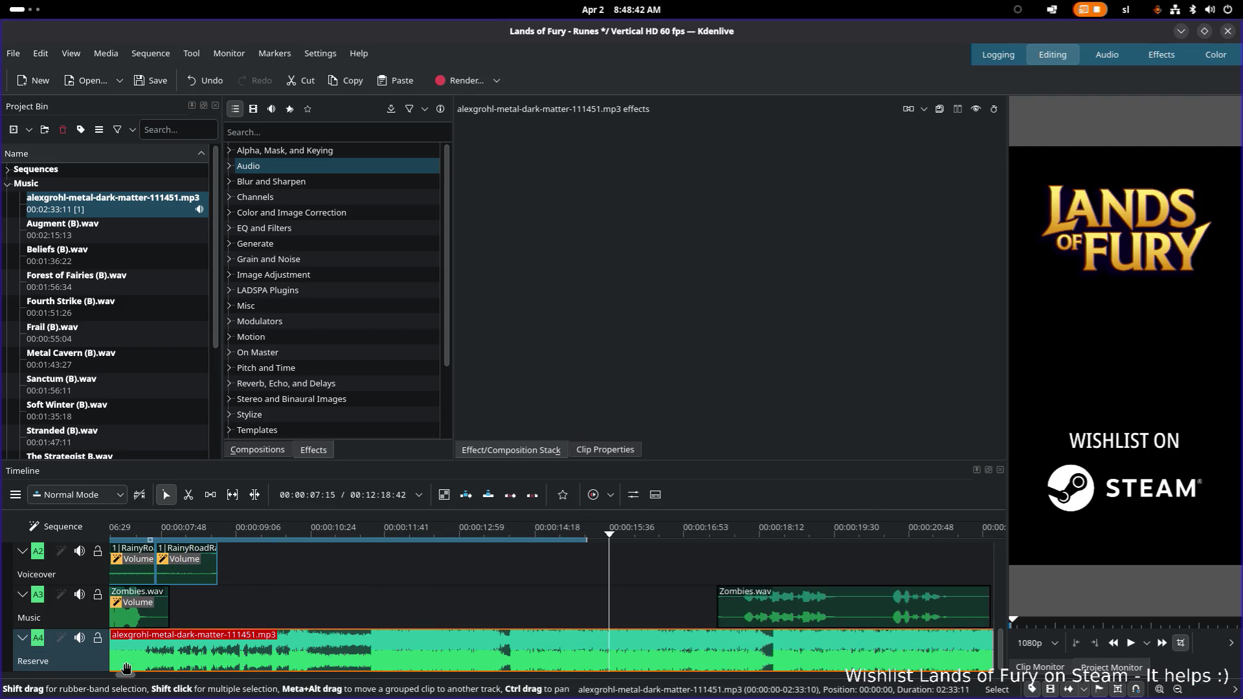
{"action": "scroll", "coordinate": [160, 648], "scroll_direction": "up", "scroll_amount": 2, "text": "ctrl"}
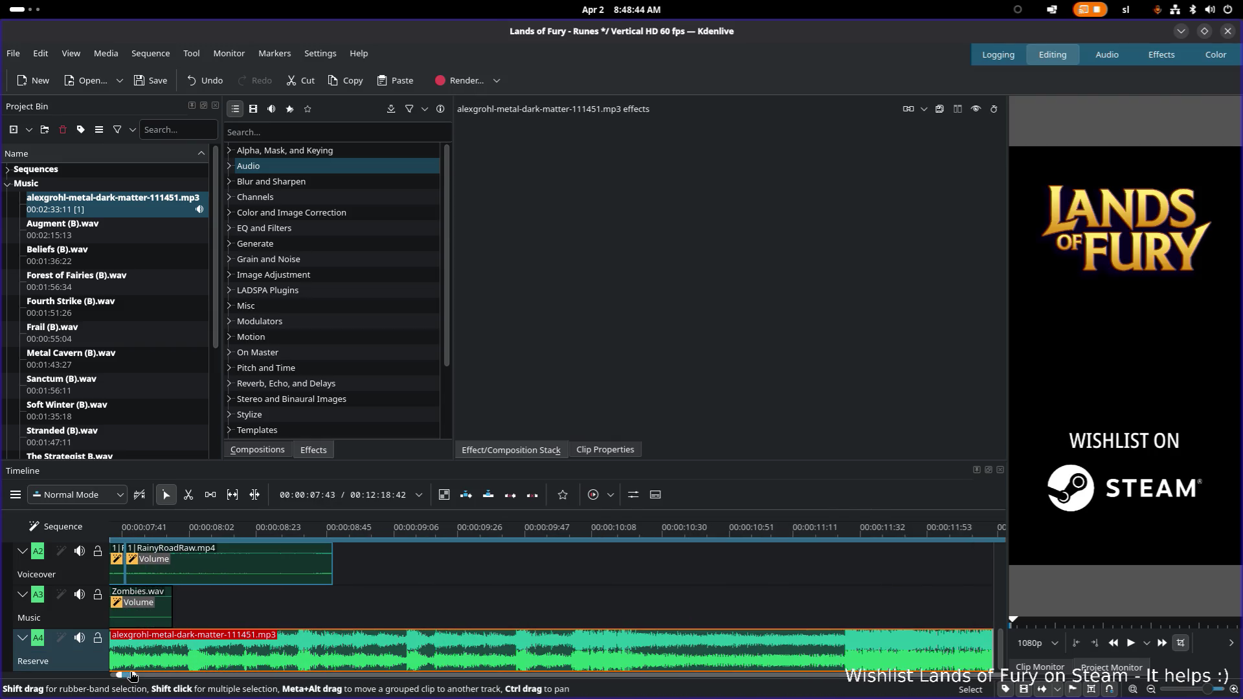
{"action": "left_click_drag", "start_coordinate": [133, 677], "coordinate": [157, 683]}
Play the edit from the start to review the opening seconds
{"action": "left_click", "coordinate": [112, 530]}
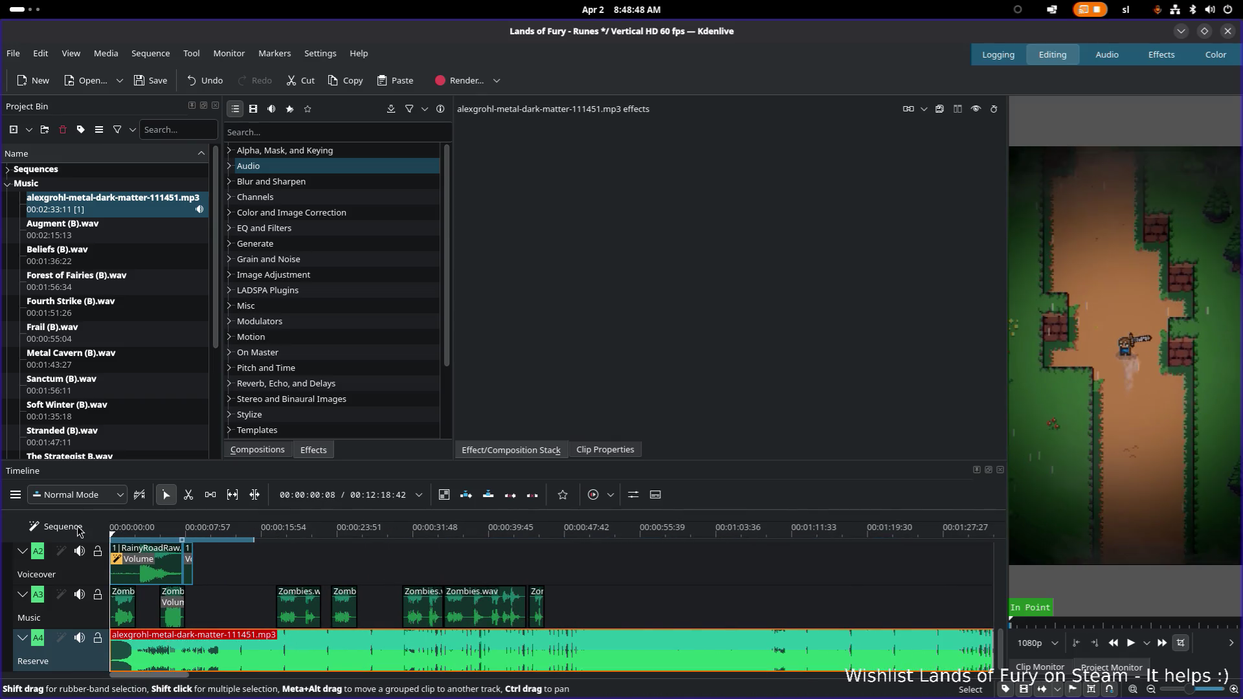
{"action": "key", "text": "space"}
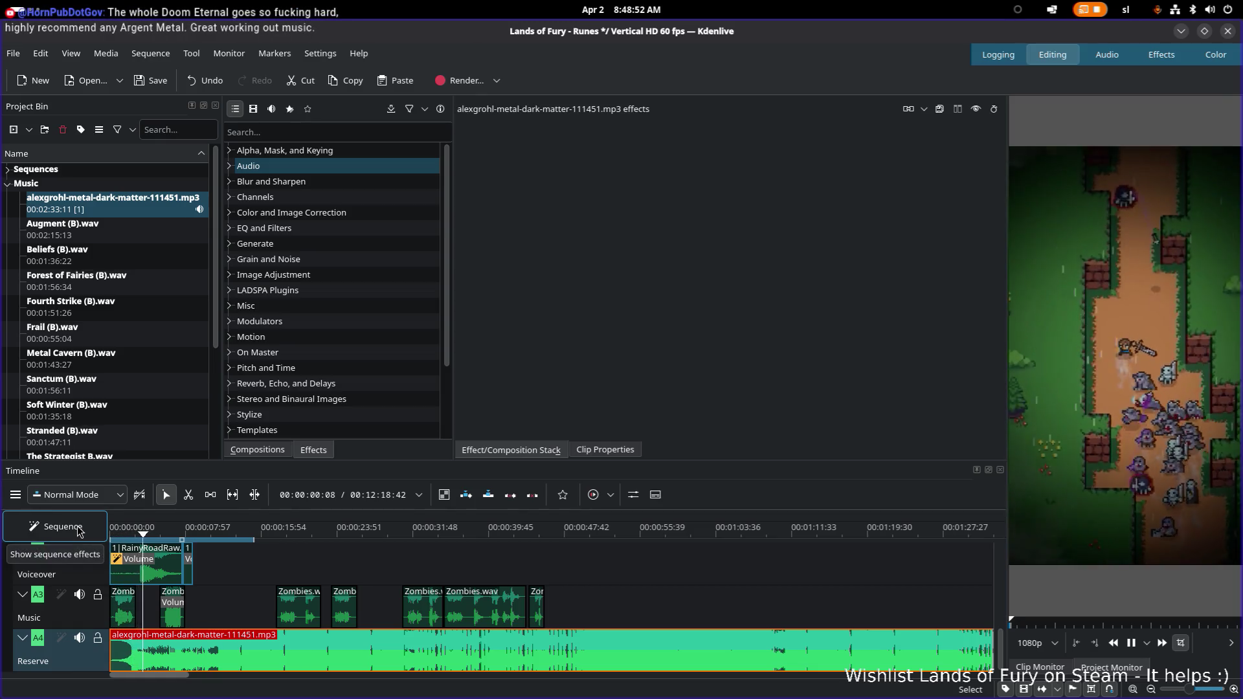
{"action": "key", "text": "space"}
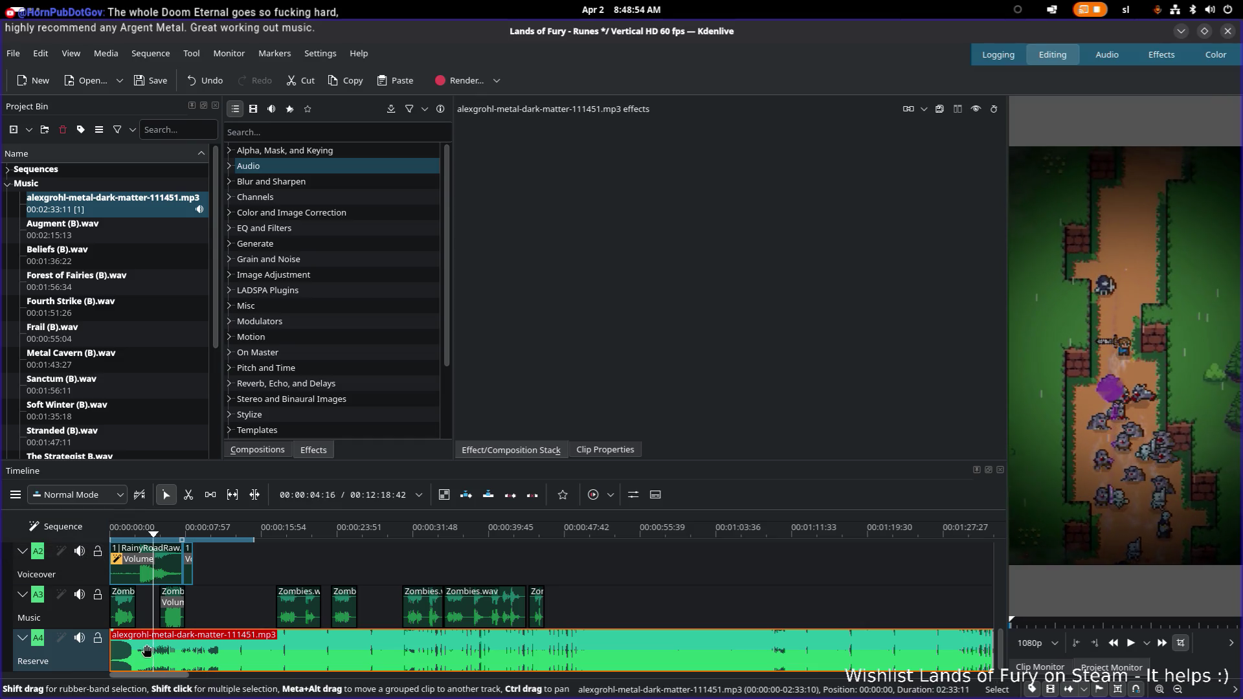
{"action": "key", "text": "Right"}
{"action": "key", "text": "Right"}
{"action": "key", "text": "Right"}
{"action": "key", "text": "Right"}
{"action": "scroll", "coordinate": [164, 591], "scroll_direction": "up", "scroll_amount": 5}
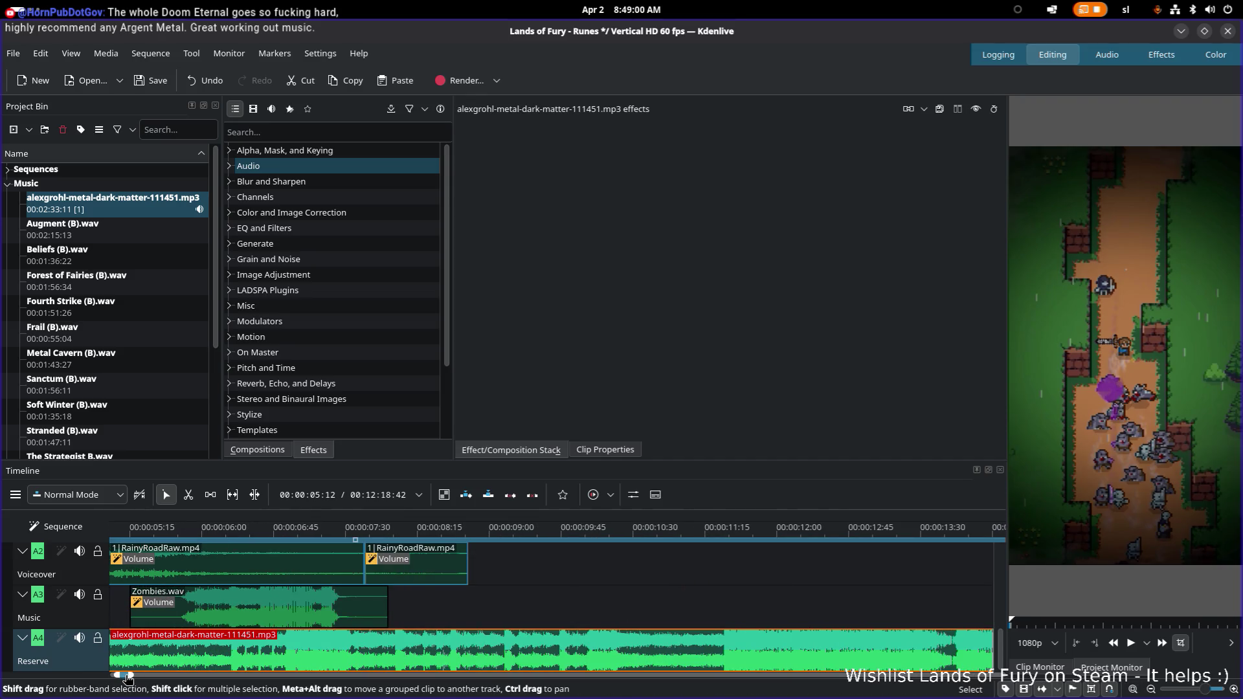
Shift the metal clip on Reserve about 52 frames later, just after the intro
{"action": "left_click_drag", "start_coordinate": [125, 677], "coordinate": [107, 677]}
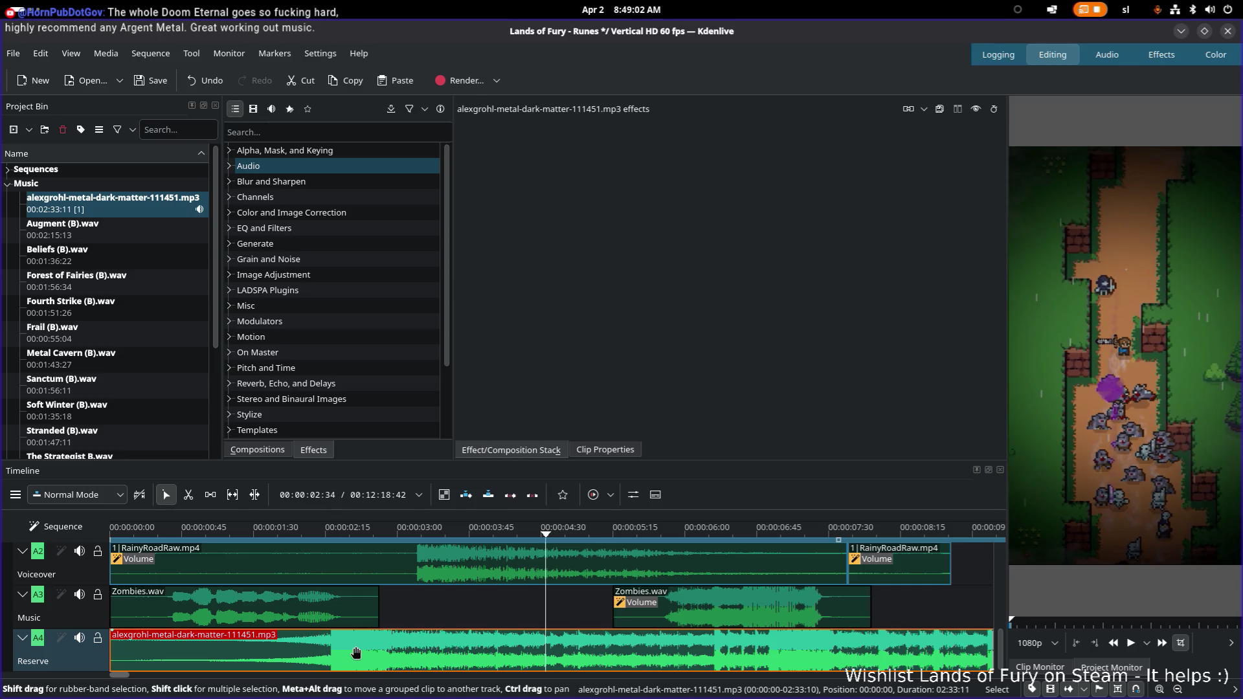
{"action": "left_click_drag", "start_coordinate": [195, 533], "coordinate": [329, 549]}
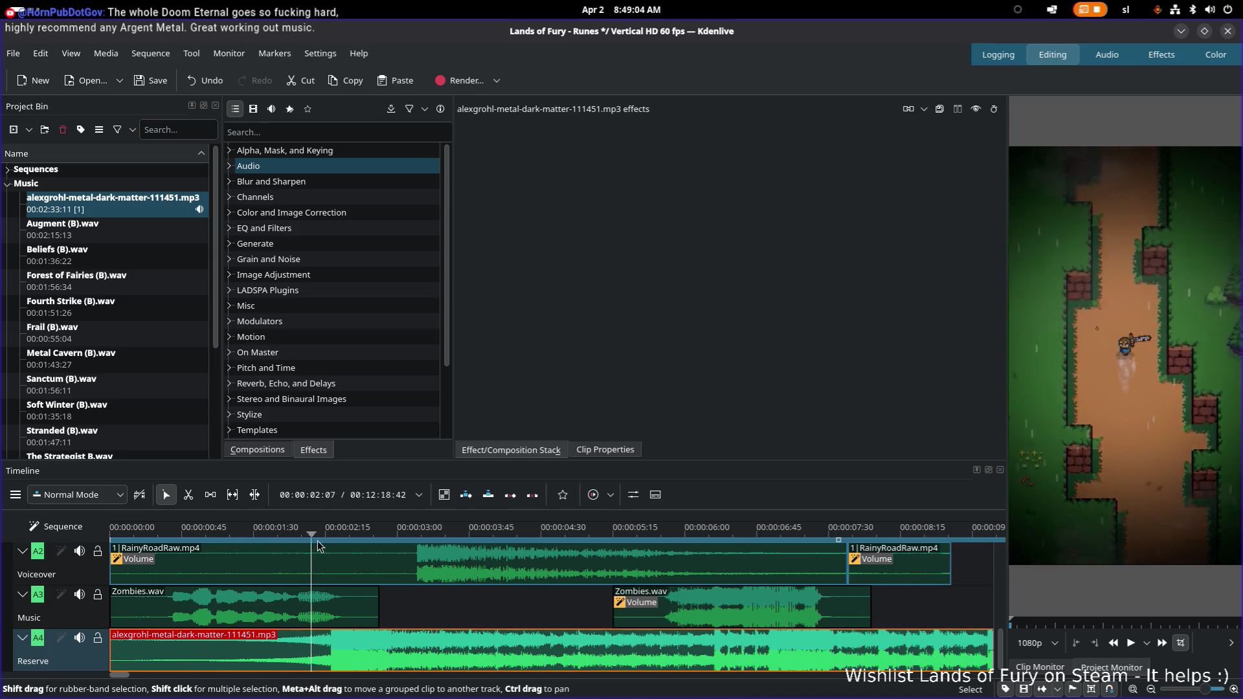
{"action": "left_click_drag", "start_coordinate": [387, 659], "coordinate": [470, 652]}
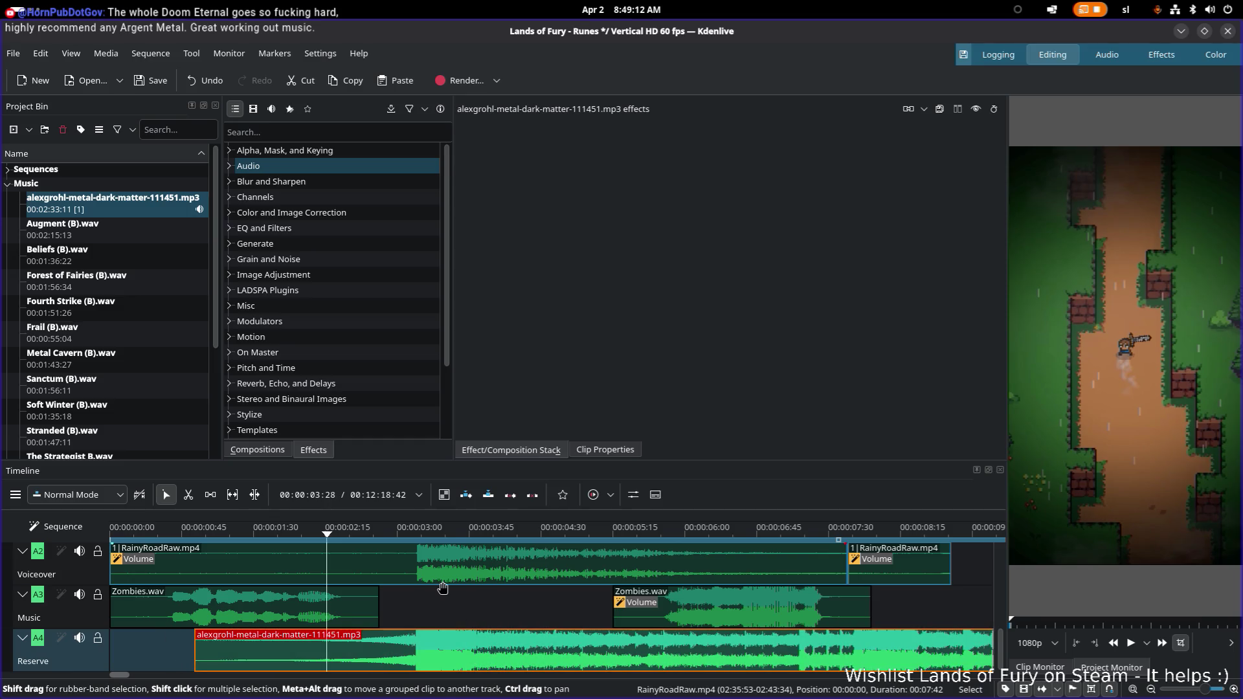
{"action": "scroll", "coordinate": [439, 586], "scroll_direction": "down", "scroll_amount": 1}
{"action": "scroll", "coordinate": [439, 586], "scroll_direction": "up", "scroll_amount": 5}
{"action": "scroll", "coordinate": [437, 584], "scroll_direction": "down", "scroll_amount": 3}
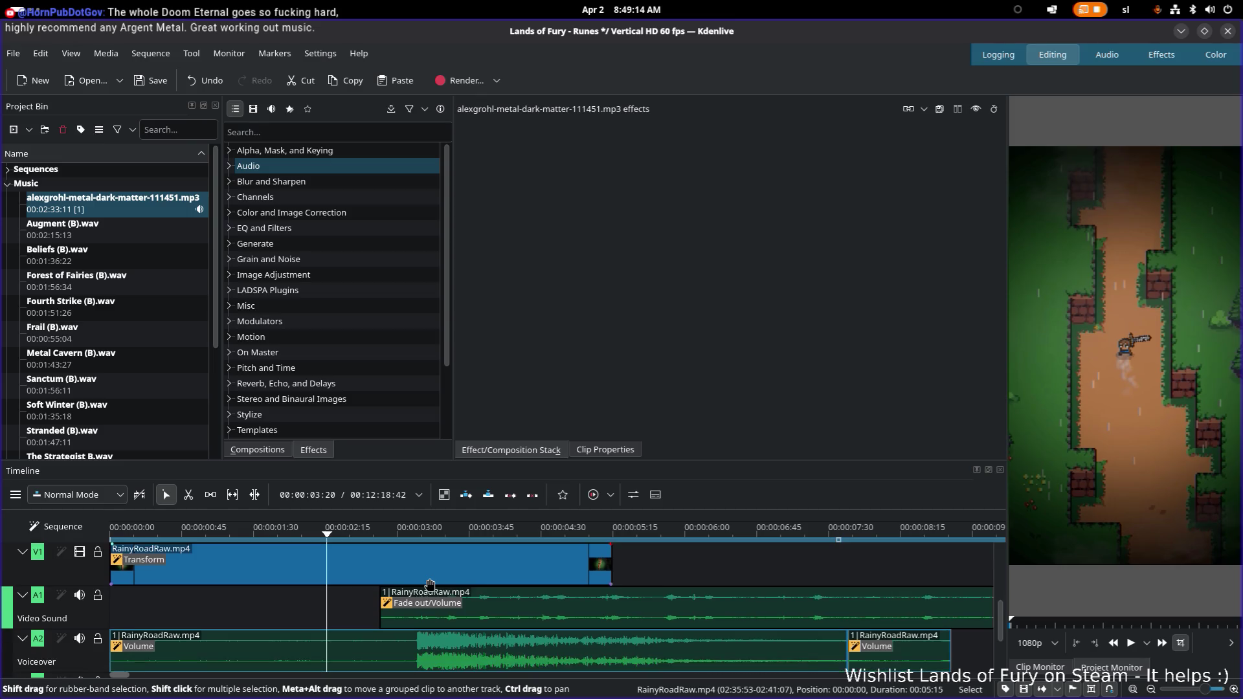
{"action": "scroll", "coordinate": [430, 584], "scroll_direction": "down", "scroll_amount": 1}
{"action": "scroll", "coordinate": [430, 584], "scroll_direction": "down", "scroll_amount": 1}
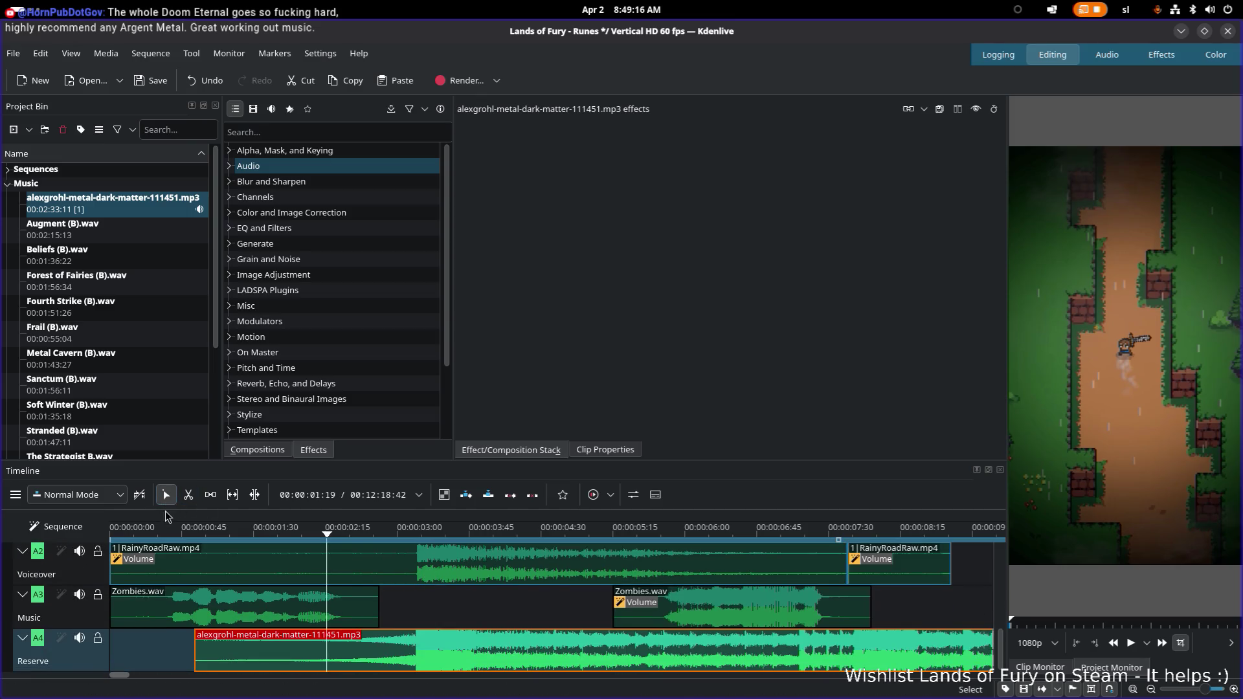
{"action": "left_click", "coordinate": [147, 529]}
{"action": "key", "text": "space"}
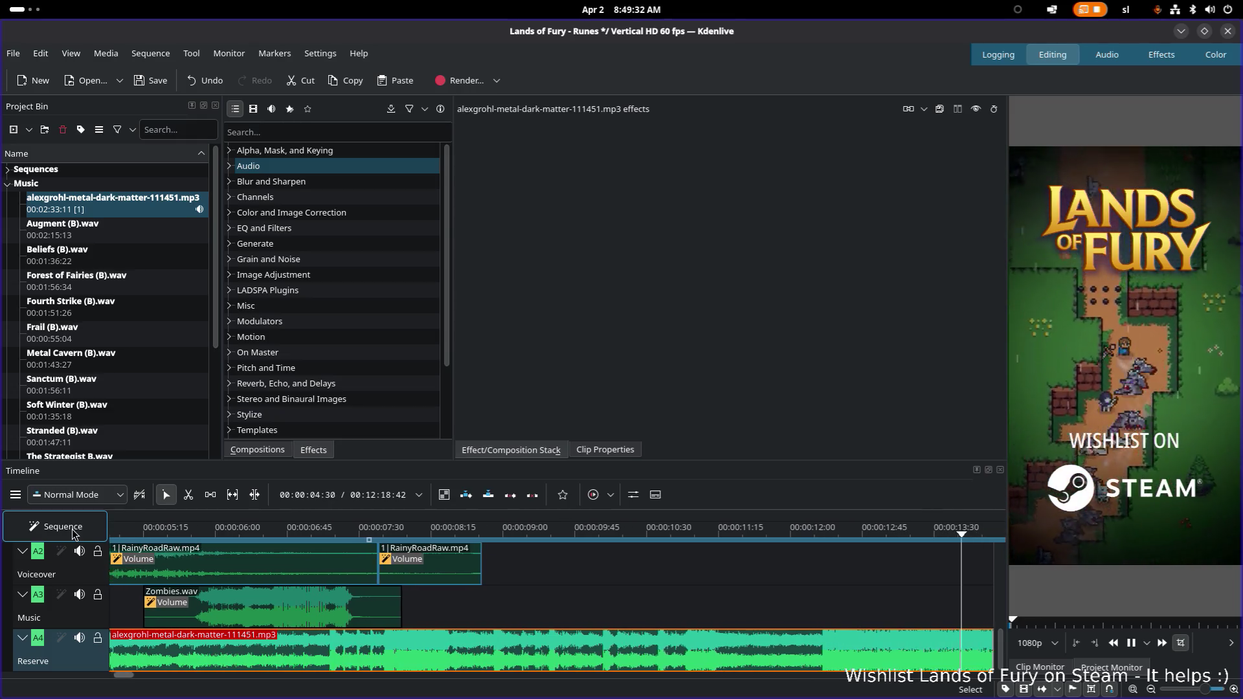
{"action": "key", "text": "space"}
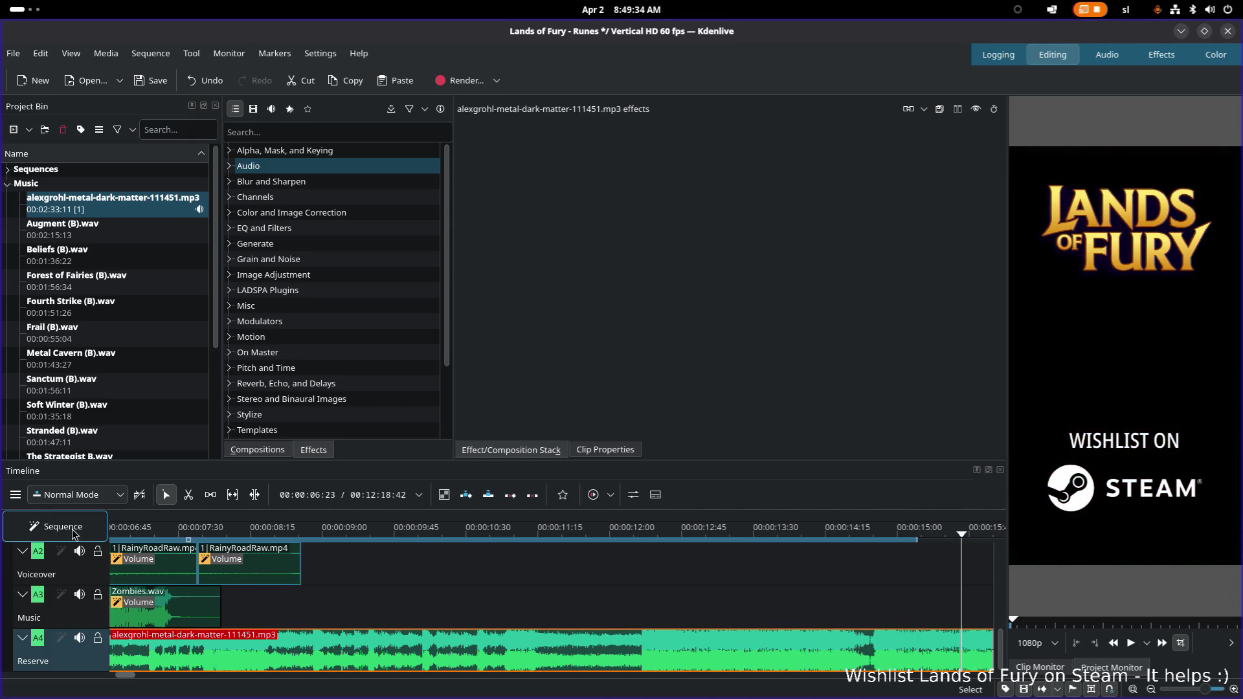
{"action": "key", "text": "alt+Tab"}
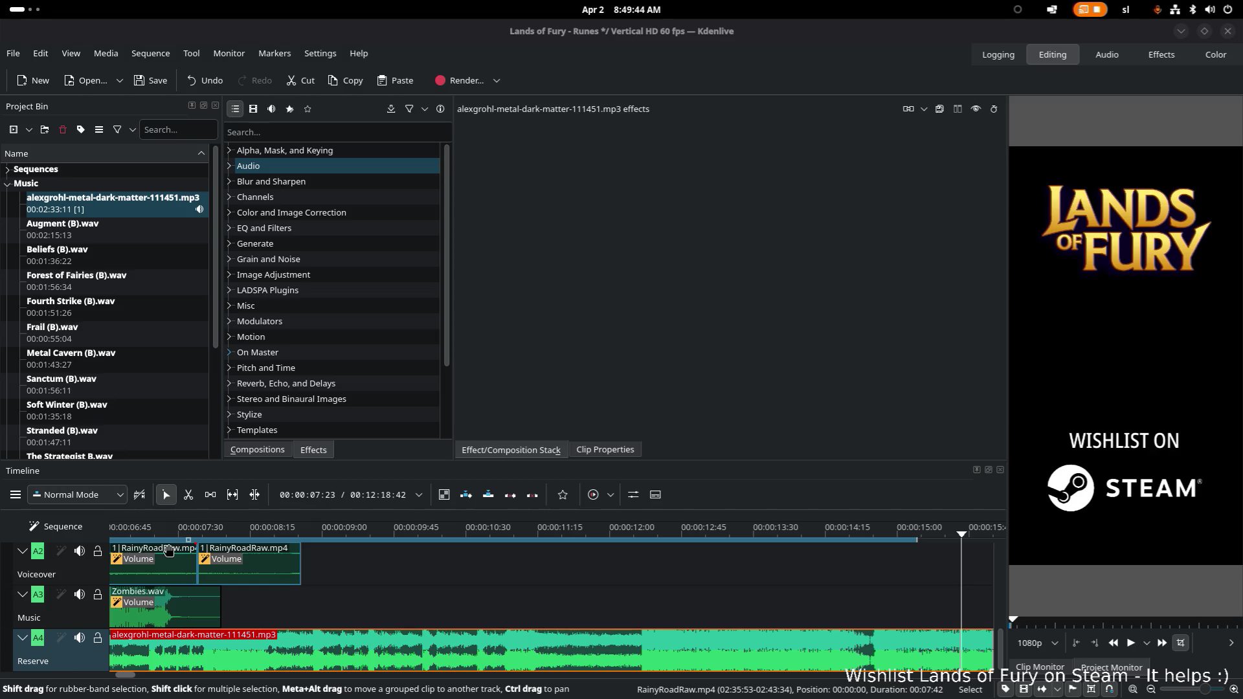
{"action": "left_click_drag", "start_coordinate": [167, 529], "coordinate": [72, 529]}
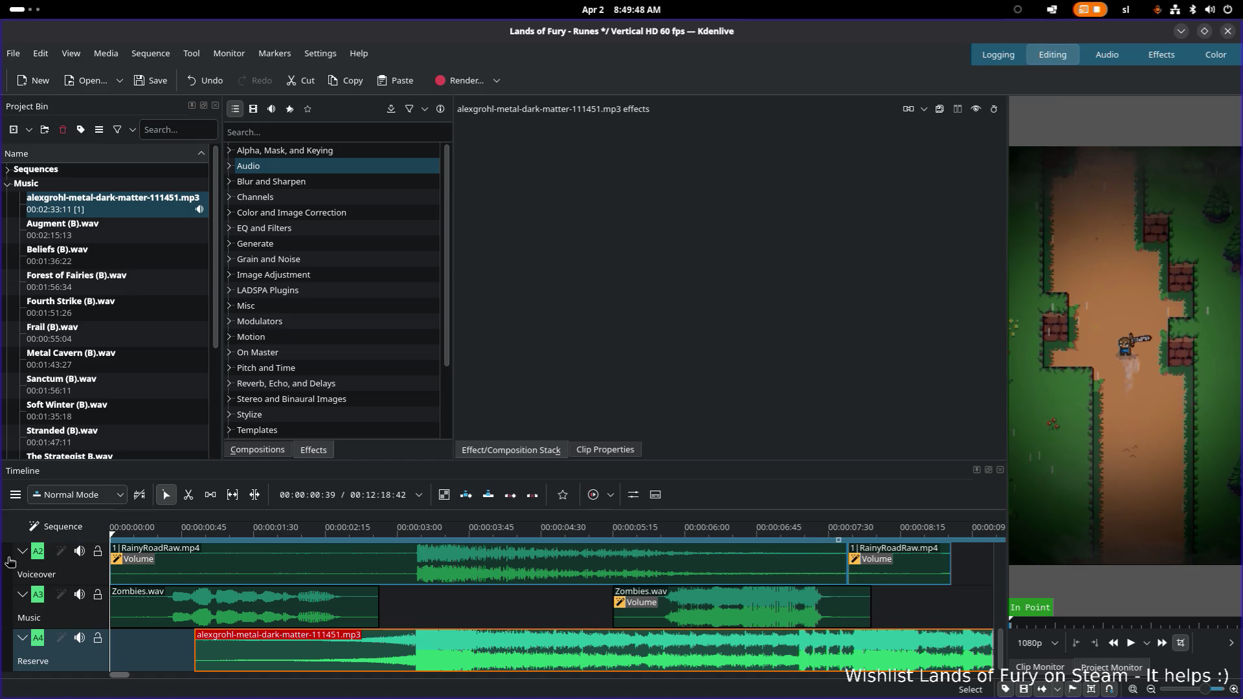
{"action": "key", "text": "space"}
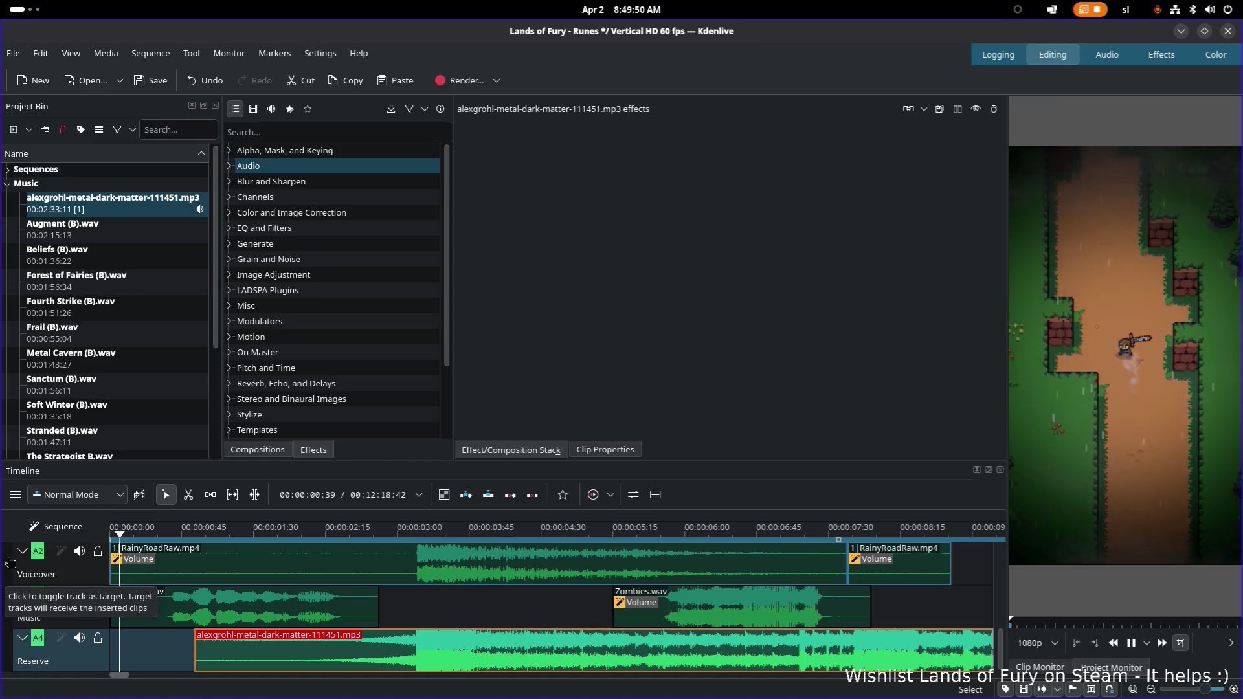
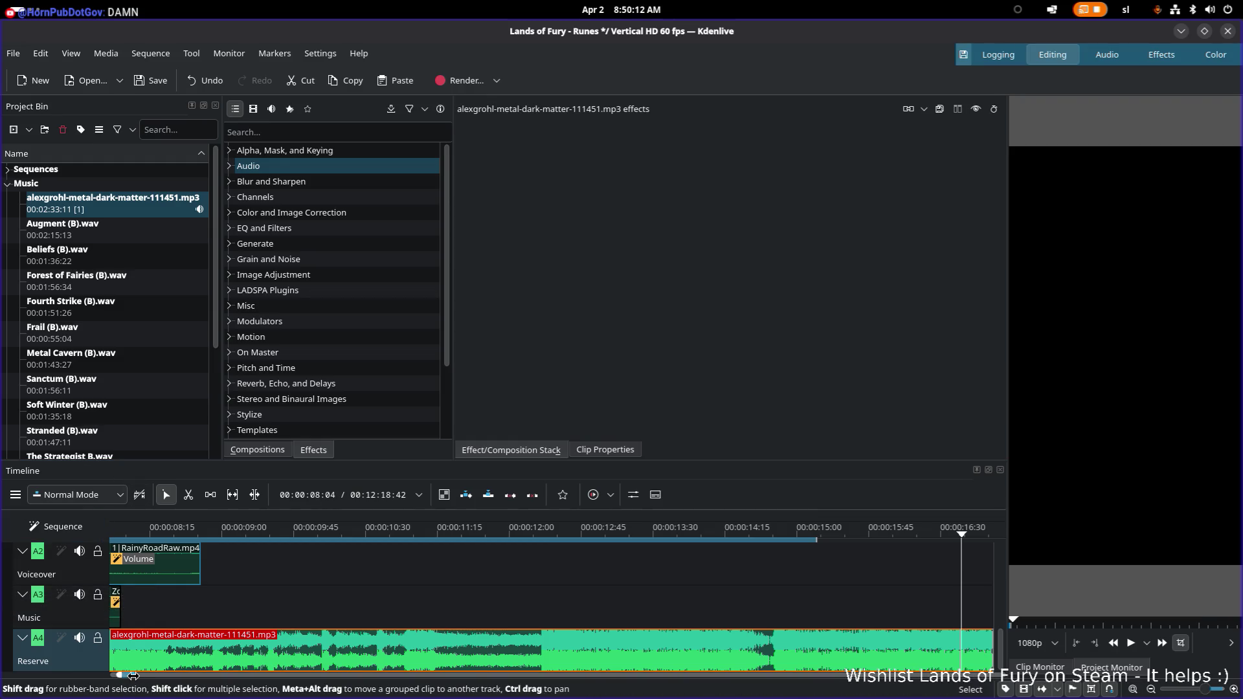
{"action": "left_click_drag", "start_coordinate": [132, 675], "coordinate": [178, 682]}
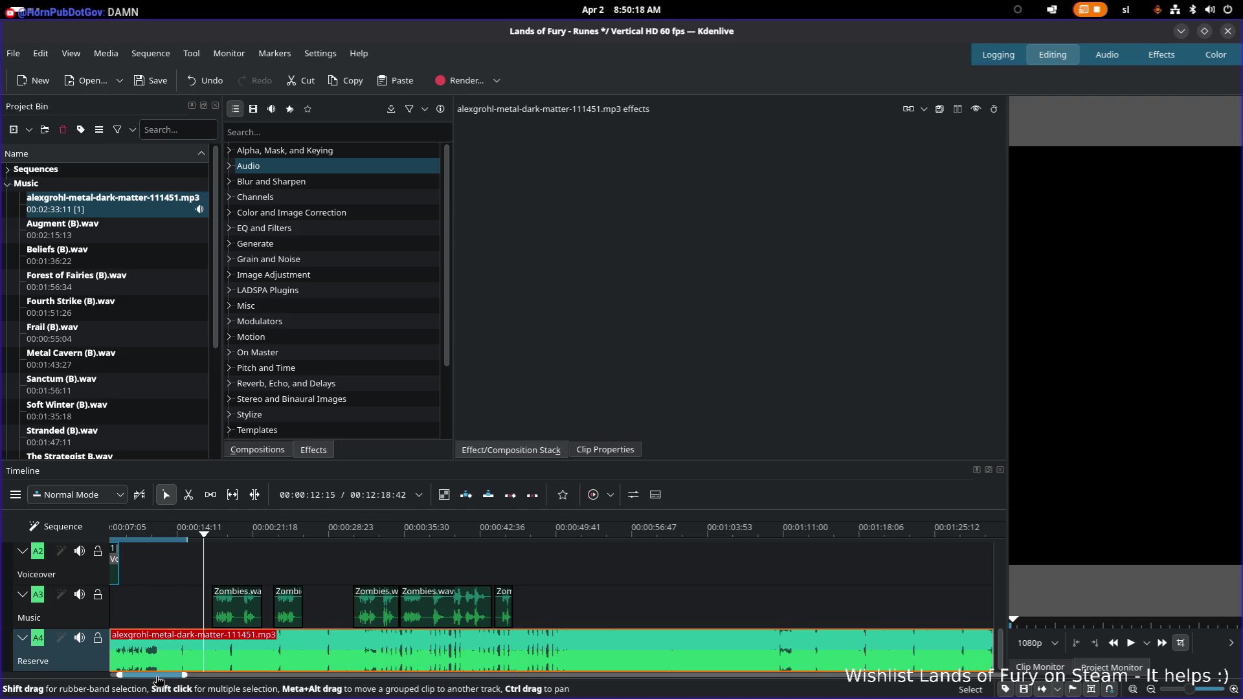
Drag the mp3 clip's right edge on the Reserve track in until it lasts about 00:14:19
{"action": "left_click_drag", "start_coordinate": [181, 677], "coordinate": [278, 677]}
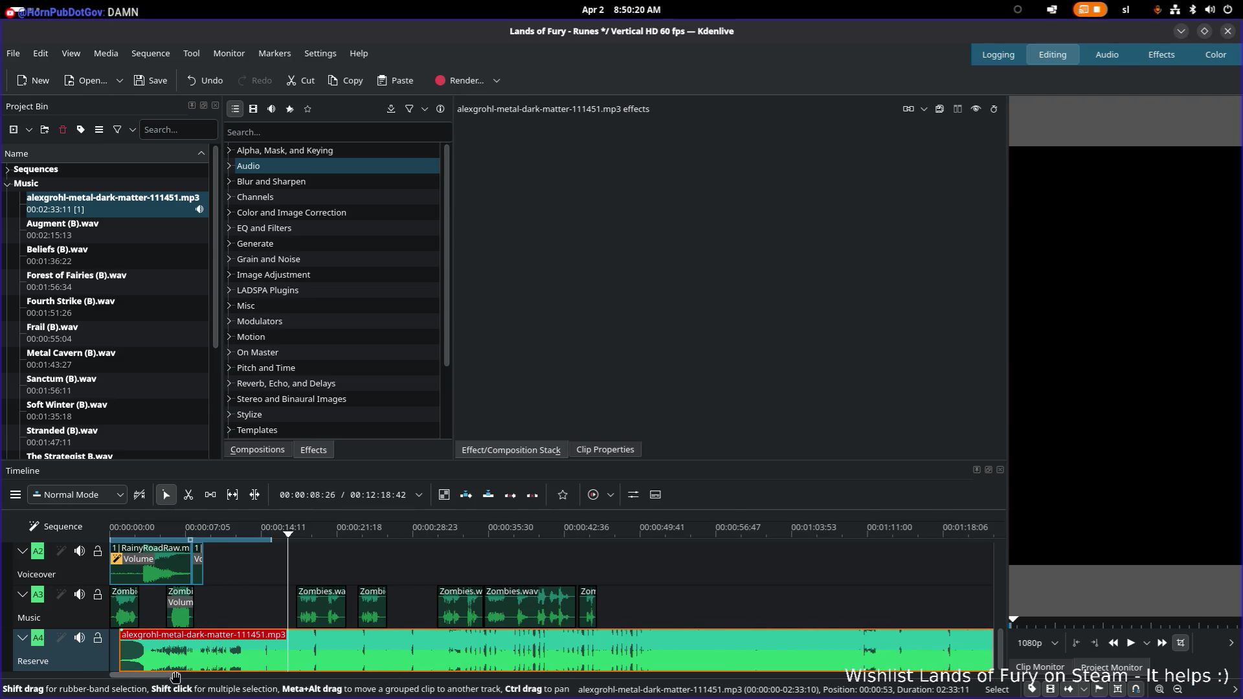
{"action": "left_click_drag", "start_coordinate": [176, 677], "coordinate": [247, 676]}
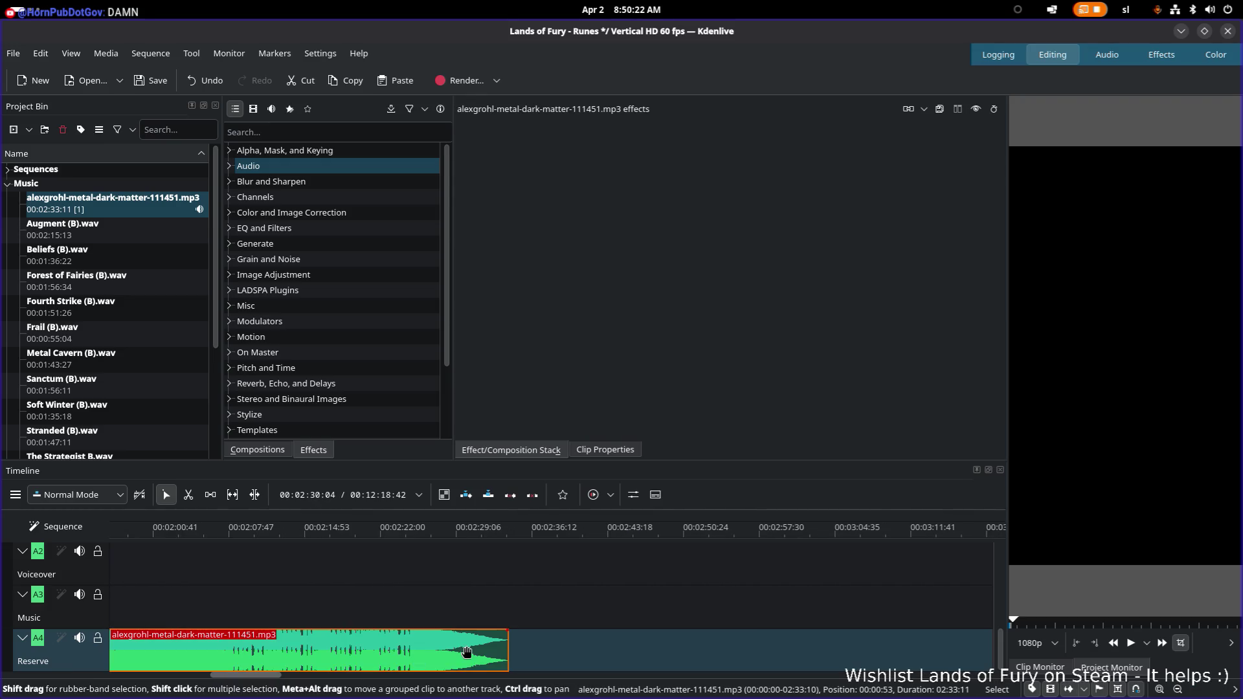
{"action": "left_click_drag", "start_coordinate": [509, 651], "coordinate": [177, 651]}
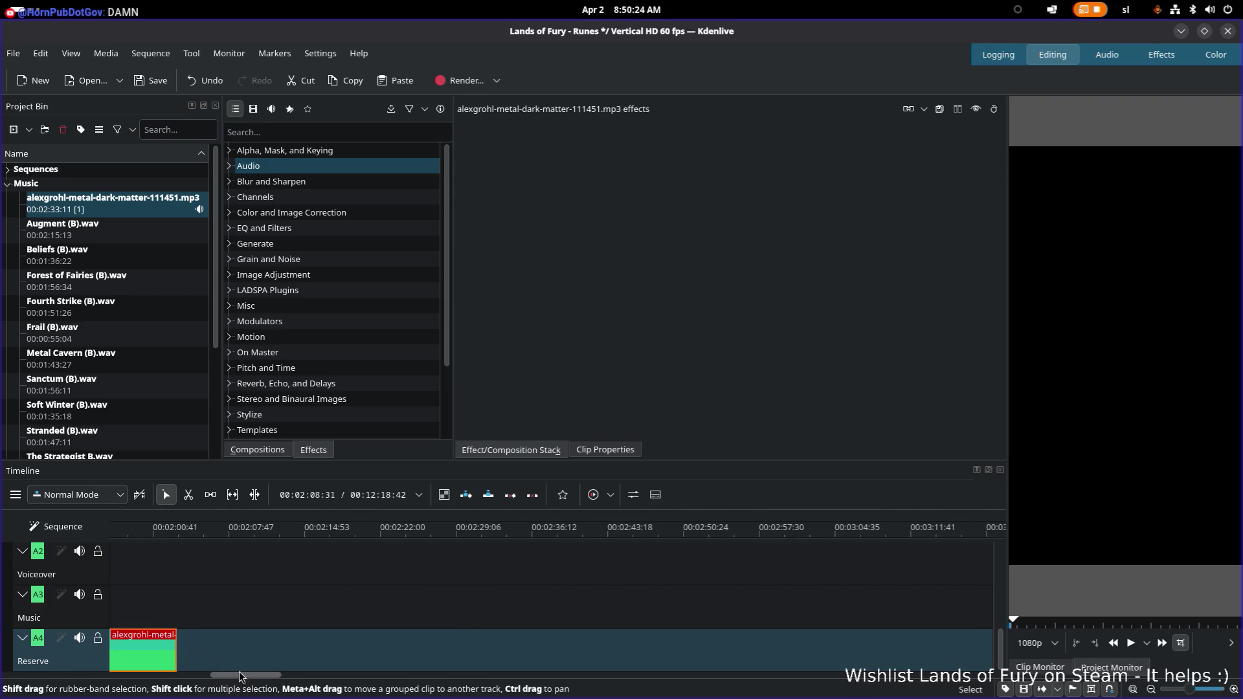
{"action": "left_click_drag", "start_coordinate": [240, 677], "coordinate": [195, 676]}
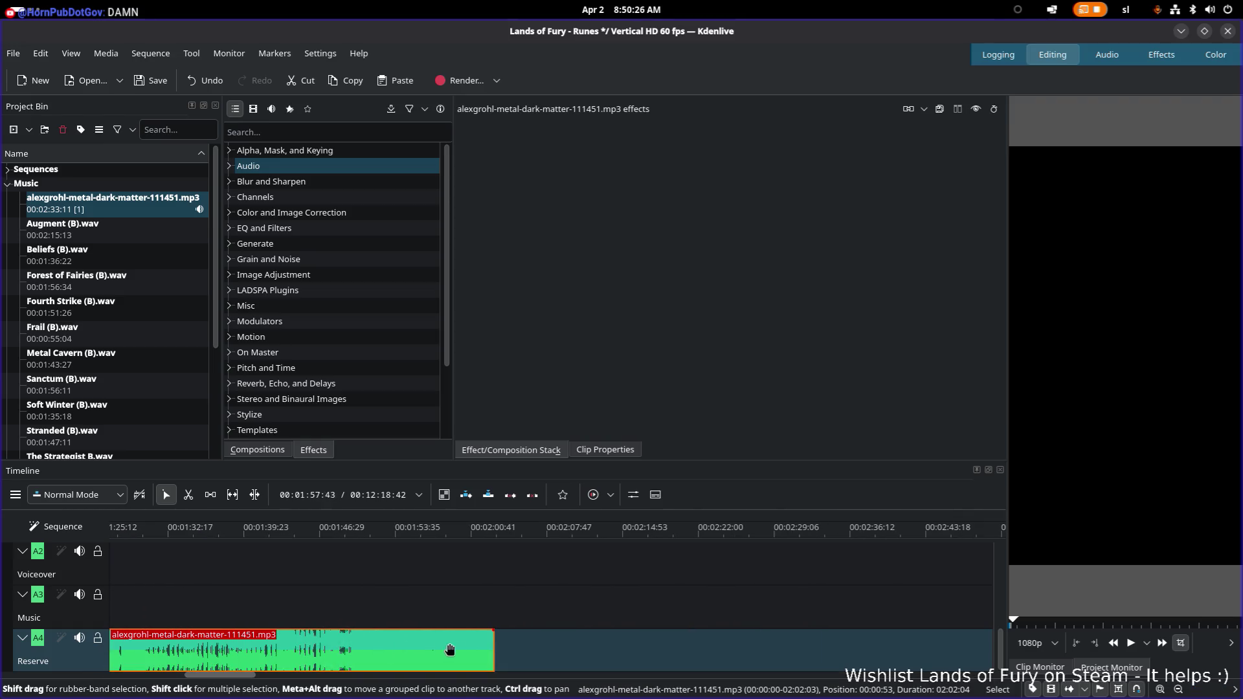
{"action": "left_click_drag", "start_coordinate": [496, 654], "coordinate": [245, 654]}
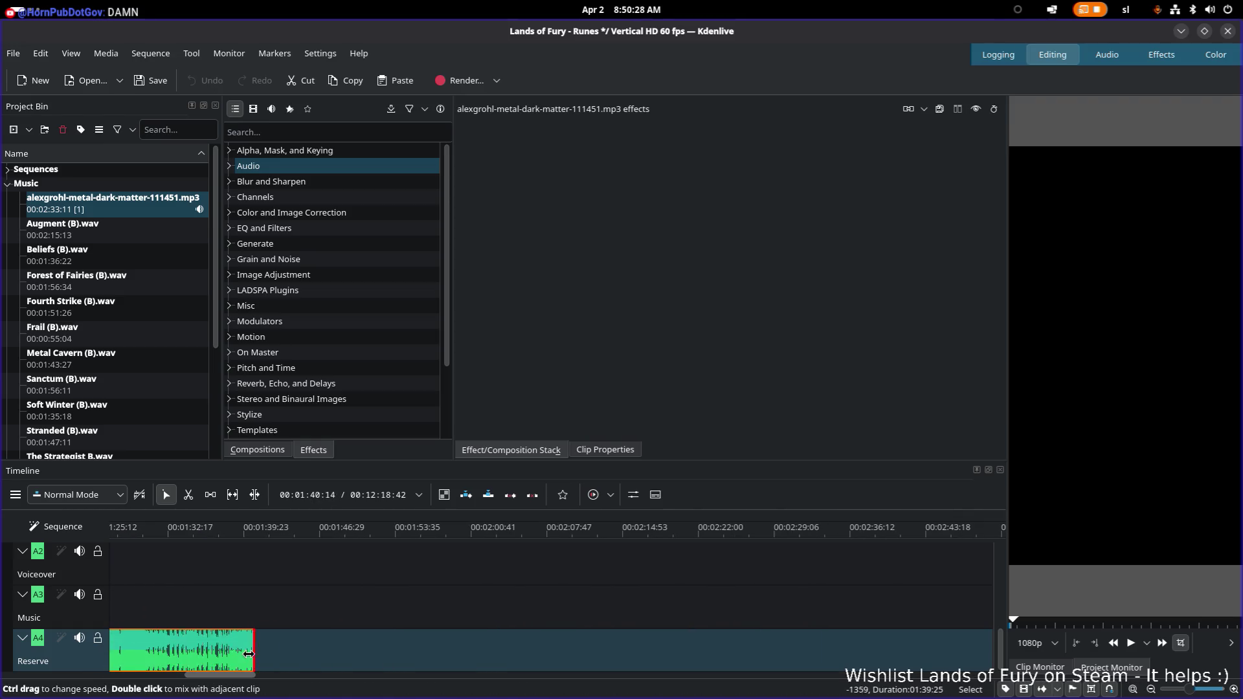
{"action": "scroll", "coordinate": [321, 675], "scroll_direction": "up", "scroll_amount": 5}
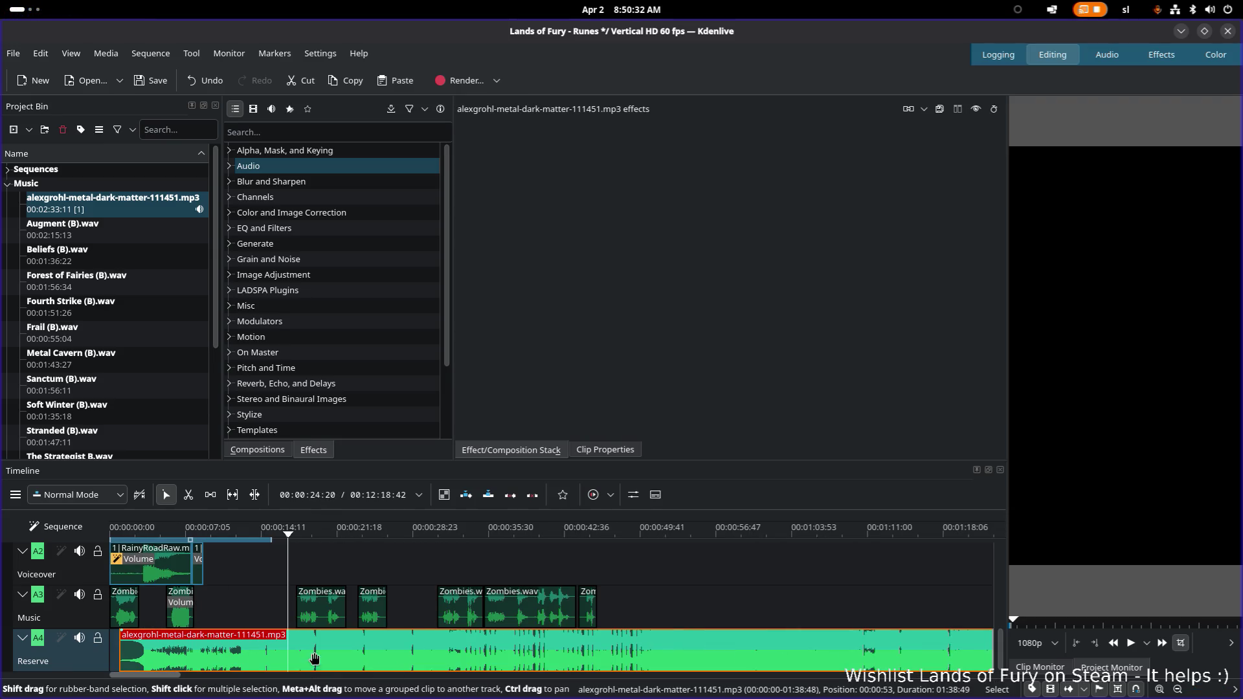
{"action": "scroll", "coordinate": [163, 678], "scroll_direction": "down", "scroll_amount": 3}
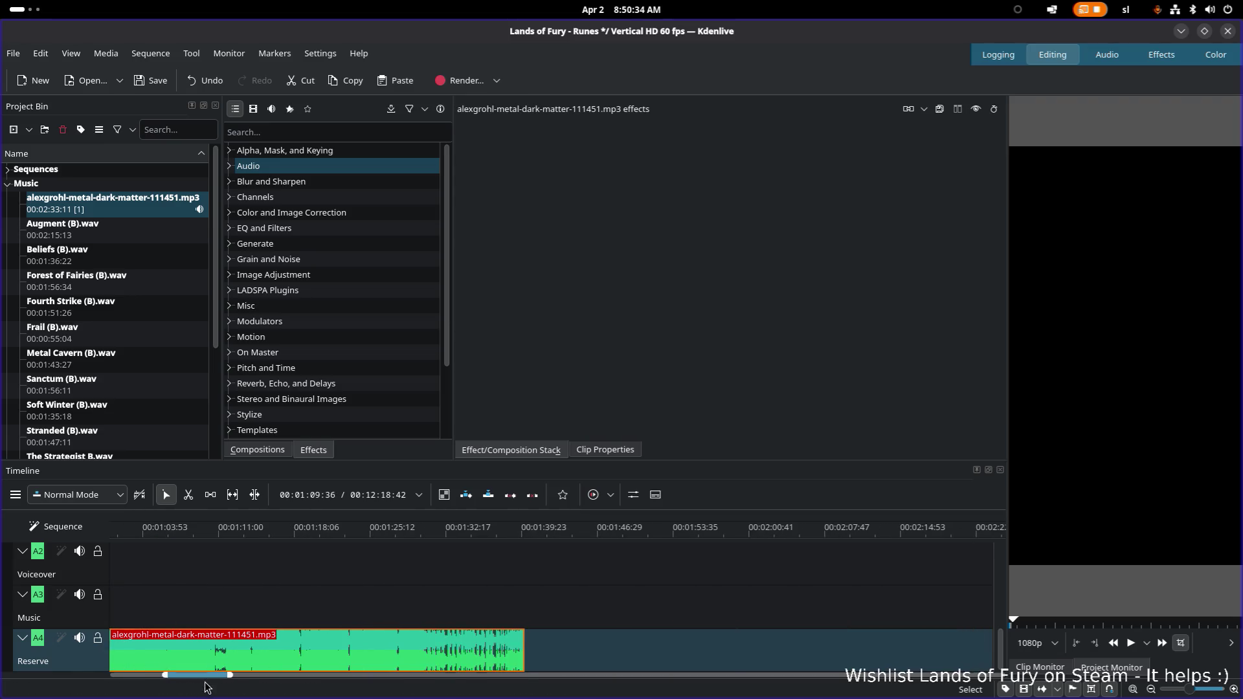
{"action": "scroll", "coordinate": [182, 656], "scroll_direction": "down", "scroll_amount": 2}
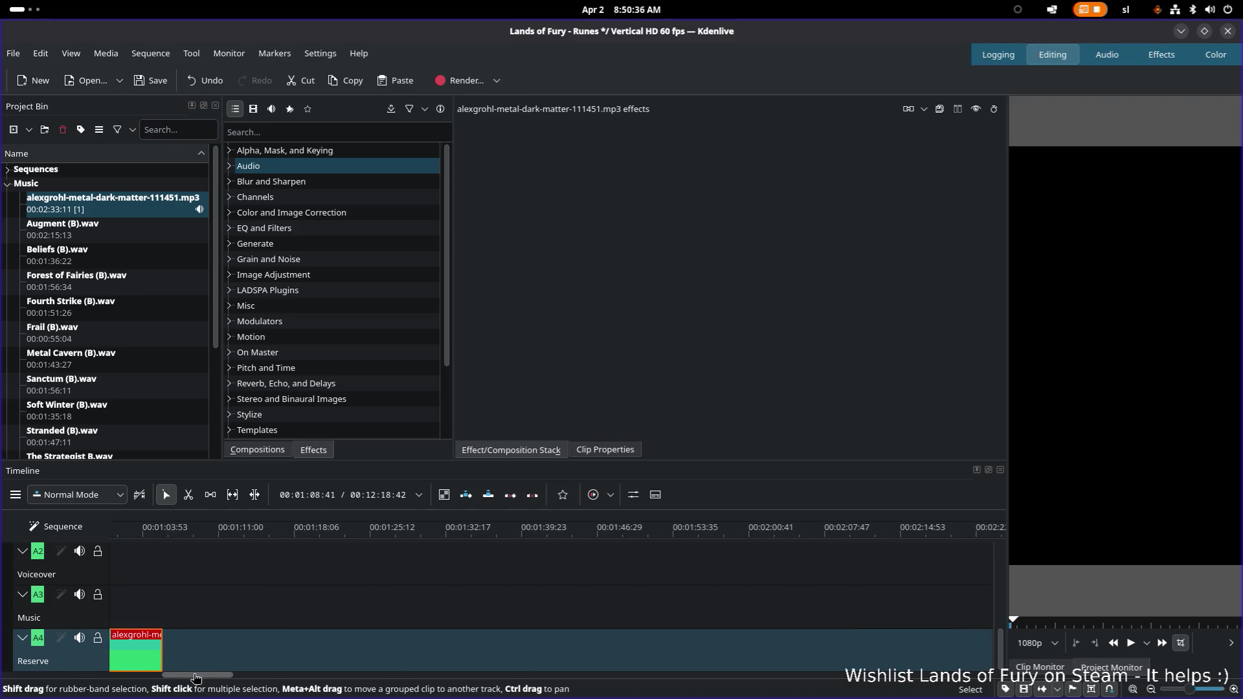
{"action": "scroll", "coordinate": [195, 678], "scroll_direction": "up", "scroll_amount": 5}
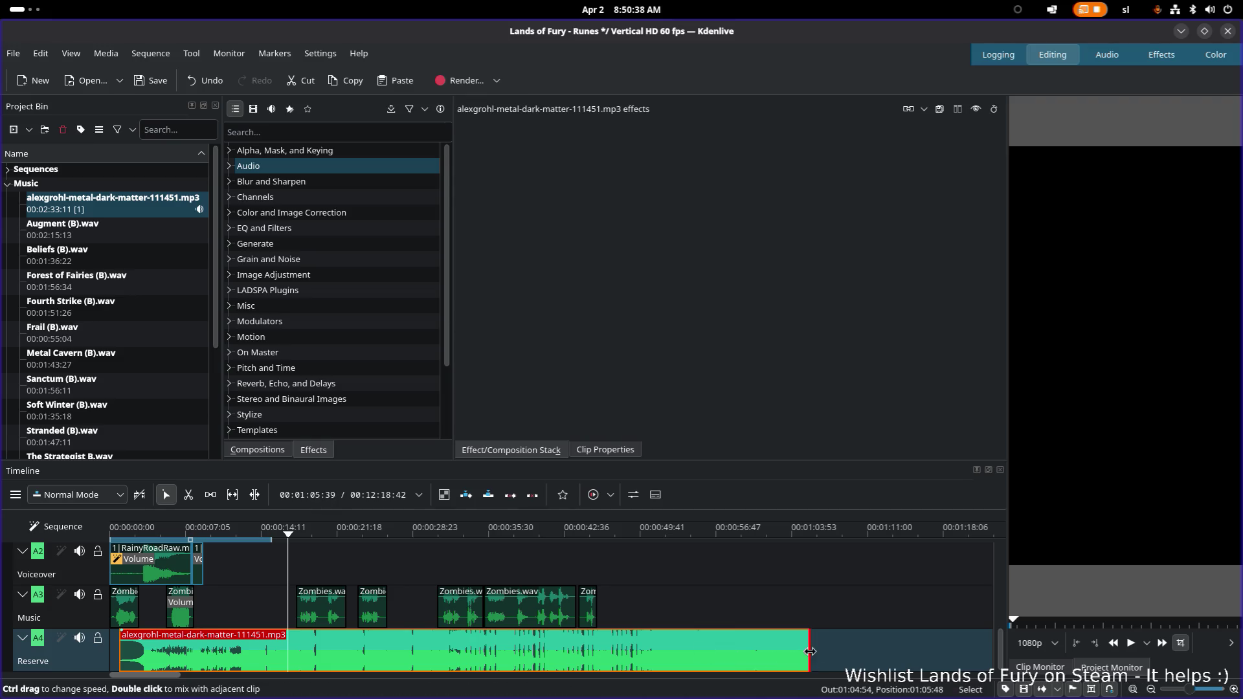
{"action": "left_click_drag", "start_coordinate": [802, 652], "coordinate": [259, 642]}
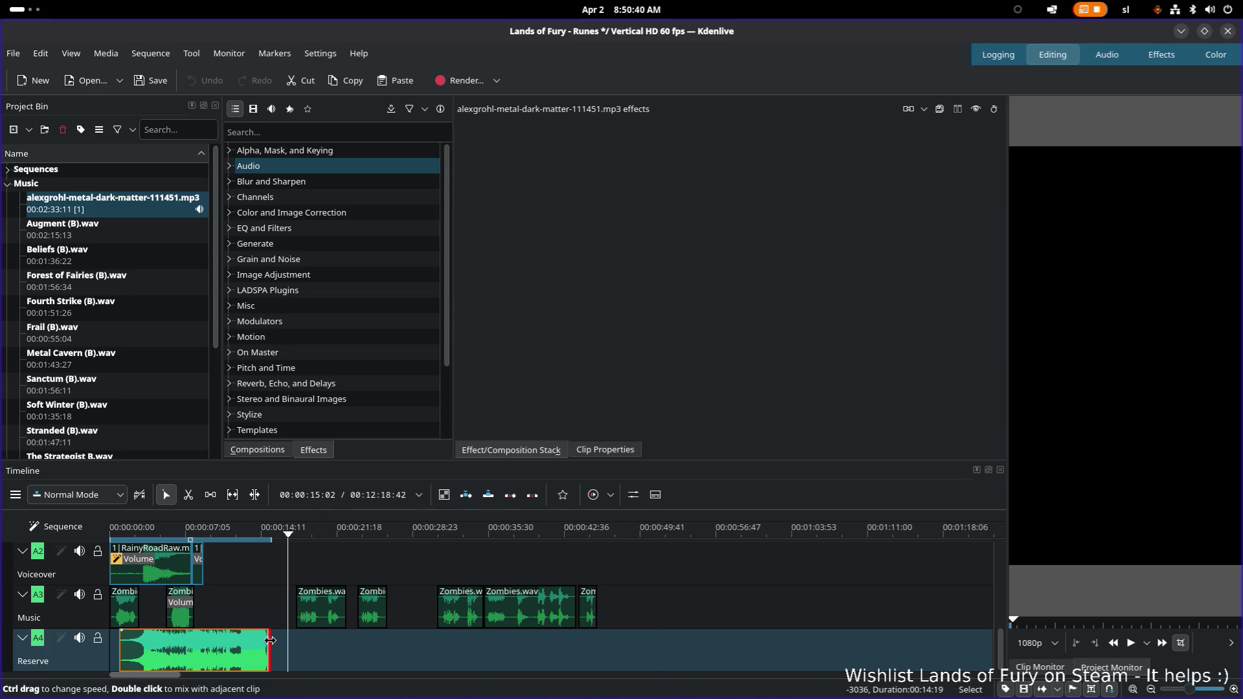
{"action": "scroll", "coordinate": [211, 664], "scroll_direction": "up", "scroll_amount": 3, "text": "ctrl"}
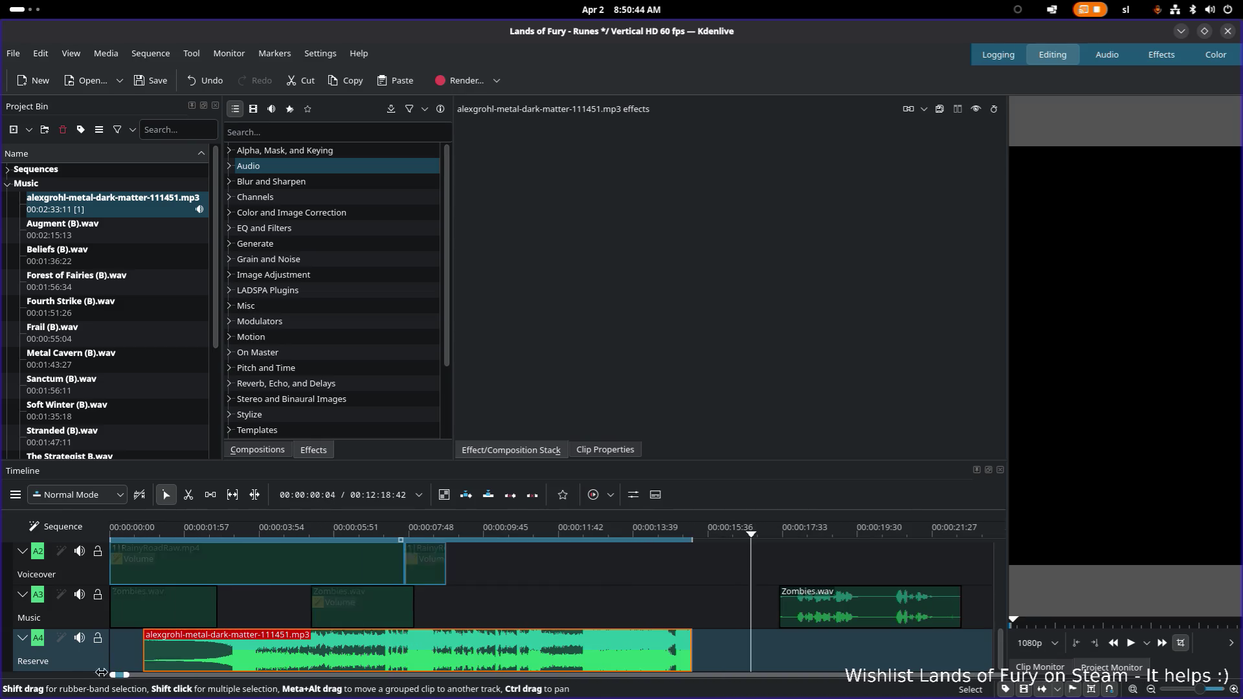
{"action": "scroll", "coordinate": [233, 663], "scroll_direction": "up", "scroll_amount": 5}
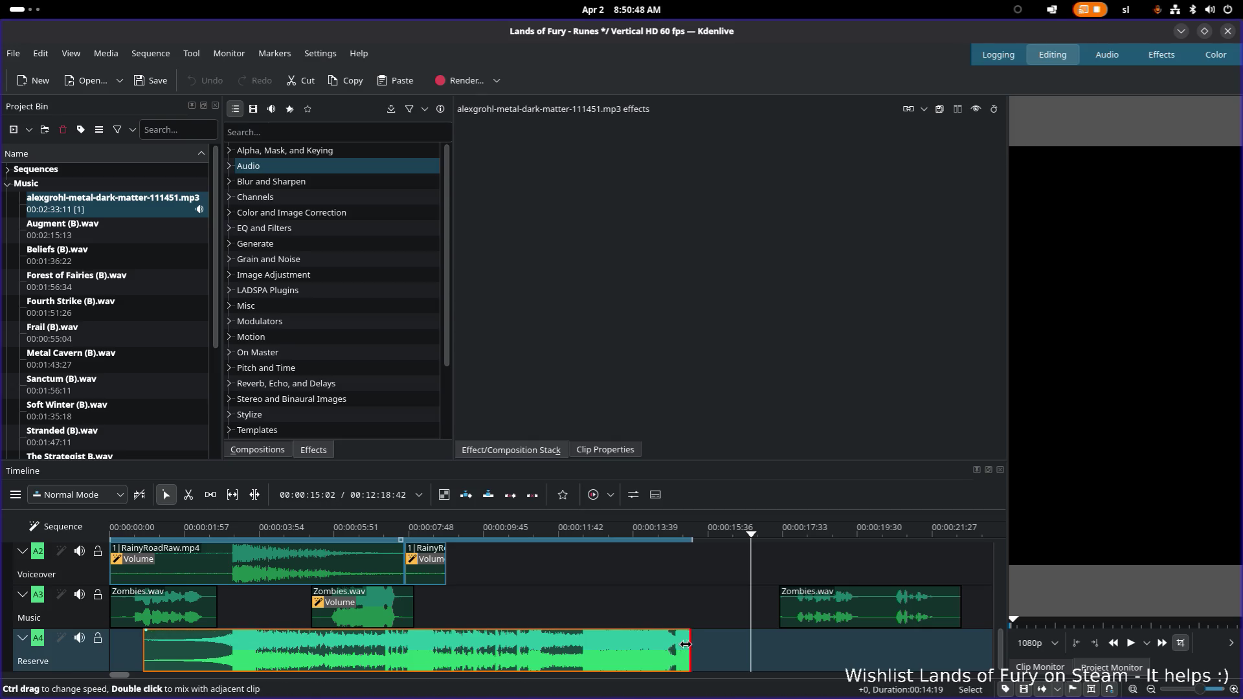
Add a fade-out and fade-in to the metal music clip, then select the middle Zombies.wav clip
{"action": "left_click_drag", "start_coordinate": [682, 642], "coordinate": [675, 632]}
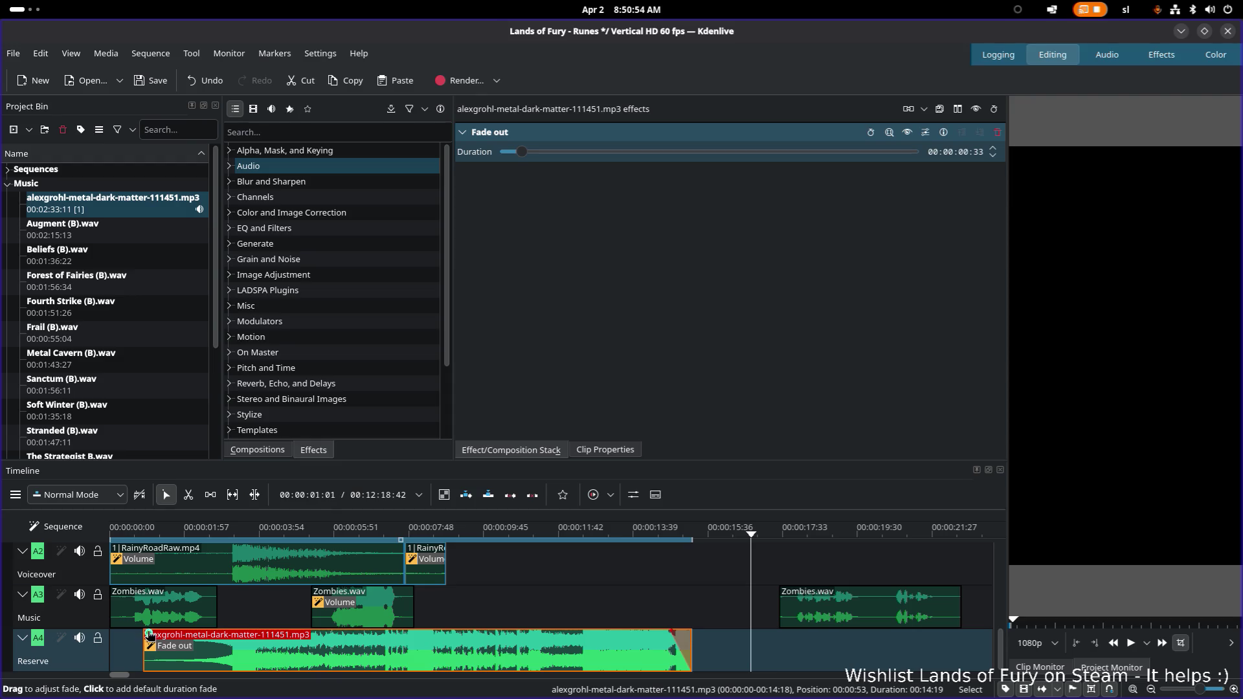
{"action": "left_click_drag", "start_coordinate": [149, 636], "coordinate": [167, 634]}
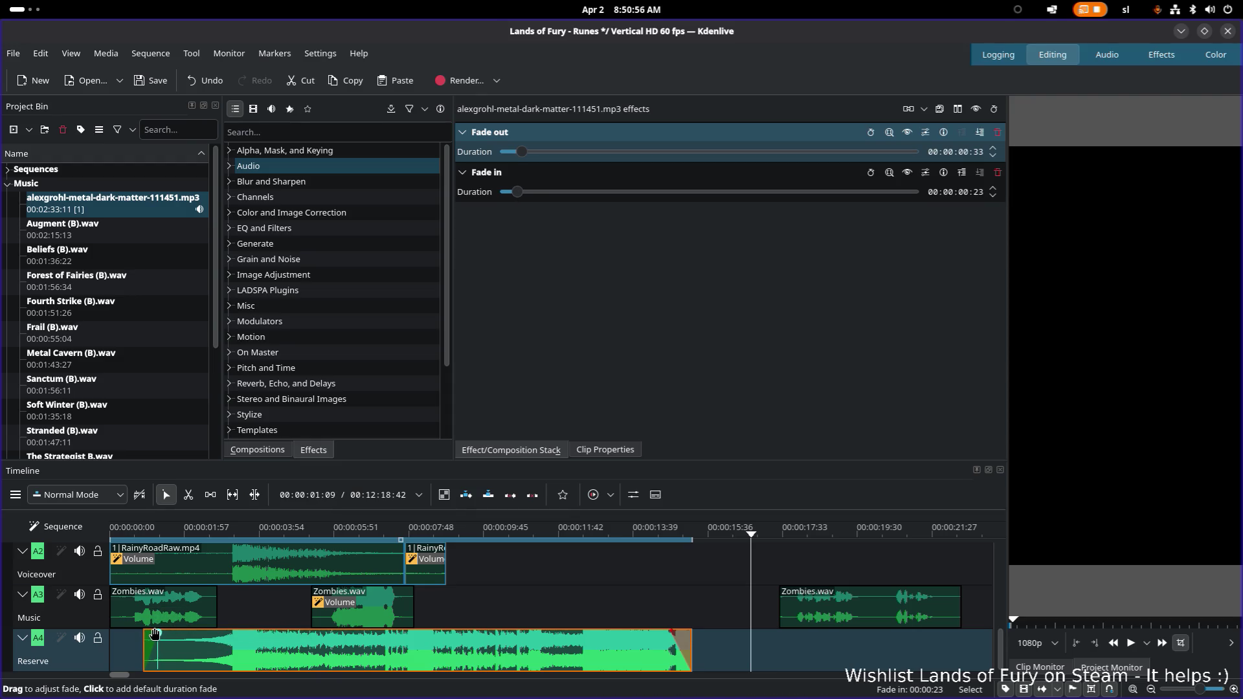
{"action": "left_click", "coordinate": [437, 530]}
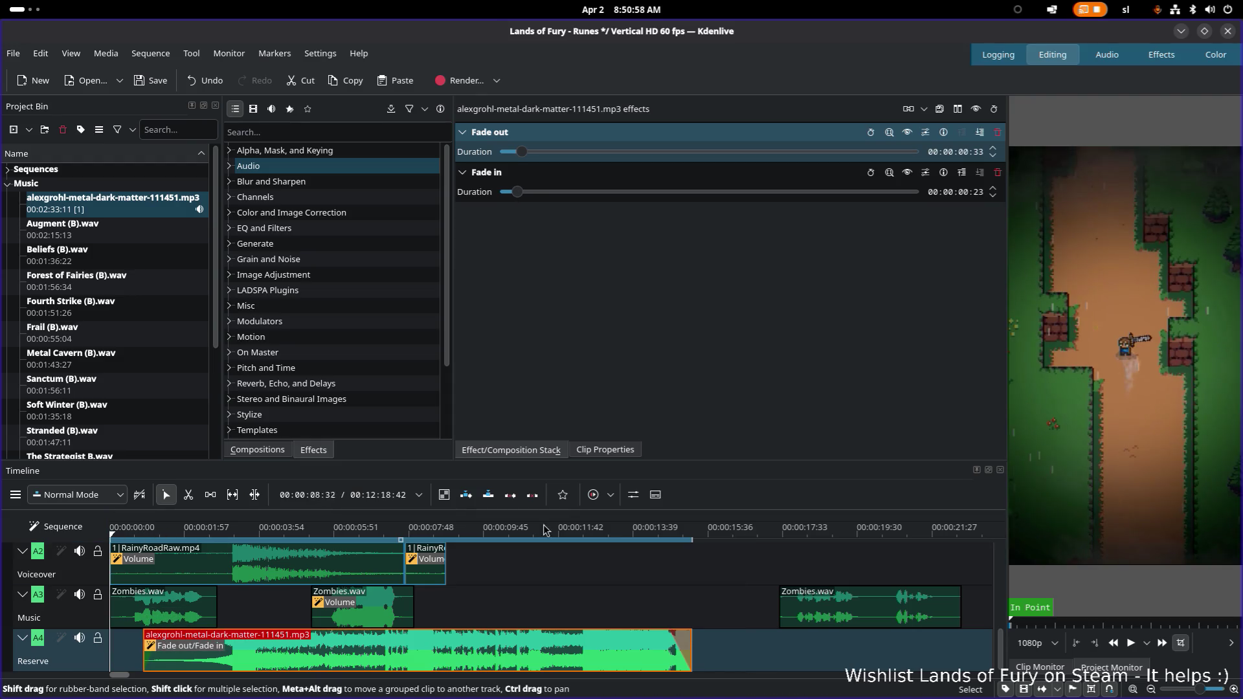
{"action": "left_click", "coordinate": [361, 620]}
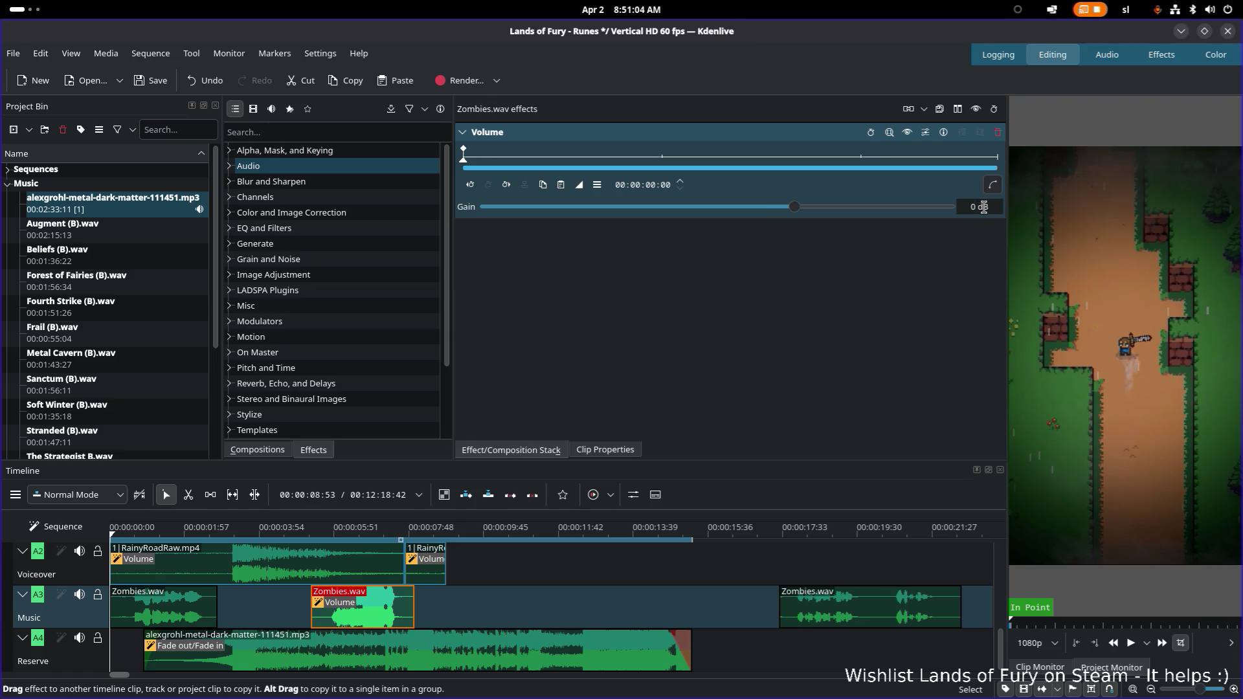
Widen the Project Monitor and play the trailer through from the project start, then stop
{"action": "left_click", "coordinate": [148, 529]}
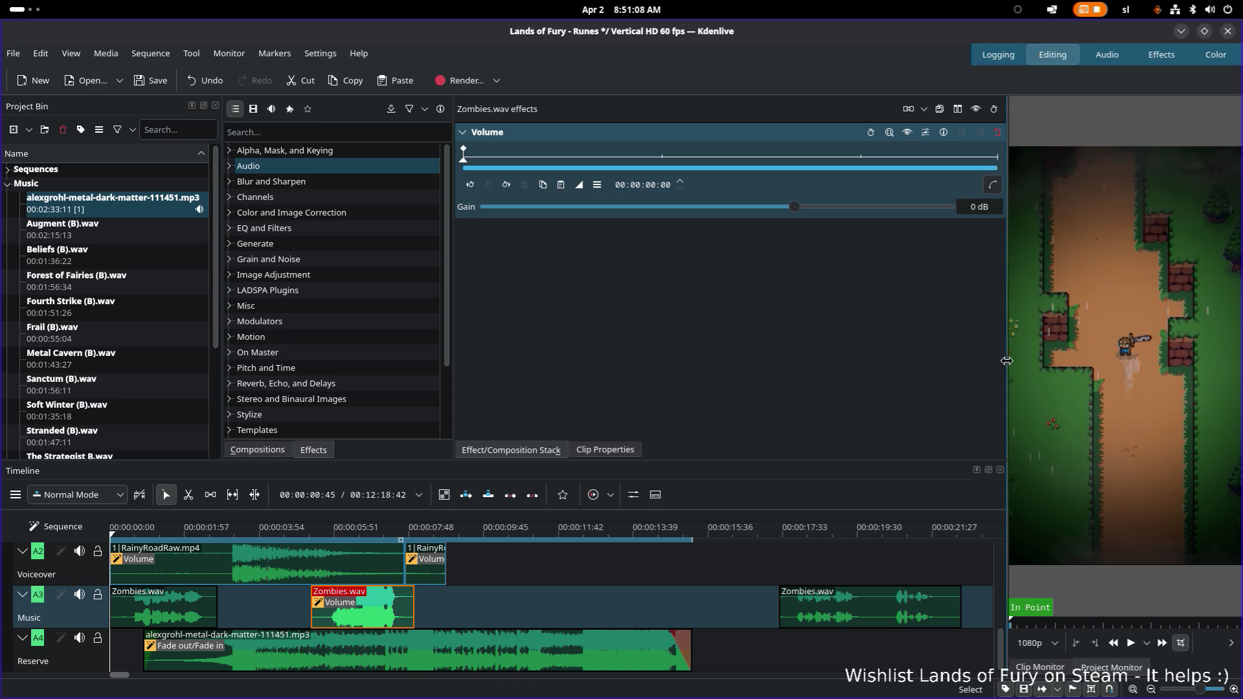
{"action": "left_click_drag", "start_coordinate": [1006, 361], "coordinate": [911, 361]}
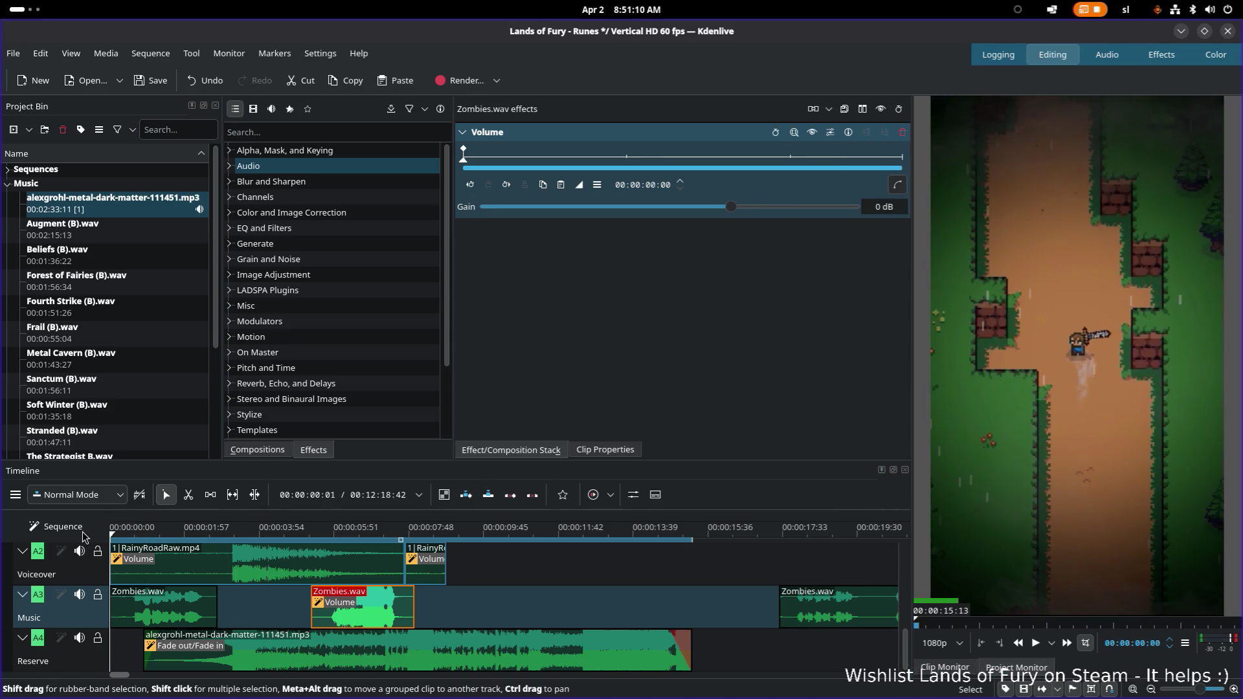
{"action": "key", "text": "space"}
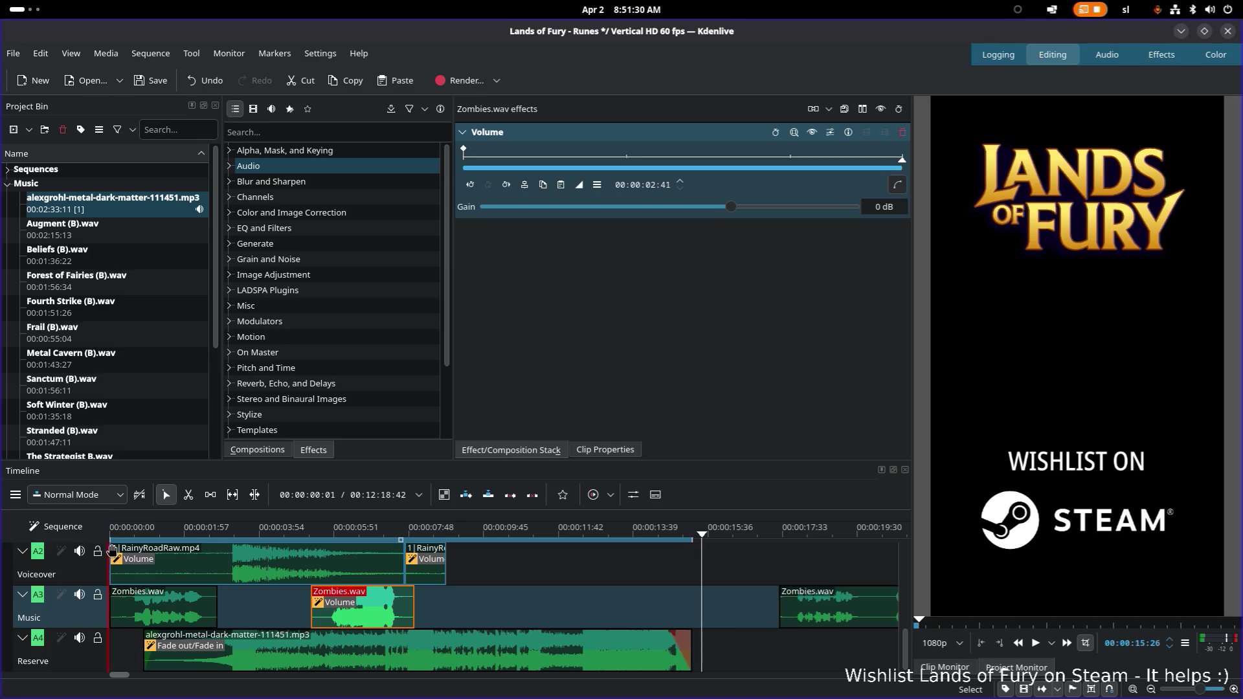
{"action": "key", "text": "Home"}
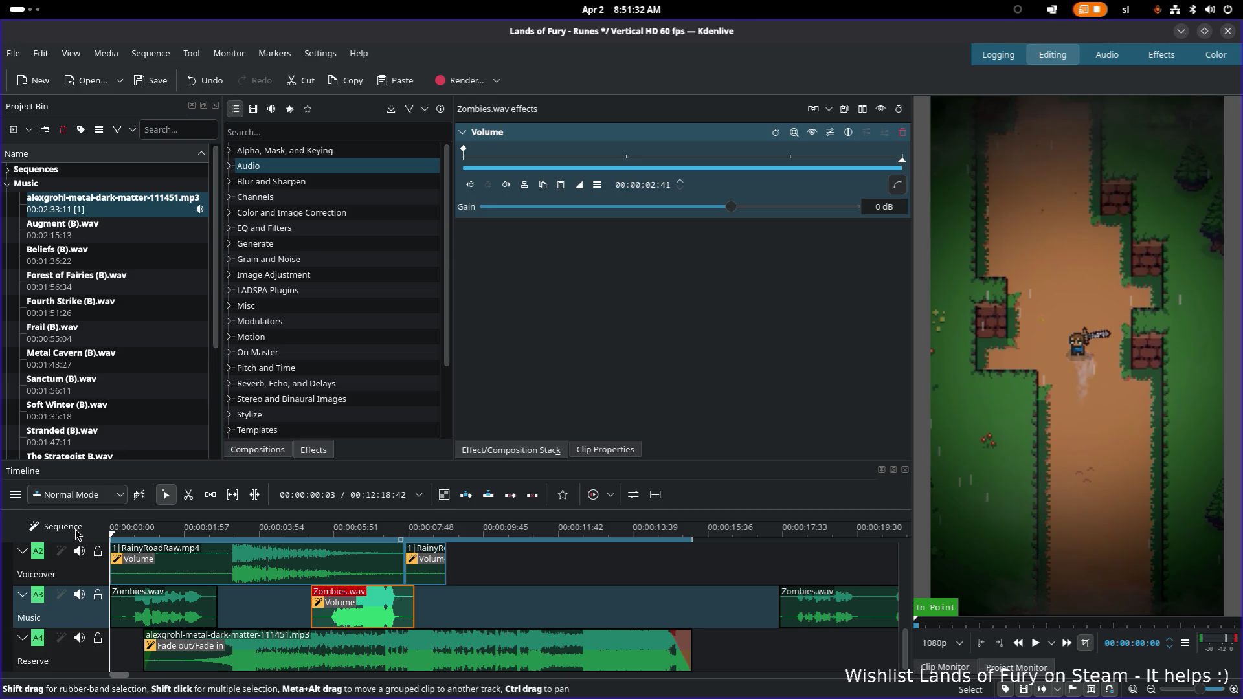
{"action": "key", "text": "space"}
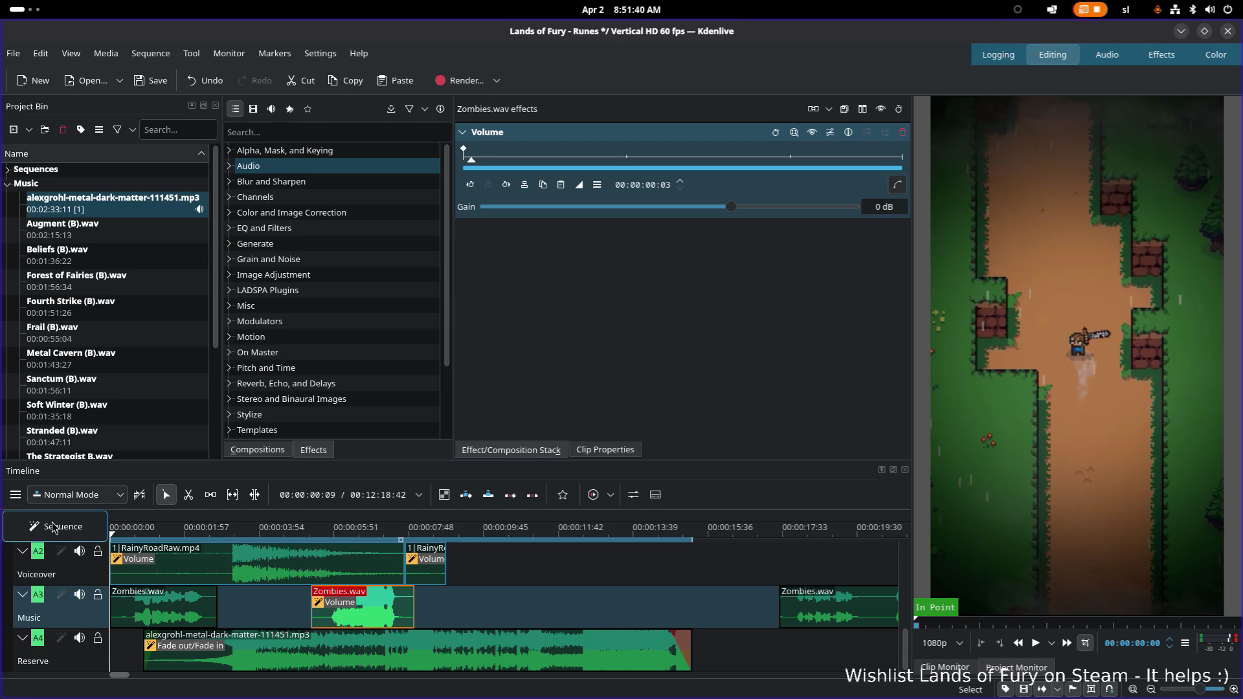
{"action": "key", "text": "Home"}
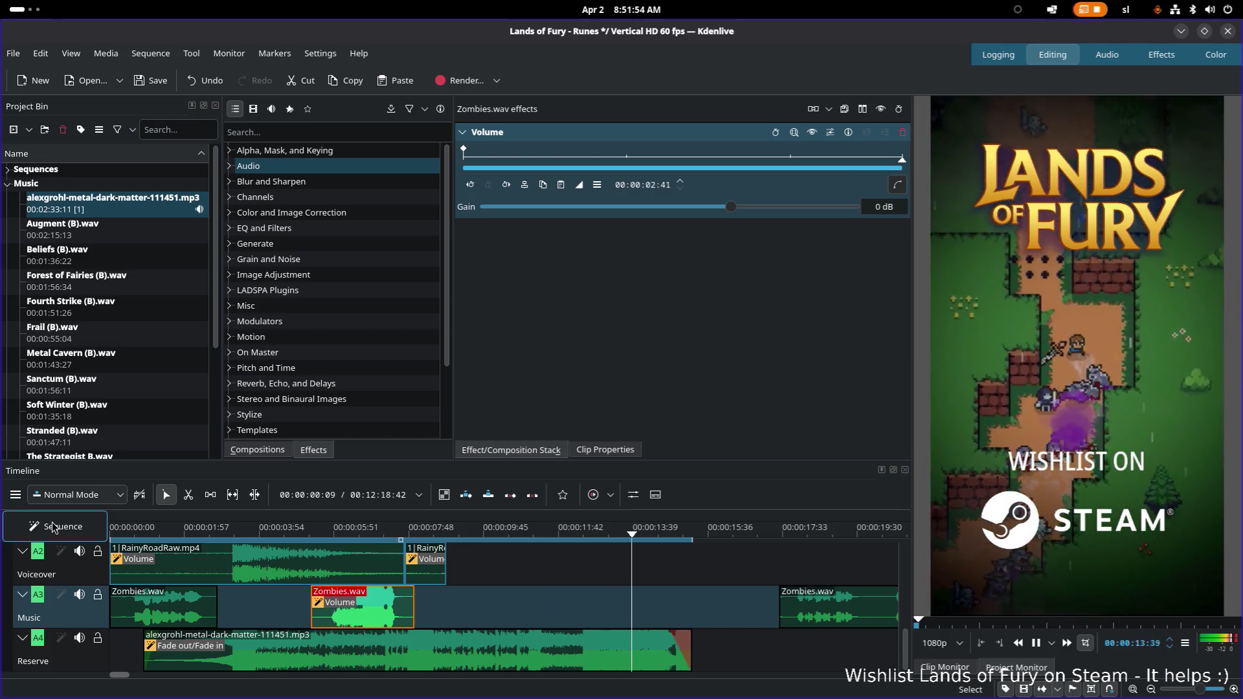
{"action": "key", "text": "space"}
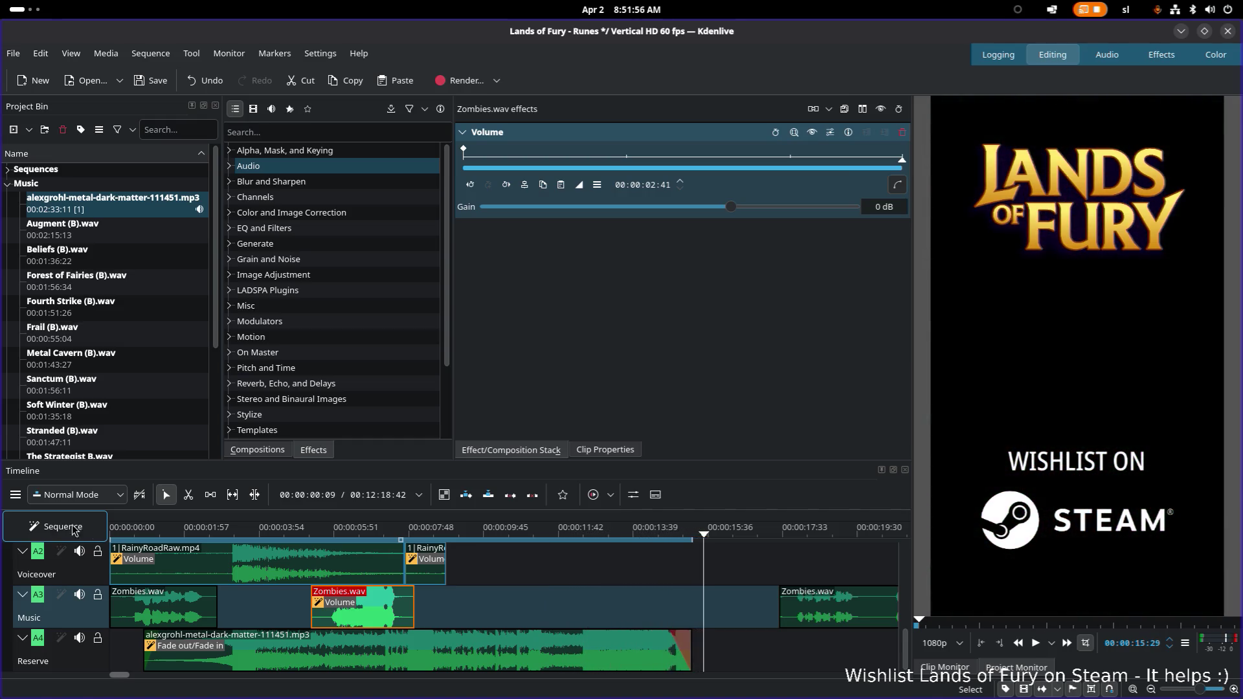
{"action": "key", "text": "ctrl+z"}
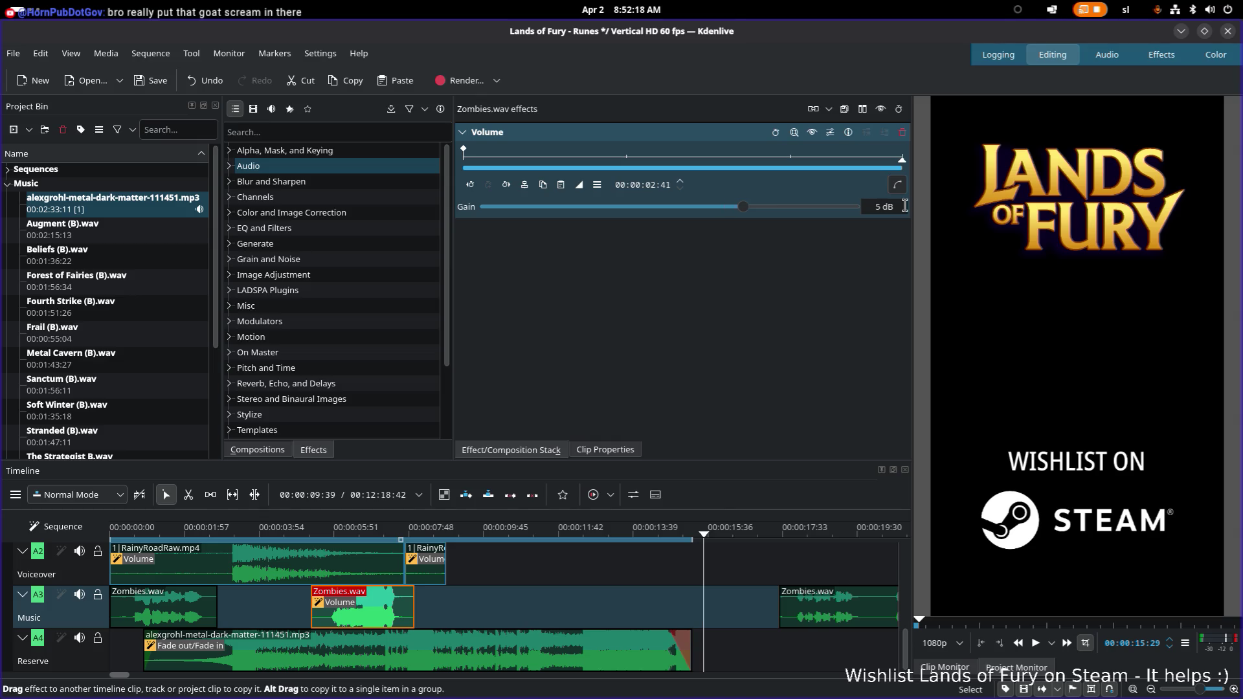
Replay the trailer from the start with the Zombies.wav gain boosted to 5 dB
{"action": "key", "text": "Home"}
{"action": "key", "text": "space"}
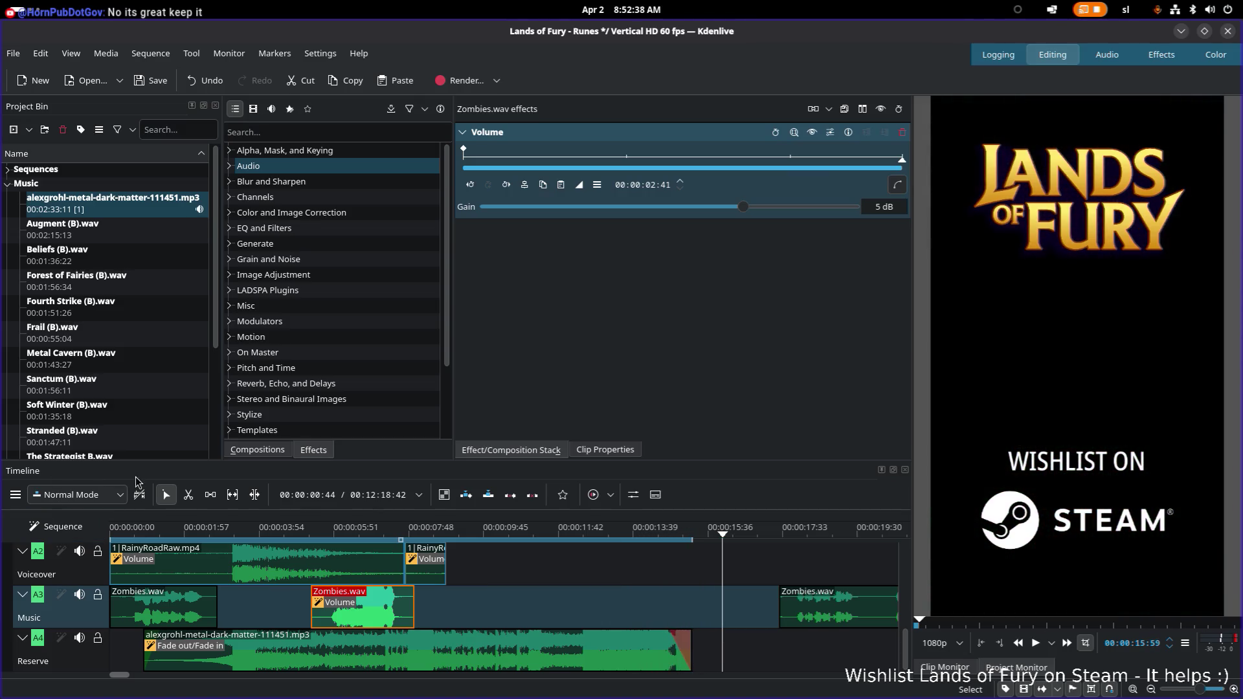
{"action": "scroll", "coordinate": [505, 602], "scroll_direction": "right", "scroll_amount": 2}
{"action": "scroll", "coordinate": [582, 612], "scroll_direction": "left", "scroll_amount": 2}
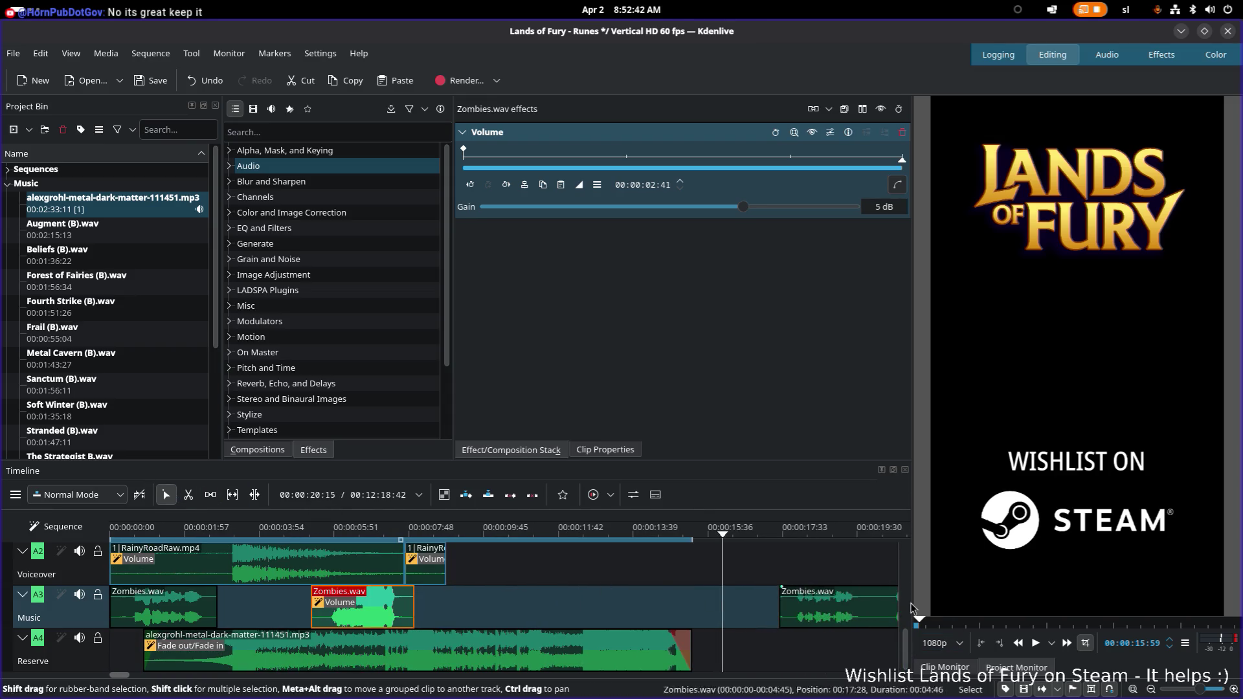
Adjust the music clip's fade-out and extend its end slightly, previewing from ten seconds
{"action": "mouse_move", "coordinate": [903, 641]}
{"action": "left_mouse_down"}
{"action": "mouse_move", "coordinate": [894, 539]}
{"action": "mouse_move", "coordinate": [881, 643]}
{"action": "left_mouse_up"}
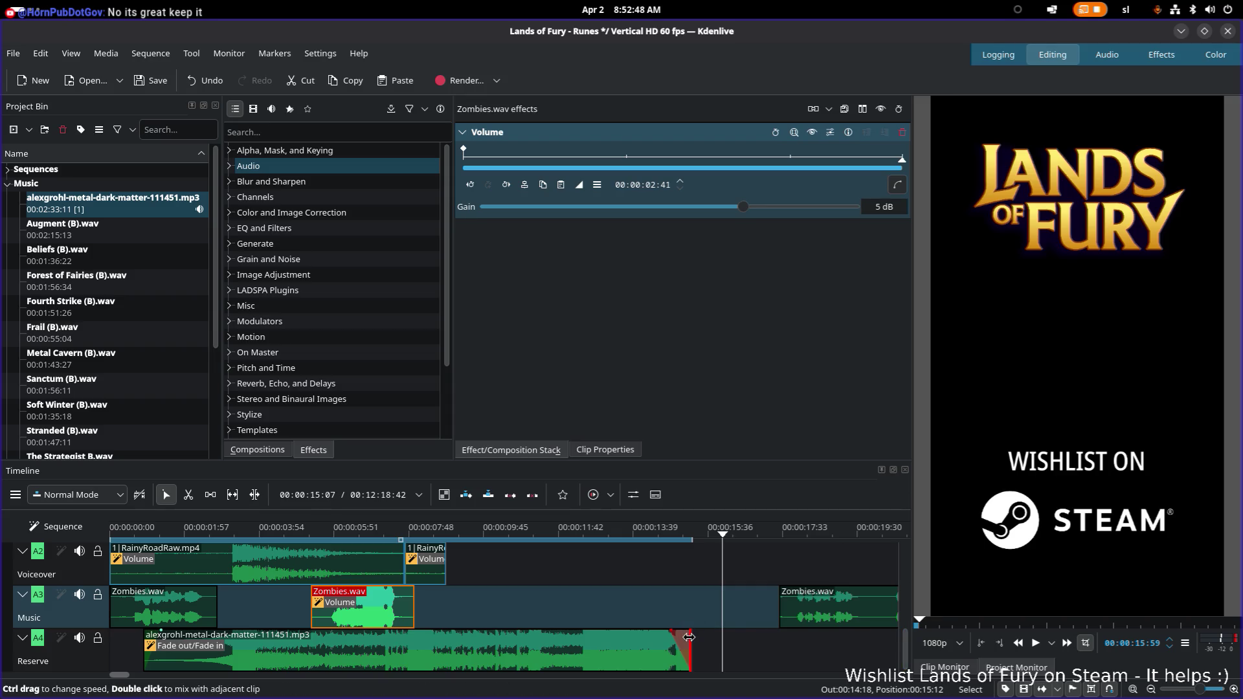
{"action": "left_click_drag", "start_coordinate": [689, 641], "coordinate": [720, 641]}
{"action": "left_click", "coordinate": [507, 529]}
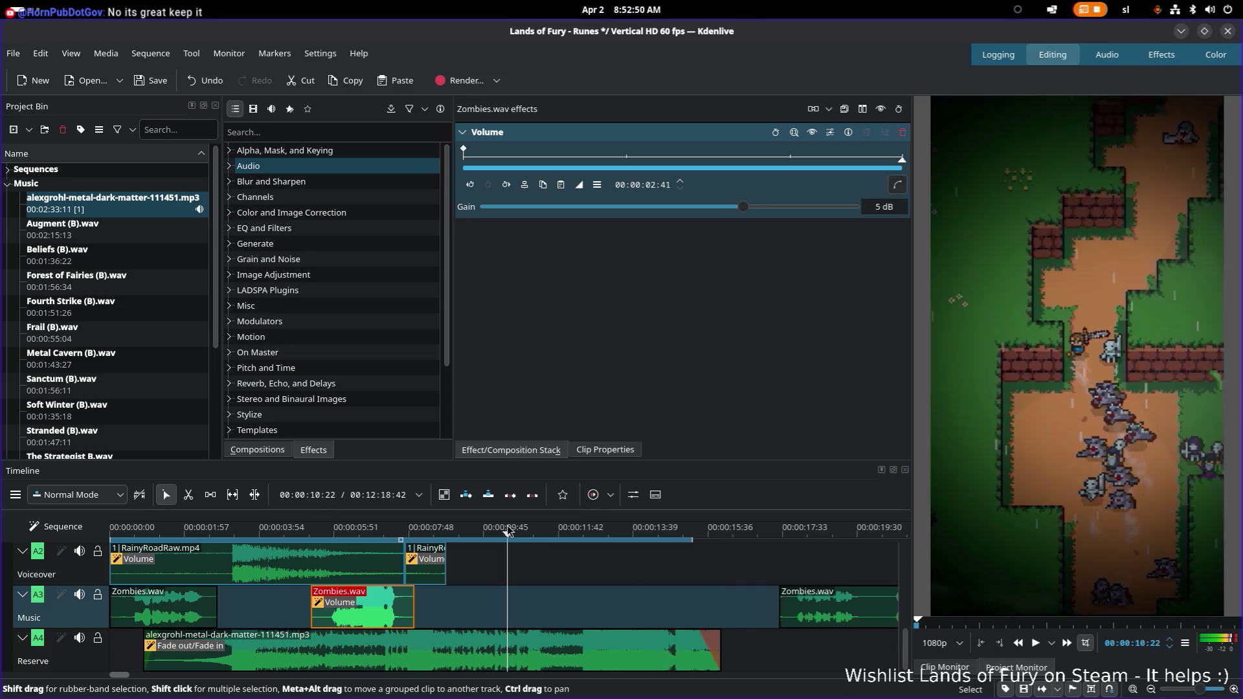
{"action": "key", "text": "space"}
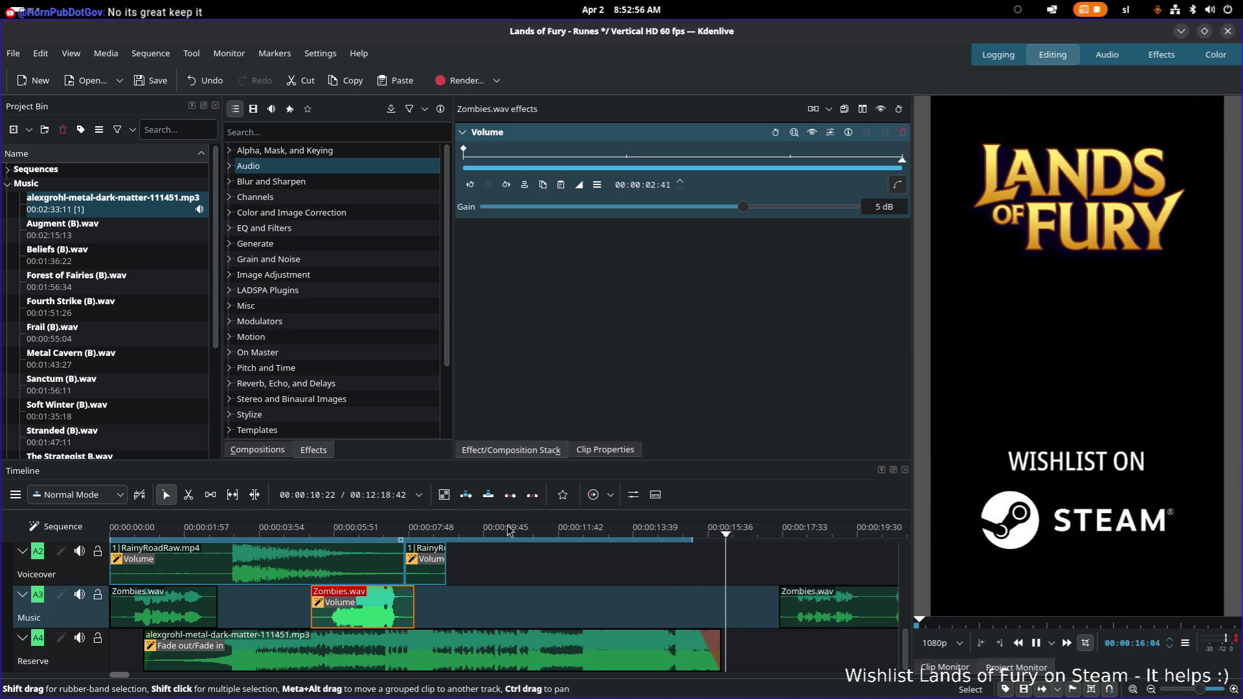
{"action": "key", "text": "space"}
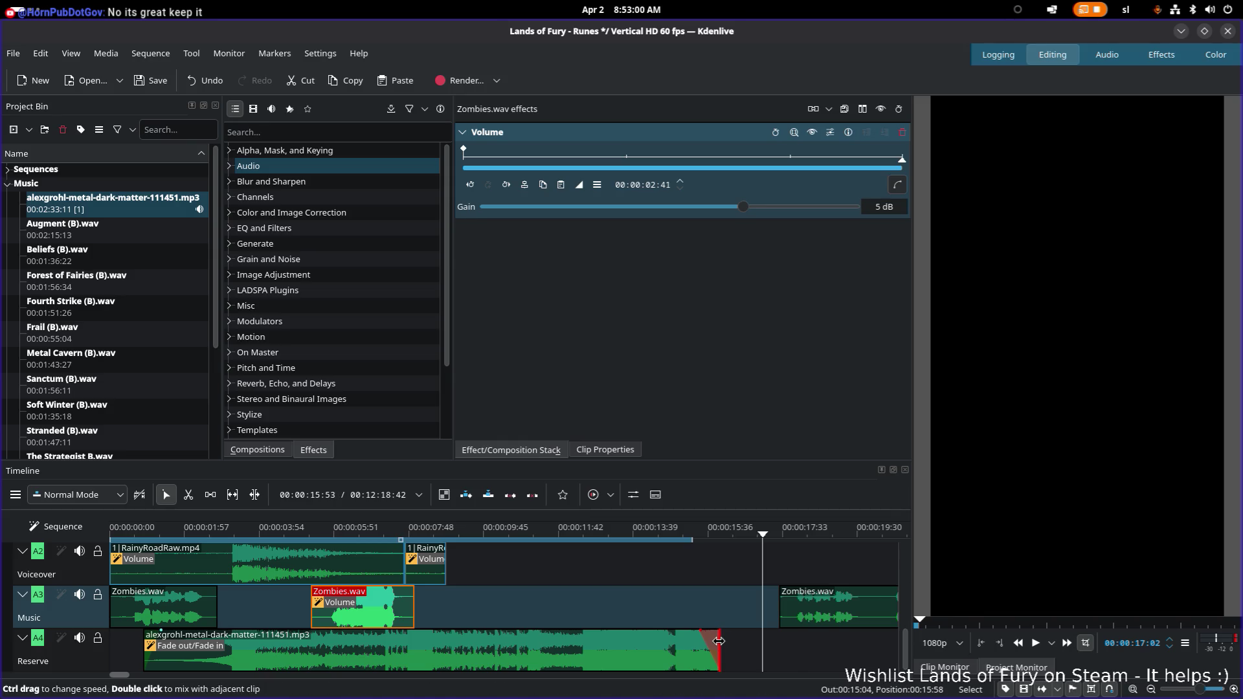
Extend the music clip's end to about 00:00:17 and listen to the new ending
{"action": "left_click_drag", "start_coordinate": [719, 641], "coordinate": [761, 641]}
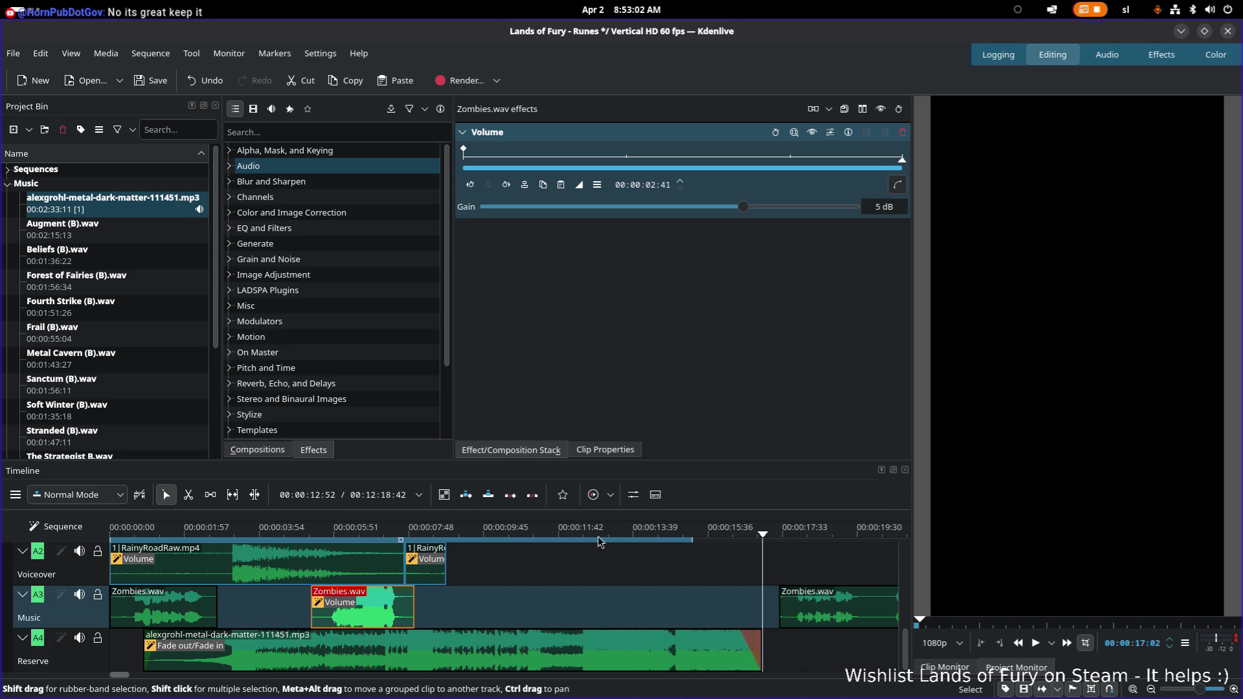
{"action": "left_click", "coordinate": [625, 537]}
{"action": "key", "text": "space"}
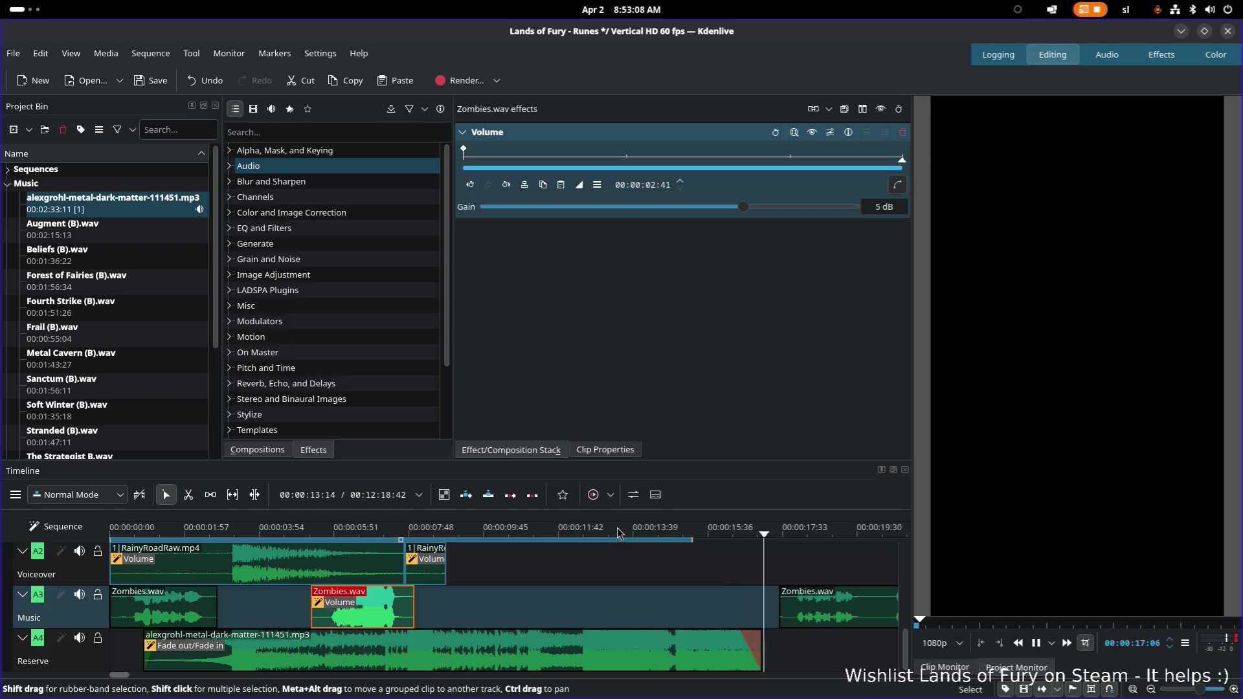
{"action": "key", "text": "space"}
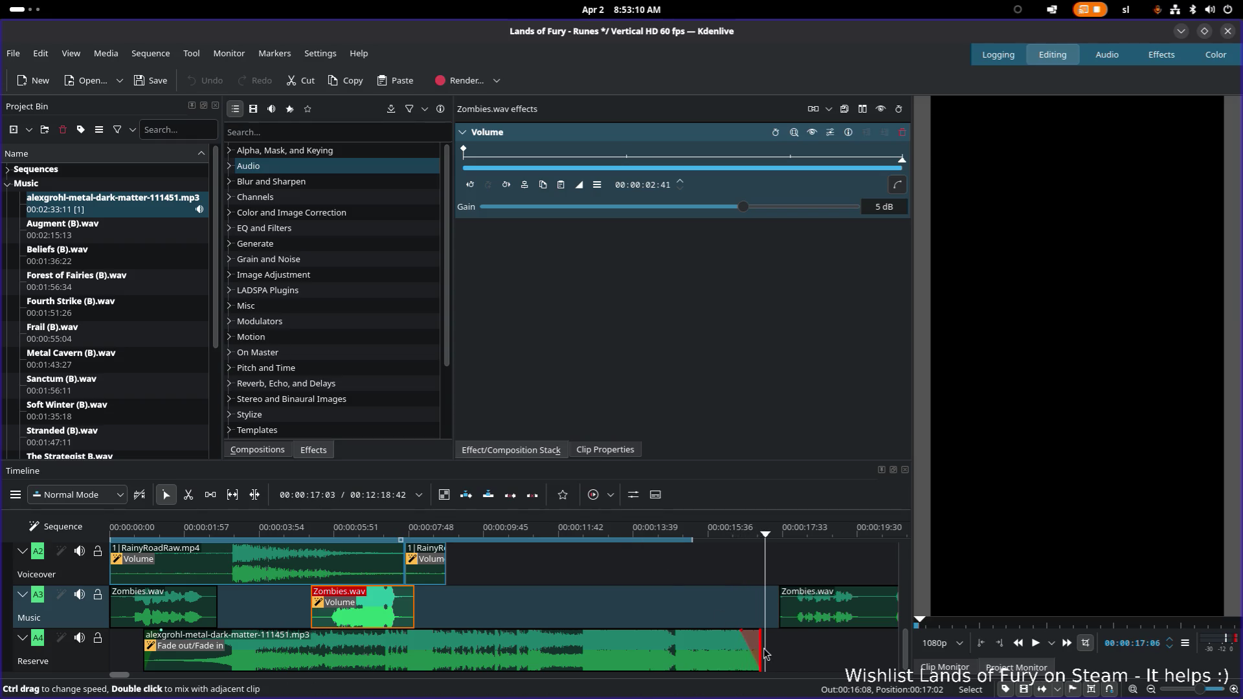
Replay the faded music ending a couple of times from around 15 seconds
{"action": "left_click", "coordinate": [688, 533]}
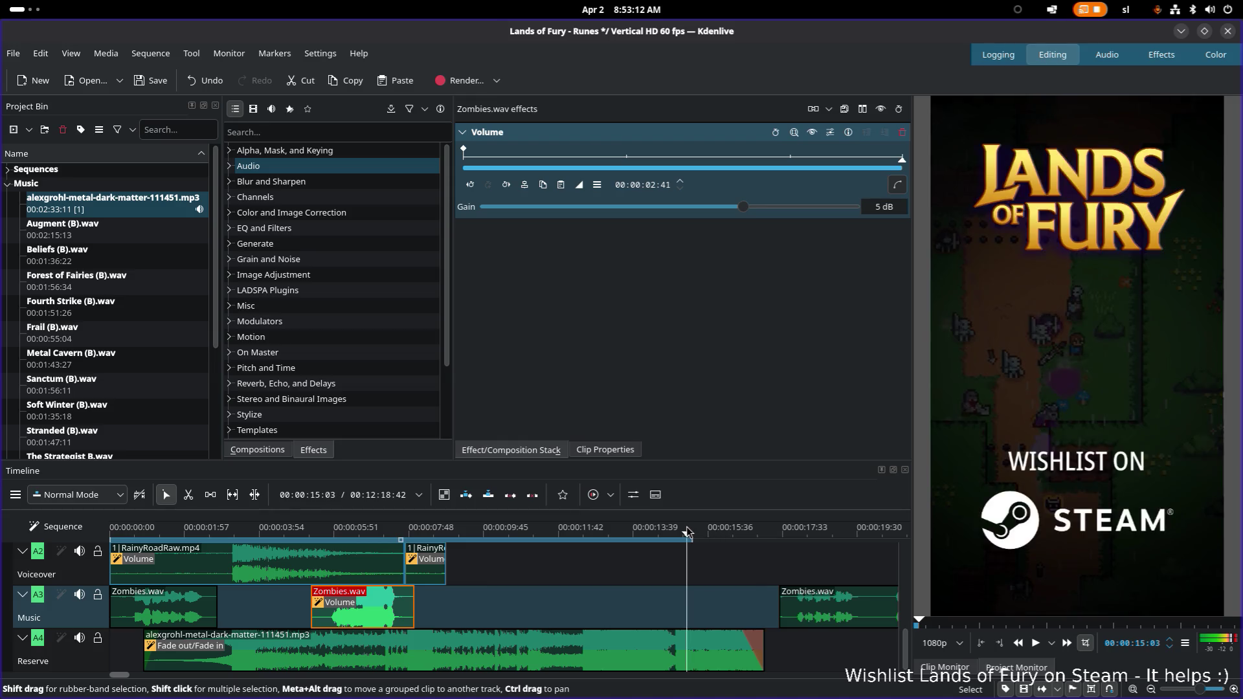
{"action": "key", "text": "space"}
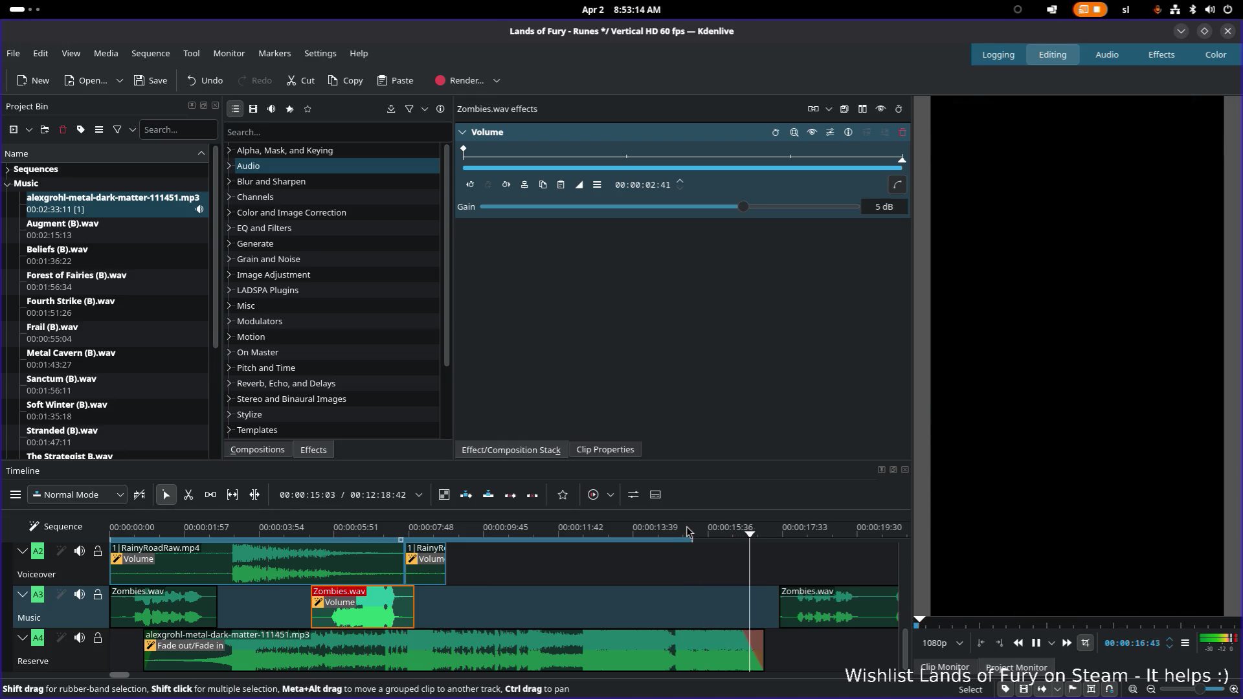
{"action": "key", "text": "space"}
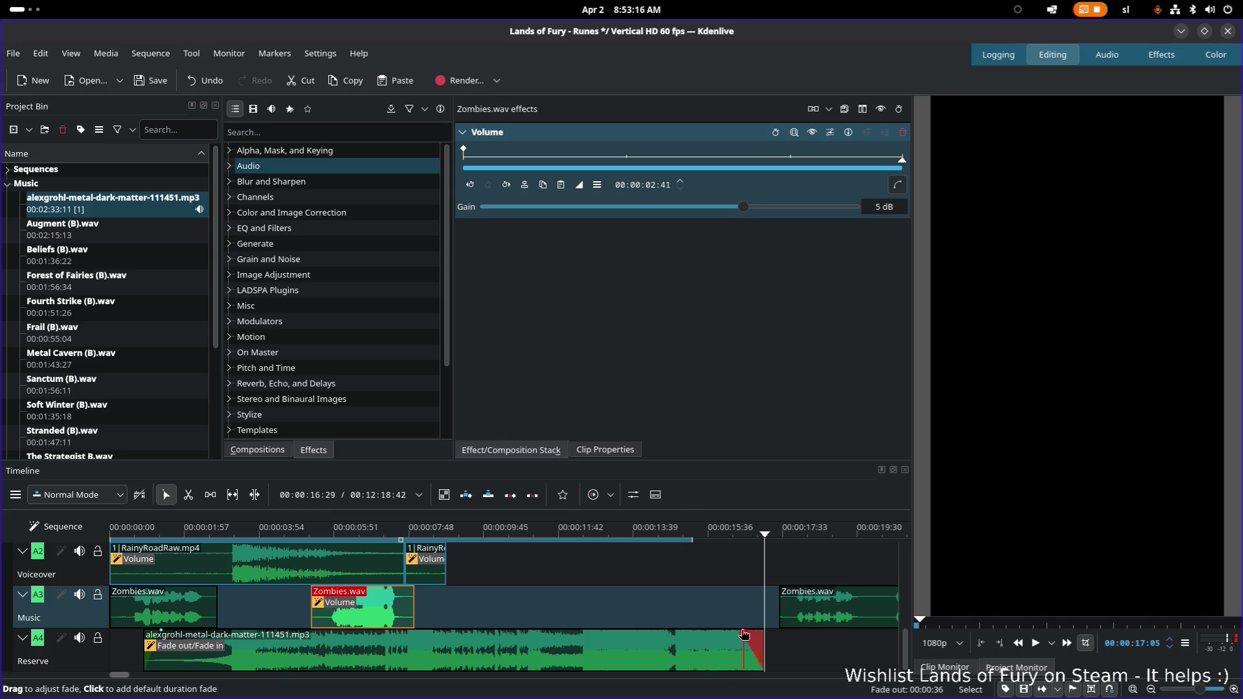
{"action": "left_click", "coordinate": [636, 533]}
{"action": "key", "text": "space"}
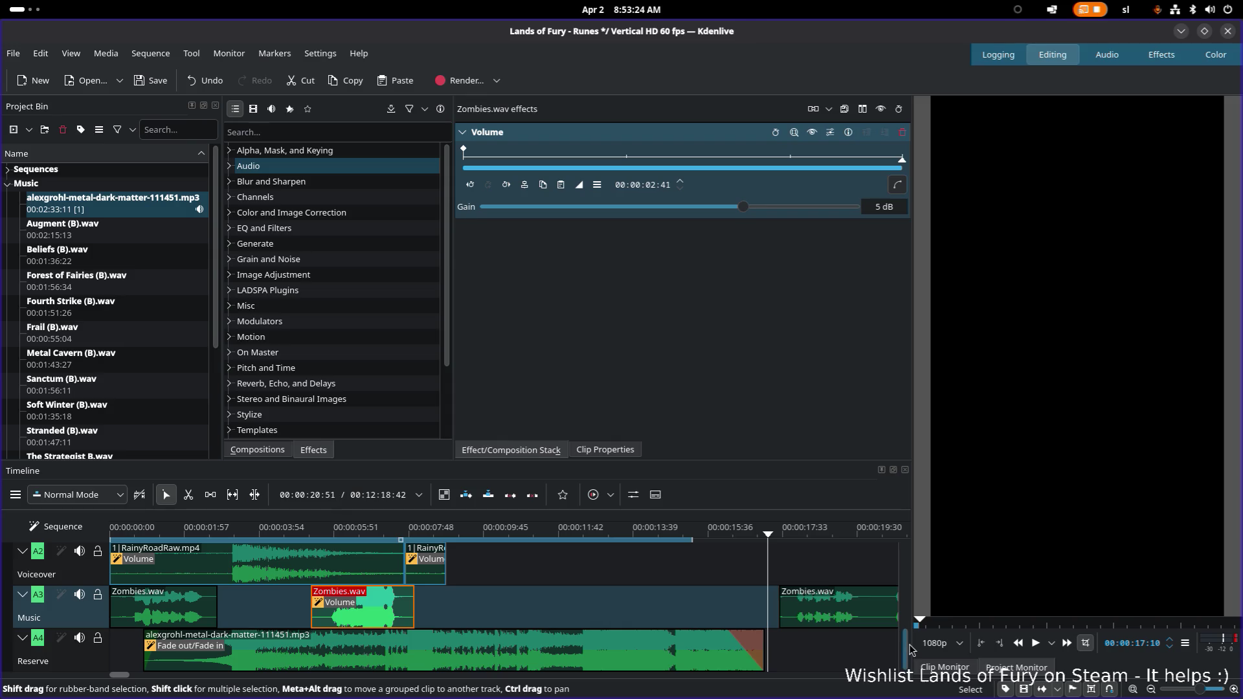
{"action": "left_click_drag", "start_coordinate": [906, 650], "coordinate": [894, 560]}
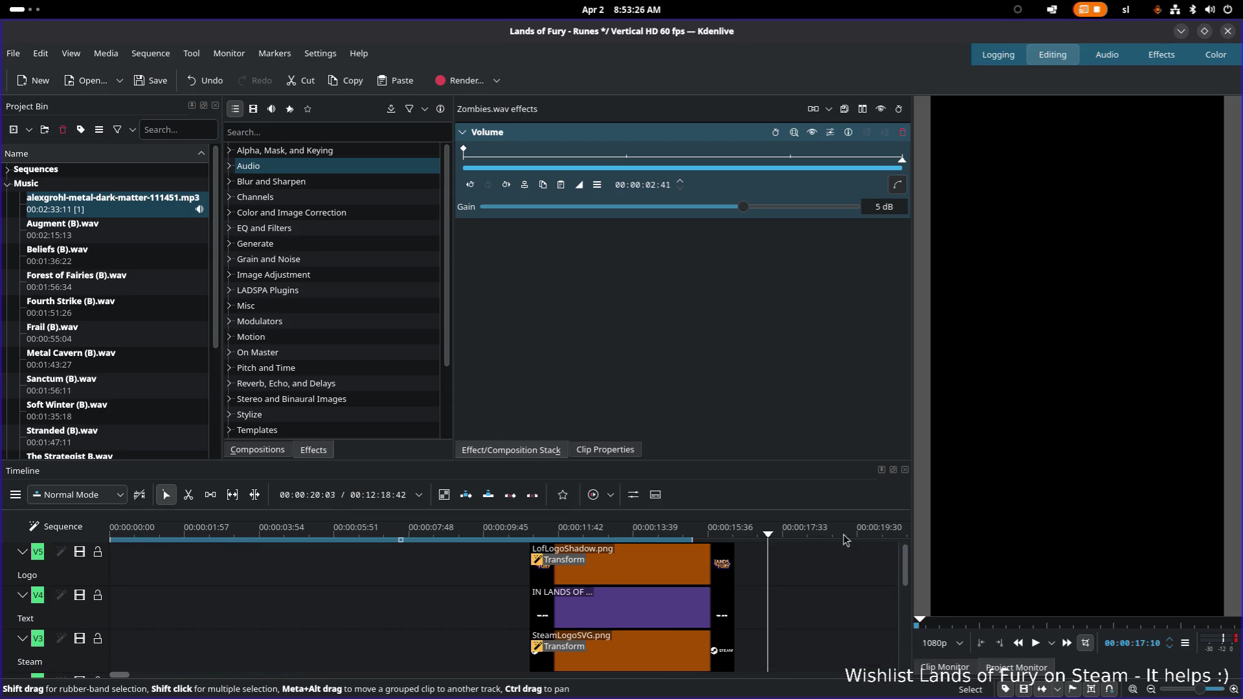
Extend the LofLogoShadow, purple title and SteamLogoSVG clips together to about 17 seconds and preview
{"action": "left_click", "coordinate": [695, 566]}
{"action": "left_click", "coordinate": [707, 608], "text": "shift"}
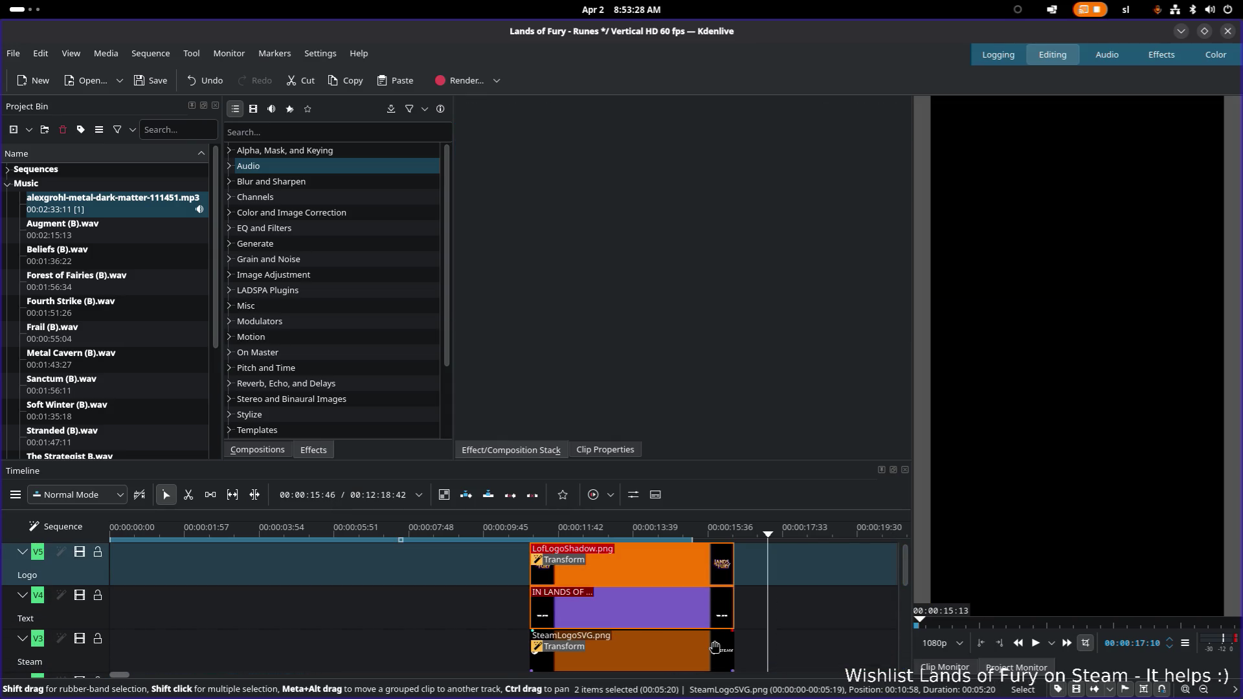
{"action": "left_click", "coordinate": [716, 648], "text": "shift"}
{"action": "left_click_drag", "start_coordinate": [733, 598], "coordinate": [768, 597]}
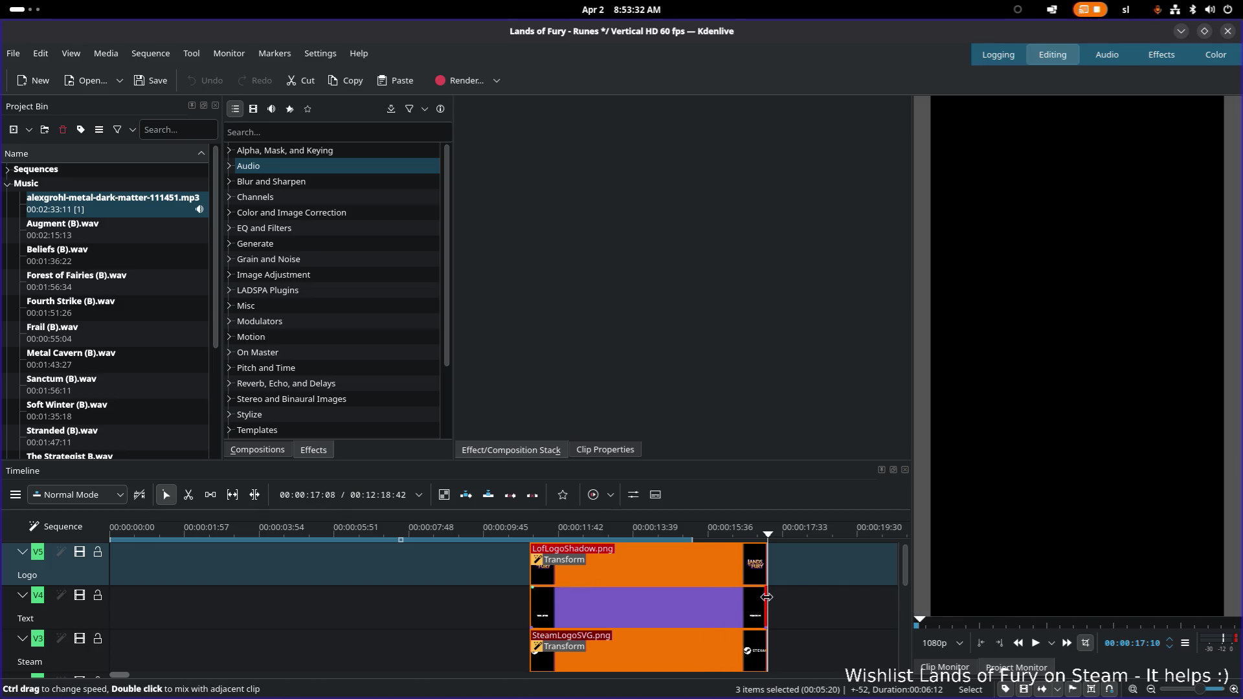
{"action": "left_click", "coordinate": [440, 525]}
{"action": "key", "text": "space"}
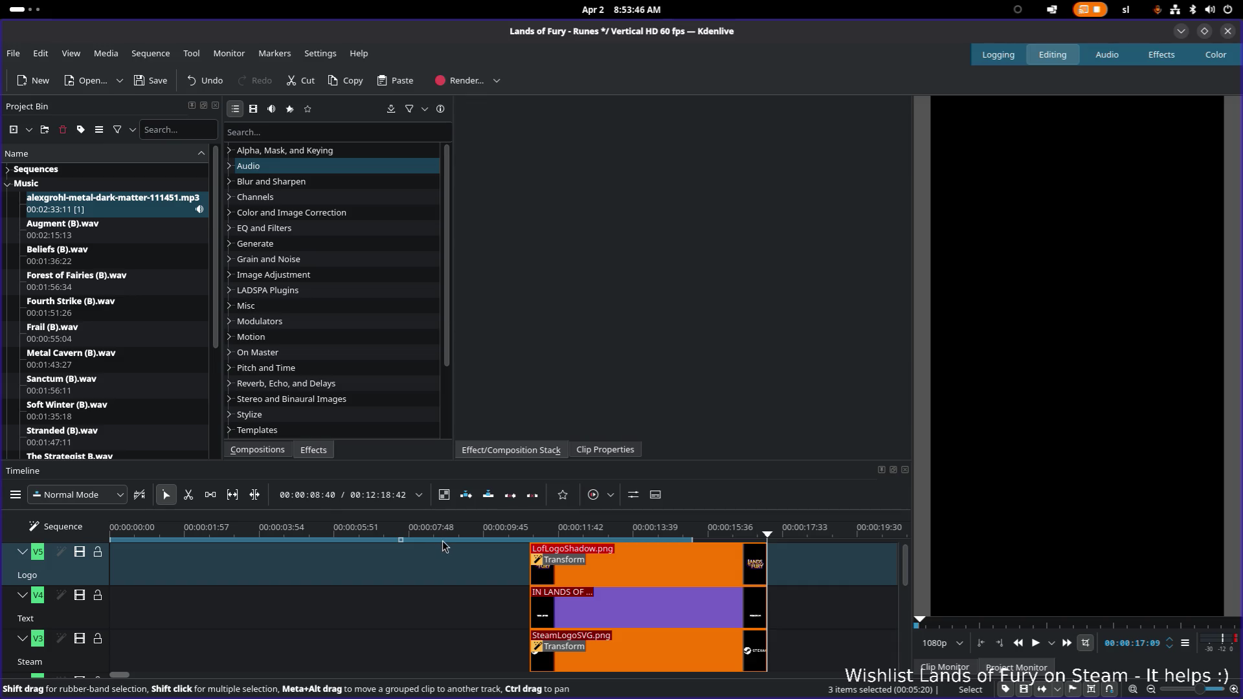
Set the playback zone end at 17:10 with the clips and save the project
{"action": "key", "text": "ctrl+s"}
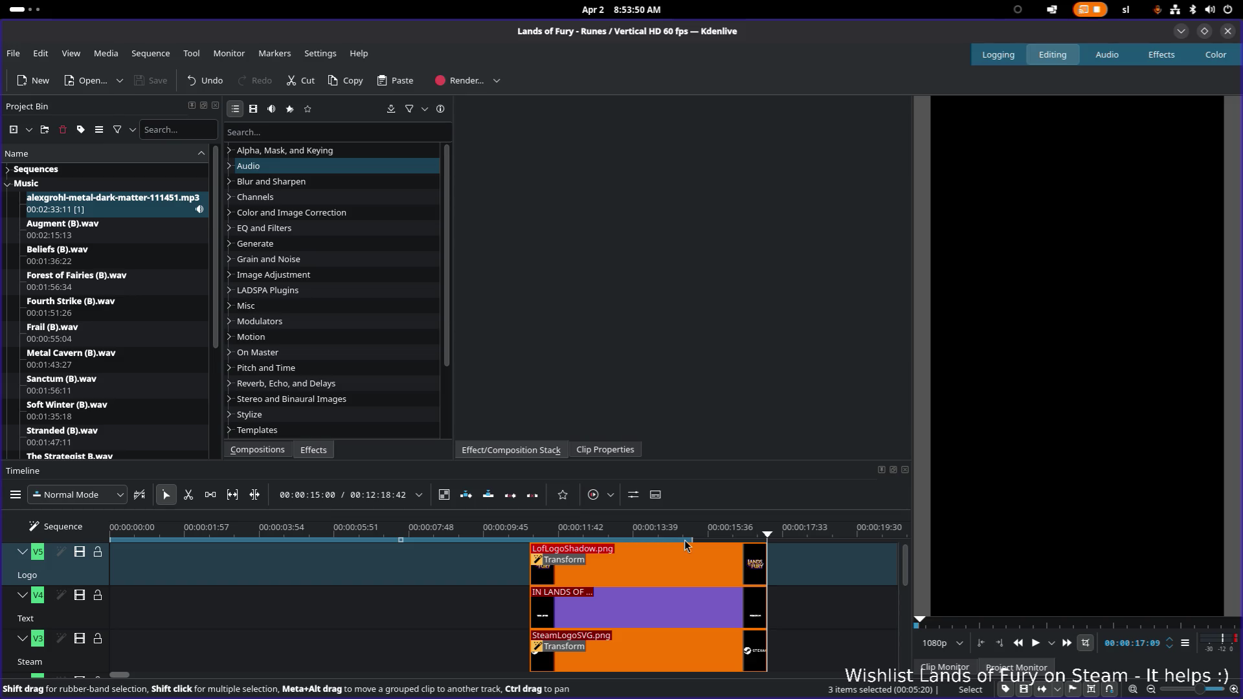
{"action": "left_click_drag", "start_coordinate": [684, 541], "coordinate": [768, 542]}
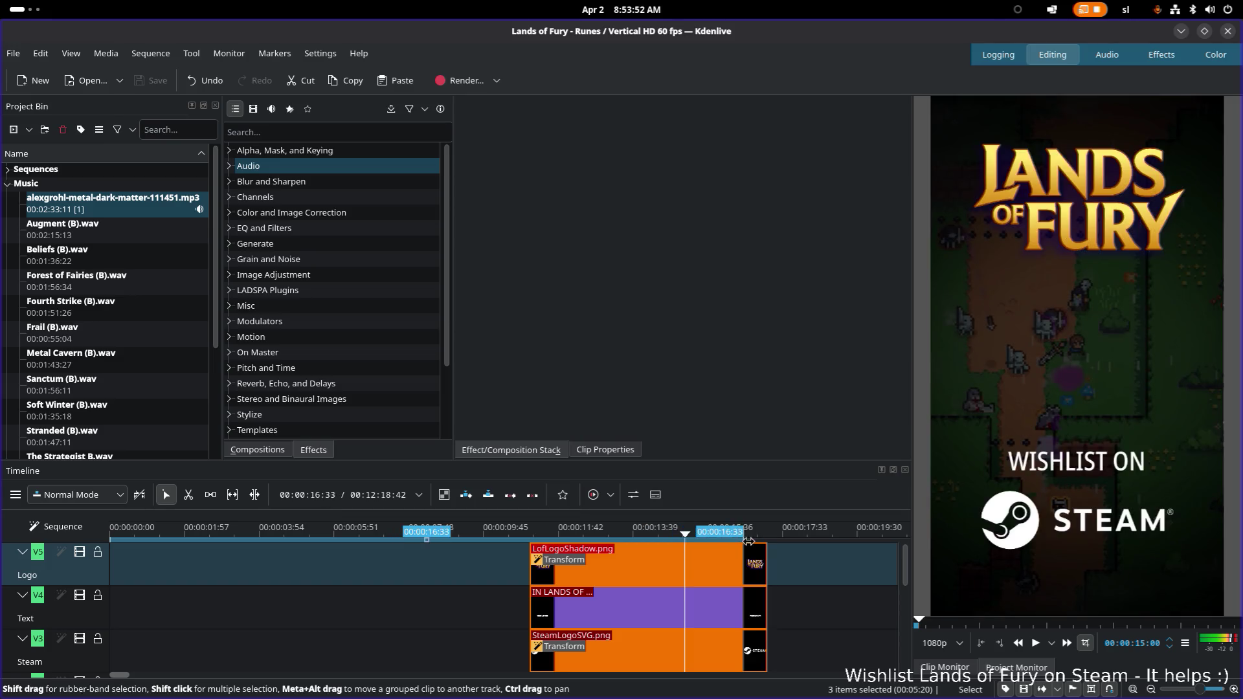
{"action": "left_click_drag", "start_coordinate": [769, 541], "coordinate": [768, 540]}
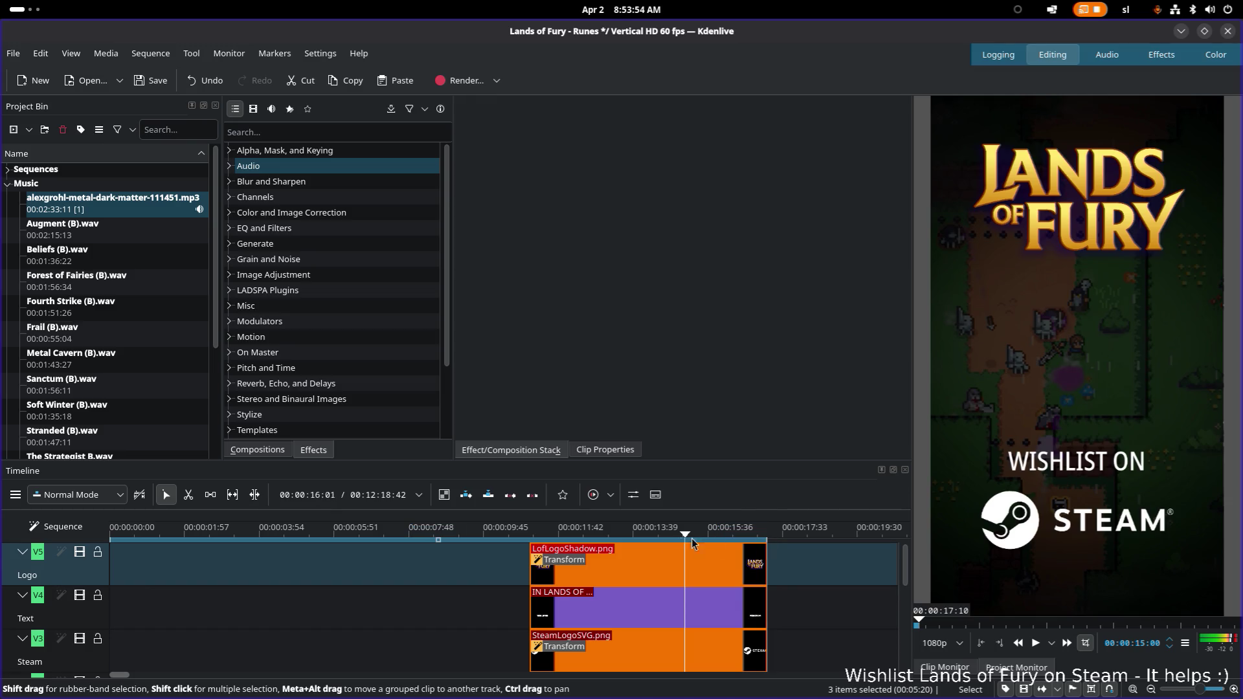
{"action": "left_click", "coordinate": [139, 533]}
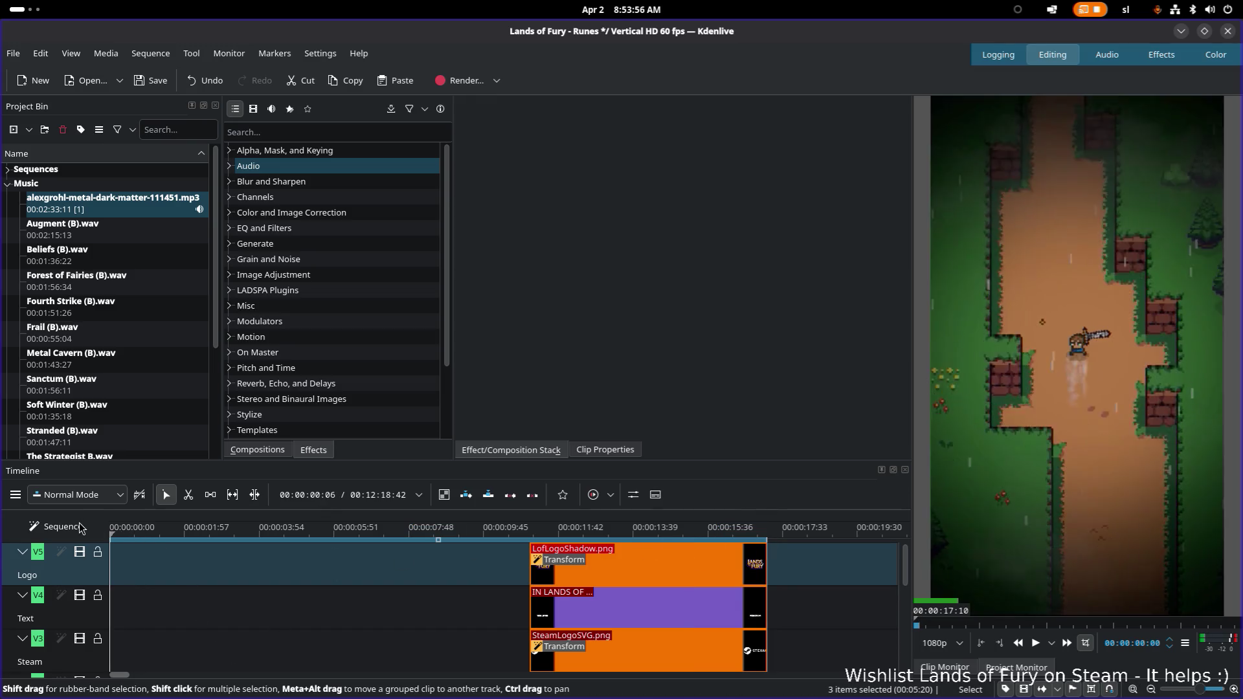
{"action": "key", "text": "ctrl+s"}
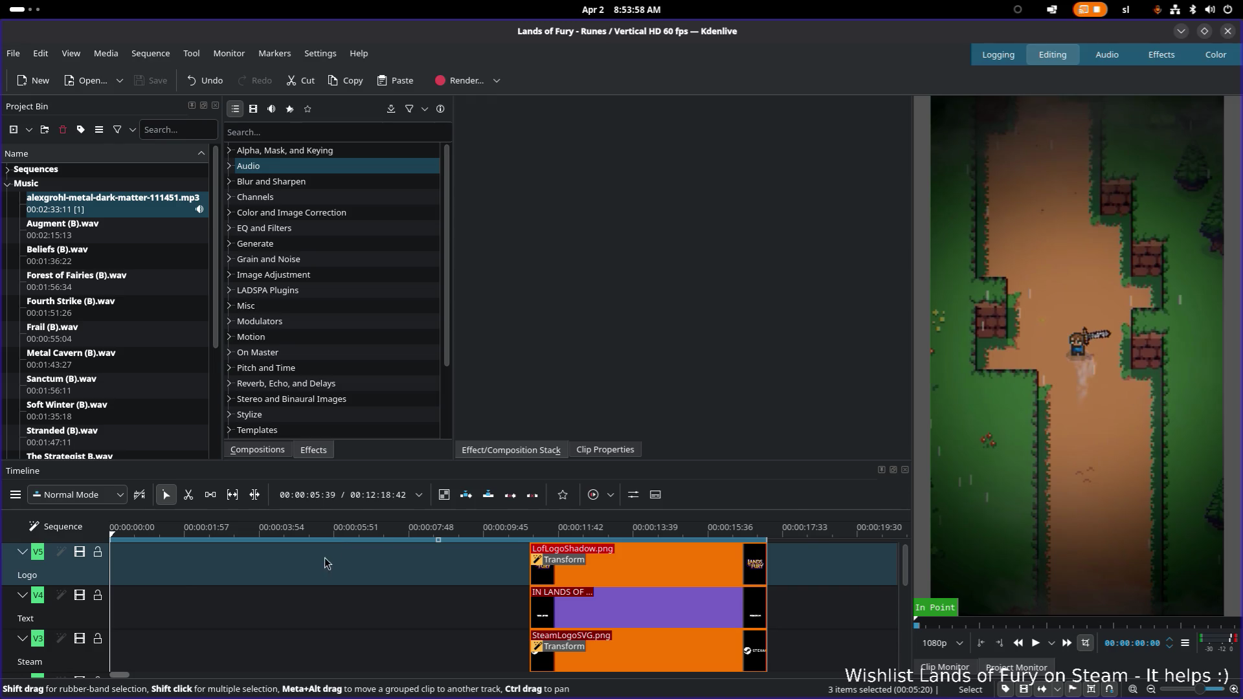
{"action": "mouse_move", "coordinate": [906, 573]}
{"action": "left_mouse_down"}
{"action": "mouse_move", "coordinate": [886, 624]}
{"action": "mouse_move", "coordinate": [875, 551]}
{"action": "left_mouse_up"}
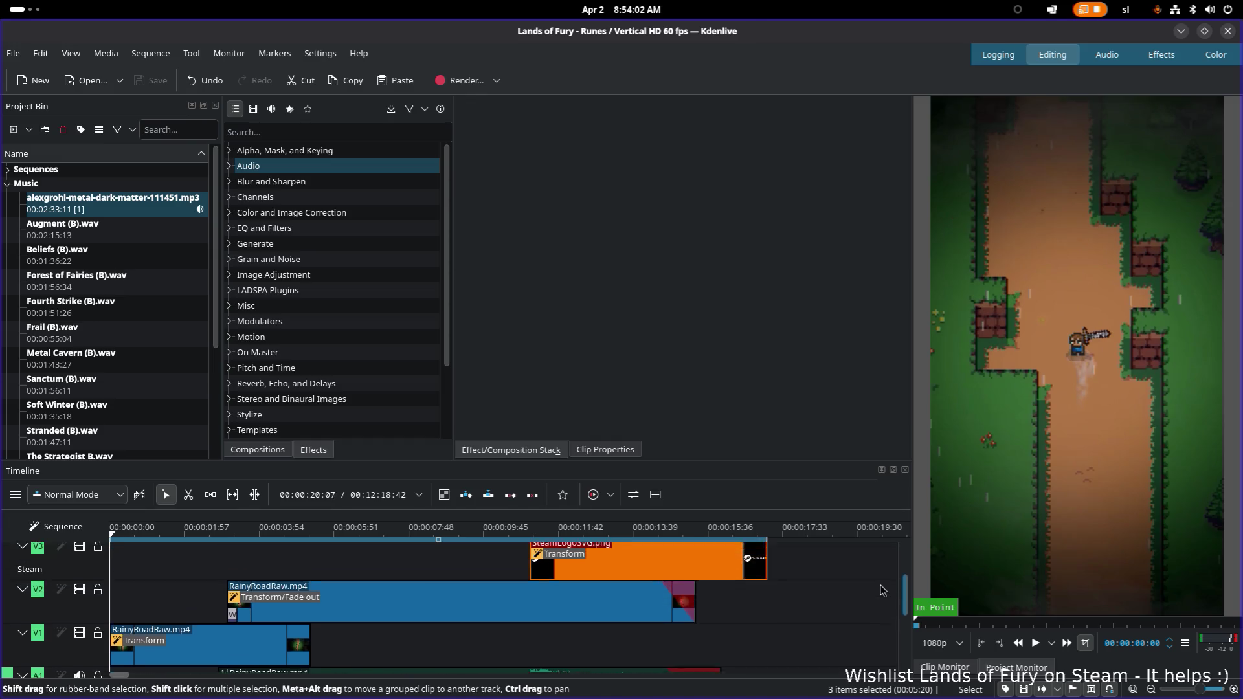
Copy the purple title clip and place the duplicate at 00:00:00 on the Text track
{"action": "left_click", "coordinate": [866, 547]}
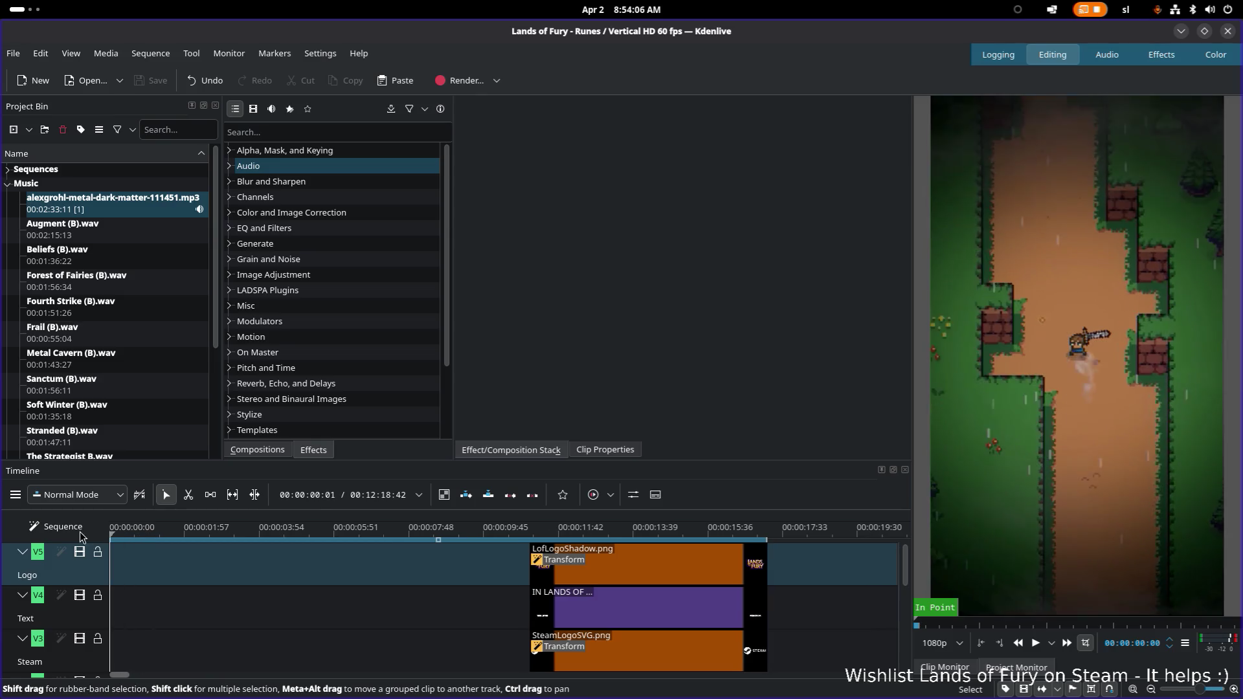
{"action": "left_click_drag", "start_coordinate": [904, 561], "coordinate": [903, 567]}
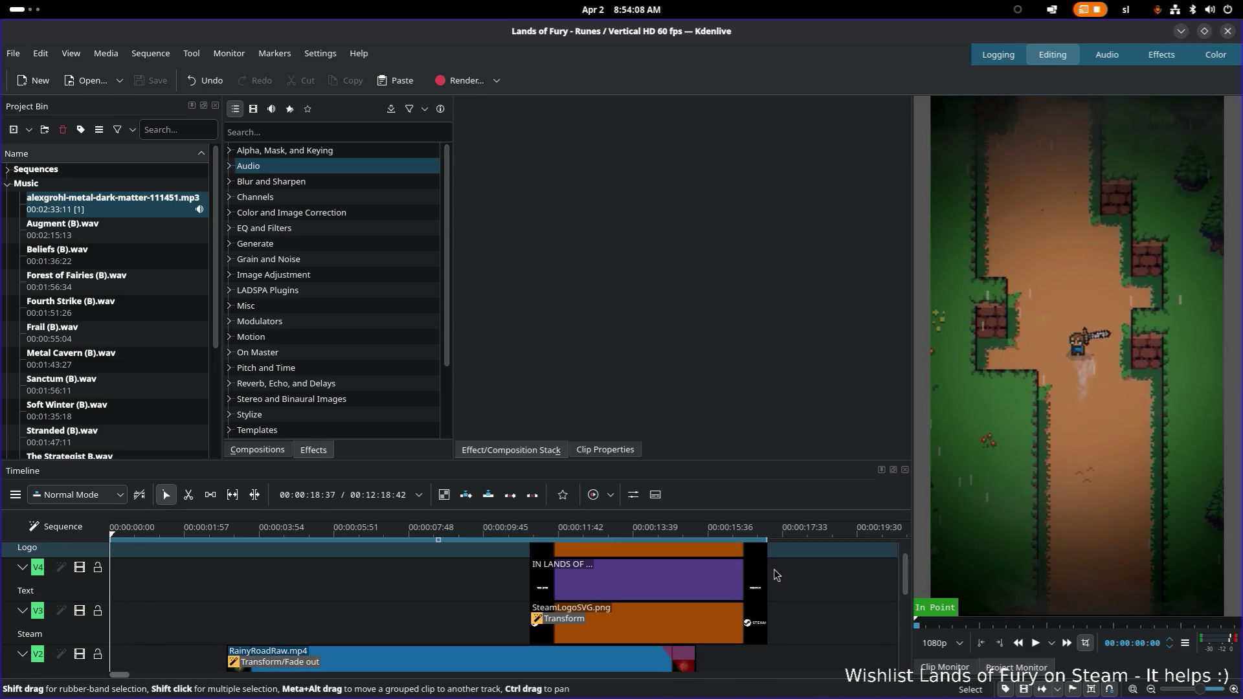
{"action": "left_click", "coordinate": [692, 597]}
{"action": "key", "text": "ctrl+c"}
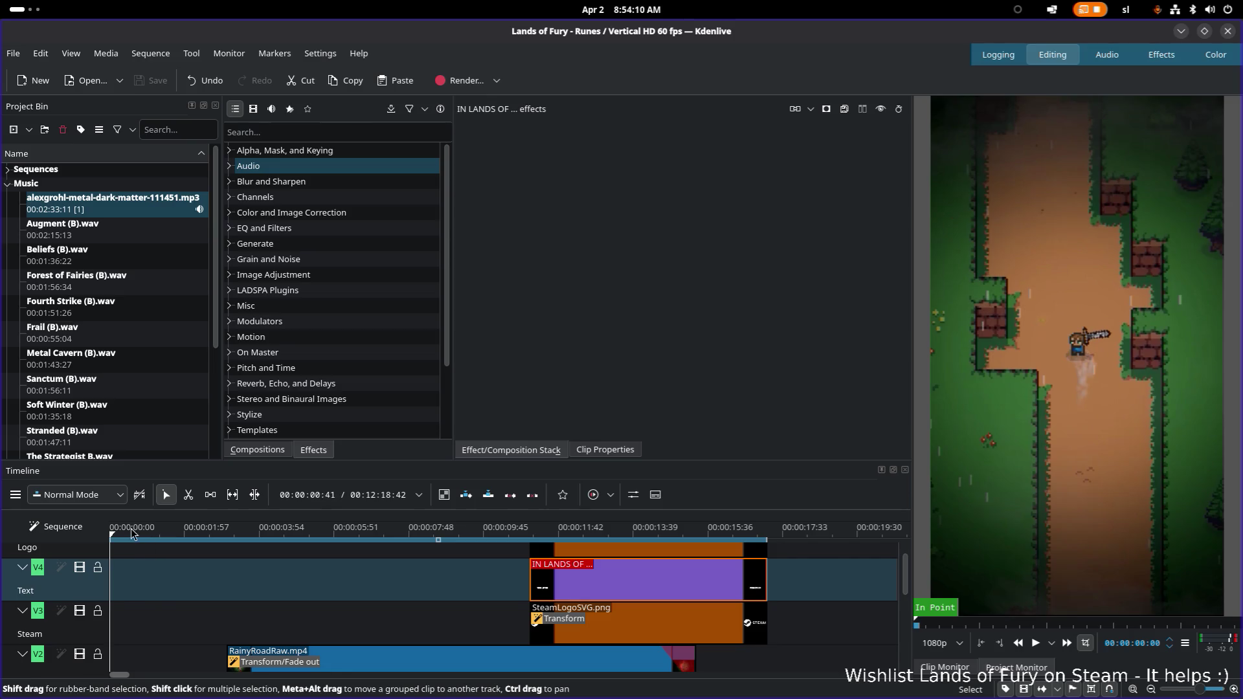
{"action": "key", "text": "ctrl+v"}
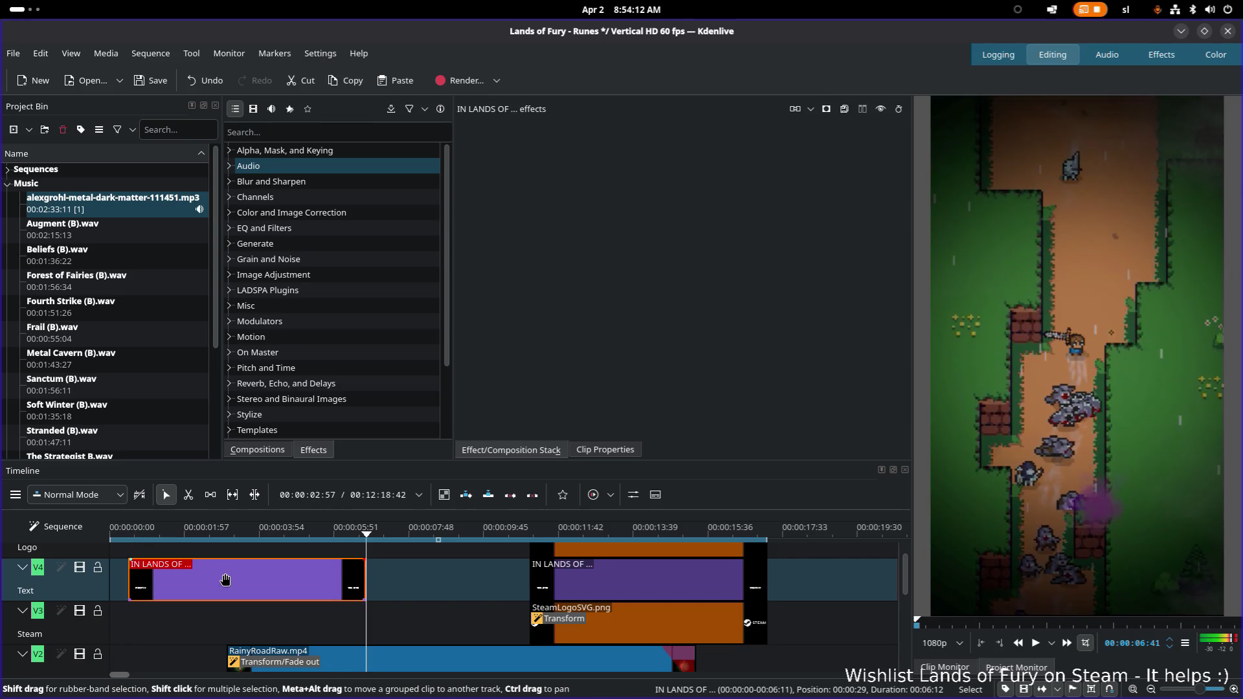
{"action": "left_click_drag", "start_coordinate": [234, 572], "coordinate": [216, 573]}
{"action": "left_click", "coordinate": [123, 529]}
{"action": "key", "text": "Home"}
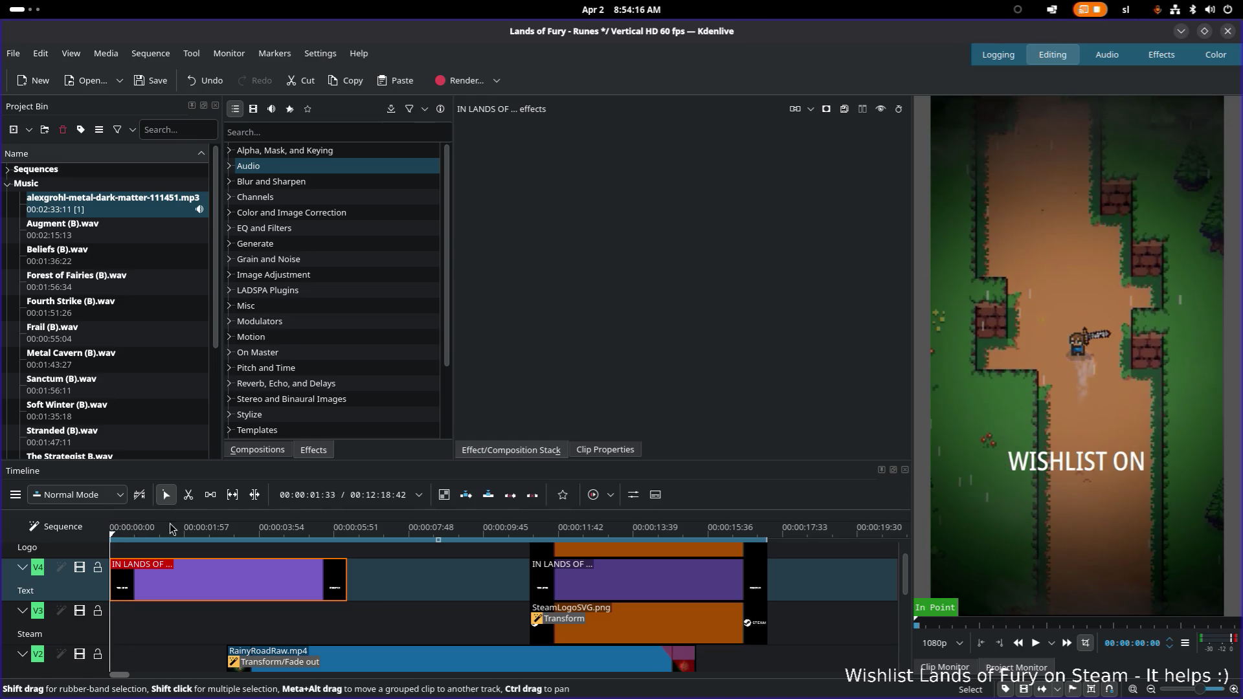
Play the opening with the WISHLIST ON caption and widen the preview monitor
{"action": "right_click", "coordinate": [180, 577]}
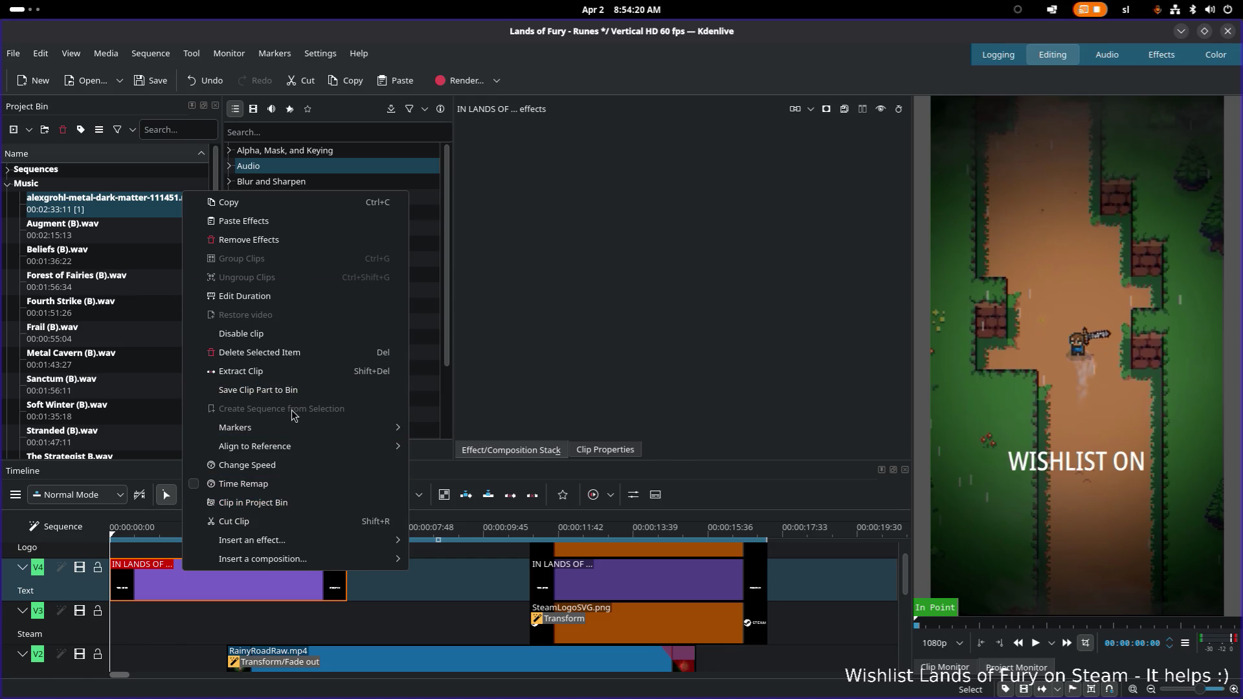
{"action": "left_click", "coordinate": [589, 369]}
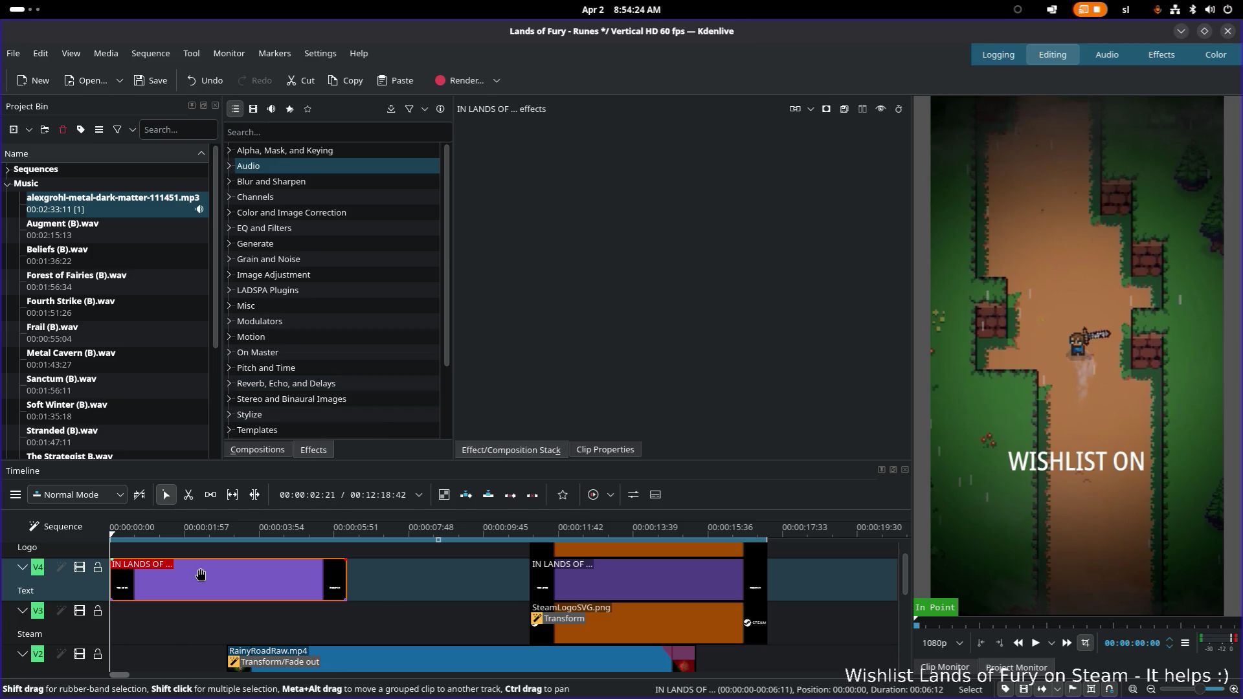
{"action": "left_click", "coordinate": [1089, 467]}
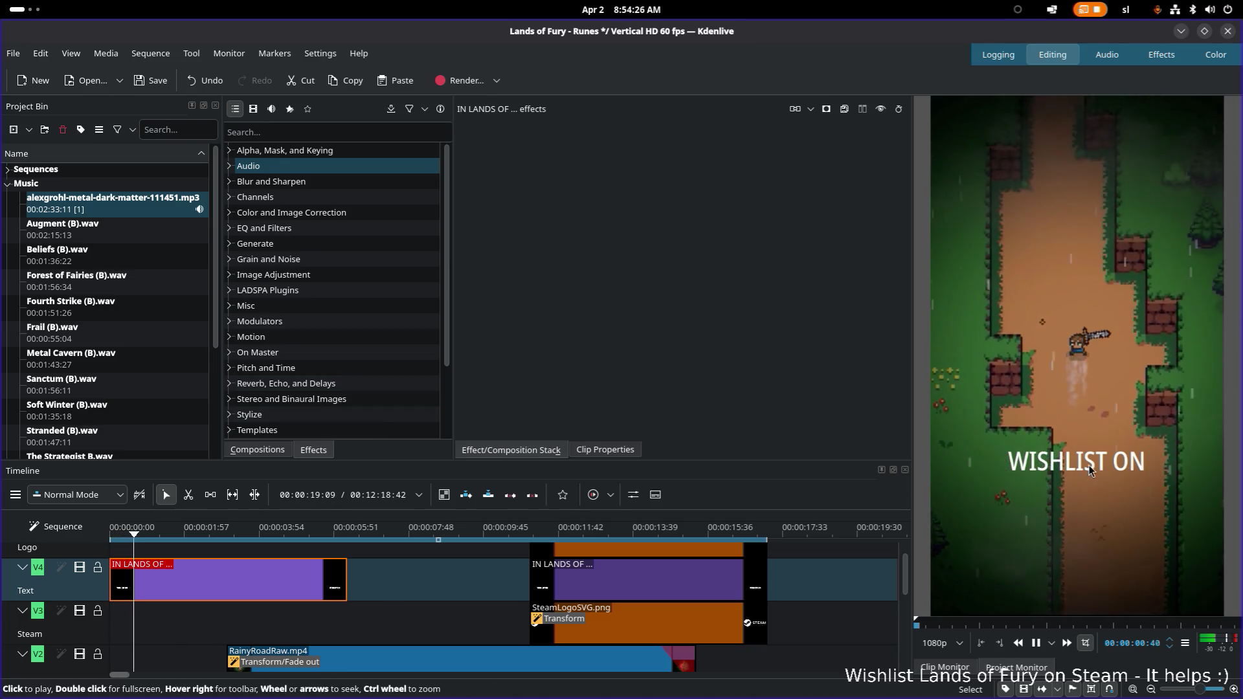
{"action": "left_click", "coordinate": [1066, 469]}
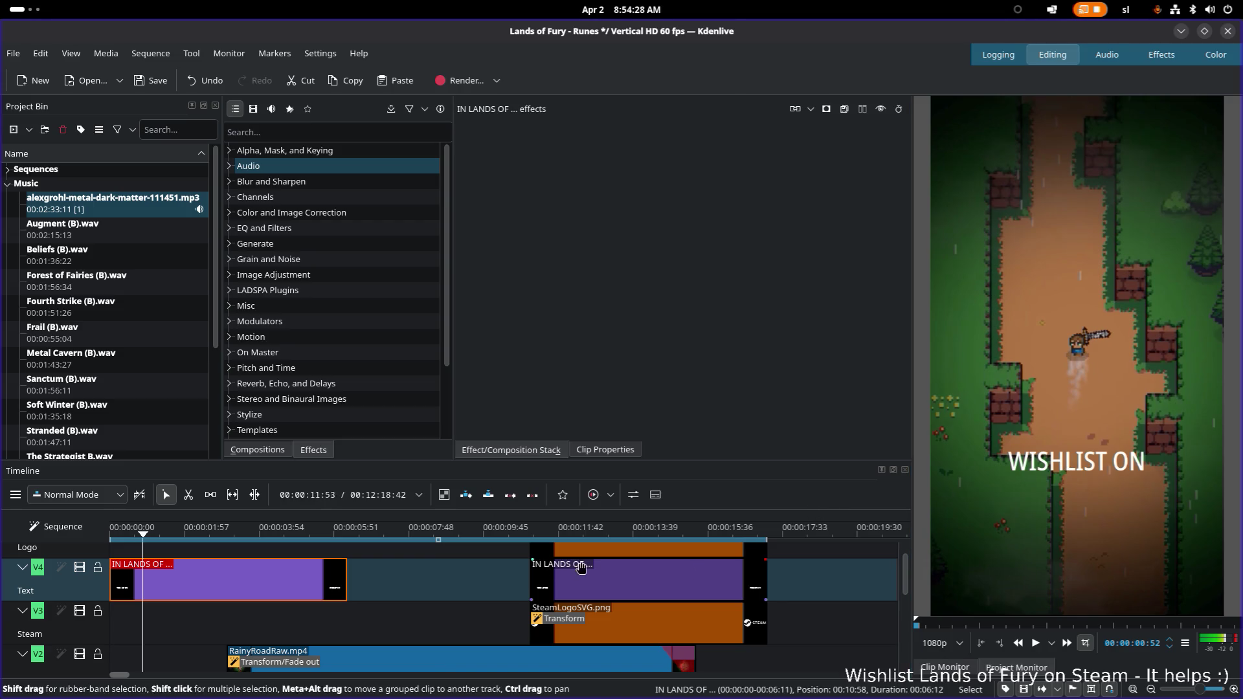
{"action": "left_click", "coordinate": [112, 532]}
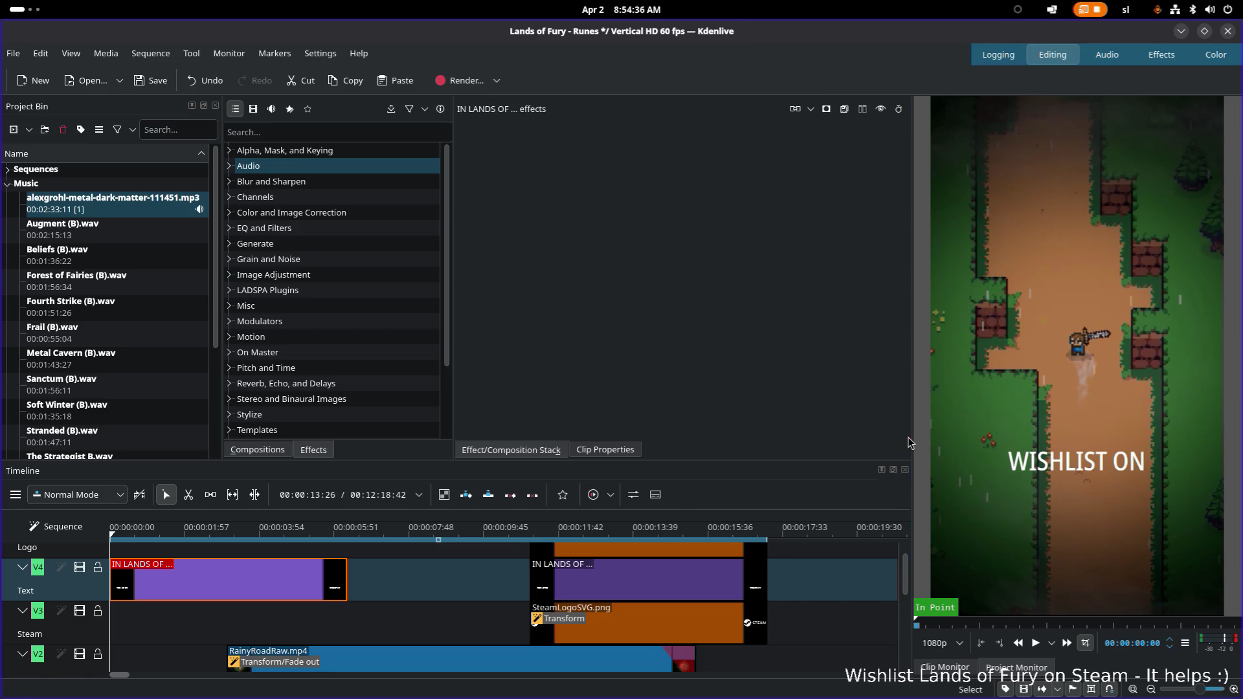
{"action": "left_click_drag", "start_coordinate": [912, 435], "coordinate": [791, 457]}
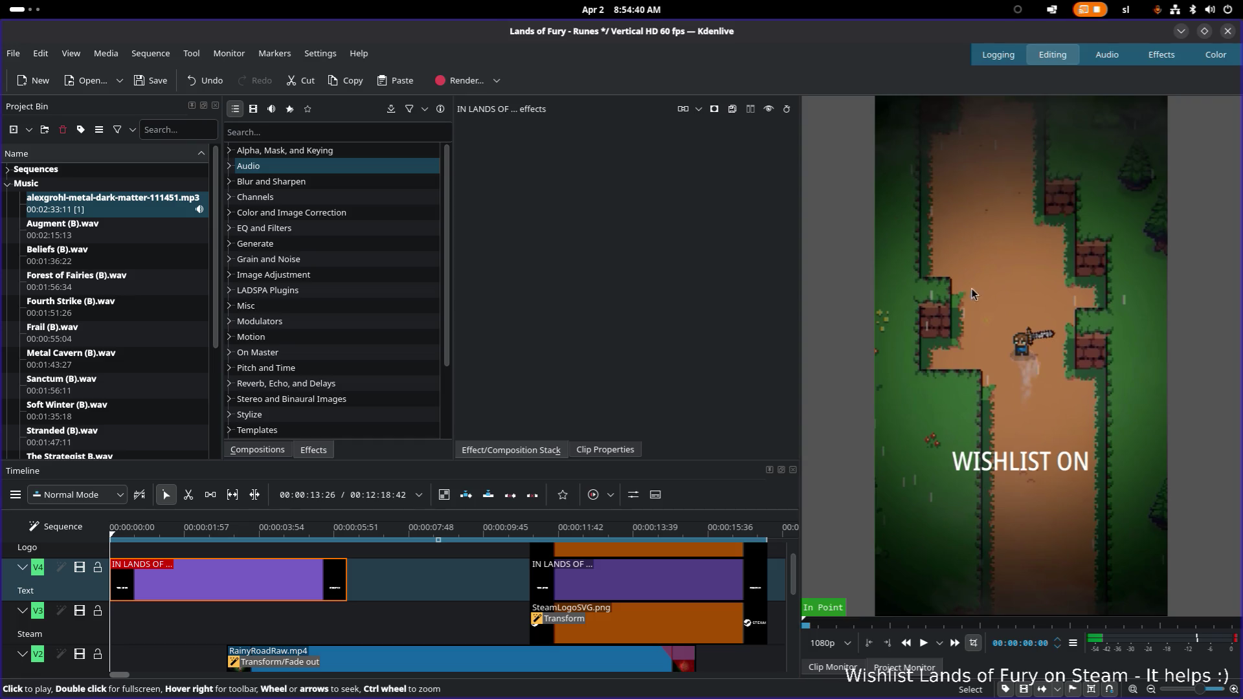
{"action": "key", "text": "ctrl+s"}
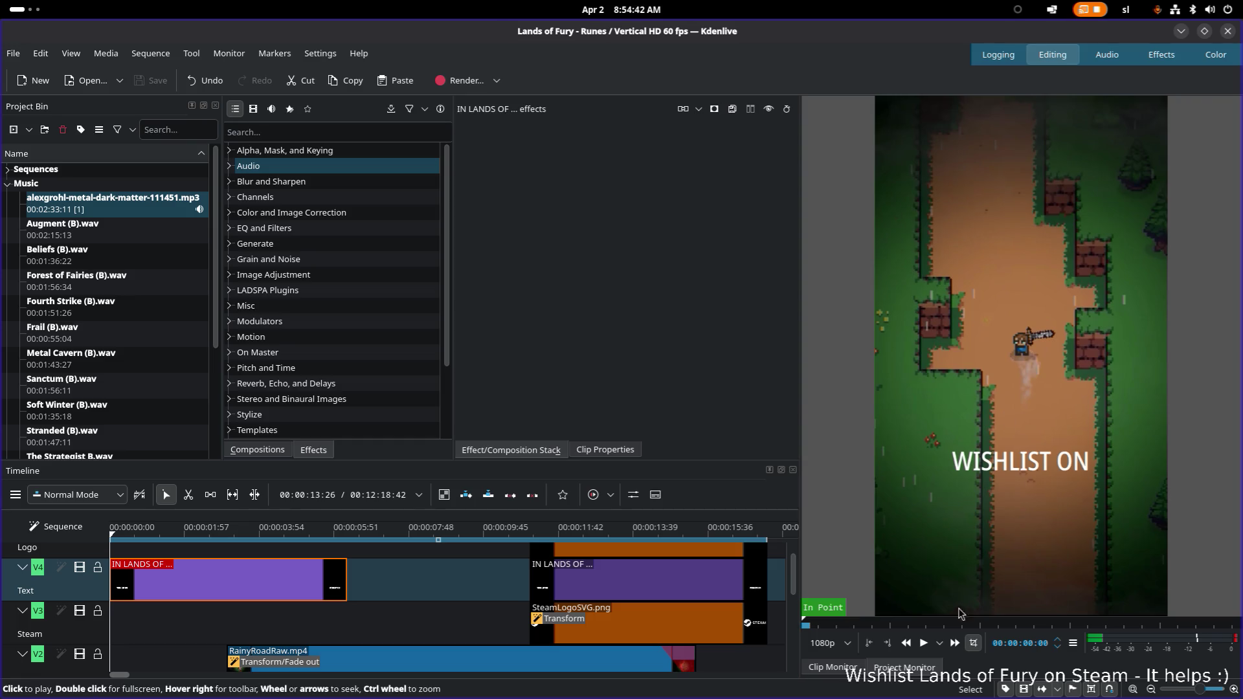
{"action": "left_click", "coordinate": [972, 643]}
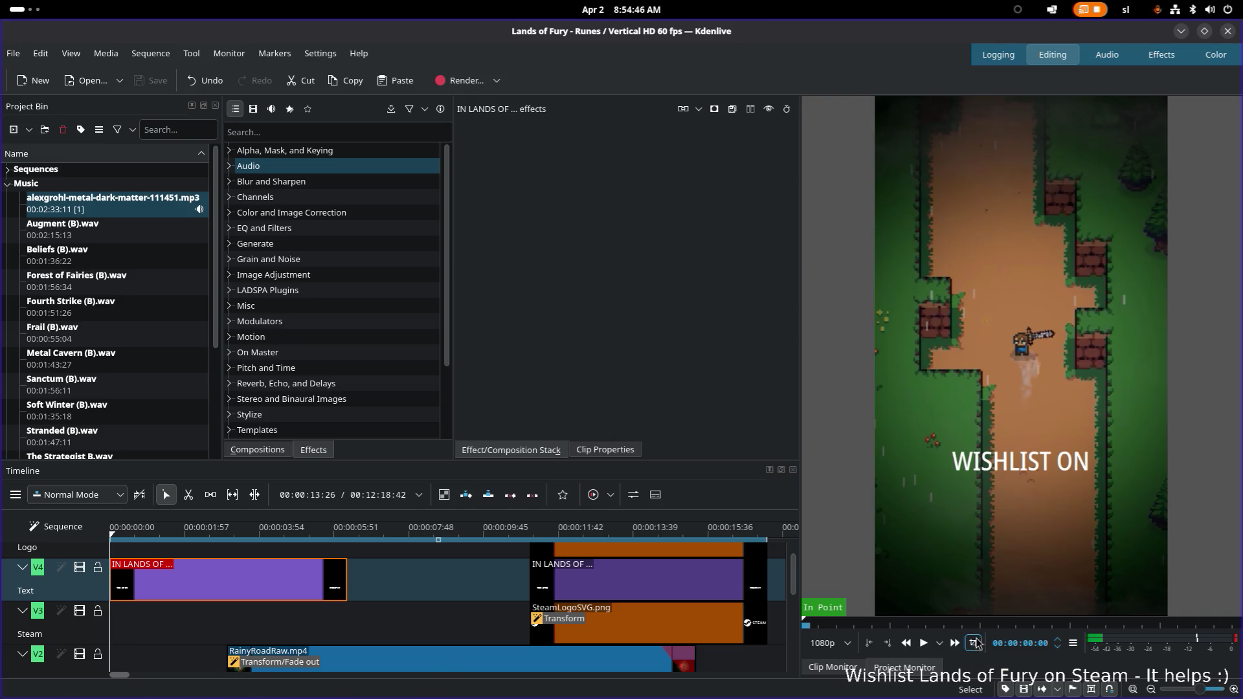
{"action": "left_click", "coordinate": [1015, 467]}
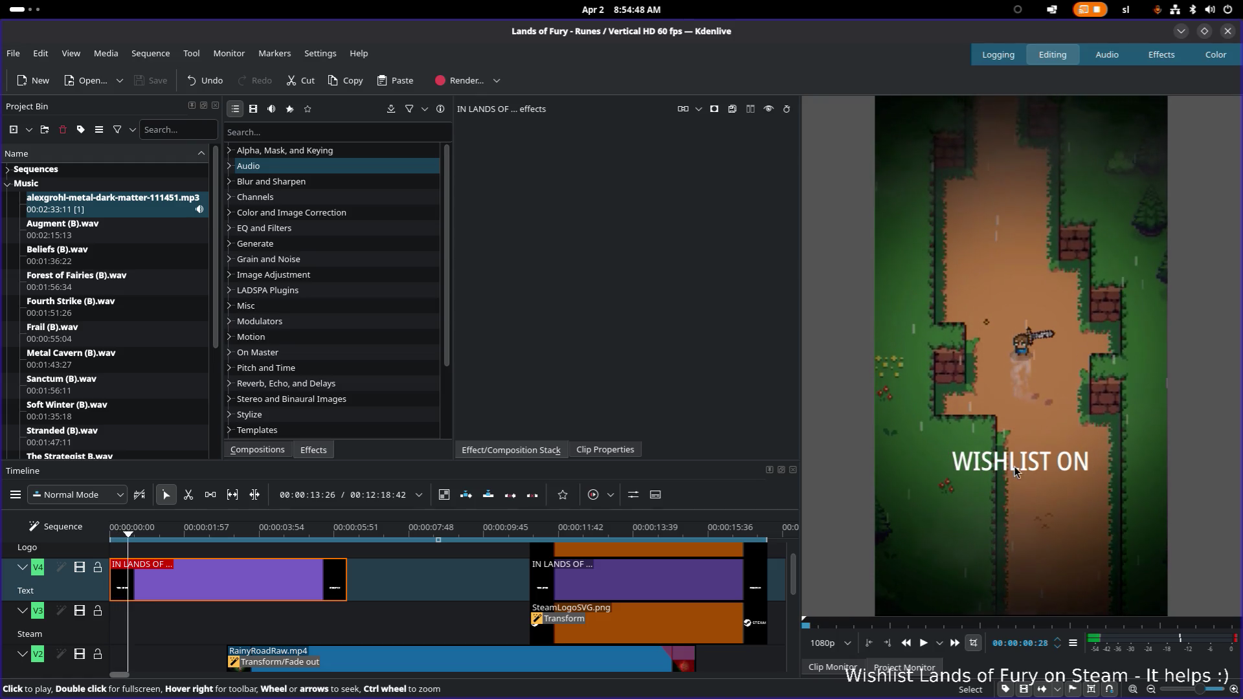
{"action": "right_click", "coordinate": [1008, 472]}
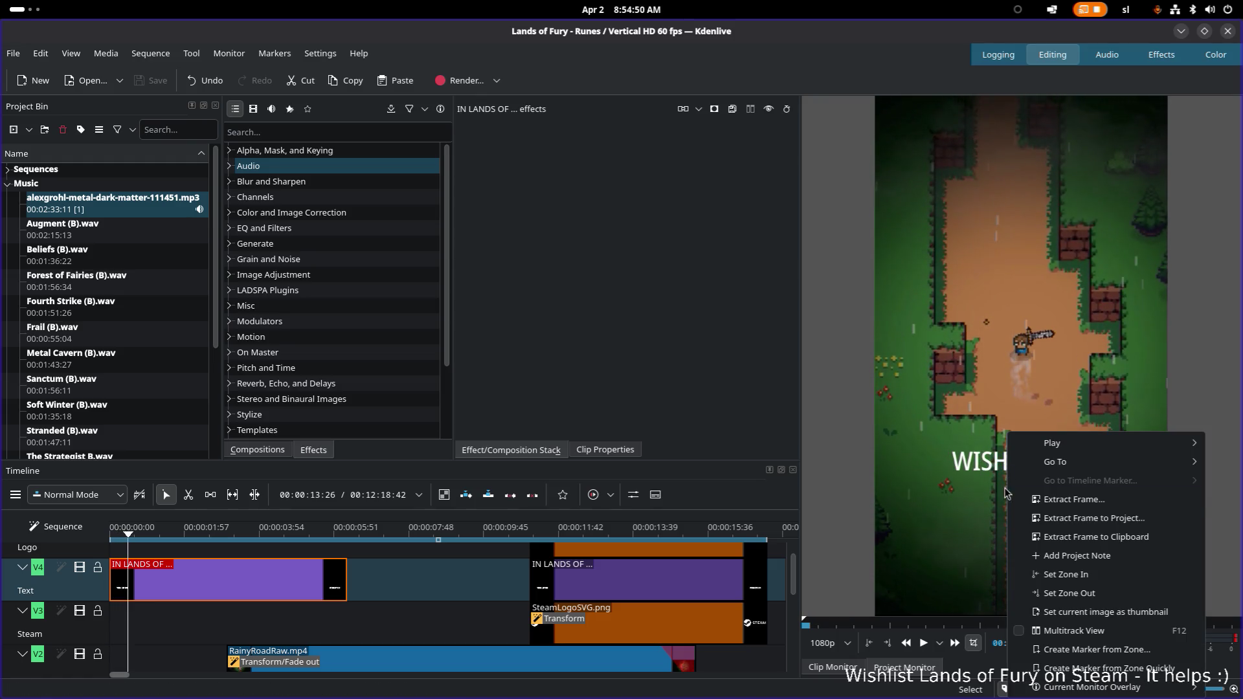
{"action": "left_click", "coordinate": [946, 424]}
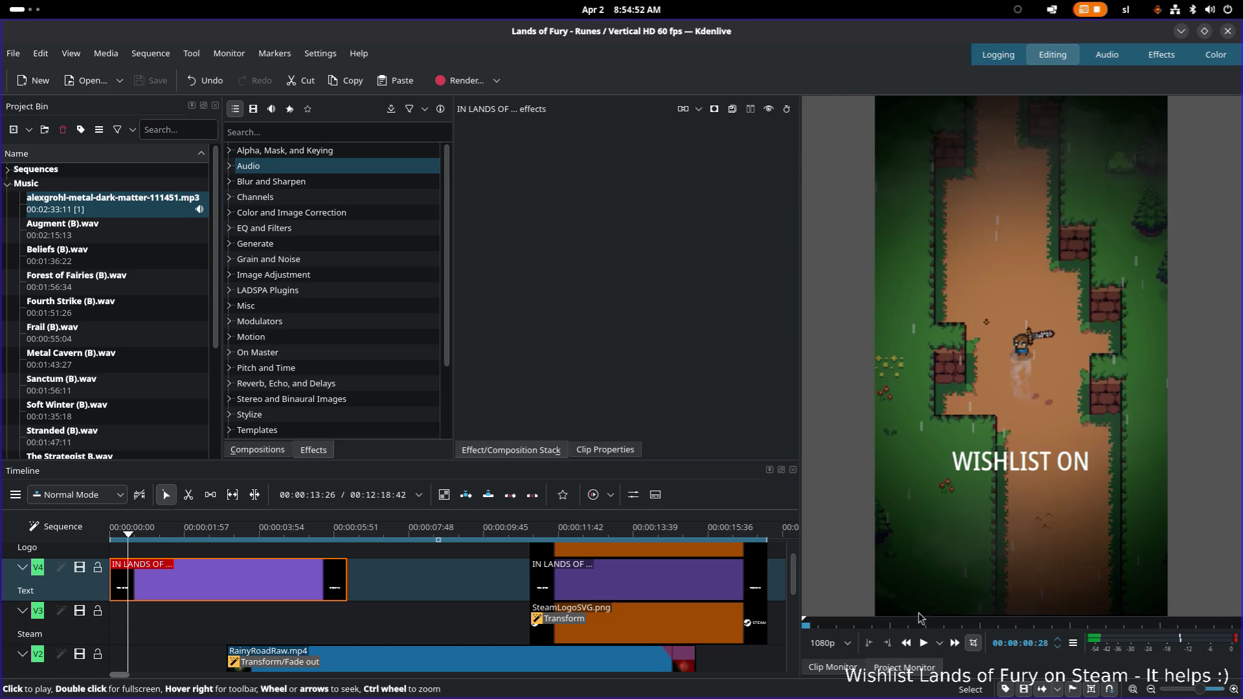
{"action": "left_click", "coordinate": [850, 677]}
{"action": "left_click", "coordinate": [891, 677]}
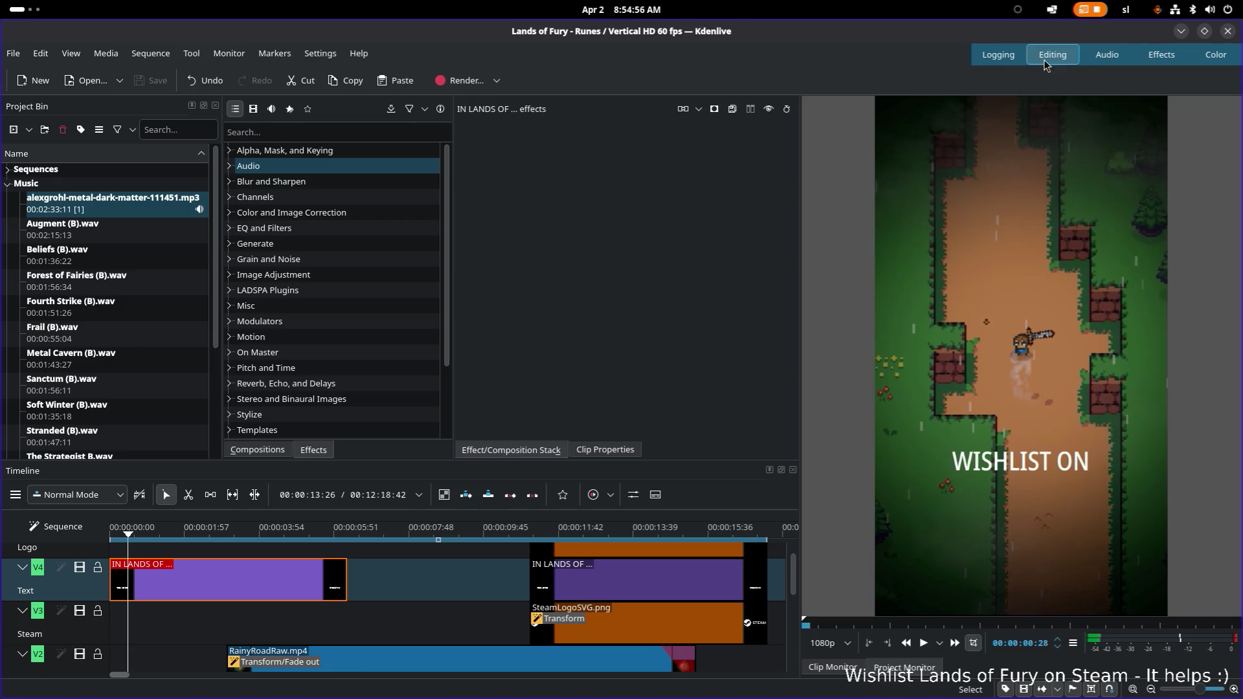
{"action": "left_click", "coordinate": [1162, 59]}
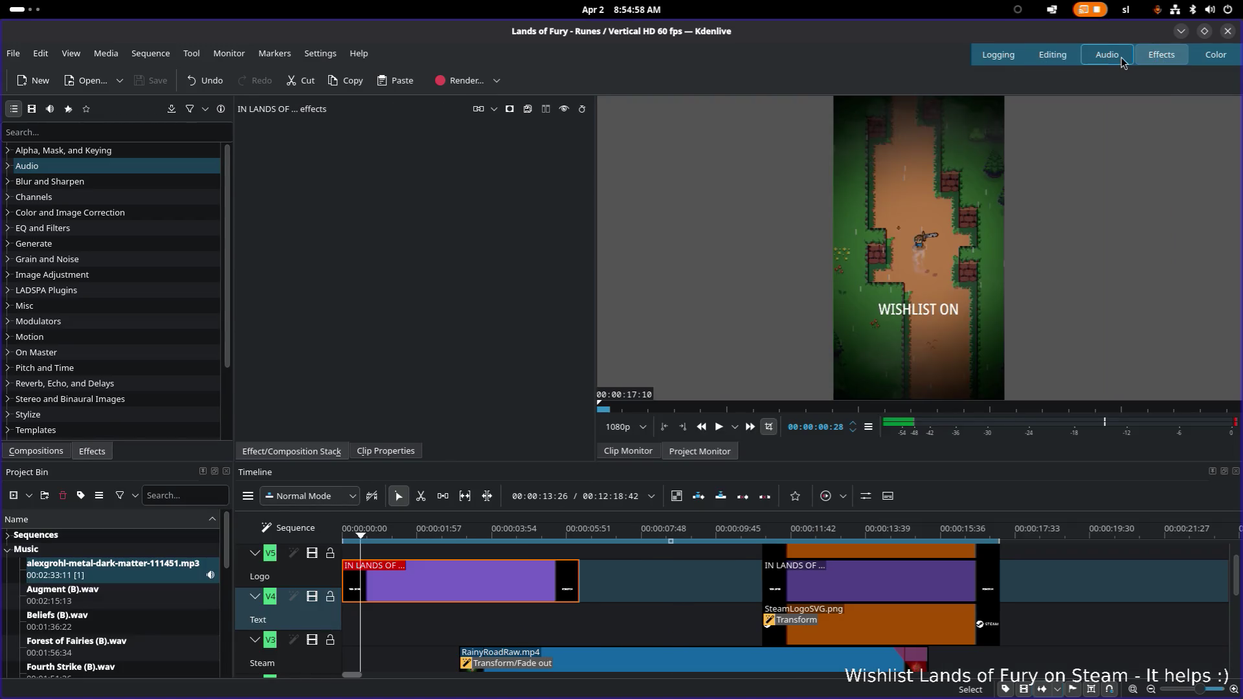
{"action": "left_click", "coordinate": [1102, 57]}
{"action": "left_click", "coordinate": [1053, 56]}
{"action": "left_click", "coordinate": [1156, 56]}
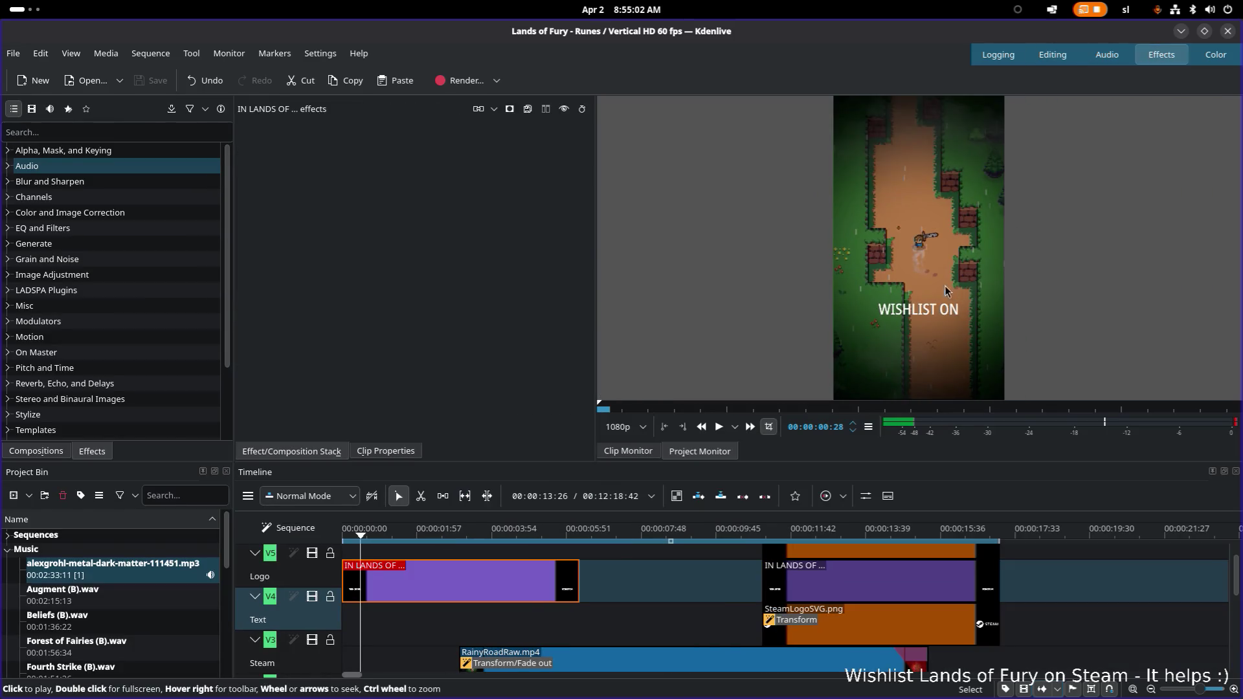
{"action": "left_click", "coordinate": [998, 55]}
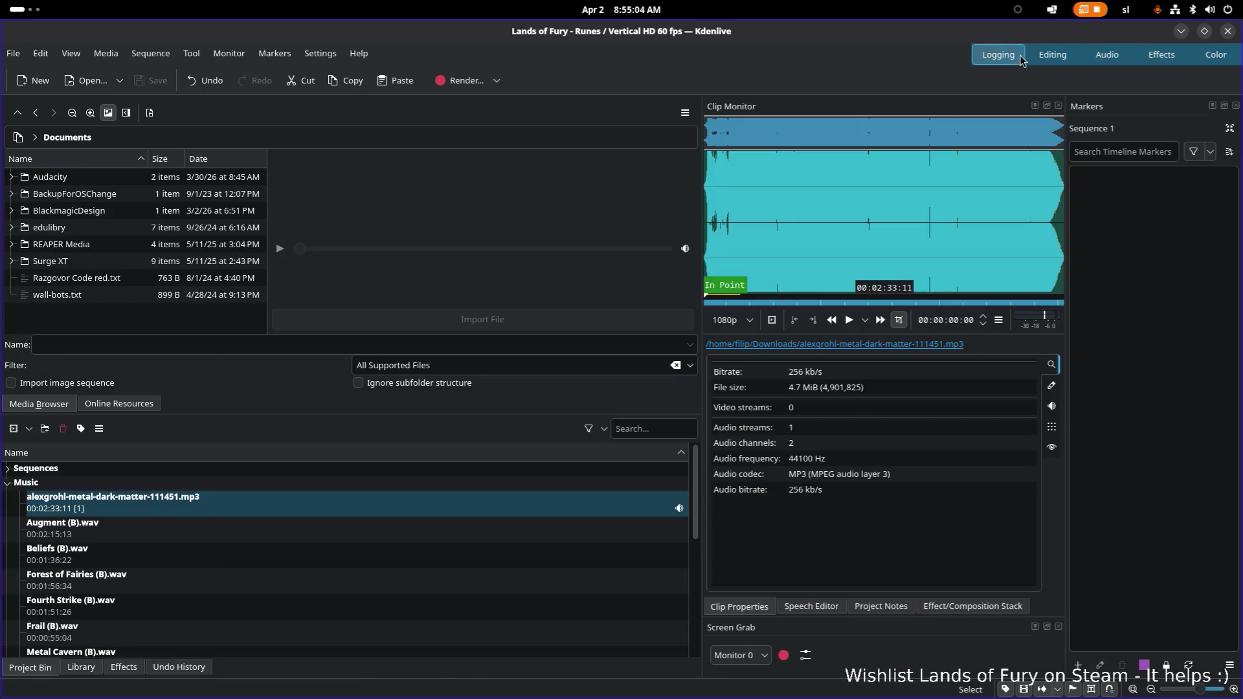
{"action": "left_click", "coordinate": [1053, 54]}
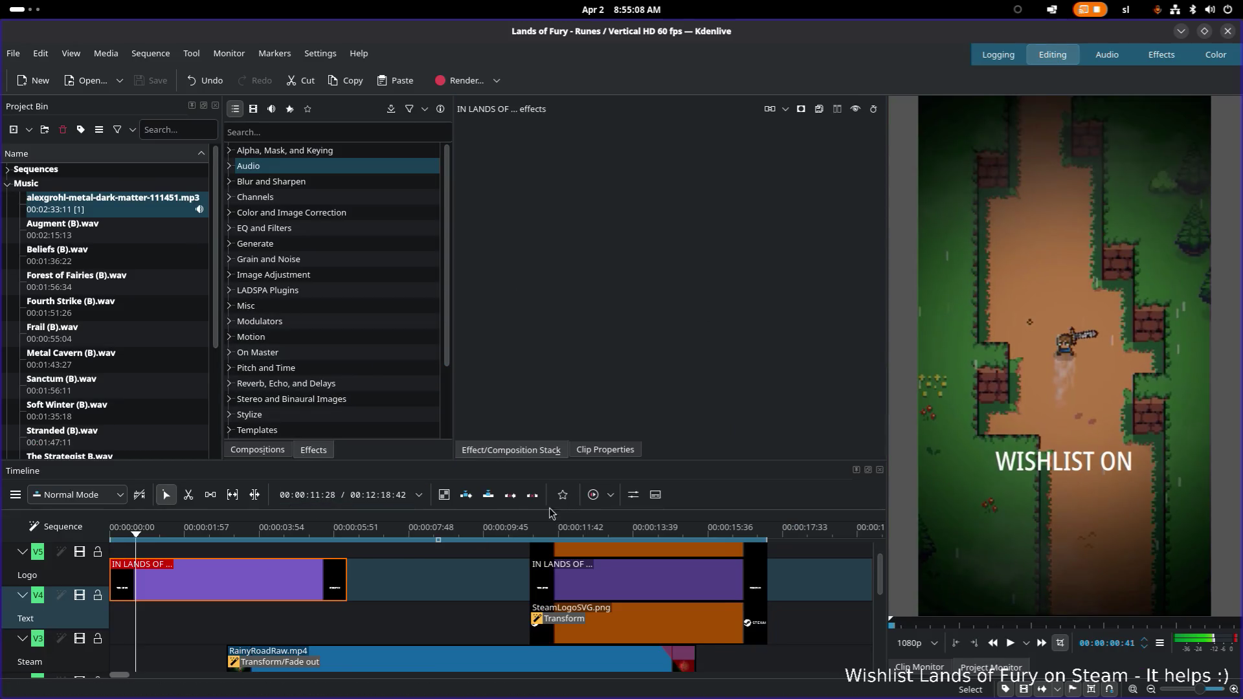
Set the opening title's Y to 192 and reword its caption to THANK GOD
{"action": "double_click", "coordinate": [231, 592]}
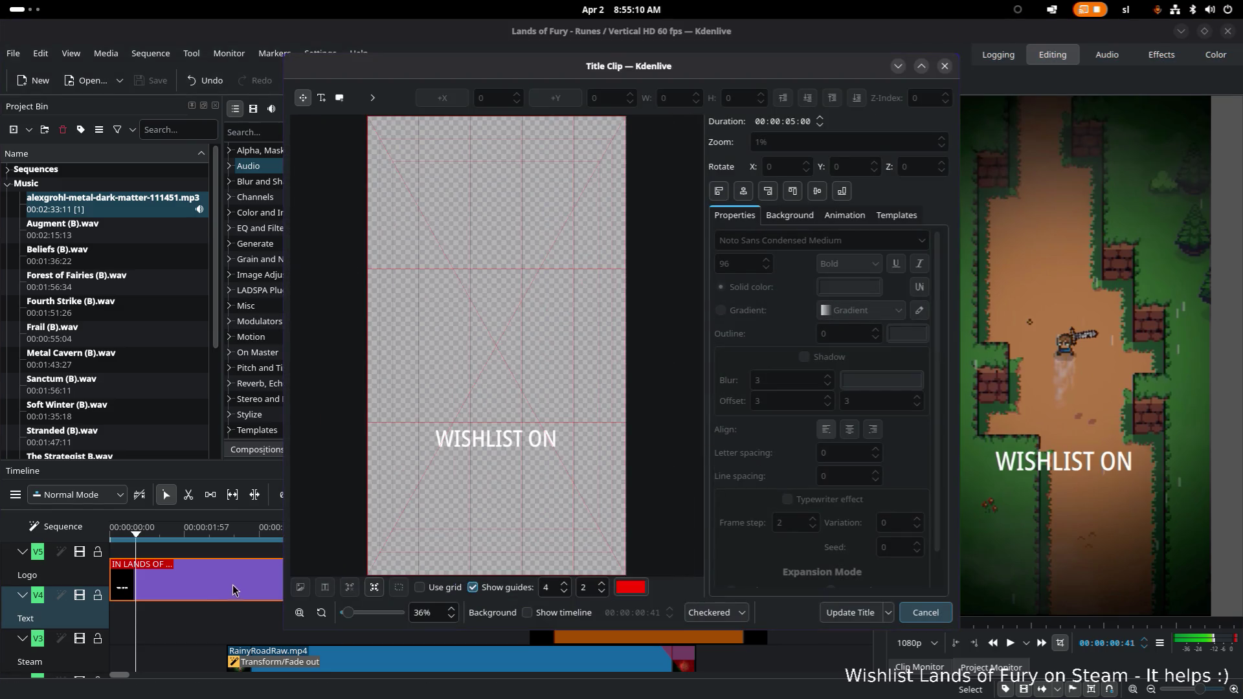
{"action": "left_click", "coordinate": [484, 445]}
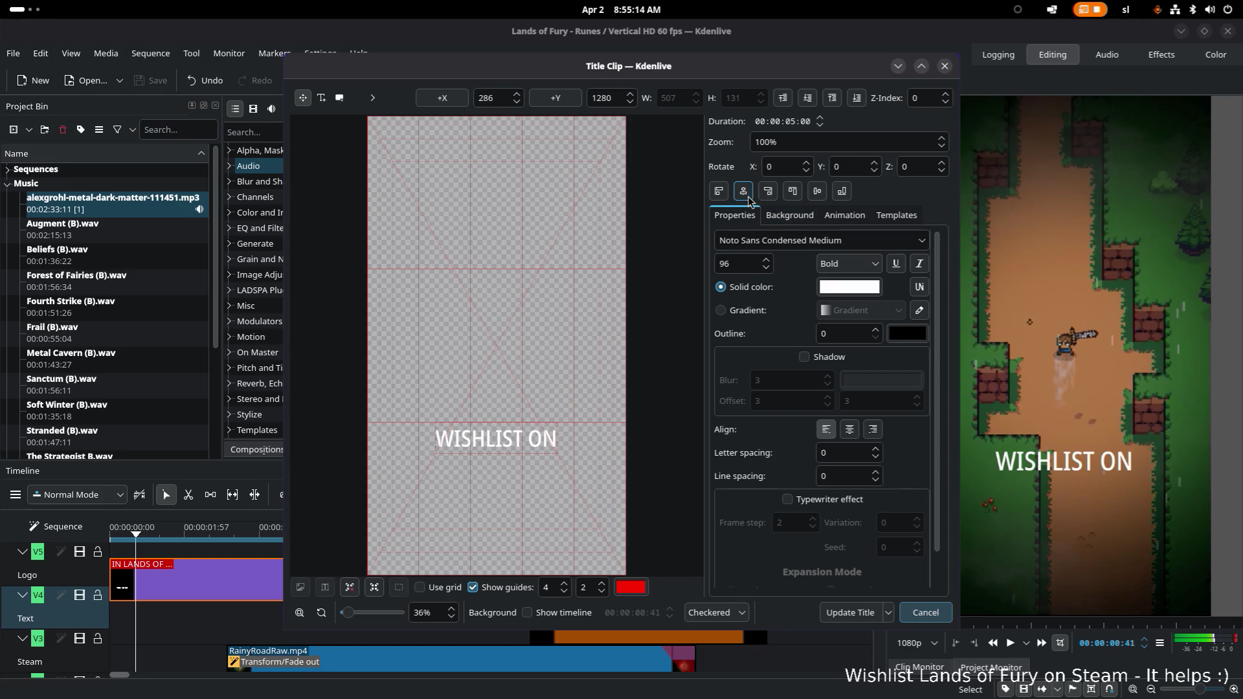
{"action": "left_click", "coordinate": [794, 193]}
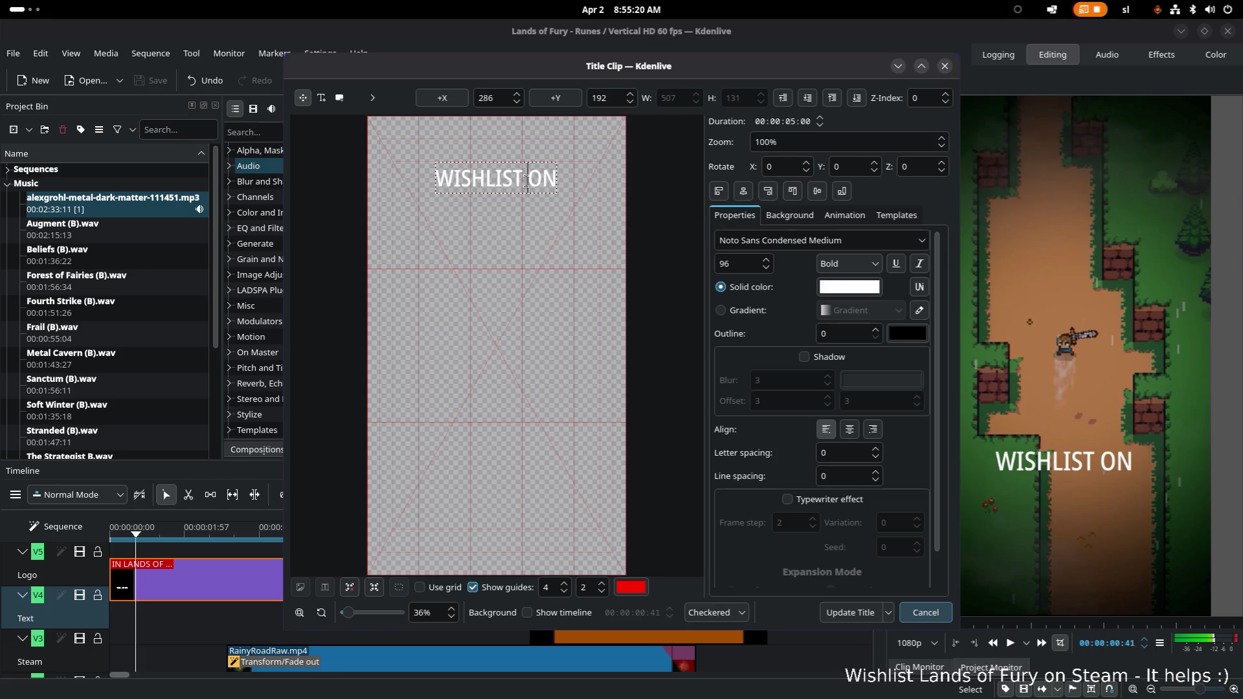
{"action": "double_click", "coordinate": [508, 180]}
{"action": "left_click", "coordinate": [500, 182]}
{"action": "triple_click", "coordinate": [499, 180]}
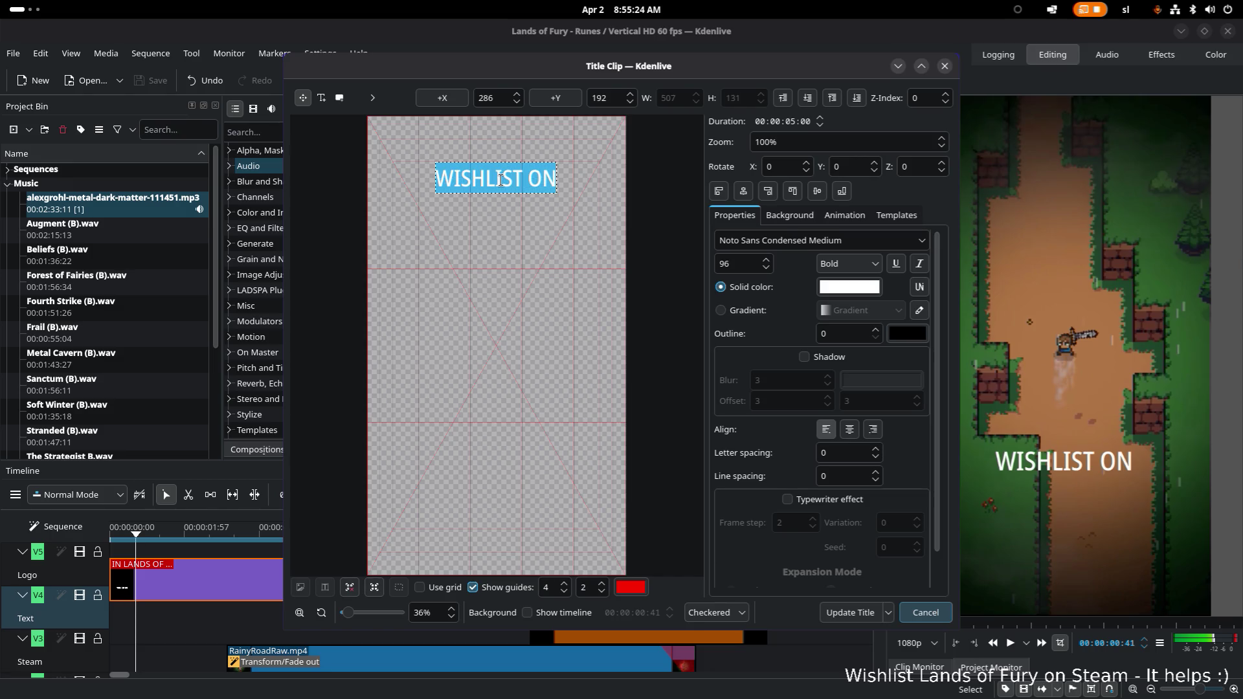
{"action": "key", "text": "BackSpace"}
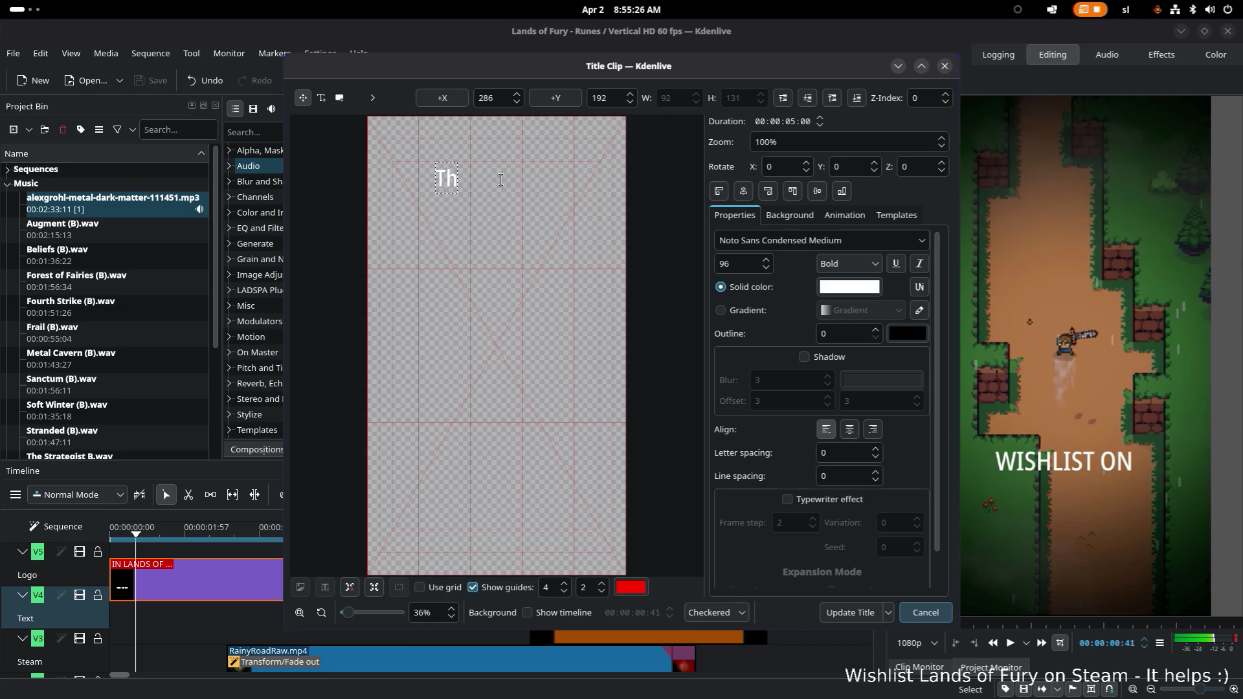
{"action": "type", "text": "THANK GOD"}
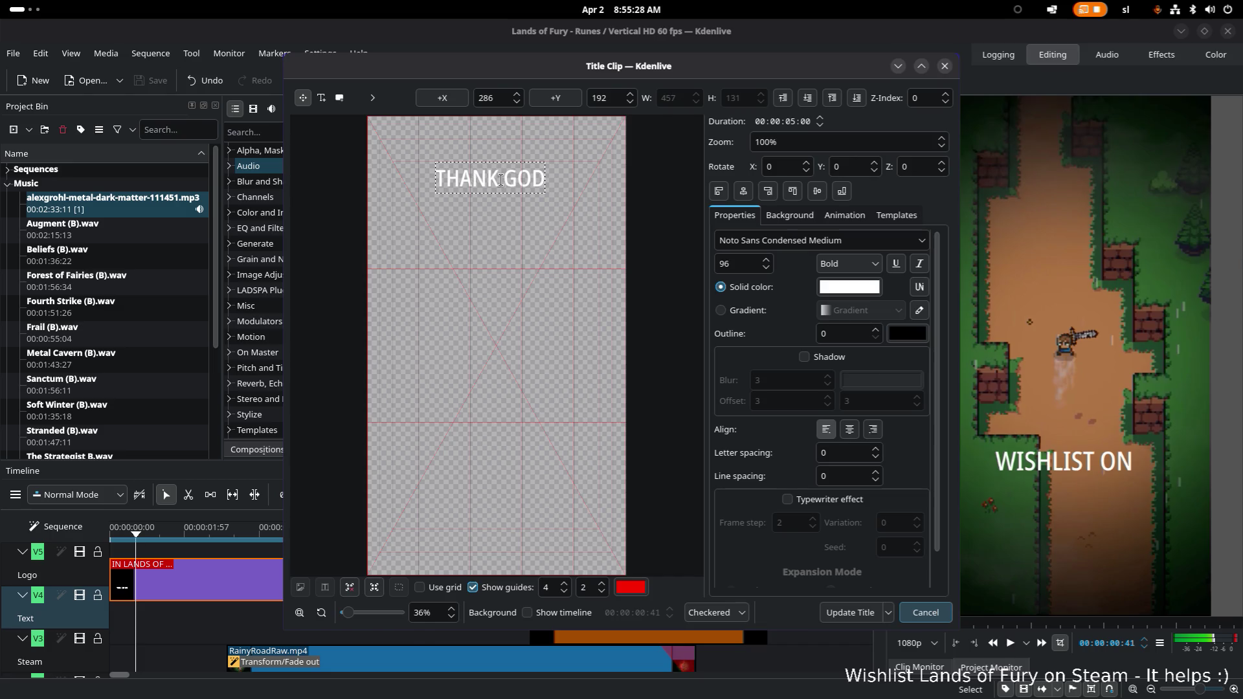
{"action": "left_click", "coordinate": [832, 613]}
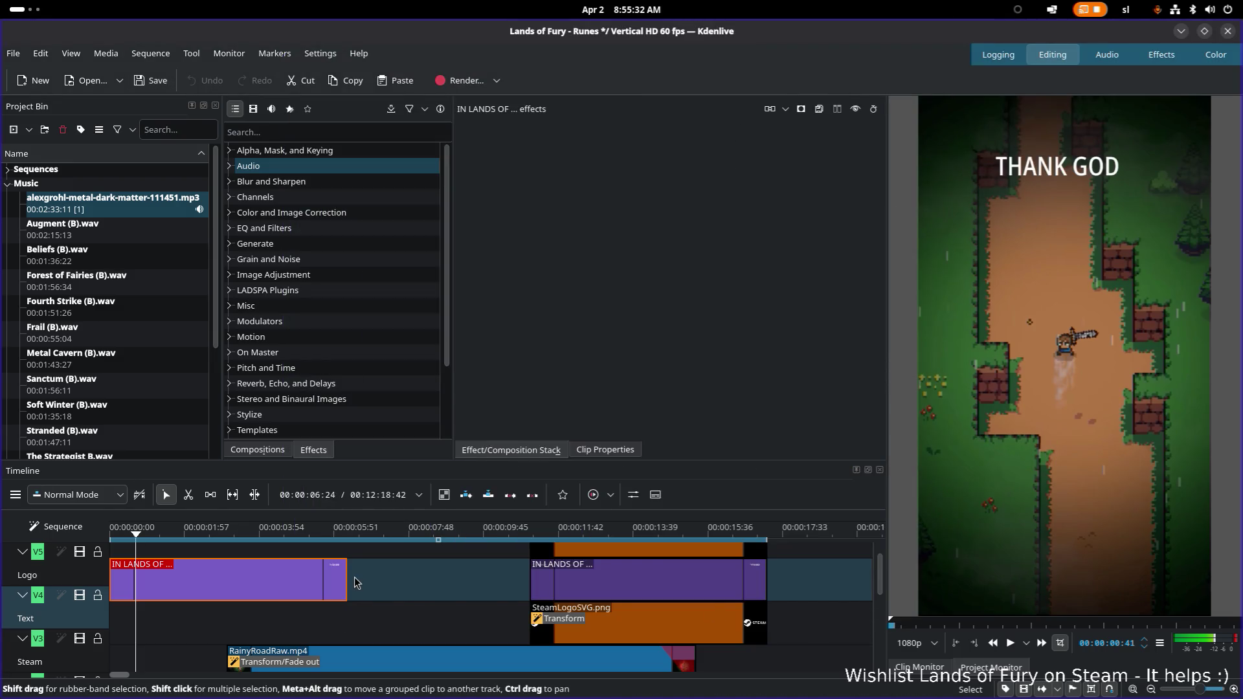
Shorten the THANK GOD title clip and paste a second copy after it
{"action": "left_click_drag", "start_coordinate": [346, 583], "coordinate": [145, 581]}
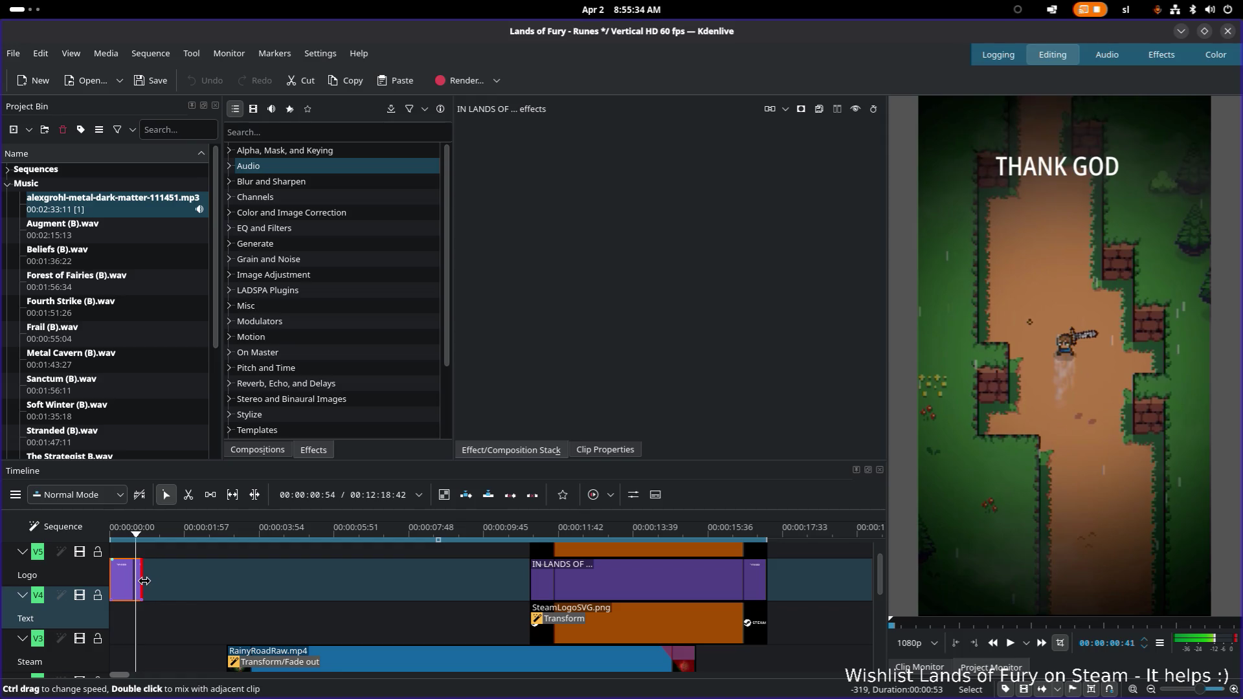
{"action": "key", "text": "ctrl+c"}
{"action": "key", "text": "ctrl+v"}
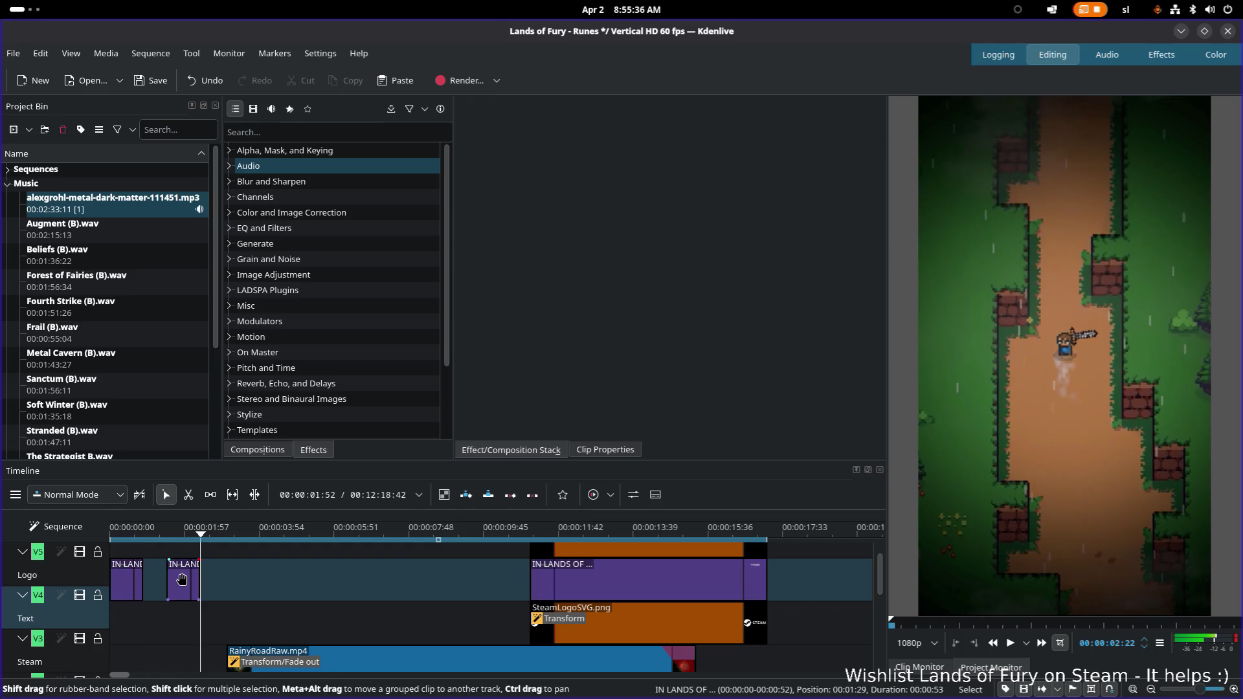
{"action": "left_click", "coordinate": [182, 580]}
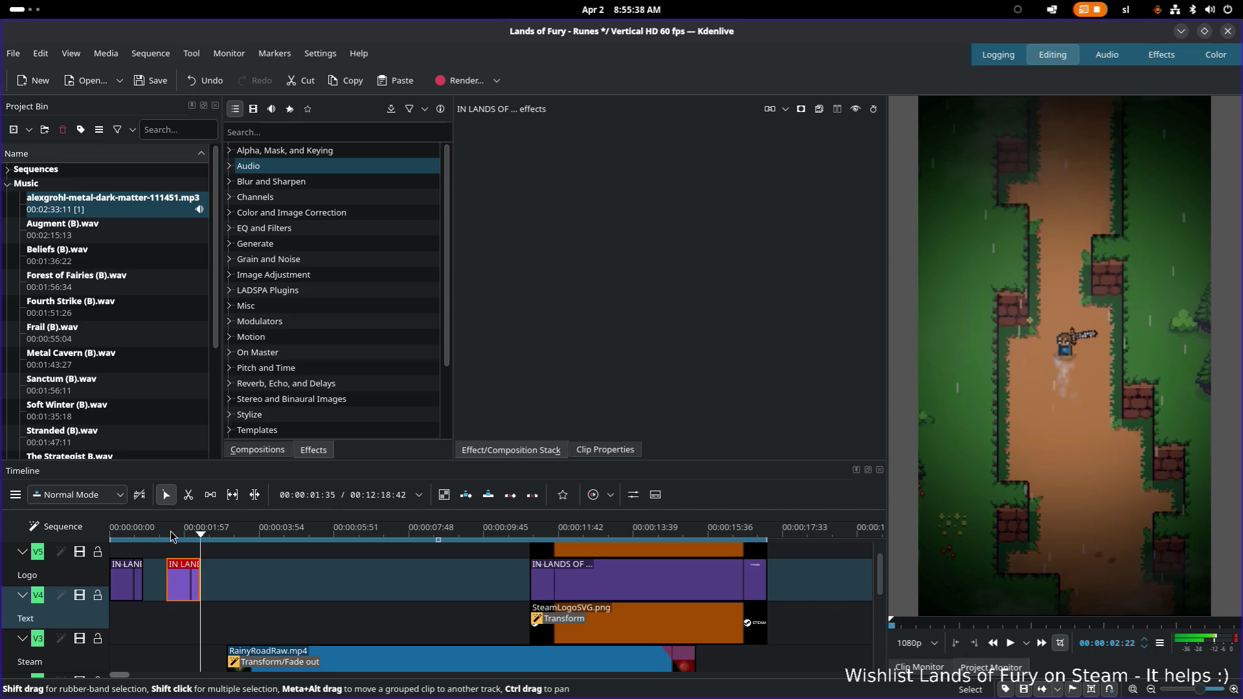
Preview from the start, nudge both title clips later near three seconds, and open the copy for editing
{"action": "left_click", "coordinate": [171, 535]}
{"action": "left_click_drag", "start_coordinate": [171, 540], "coordinate": [168, 539]}
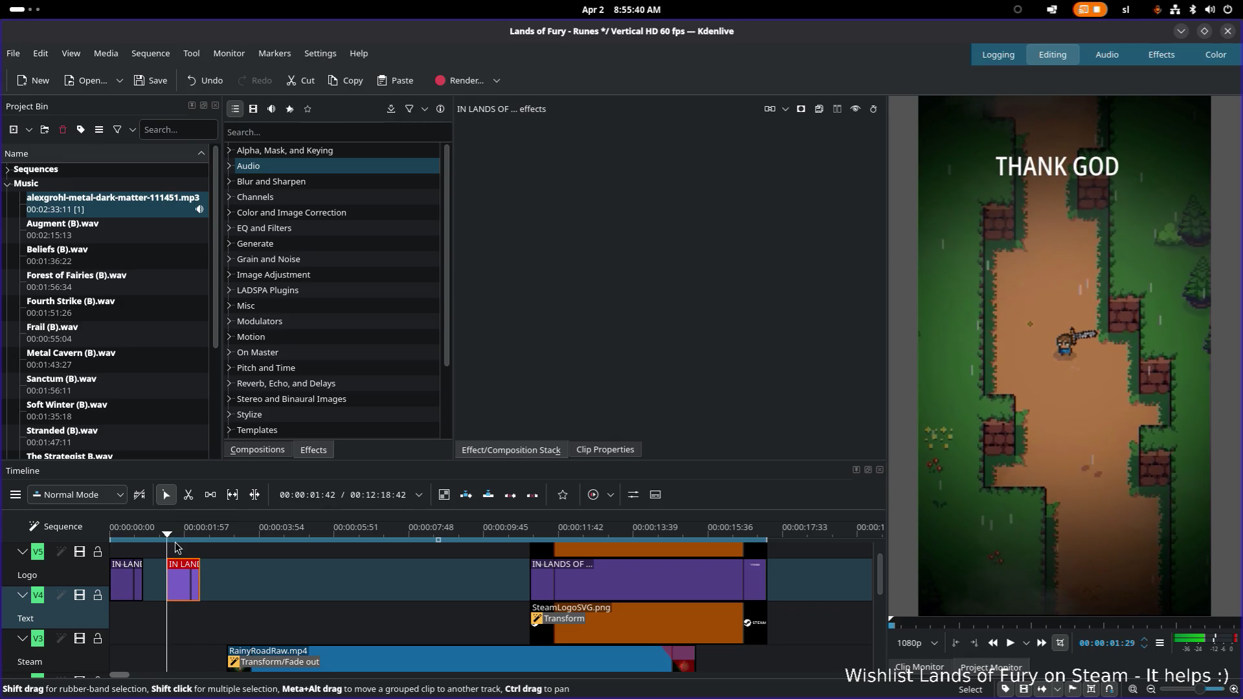
{"action": "left_click", "coordinate": [114, 532]}
{"action": "key", "text": "space"}
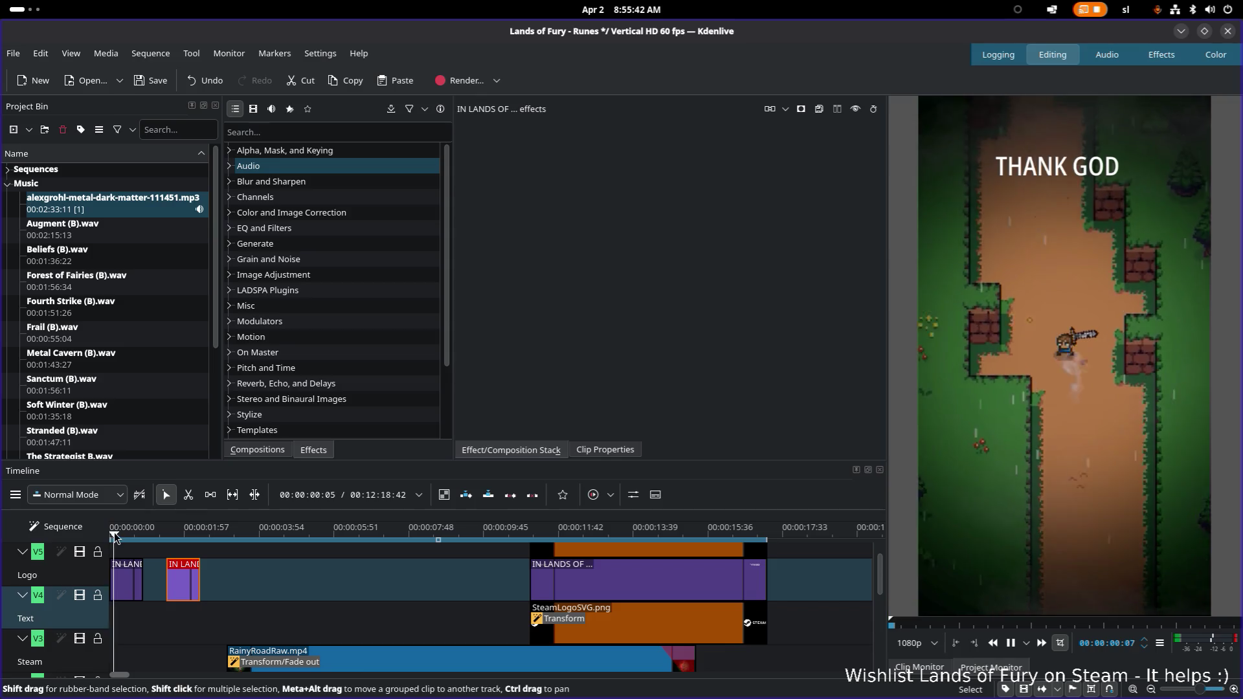
{"action": "key", "text": "space"}
{"action": "left_click_drag", "start_coordinate": [188, 575], "coordinate": [203, 572]}
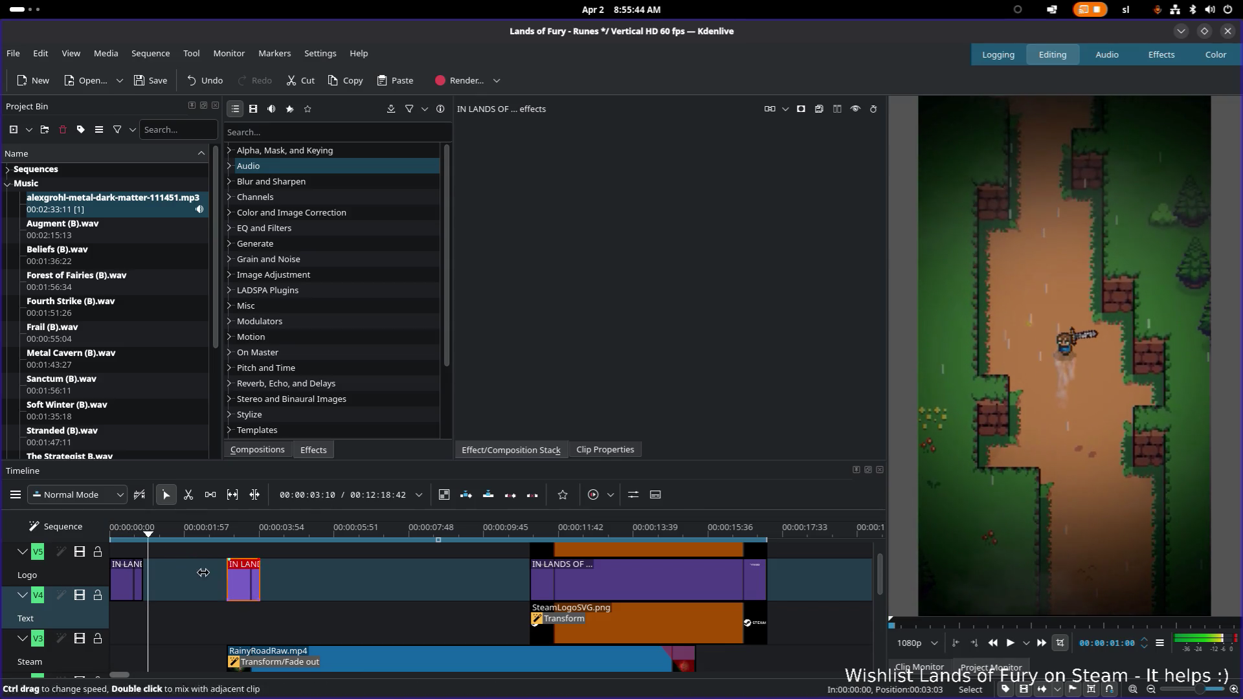
{"action": "left_click_drag", "start_coordinate": [127, 578], "coordinate": [162, 577]}
{"action": "left_click", "coordinate": [237, 583]}
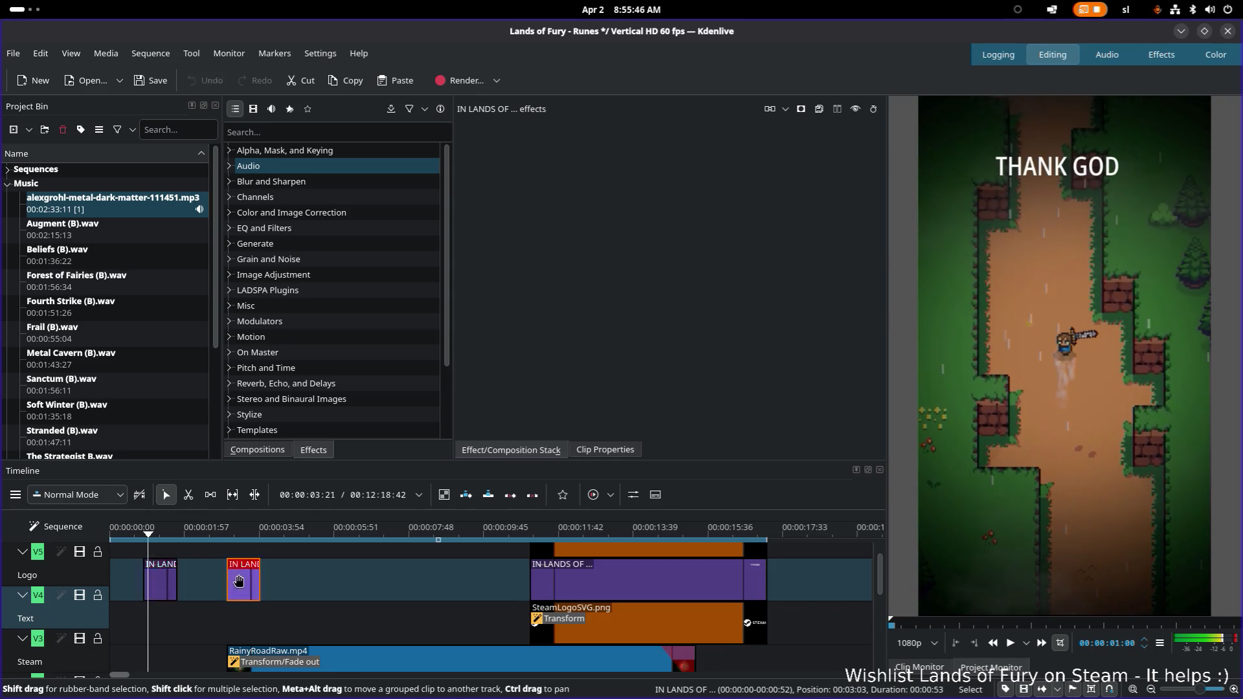
{"action": "double_click", "coordinate": [238, 583]}
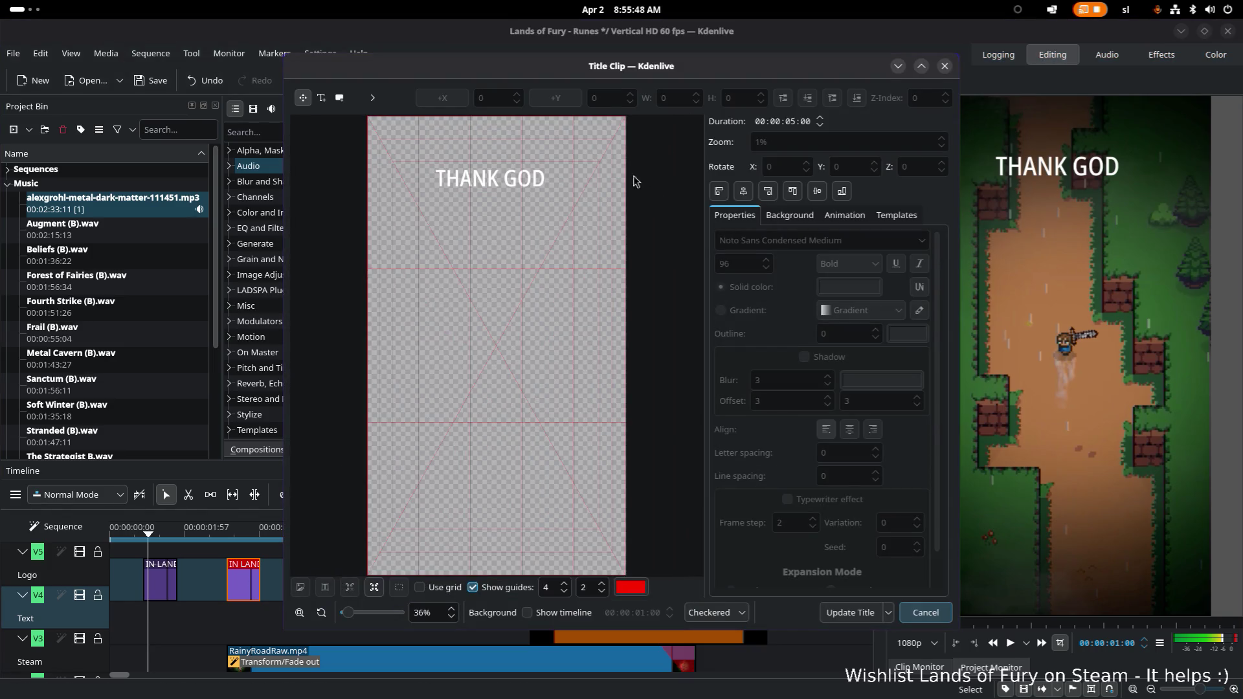
Reword the second caption to THERE ARE, centered horizontally, and update the title
{"action": "left_click", "coordinate": [521, 188]}
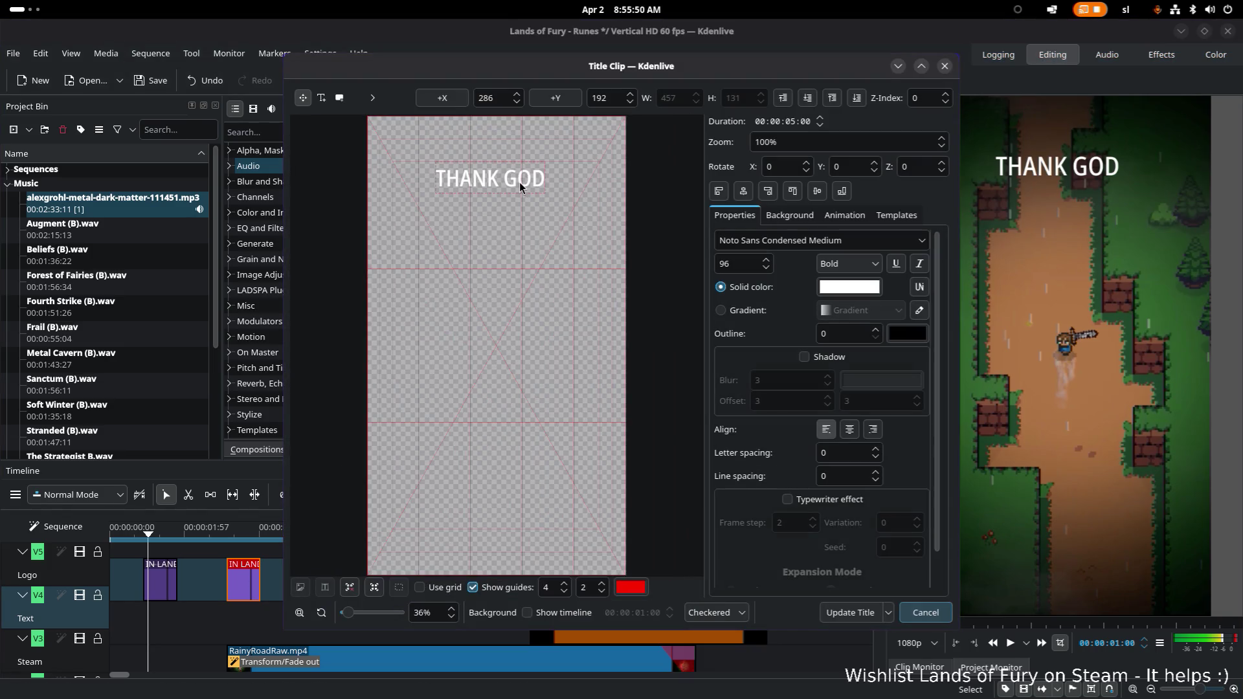
{"action": "key", "text": "ctrl+a"}
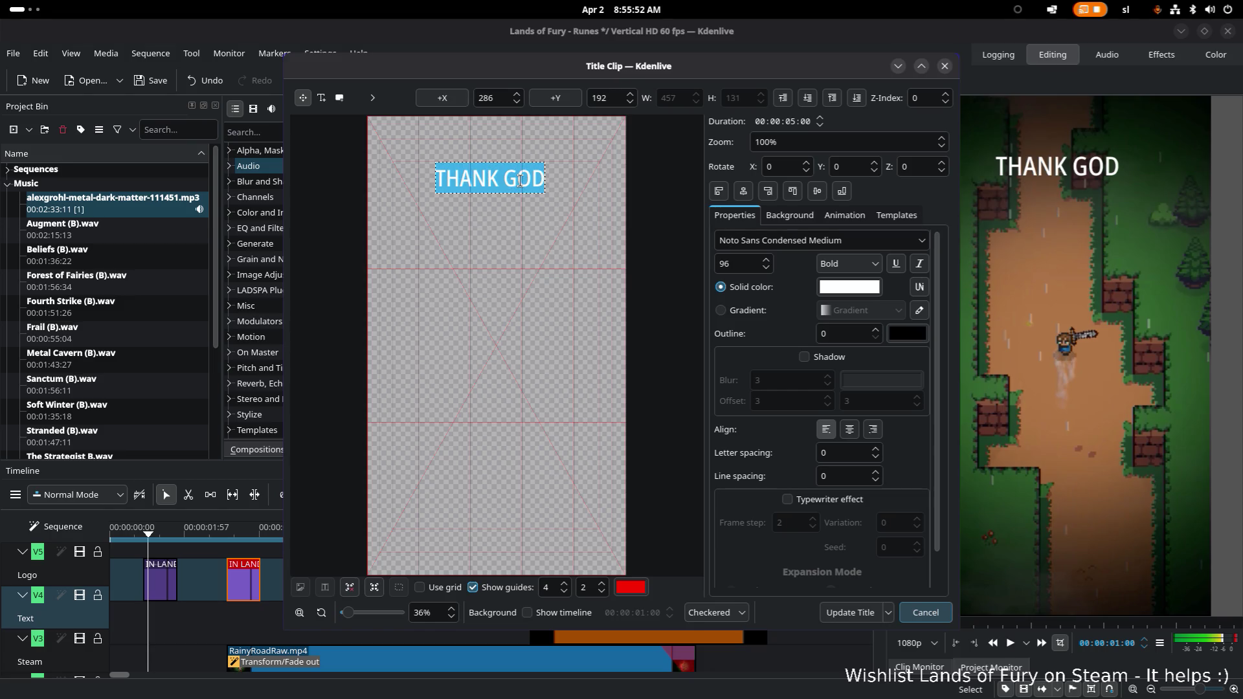
{"action": "type", "text": "t"}
{"action": "type", "text": "THERE A"}
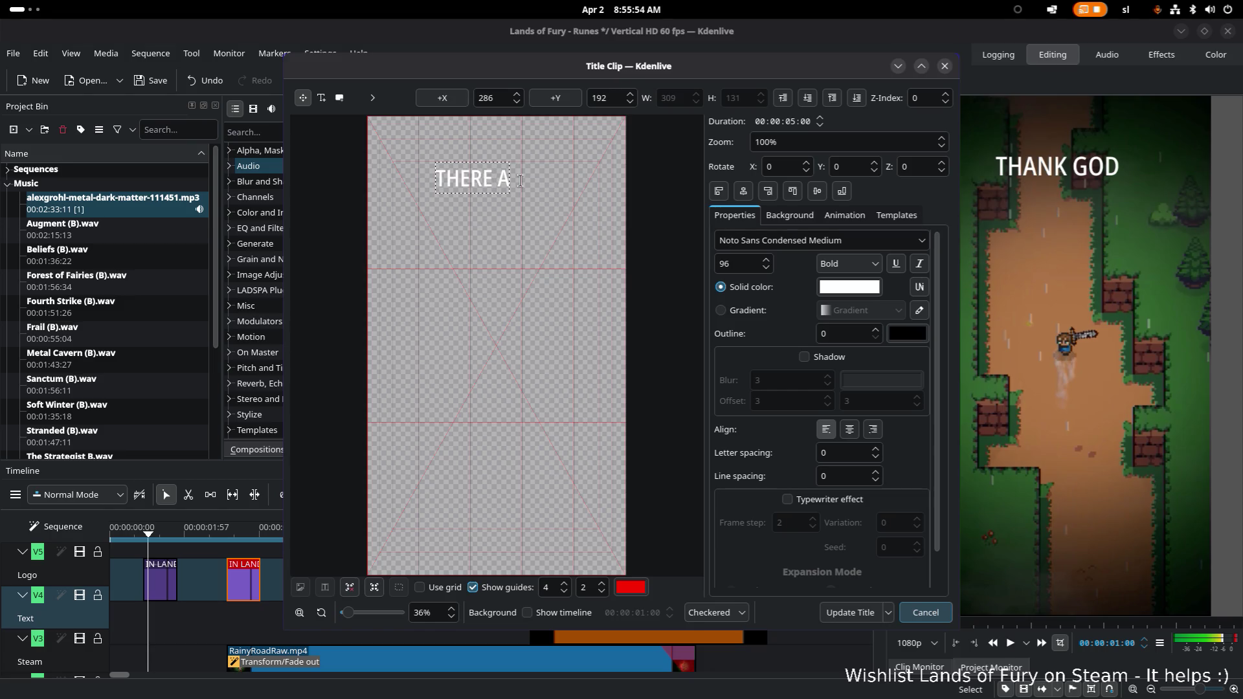
{"action": "type", "text": "RE"}
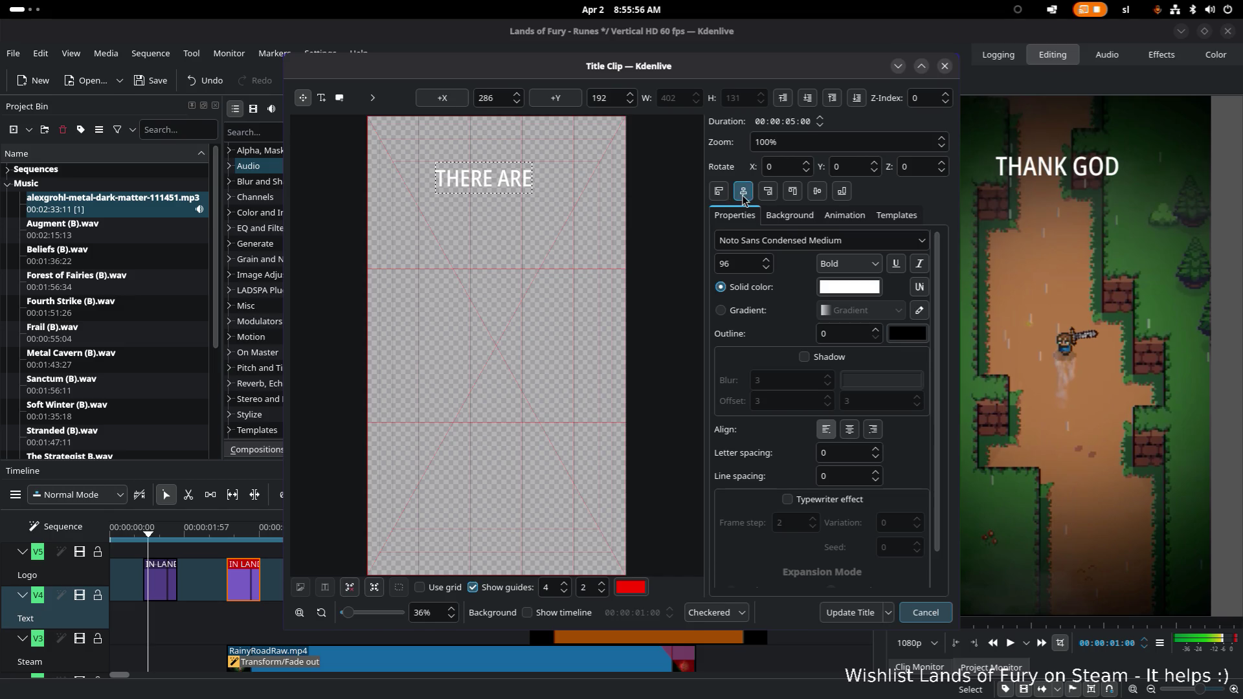
{"action": "left_click", "coordinate": [743, 191]}
{"action": "left_click", "coordinate": [851, 611]}
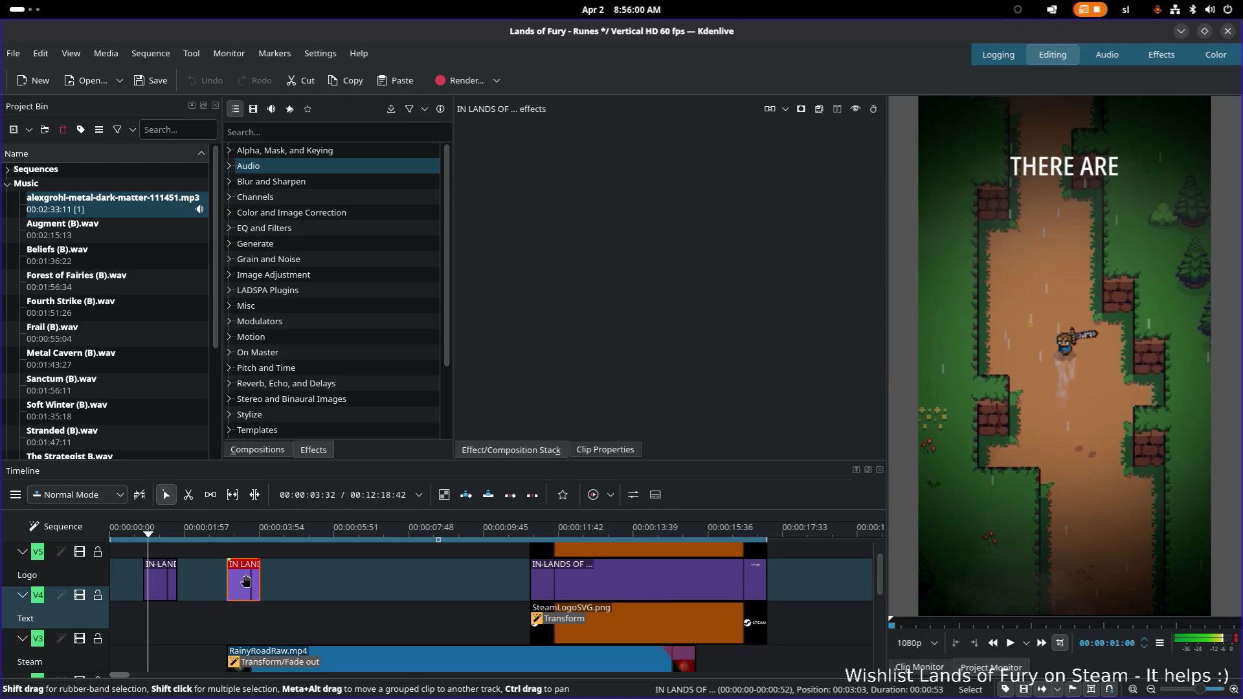
Paste another caption copy at the playhead and reword it to NO ZOMBIES, centered
{"action": "left_click", "coordinate": [279, 532]}
{"action": "key", "text": "ctrl+v"}
{"action": "double_click", "coordinate": [297, 580]}
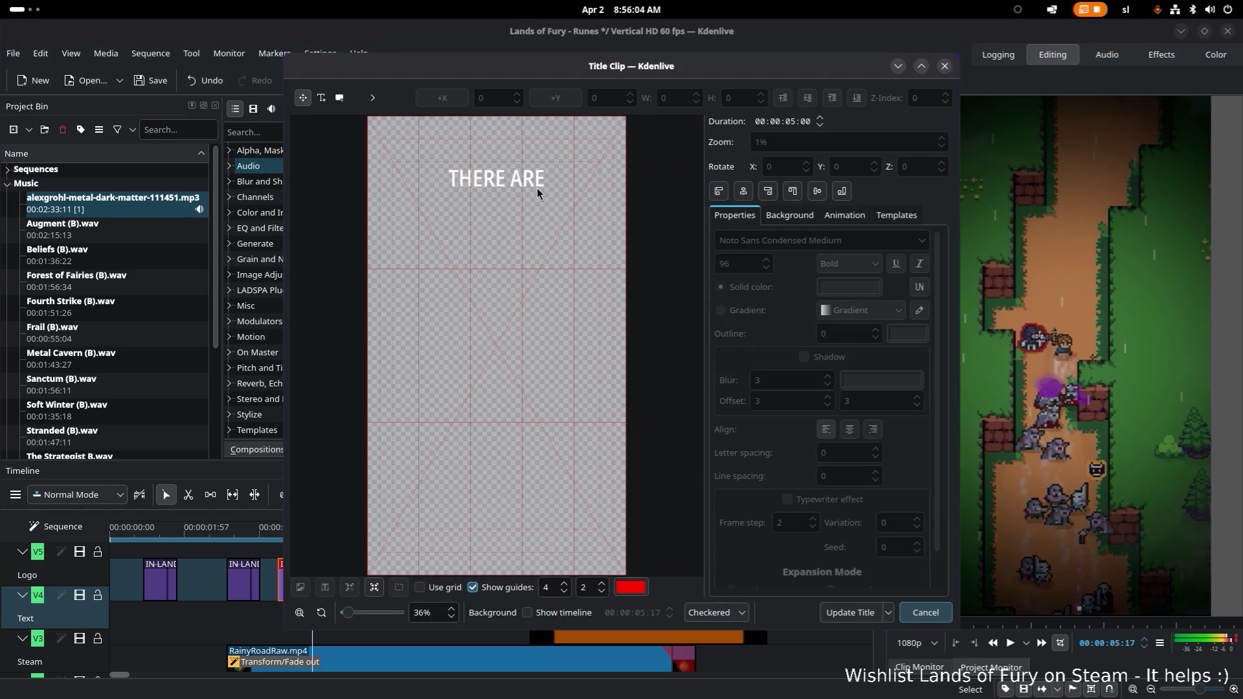
{"action": "double_click", "coordinate": [519, 180]}
{"action": "key", "text": "ctrl+a"}
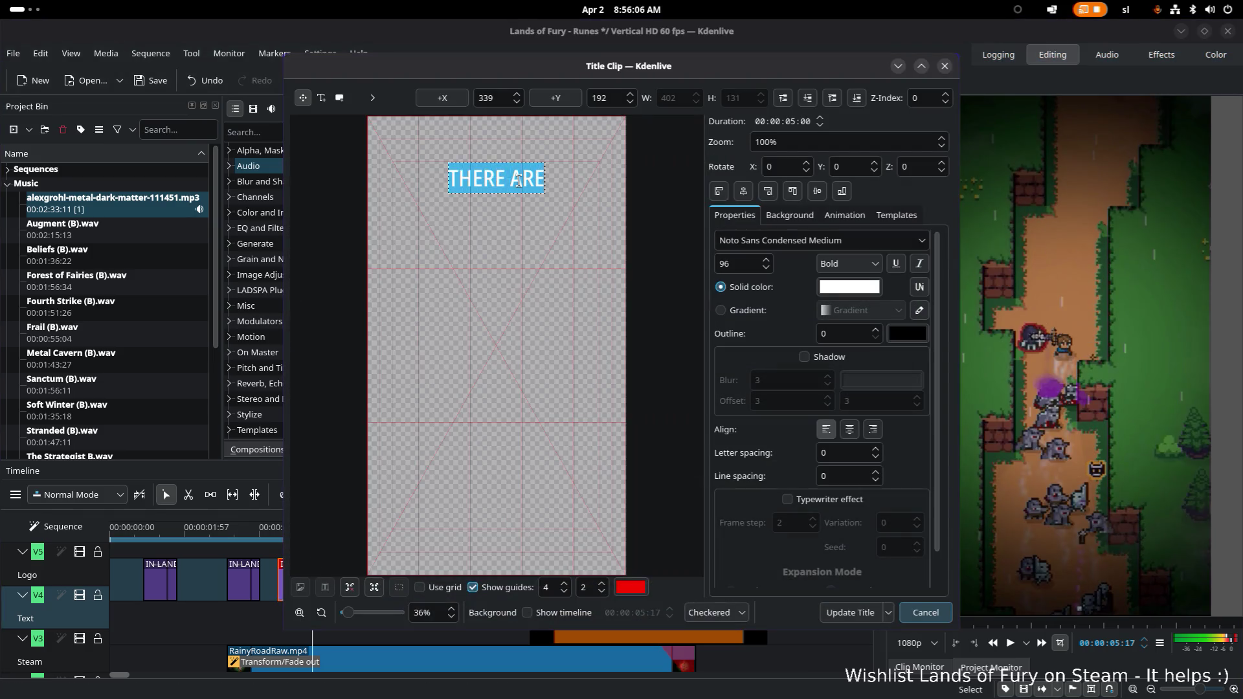
{"action": "type", "text": "NO ZO"}
{"action": "type", "text": "MBIE"}
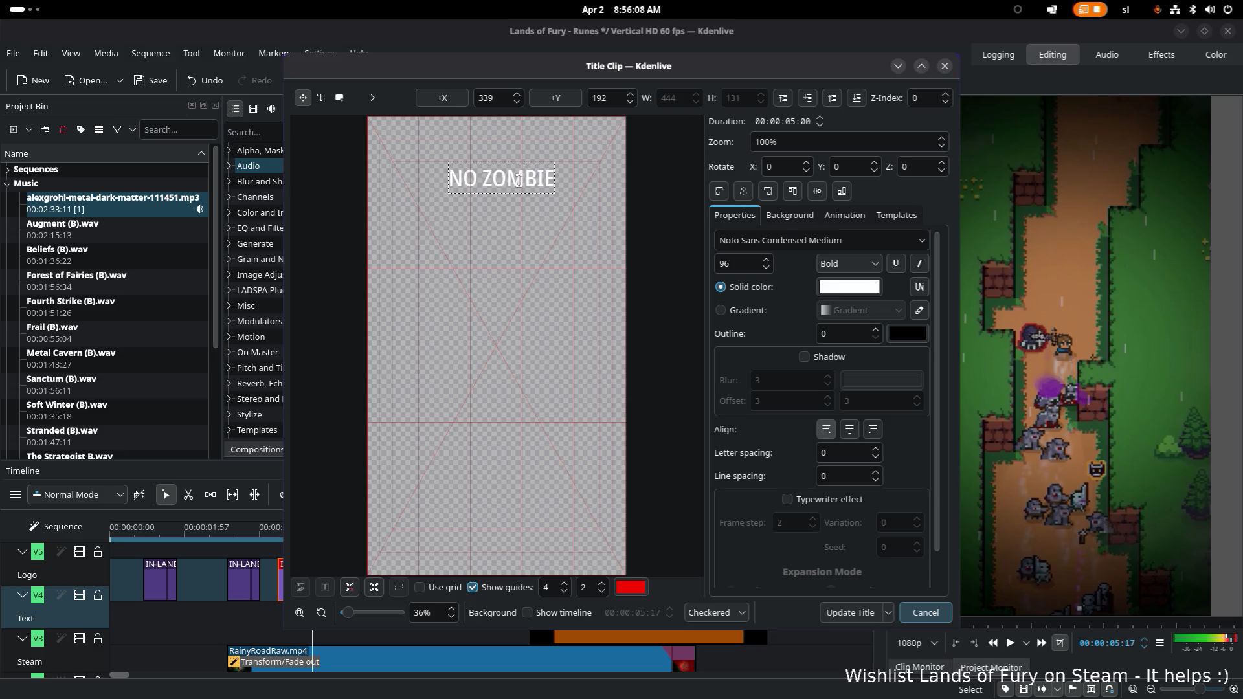
{"action": "type", "text": "S"}
{"action": "left_click", "coordinate": [745, 191]}
{"action": "left_click", "coordinate": [848, 613]}
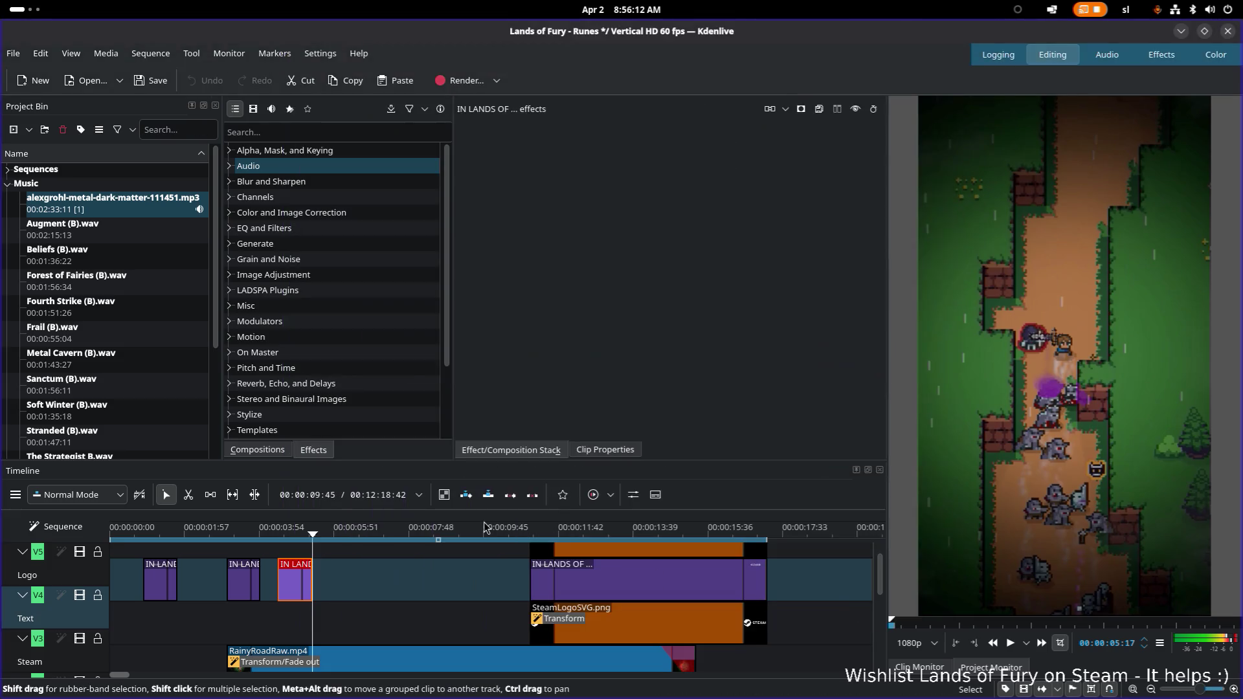
Paste a further caption copy and reword it to AROUND
{"action": "left_click", "coordinate": [339, 533]}
{"action": "key", "text": "ctrl+v"}
{"action": "double_click", "coordinate": [369, 580]}
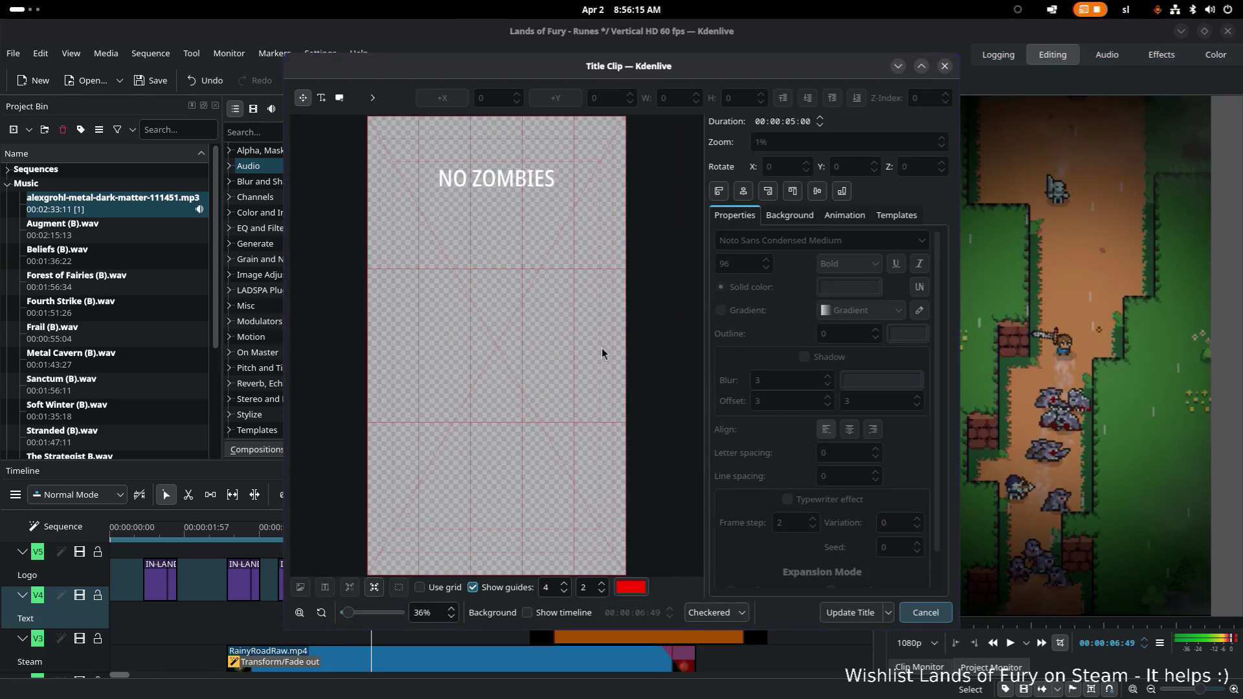
{"action": "left_click", "coordinate": [531, 177]}
{"action": "type", "text": "ARO"}
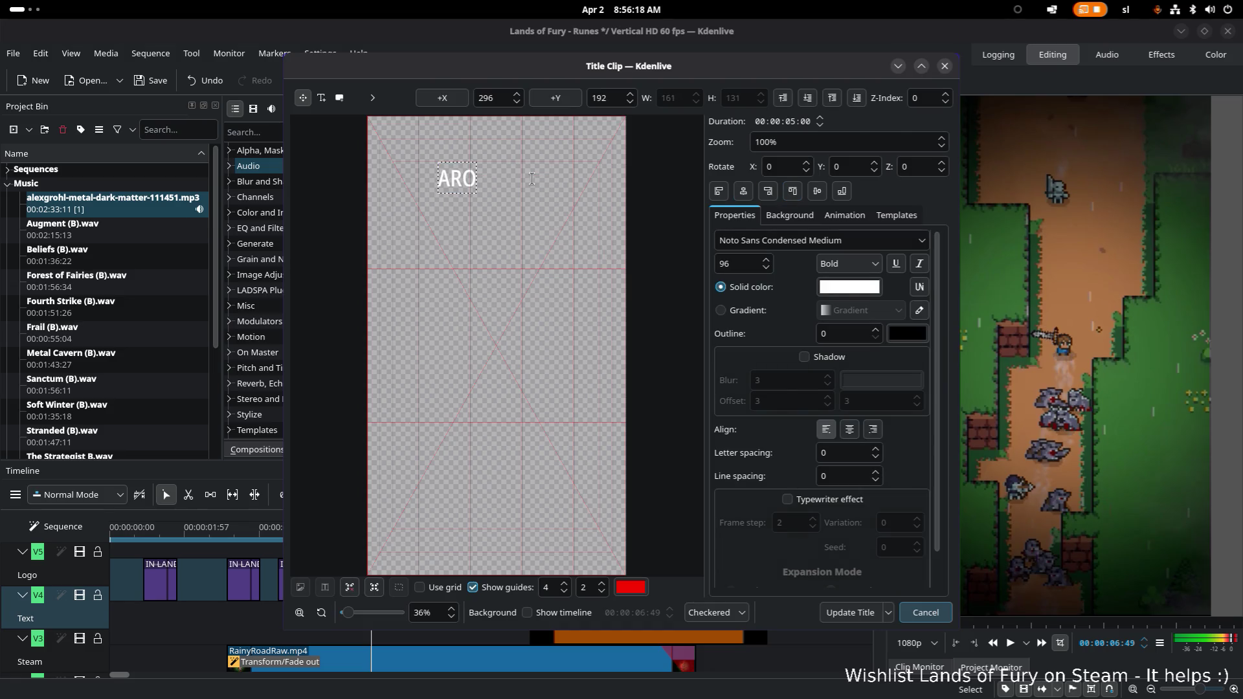
{"action": "type", "text": "UND"}
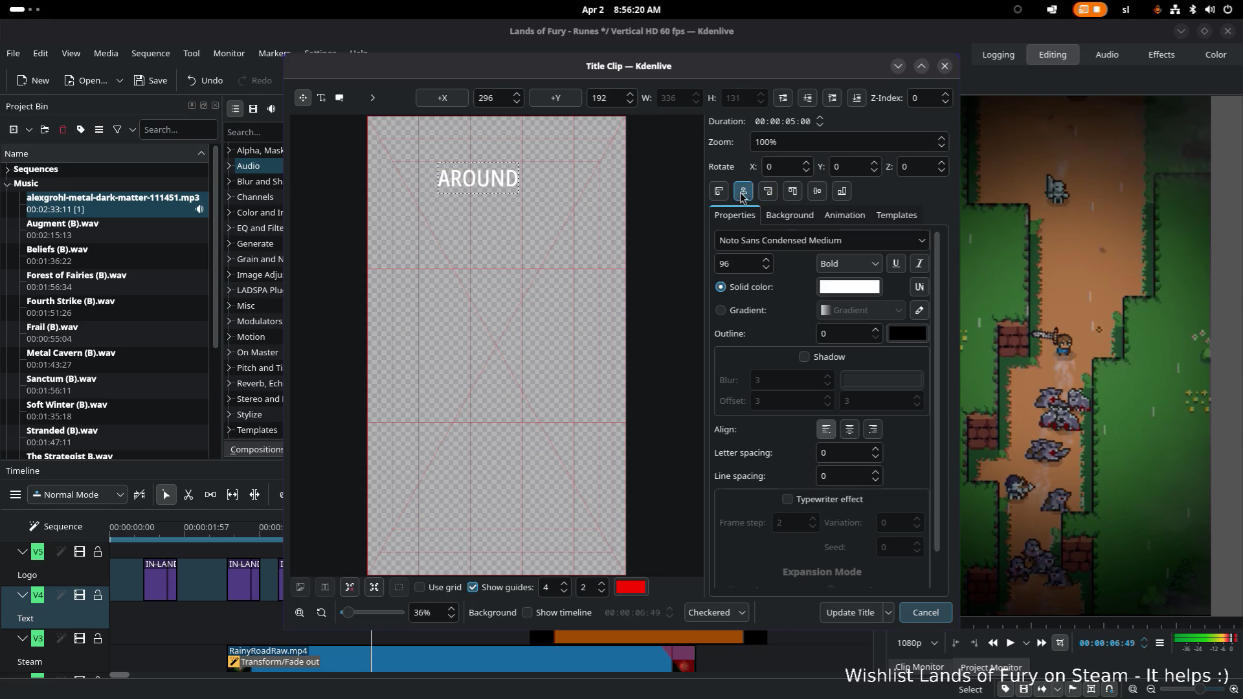
{"action": "left_click", "coordinate": [828, 611]}
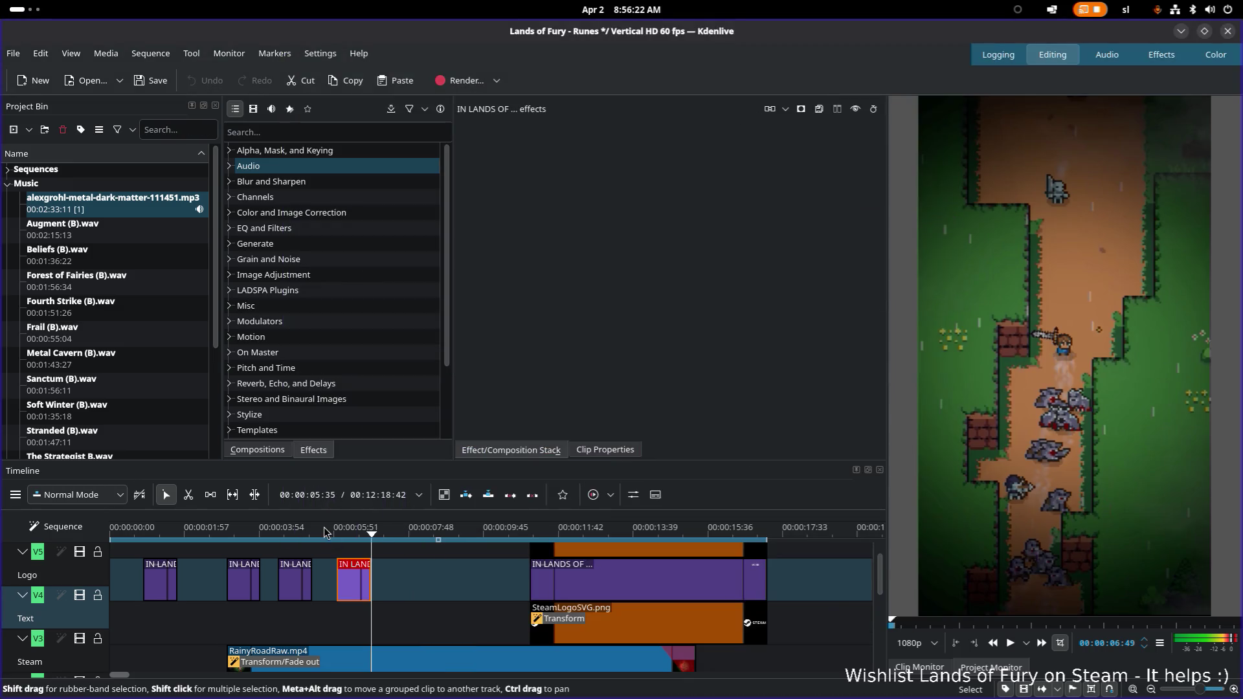
Preview the sequence and shift the first caption clip toward the start of the track
{"action": "left_click", "coordinate": [154, 551]}
{"action": "key", "text": "space"}
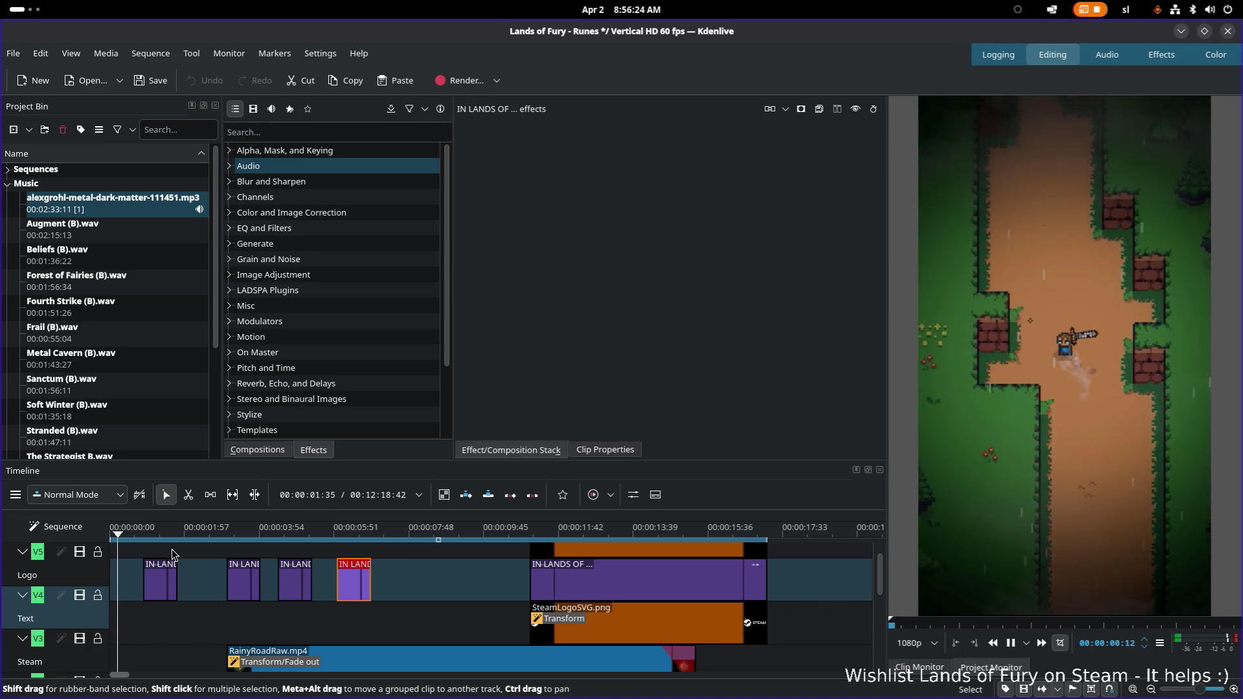
{"action": "key", "text": "space"}
{"action": "left_click_drag", "start_coordinate": [161, 586], "coordinate": [148, 586]}
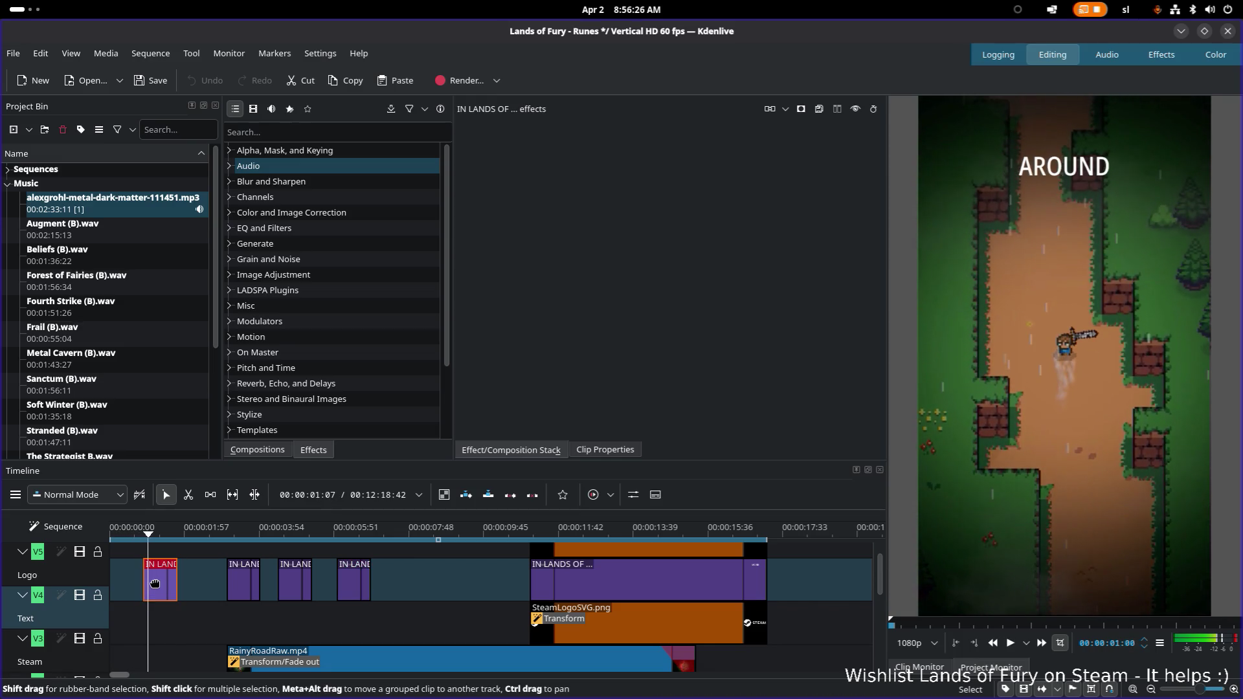
{"action": "left_click_drag", "start_coordinate": [142, 534], "coordinate": [98, 532]}
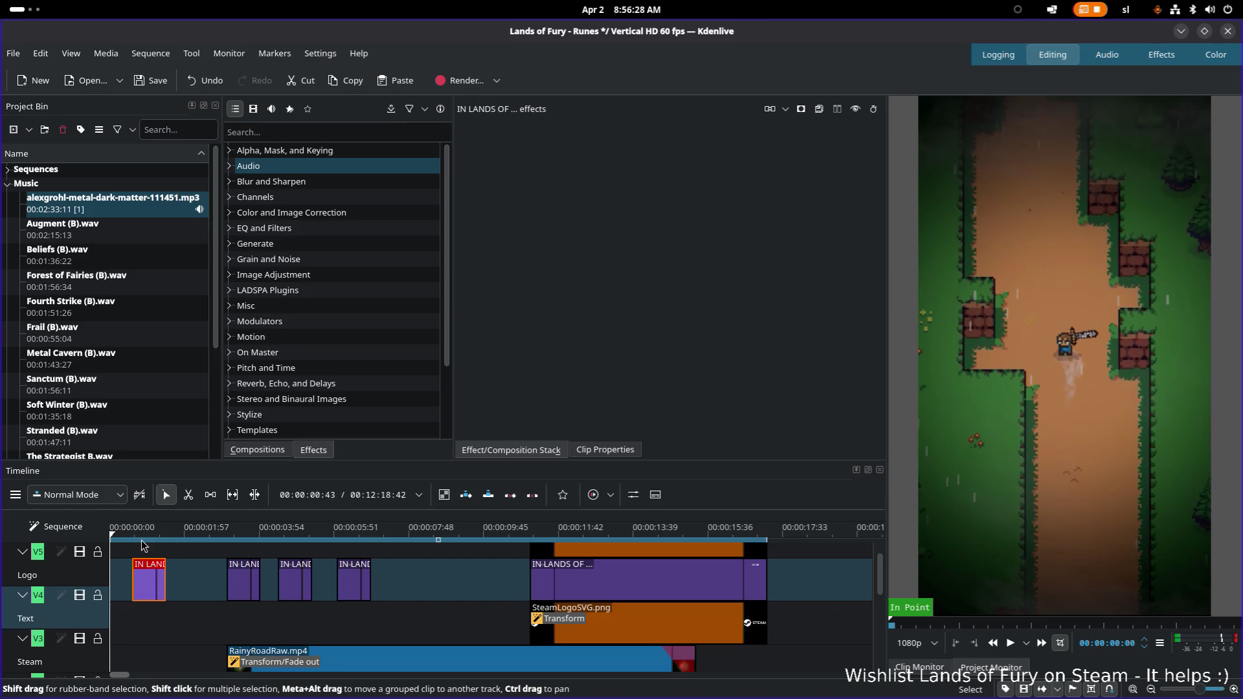
{"action": "key", "text": "space"}
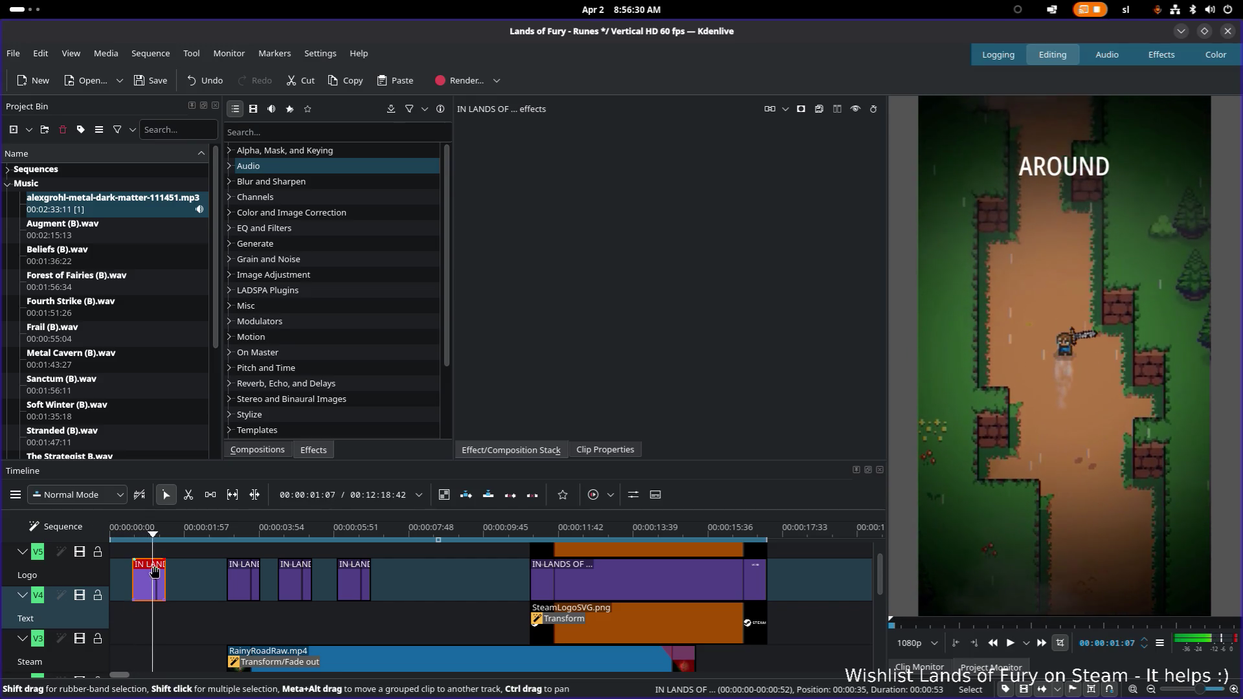
Step the playhead between the first two captions and check the second caption's text
{"action": "left_click", "coordinate": [239, 579]}
{"action": "left_click", "coordinate": [244, 528]}
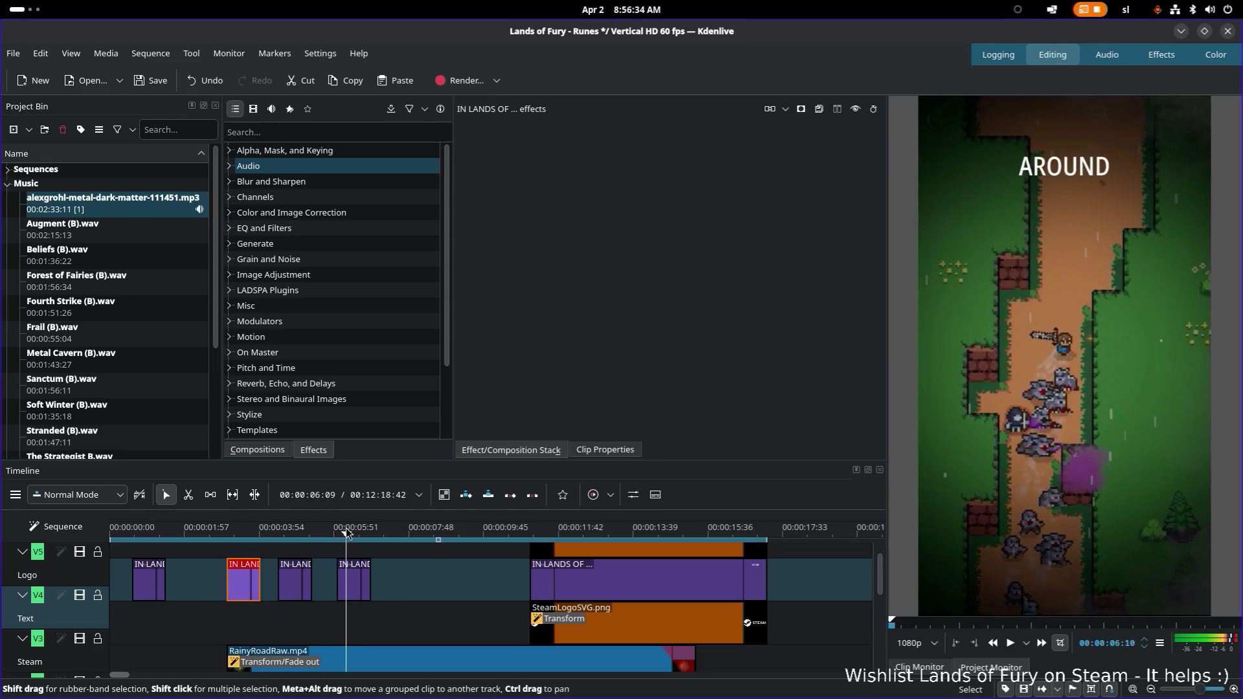
{"action": "left_click", "coordinate": [151, 527]}
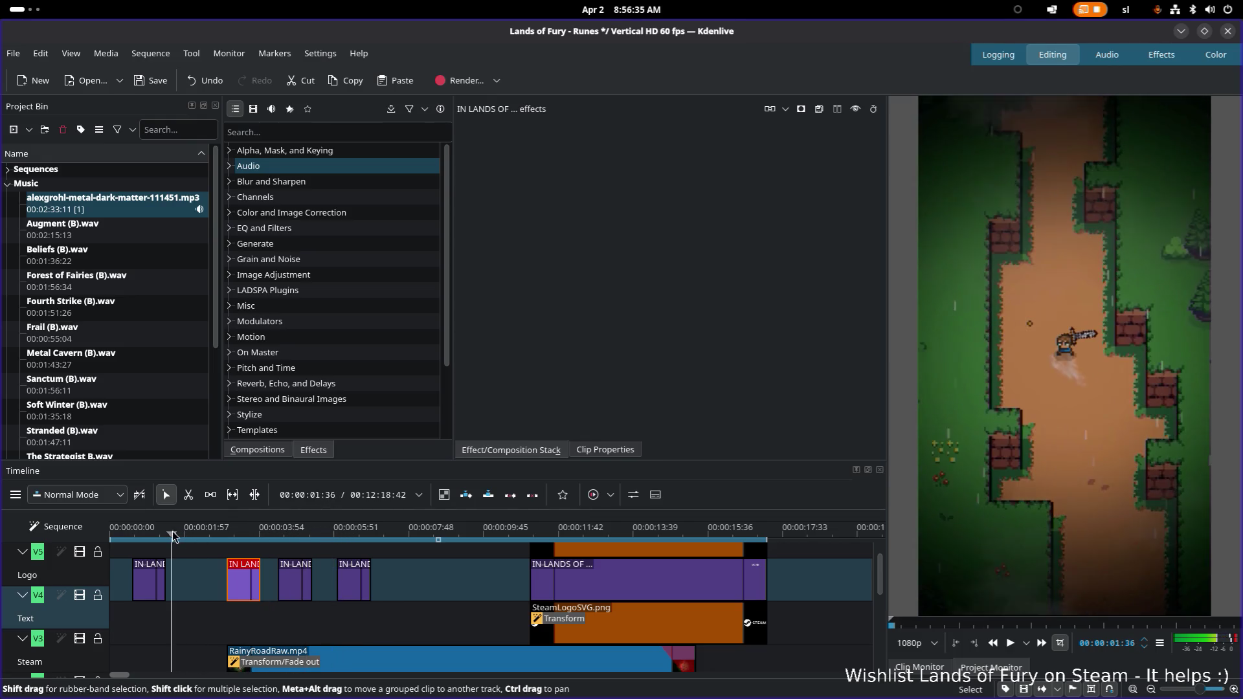
{"action": "left_click", "coordinate": [150, 580]}
{"action": "left_click", "coordinate": [244, 581]}
{"action": "double_click", "coordinate": [244, 582]}
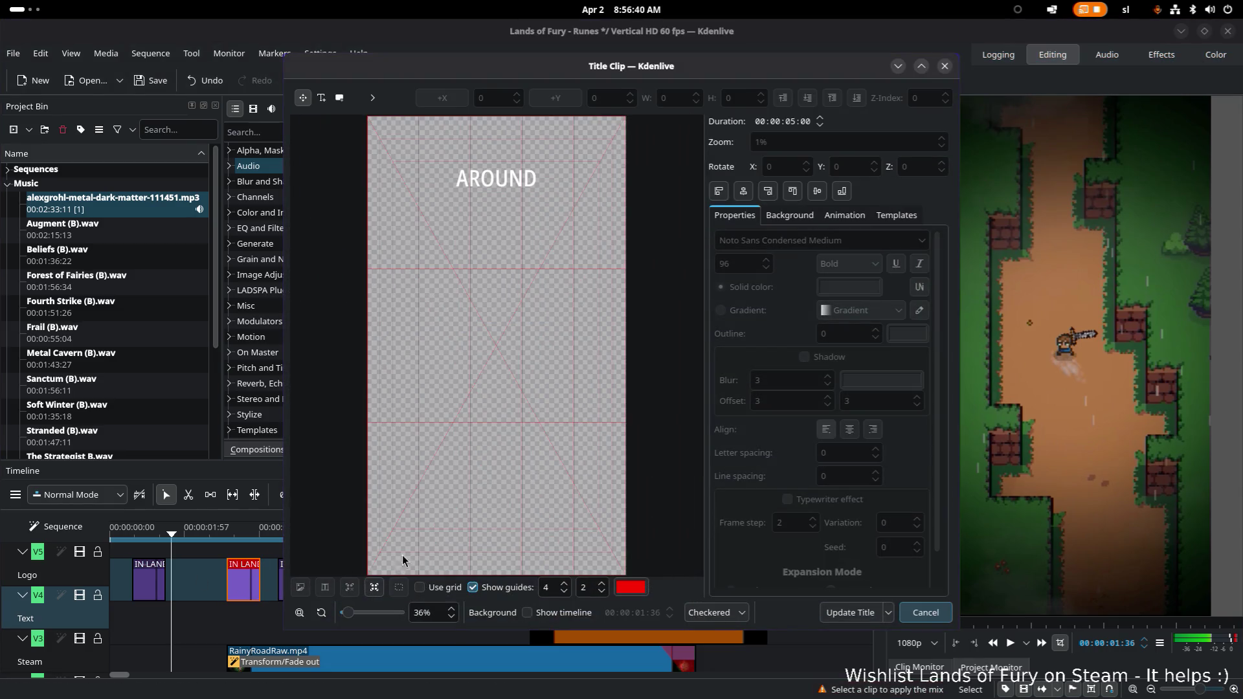
{"action": "left_click", "coordinate": [923, 611]}
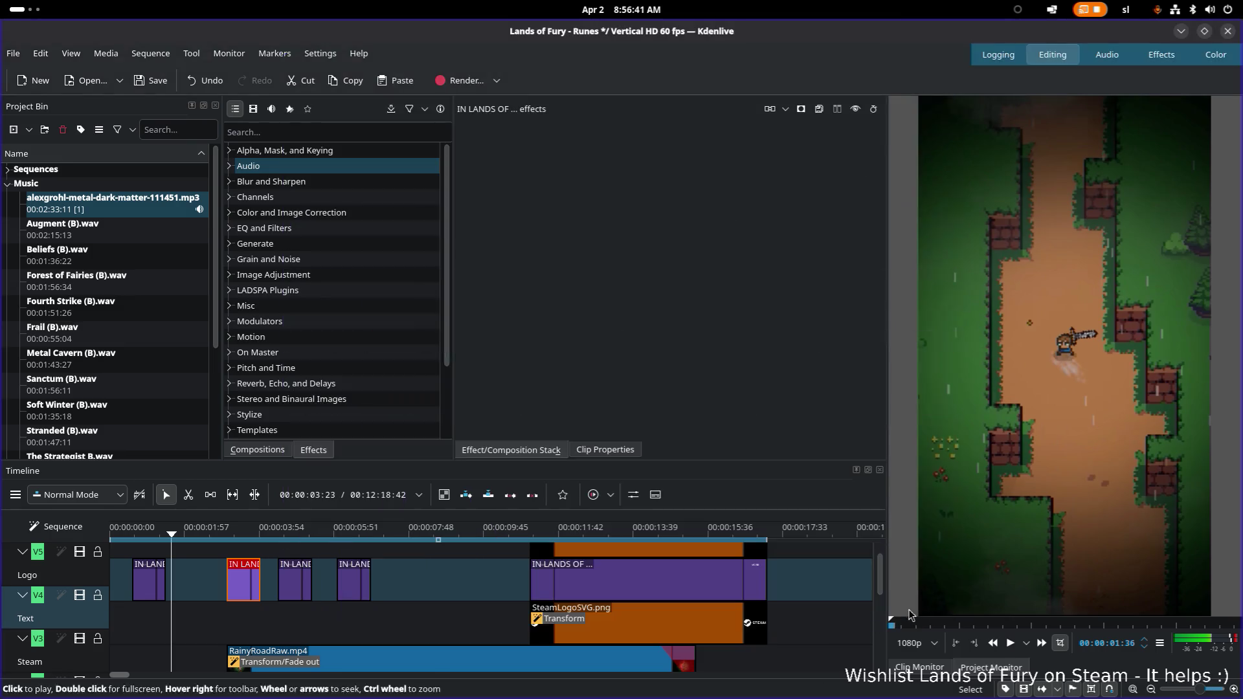
Check the text of the remaining caption clips without changes and save the project
{"action": "double_click", "coordinate": [295, 579]}
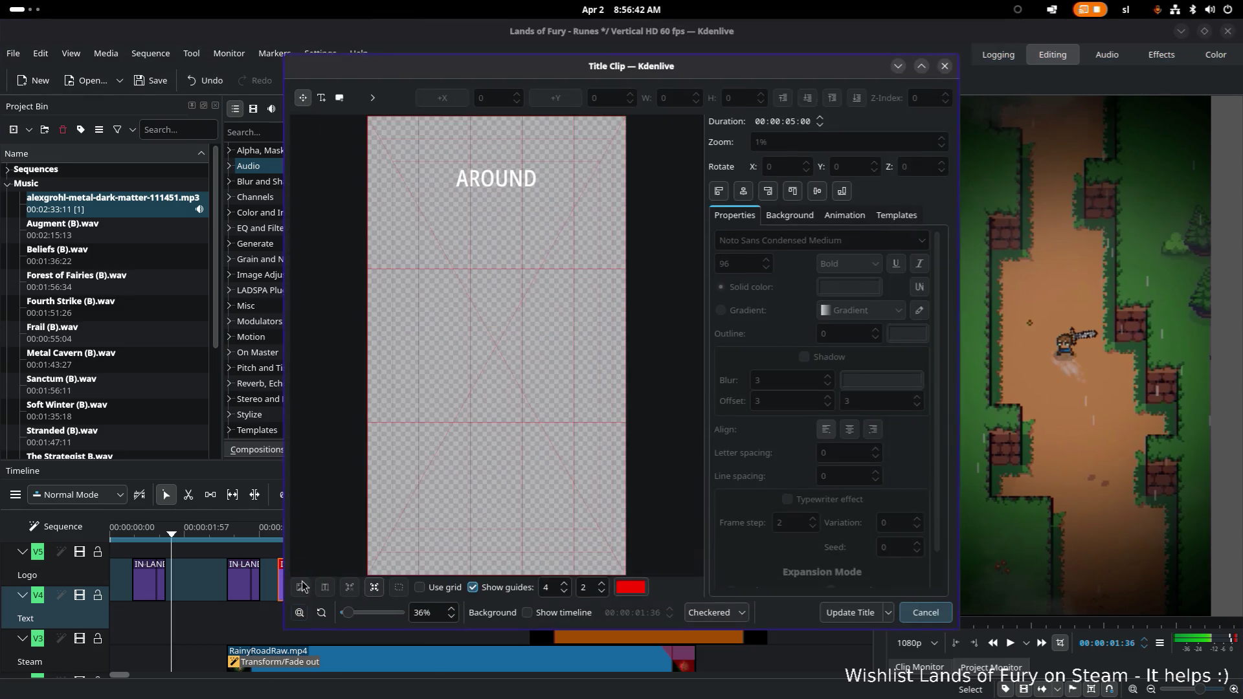
{"action": "left_click", "coordinate": [924, 612]}
{"action": "double_click", "coordinate": [366, 589]}
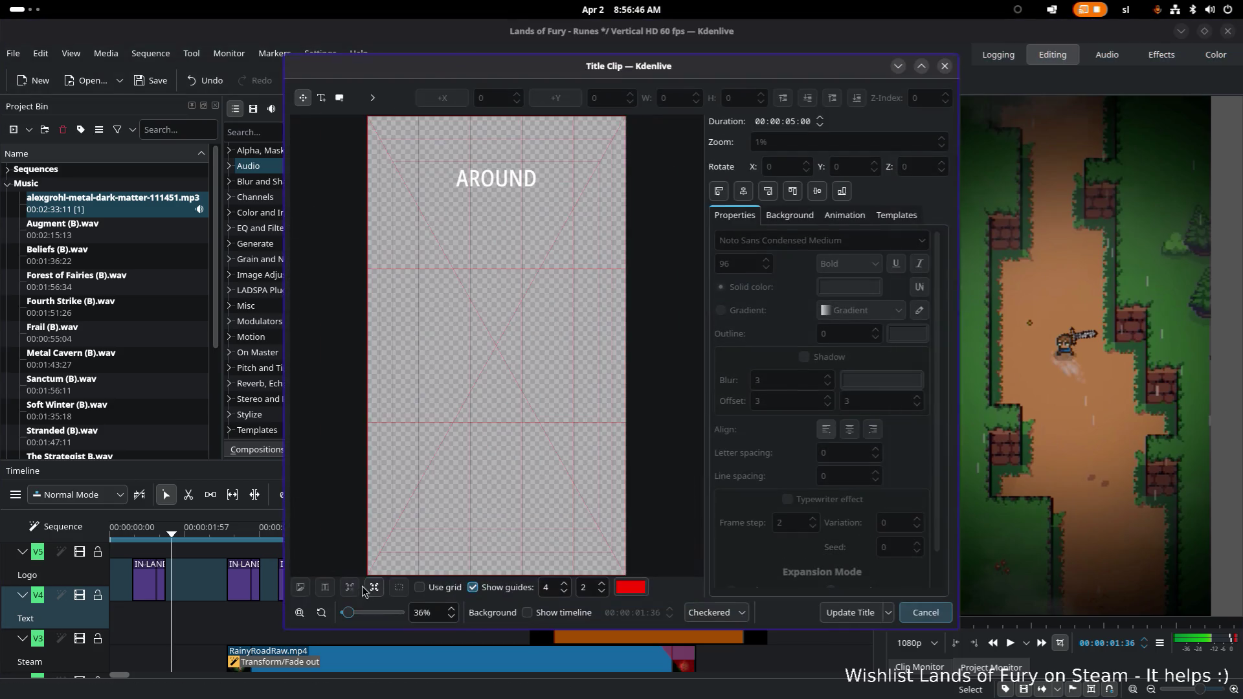
{"action": "left_click", "coordinate": [928, 616]}
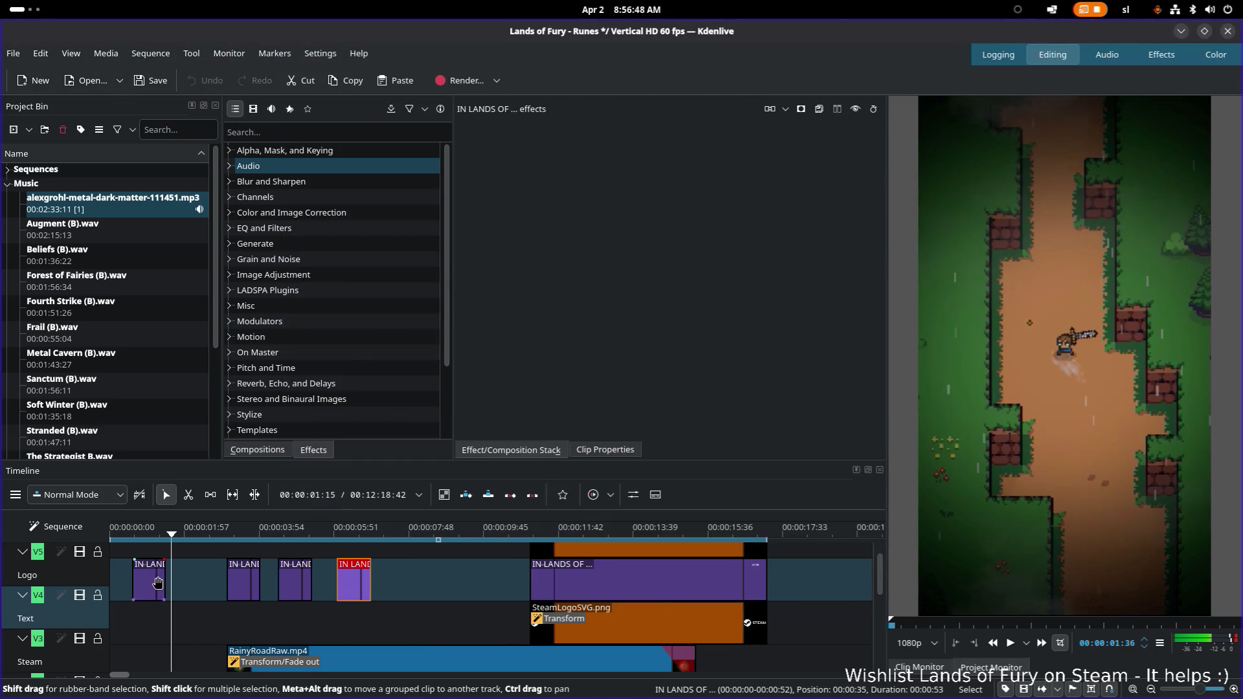
{"action": "double_click", "coordinate": [162, 581]}
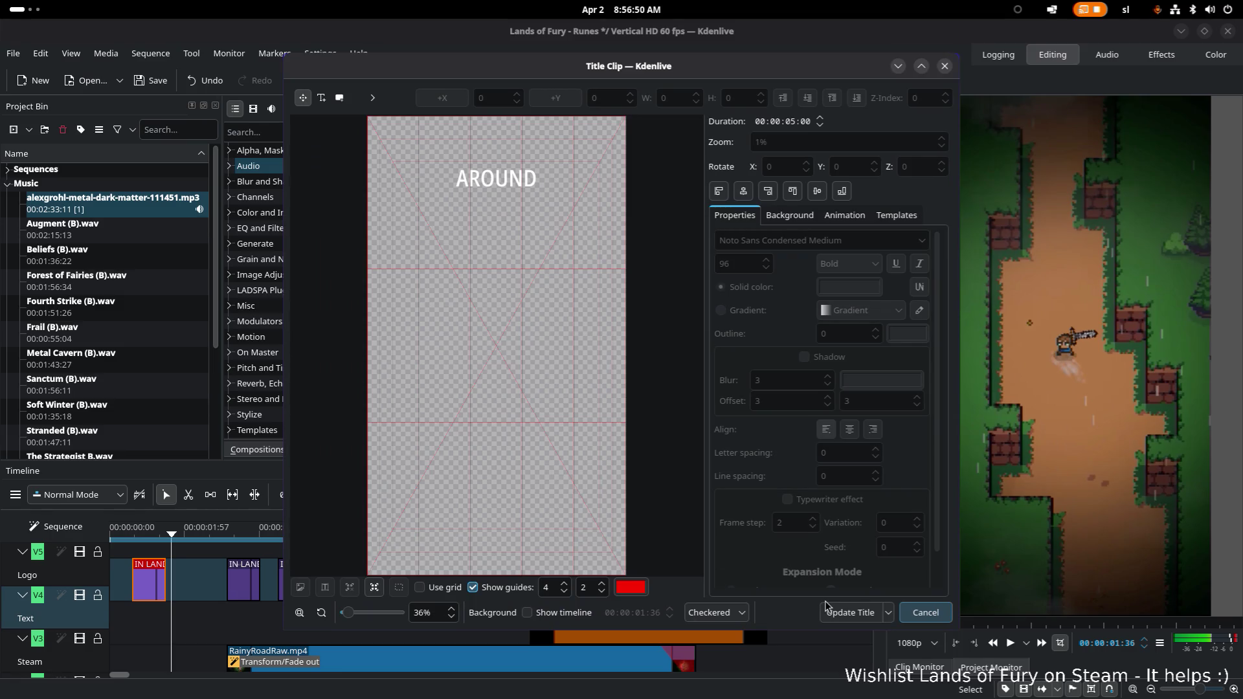
{"action": "left_click", "coordinate": [924, 613]}
{"action": "key", "text": "ctrl+s"}
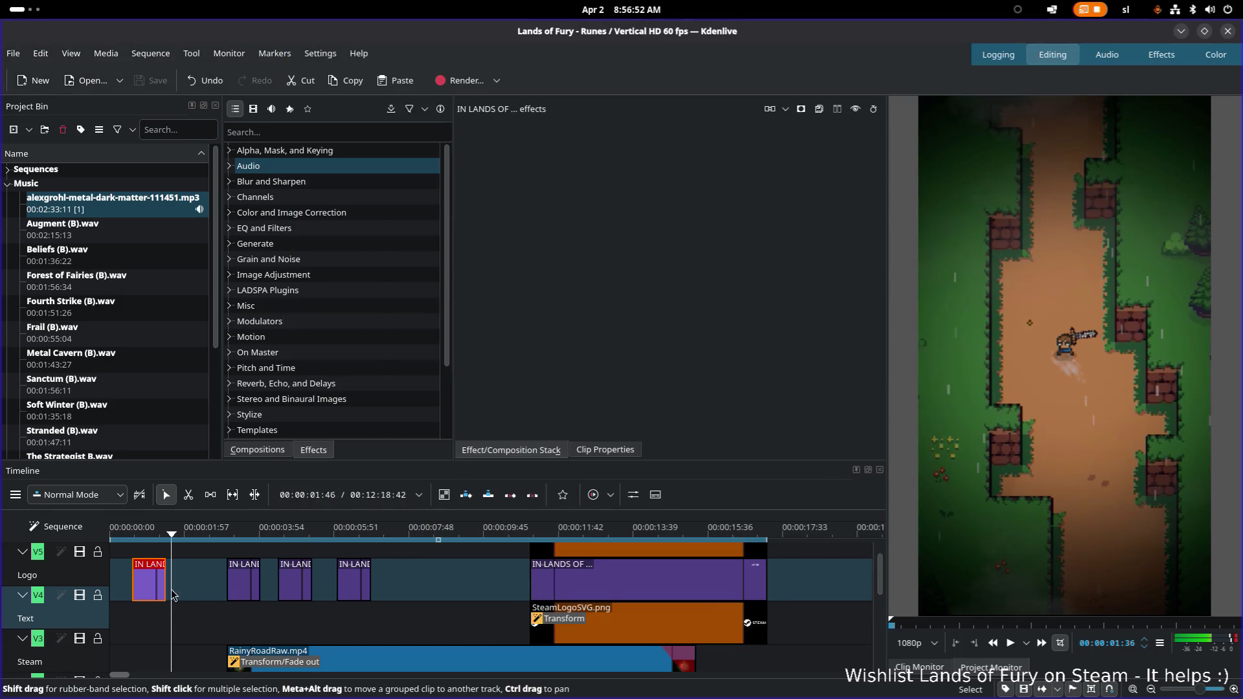
Review the first caption's clip options and check the long logo title's text
{"action": "right_click", "coordinate": [156, 597]}
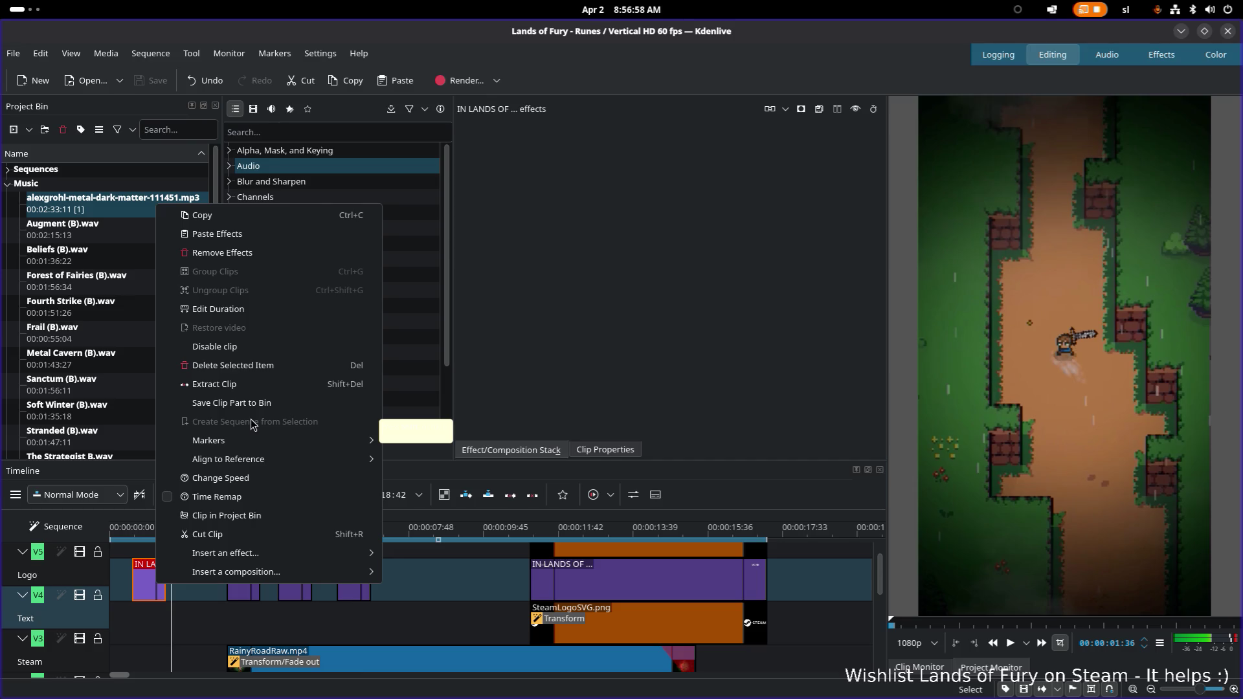
{"action": "left_click", "coordinate": [491, 580]}
{"action": "double_click", "coordinate": [581, 588]}
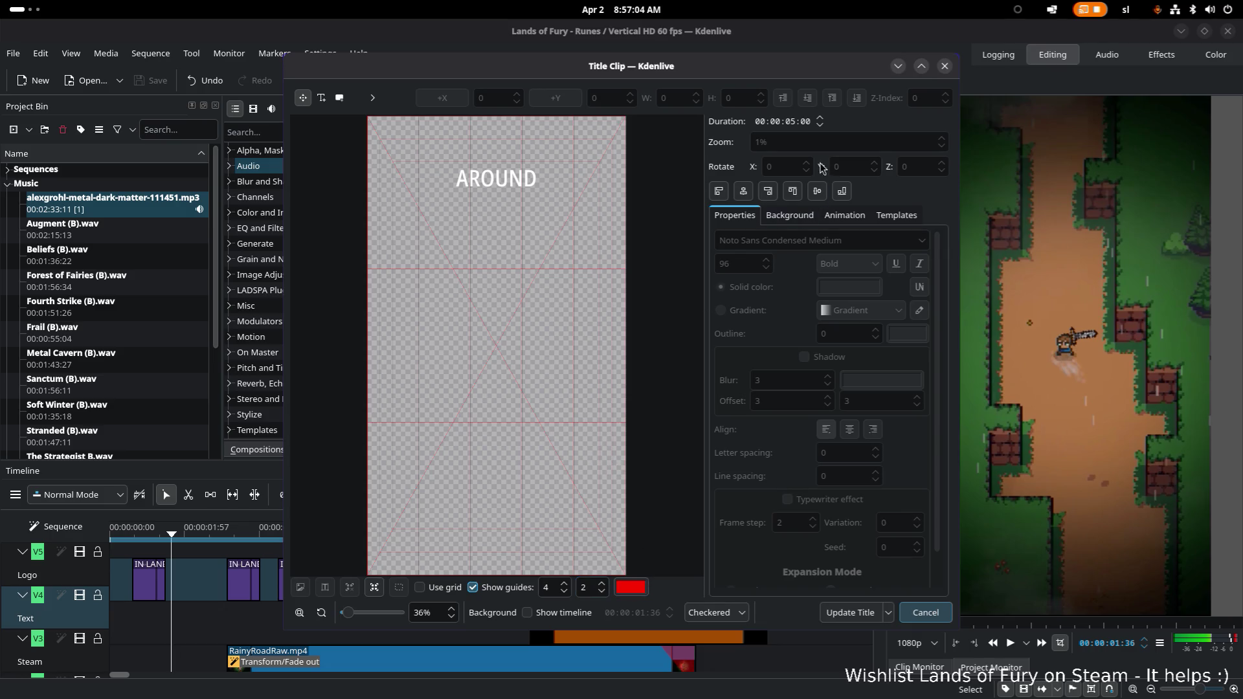
{"action": "left_click", "coordinate": [944, 66]}
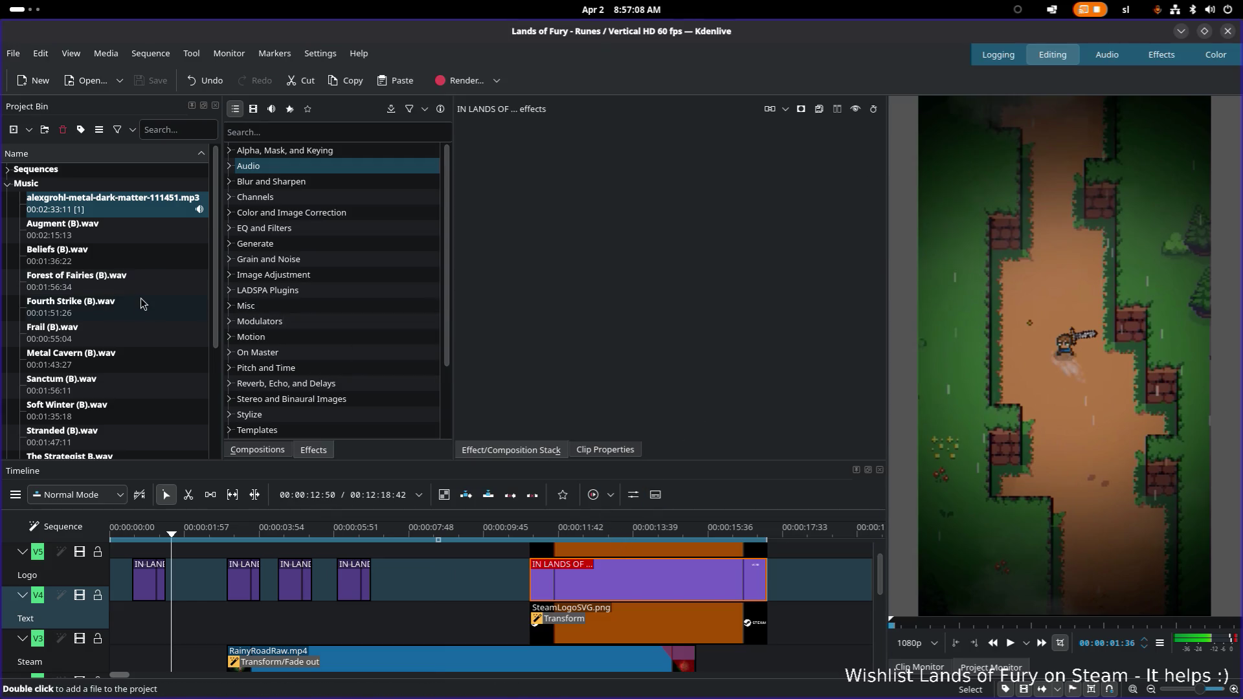
{"action": "scroll", "coordinate": [141, 304], "scroll_direction": "down", "scroll_amount": 3}
{"action": "scroll", "coordinate": [149, 326], "scroll_direction": "up", "scroll_amount": 5}
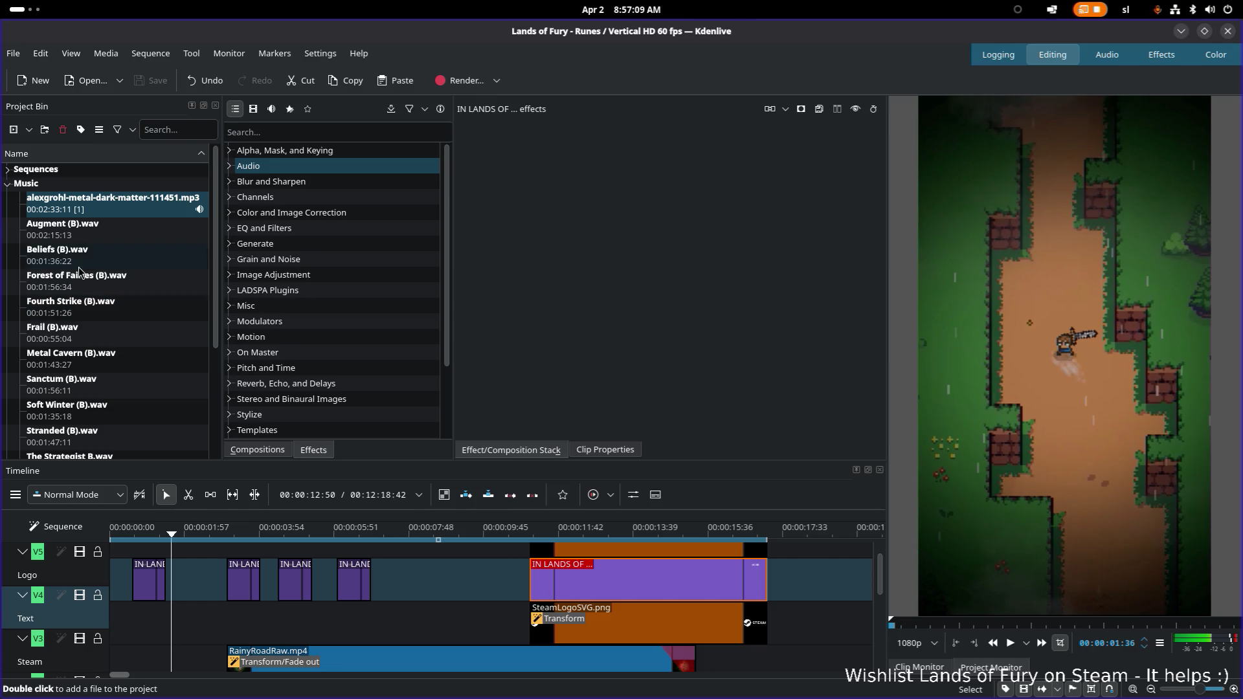
Collapse the Music bin folder and re-check the caption and logo title texts
{"action": "left_click", "coordinate": [8, 183]}
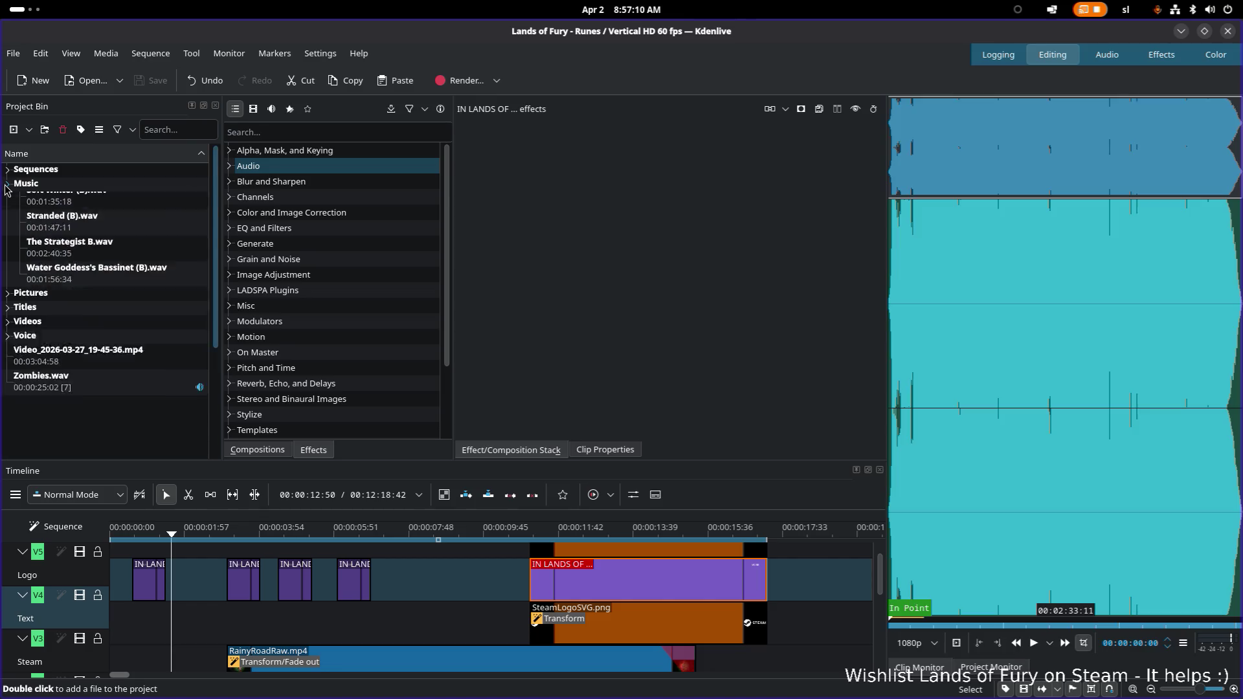
{"action": "left_click", "coordinate": [143, 580]}
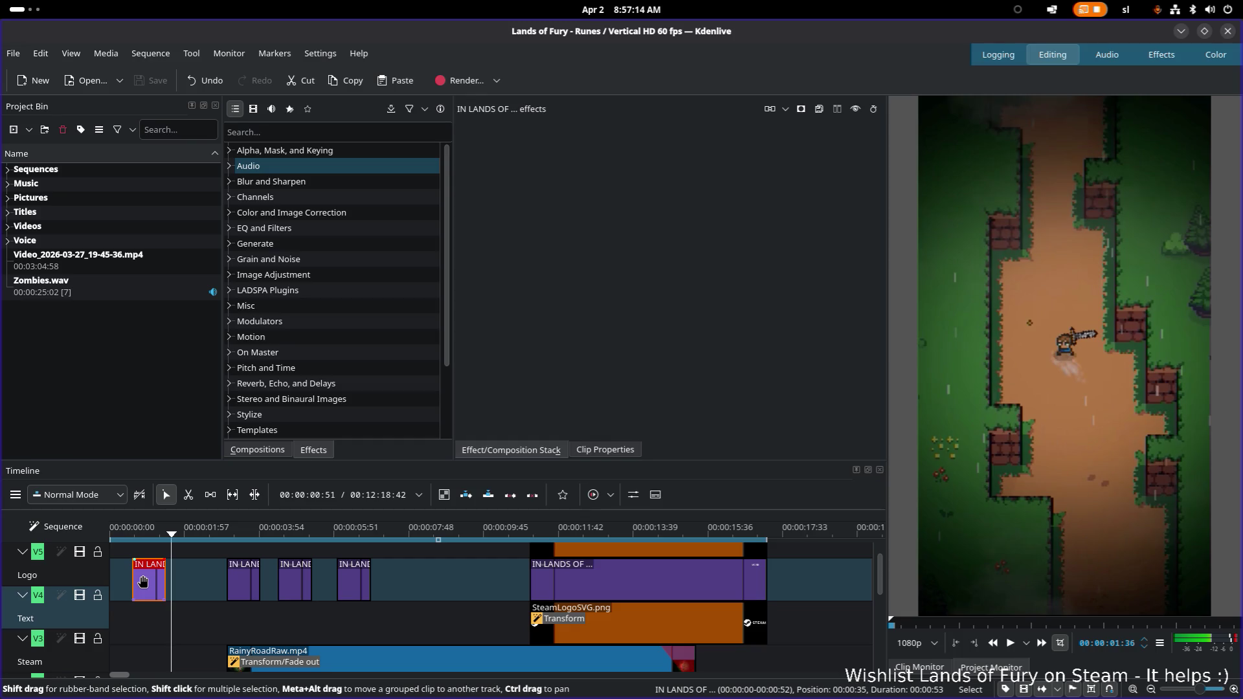
{"action": "left_click", "coordinate": [243, 581]}
{"action": "double_click", "coordinate": [296, 581]}
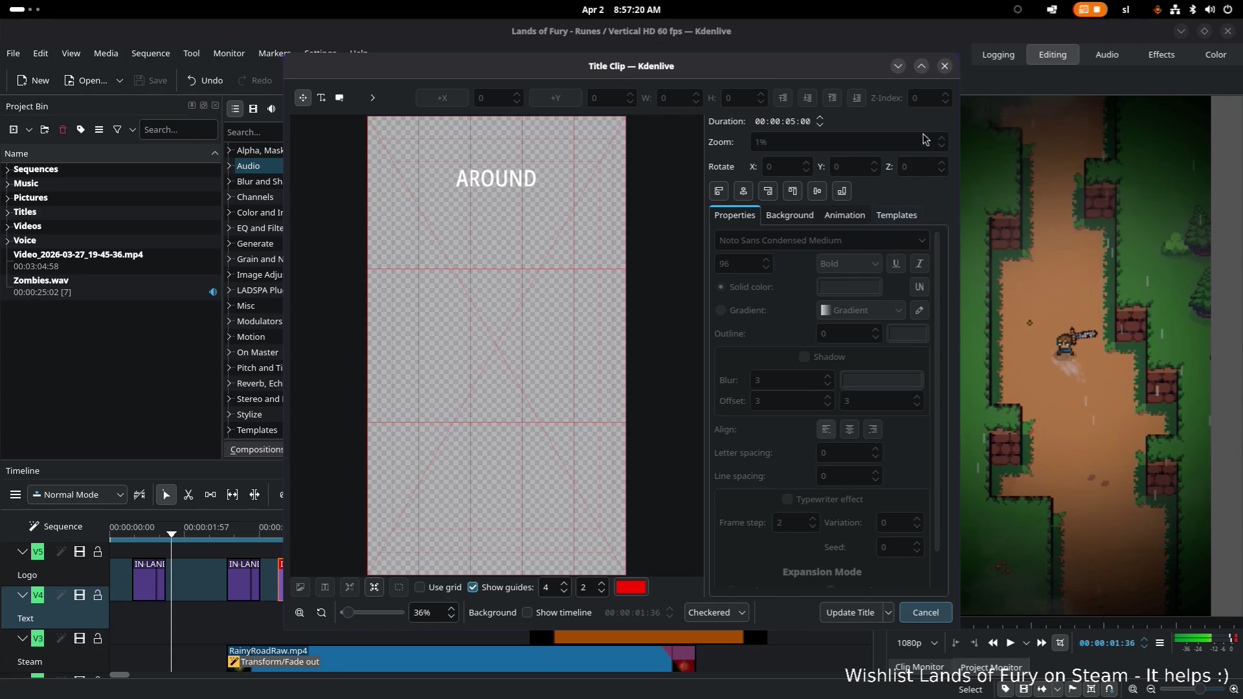
{"action": "left_click", "coordinate": [944, 66]}
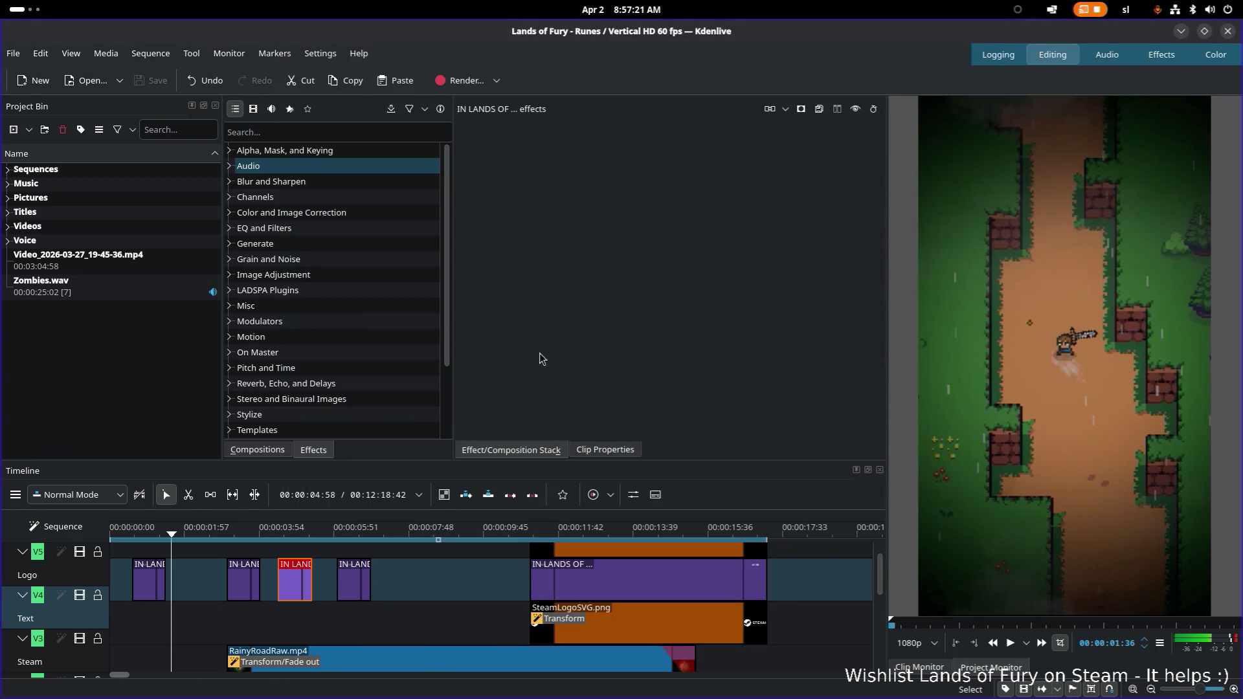
{"action": "double_click", "coordinate": [352, 583]}
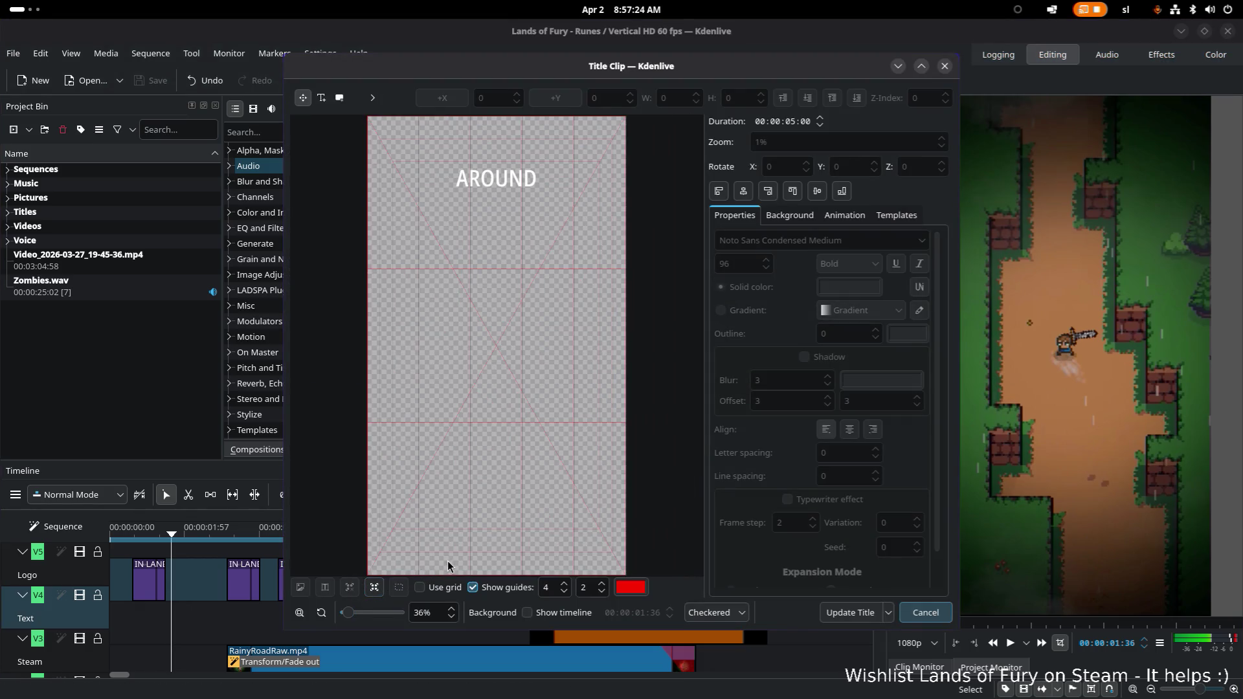
{"action": "left_click", "coordinate": [946, 66]}
{"action": "left_click", "coordinate": [574, 583]}
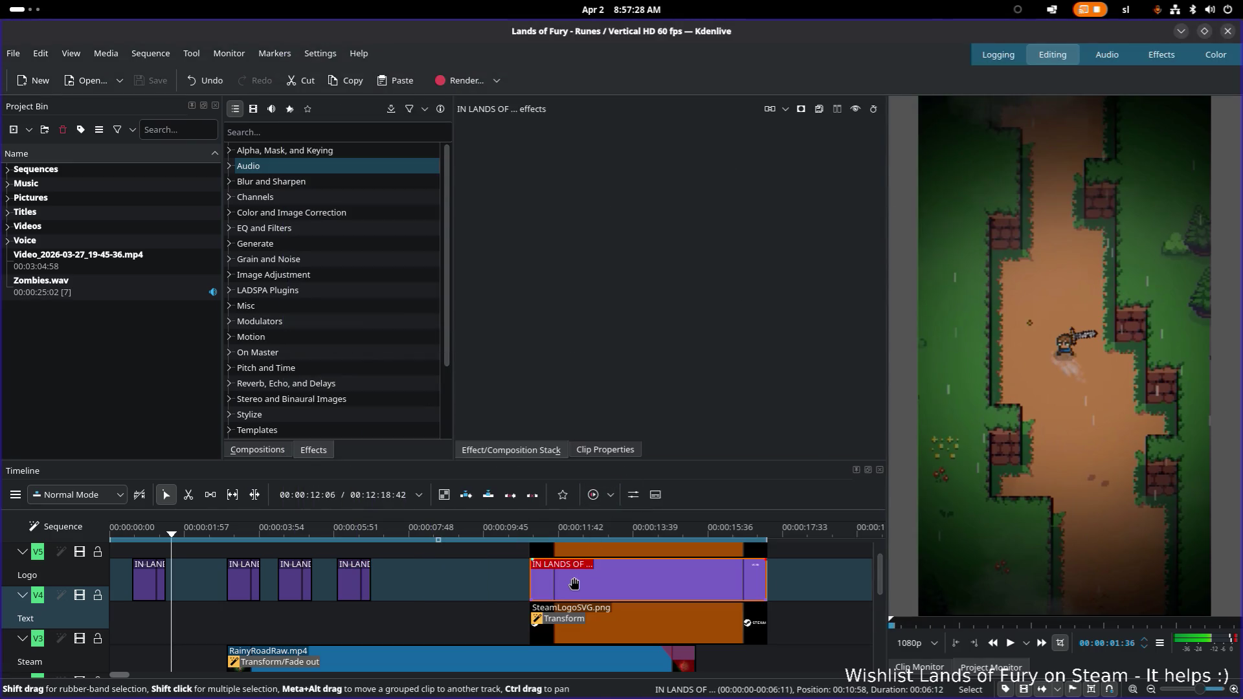
{"action": "double_click", "coordinate": [581, 581]}
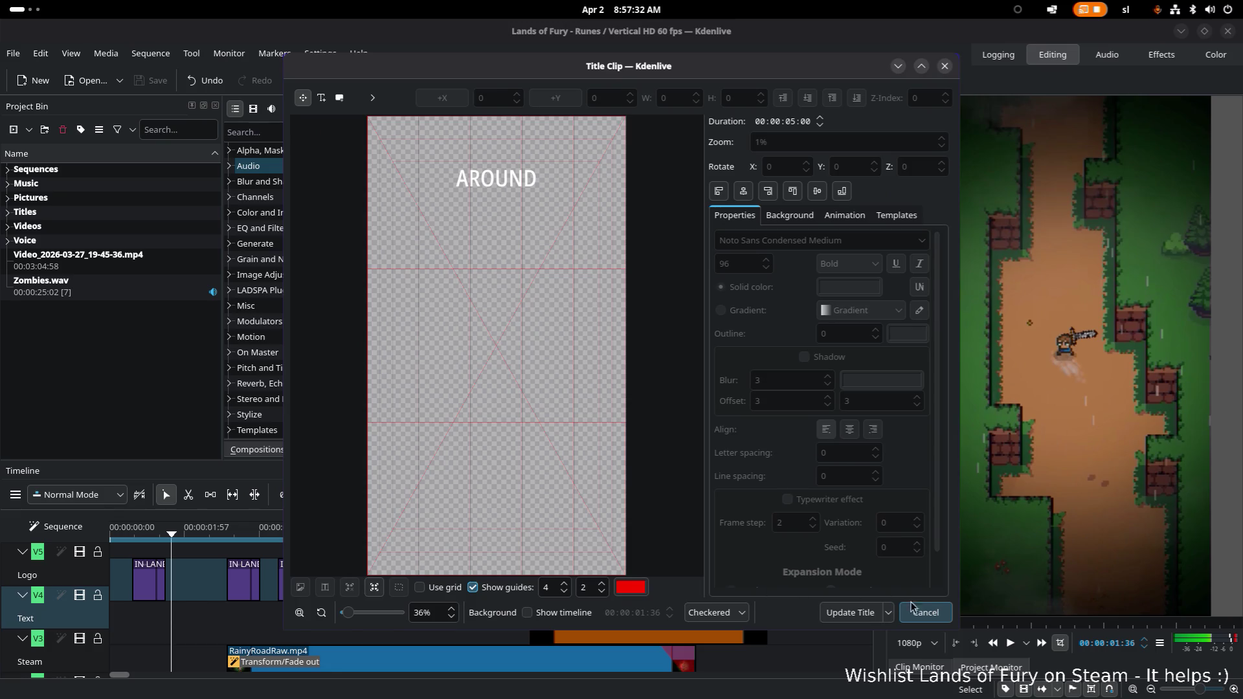
{"action": "left_click", "coordinate": [925, 611]}
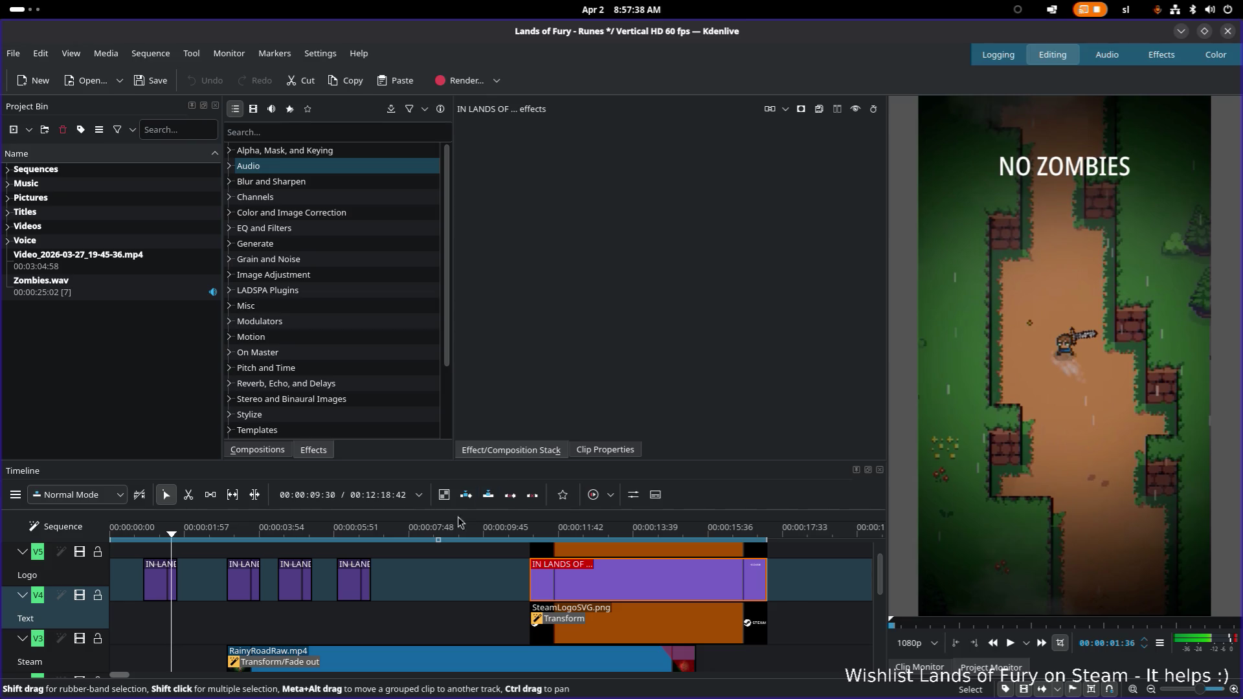
Delete the extra small caption clip and scrub the first few seconds to review the result
{"action": "left_click", "coordinate": [254, 575]}
{"action": "left_click", "coordinate": [247, 533]}
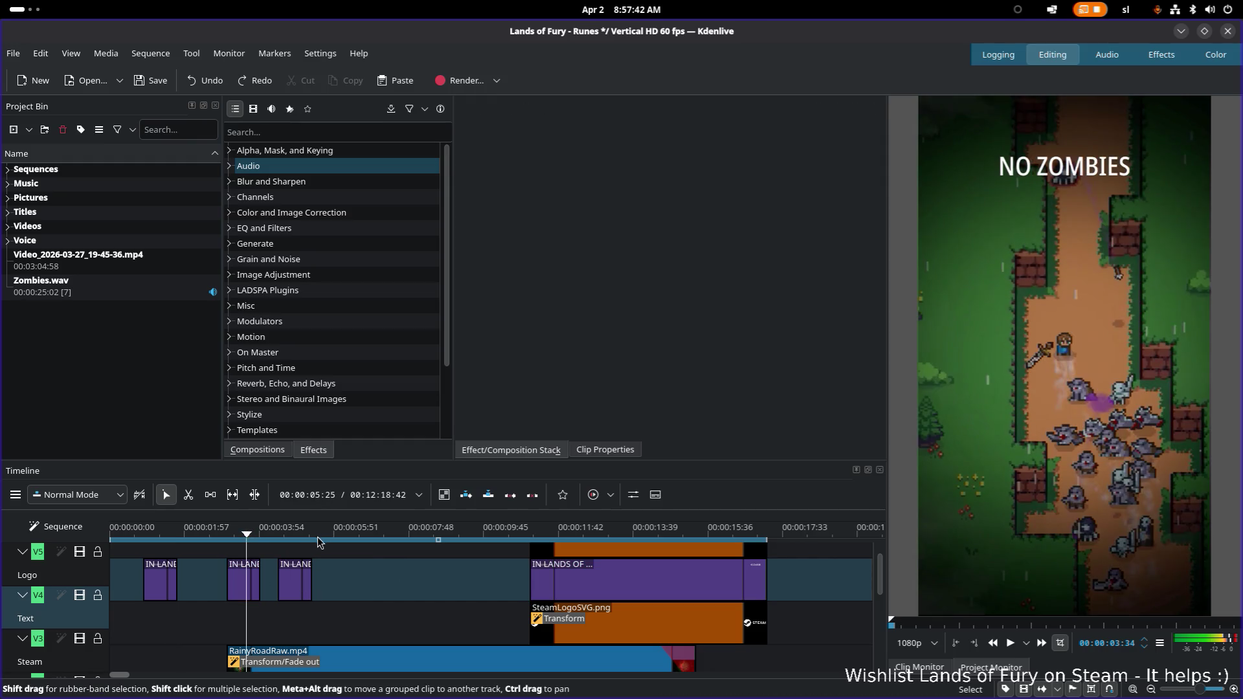
{"action": "key", "text": "Delete"}
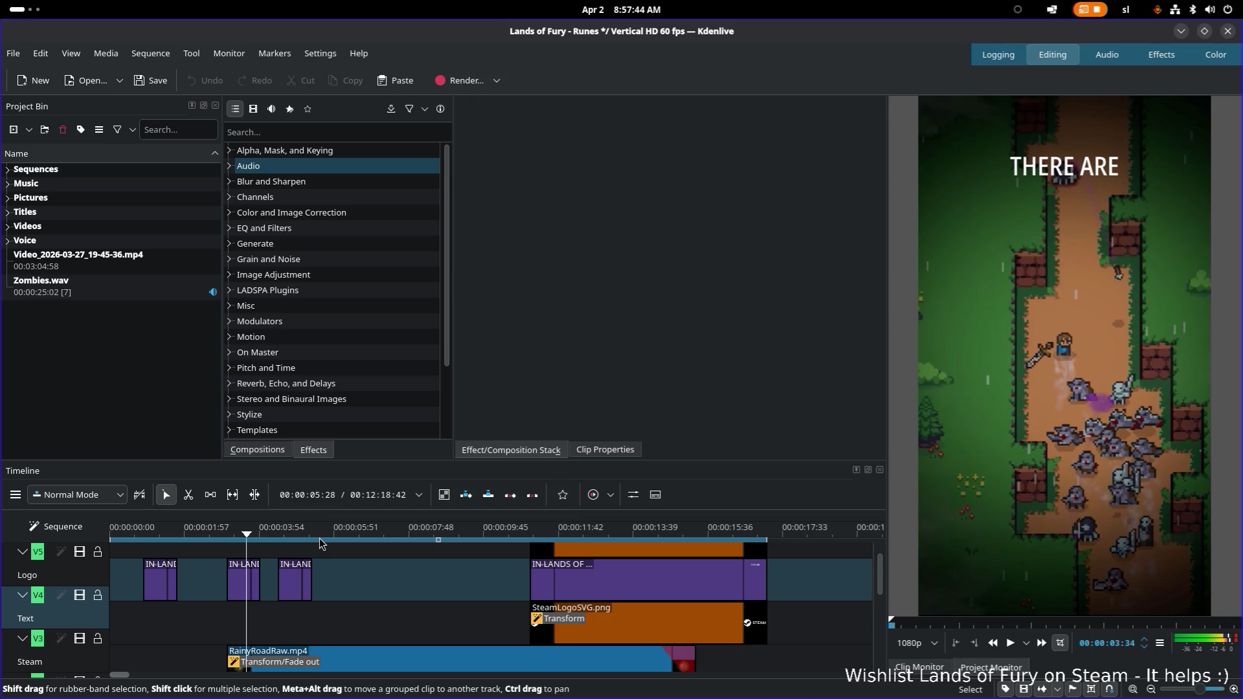
{"action": "left_click", "coordinate": [305, 536]}
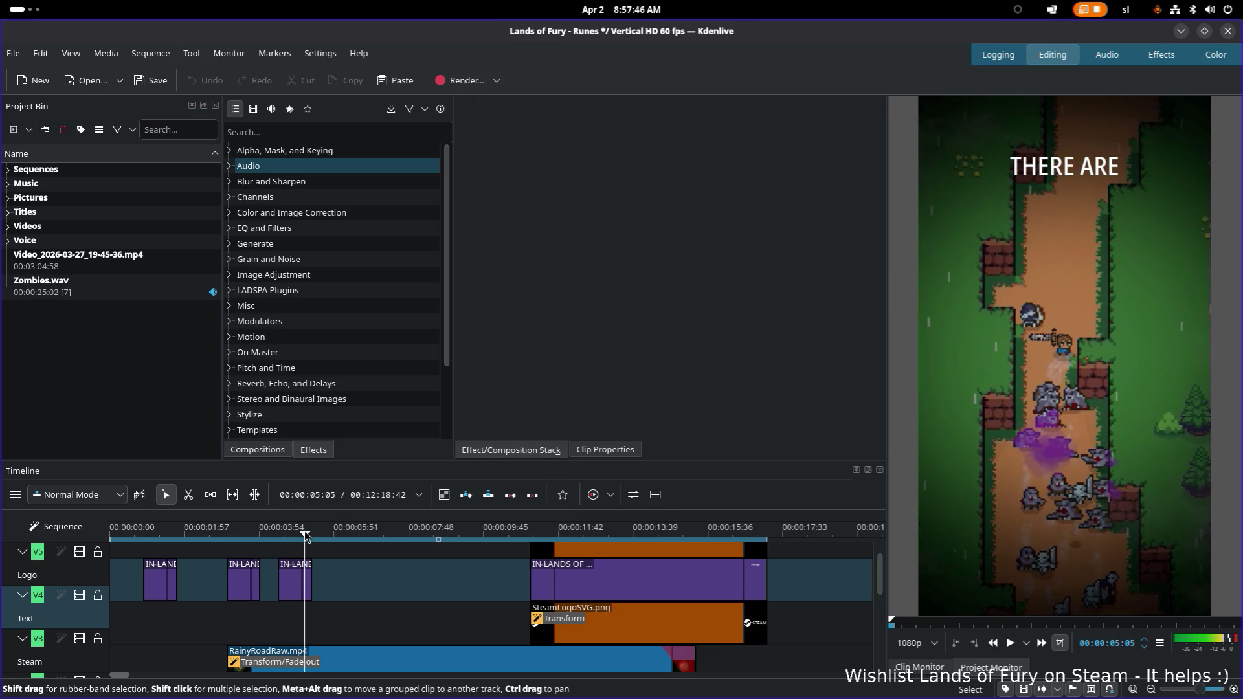
{"action": "left_click", "coordinate": [249, 534]}
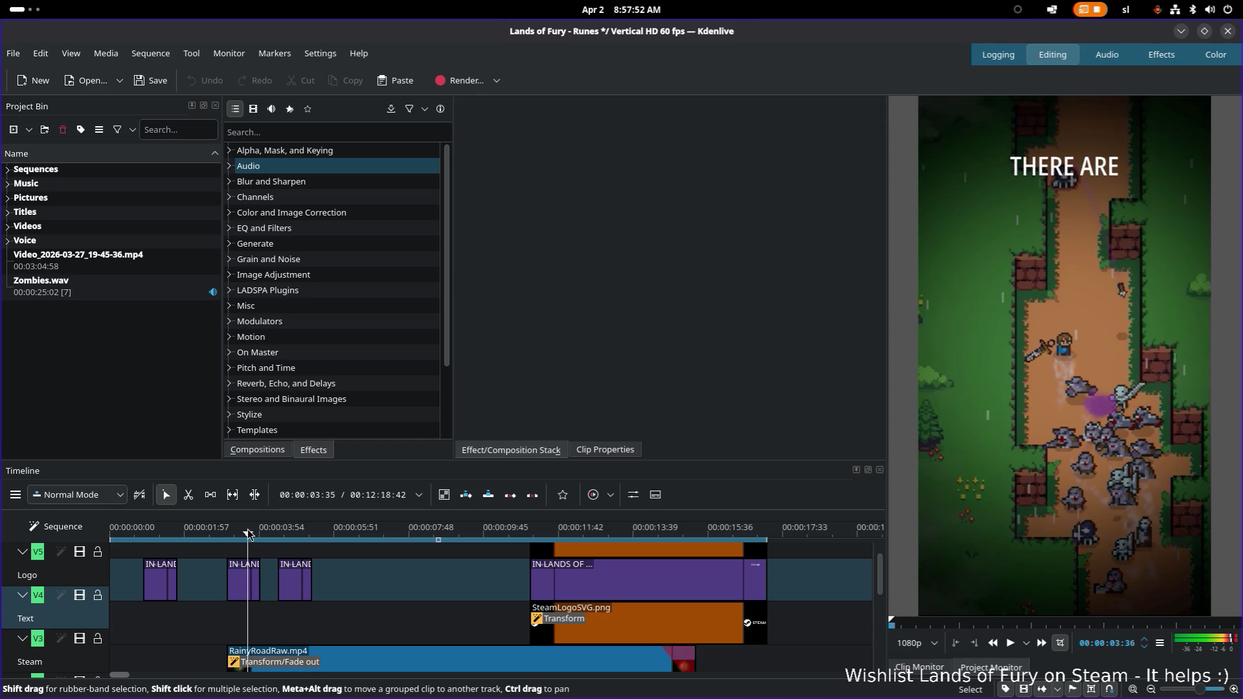
{"action": "left_click", "coordinate": [159, 532]}
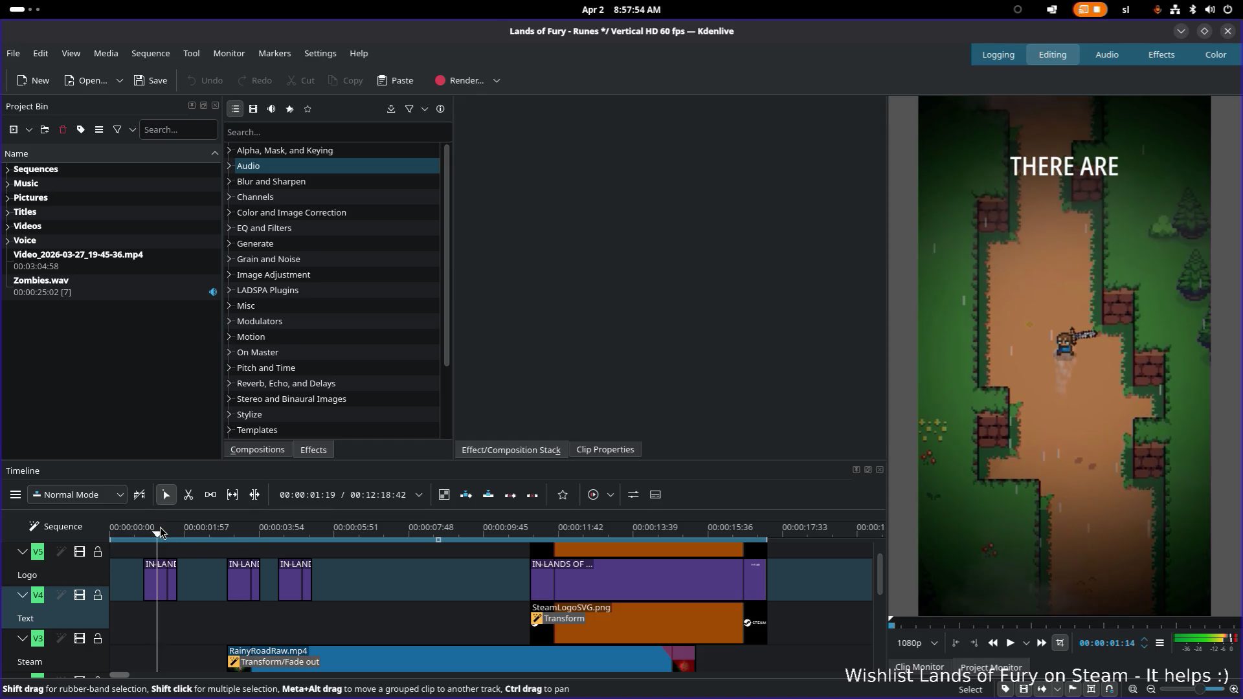
{"action": "left_click", "coordinate": [162, 533]}
{"action": "left_click", "coordinate": [46, 58]}
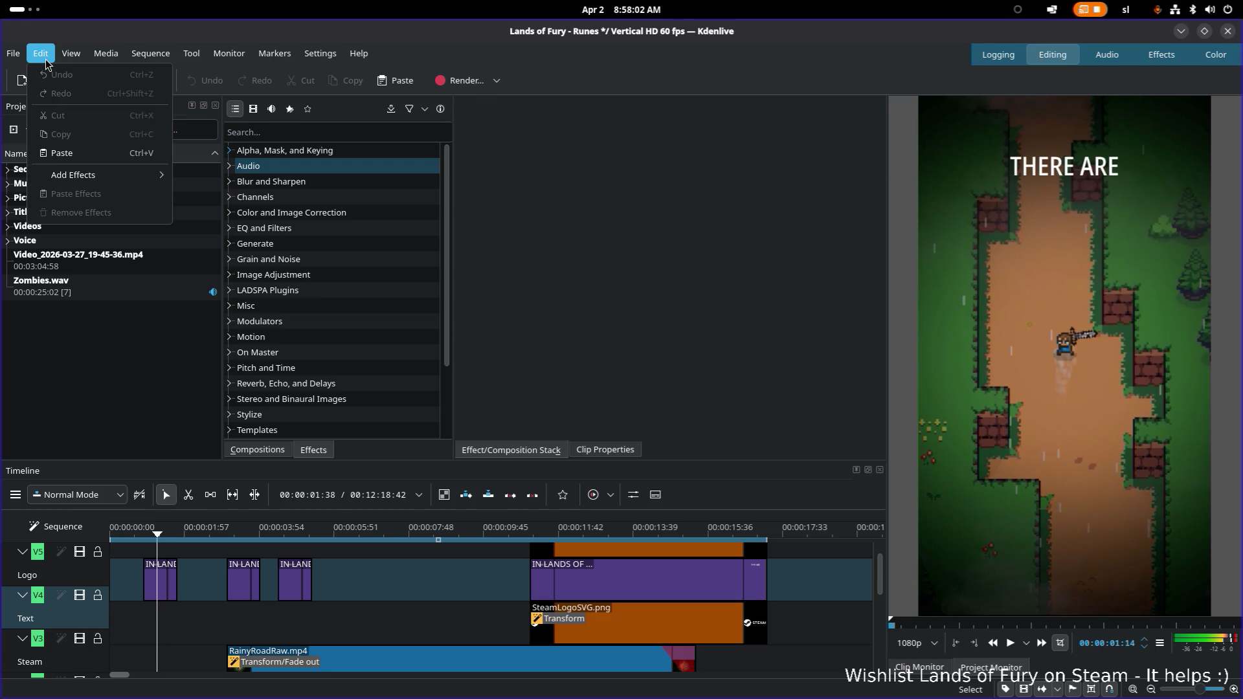
{"action": "left_click", "coordinate": [408, 55]}
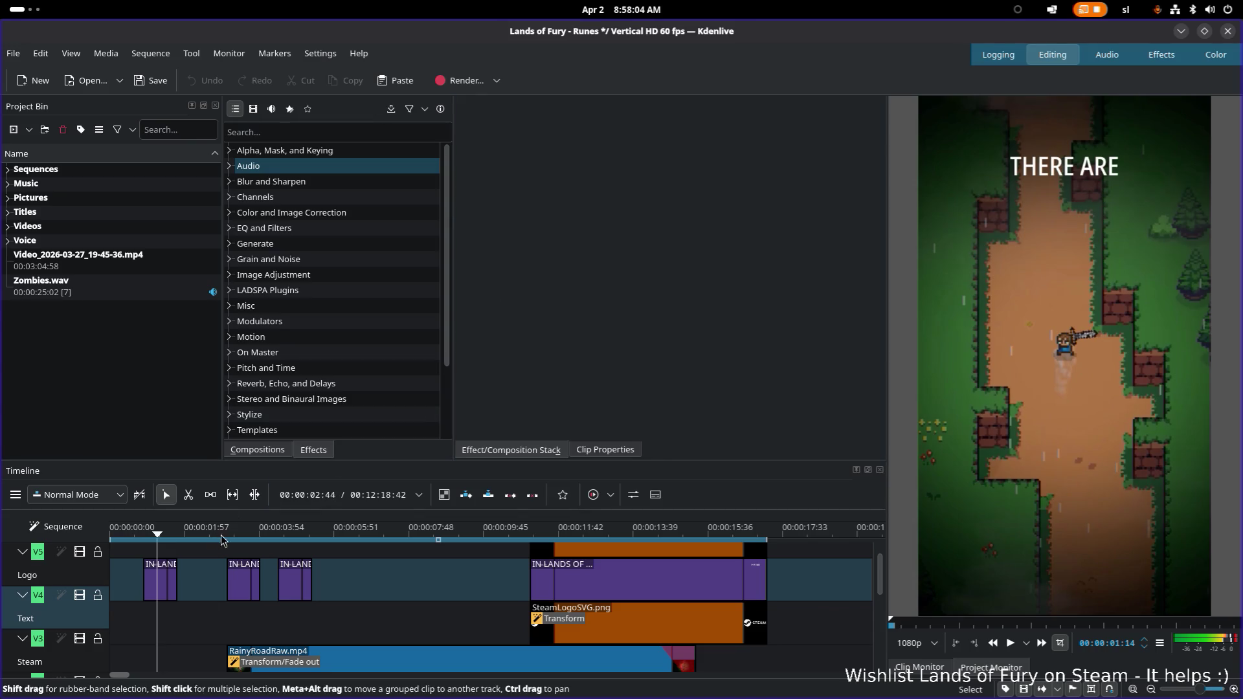
Delete the second and third short title clips and the long first title clip from V4
{"action": "left_click", "coordinate": [243, 593]}
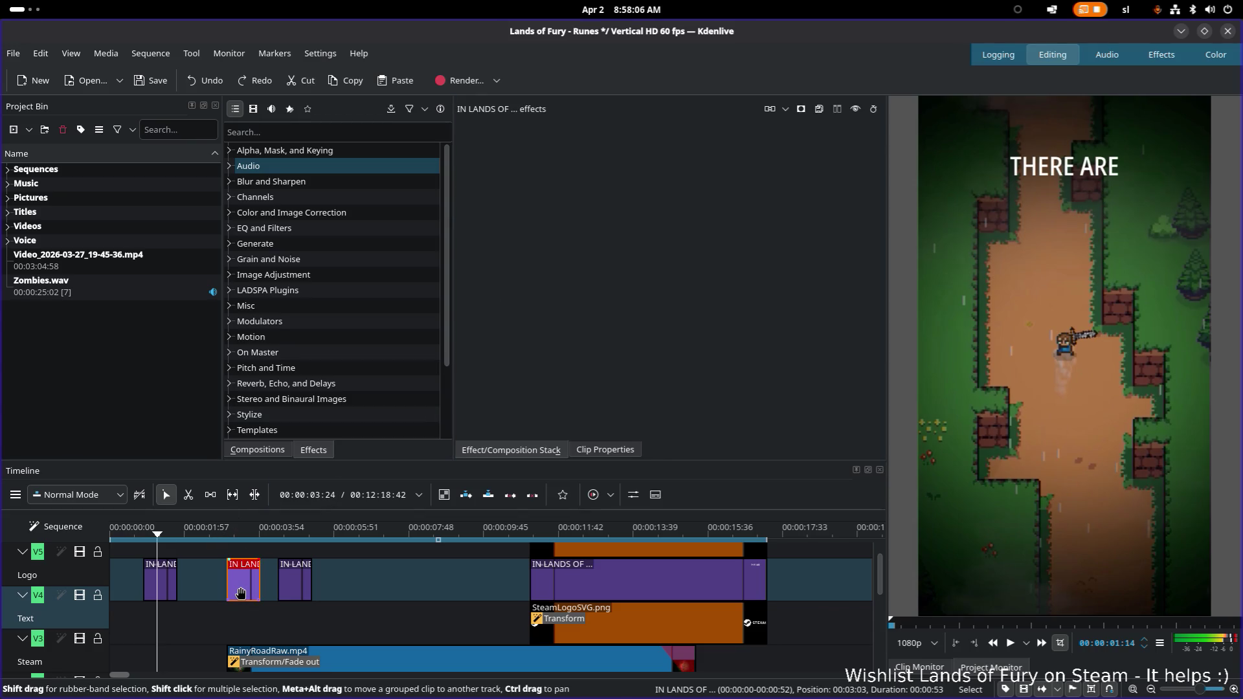
{"action": "key", "text": "Delete"}
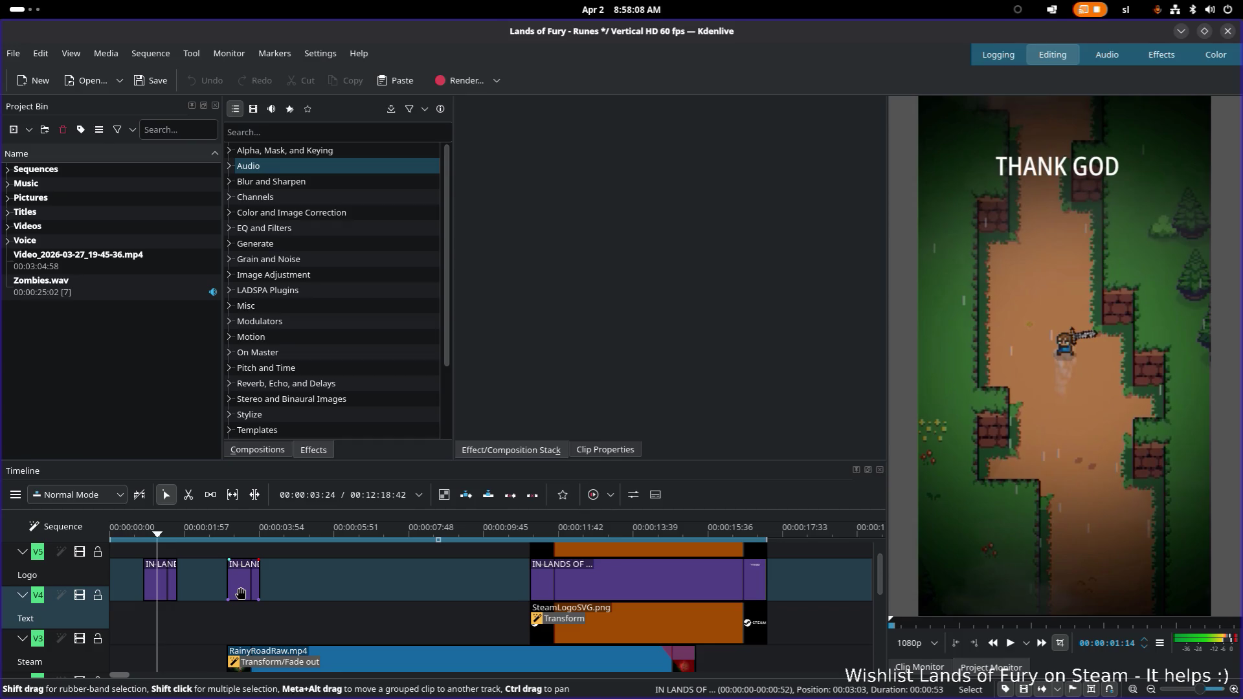
{"action": "left_click", "coordinate": [240, 594]}
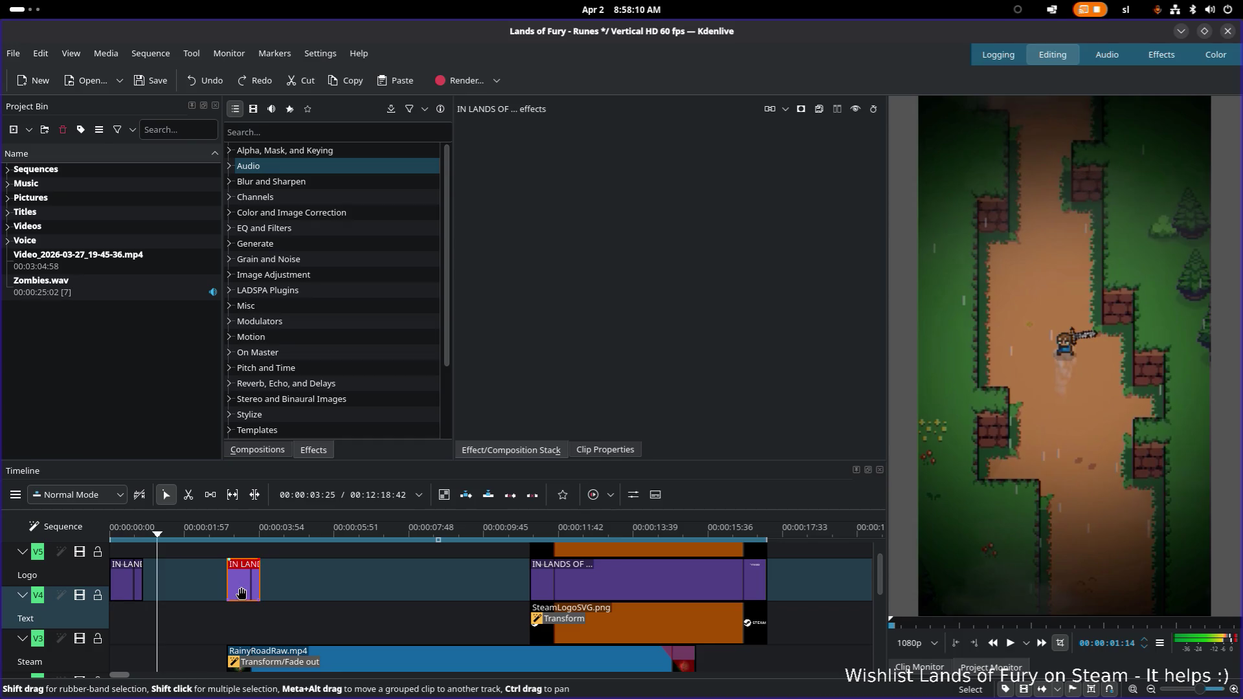
{"action": "key", "text": "Delete"}
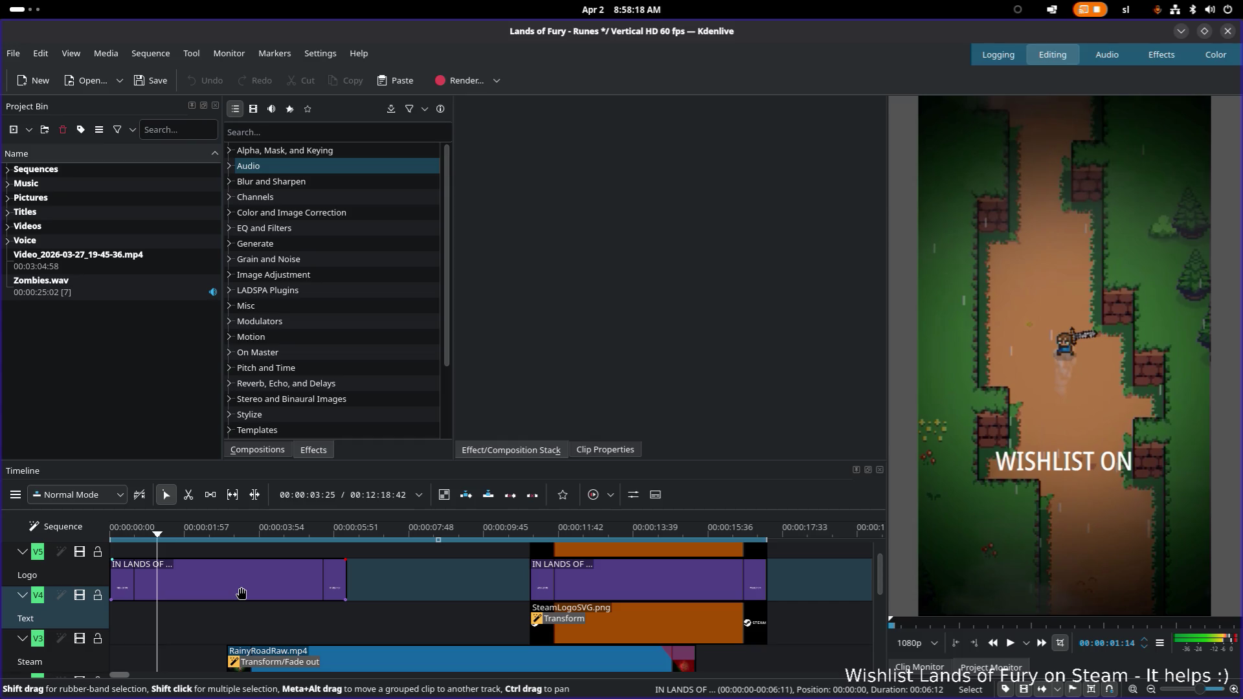
{"action": "left_click", "coordinate": [241, 593]}
{"action": "left_click_drag", "start_coordinate": [328, 584], "coordinate": [347, 586]}
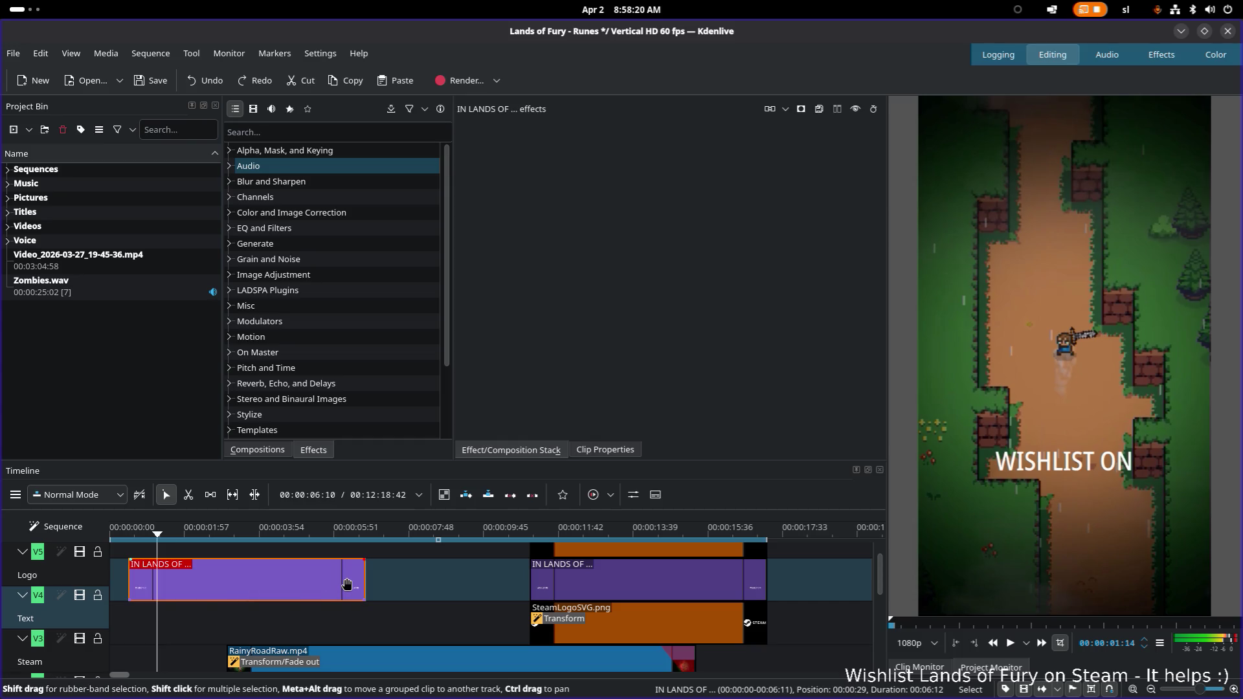
{"action": "key", "text": "Delete"}
Review the actions for the remaining title clip near 10 seconds and the empty track
{"action": "left_click", "coordinate": [567, 590]}
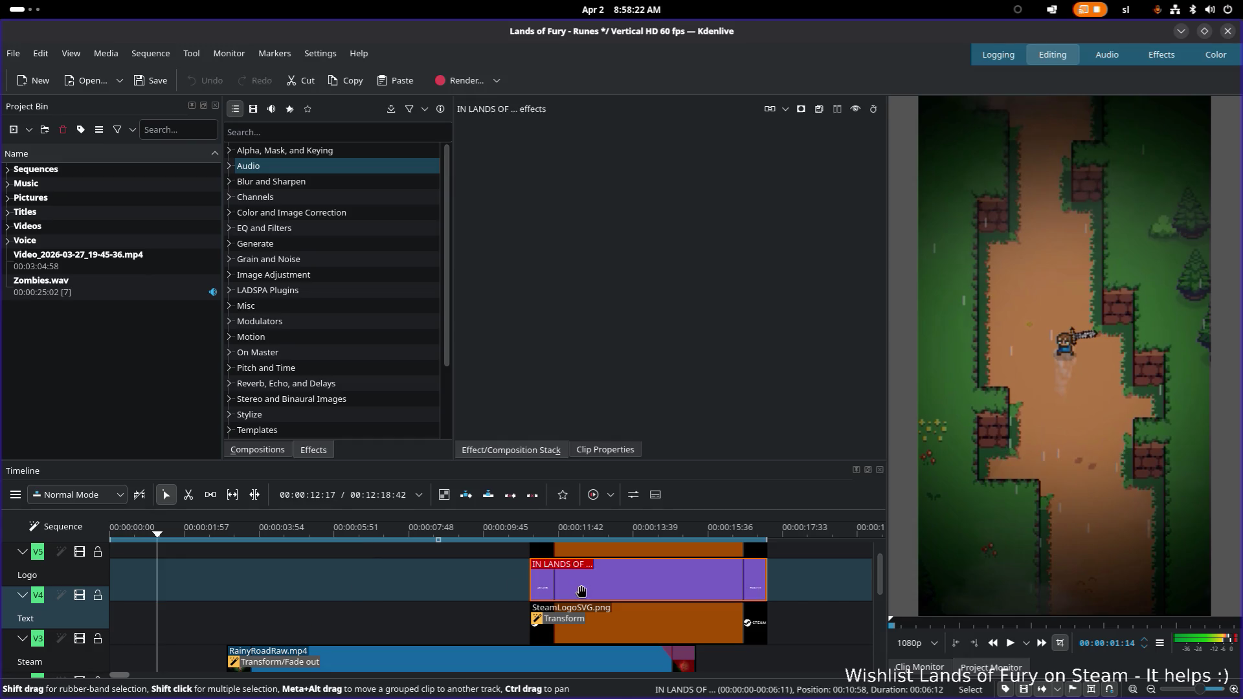
{"action": "right_click", "coordinate": [583, 588]}
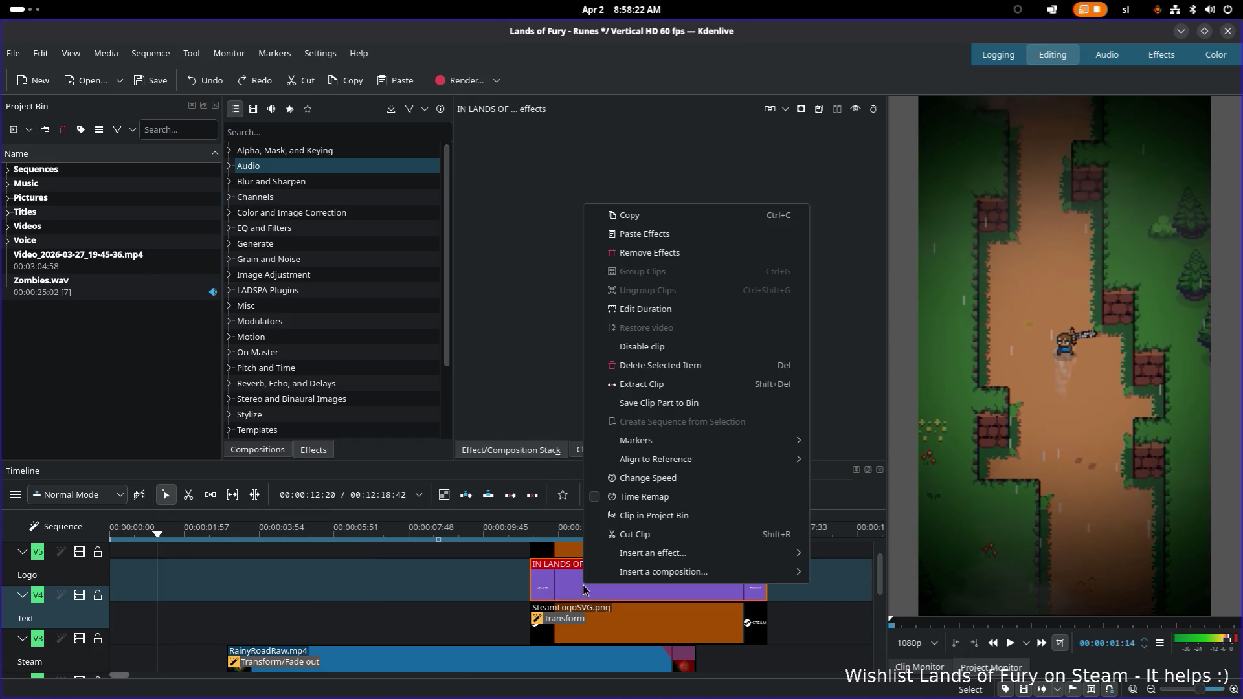
{"action": "left_click", "coordinate": [669, 223]}
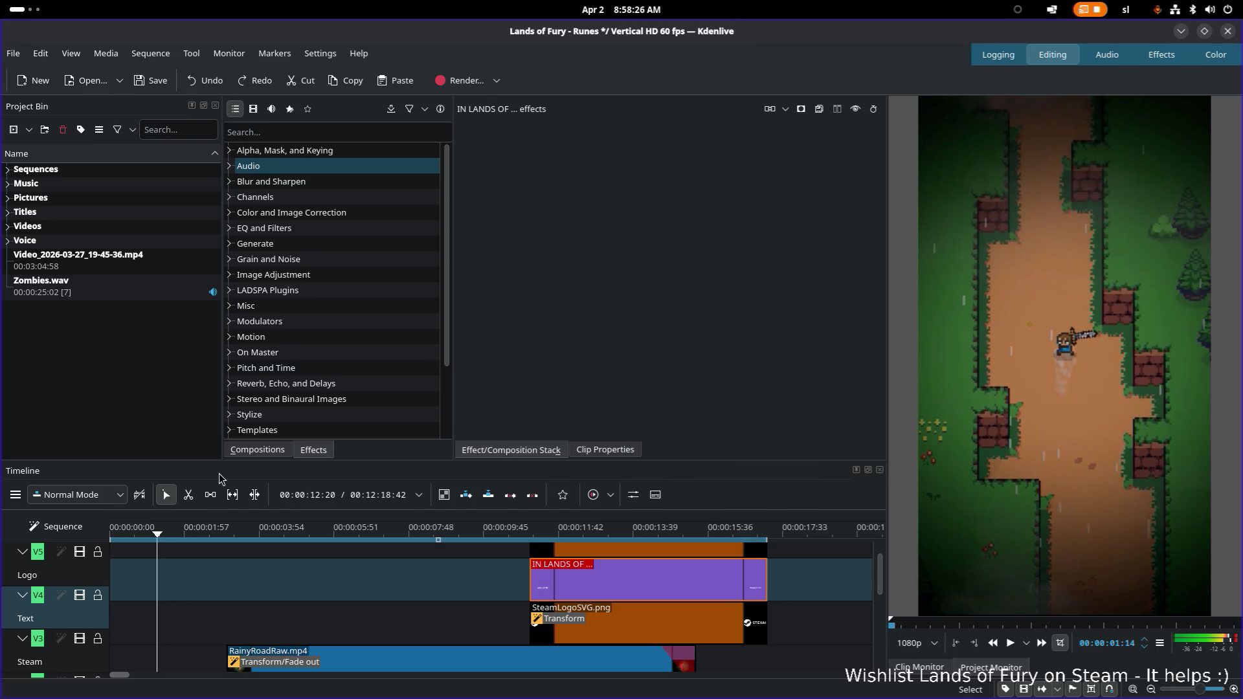
{"action": "left_click", "coordinate": [143, 582]}
{"action": "right_click", "coordinate": [144, 581]}
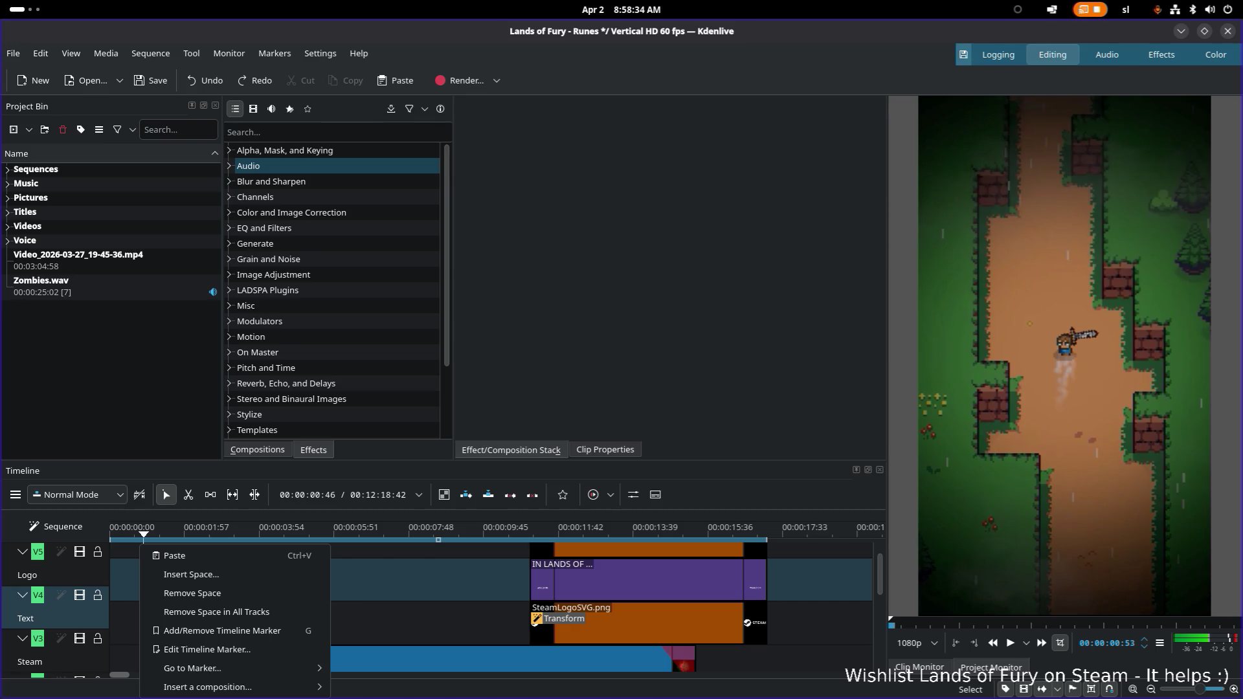
Check the remaining title clip's actions and expand the Titles folder in the Project Bin
{"action": "key", "text": "Escape"}
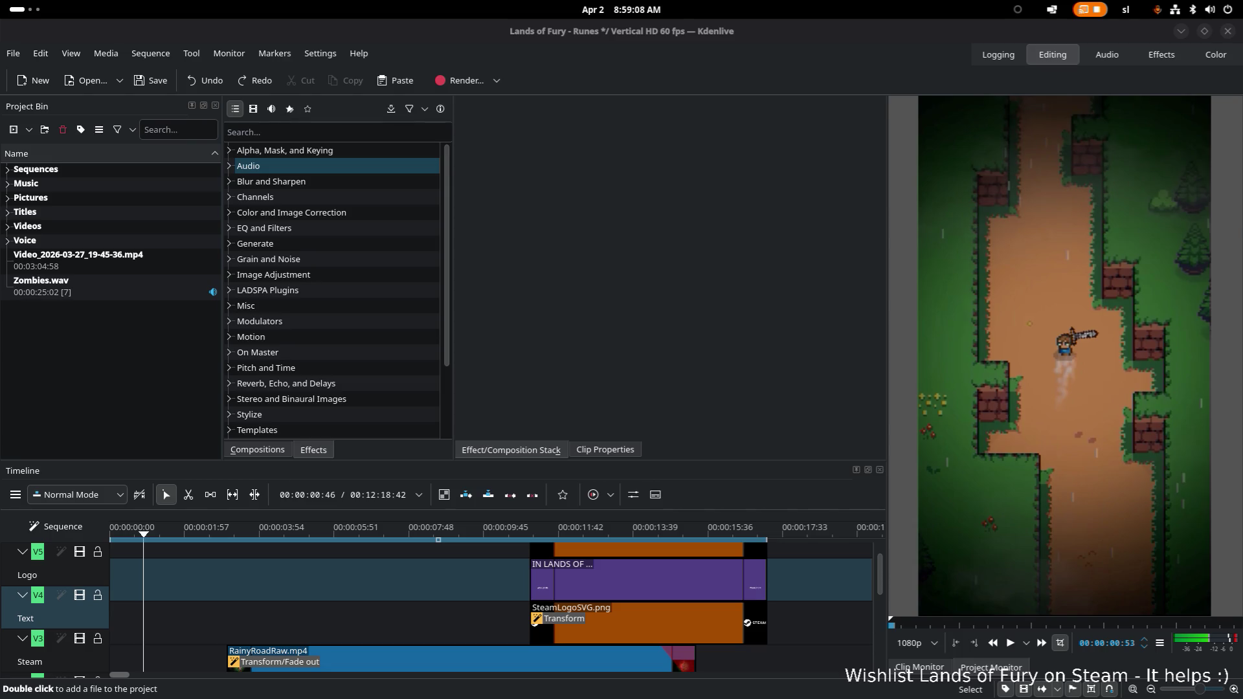
{"action": "left_click", "coordinate": [581, 580]}
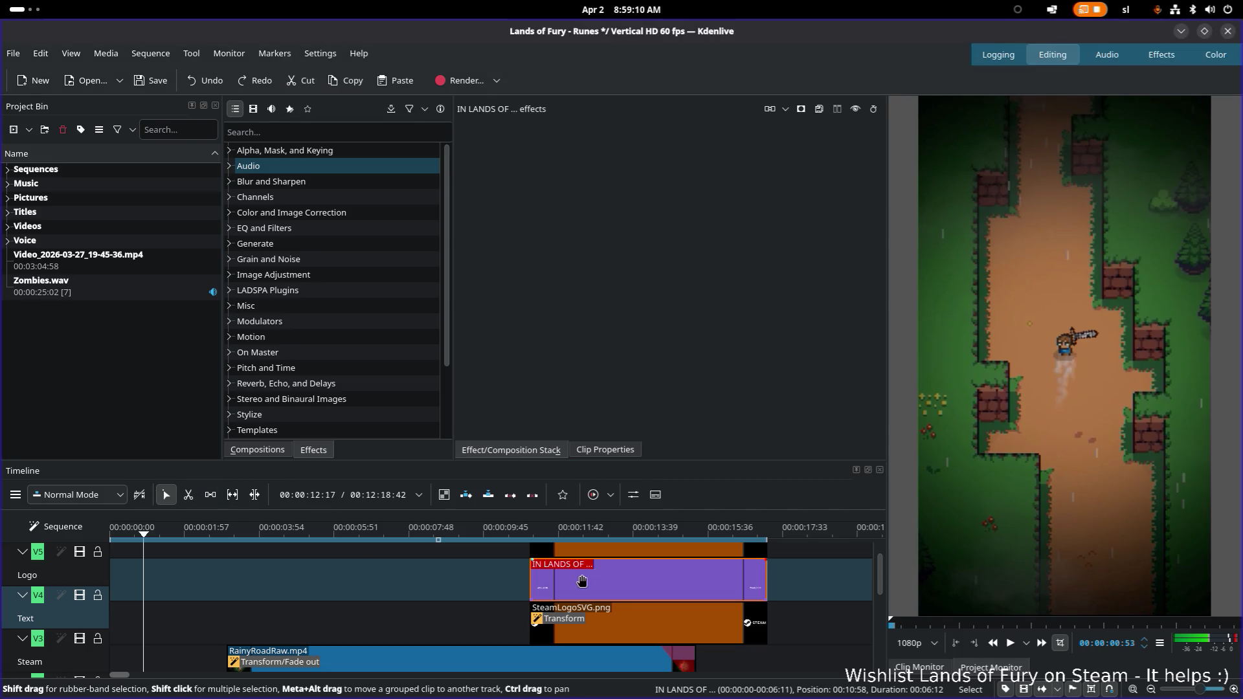
{"action": "right_click", "coordinate": [582, 581]}
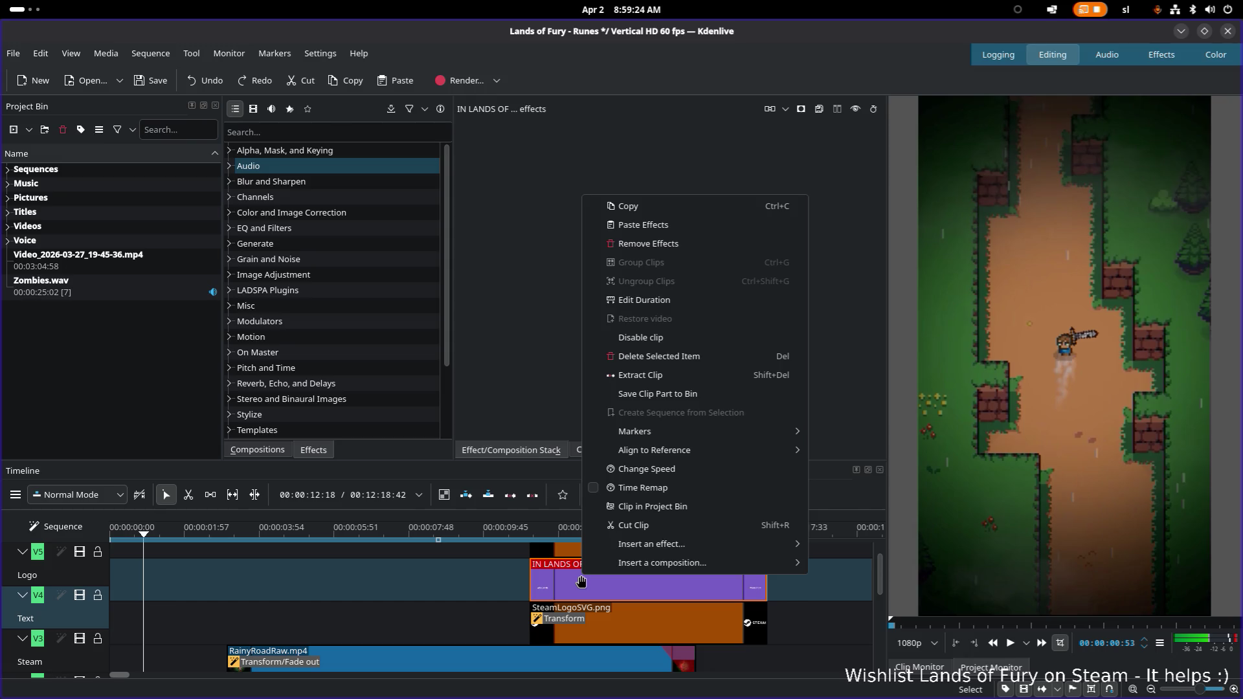
{"action": "key", "text": "Escape"}
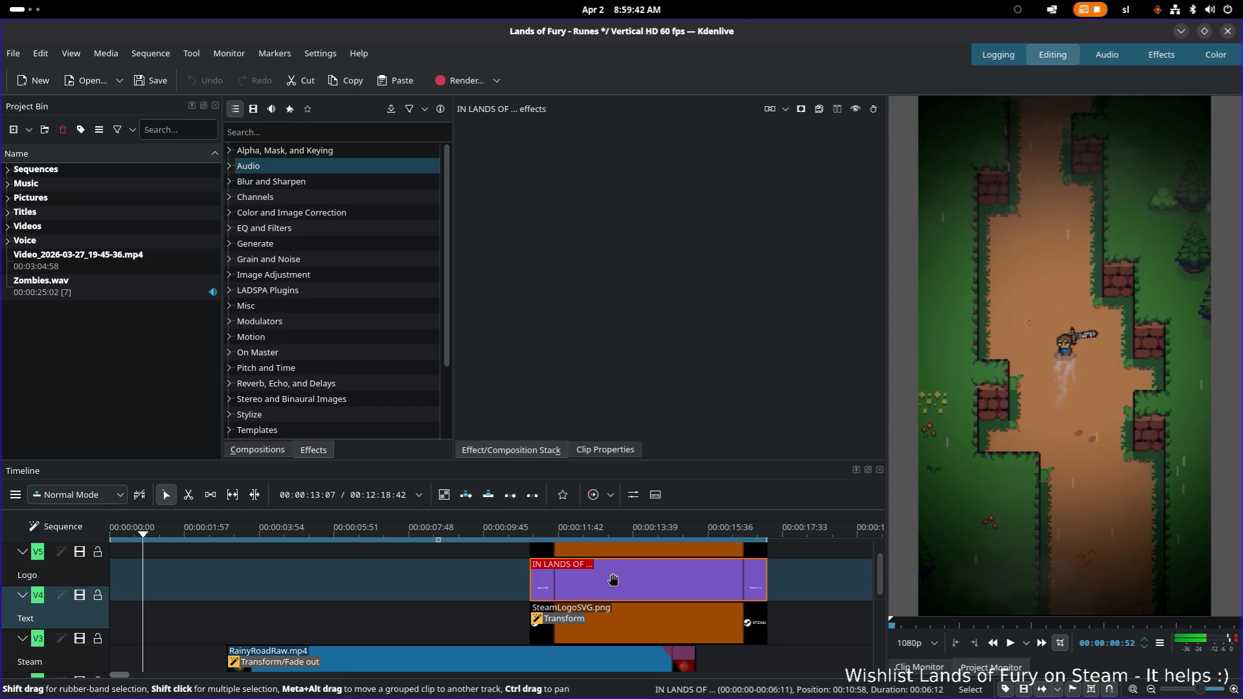
{"action": "left_click", "coordinate": [8, 212]}
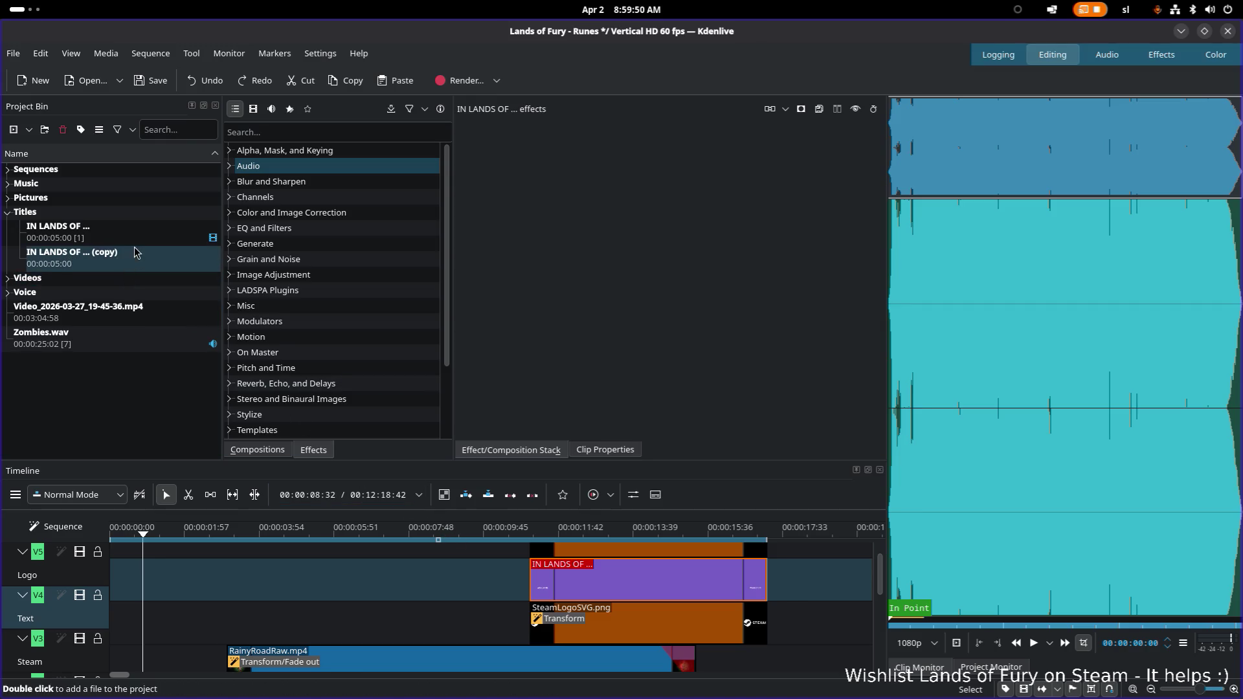
{"action": "left_click", "coordinate": [582, 583]}
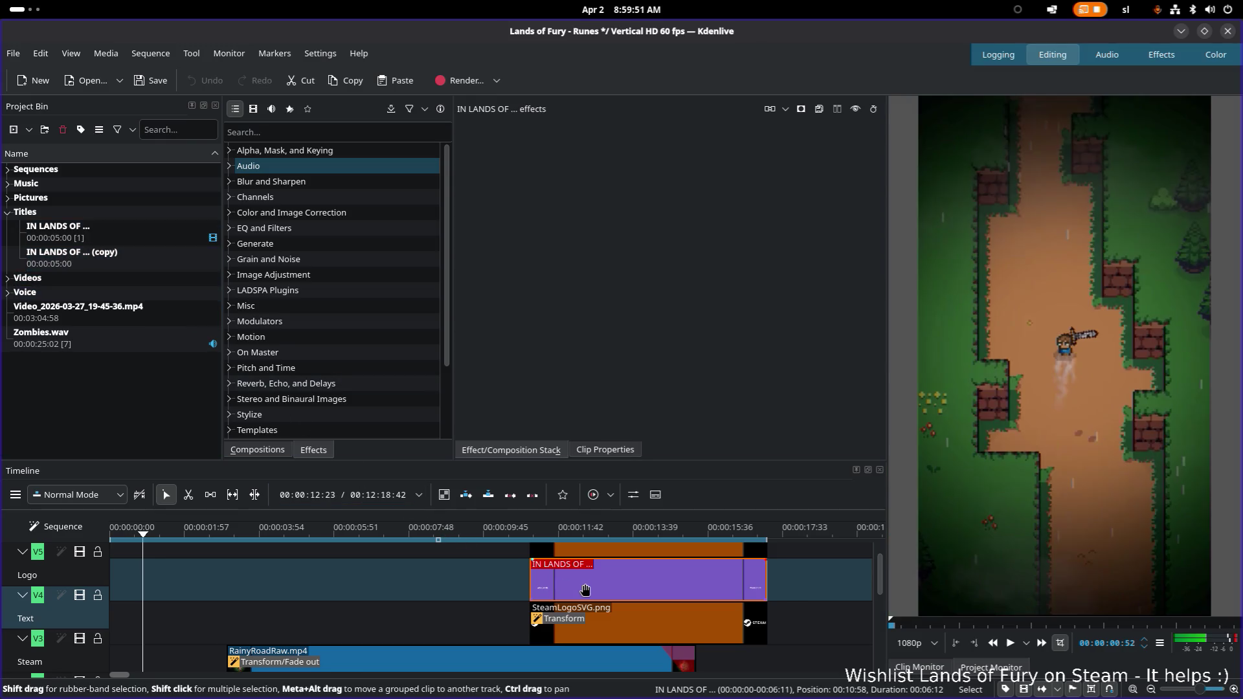
{"action": "left_click", "coordinate": [453, 588]}
{"action": "right_click", "coordinate": [161, 586]}
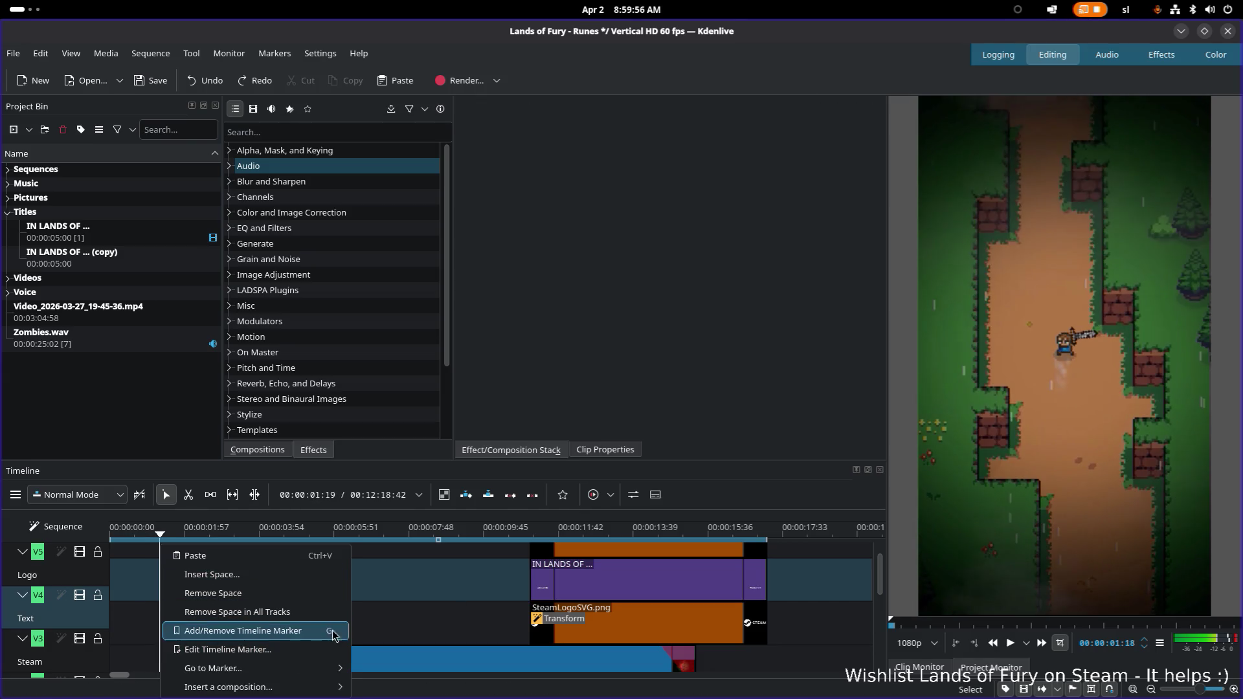
{"action": "mouse_move", "coordinate": [213, 669]}
{"action": "left_click", "coordinate": [390, 586]}
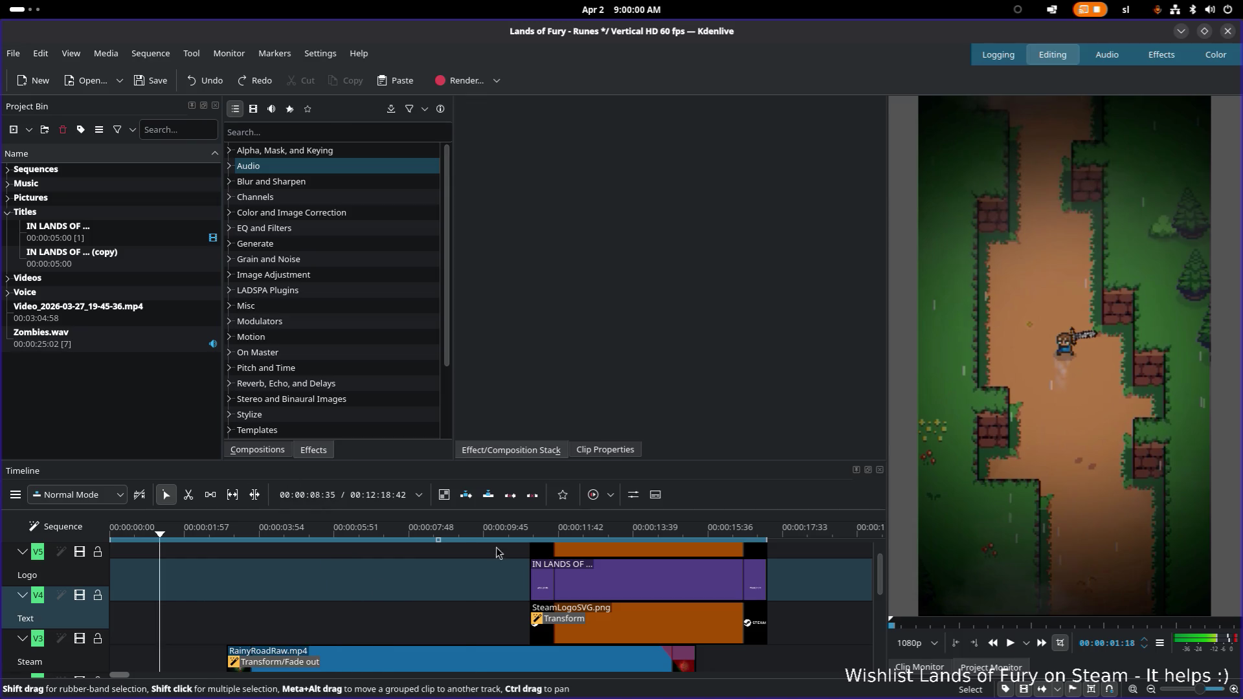
Compare the original and copied title clips in the bin and delete the copy
{"action": "left_click", "coordinate": [596, 582]}
{"action": "left_click", "coordinate": [113, 233]}
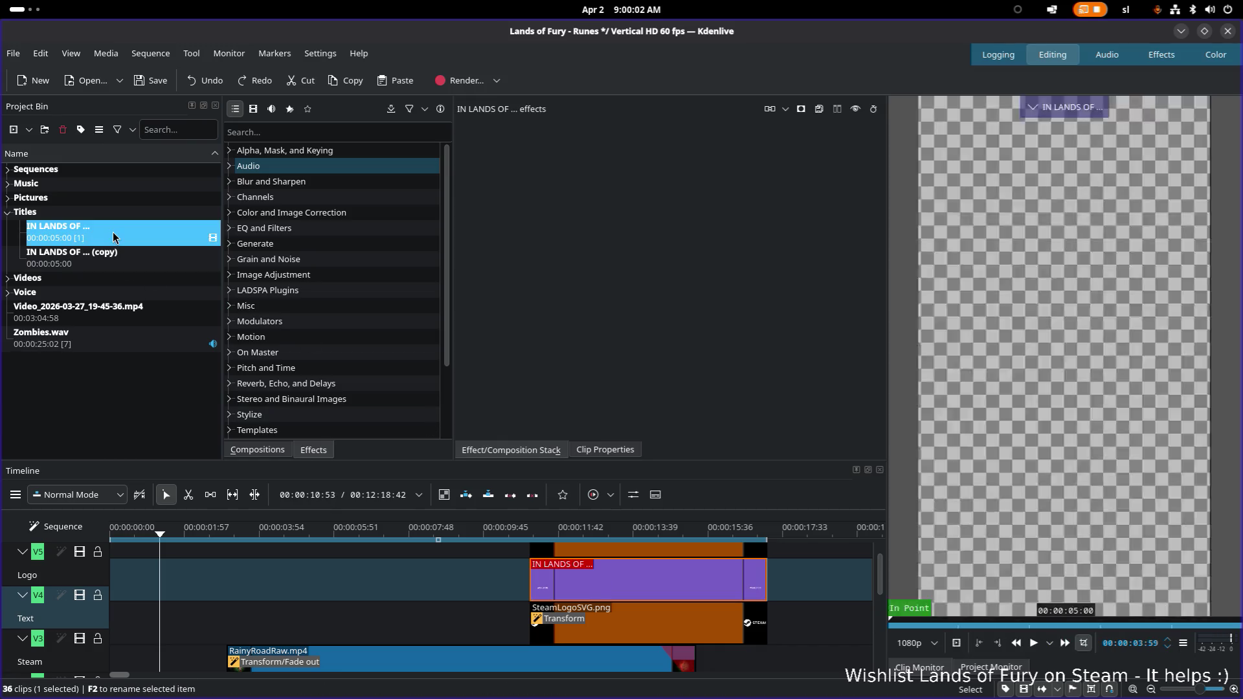
{"action": "left_click", "coordinate": [124, 256]}
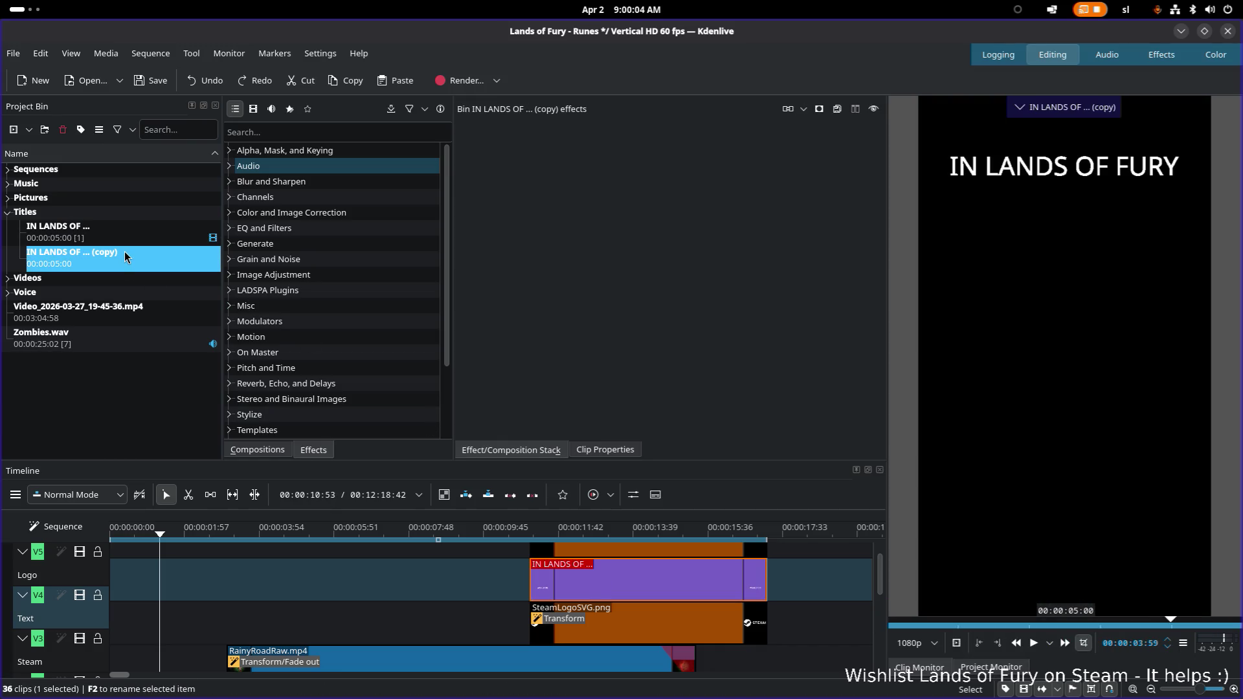
{"action": "left_click", "coordinate": [119, 232]}
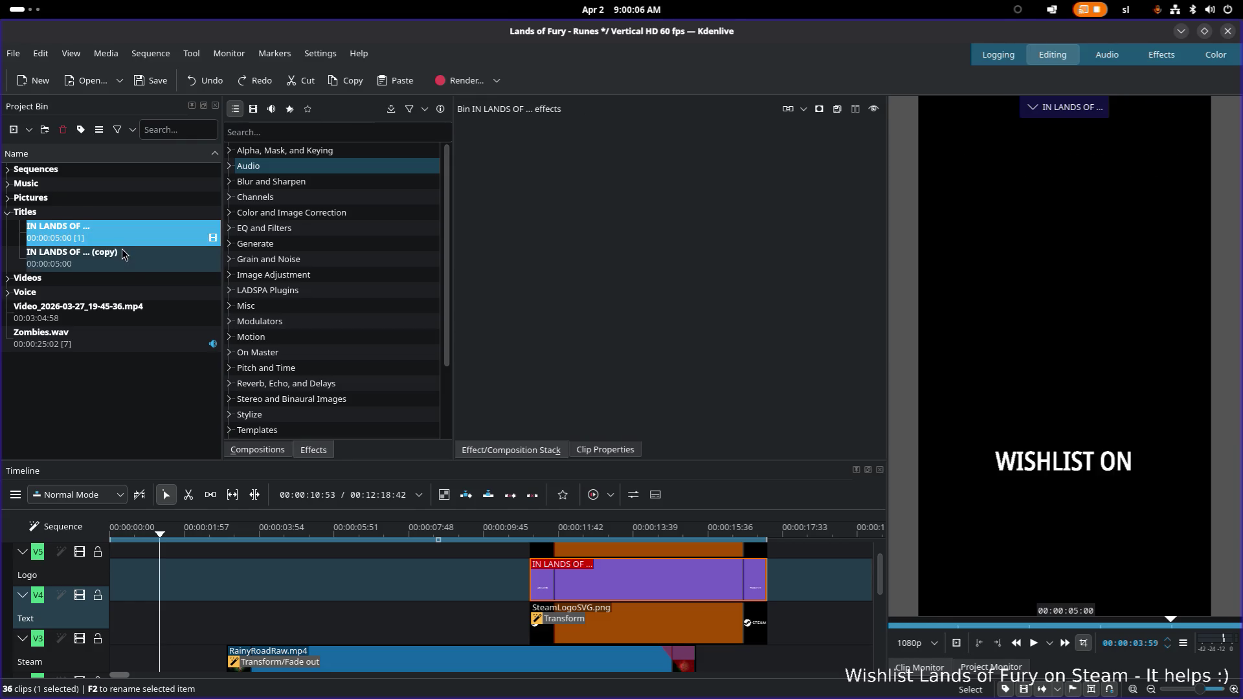
{"action": "left_click", "coordinate": [120, 261]}
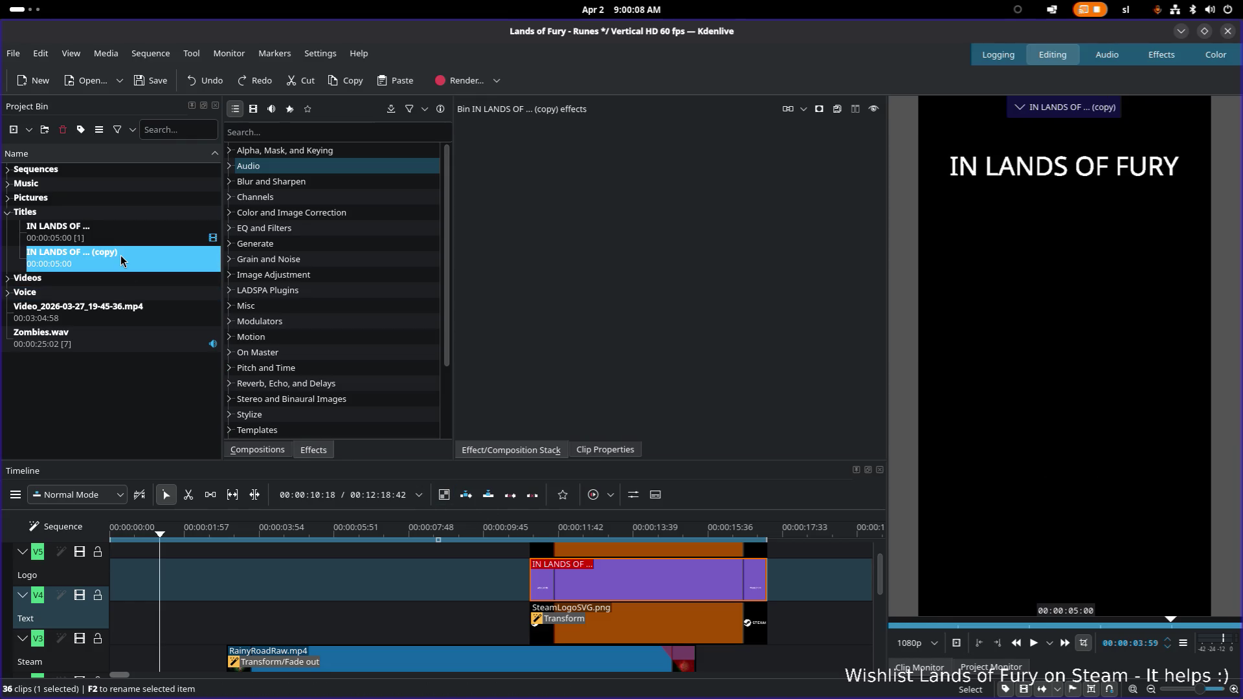
{"action": "left_click", "coordinate": [136, 238]}
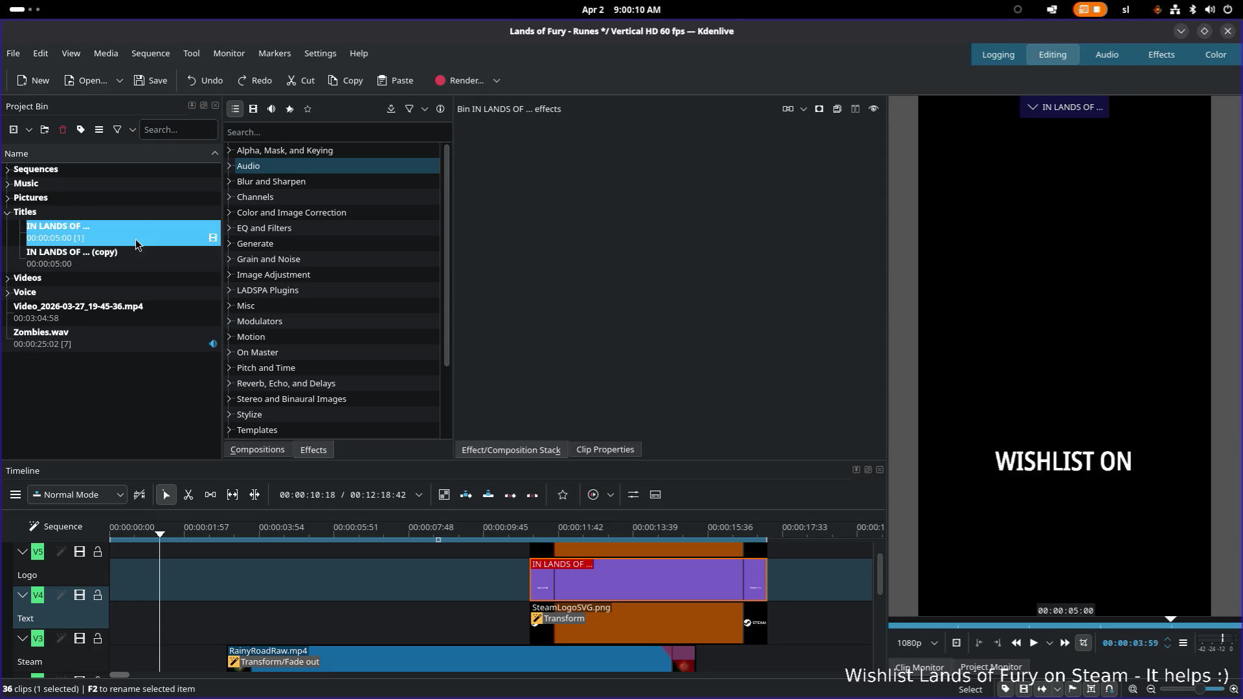
{"action": "left_click", "coordinate": [121, 258]}
{"action": "right_click", "coordinate": [122, 258]}
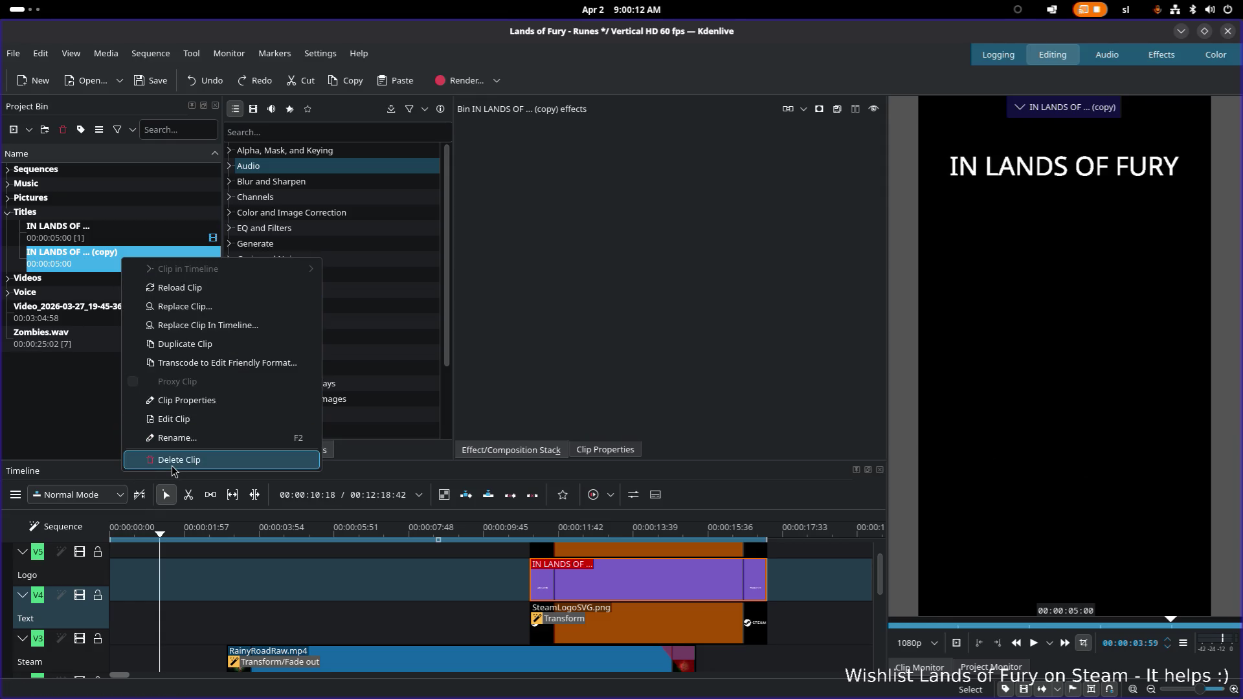
{"action": "left_click", "coordinate": [172, 460]}
Duplicate the title clip repeatedly until the bin holds four copies
{"action": "left_click", "coordinate": [107, 231]}
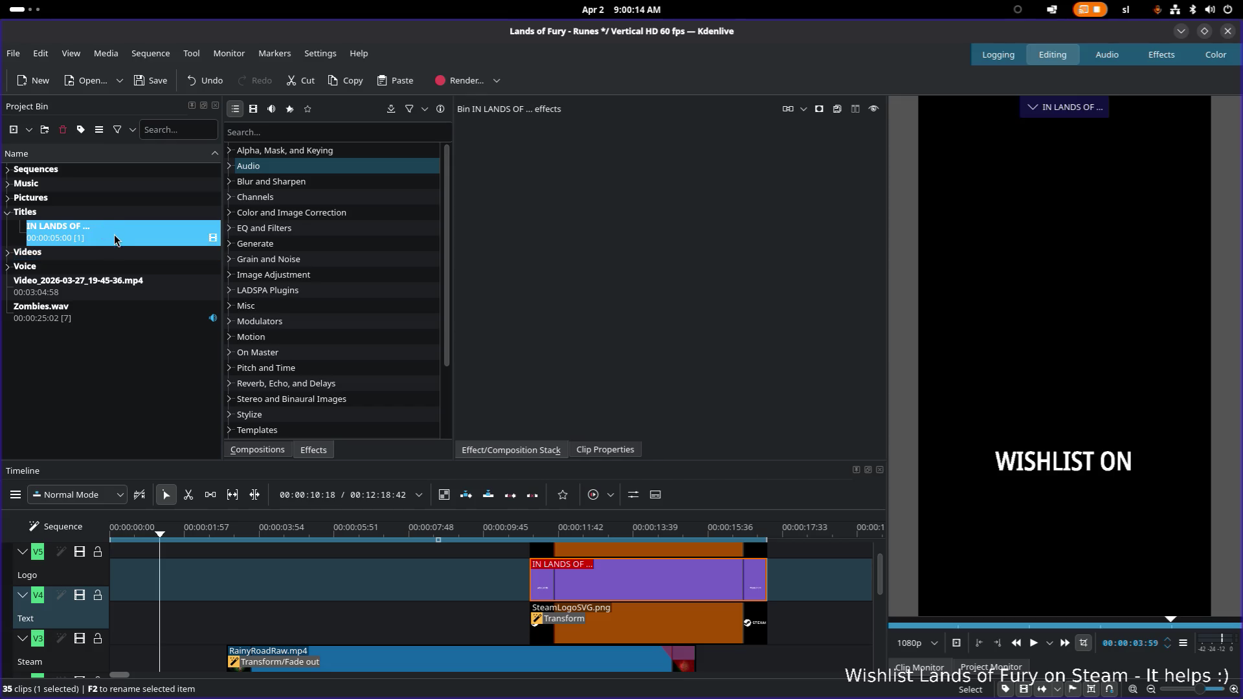
{"action": "right_click", "coordinate": [114, 234]}
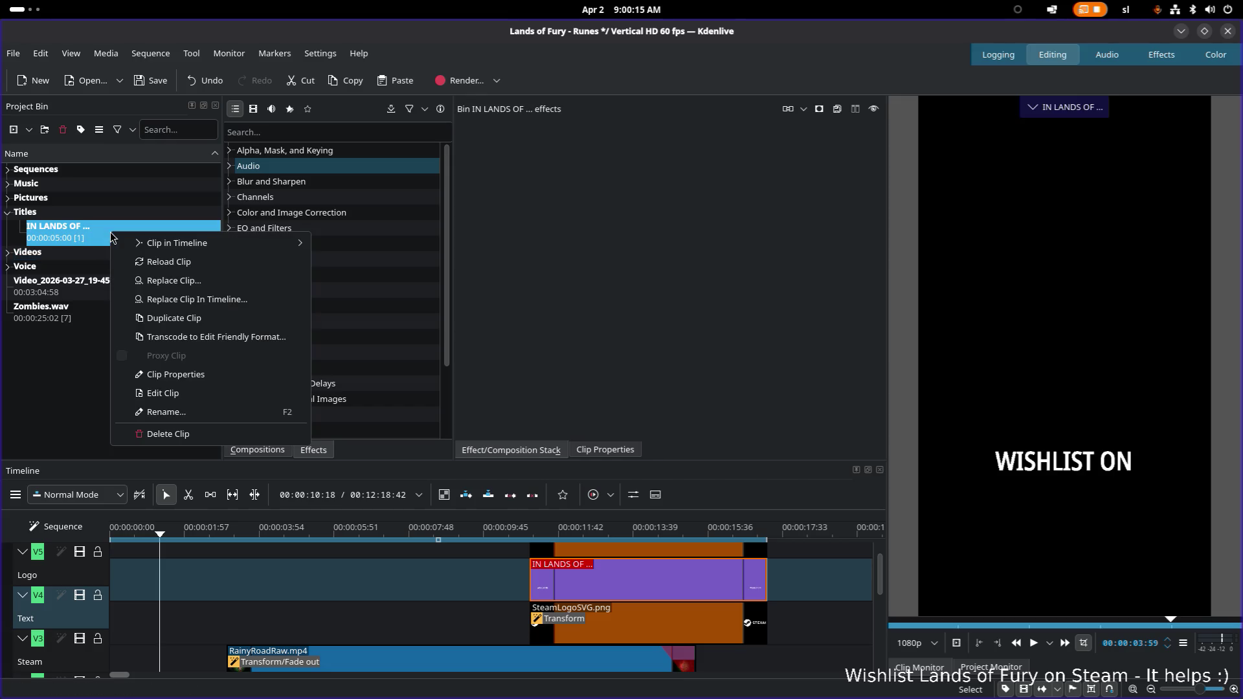
{"action": "left_click", "coordinate": [174, 324]}
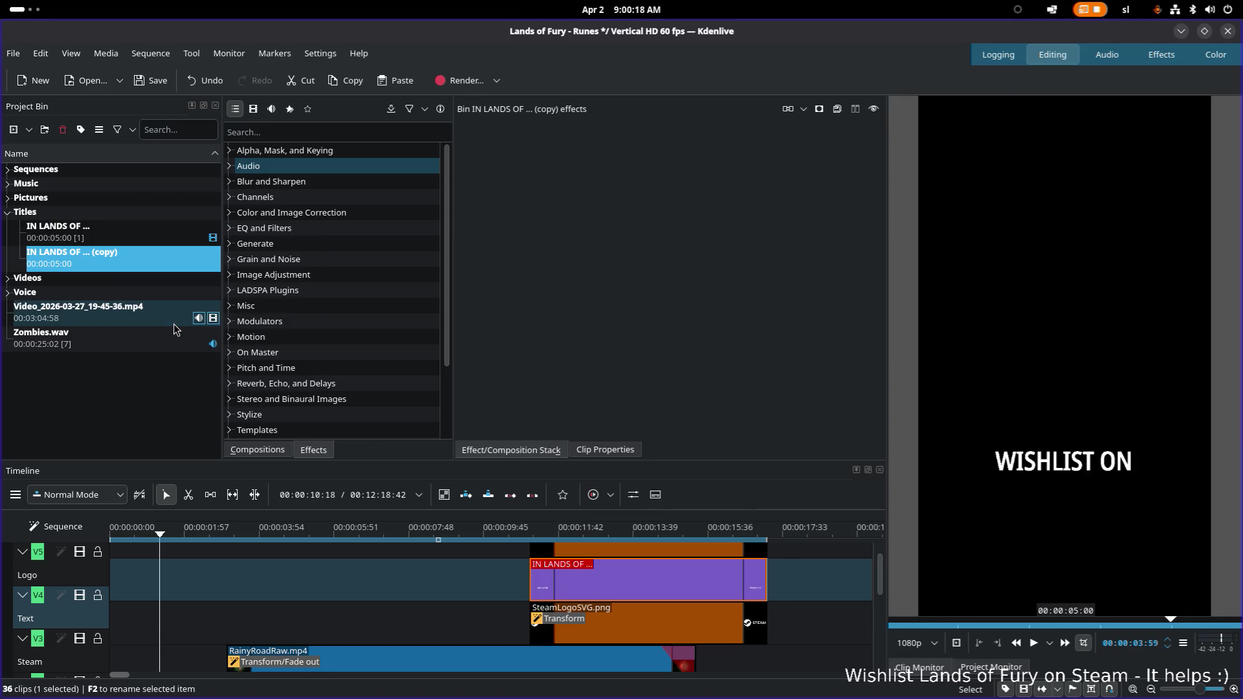
{"action": "left_click", "coordinate": [88, 227]}
{"action": "right_click", "coordinate": [114, 270]}
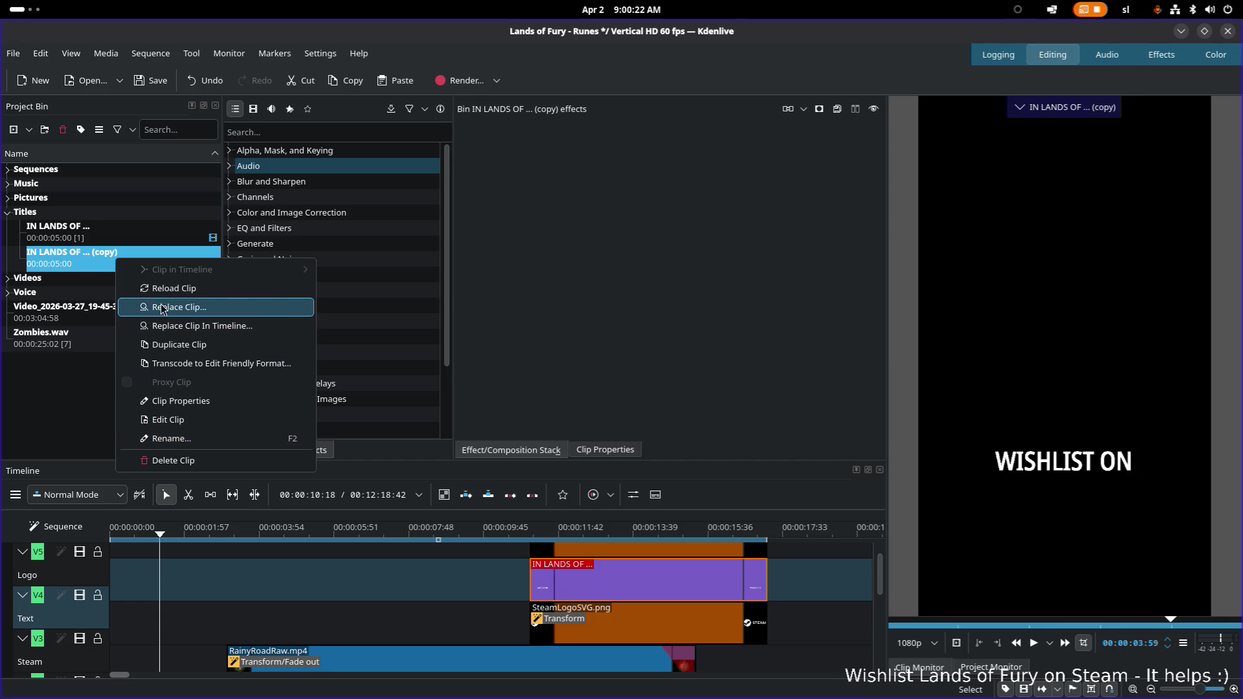
{"action": "left_click", "coordinate": [204, 344]}
{"action": "right_click", "coordinate": [136, 287]}
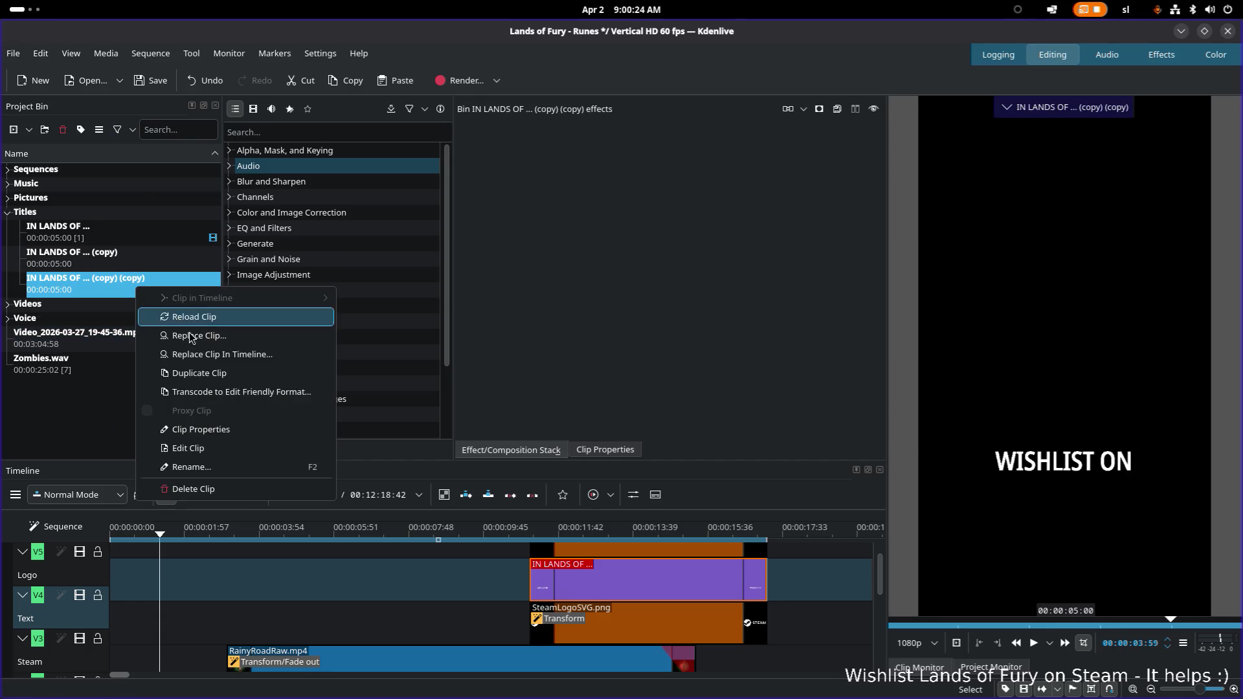
{"action": "left_click", "coordinate": [217, 372]}
{"action": "right_click", "coordinate": [158, 316]}
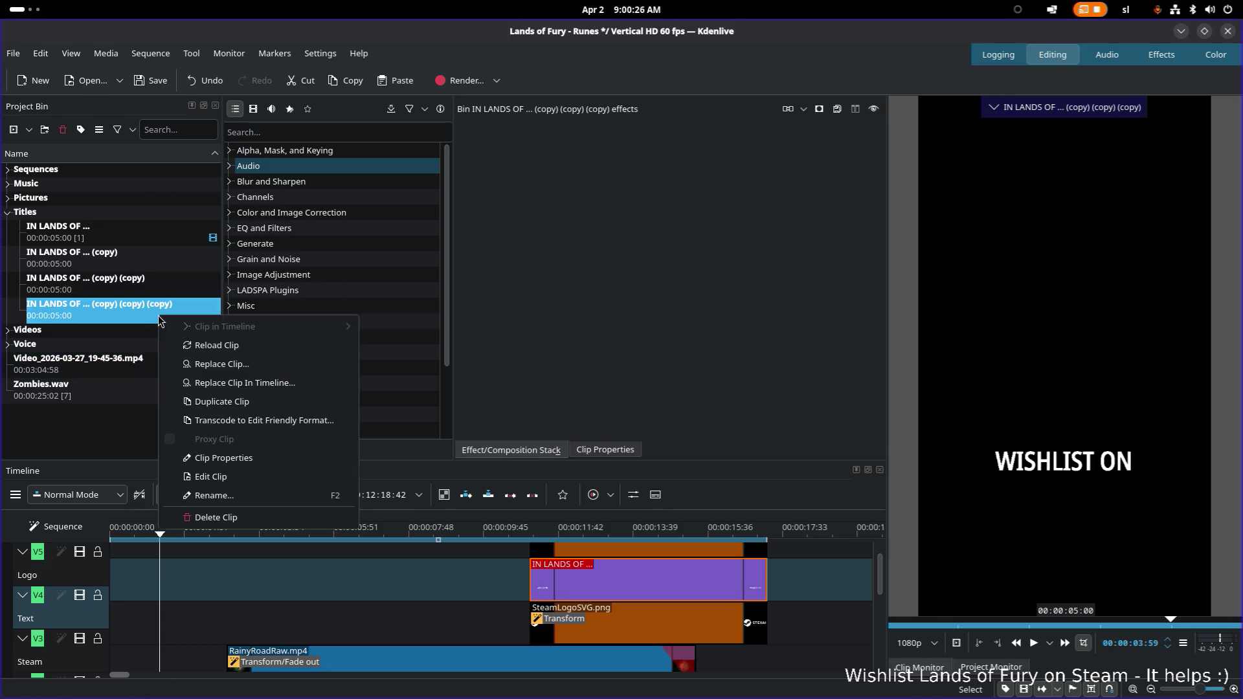
{"action": "left_click", "coordinate": [222, 404]}
Rename the original title to Wishlist on and the first copy to Thank god
{"action": "left_click", "coordinate": [95, 241]}
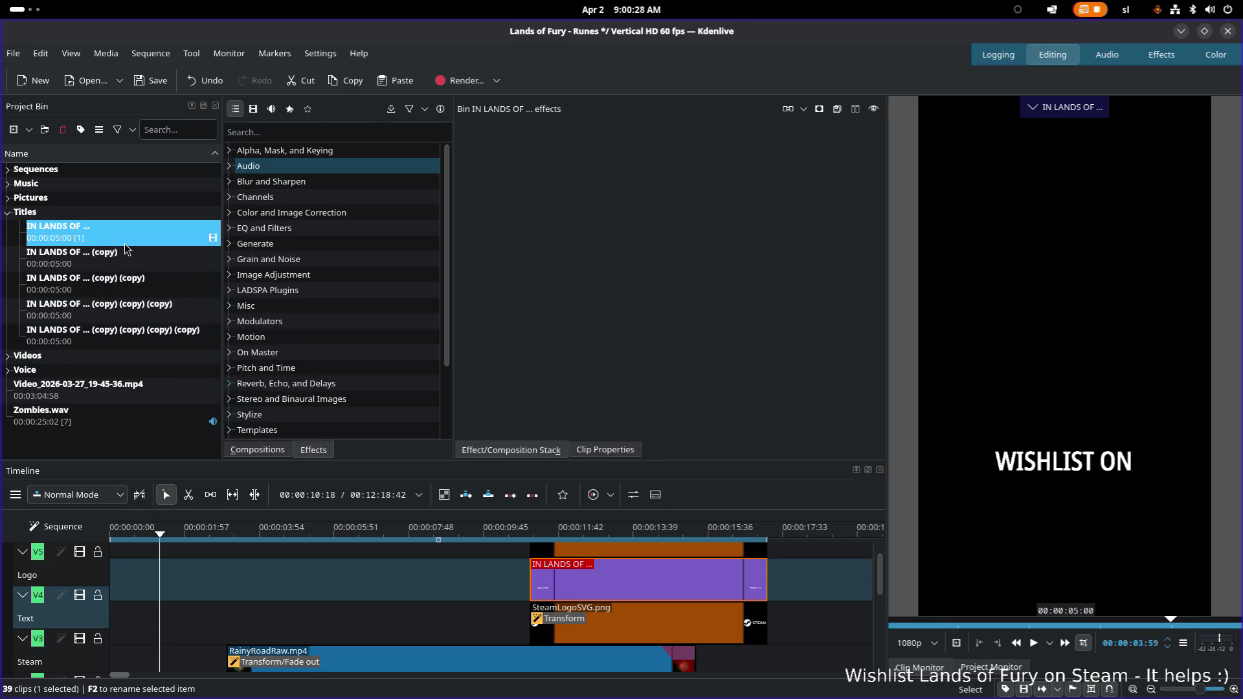
{"action": "key", "text": "F2"}
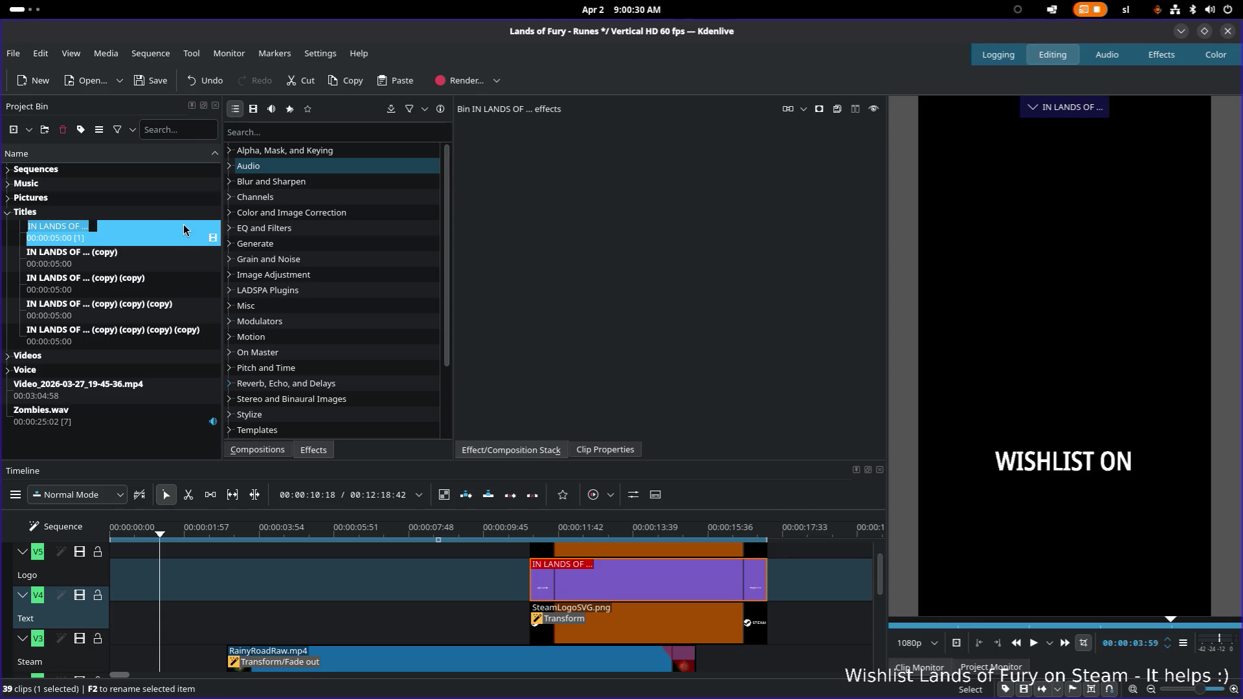
{"action": "type", "text": "Wi"}
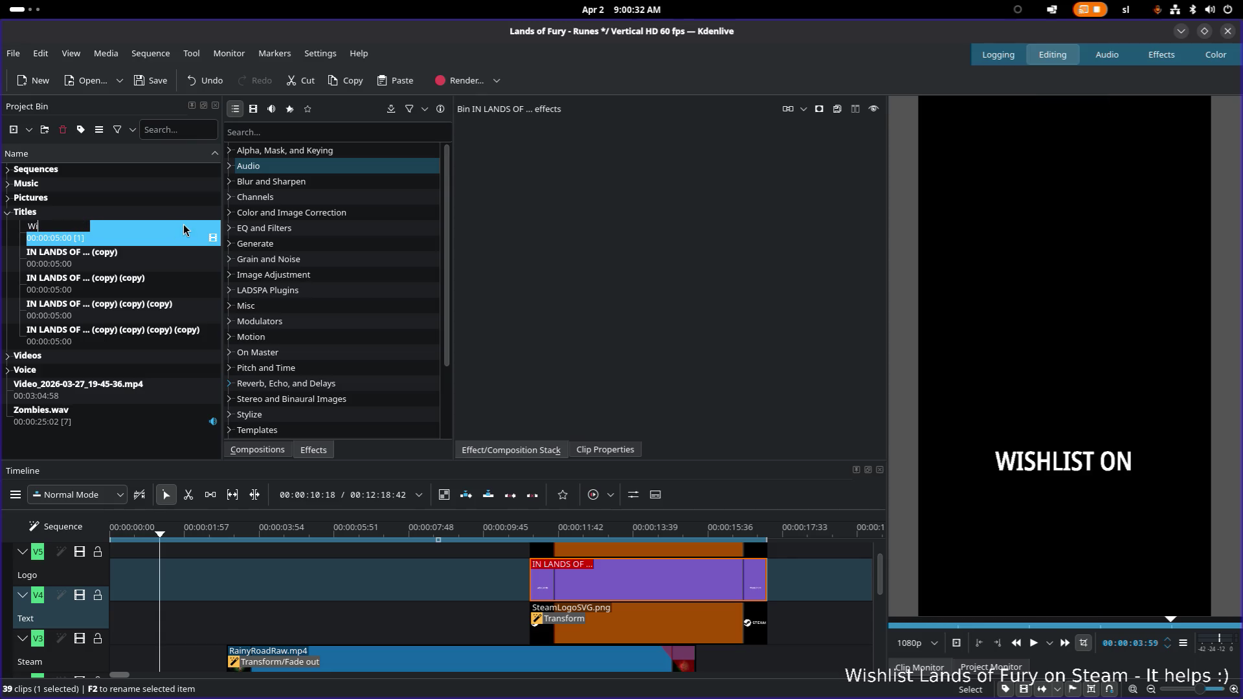
{"action": "type", "text": "shlist"}
{"action": "type", "text": " on"}
{"action": "key", "text": "Return"}
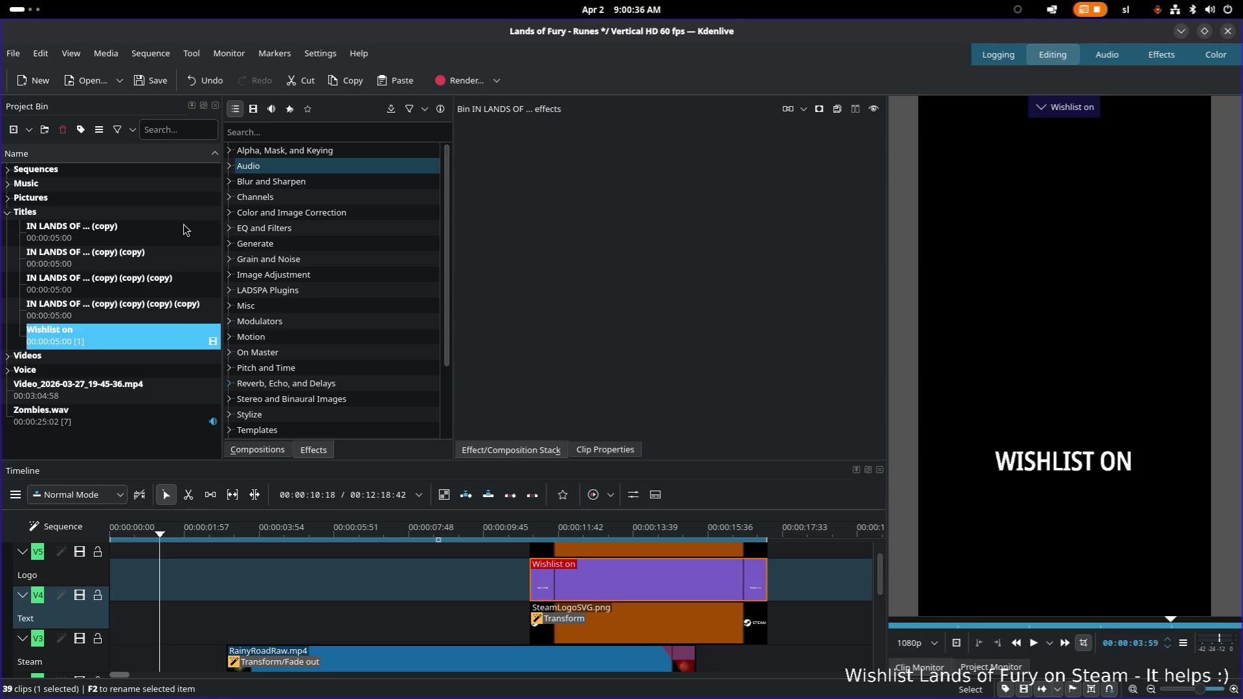
{"action": "left_click", "coordinate": [140, 229]}
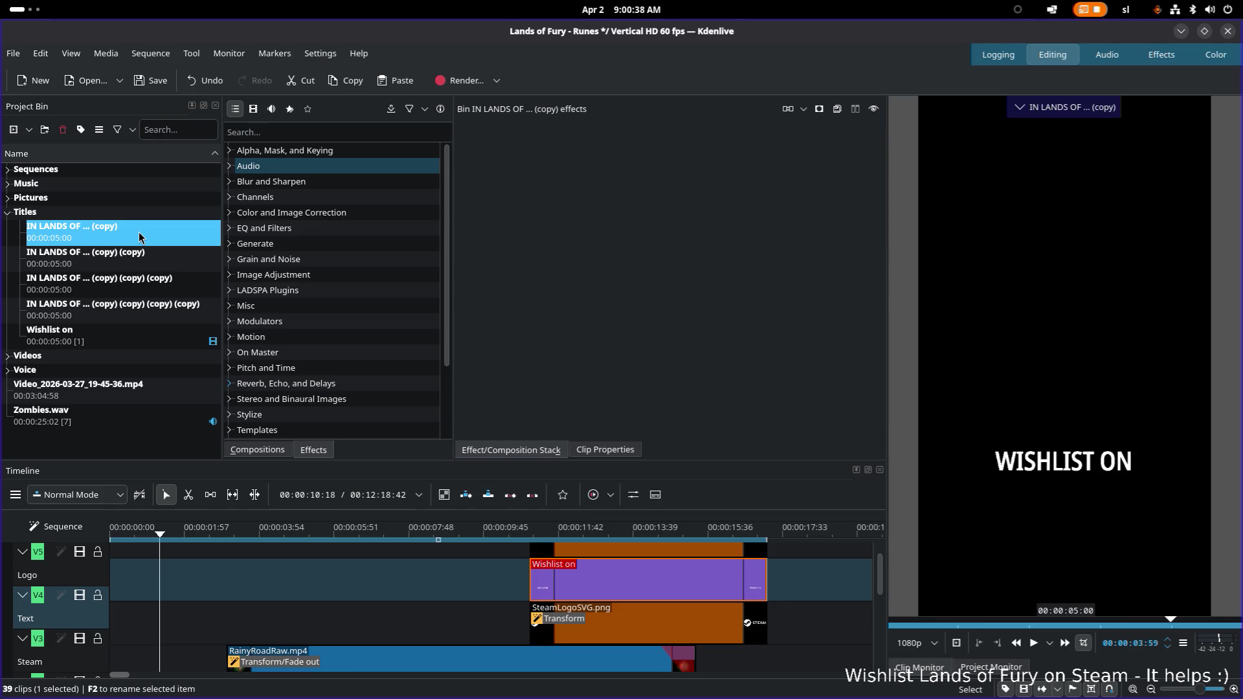
{"action": "key", "text": "F2"}
{"action": "type", "text": "Th"}
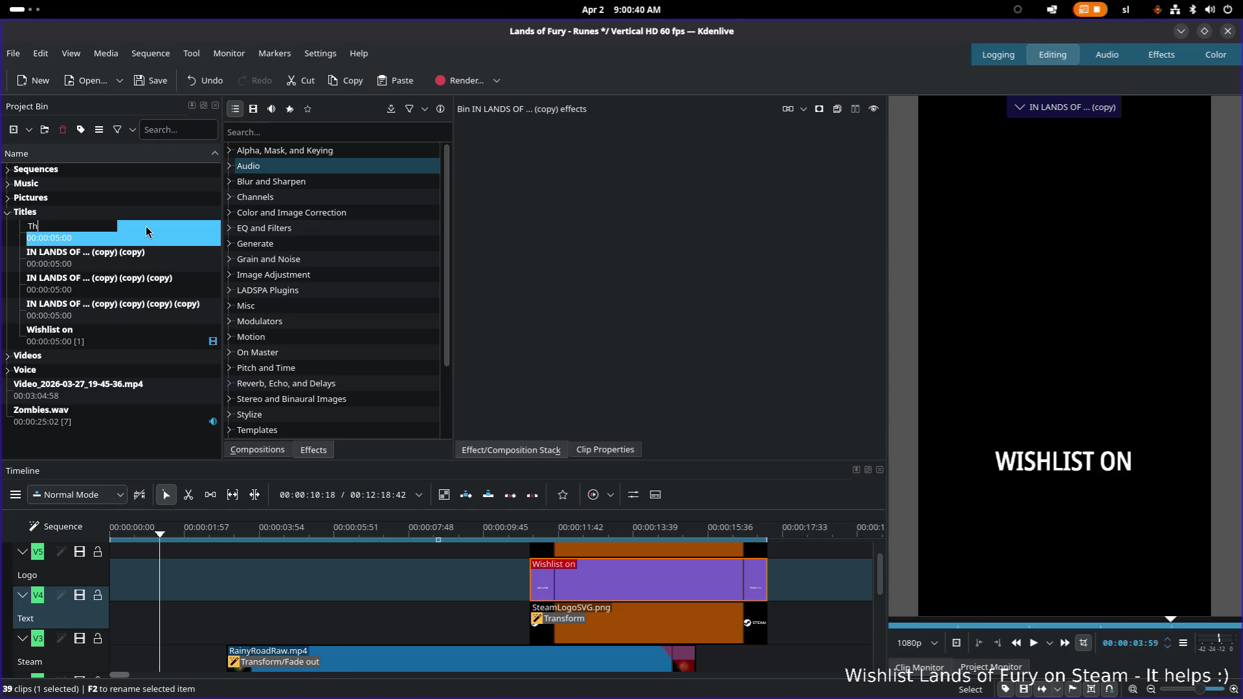
{"action": "type", "text": "ank god"}
{"action": "key", "text": "Return"}
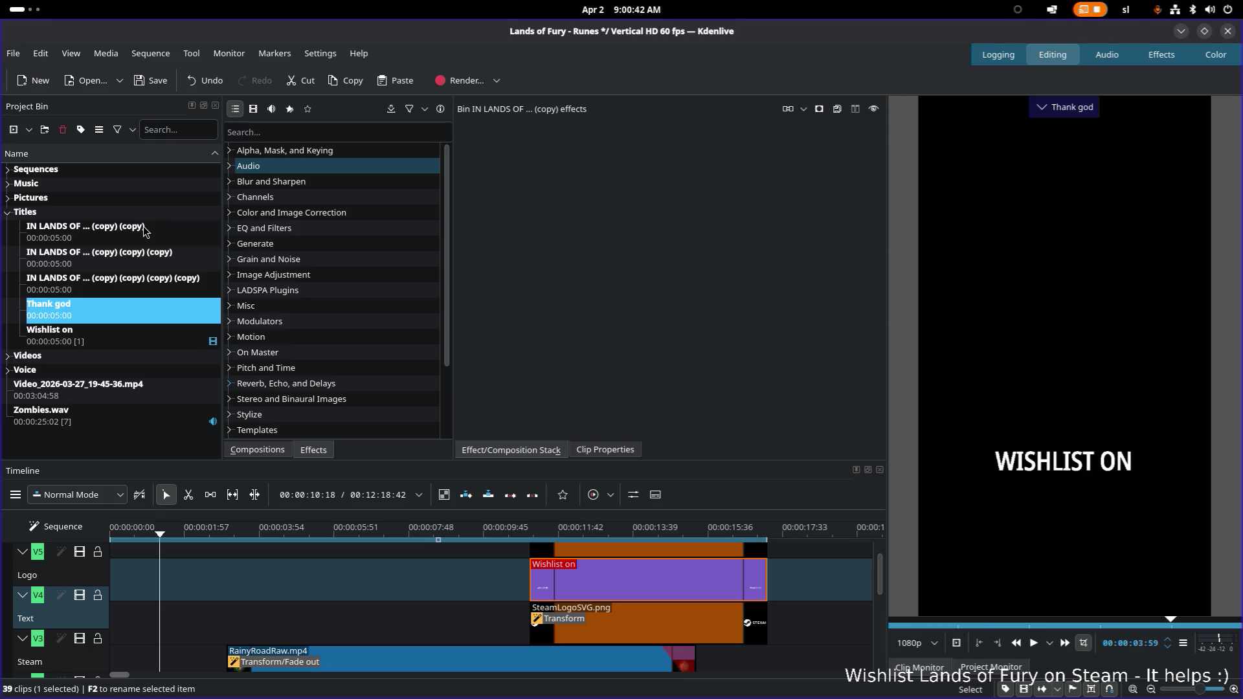
Rename the next copies to There are and No zombies, then return the playhead to the start
{"action": "left_click", "coordinate": [144, 229]}
{"action": "key", "text": "F2"}
{"action": "type", "text": "There are"}
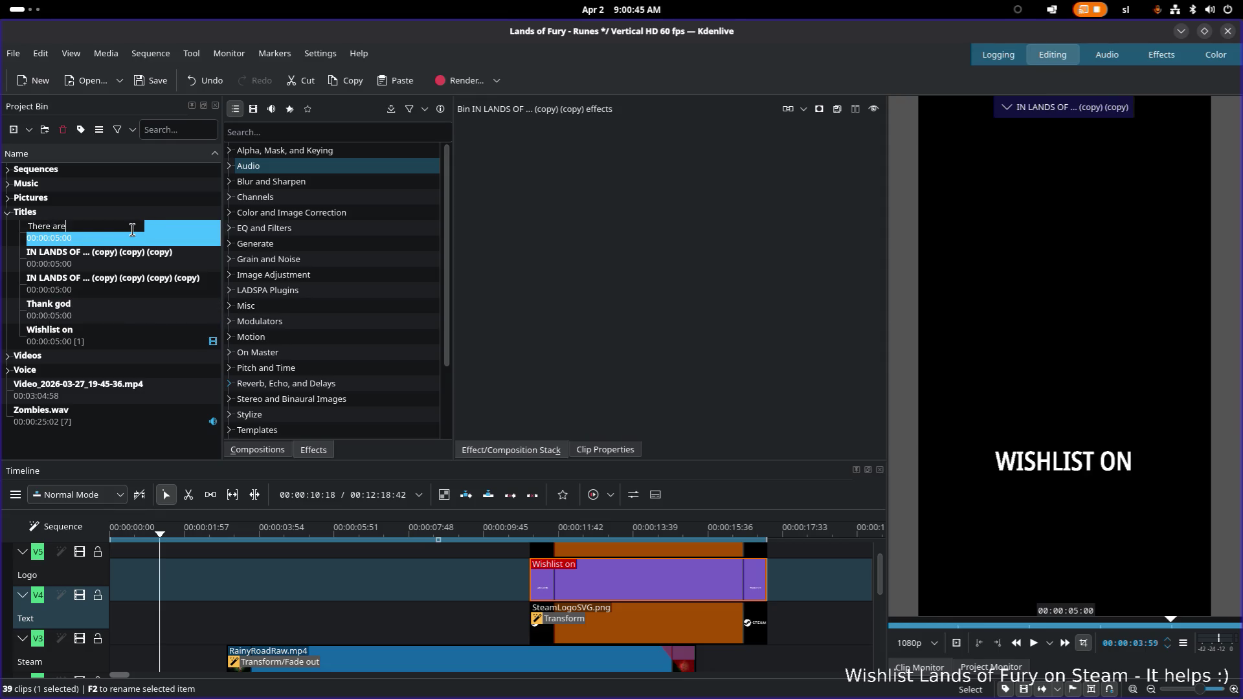
{"action": "key", "text": "Return"}
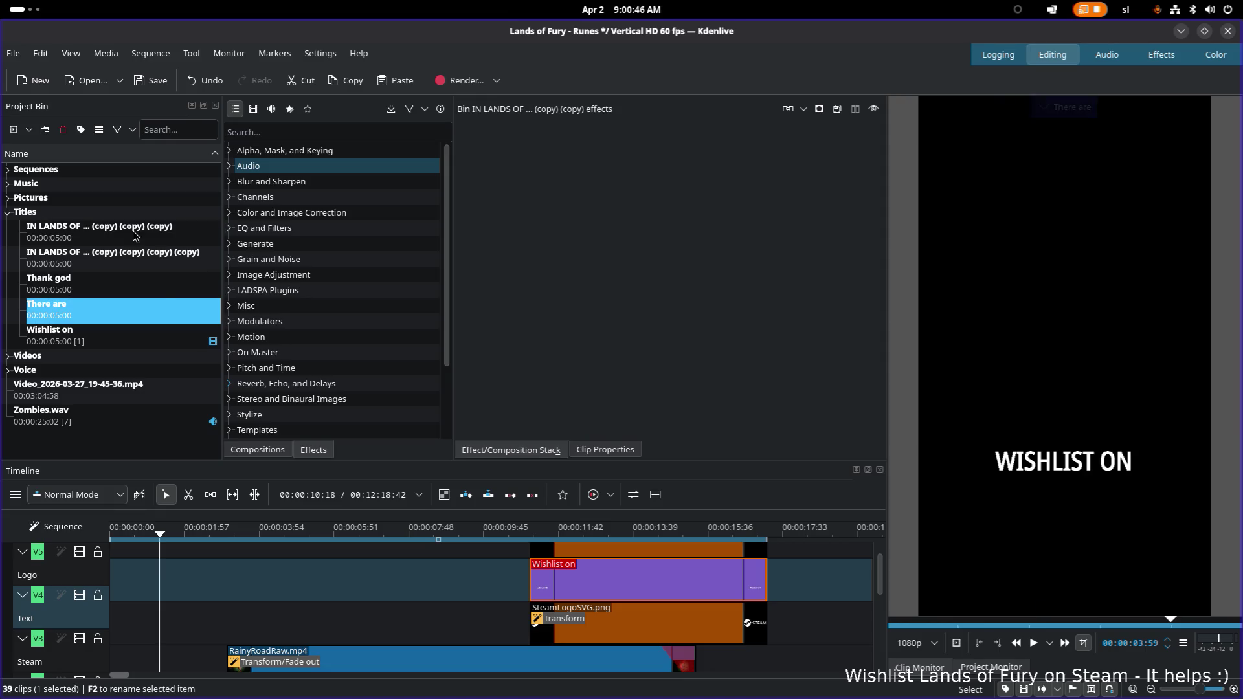
{"action": "left_click", "coordinate": [132, 230]}
{"action": "key", "text": "F2"}
{"action": "type", "text": "No"}
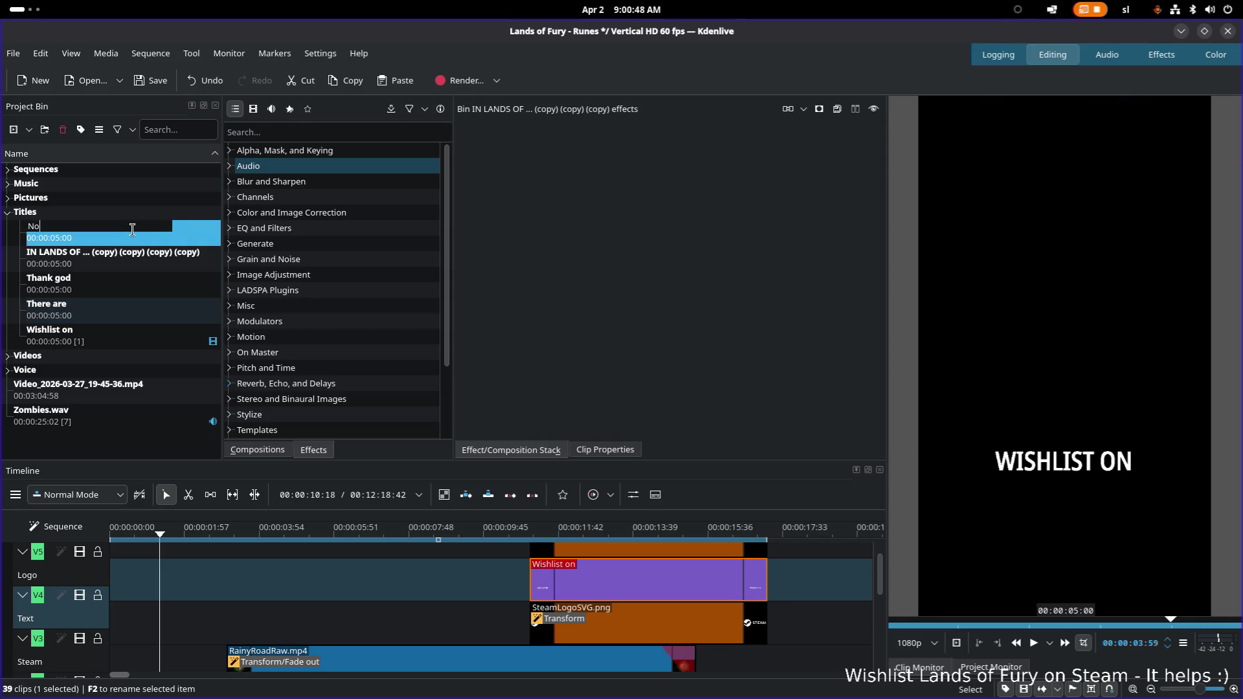
{"action": "type", "text": "vb"}
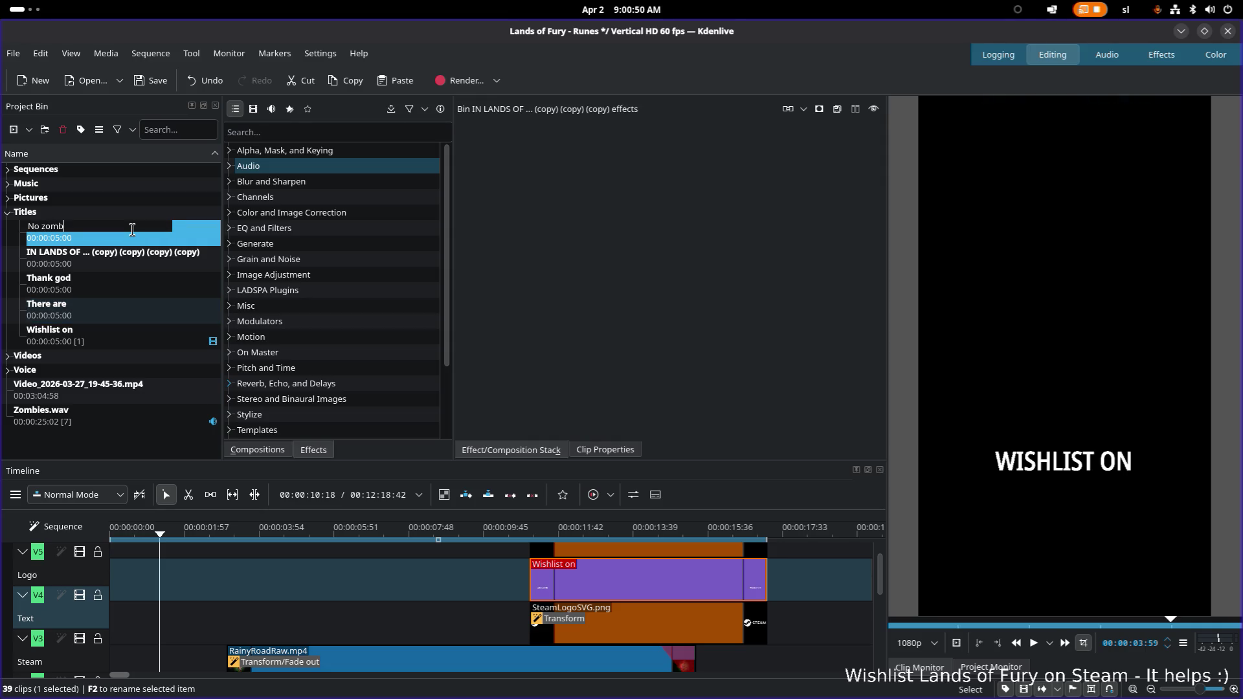
{"action": "type", "text": "s"}
{"action": "key", "text": "Return"}
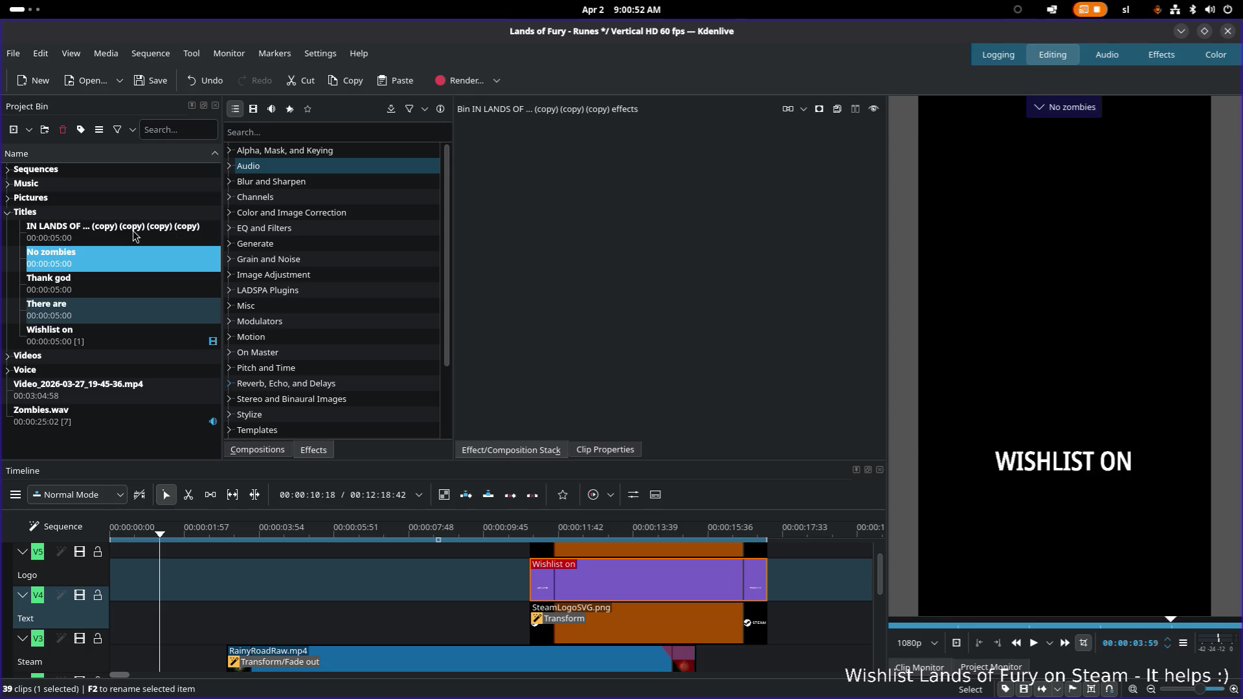
{"action": "left_click", "coordinate": [165, 592]}
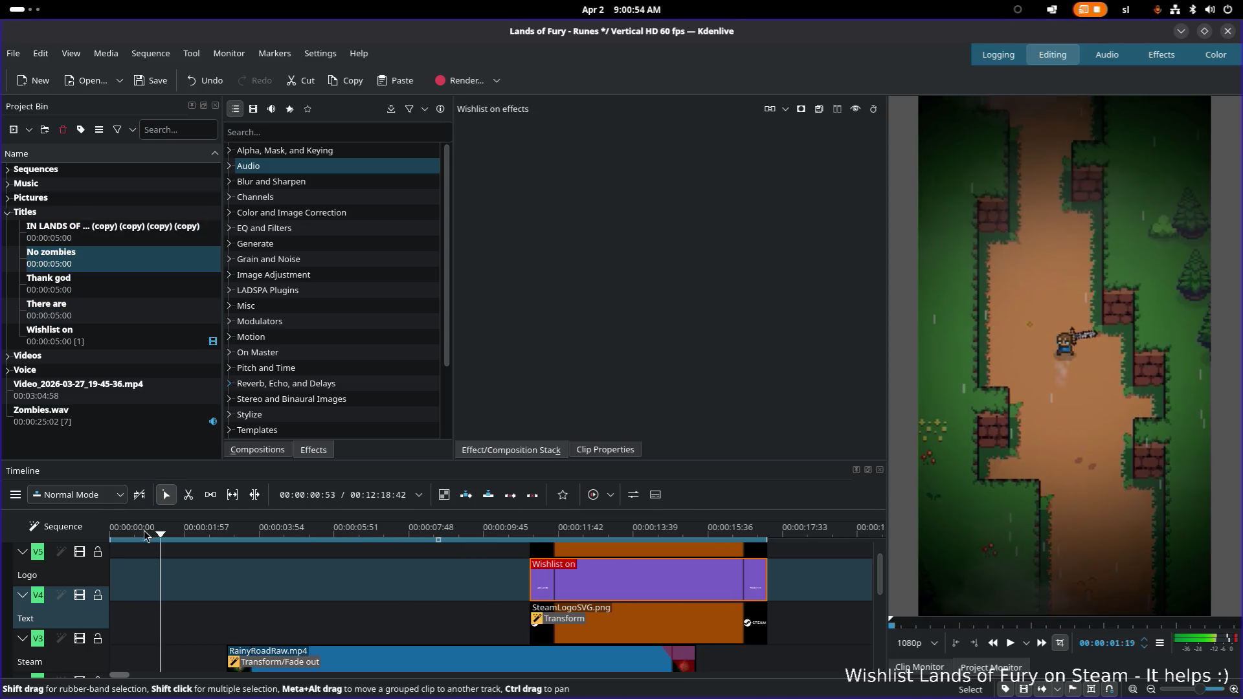
Try moving the There are caption to the top and clearing its text, then discard the edits
{"action": "double_click", "coordinate": [641, 580]}
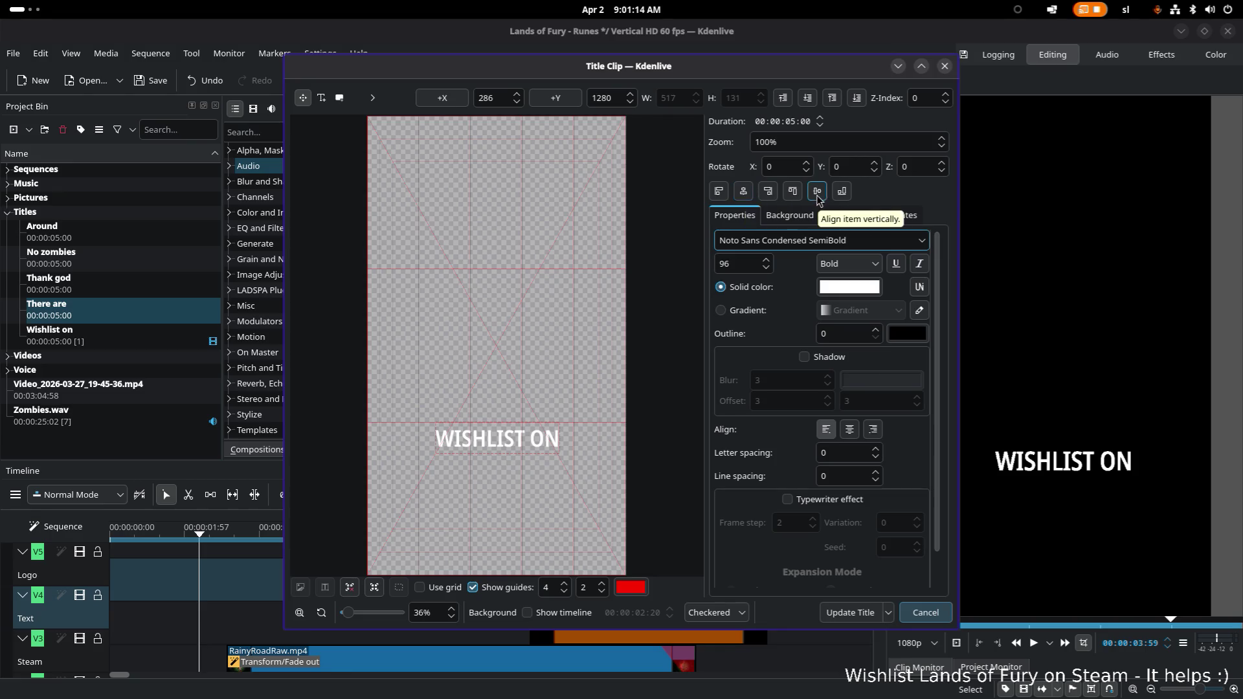
{"action": "left_click", "coordinate": [793, 191]}
{"action": "left_click", "coordinate": [745, 194]}
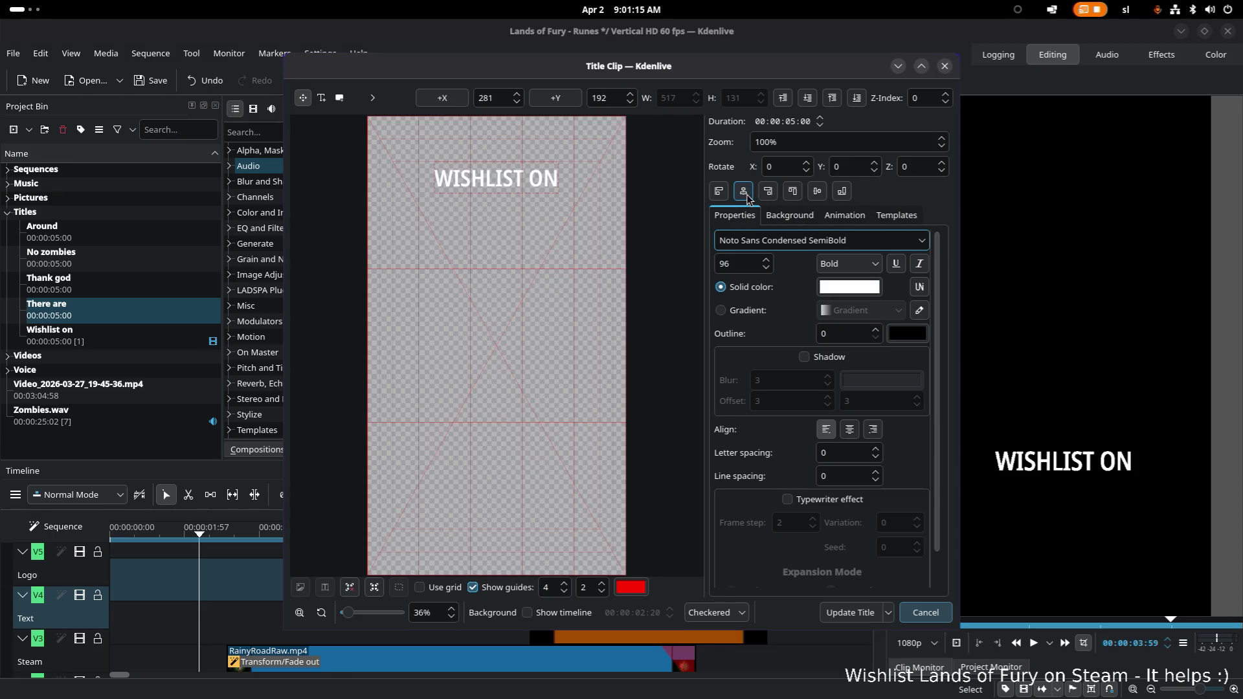
{"action": "left_click", "coordinate": [503, 171]}
{"action": "key", "text": "ctrl+a"}
{"action": "key", "text": "BackSpace"}
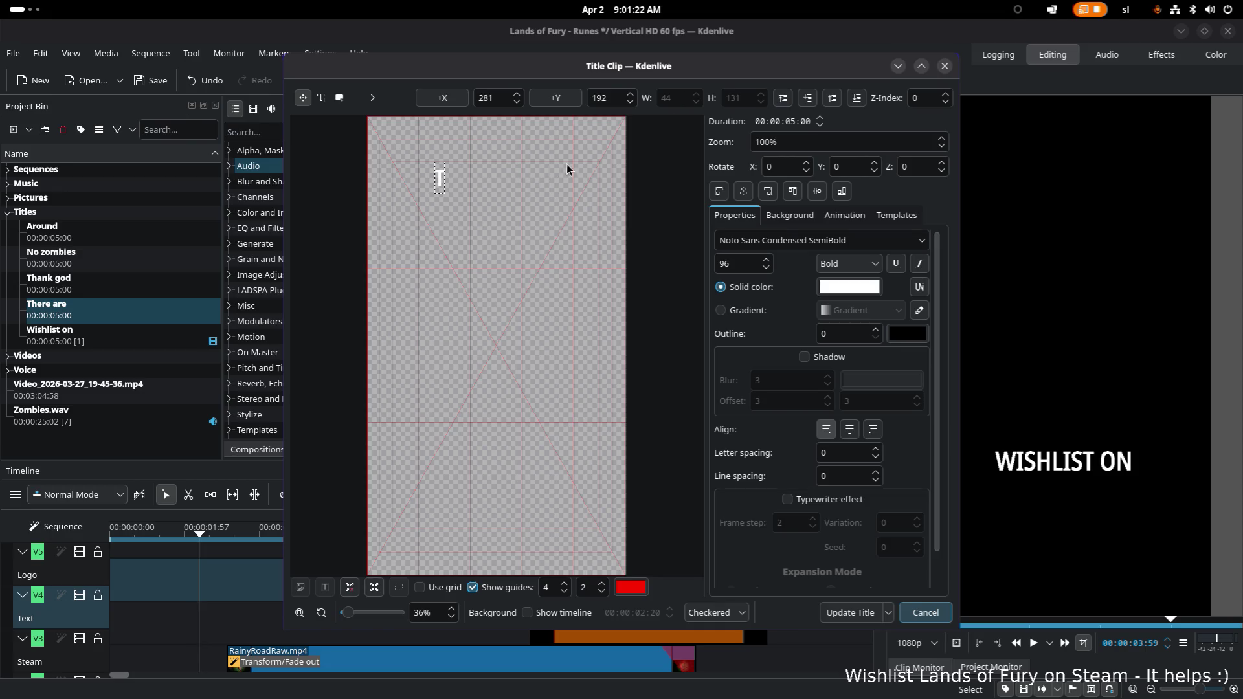
{"action": "left_click", "coordinate": [926, 613]}
Edit the Thank god title to read THANK GOD at the top, centred horizontally, and update it
{"action": "double_click", "coordinate": [121, 281]}
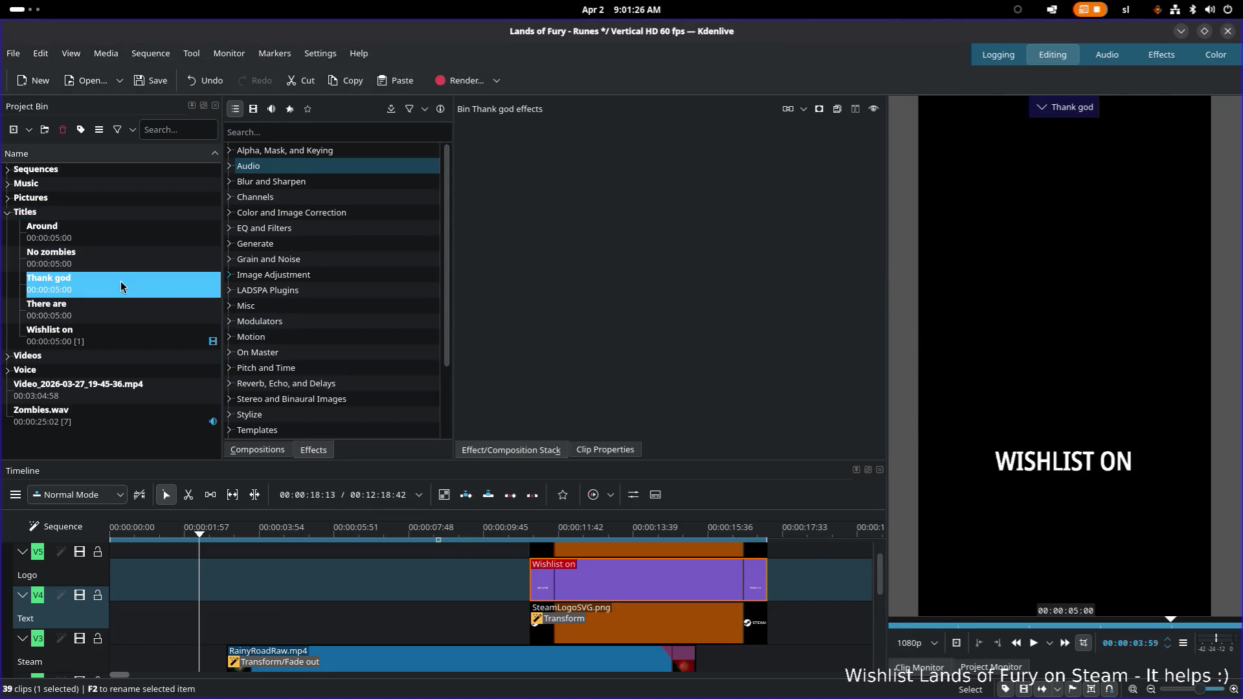
{"action": "right_click", "coordinate": [115, 284]}
{"action": "left_click", "coordinate": [80, 292]}
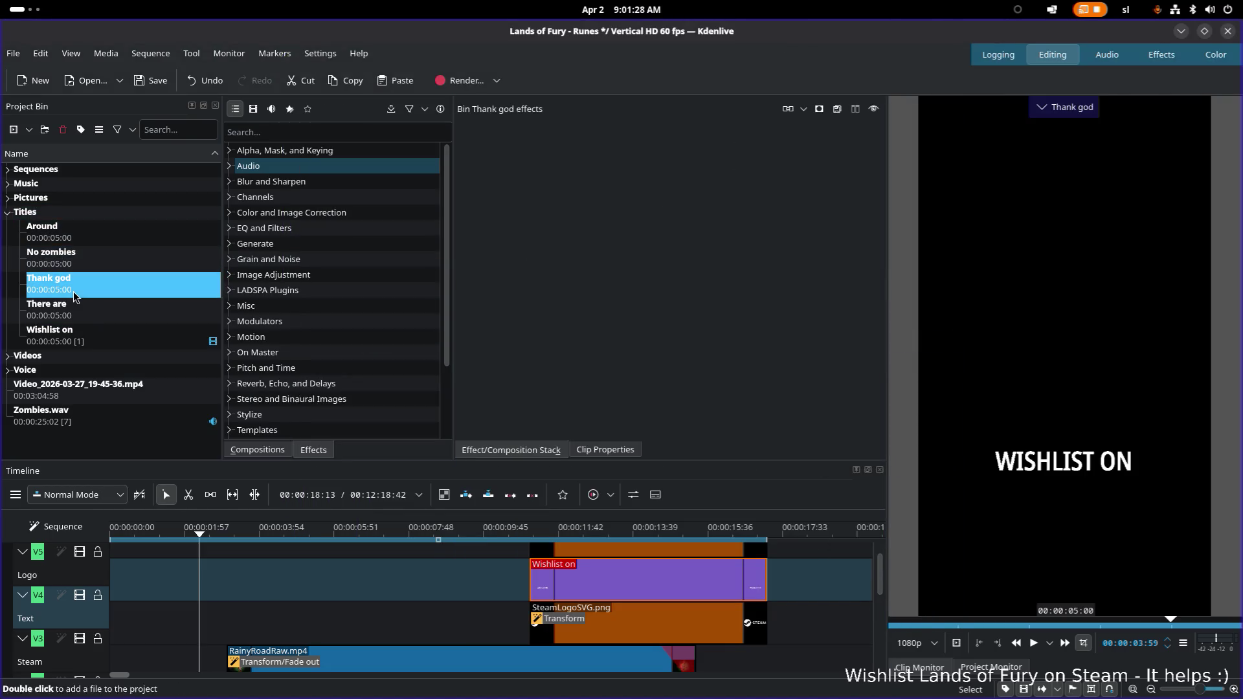
{"action": "double_click", "coordinate": [73, 291]}
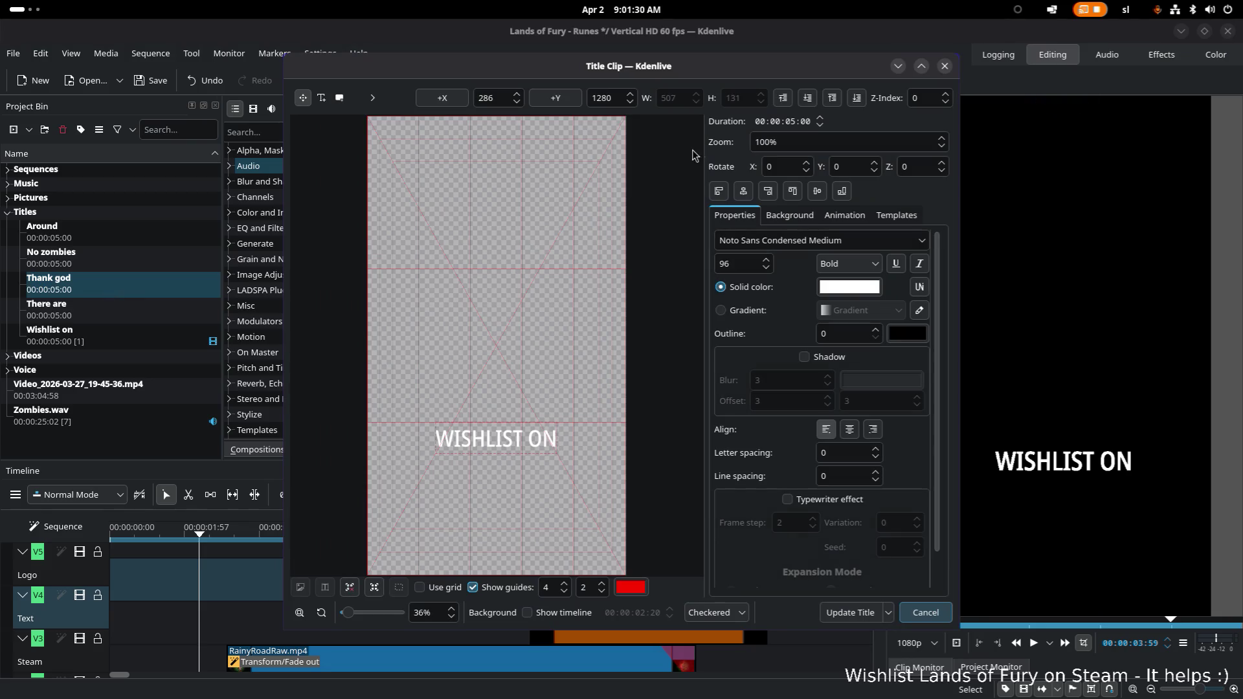
{"action": "left_click", "coordinate": [792, 192]}
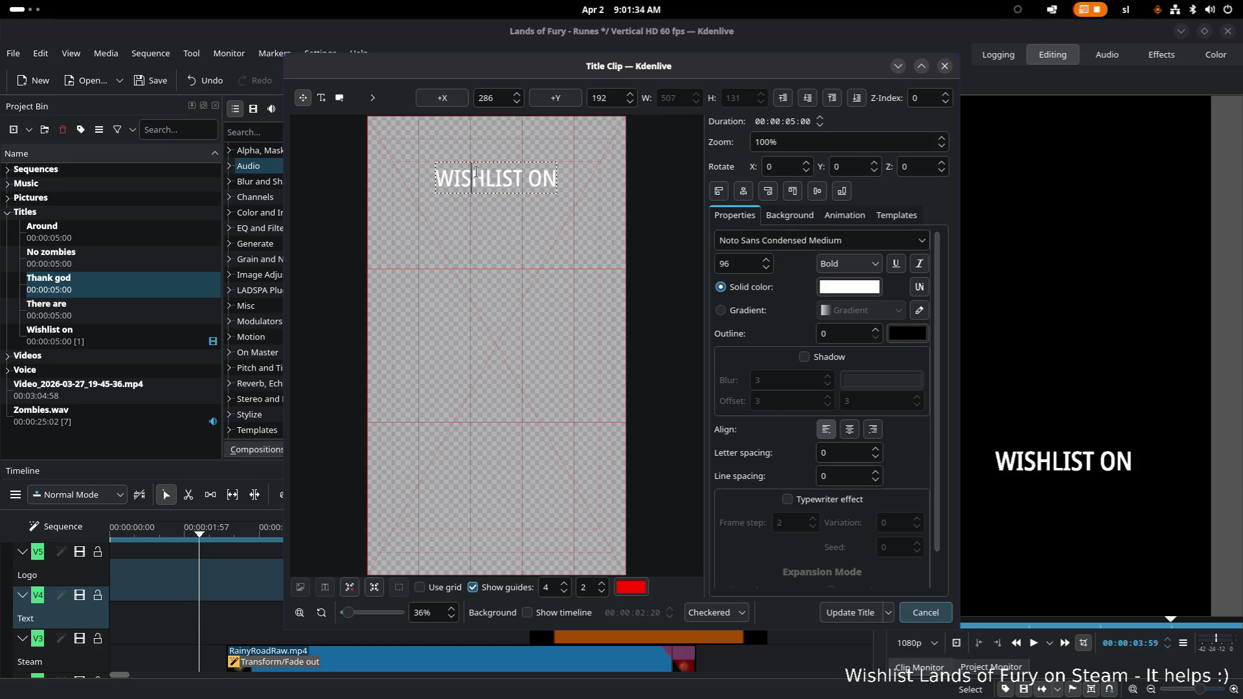
{"action": "double_click", "coordinate": [514, 176]}
{"action": "key", "text": "ctrl+a"}
{"action": "type", "text": "T"}
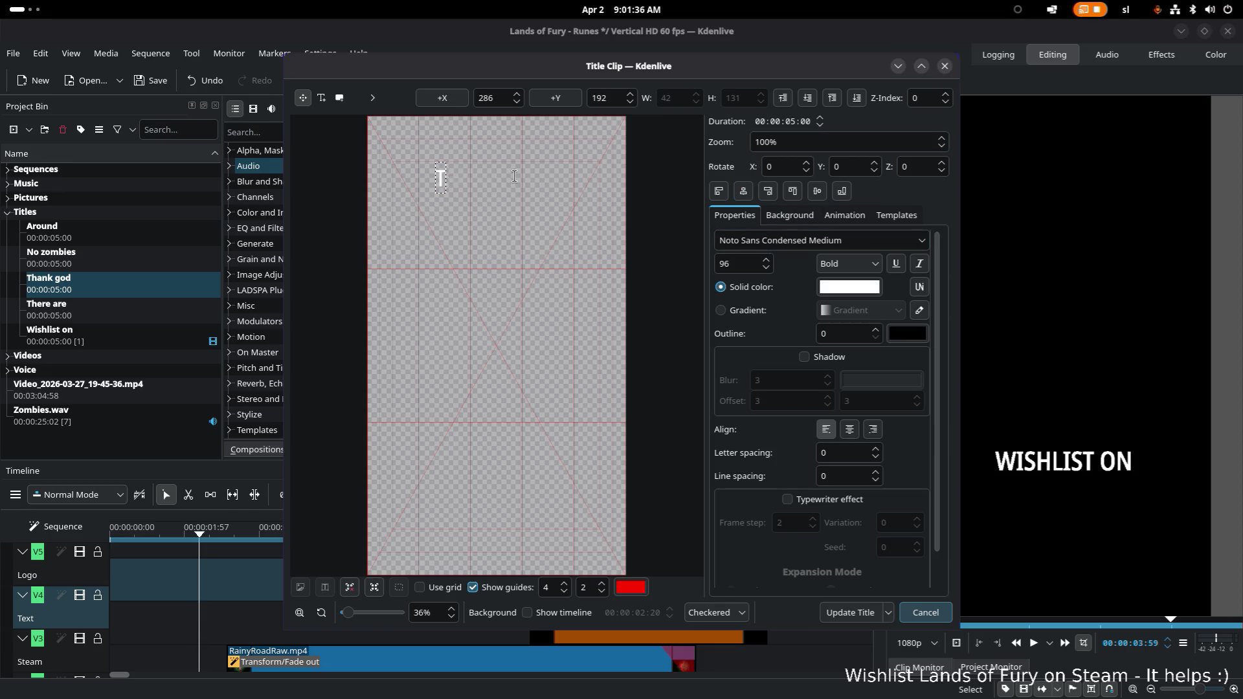
{"action": "type", "text": "han"}
{"action": "key", "text": "ctrl+a"}
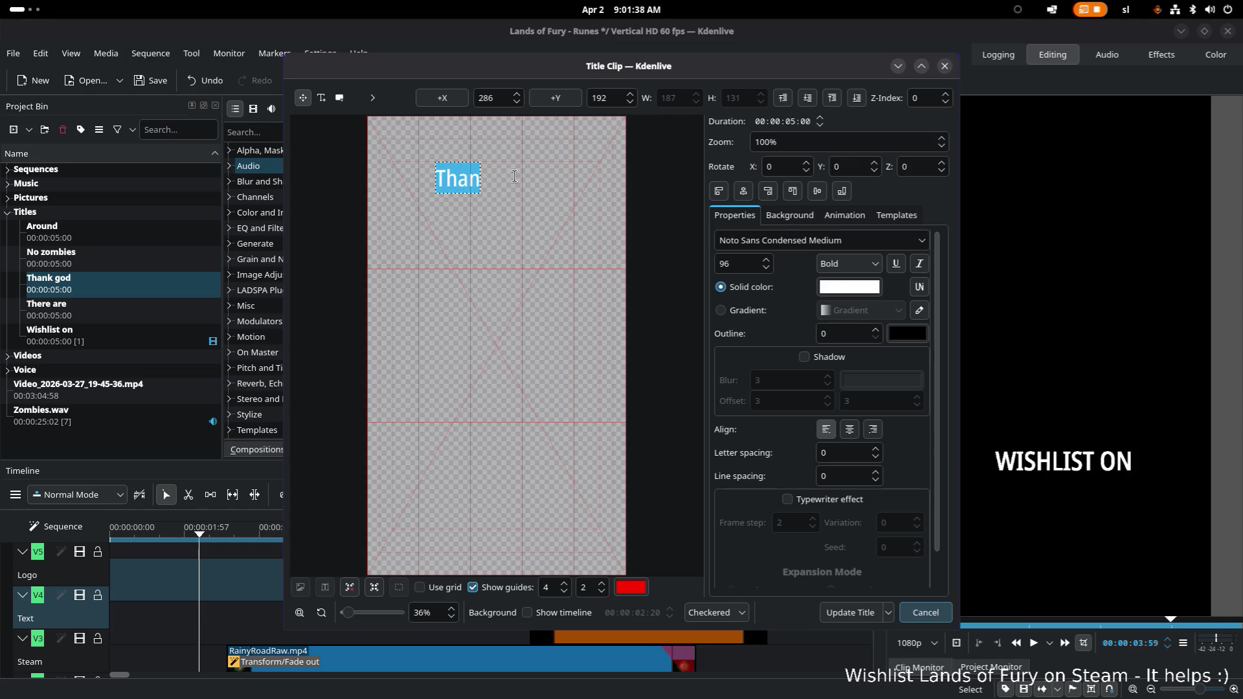
{"action": "type", "text": "THANK GOD"}
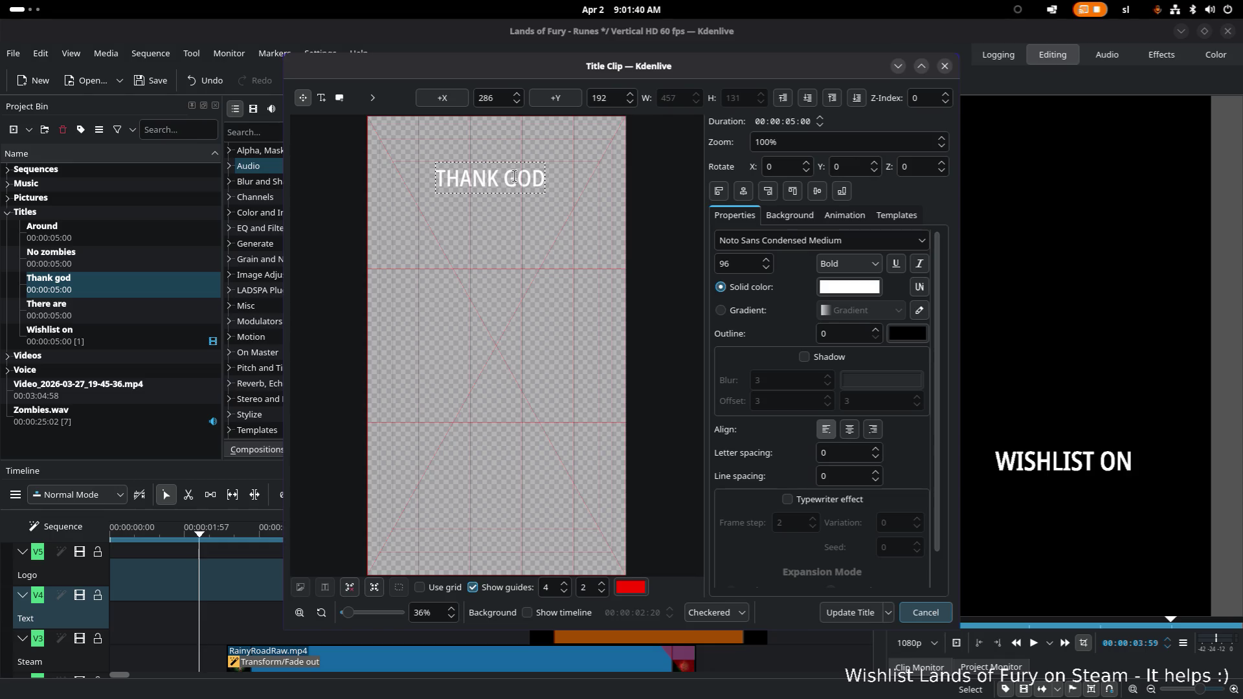
{"action": "left_click", "coordinate": [744, 192]}
{"action": "left_click", "coordinate": [858, 613]}
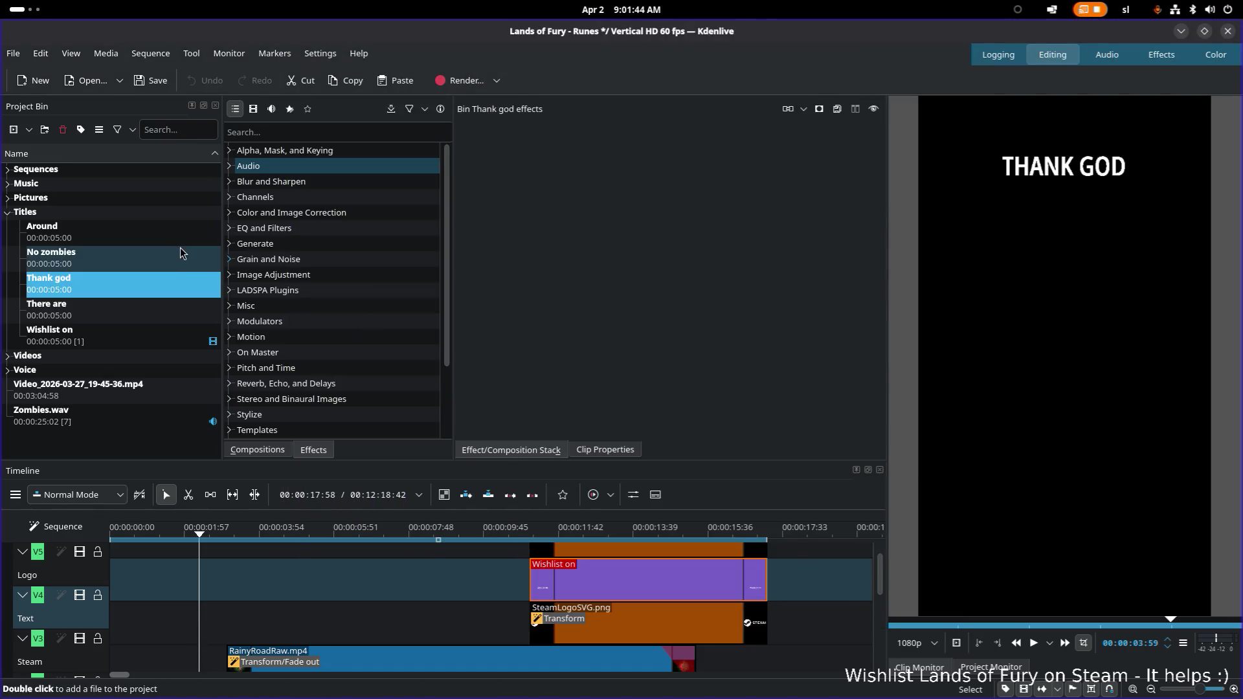
Move the There are caption to the top of the frame and update the title
{"action": "double_click", "coordinate": [148, 309]}
{"action": "double_click", "coordinate": [127, 316]}
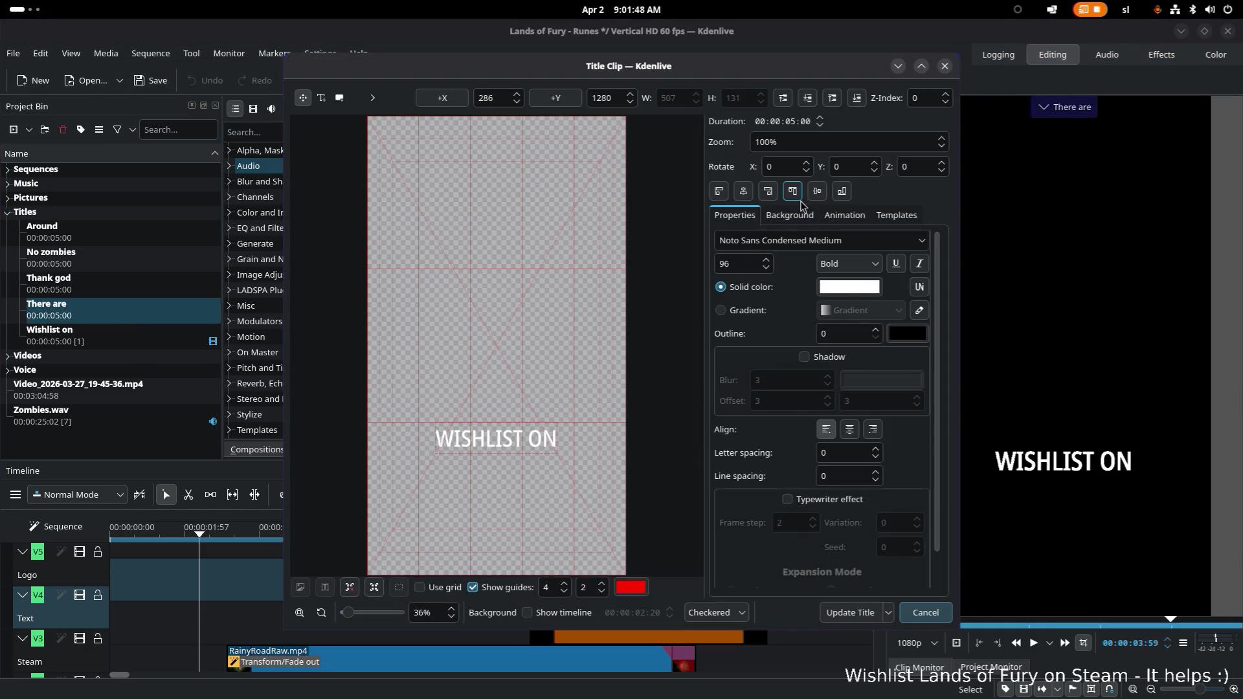
{"action": "left_click", "coordinate": [817, 191]}
{"action": "left_click", "coordinate": [793, 192]}
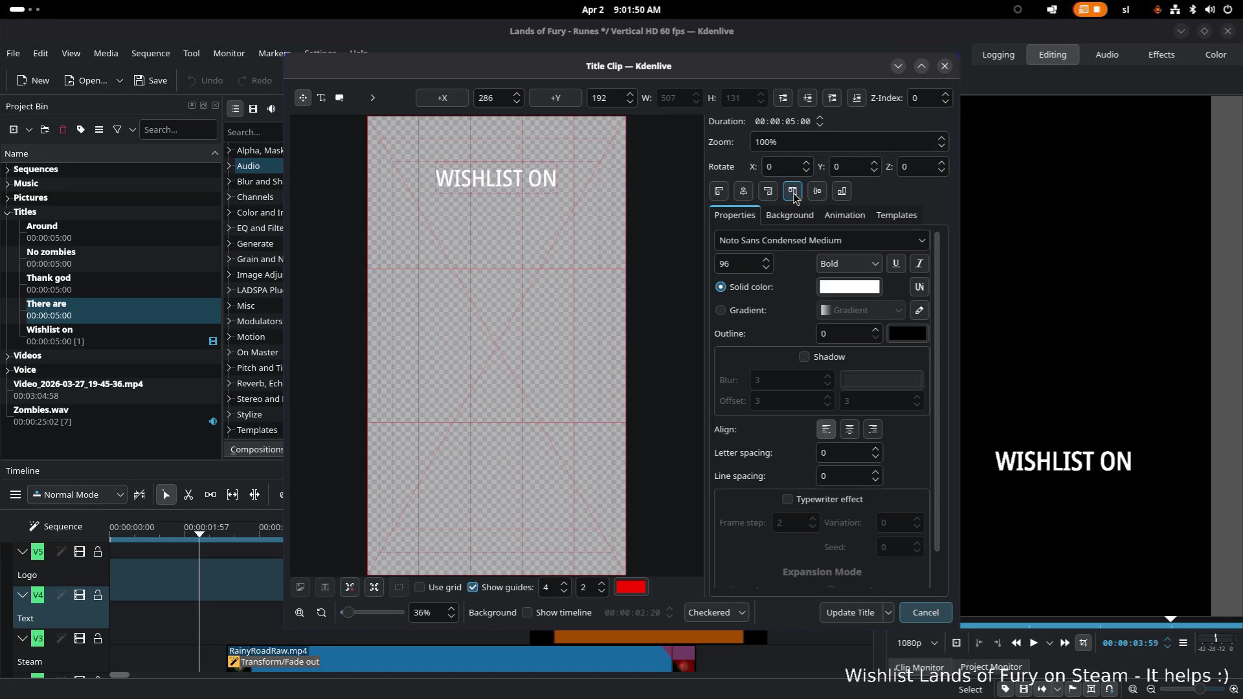
{"action": "triple_click", "coordinate": [530, 181]}
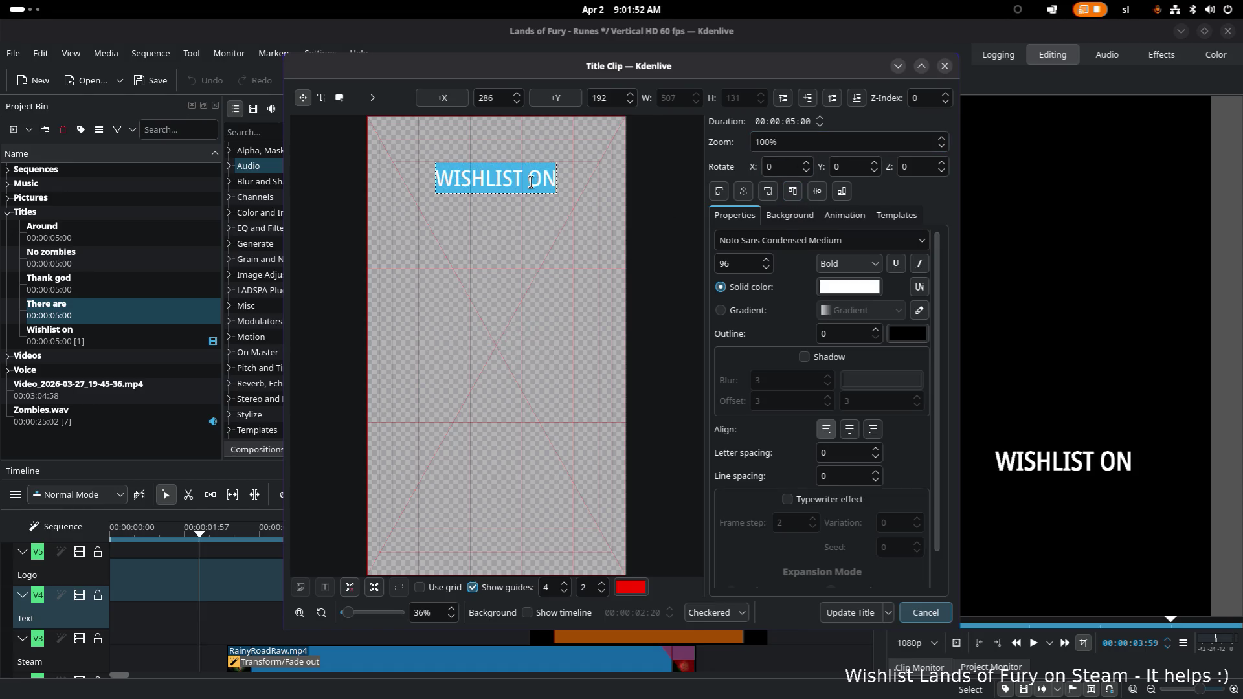
{"action": "type", "text": "THERE ARE"}
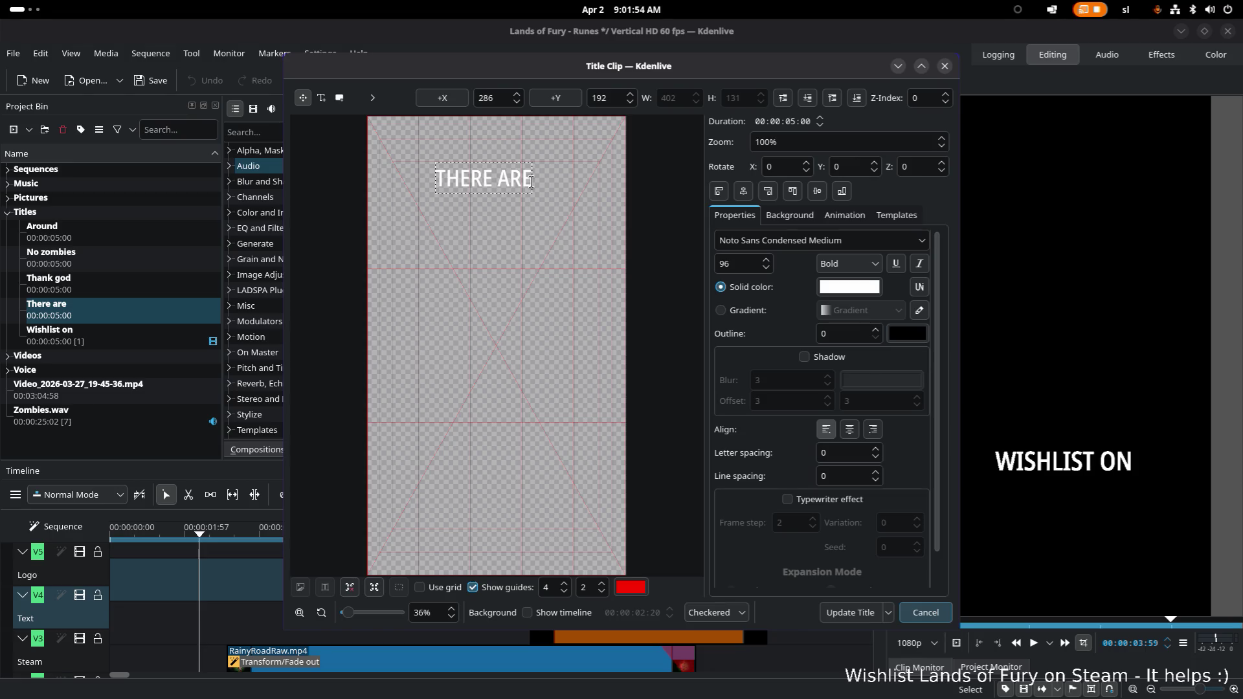
{"action": "left_click", "coordinate": [866, 608]}
{"action": "left_click", "coordinate": [98, 283]}
{"action": "left_click", "coordinate": [110, 309]}
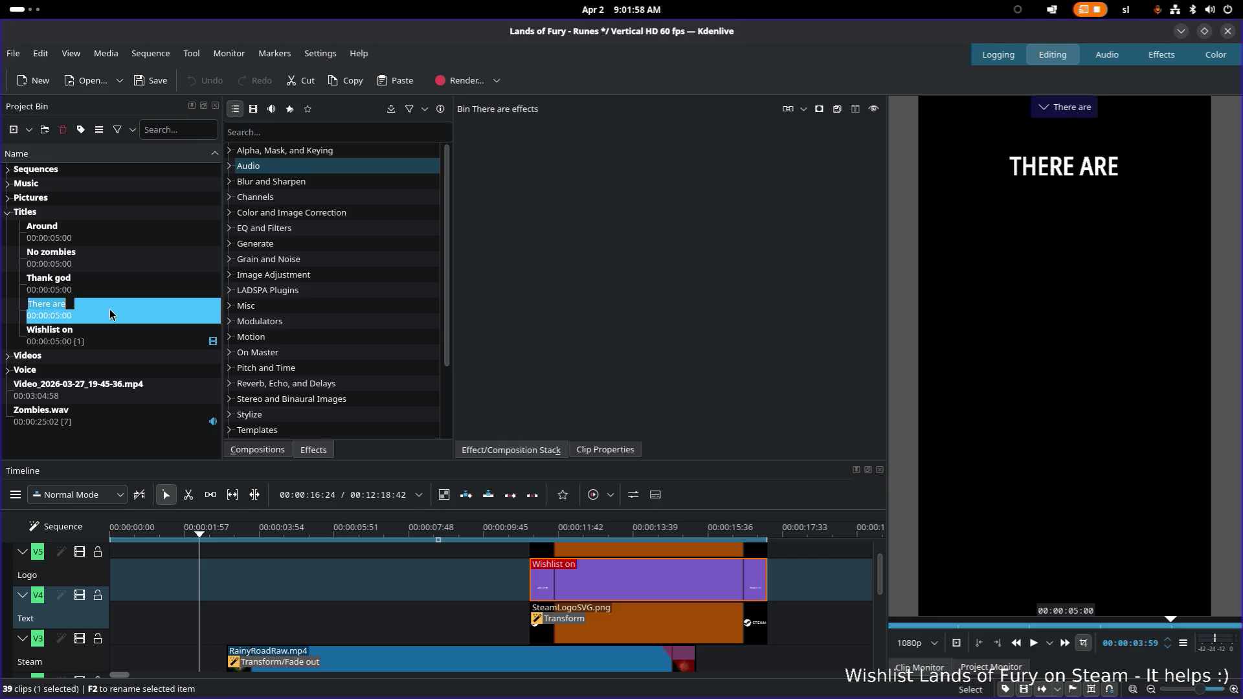
Rewrite the No zombies caption as NO ZOMBIES, centred at the top of the frame, and update it
{"action": "left_click", "coordinate": [123, 258]}
{"action": "double_click", "coordinate": [125, 259]}
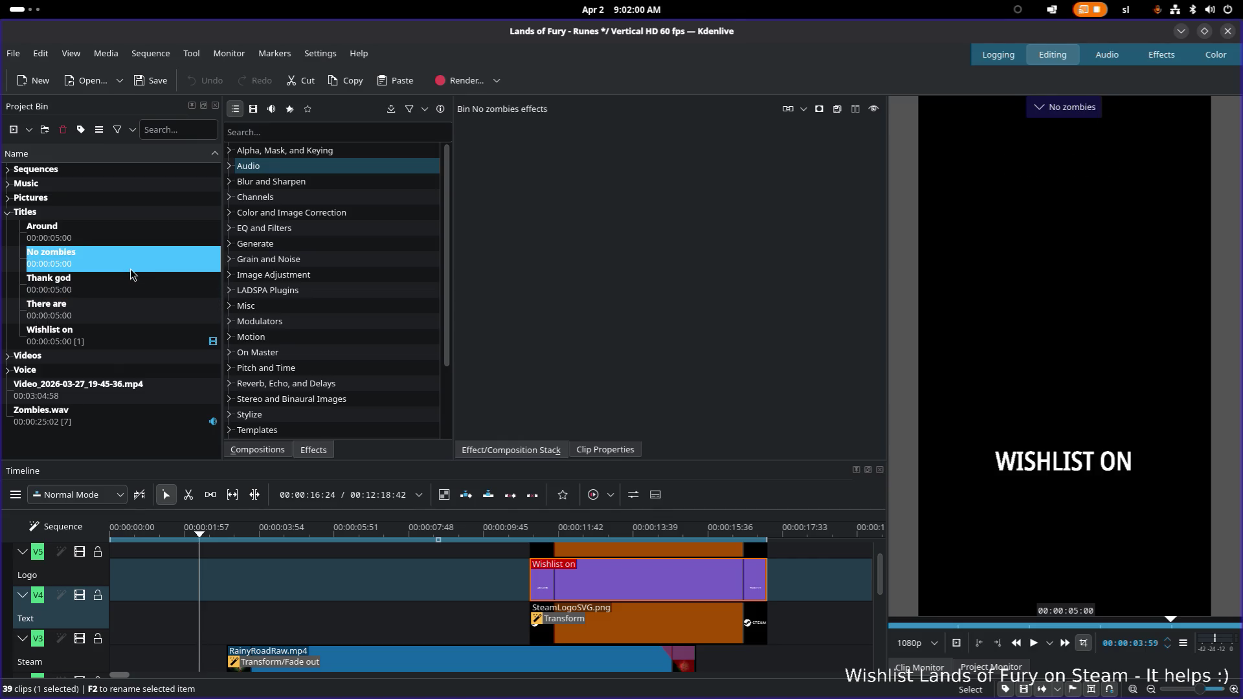
{"action": "left_click", "coordinate": [545, 426]}
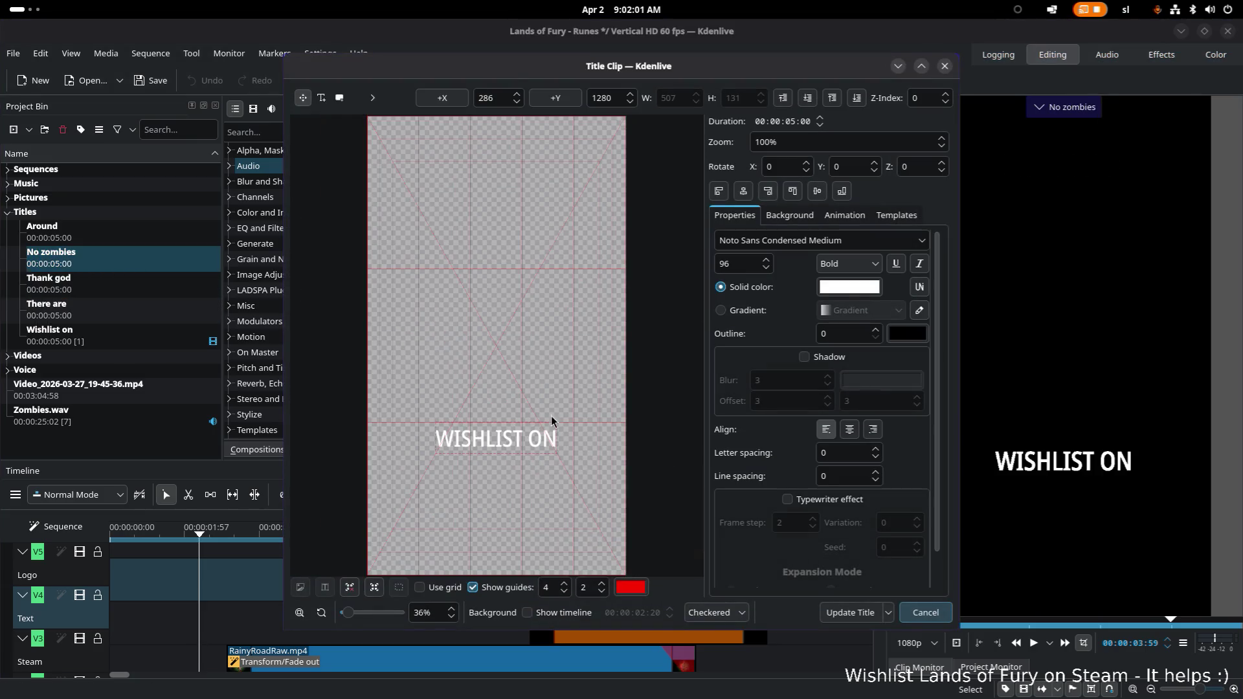
{"action": "left_click", "coordinate": [793, 192]}
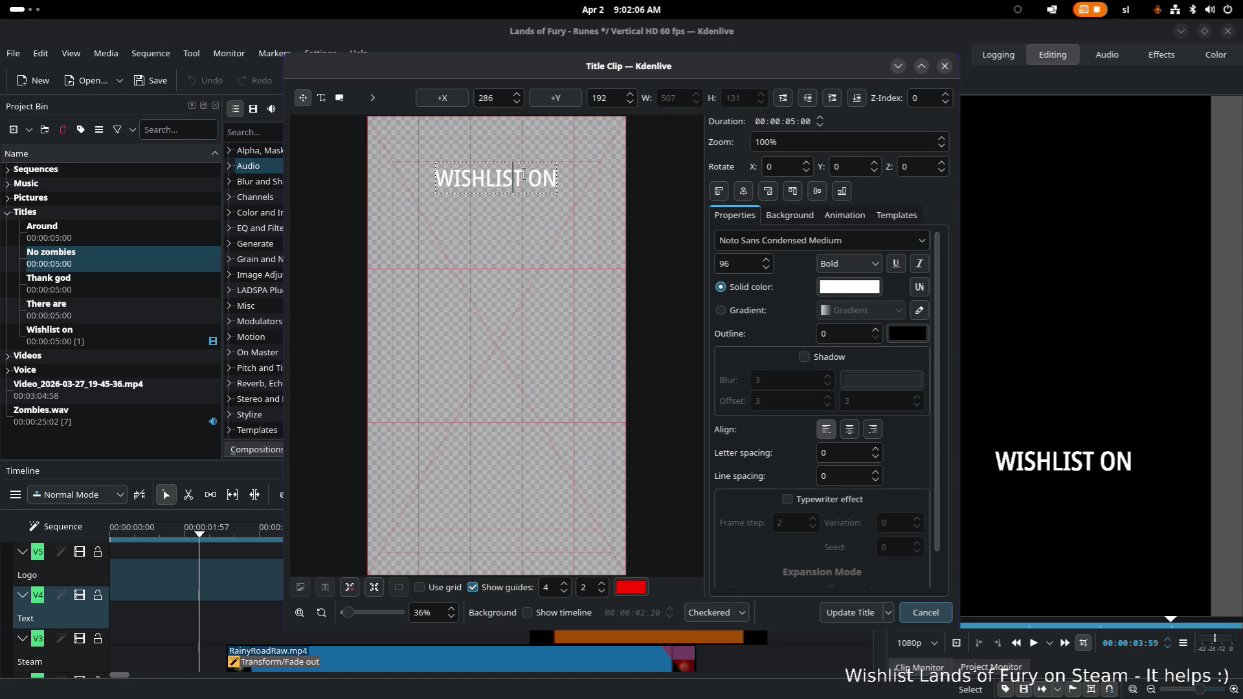
{"action": "double_click", "coordinate": [510, 177]}
{"action": "key", "text": "BackSpace"}
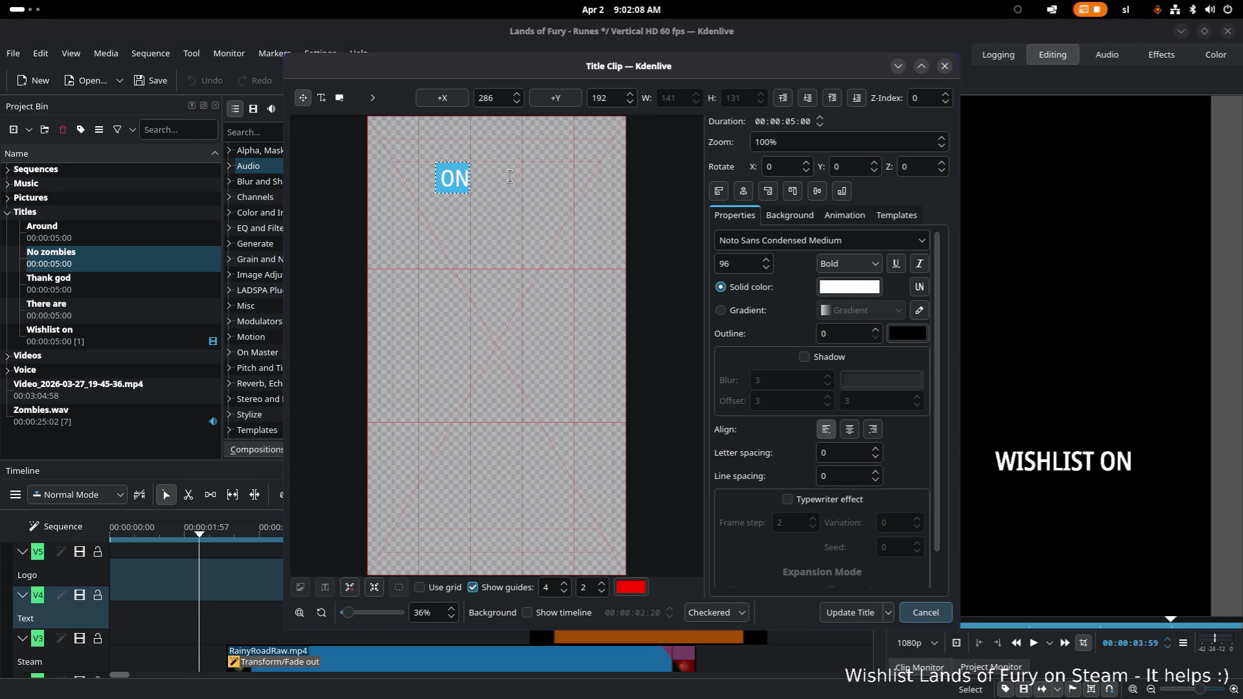
{"action": "key", "text": "Delete"}
{"action": "key", "text": "Delete"}
{"action": "key", "text": "Delete"}
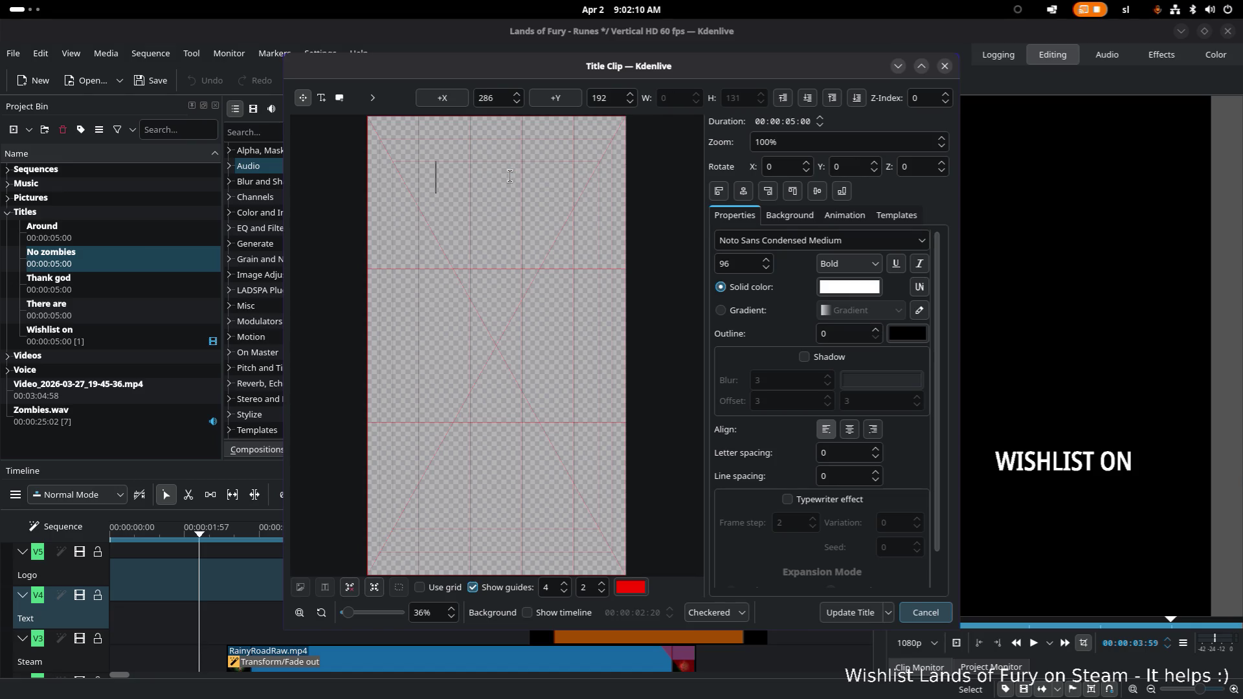
{"action": "type", "text": "nO"}
{"action": "key", "text": "BackSpace"}
{"action": "key", "text": "BackSpace"}
{"action": "type", "text": "NO Z"}
{"action": "type", "text": "OMBIES"}
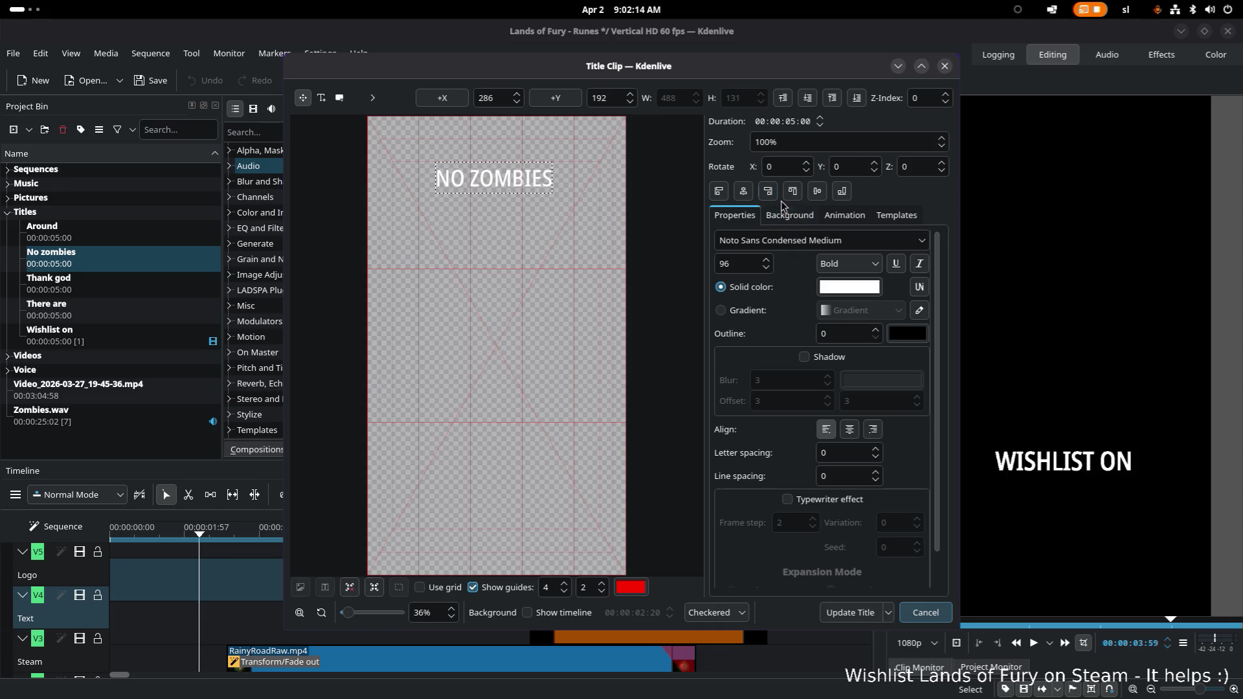
{"action": "left_click", "coordinate": [744, 191]}
{"action": "left_click", "coordinate": [817, 190]}
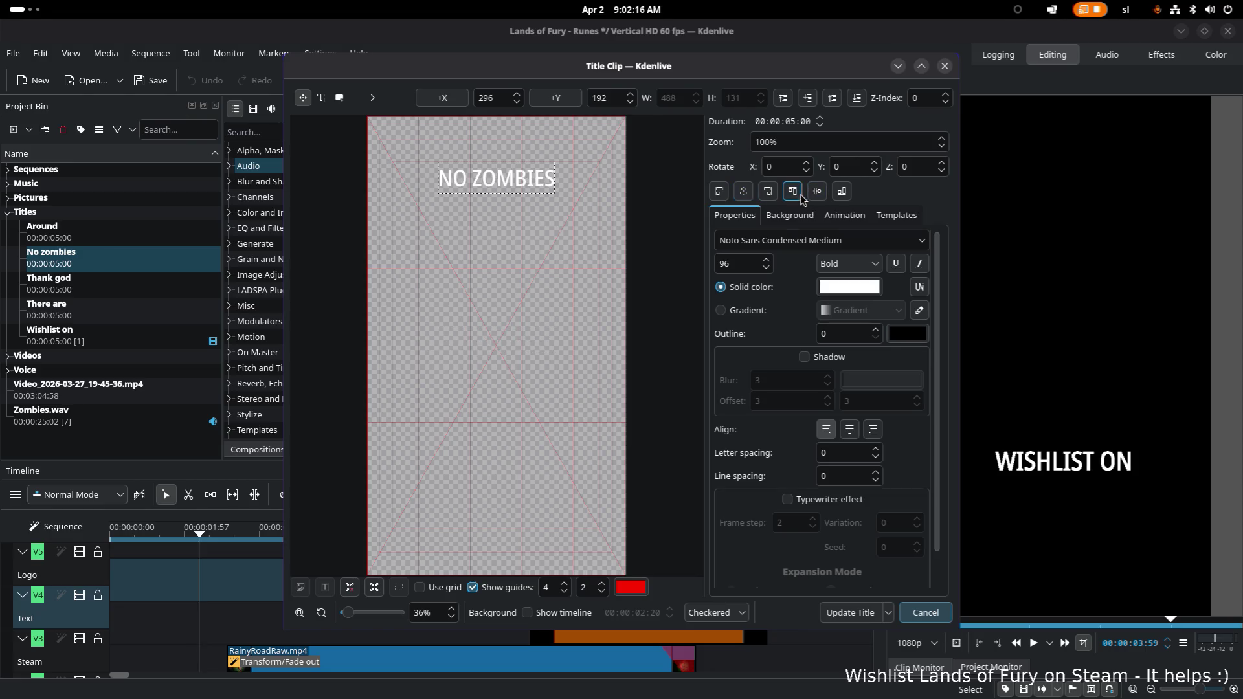
{"action": "left_click", "coordinate": [850, 612]}
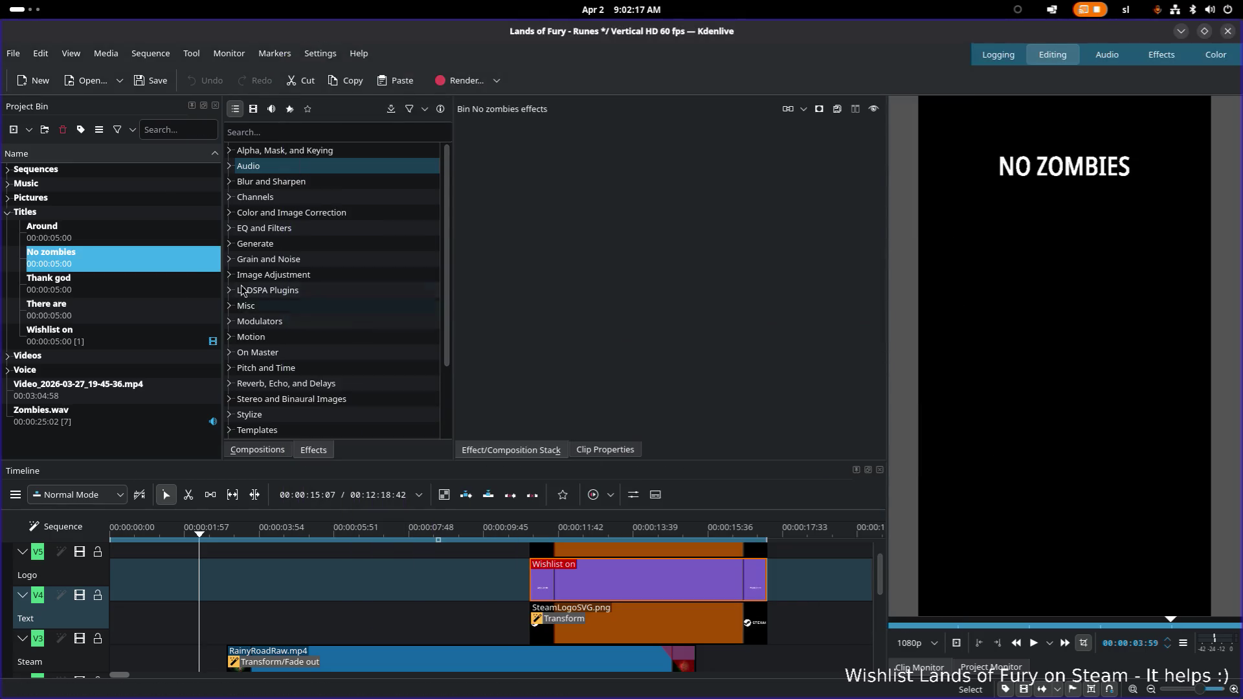
Rewrite the Around caption as AROUND, centred at the top of the frame, and update it
{"action": "left_click", "coordinate": [125, 231]}
{"action": "double_click", "coordinate": [120, 237]}
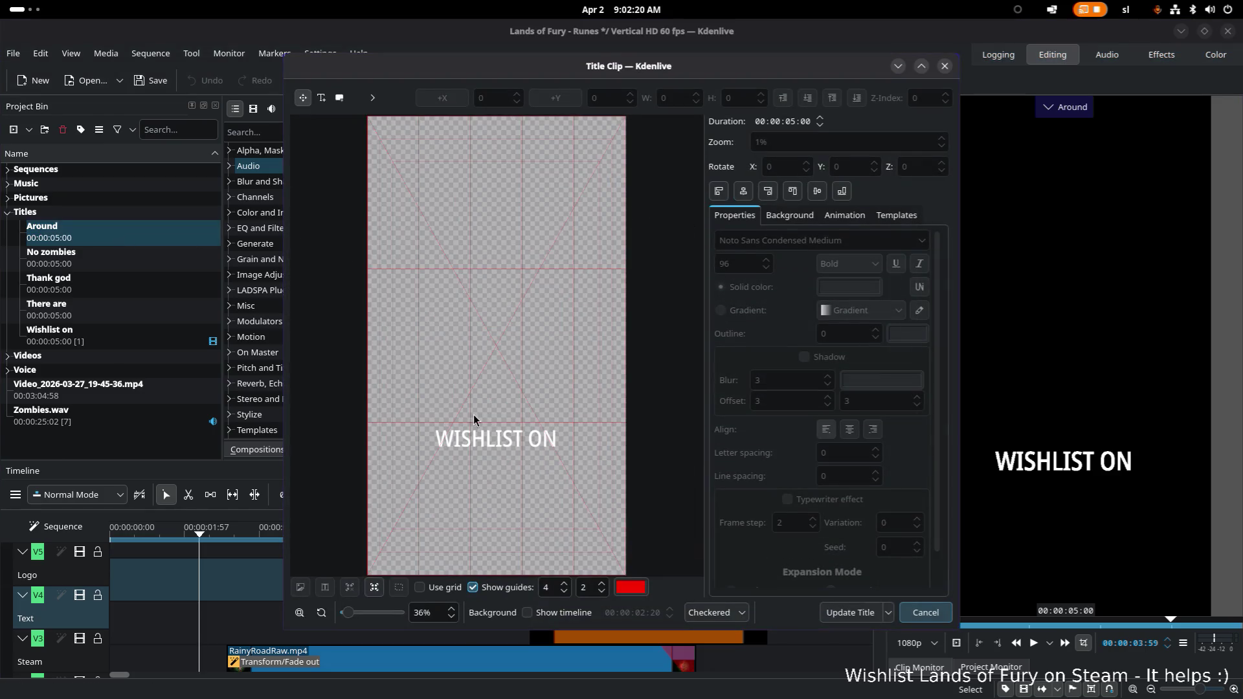
{"action": "left_click", "coordinate": [477, 442]}
{"action": "double_click", "coordinate": [515, 444]}
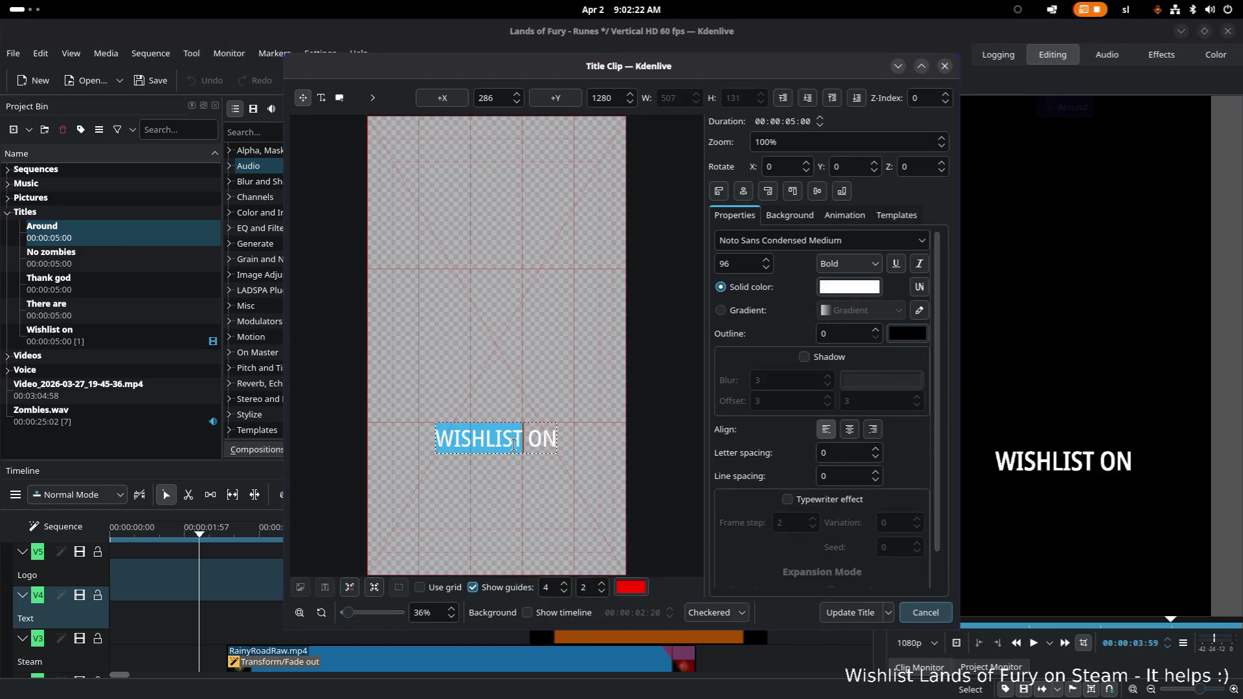
{"action": "key", "text": "ctrl+a"}
{"action": "type", "text": "AROUND"}
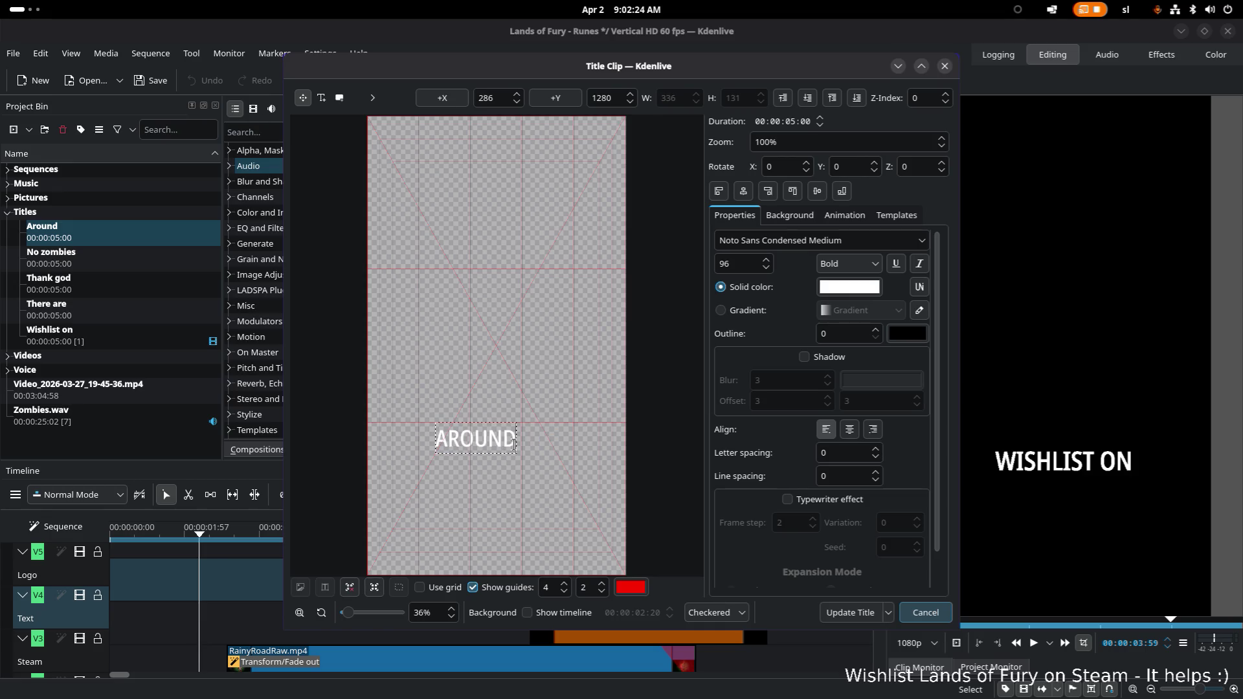
{"action": "left_click", "coordinate": [743, 190]}
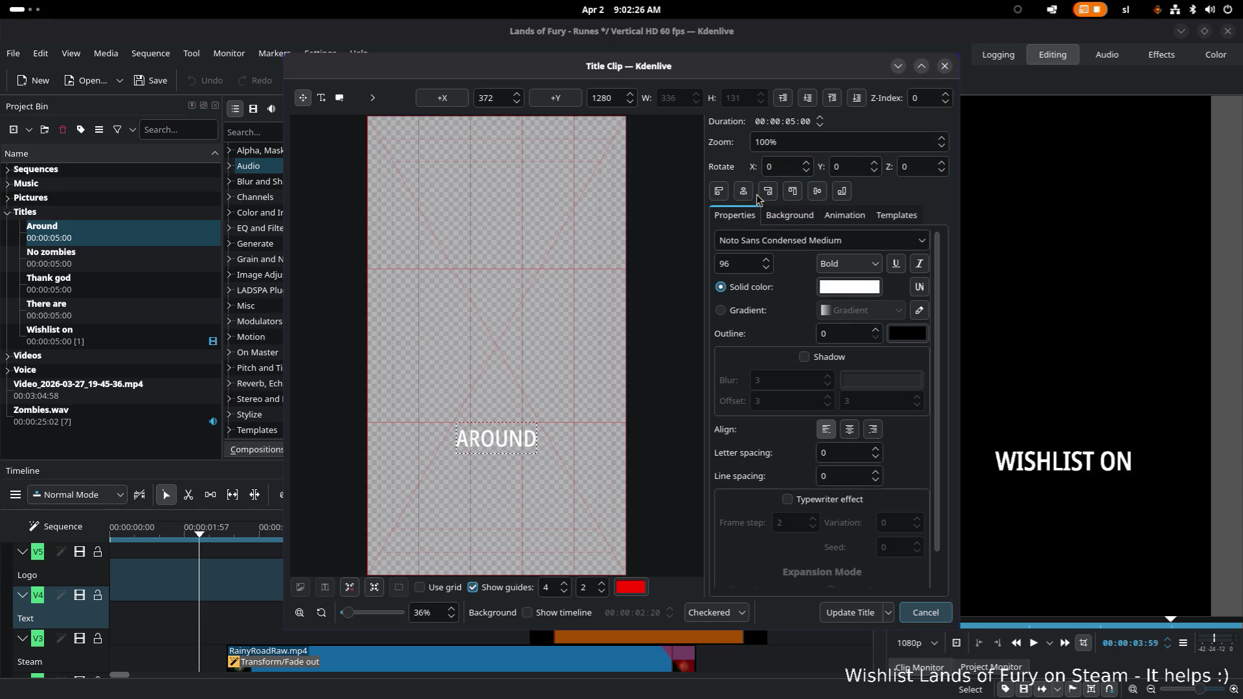
{"action": "left_click", "coordinate": [792, 191]}
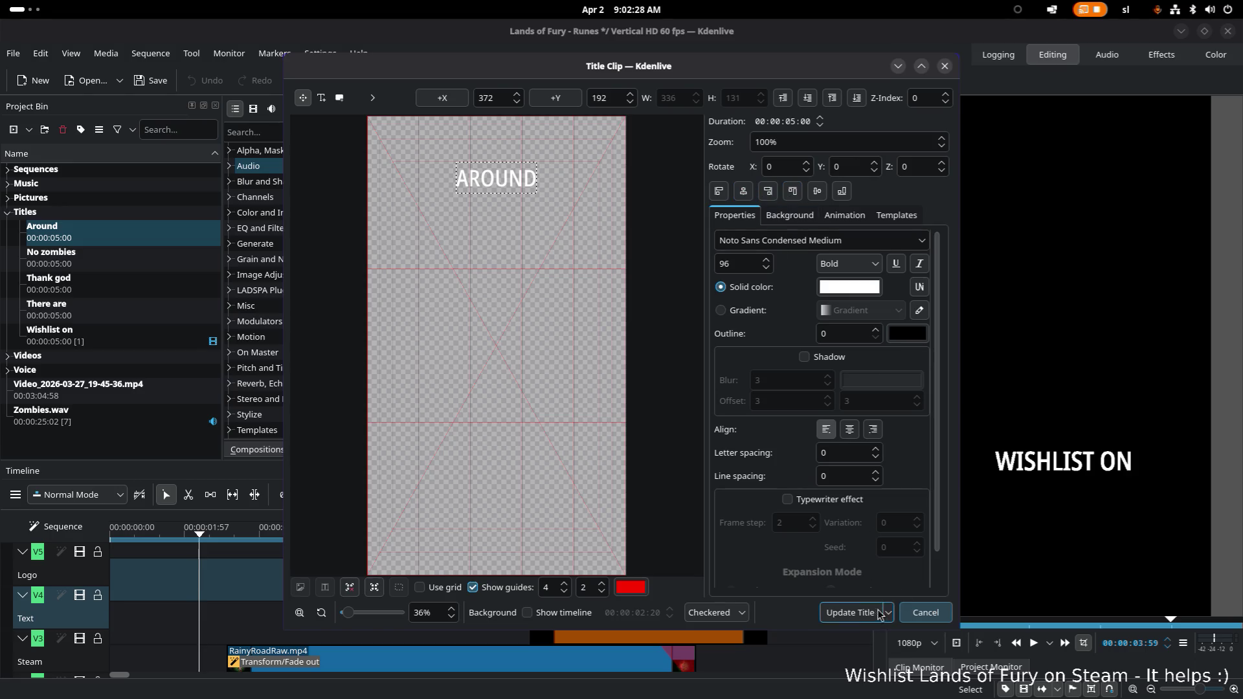
{"action": "left_click", "coordinate": [853, 612]}
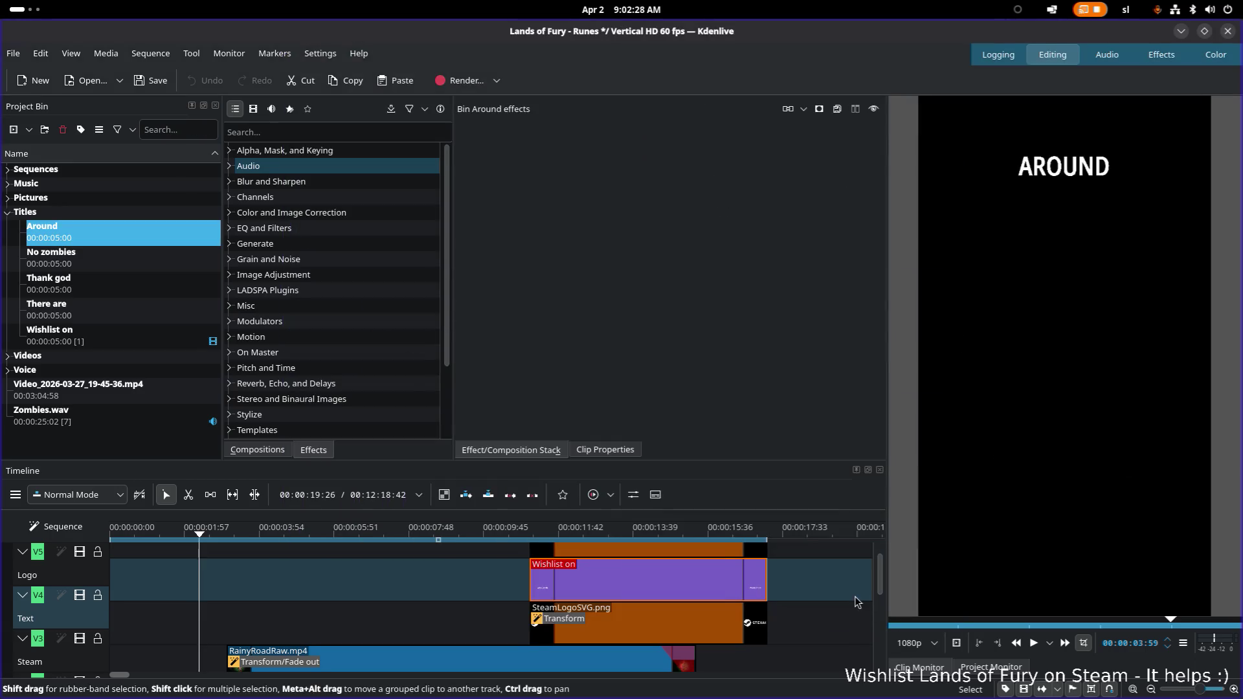
{"action": "left_click", "coordinate": [119, 678]}
{"action": "key", "text": "Home"}
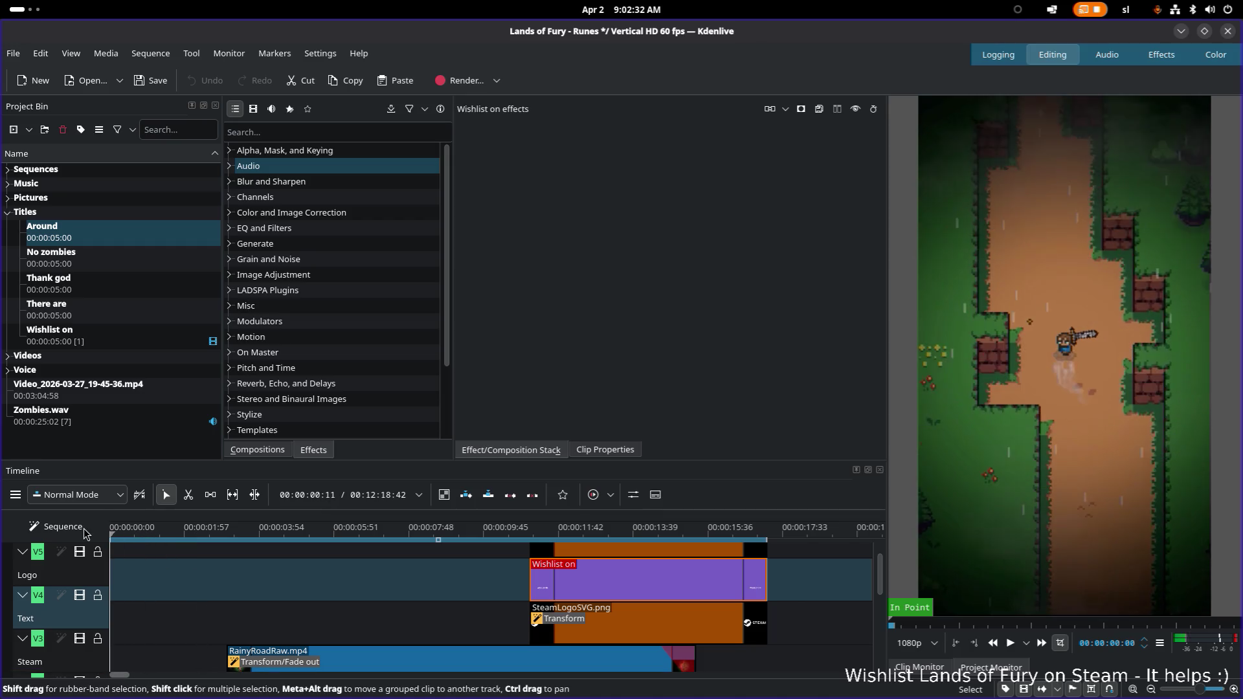
{"action": "key", "text": "space"}
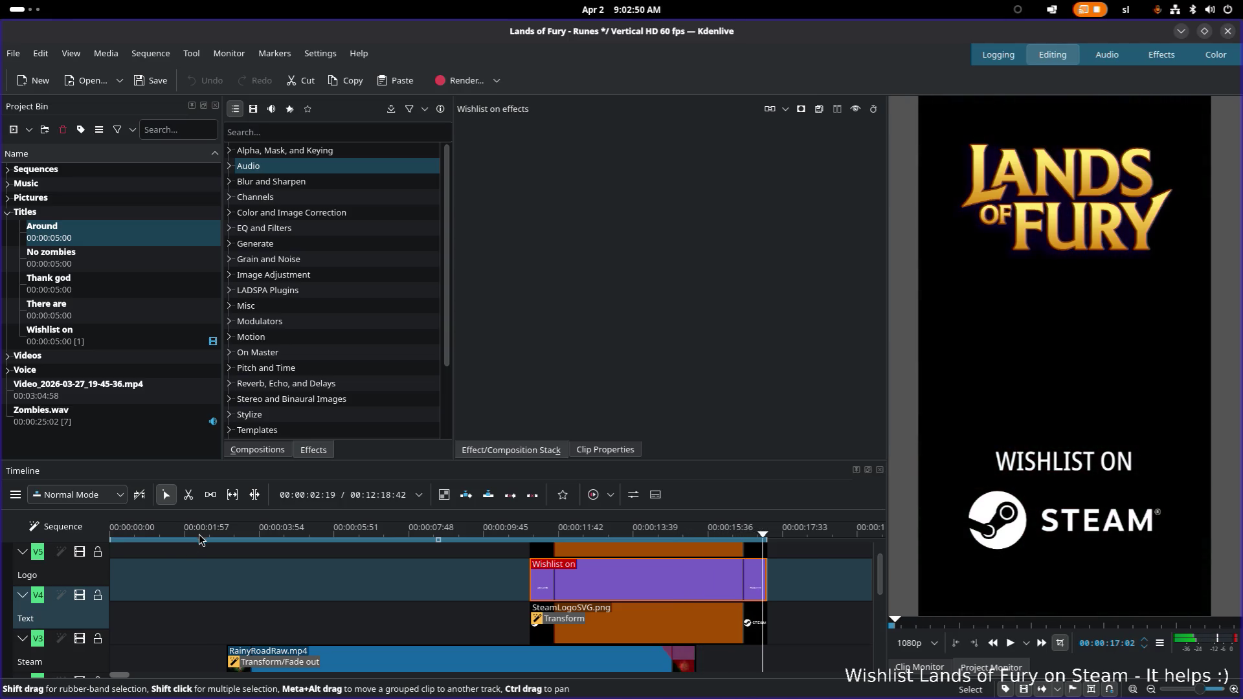
{"action": "left_click_drag", "start_coordinate": [134, 531], "coordinate": [83, 530]}
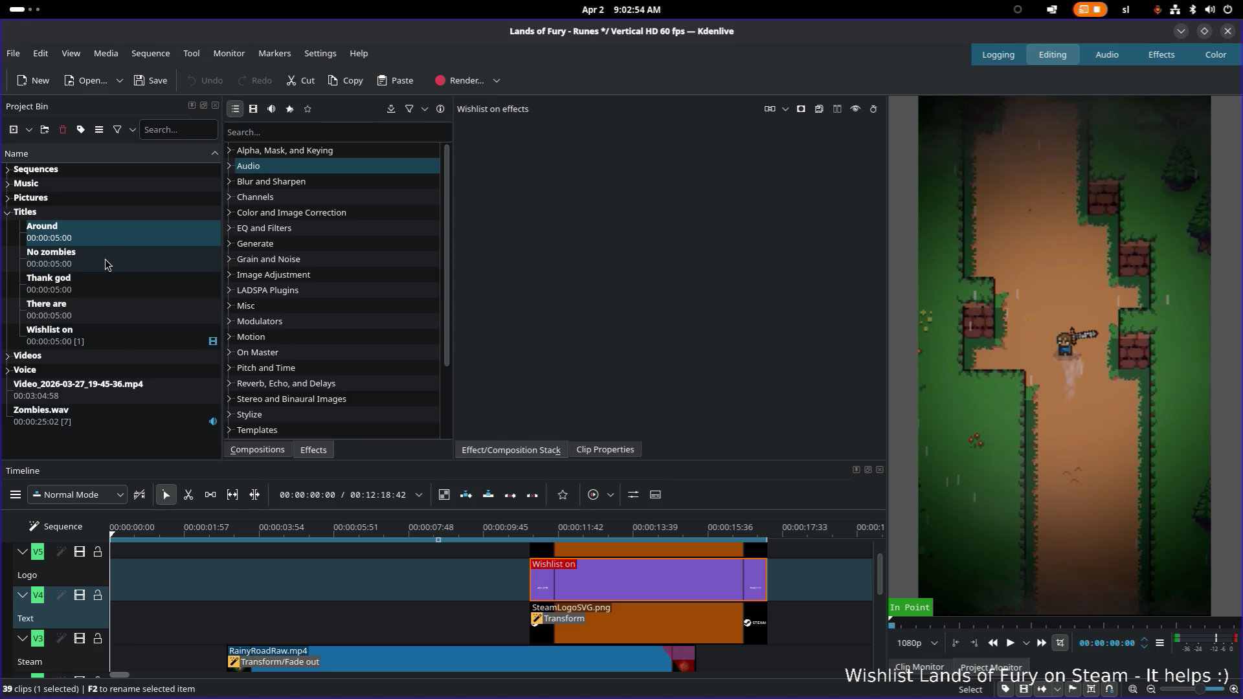
Place the Thank god and There are titles at the start of V5, each trimmed to under a second
{"action": "left_click", "coordinate": [96, 289]}
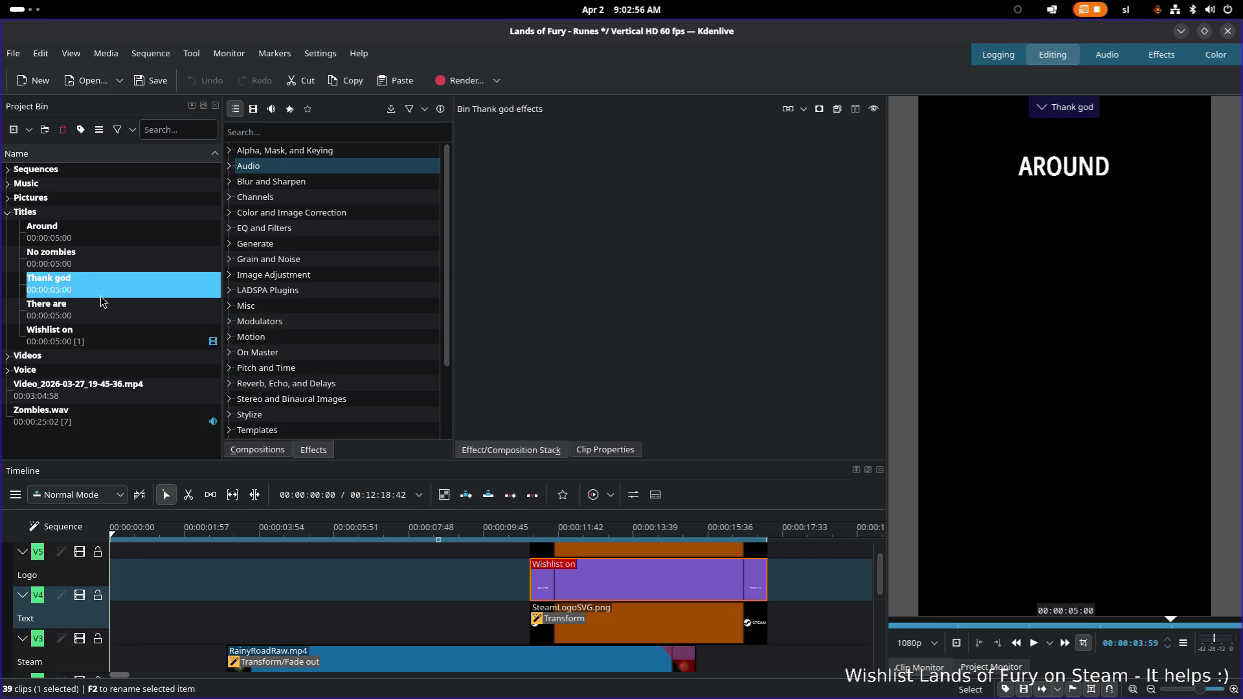
{"action": "left_click", "coordinate": [91, 312]}
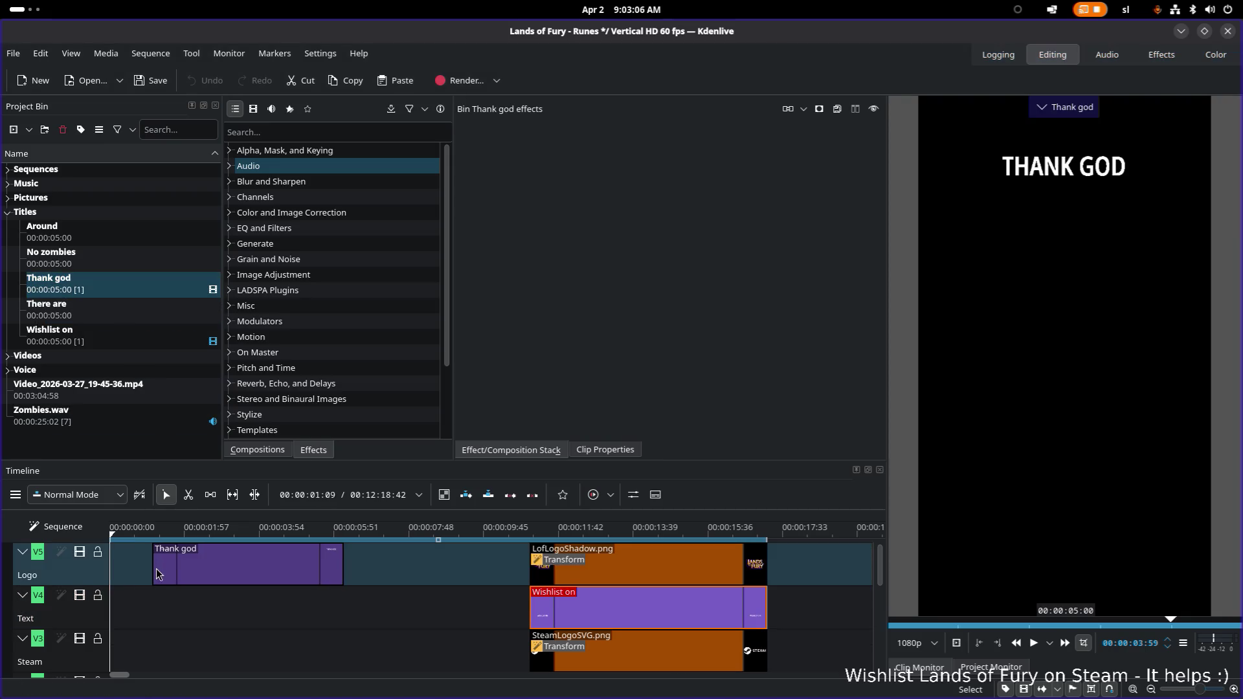
{"action": "left_click_drag", "start_coordinate": [71, 280], "coordinate": [173, 536]}
{"action": "left_click_drag", "start_coordinate": [299, 562], "coordinate": [138, 557]}
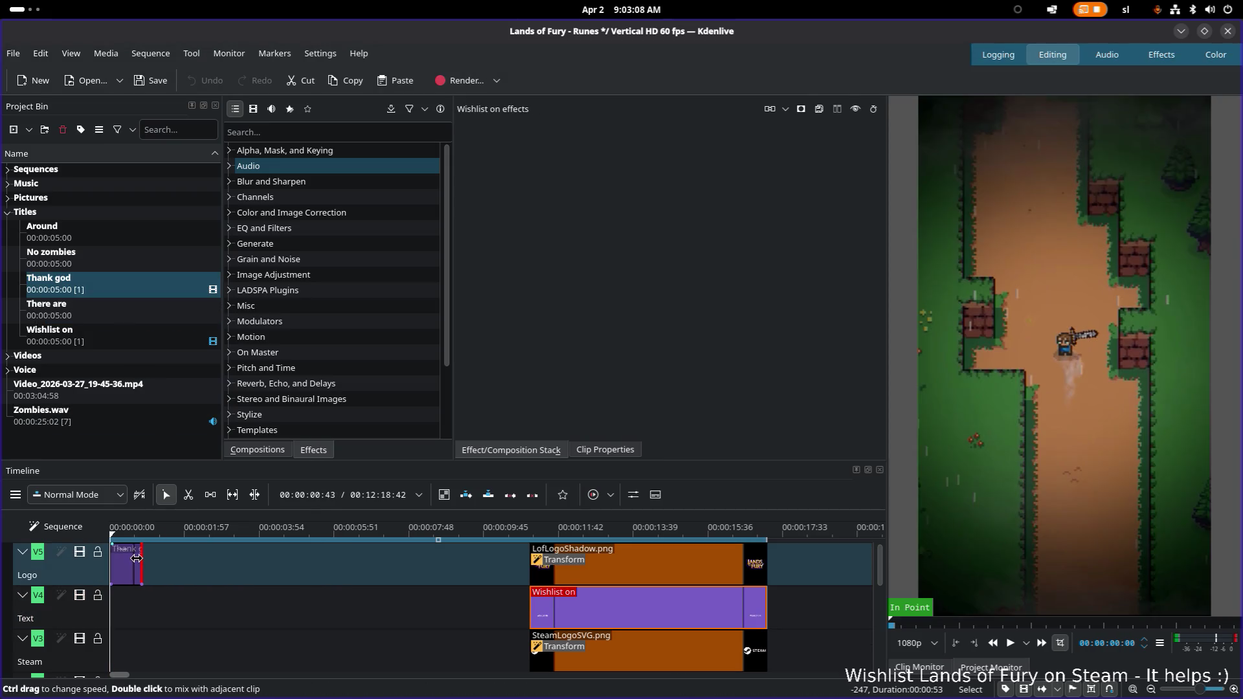
{"action": "left_click_drag", "start_coordinate": [86, 312], "coordinate": [179, 569]}
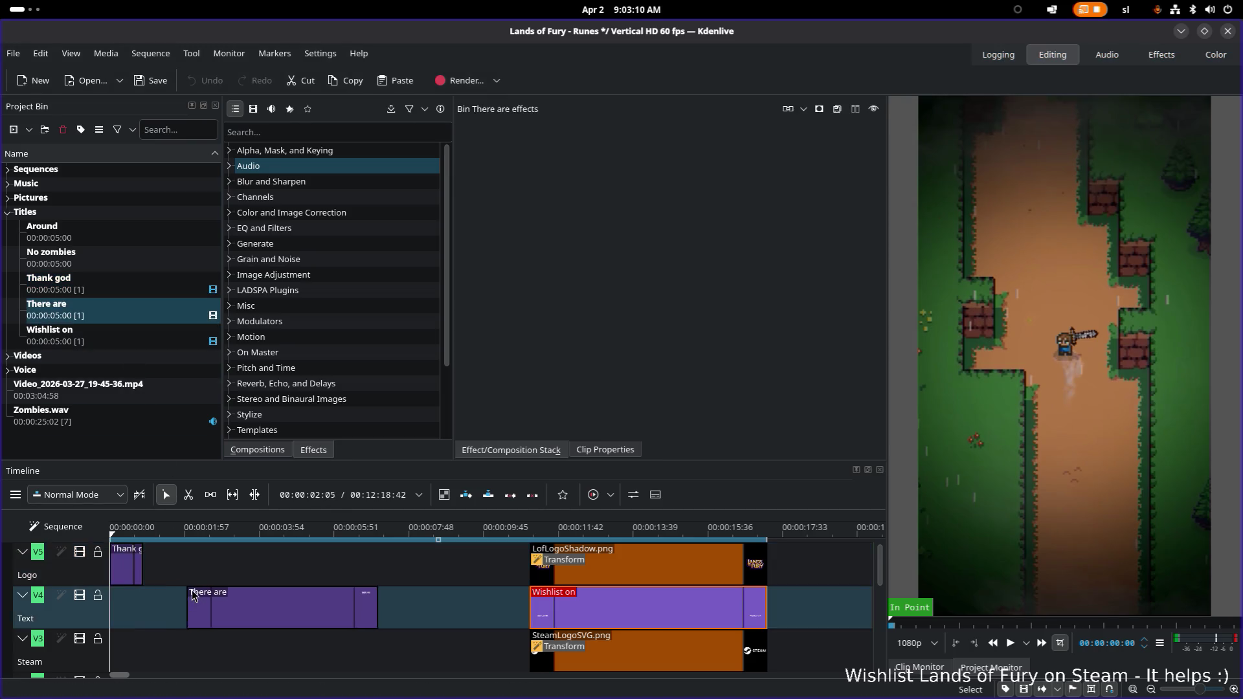
{"action": "left_click_drag", "start_coordinate": [368, 564], "coordinate": [188, 572]}
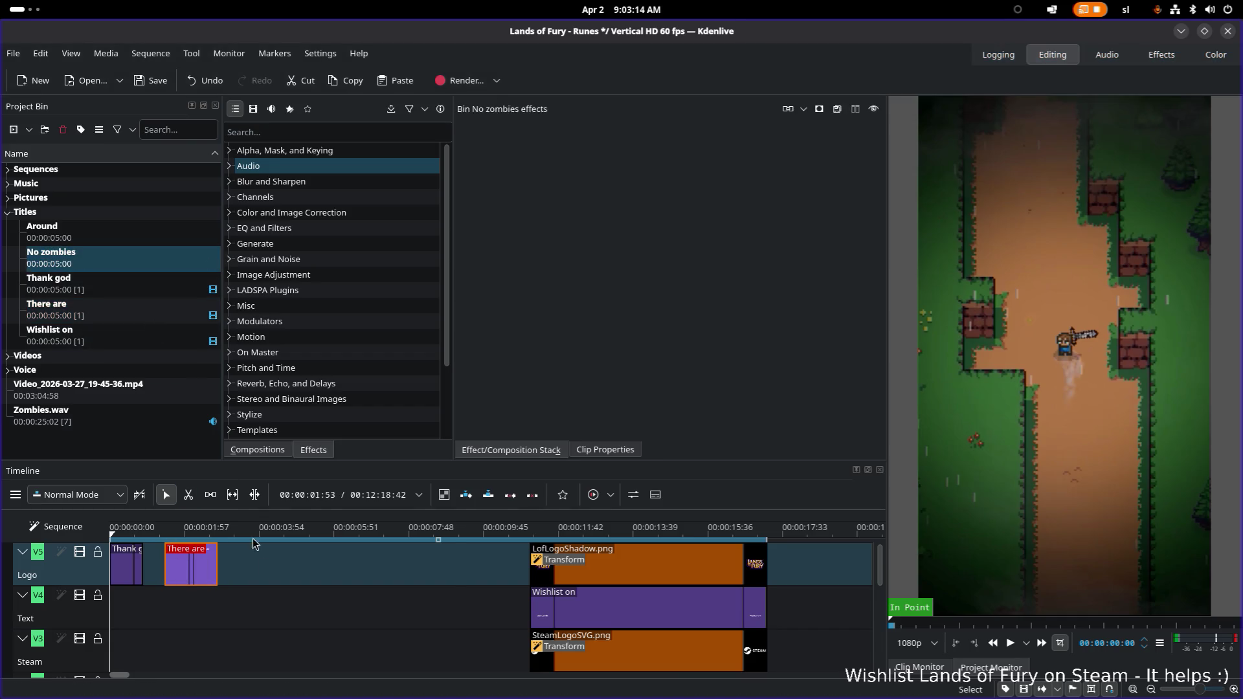
Add trimmed No zombies and Around titles after them and slide the clips left to close the gaps
{"action": "left_click_drag", "start_coordinate": [59, 255], "coordinate": [258, 577]}
{"action": "left_click_drag", "start_coordinate": [443, 564], "coordinate": [253, 571]}
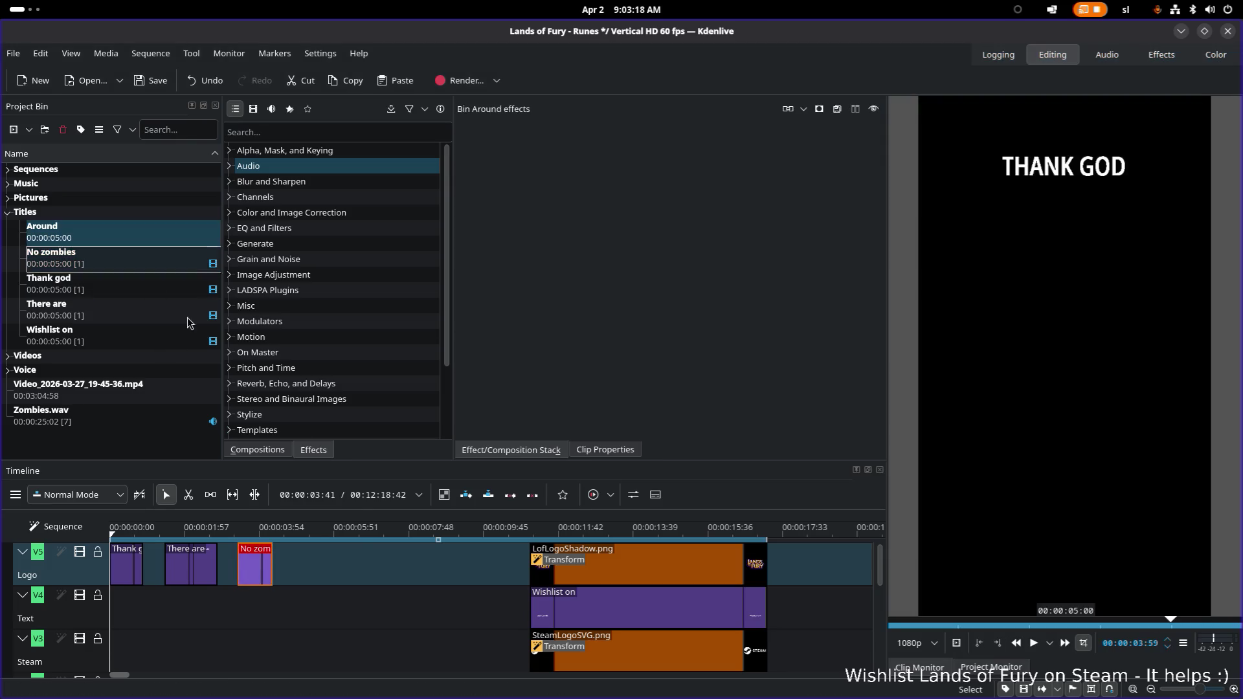
{"action": "mouse_move", "coordinate": [59, 228]}
{"action": "left_mouse_down"}
{"action": "mouse_move", "coordinate": [337, 579]}
{"action": "mouse_move", "coordinate": [302, 574]}
{"action": "left_mouse_up"}
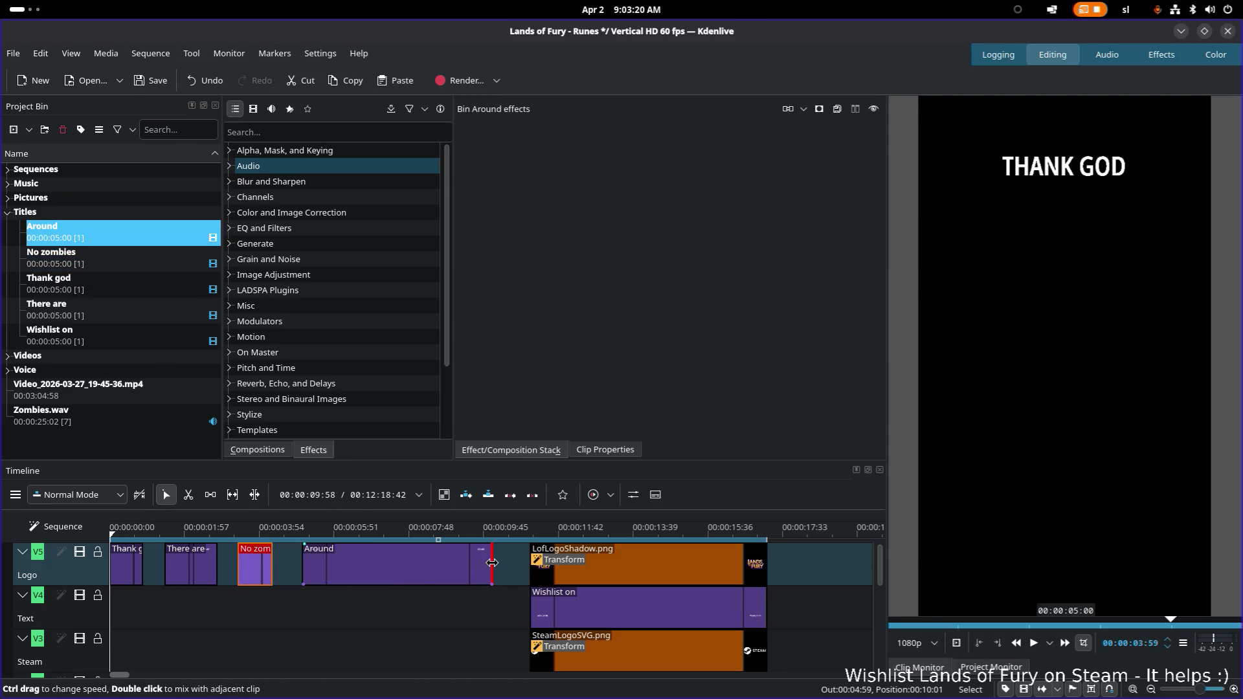
{"action": "left_click_drag", "start_coordinate": [493, 564], "coordinate": [306, 564]}
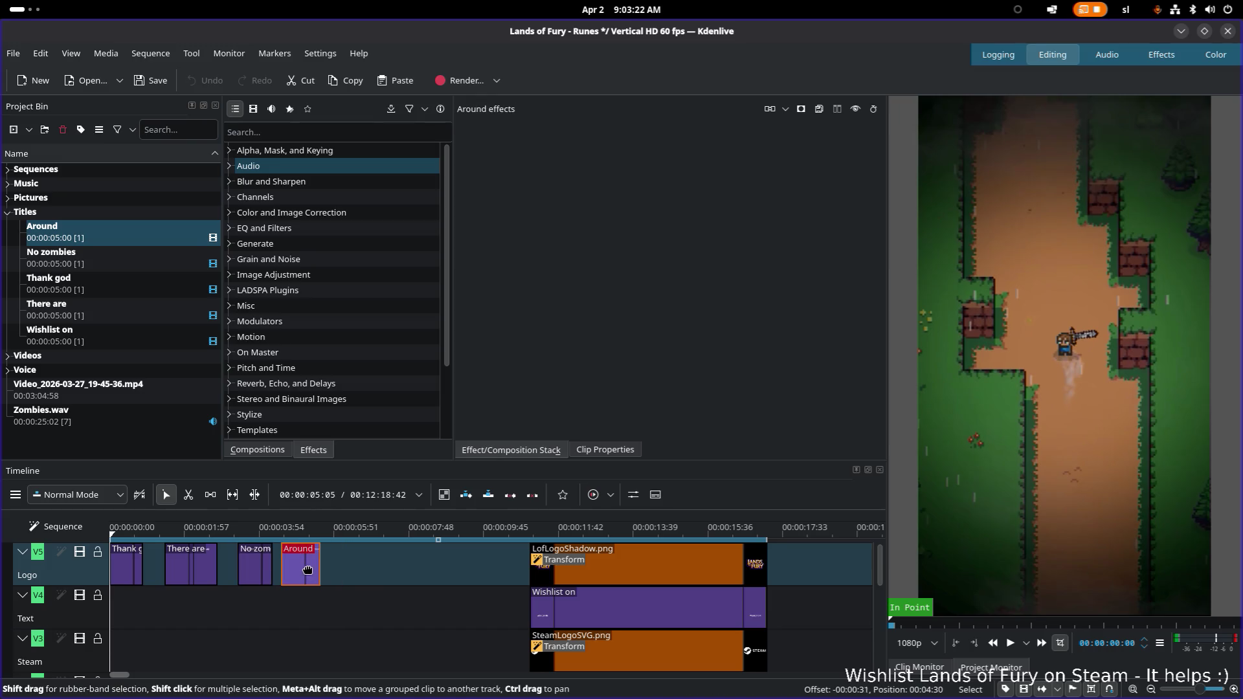
{"action": "left_click", "coordinate": [190, 562]}
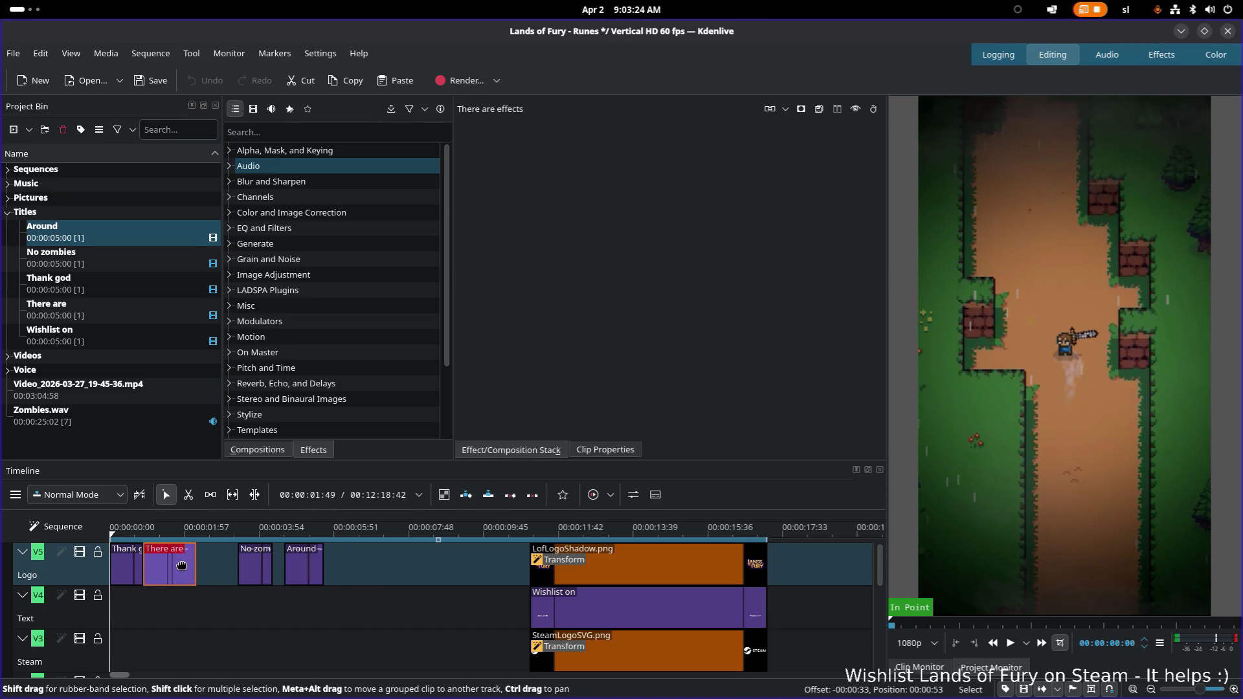
{"action": "left_click_drag", "start_coordinate": [257, 569], "coordinate": [245, 568]}
{"action": "left_click", "coordinate": [291, 568]}
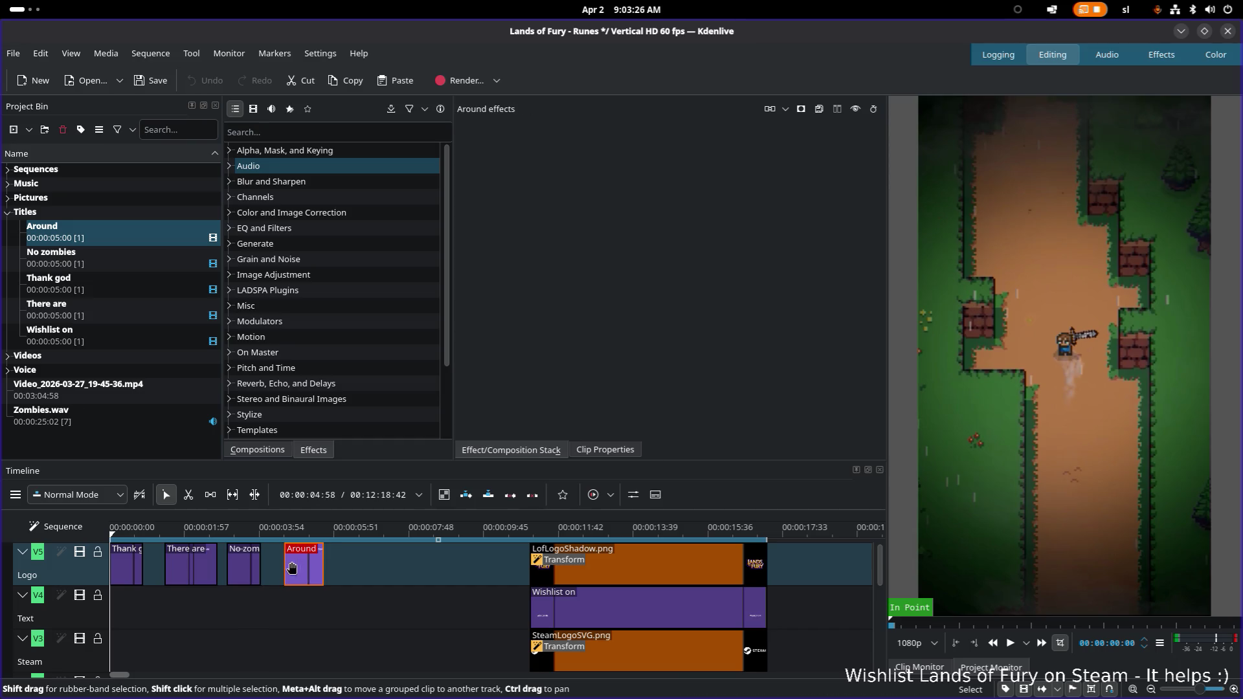
{"action": "left_click", "coordinate": [112, 233]}
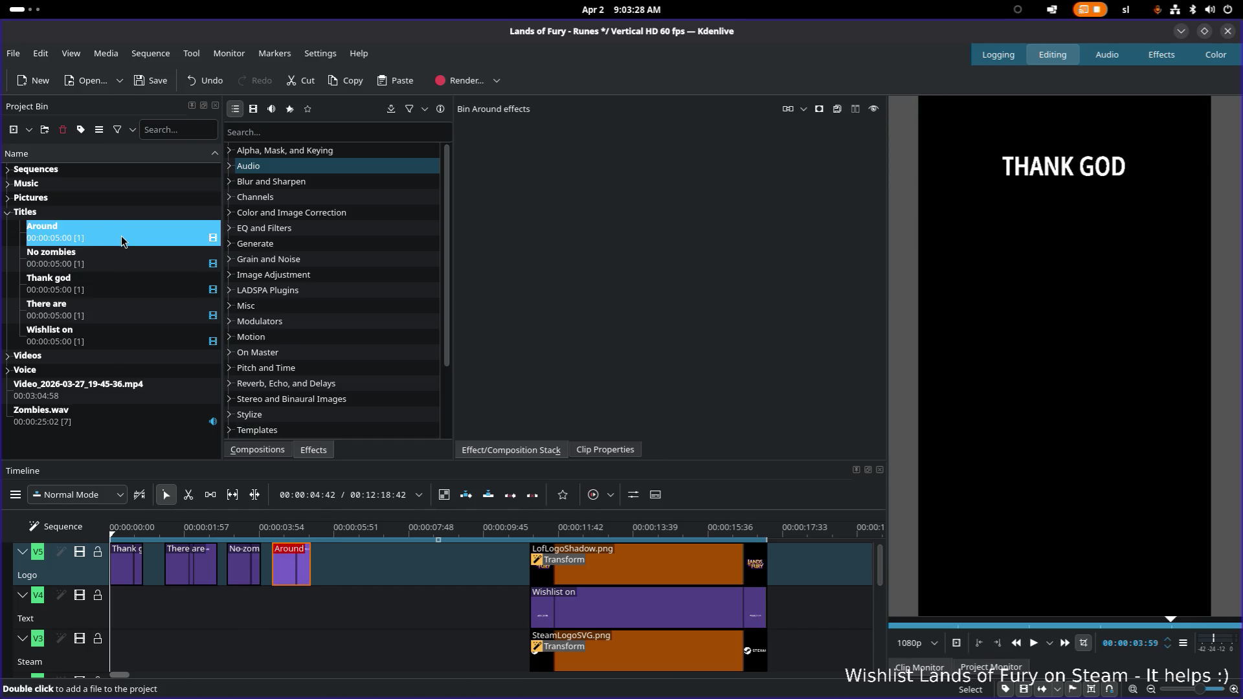
Duplicate the Around title as Uber testosteron scream!!! and drop it on V5 just past 17 seconds
{"action": "right_click", "coordinate": [121, 236]}
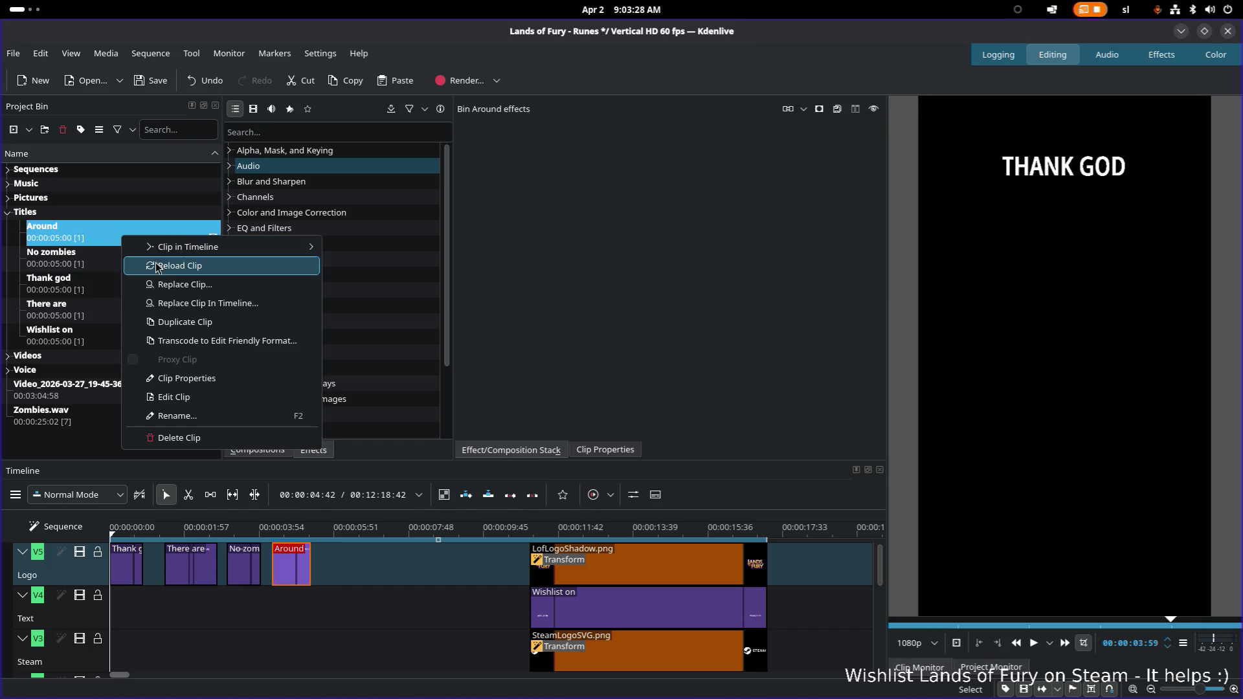
{"action": "left_click", "coordinate": [206, 322]}
{"action": "type", "text": "Ub"}
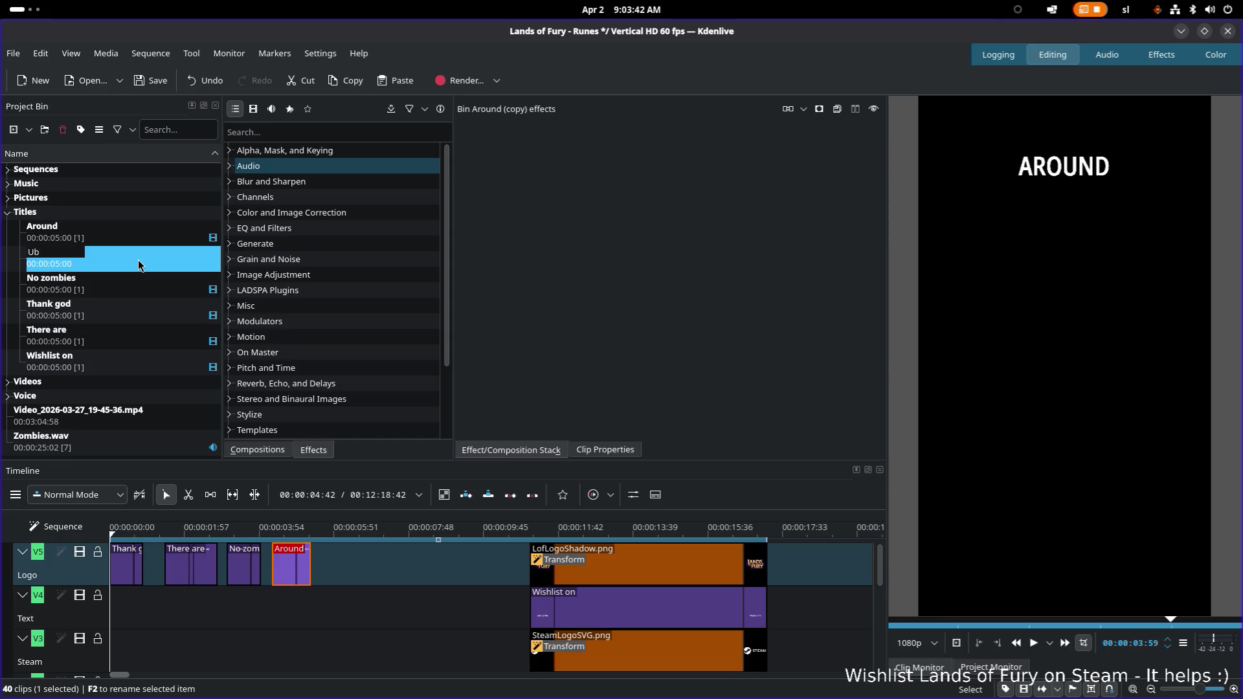
{"action": "type", "text": "er testoster"}
{"action": "type", "text": "on scream"}
{"action": "type", "text": "!!!"}
{"action": "key", "text": "Return"}
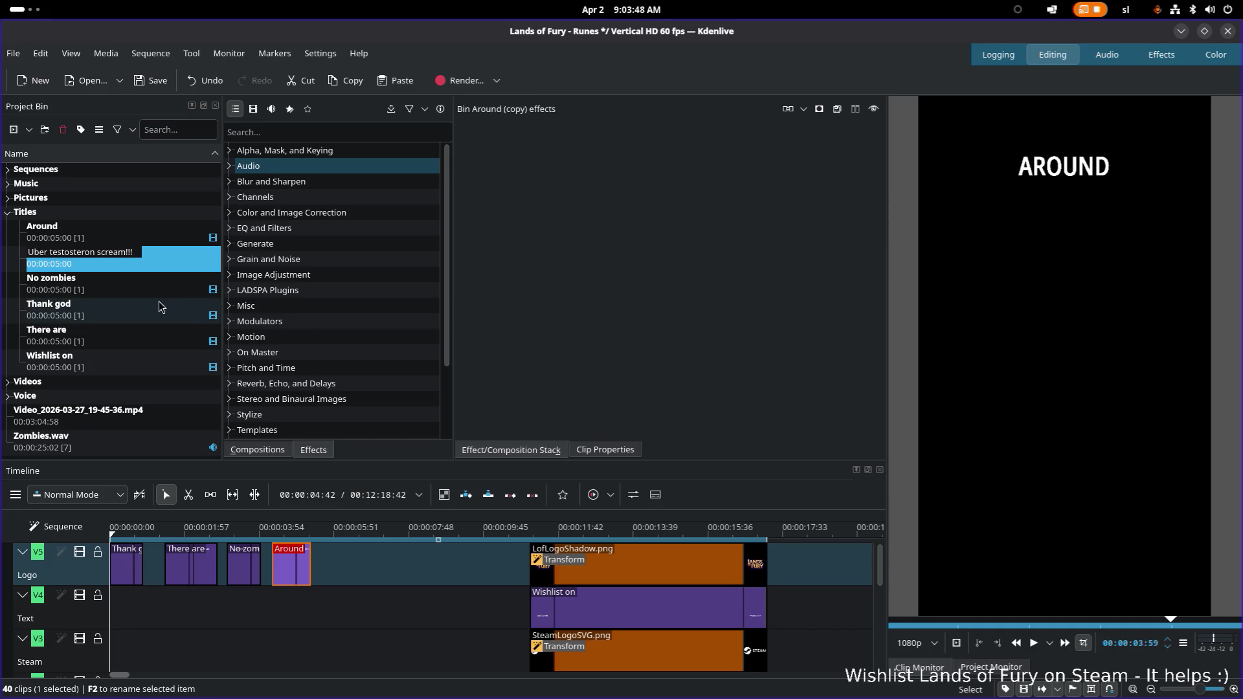
{"action": "left_click", "coordinate": [159, 302]}
{"action": "left_click", "coordinate": [124, 252]}
{"action": "left_click", "coordinate": [151, 344]}
{"action": "mouse_move", "coordinate": [150, 348]}
{"action": "left_mouse_down"}
{"action": "mouse_move", "coordinate": [802, 576]}
{"action": "mouse_move", "coordinate": [787, 567]}
{"action": "left_mouse_up"}
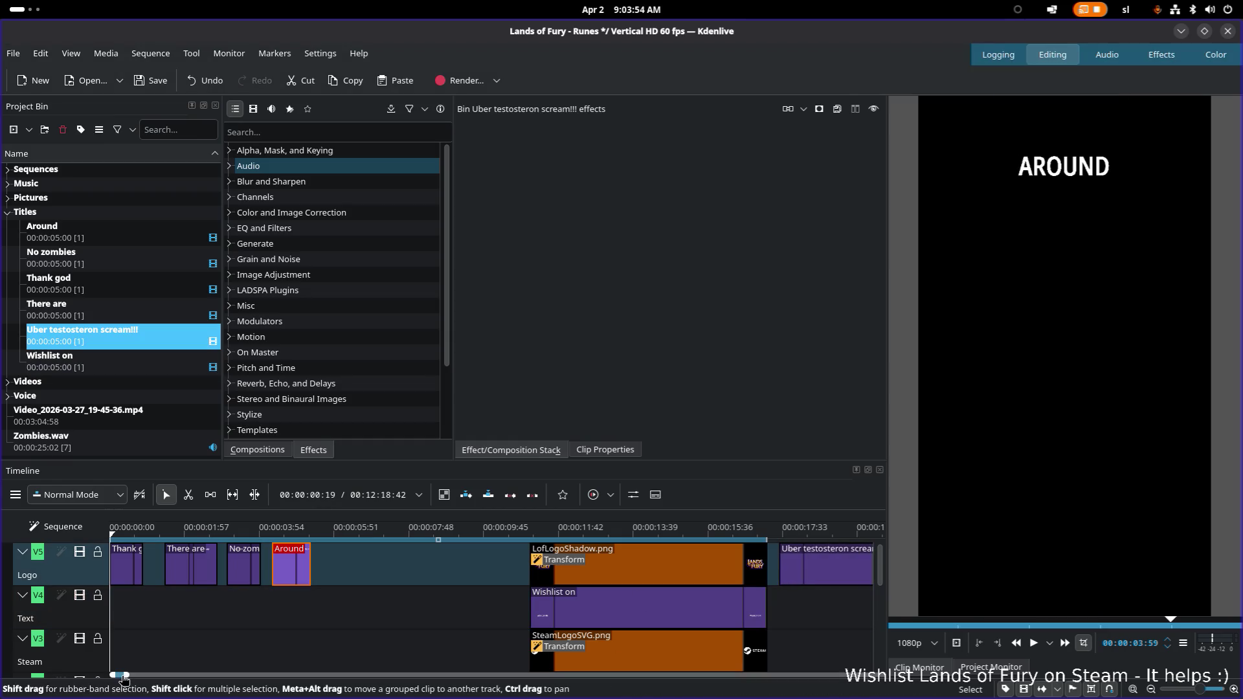
{"action": "left_click_drag", "start_coordinate": [130, 675], "coordinate": [143, 675]}
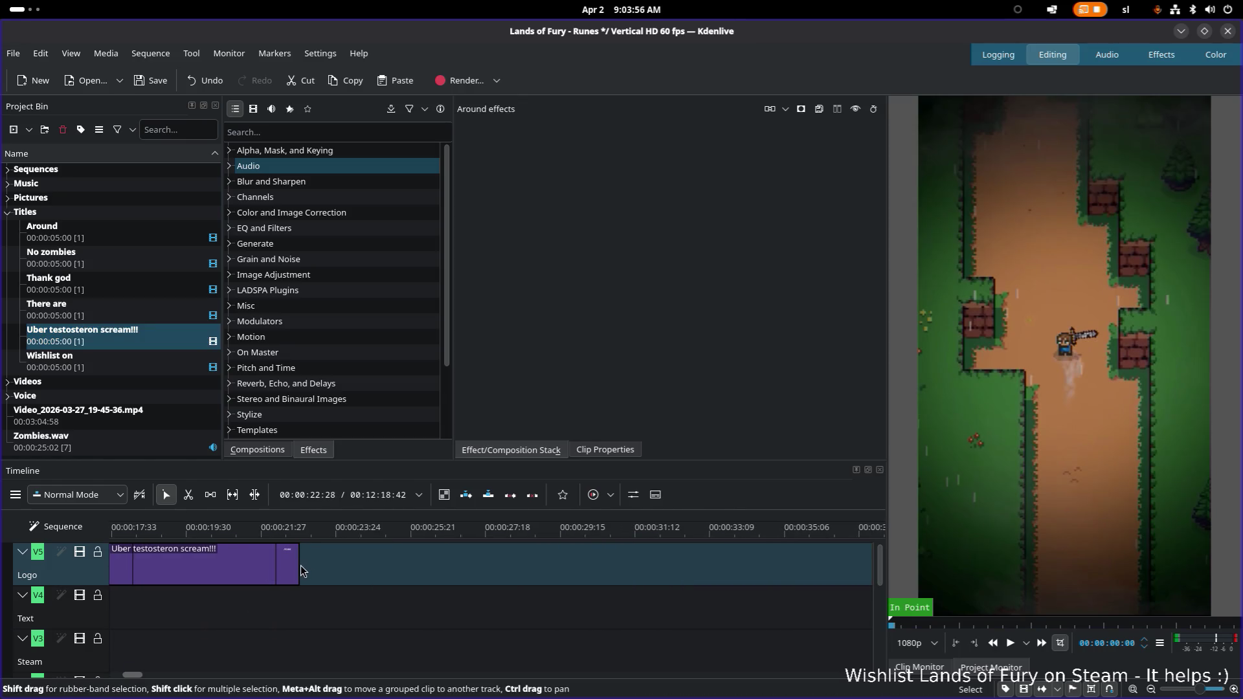
Shorten the Uber testosteron scream!!! clip, move it right after Around, and preview the titles
{"action": "left_click_drag", "start_coordinate": [299, 570], "coordinate": [181, 570]}
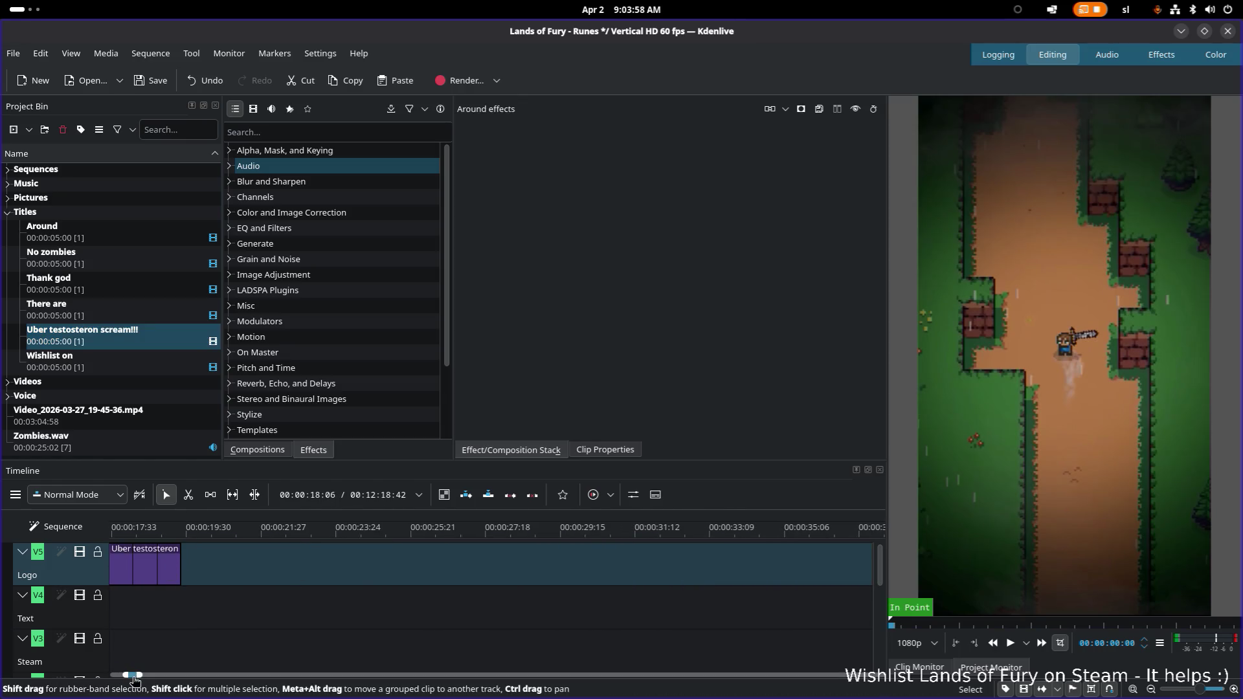
{"action": "left_click_drag", "start_coordinate": [133, 678], "coordinate": [120, 677]}
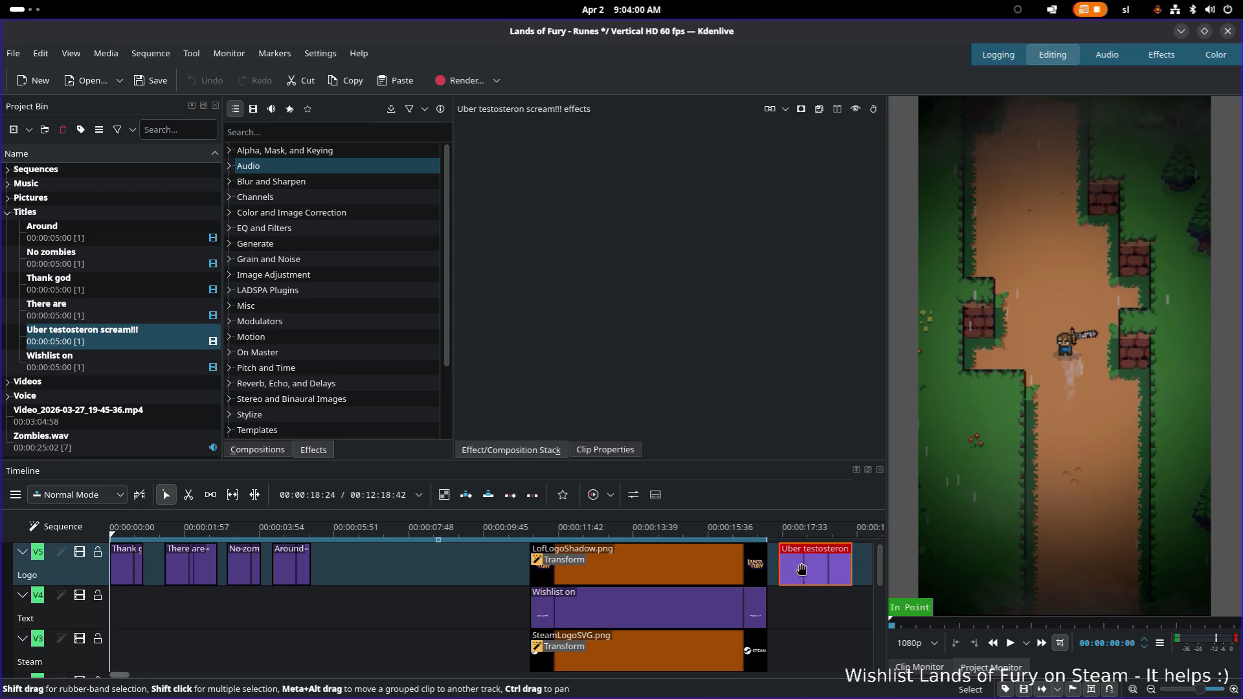
{"action": "left_click_drag", "start_coordinate": [803, 571], "coordinate": [356, 570]}
{"action": "left_click", "coordinate": [131, 532]}
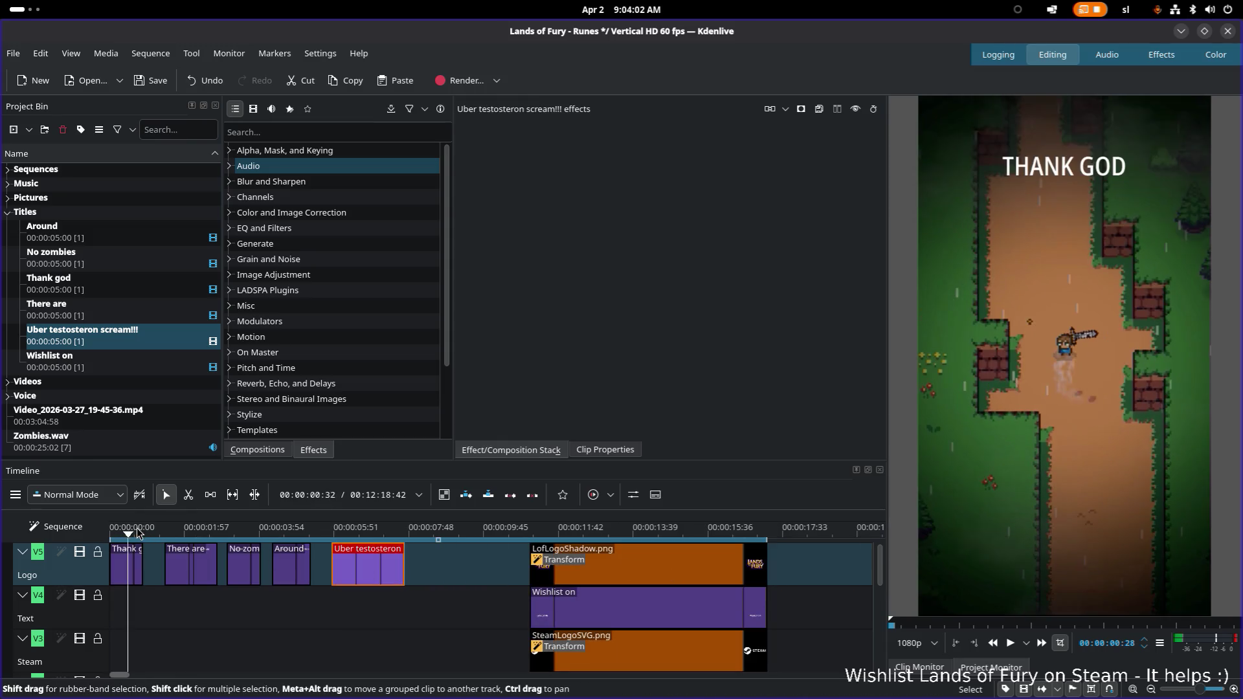
{"action": "key", "text": "space"}
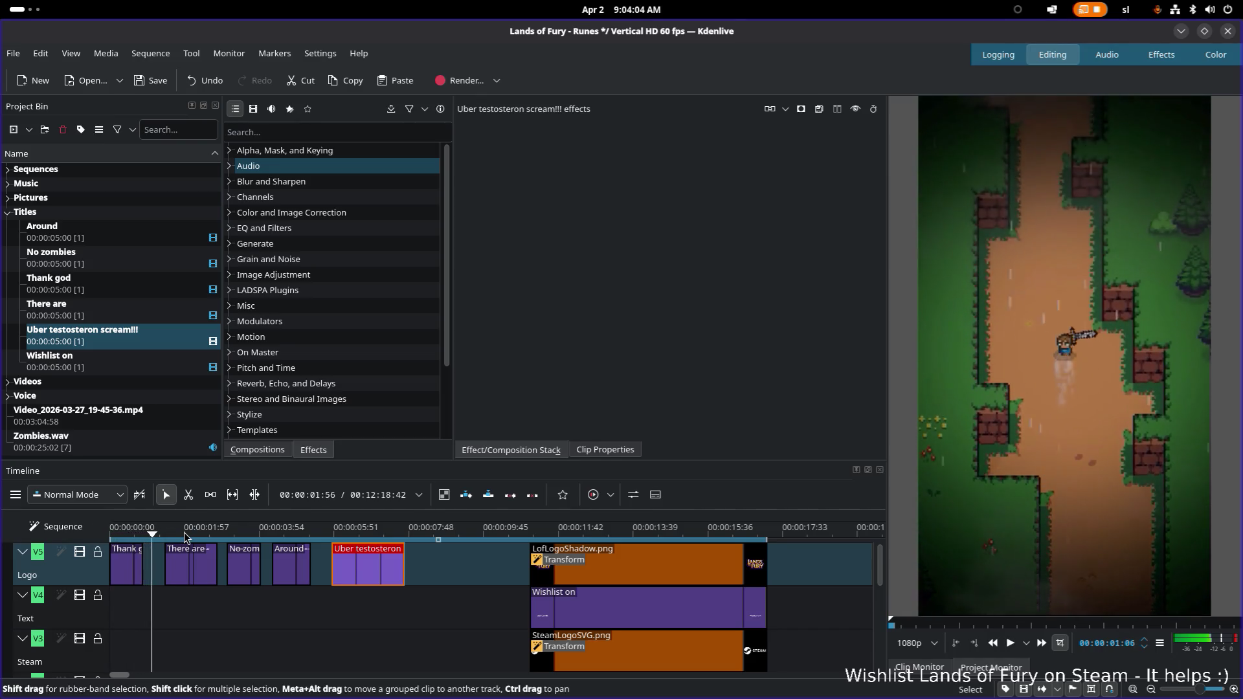
{"action": "key", "text": "space"}
Trim the There are clip and pull it up against Thank god, previewing the result
{"action": "mouse_move", "coordinate": [215, 561]}
{"action": "left_mouse_down"}
{"action": "mouse_move", "coordinate": [189, 561]}
{"action": "mouse_move", "coordinate": [206, 564]}
{"action": "left_mouse_up"}
{"action": "mouse_move", "coordinate": [125, 571]}
{"action": "left_mouse_down"}
{"action": "mouse_move", "coordinate": [150, 572]}
{"action": "mouse_move", "coordinate": [132, 571]}
{"action": "left_mouse_up"}
{"action": "left_click", "coordinate": [118, 533]}
{"action": "key", "text": "space"}
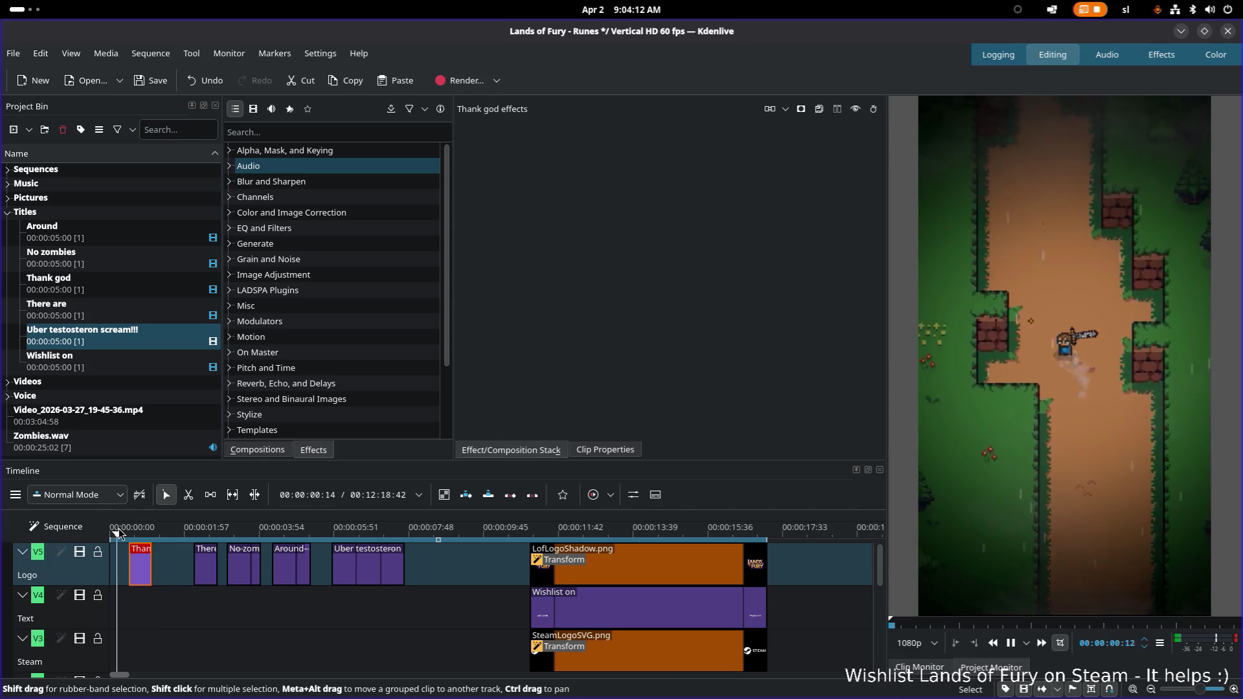
{"action": "key", "text": "space"}
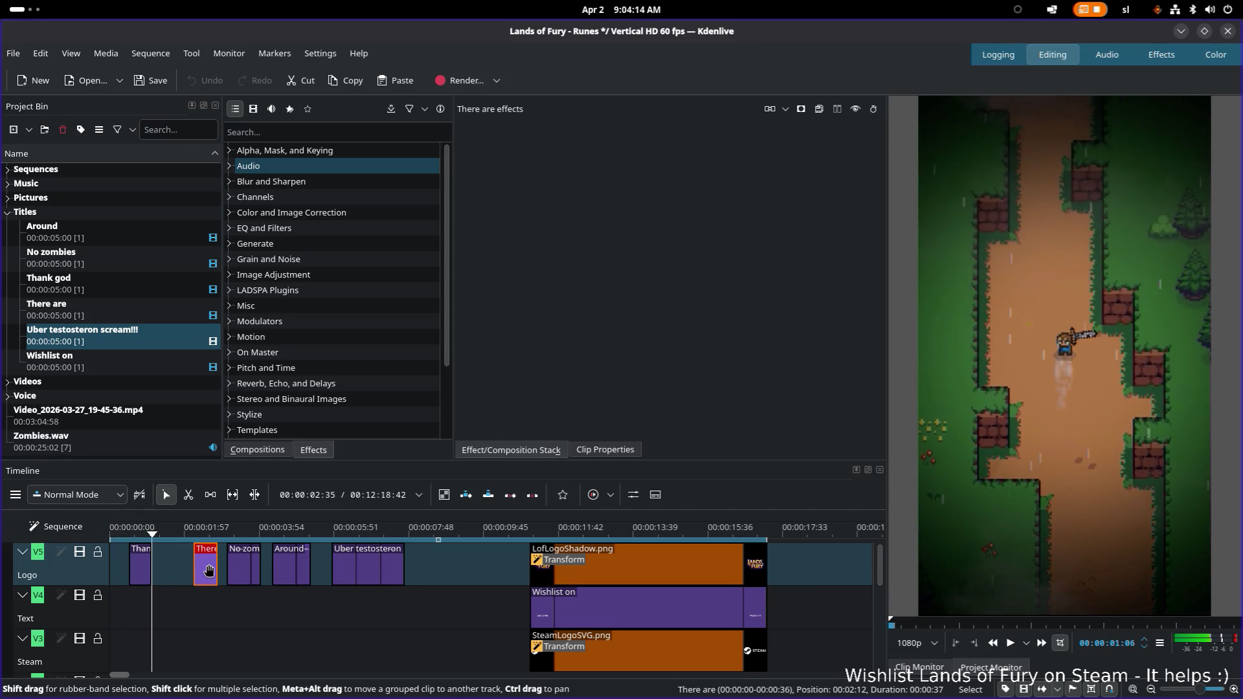
{"action": "left_click_drag", "start_coordinate": [206, 568], "coordinate": [165, 571]}
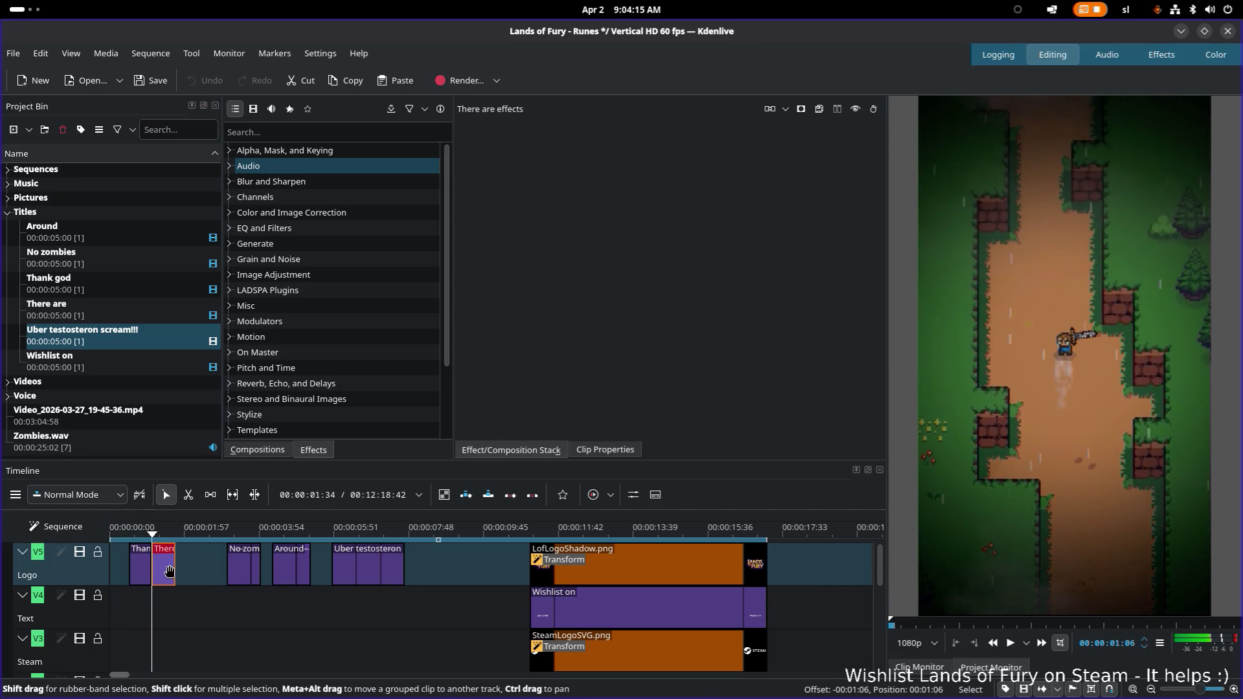
Move the No zombies and Around clips earlier so Around butts against No zombies, then preview
{"action": "double_click", "coordinate": [255, 573]}
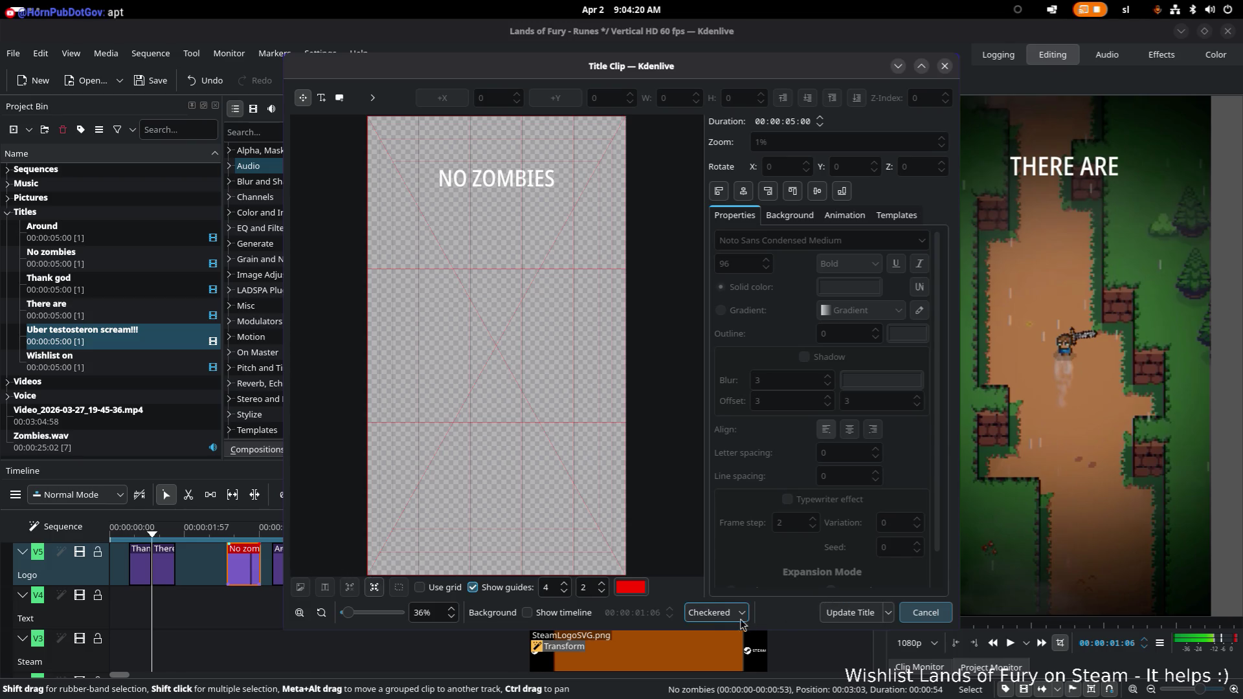
{"action": "left_click", "coordinate": [918, 612]}
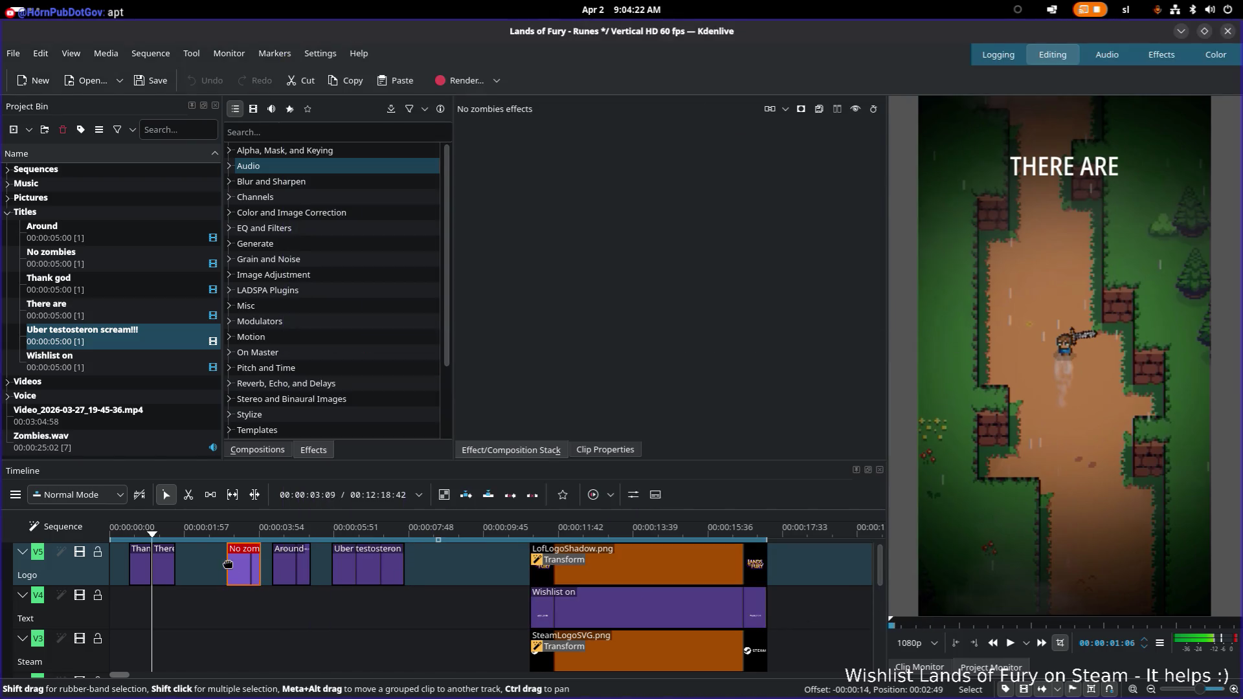
{"action": "left_click_drag", "start_coordinate": [243, 566], "coordinate": [191, 566]}
{"action": "left_click", "coordinate": [289, 571]}
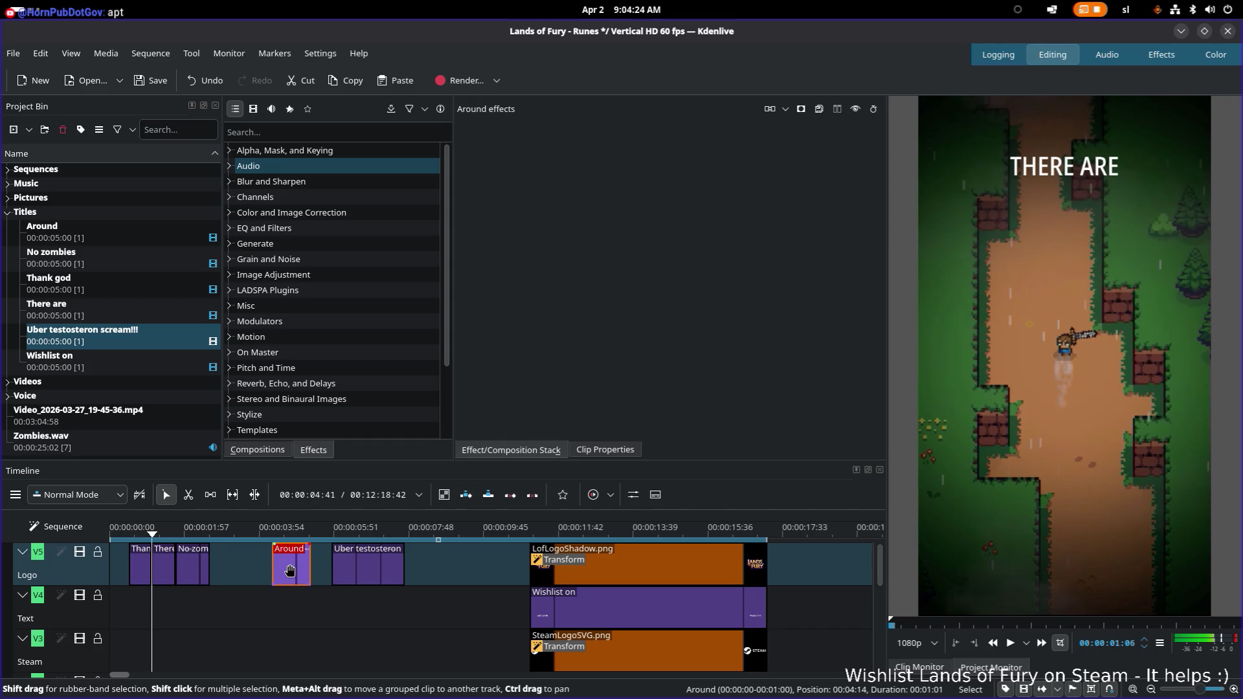
{"action": "left_click_drag", "start_coordinate": [288, 569], "coordinate": [254, 569]}
{"action": "left_click", "coordinate": [190, 563]}
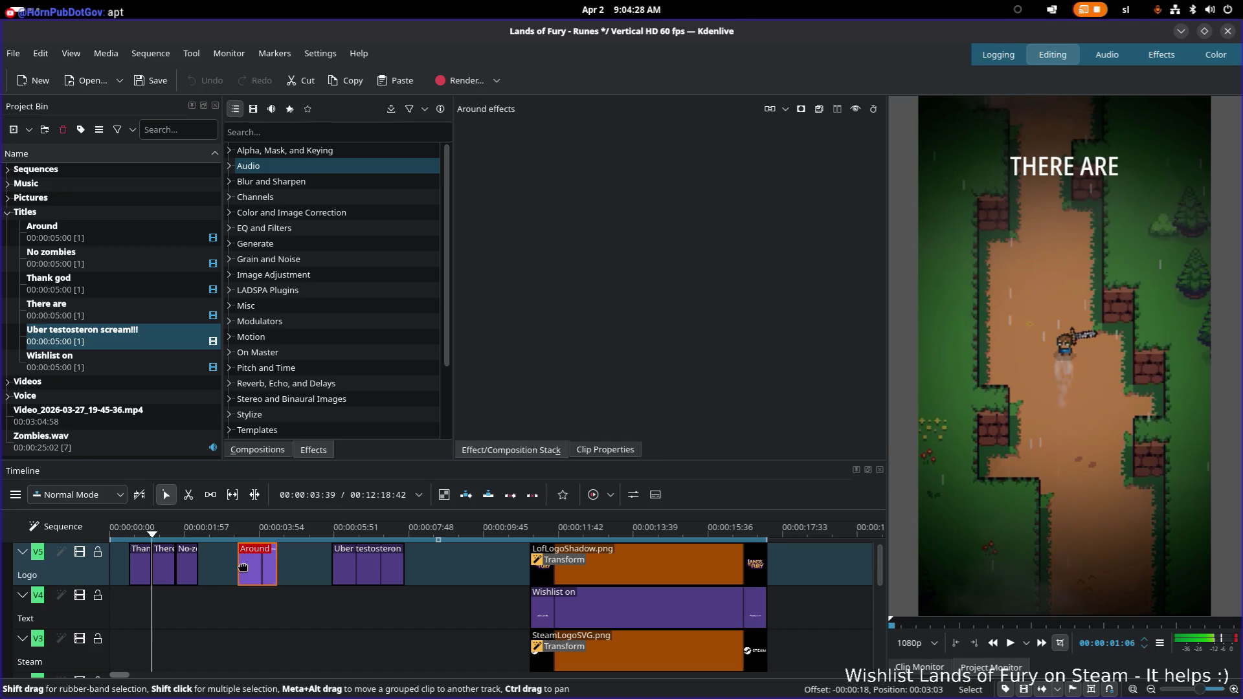
{"action": "left_click_drag", "start_coordinate": [259, 567], "coordinate": [219, 567]}
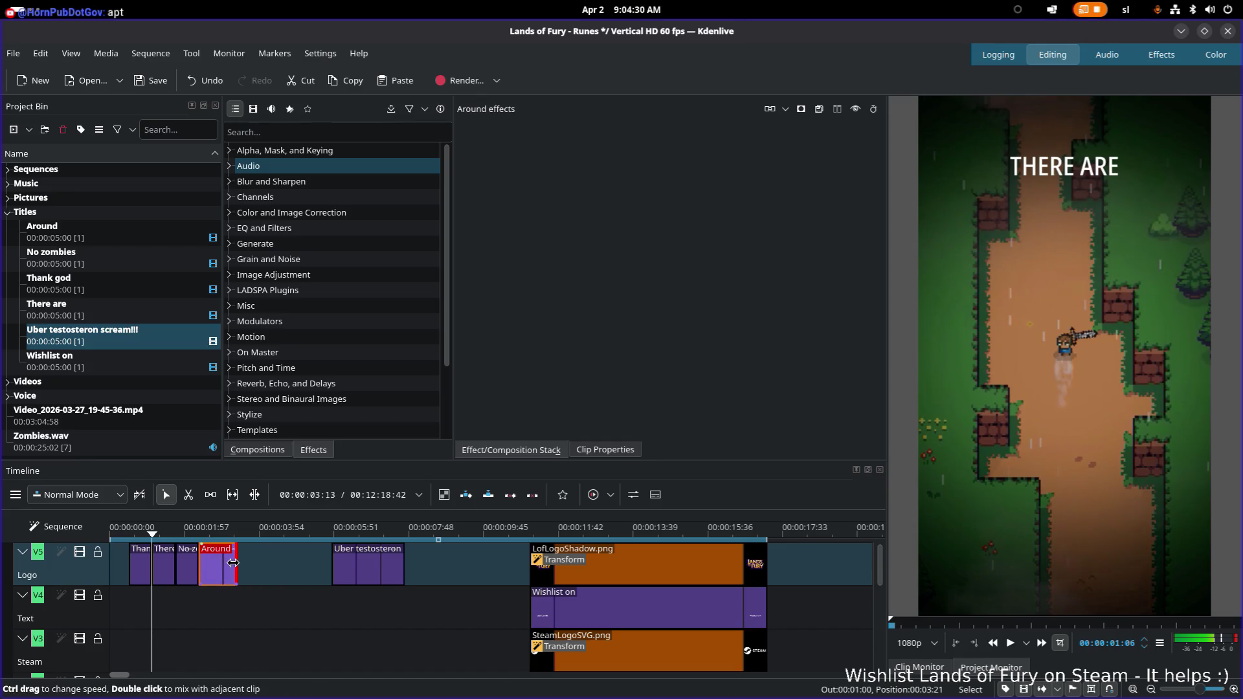
{"action": "left_click", "coordinate": [103, 534]}
{"action": "key", "text": "space"}
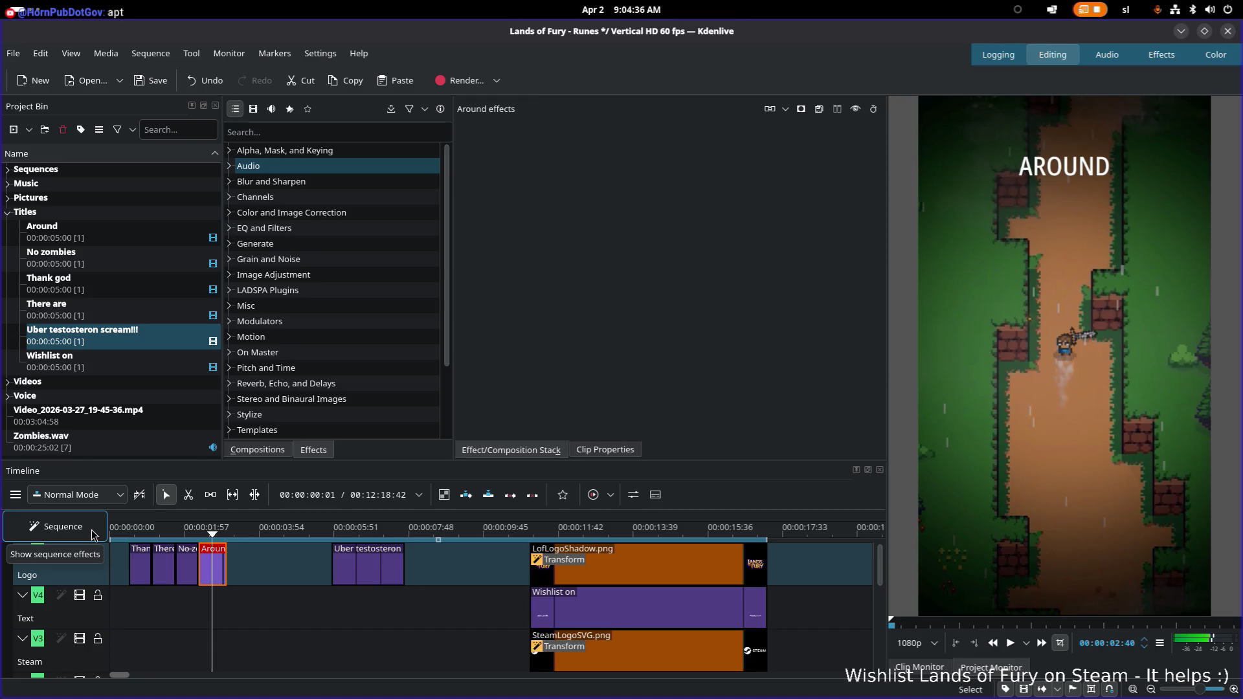
{"action": "left_click", "coordinate": [136, 531]}
{"action": "key", "text": "space"}
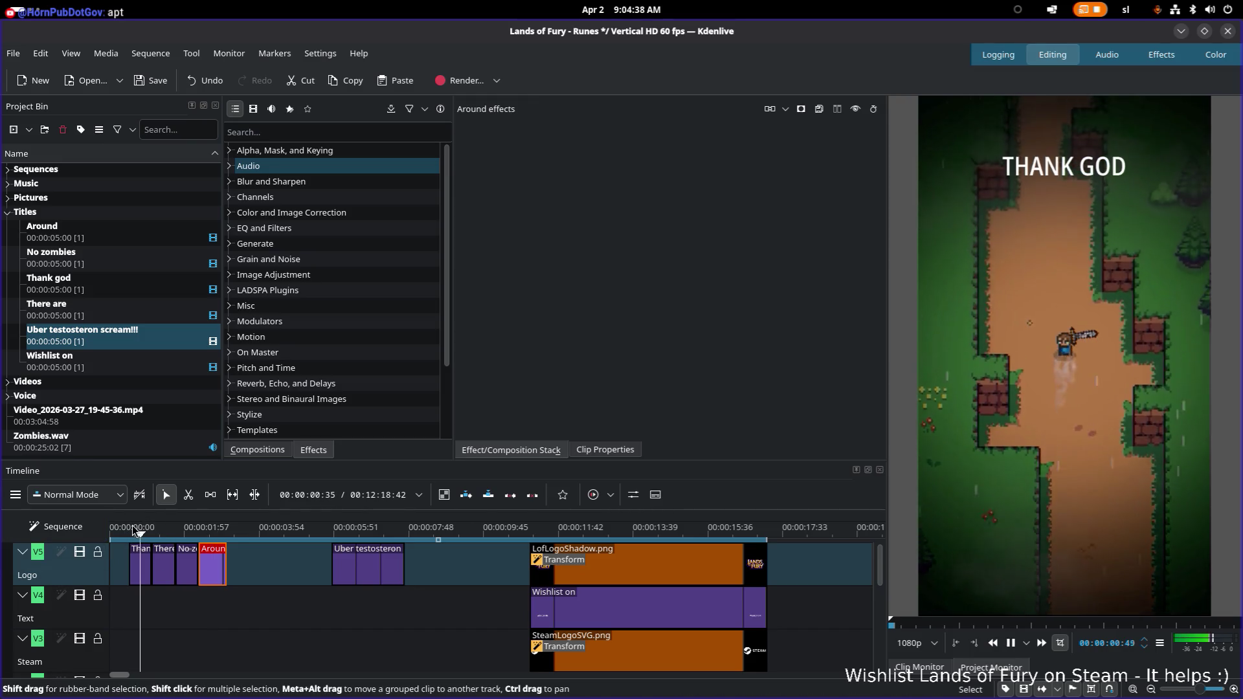
{"action": "key", "text": "space"}
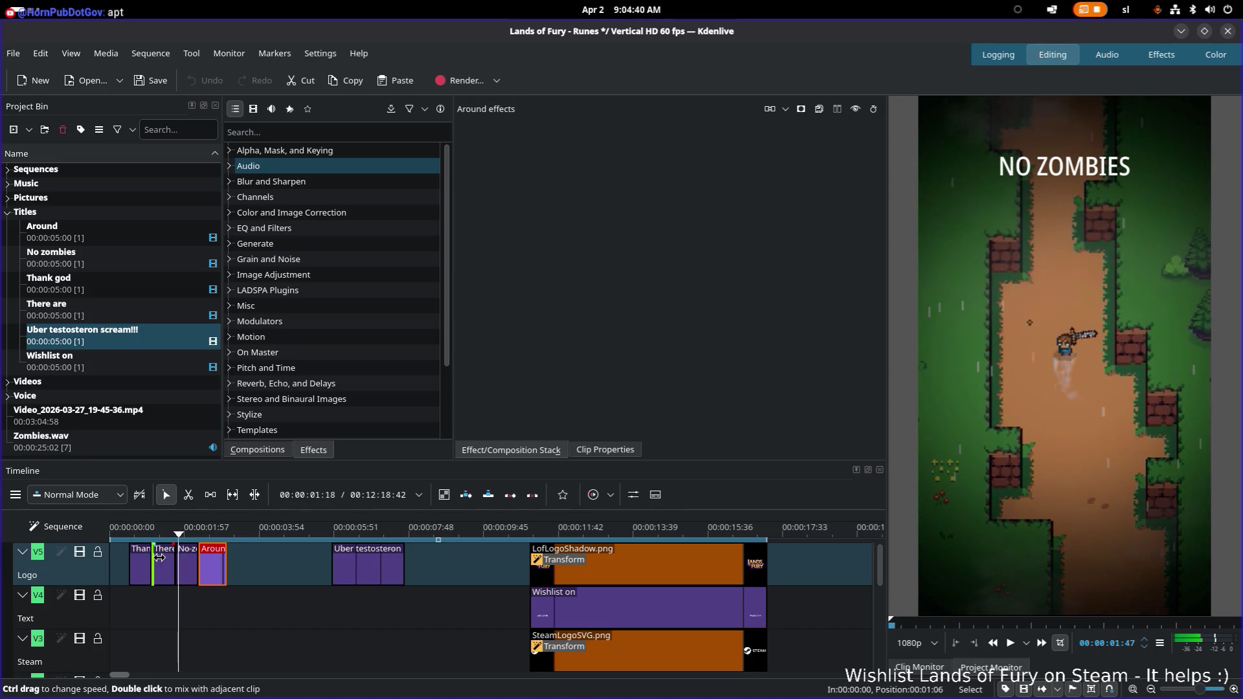
Shorten the There are clip to about half a second and pull No zombies back against it, checking the timing
{"action": "left_click", "coordinate": [159, 556]}
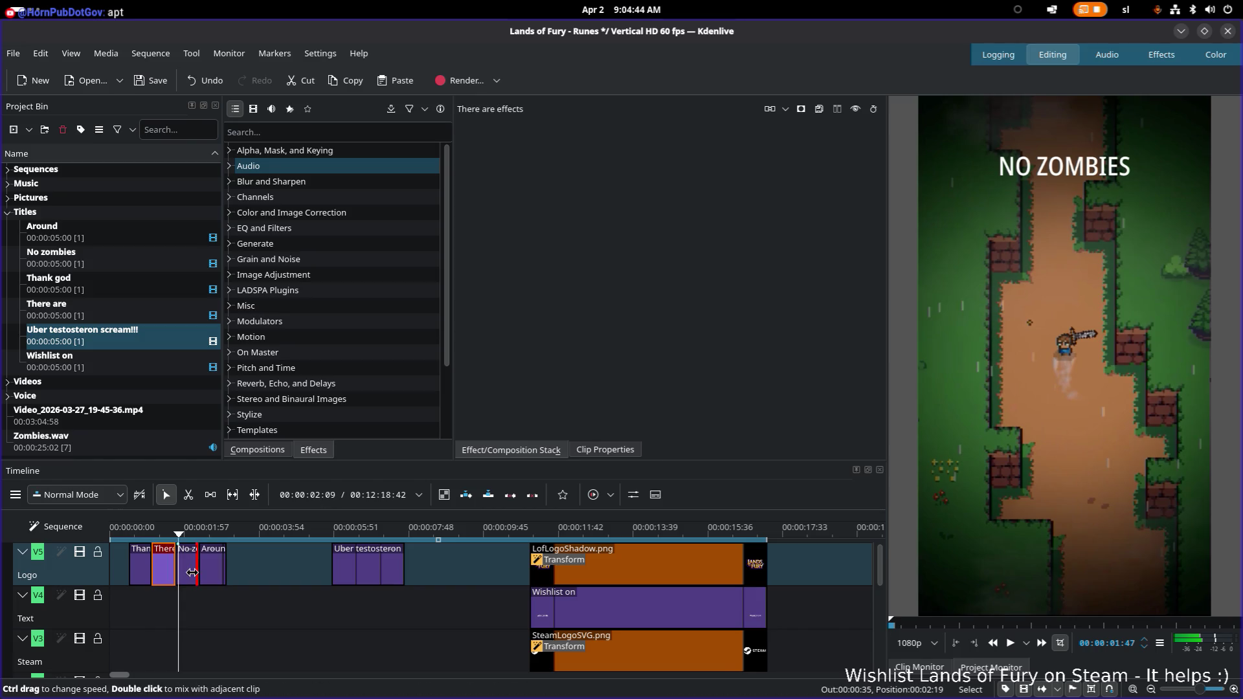
{"action": "scroll", "coordinate": [170, 568], "scroll_direction": "up", "scroll_amount": 3, "text": "ctrl"}
{"action": "scroll", "coordinate": [170, 573], "scroll_direction": "up", "scroll_amount": 3, "text": "ctrl"}
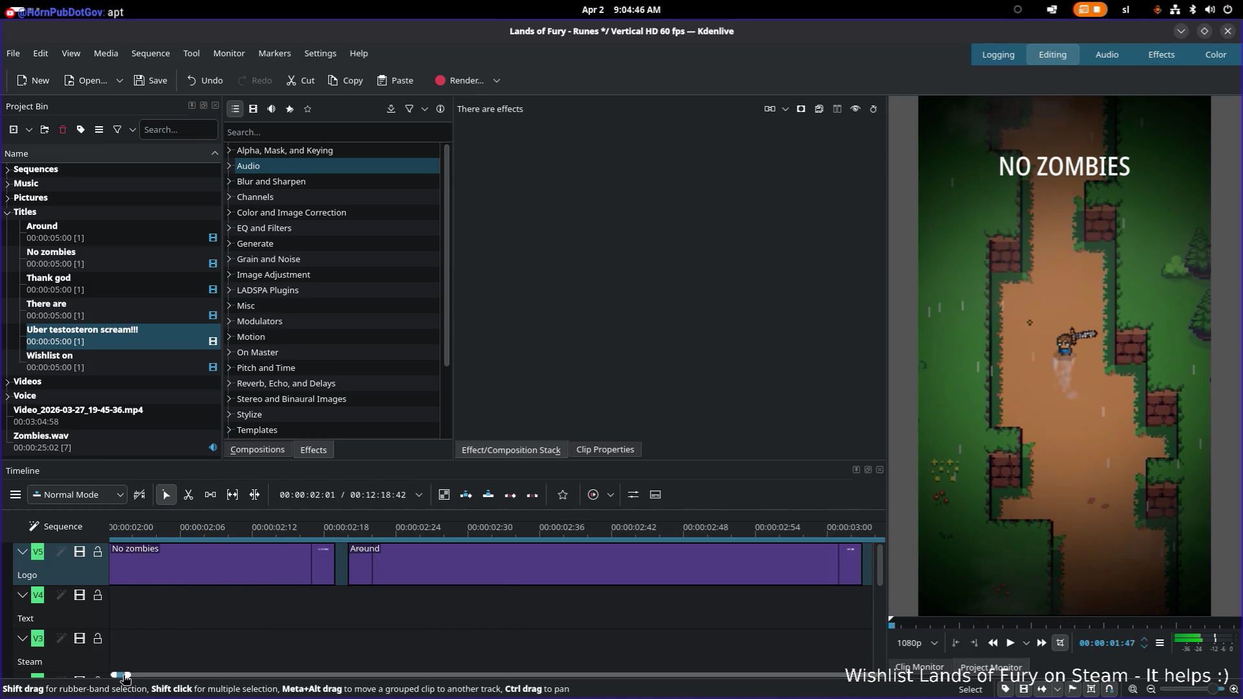
{"action": "left_click_drag", "start_coordinate": [129, 675], "coordinate": [126, 677]}
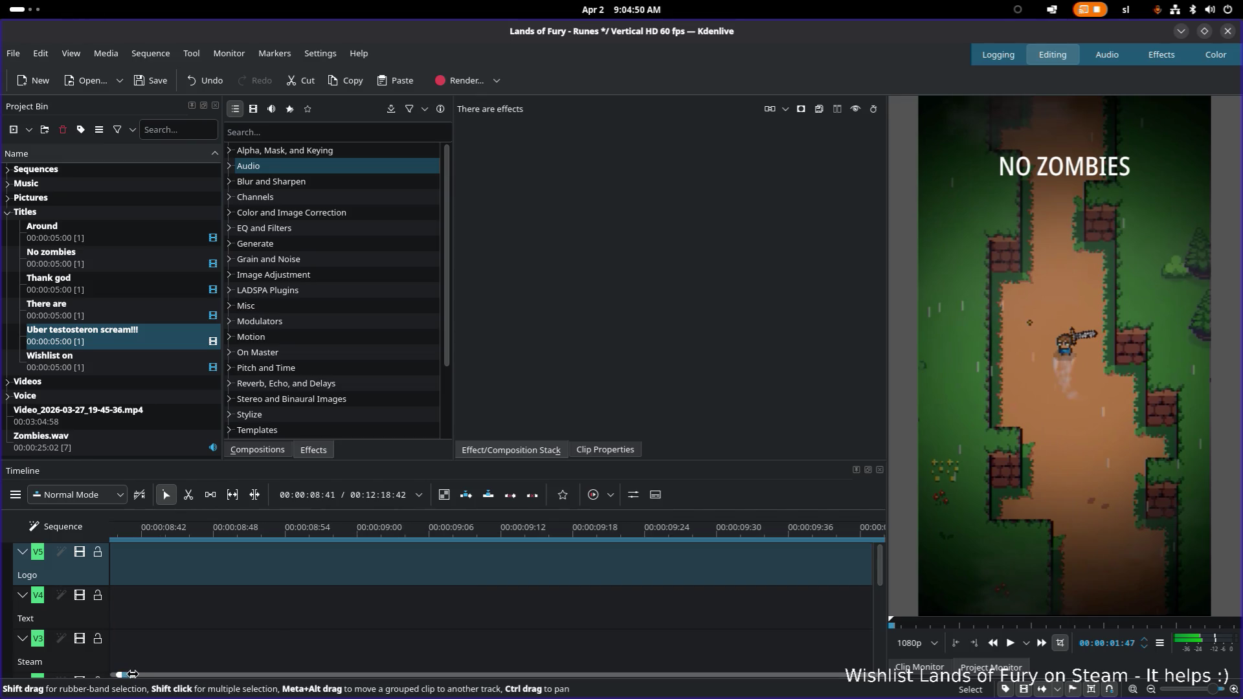
{"action": "scroll", "coordinate": [133, 674], "scroll_direction": "down", "scroll_amount": 5, "text": "ctrl"}
{"action": "left_click_drag", "start_coordinate": [129, 677], "coordinate": [123, 677]}
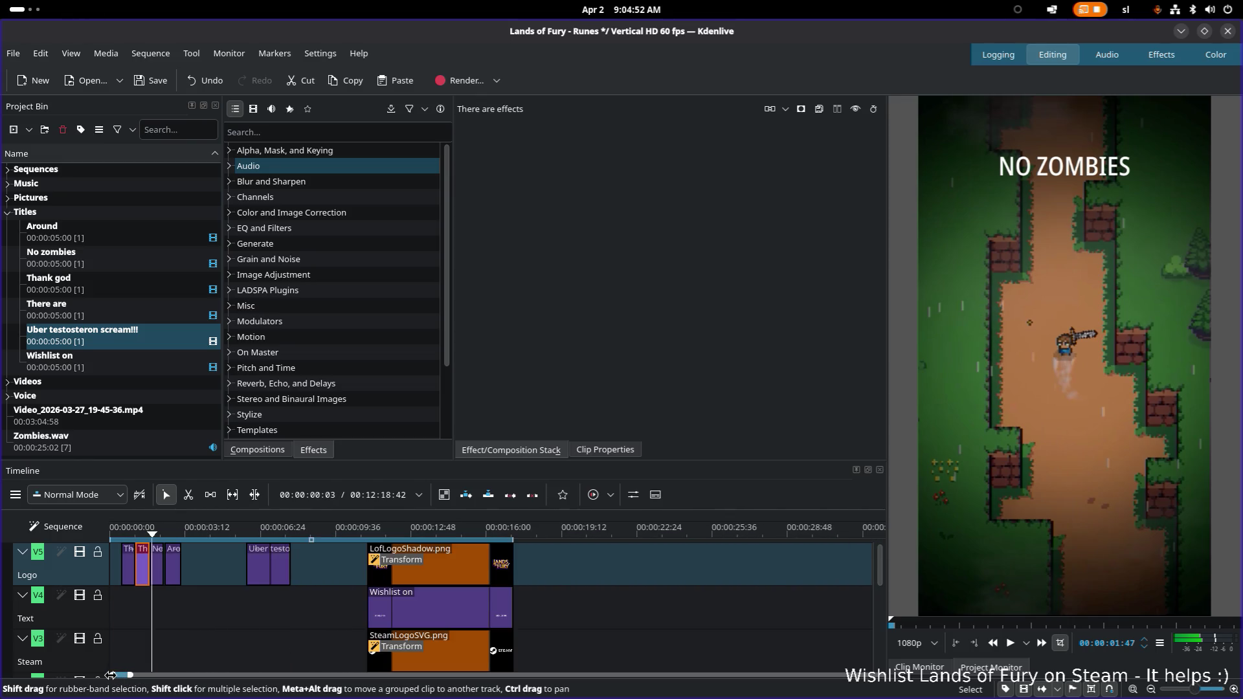
{"action": "left_click", "coordinate": [149, 566]}
{"action": "scroll", "coordinate": [152, 568], "scroll_direction": "up", "scroll_amount": 3, "text": "ctrl"}
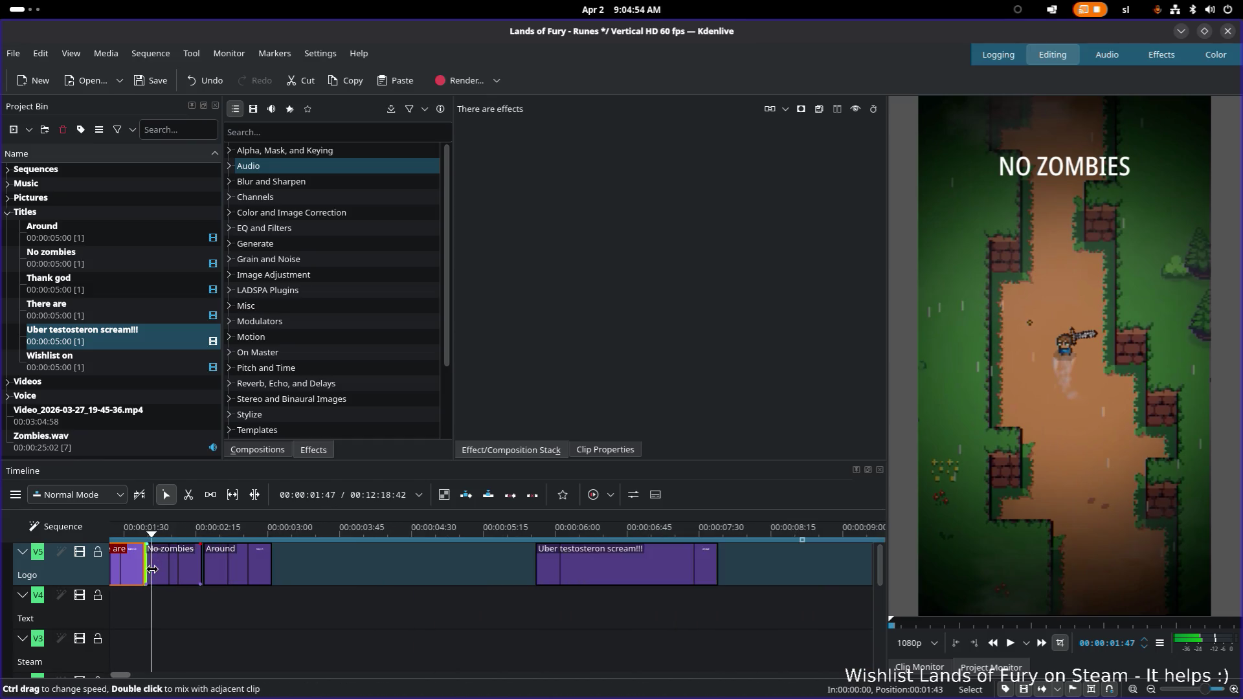
{"action": "scroll", "coordinate": [151, 568], "scroll_direction": "up", "scroll_amount": 2, "text": "ctrl"}
{"action": "left_click_drag", "start_coordinate": [118, 677], "coordinate": [113, 678]}
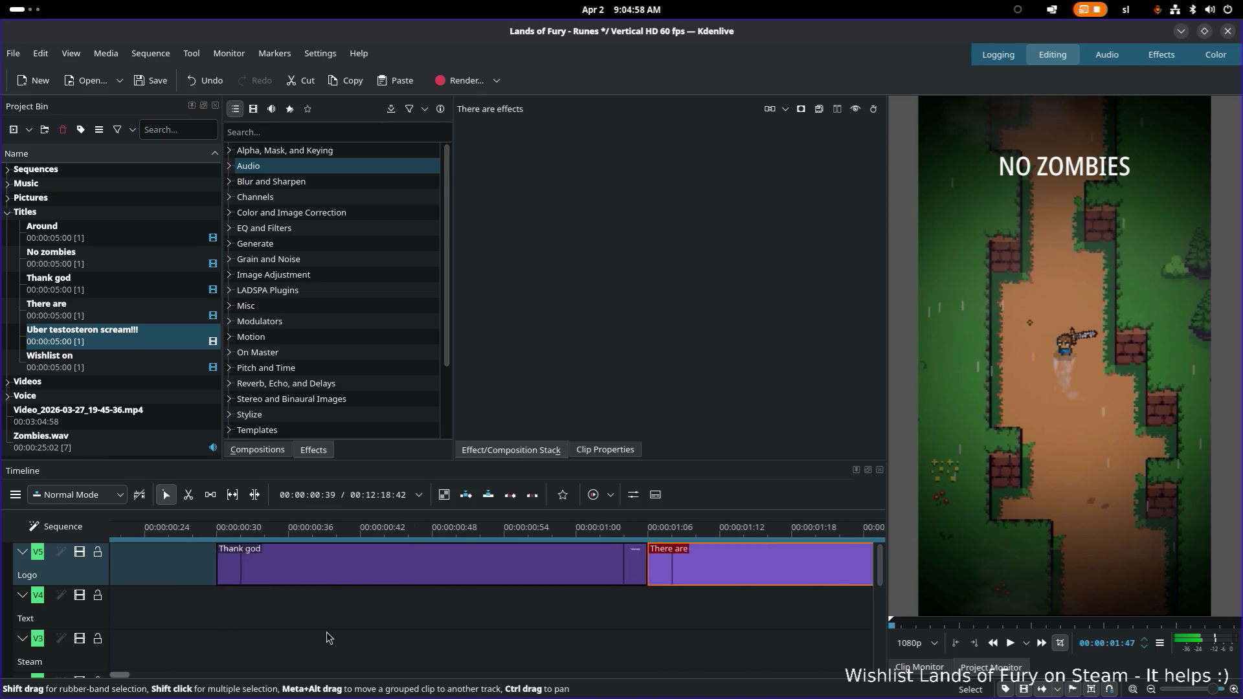
{"action": "scroll", "coordinate": [388, 573], "scroll_direction": "down", "scroll_amount": 5}
{"action": "left_click", "coordinate": [415, 557]}
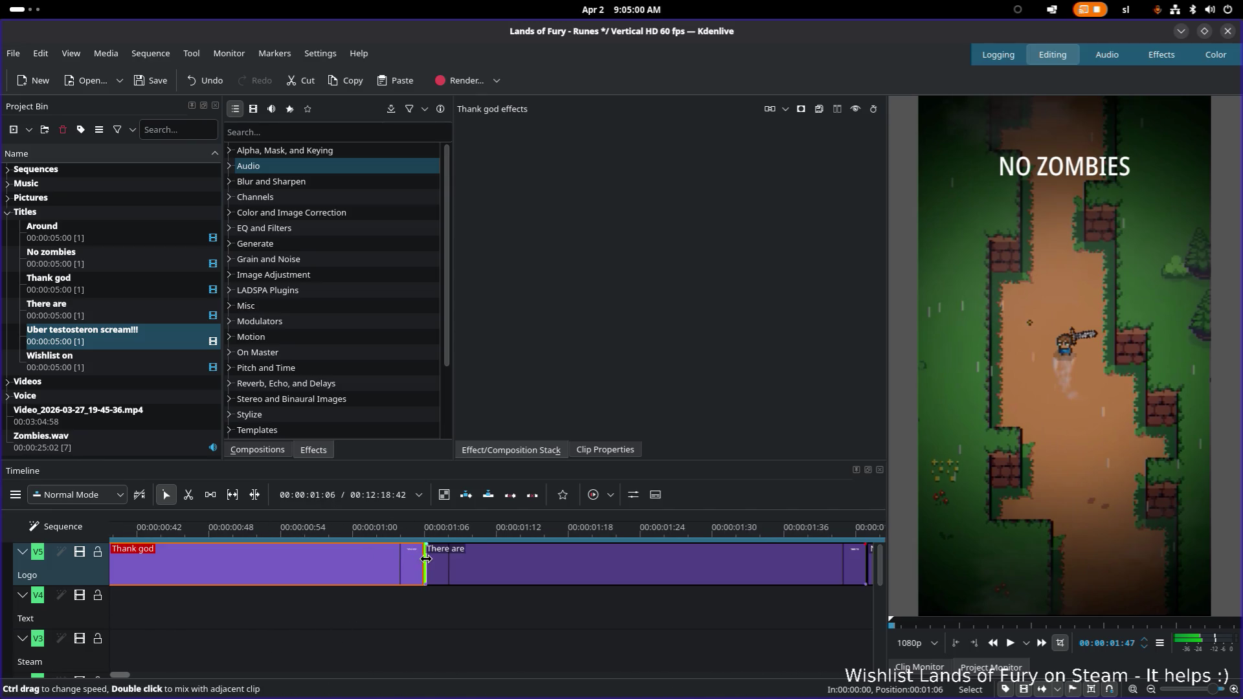
{"action": "scroll", "coordinate": [437, 563], "scroll_direction": "down", "scroll_amount": 1}
{"action": "left_click", "coordinate": [622, 563]}
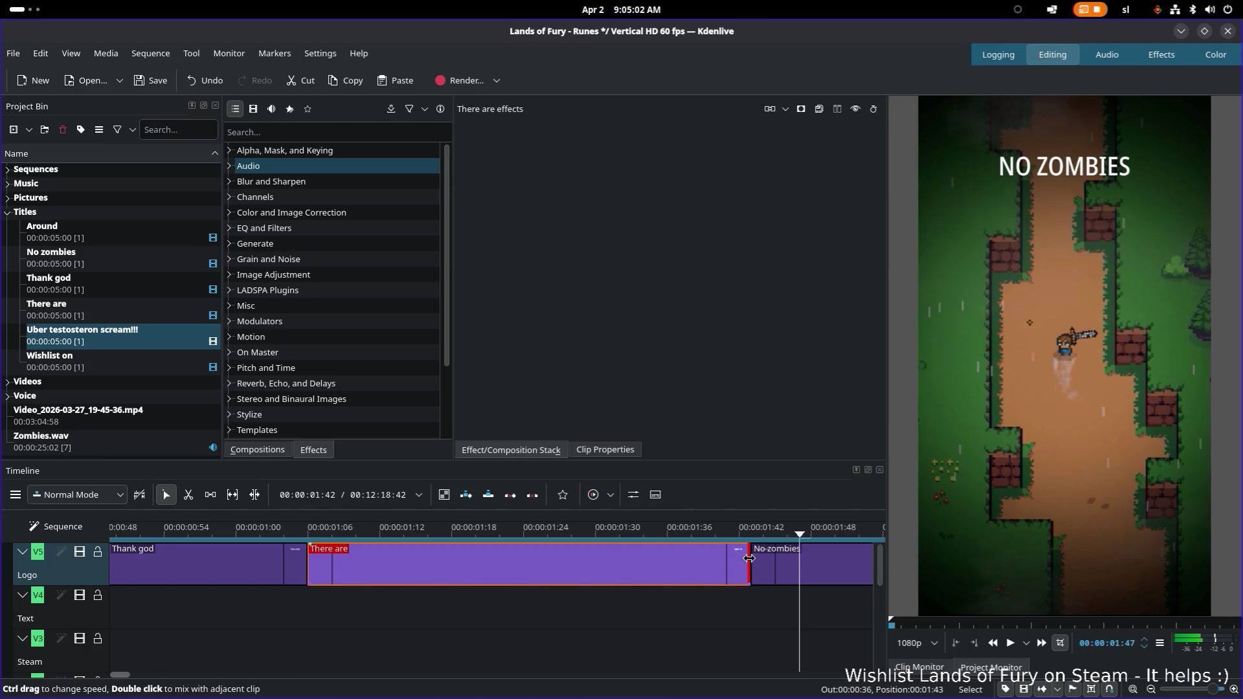
{"action": "left_click_drag", "start_coordinate": [749, 558], "coordinate": [695, 566]}
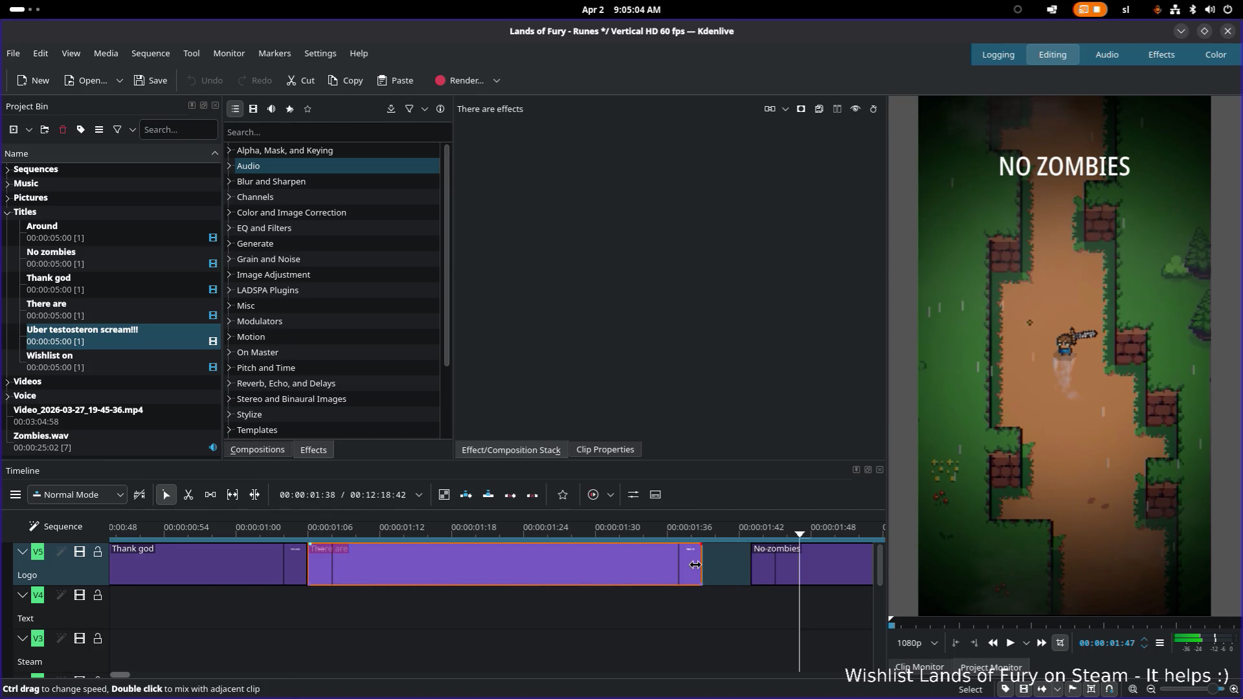
{"action": "left_click_drag", "start_coordinate": [790, 568], "coordinate": [743, 567]}
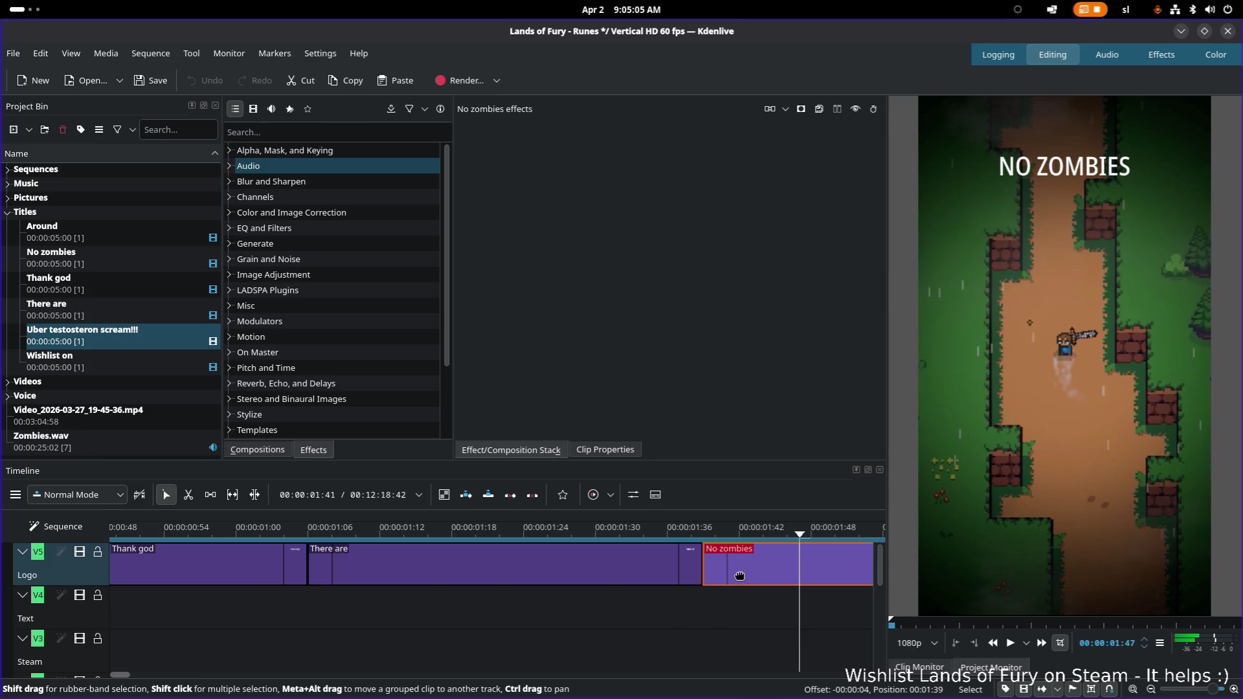
{"action": "left_click", "coordinate": [280, 526]}
{"action": "key", "text": "space"}
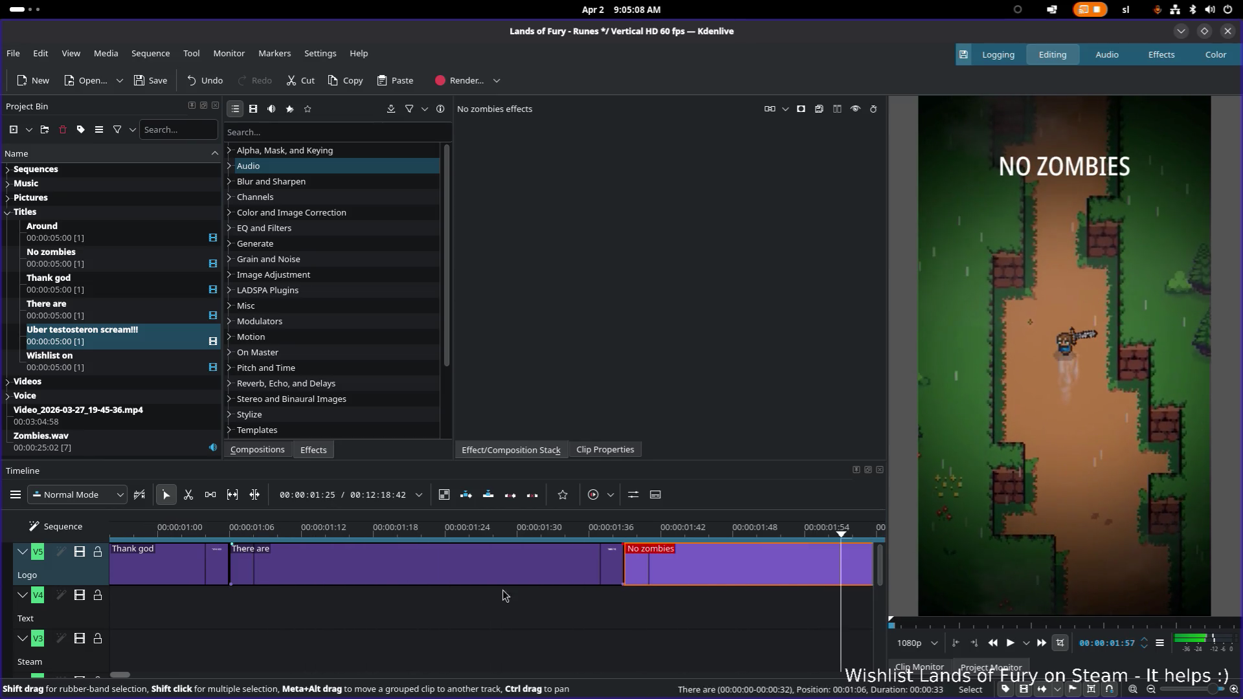
{"action": "left_click", "coordinate": [602, 574]}
{"action": "mouse_move", "coordinate": [623, 572]}
{"action": "left_mouse_down"}
{"action": "mouse_move", "coordinate": [588, 571]}
{"action": "mouse_move", "coordinate": [623, 570]}
{"action": "left_mouse_up"}
{"action": "left_click", "coordinate": [204, 527]}
{"action": "key", "text": "space"}
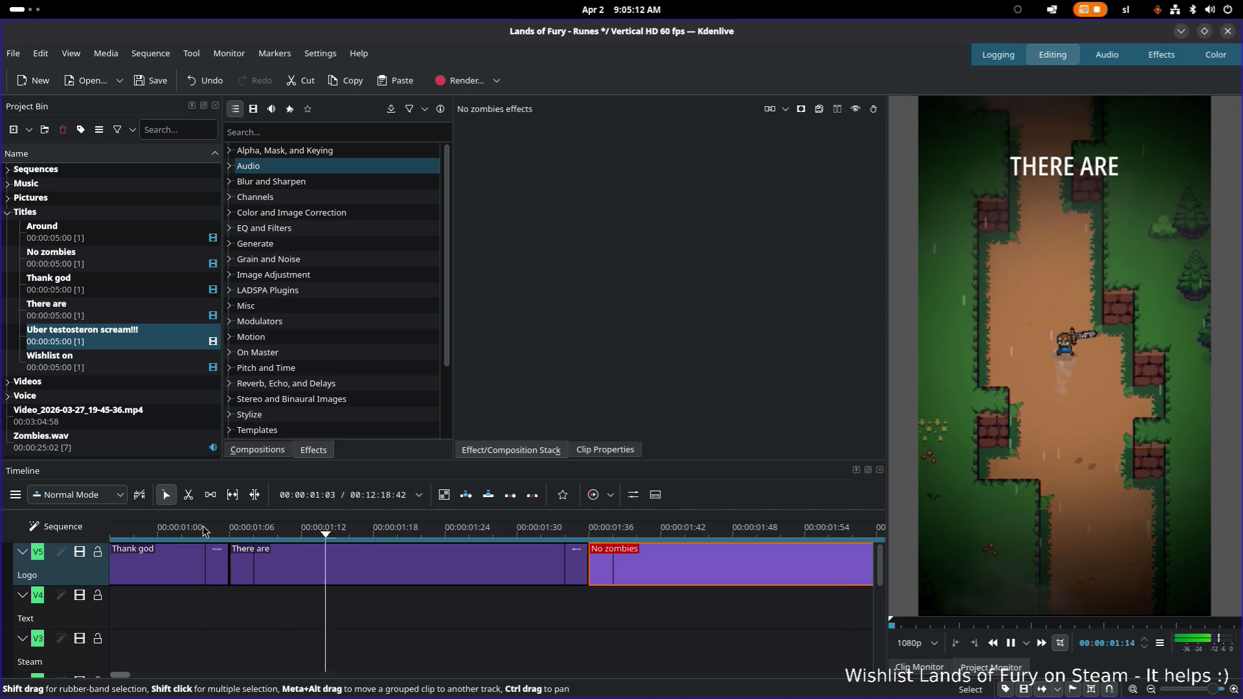
{"action": "key", "text": "space"}
{"action": "left_click", "coordinate": [436, 573]}
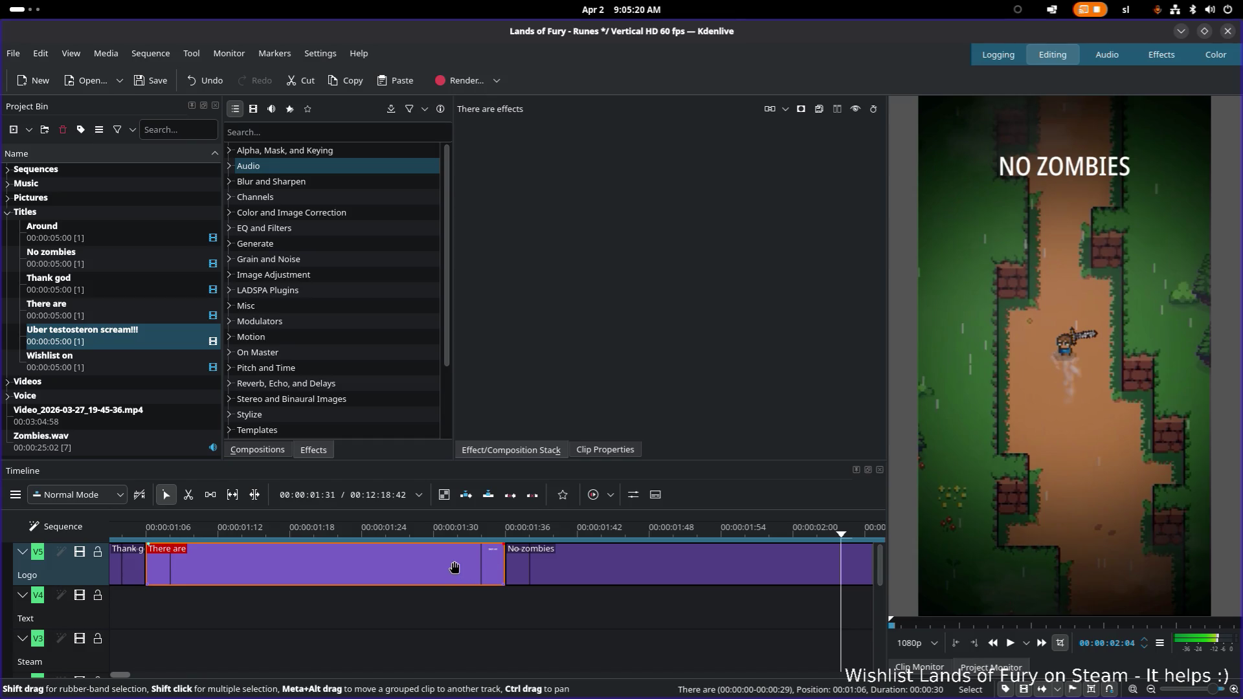
{"action": "scroll", "coordinate": [345, 555], "scroll_direction": "up", "scroll_amount": 1}
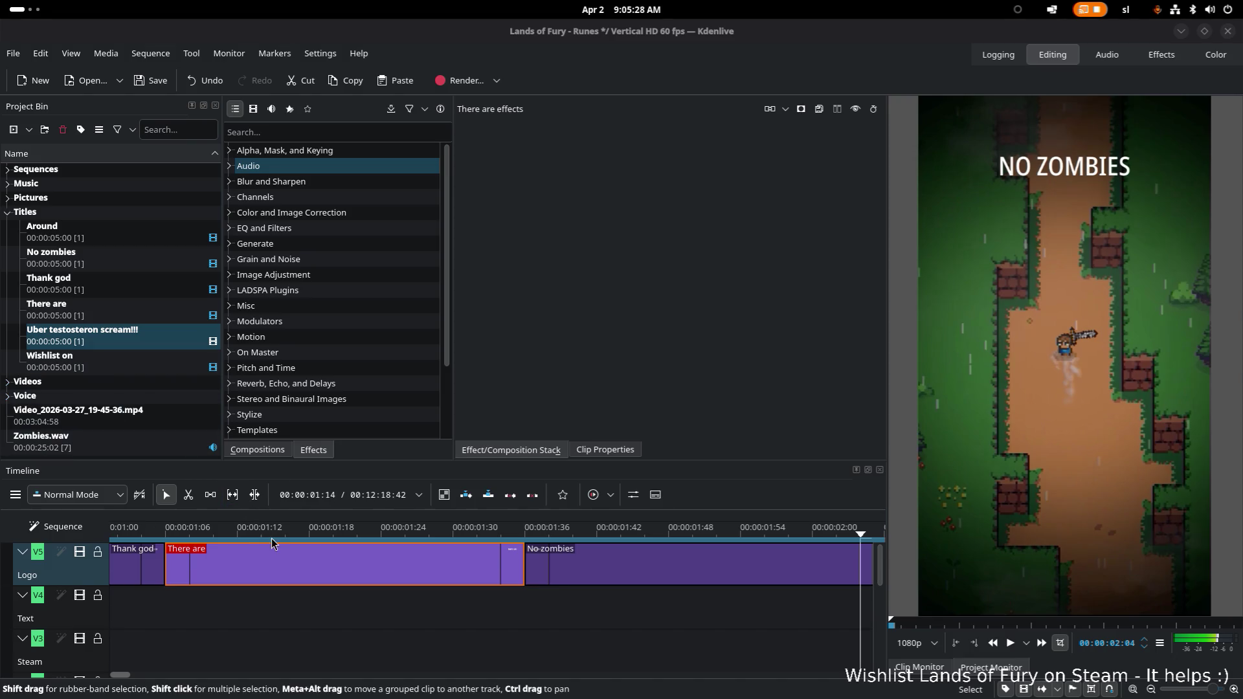
Preview the captions from Thank god and shorten the There are caption from its end
{"action": "left_click", "coordinate": [118, 676]}
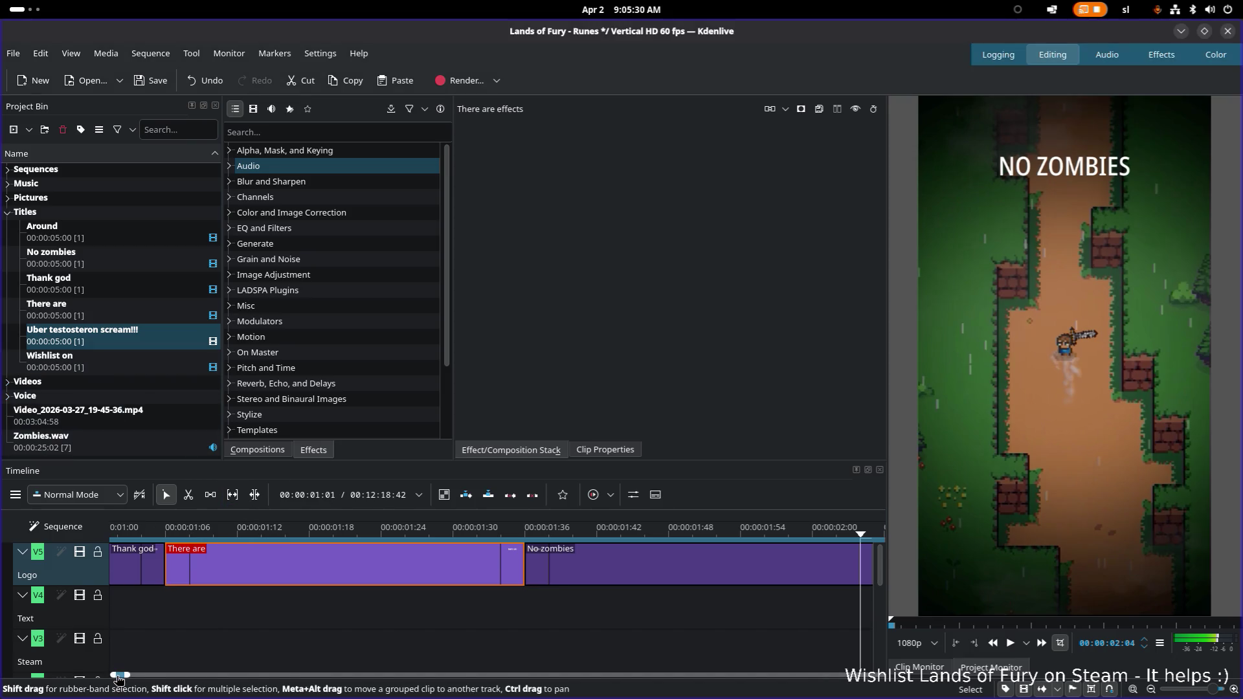
{"action": "left_click_drag", "start_coordinate": [118, 675], "coordinate": [109, 675]}
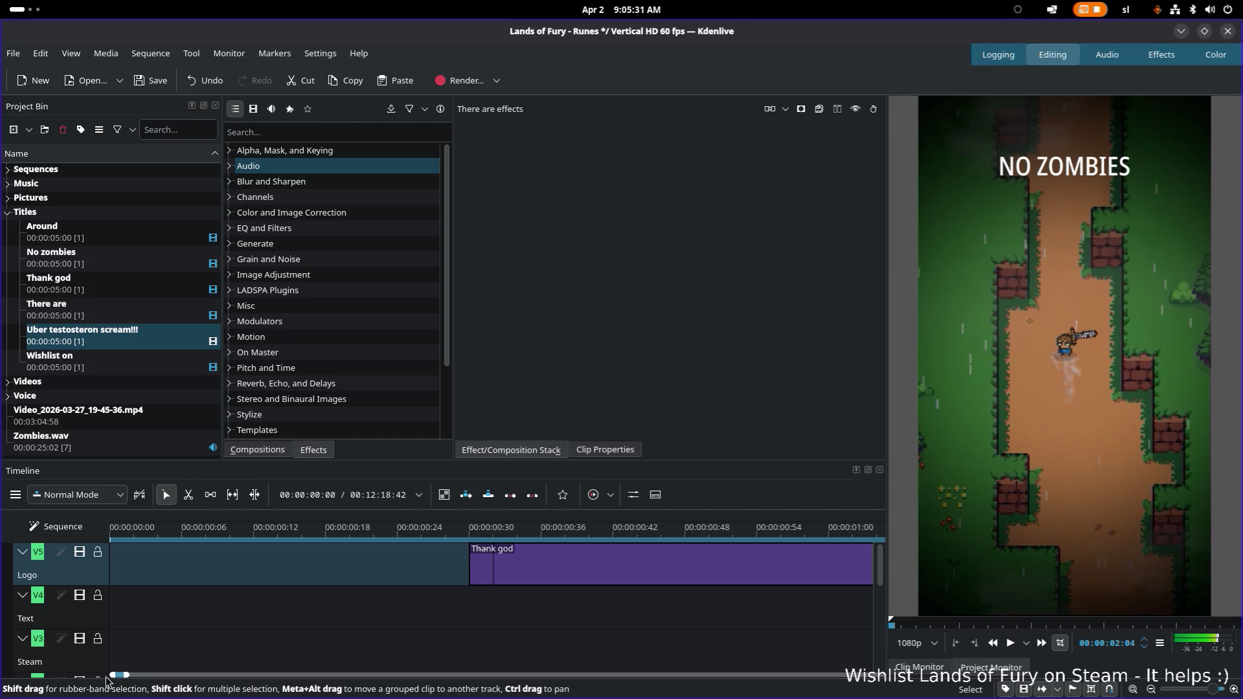
{"action": "left_click", "coordinate": [473, 535]}
{"action": "key", "text": "space"}
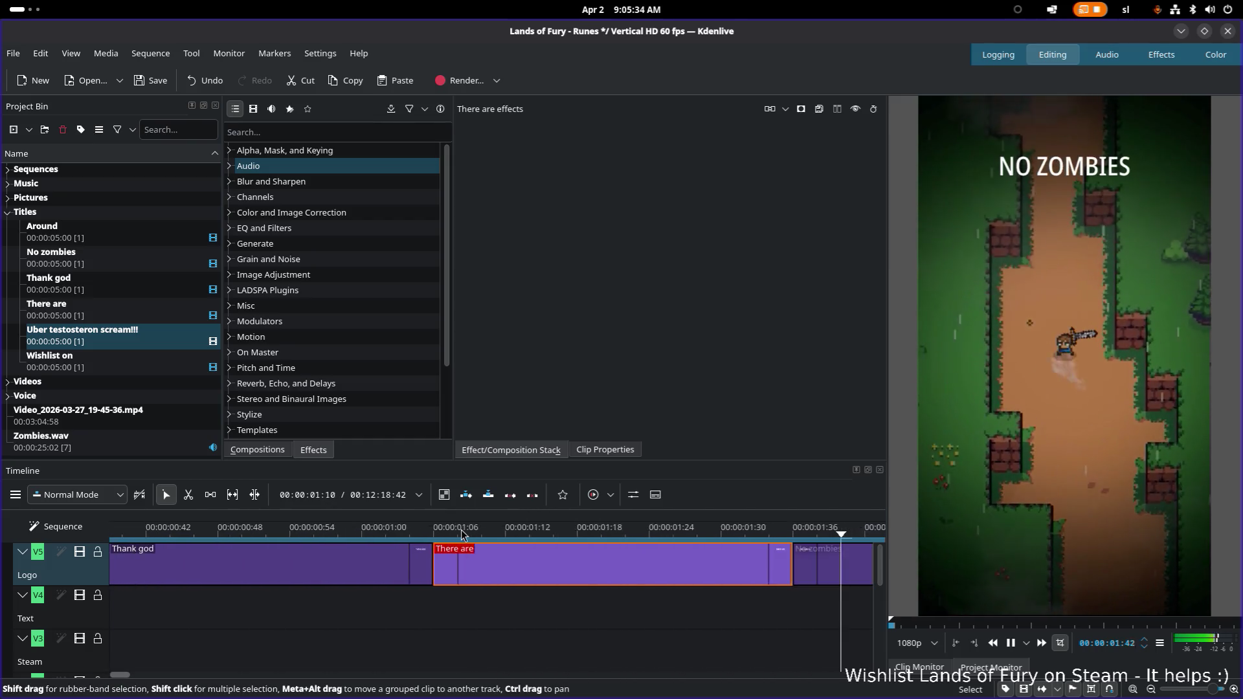
{"action": "key", "text": "space"}
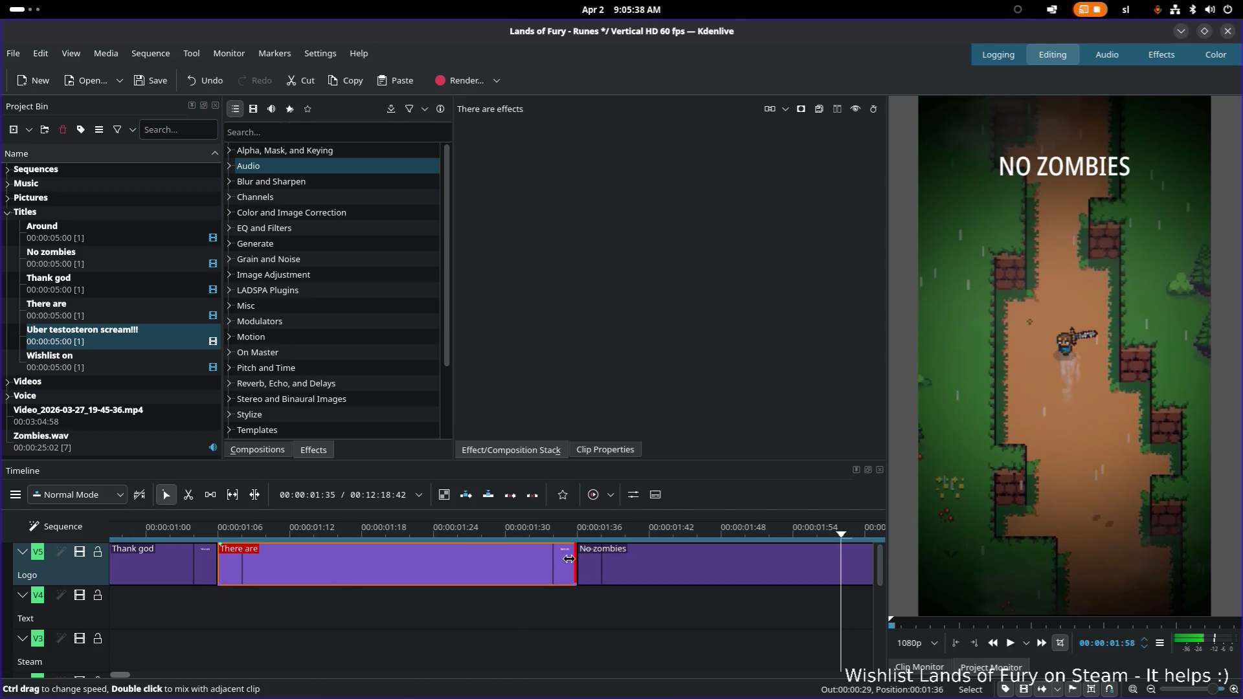
{"action": "mouse_move", "coordinate": [569, 558]}
{"action": "left_mouse_down"}
{"action": "mouse_move", "coordinate": [556, 562]}
{"action": "mouse_move", "coordinate": [597, 568]}
{"action": "left_mouse_up"}
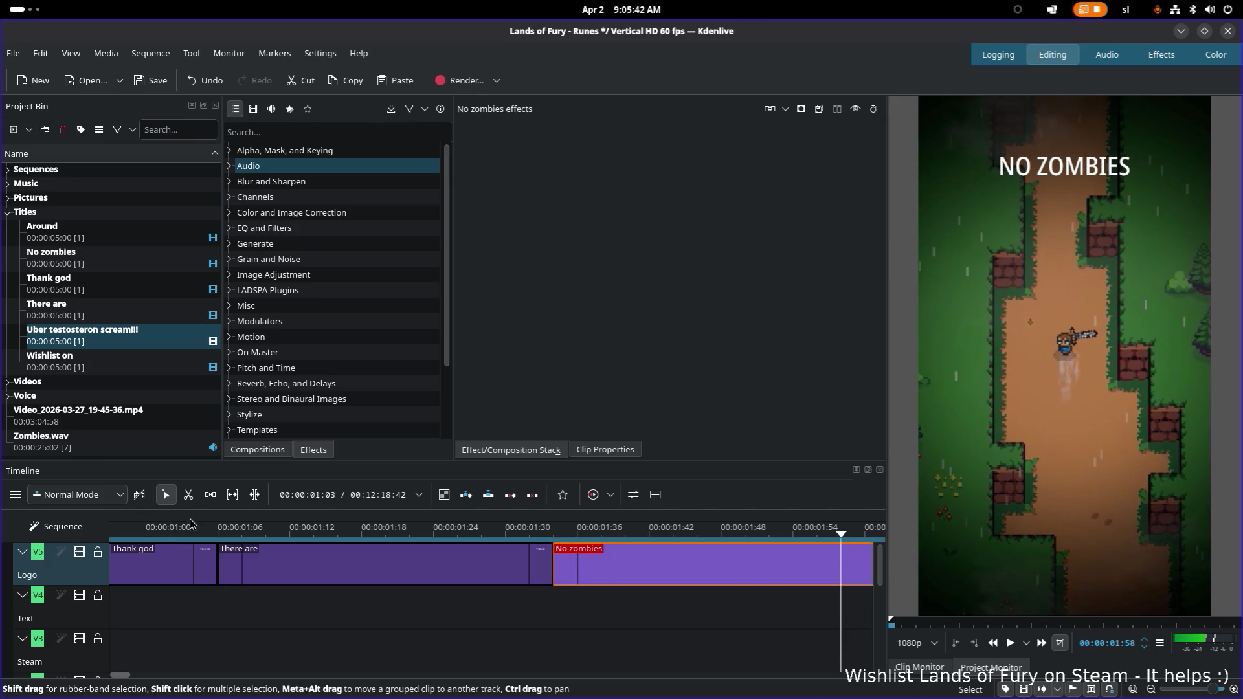
Replay the sequence several times, then move Around to start right after No zombies
{"action": "left_click_drag", "start_coordinate": [140, 677], "coordinate": [115, 678]}
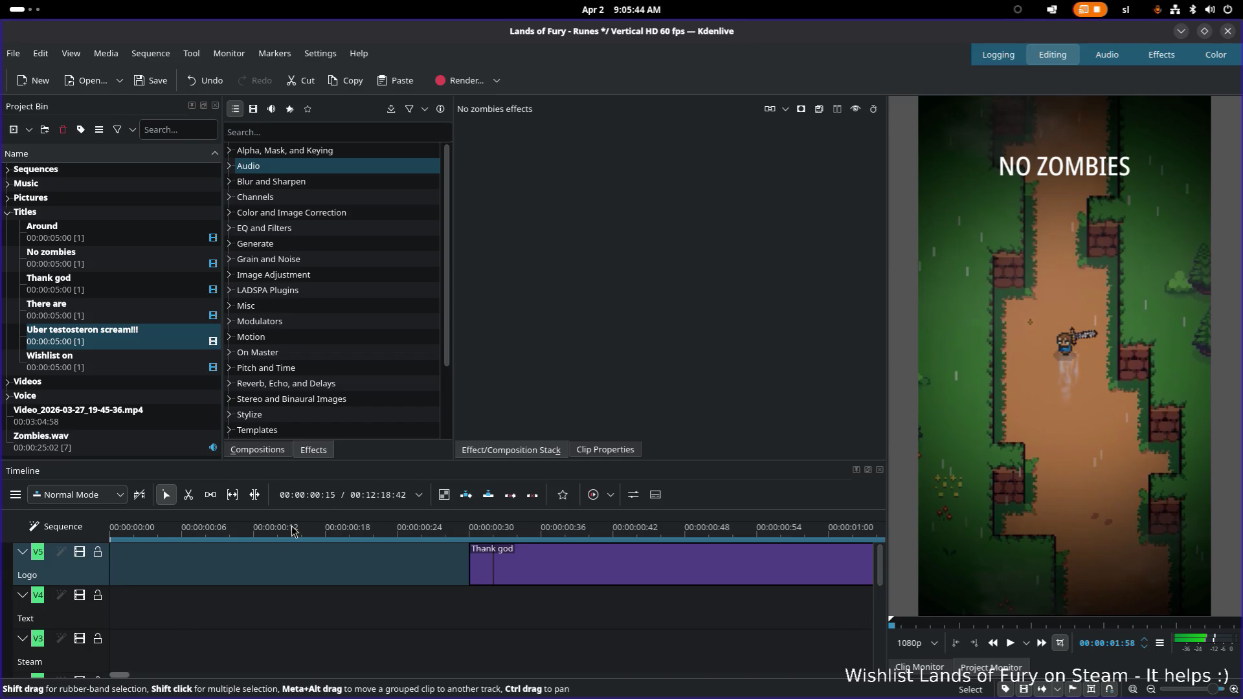
{"action": "left_click", "coordinate": [270, 533]}
{"action": "key", "text": "space"}
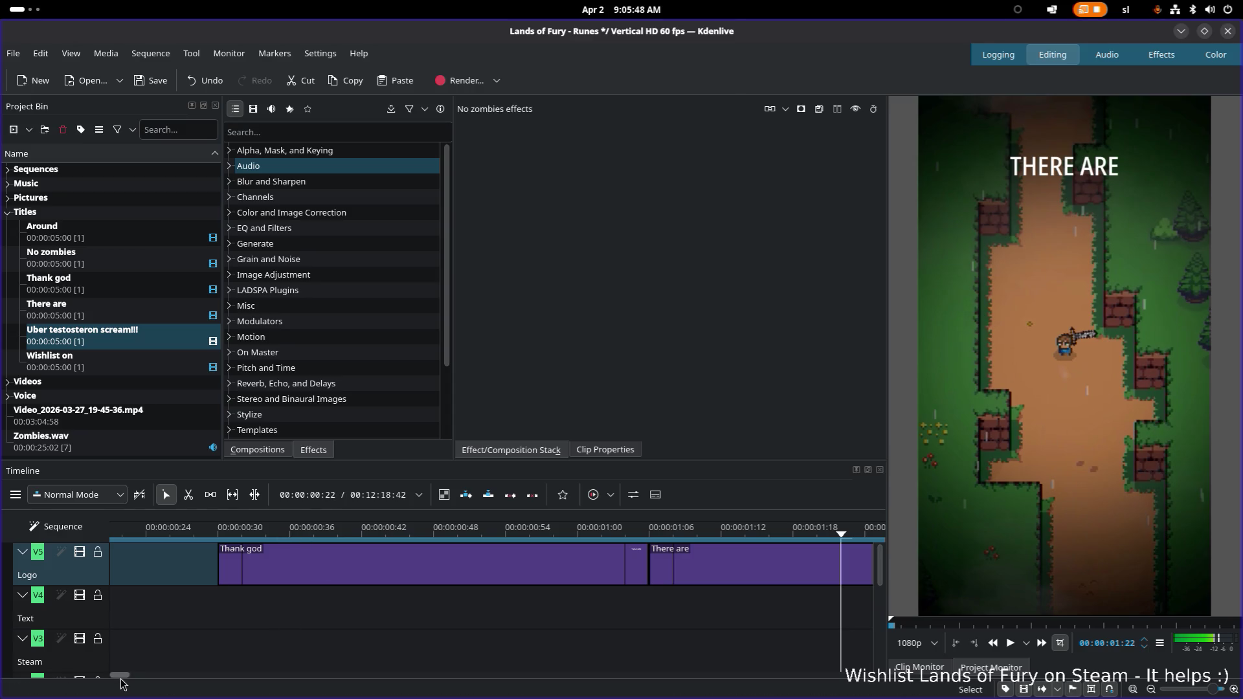
{"action": "left_click_drag", "start_coordinate": [120, 678], "coordinate": [113, 677]}
{"action": "left_click", "coordinate": [261, 532]}
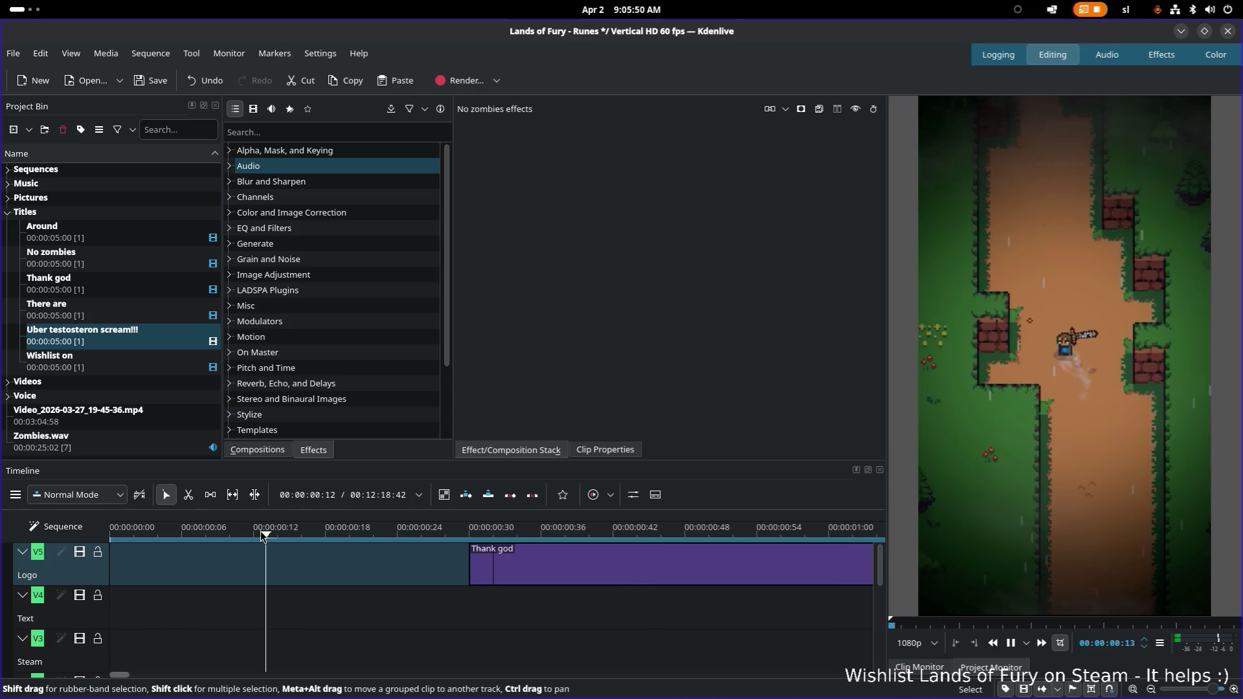
{"action": "key", "text": "space"}
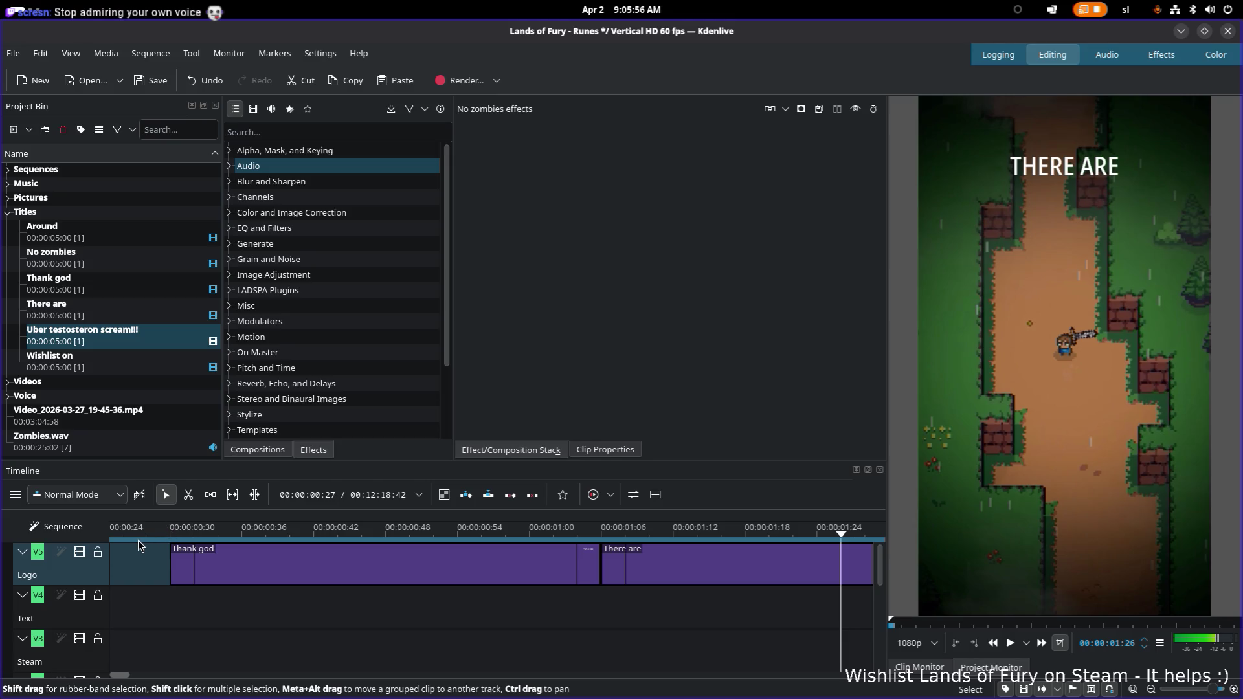
{"action": "left_click_drag", "start_coordinate": [120, 678], "coordinate": [107, 678]}
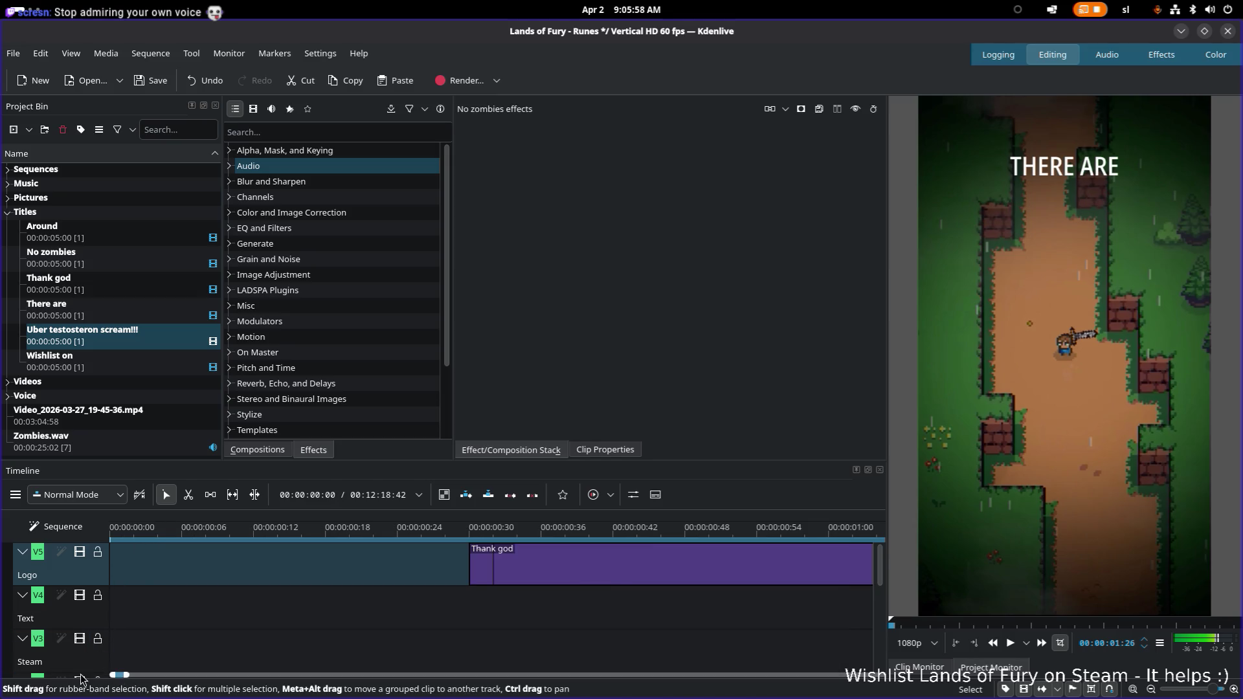
{"action": "left_click", "coordinate": [136, 534]}
{"action": "key", "text": "space"}
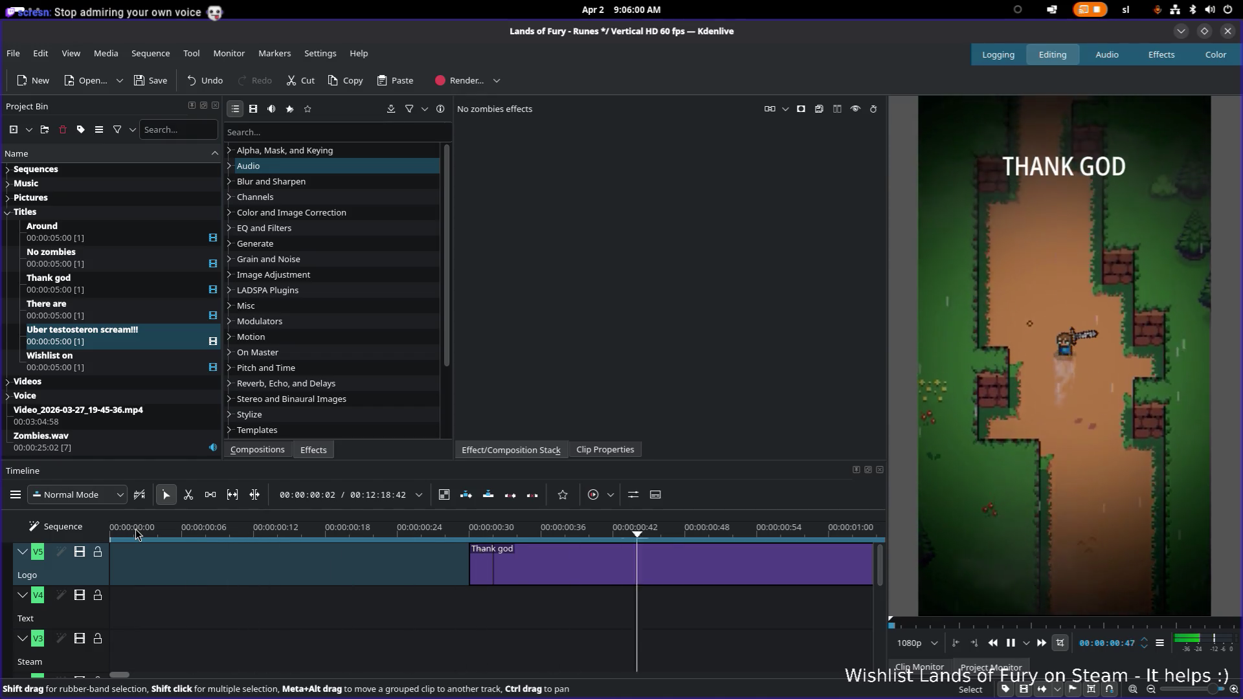
{"action": "key", "text": "space"}
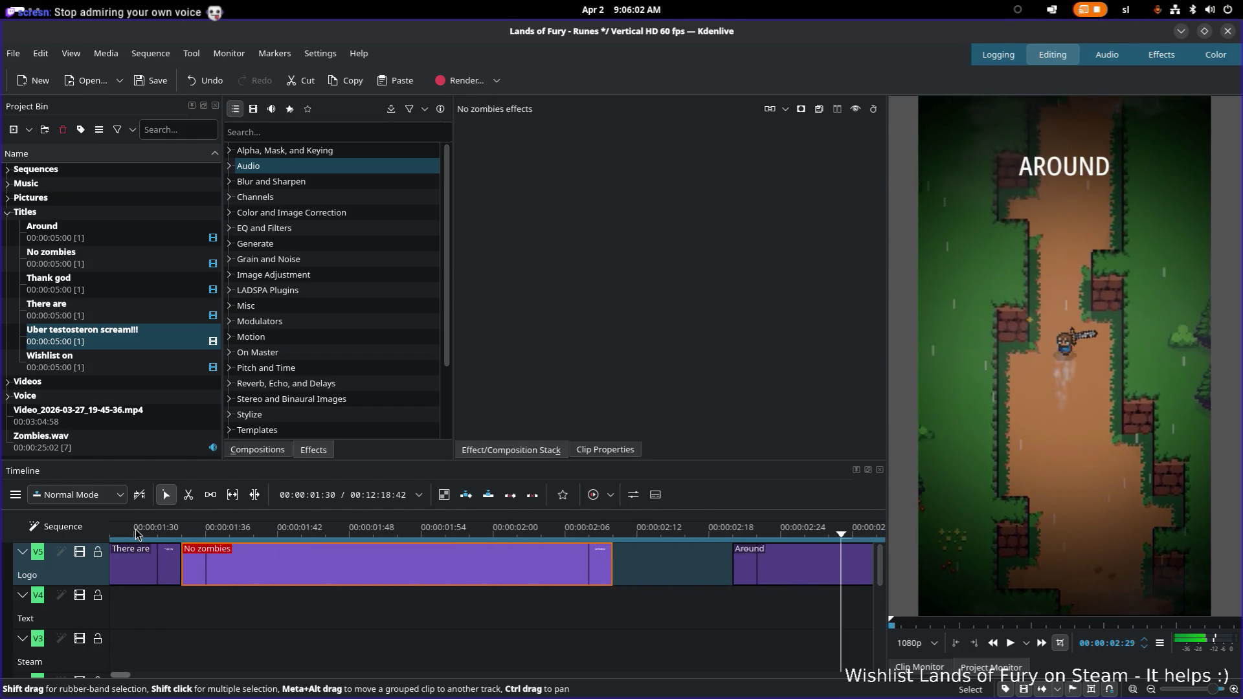
{"action": "left_click_drag", "start_coordinate": [762, 567], "coordinate": [633, 597]}
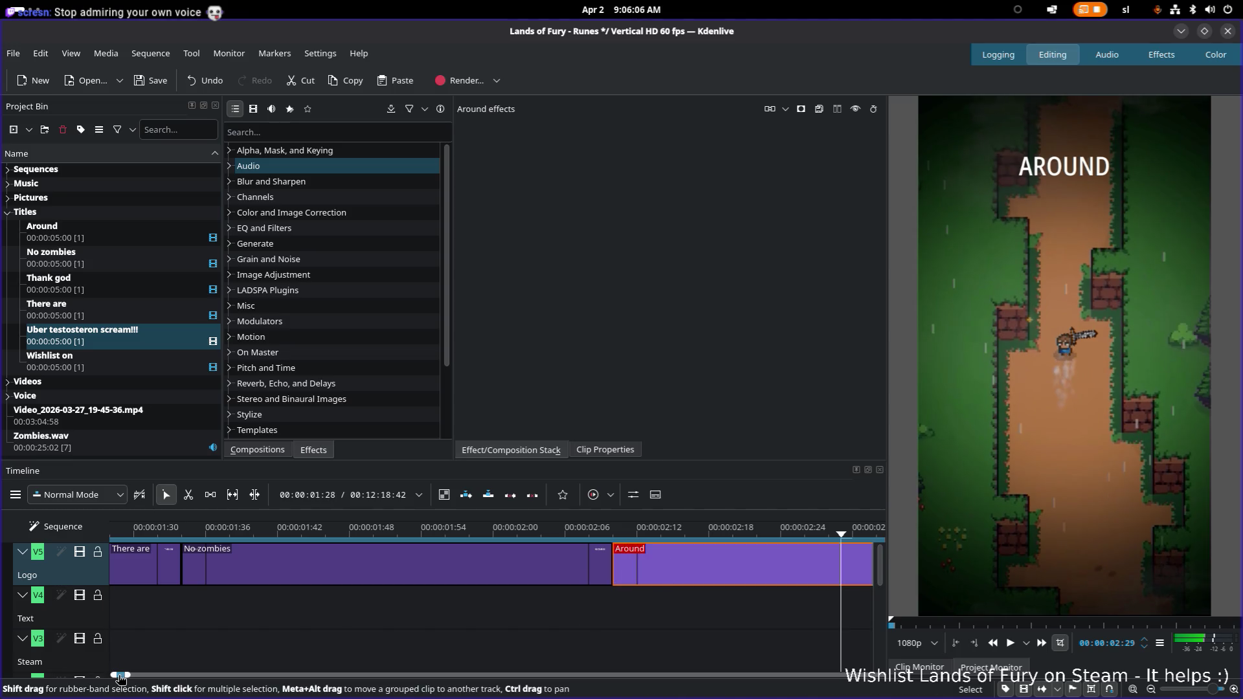
{"action": "left_click_drag", "start_coordinate": [121, 677], "coordinate": [103, 682]}
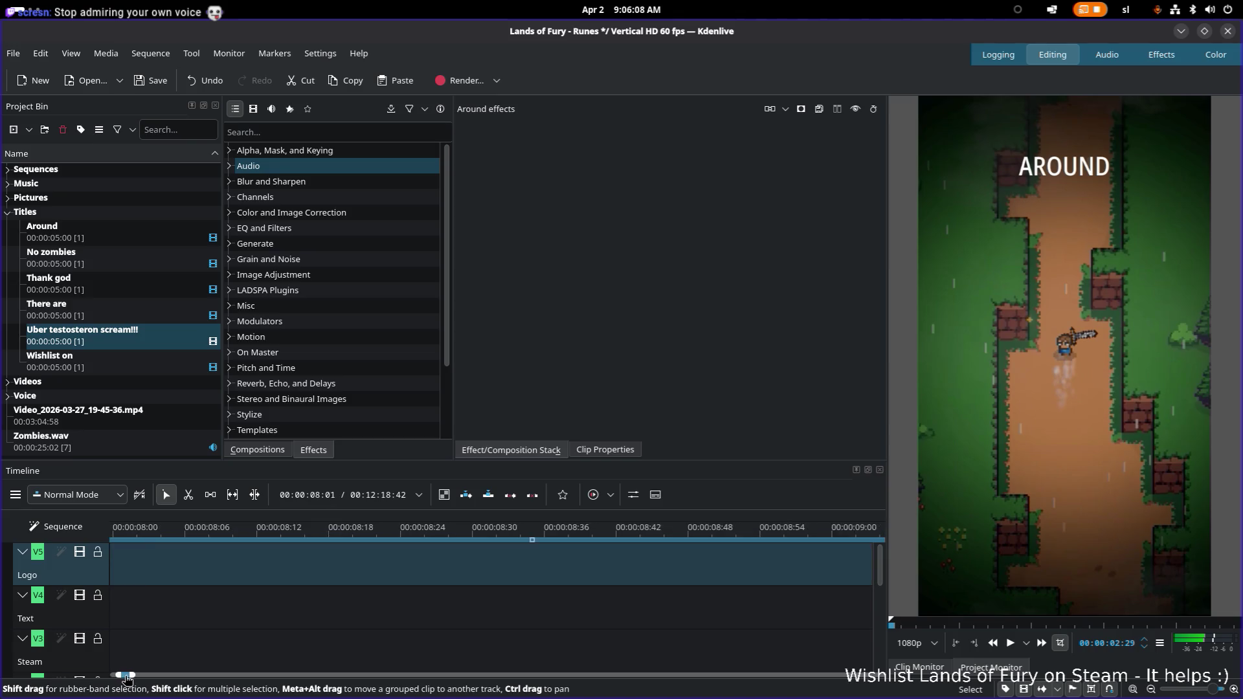
{"action": "scroll", "coordinate": [207, 586], "scroll_direction": "down", "scroll_amount": 3}
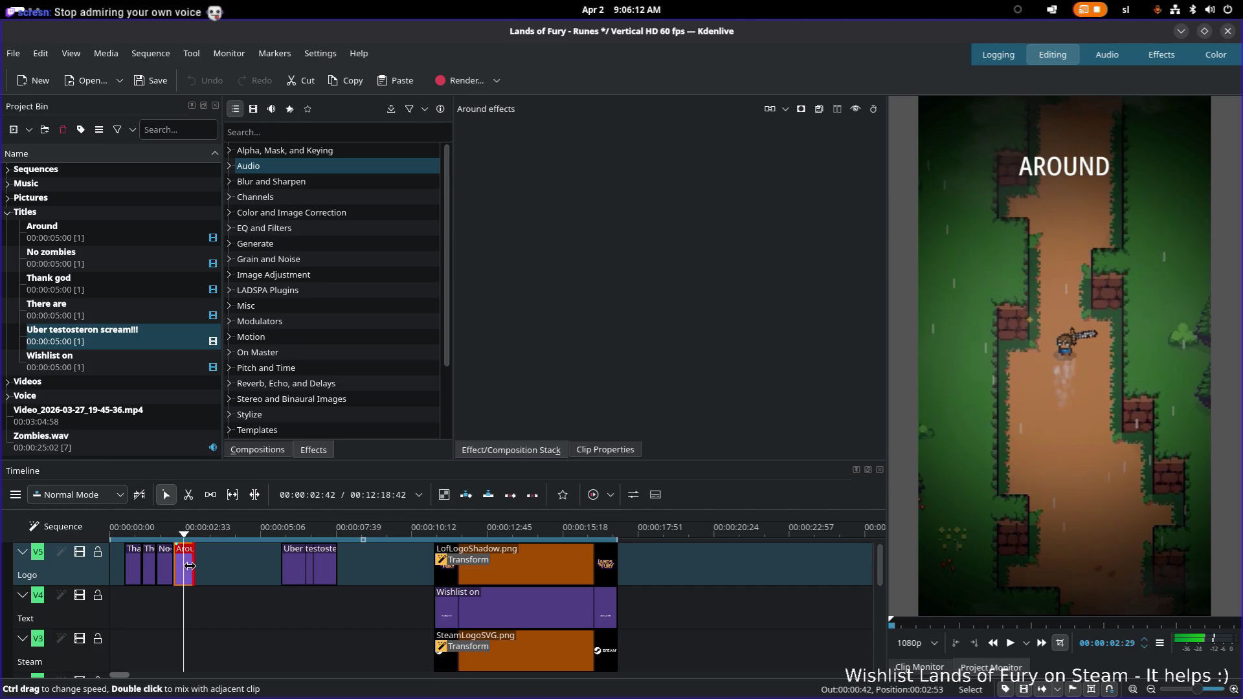
Trim the Around caption to a brief flash of about 19 frames and replay the captions from Thank god
{"action": "left_click_drag", "start_coordinate": [189, 565], "coordinate": [187, 573]}
{"action": "scroll", "coordinate": [191, 568], "scroll_direction": "up", "scroll_amount": 3}
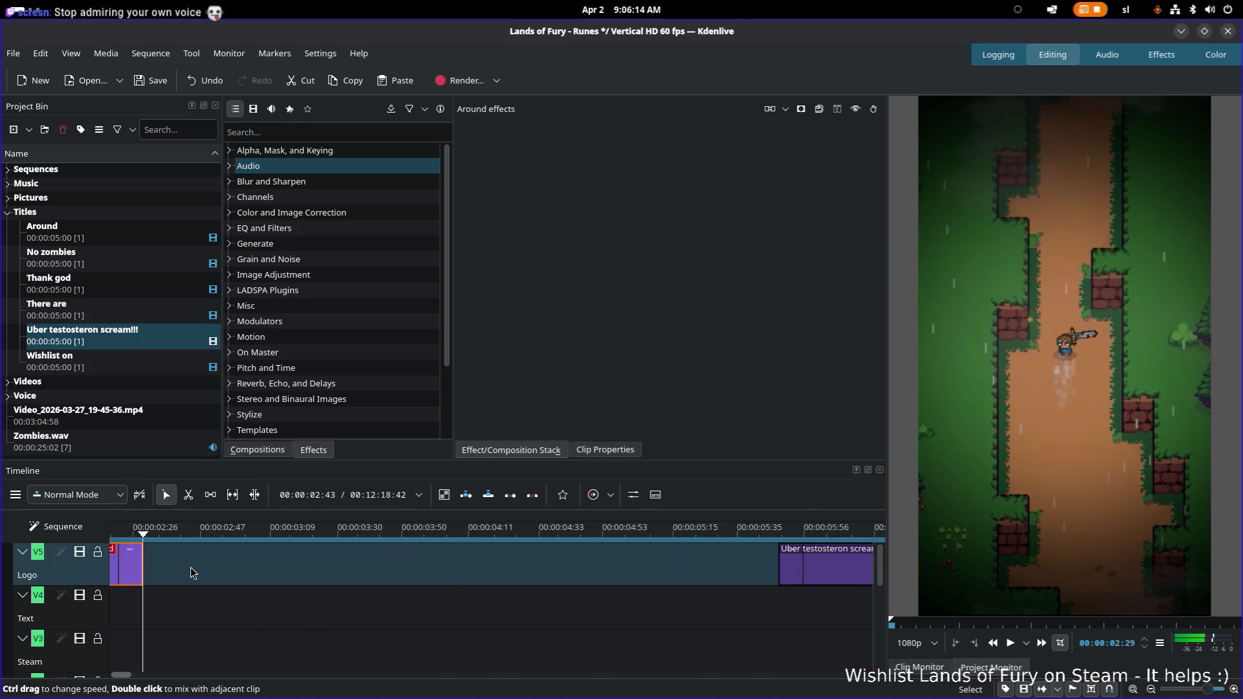
{"action": "scroll", "coordinate": [190, 568], "scroll_direction": "up", "scroll_amount": 2}
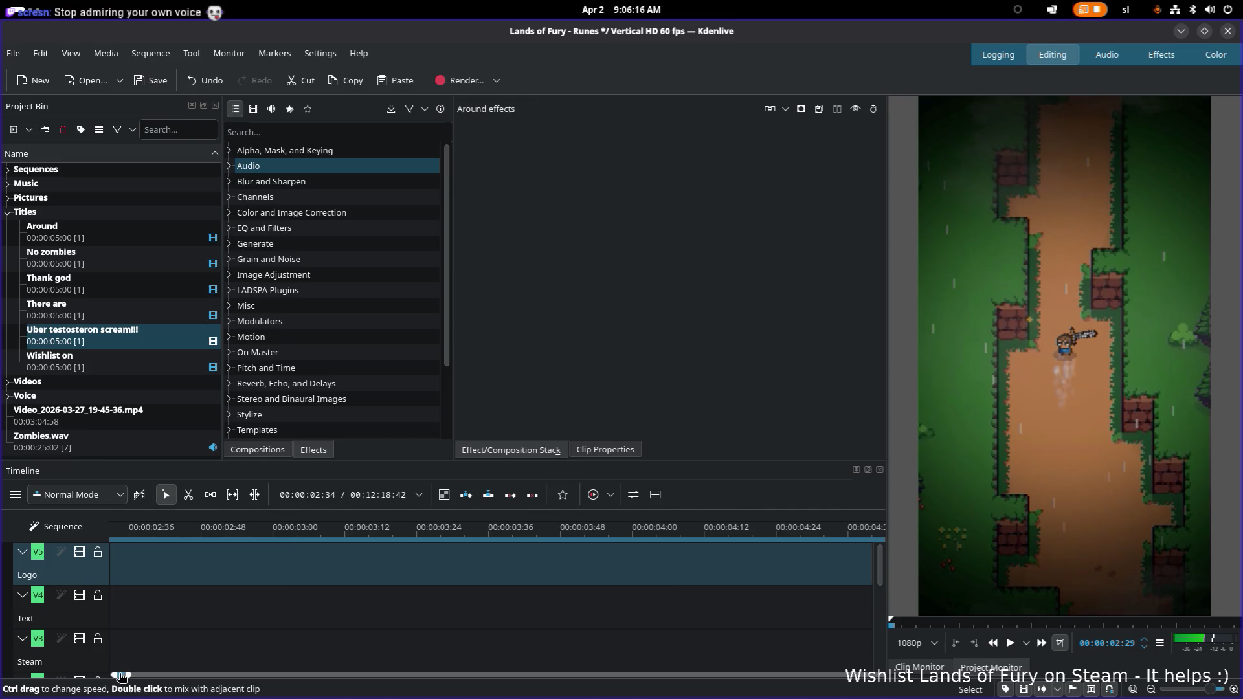
{"action": "left_click_drag", "start_coordinate": [122, 675], "coordinate": [132, 676]}
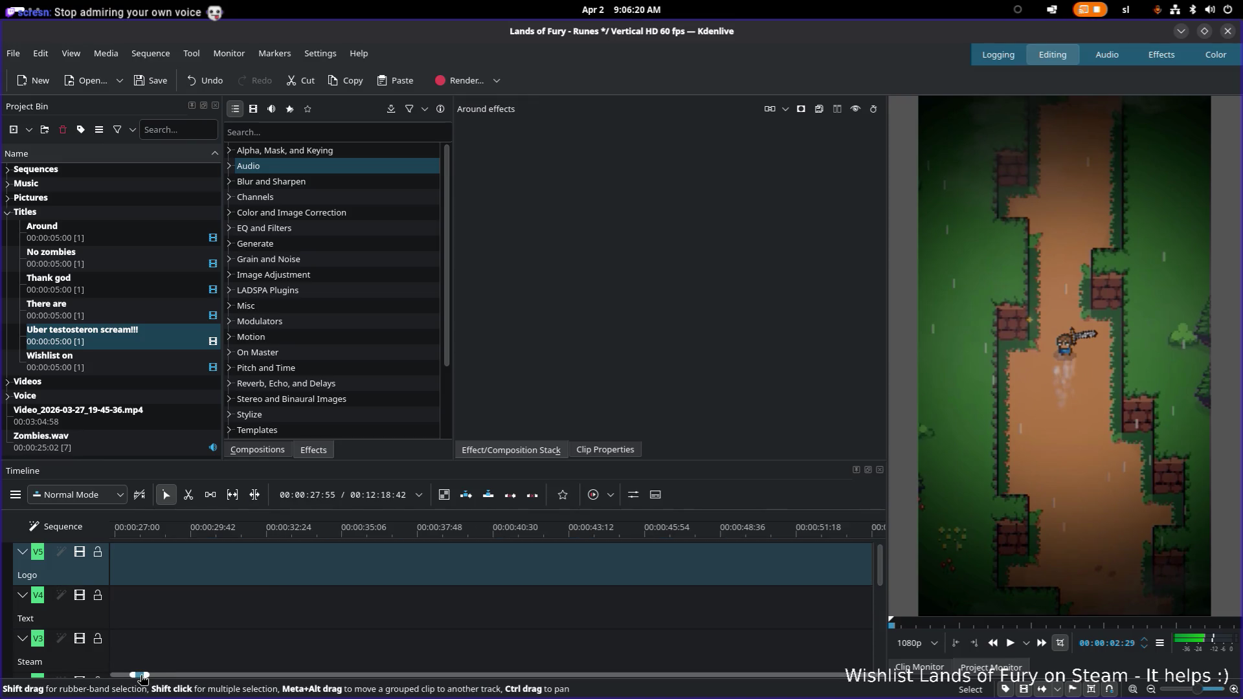
{"action": "left_click_drag", "start_coordinate": [142, 677], "coordinate": [121, 677]}
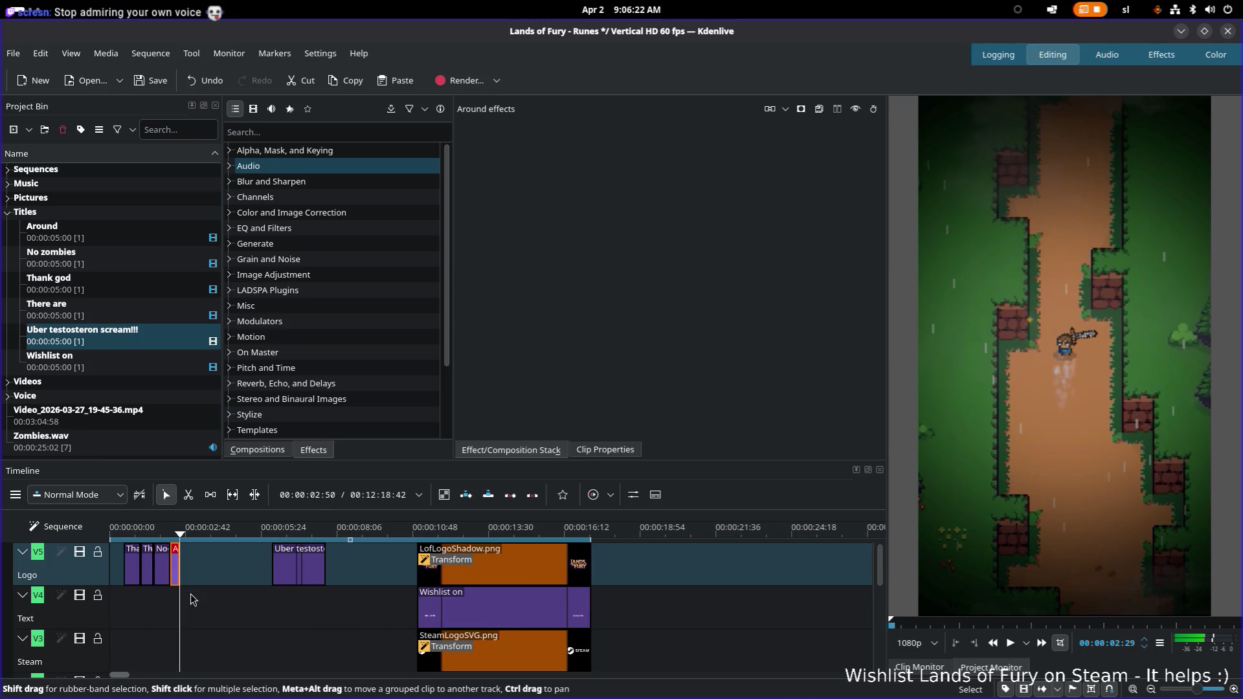
{"action": "left_click_drag", "start_coordinate": [128, 675], "coordinate": [121, 678]}
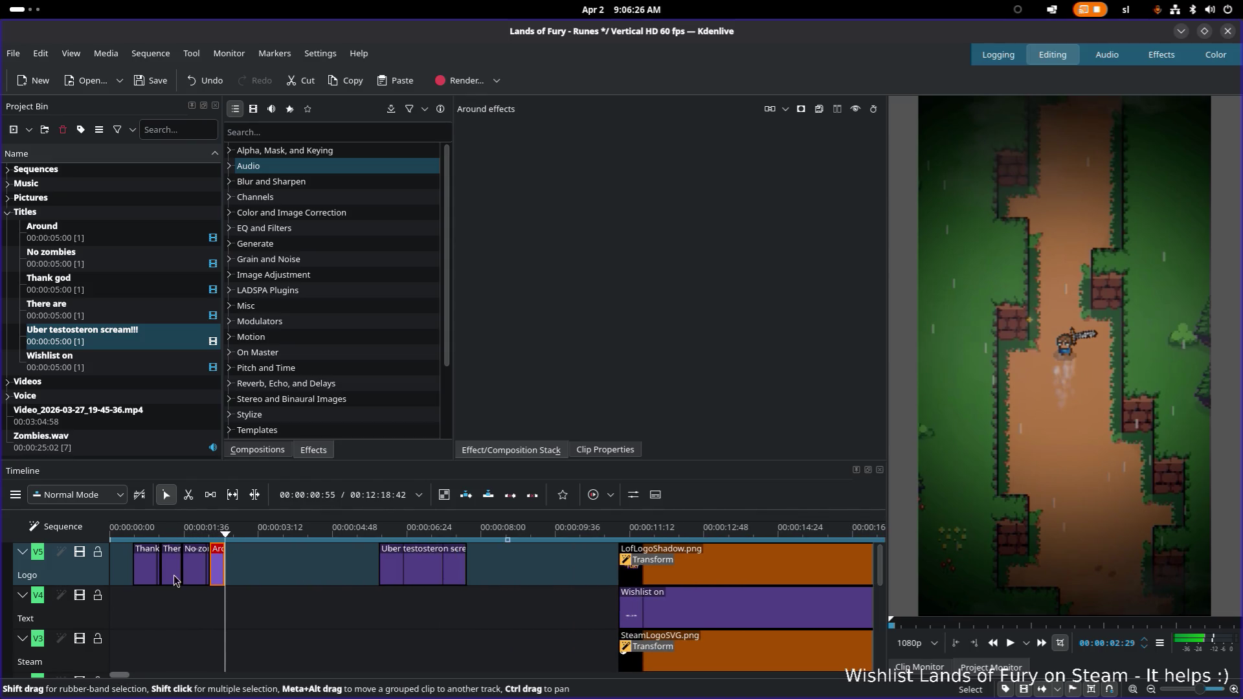
{"action": "left_click", "coordinate": [191, 532]}
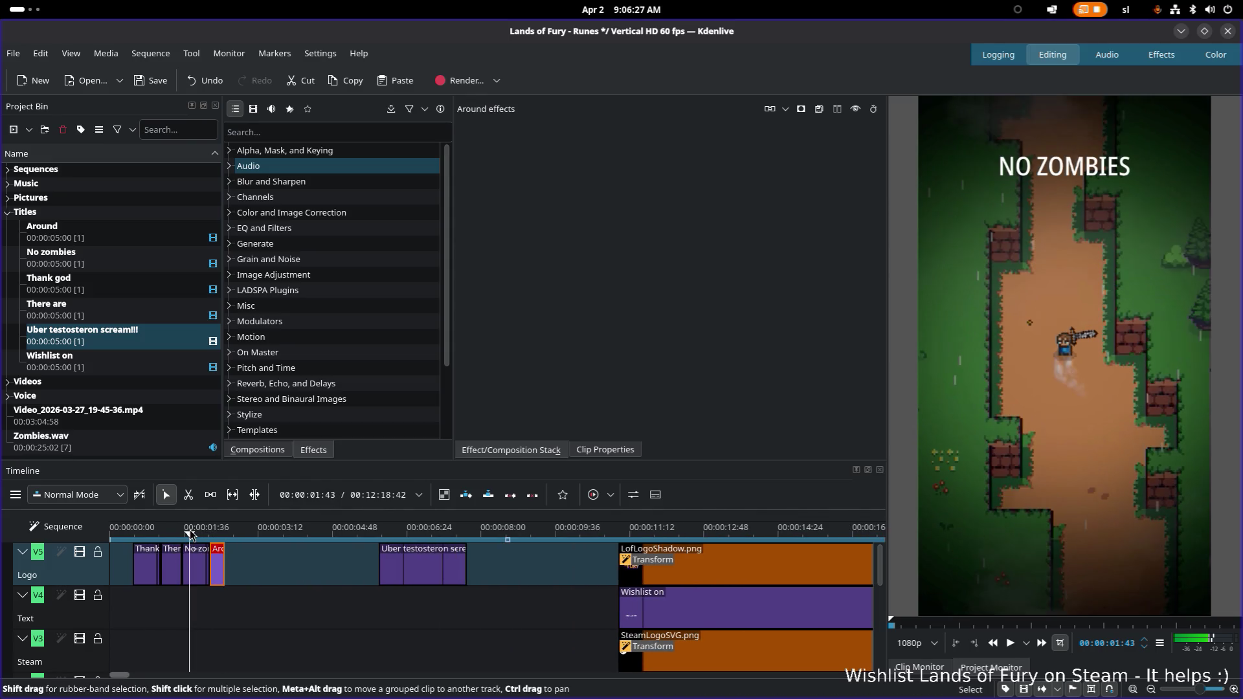
{"action": "left_click", "coordinate": [141, 530]}
{"action": "key", "text": "space"}
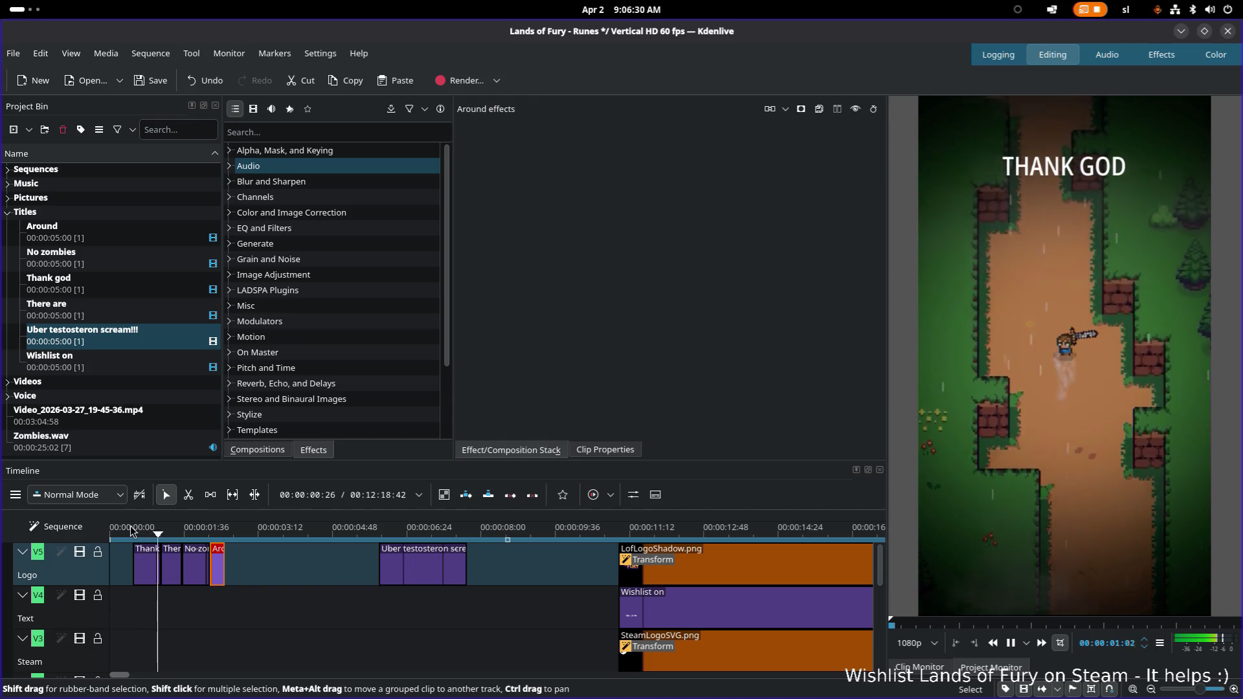
{"action": "key", "text": "space"}
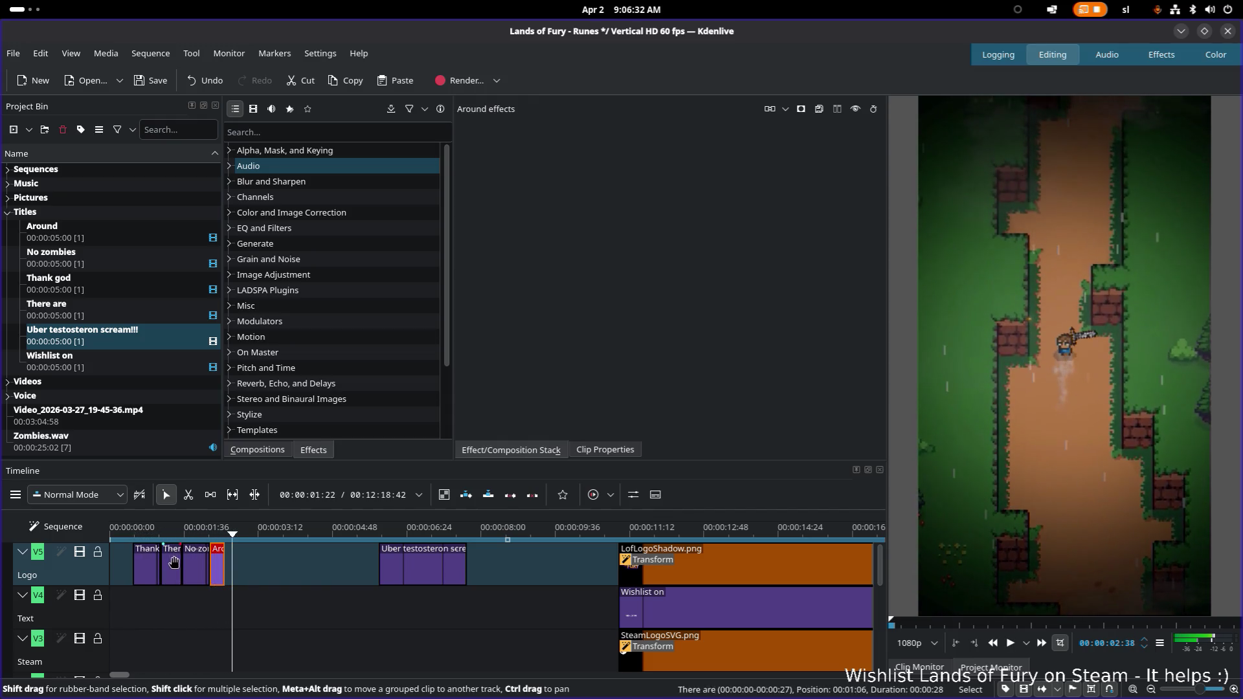
{"action": "scroll", "coordinate": [174, 561], "scroll_direction": "up", "scroll_amount": 3, "text": "ctrl"}
{"action": "scroll", "coordinate": [209, 555], "scroll_direction": "up", "scroll_amount": 3, "text": "ctrl"}
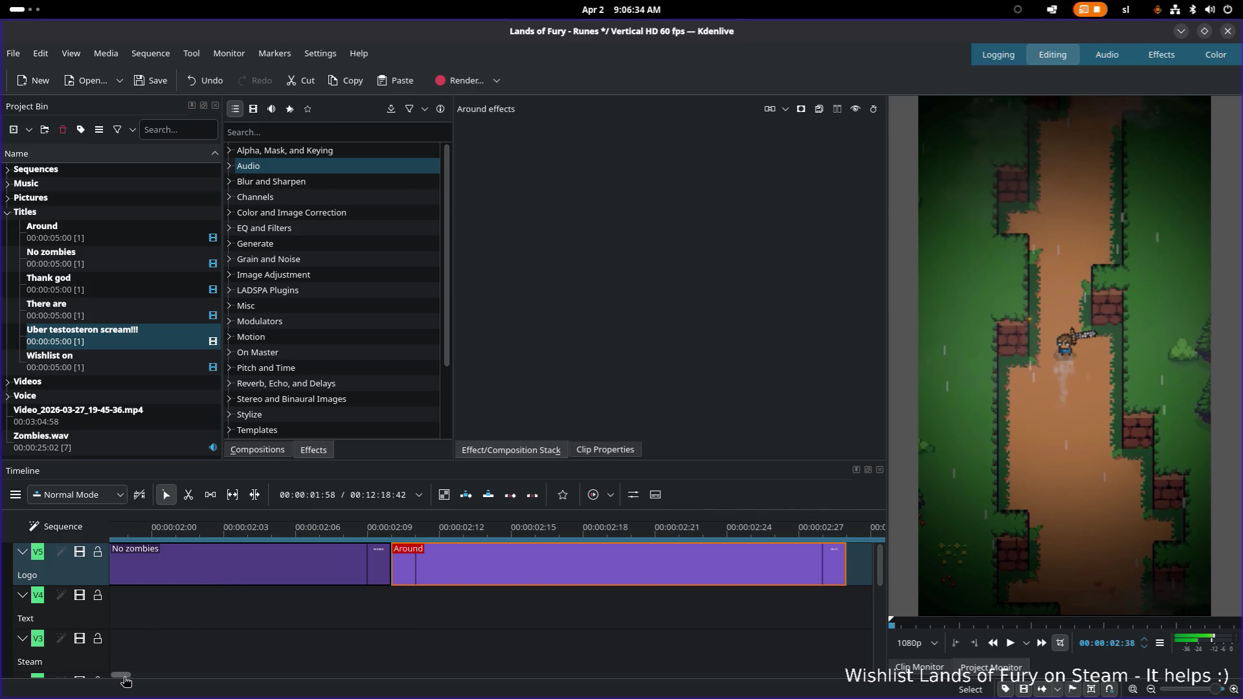
{"action": "left_click_drag", "start_coordinate": [125, 682], "coordinate": [104, 682]}
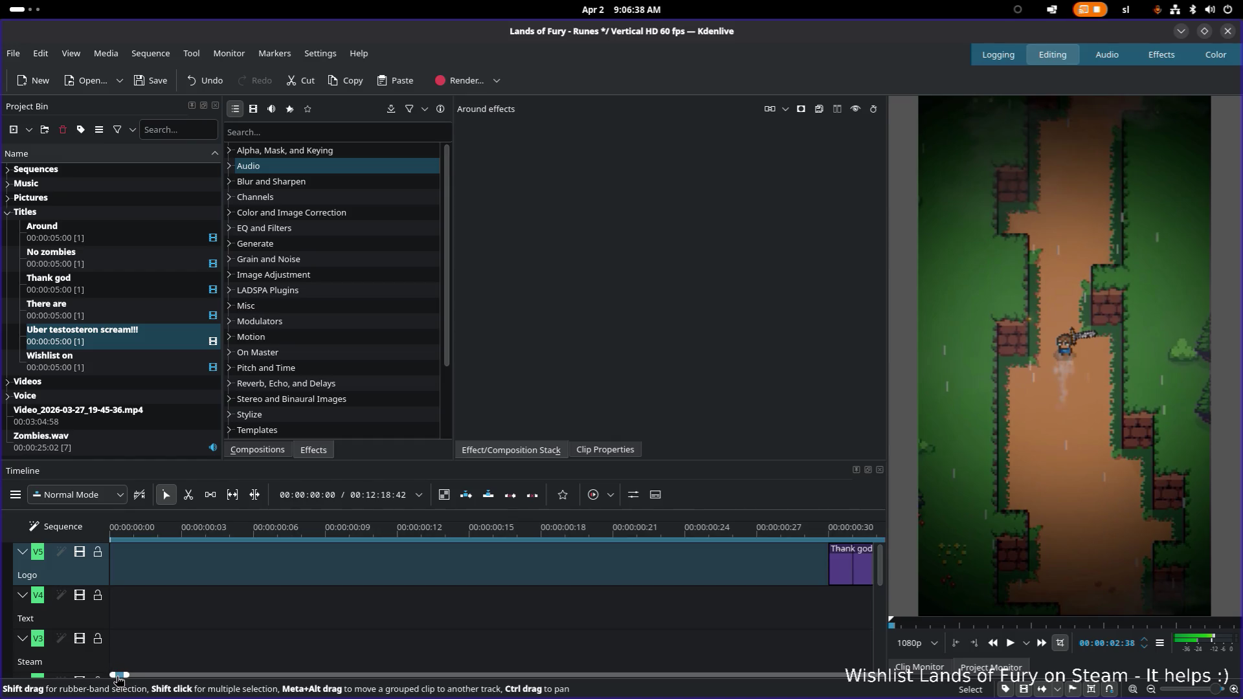
{"action": "left_click_drag", "start_coordinate": [119, 678], "coordinate": [118, 679]}
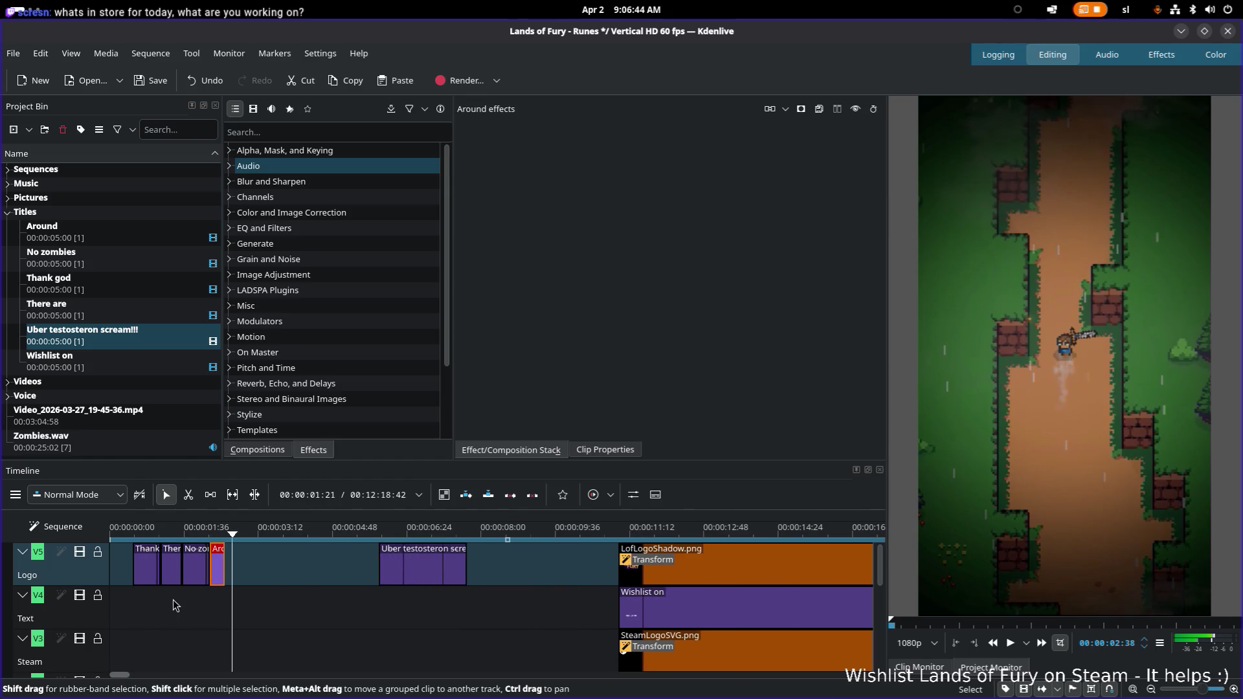
{"action": "scroll", "coordinate": [173, 612], "scroll_direction": "up", "scroll_amount": 5}
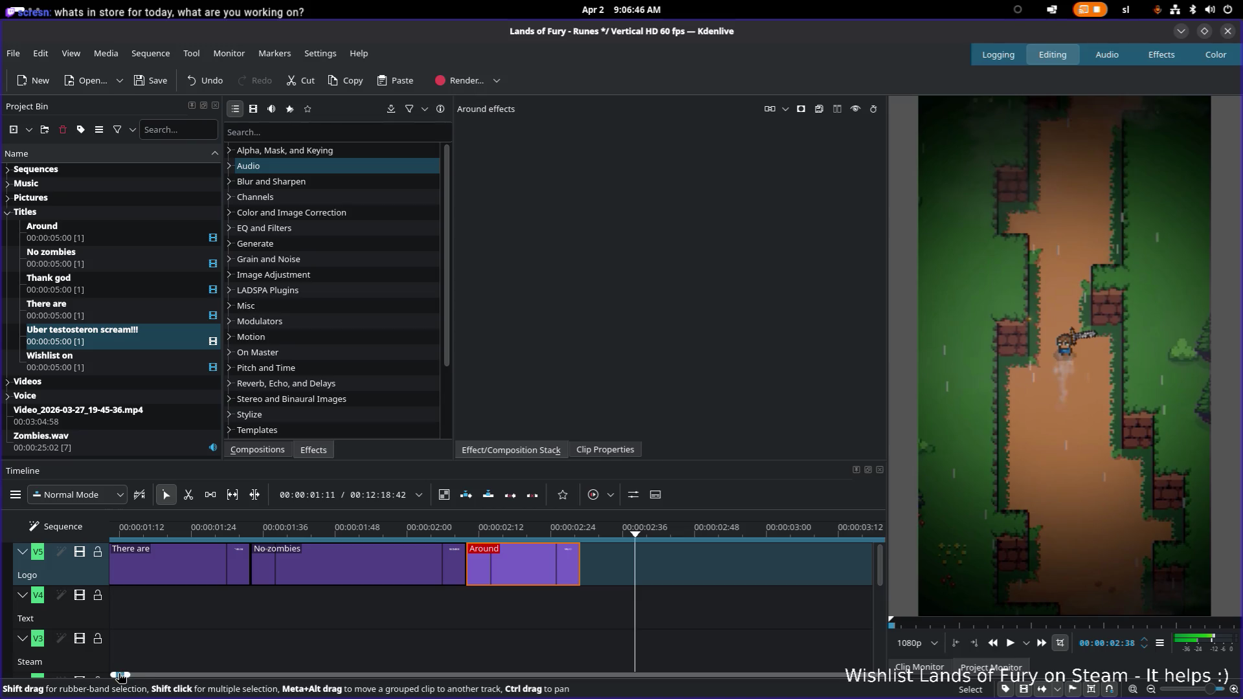
{"action": "left_click_drag", "start_coordinate": [114, 673], "coordinate": [107, 674]}
{"action": "left_click", "coordinate": [448, 564]}
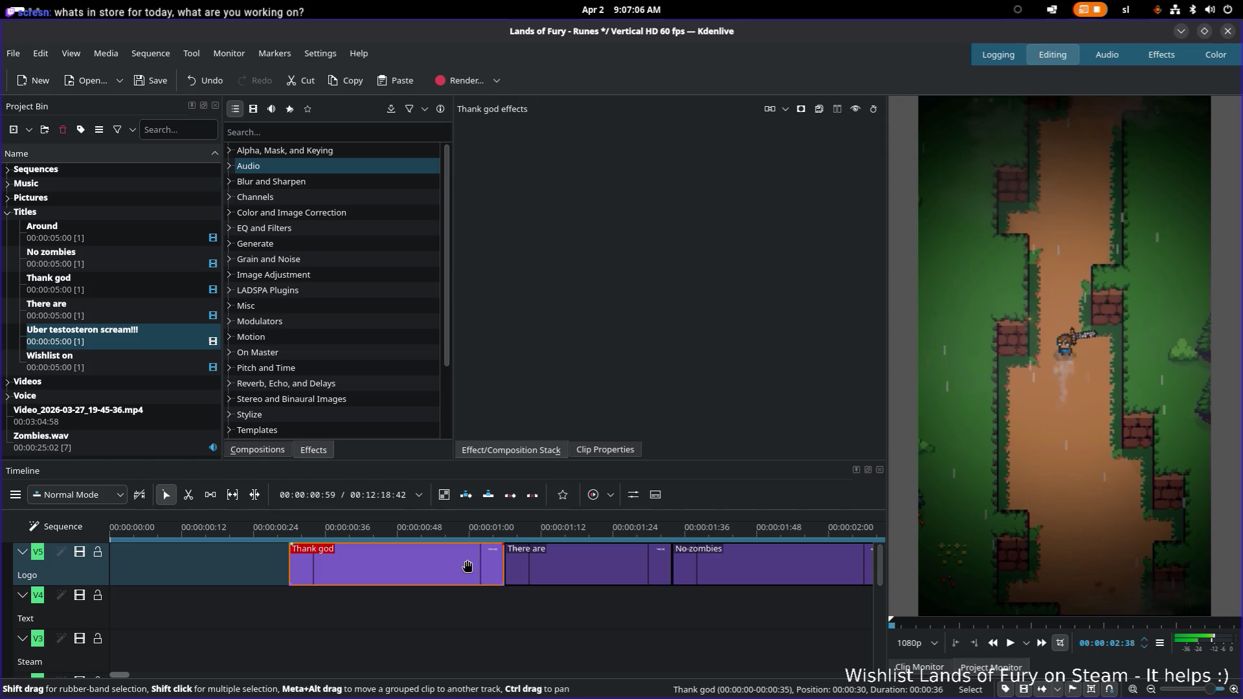
Show the LandOfFuryHorizontalLogo.svg copy layer in GIMP so the logo appears over the artwork
{"action": "key", "text": "alt+Tab"}
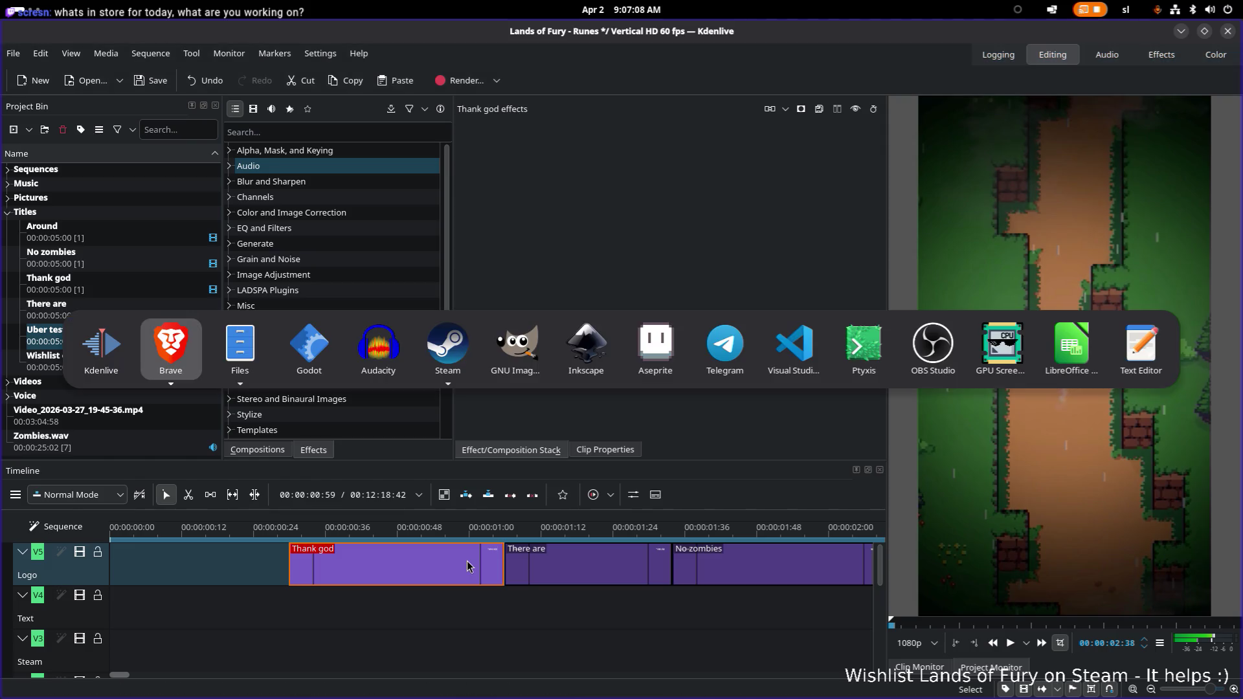
{"action": "key", "text": "Tab"}
{"action": "key", "text": "Tab"}
{"action": "key", "text": "Tab"}
{"action": "key", "text": "Tab"}
{"action": "key", "text": "Tab"}
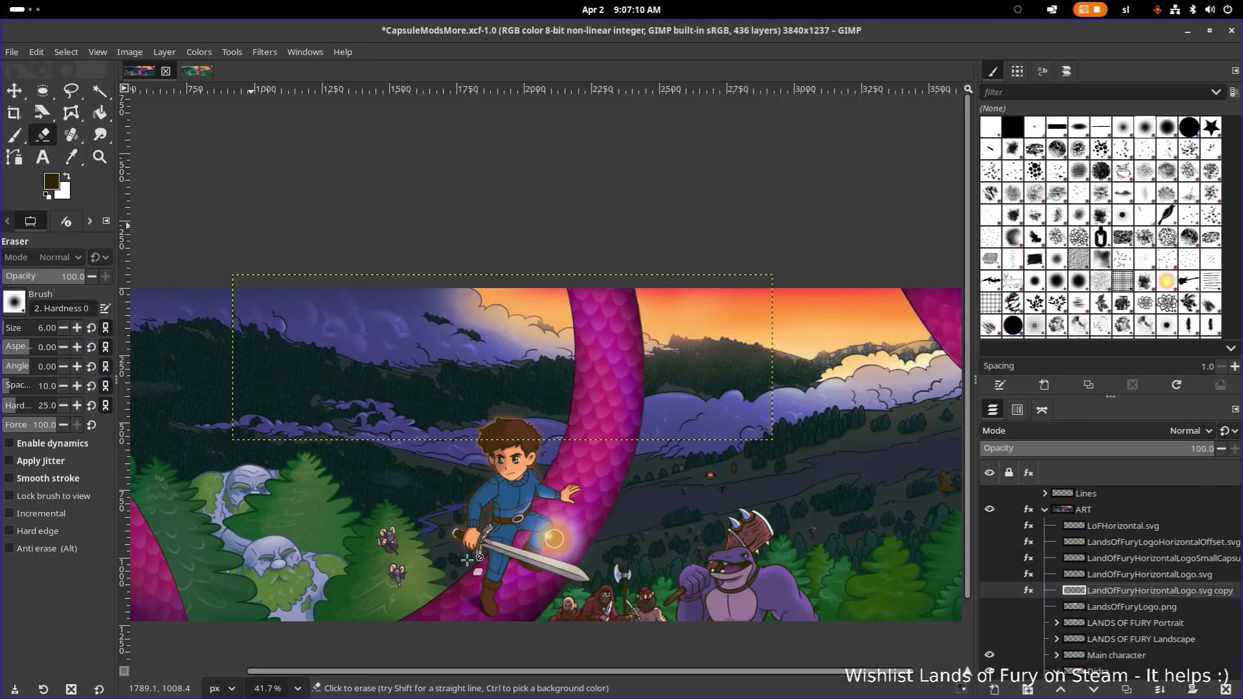
{"action": "left_click", "coordinate": [989, 589]}
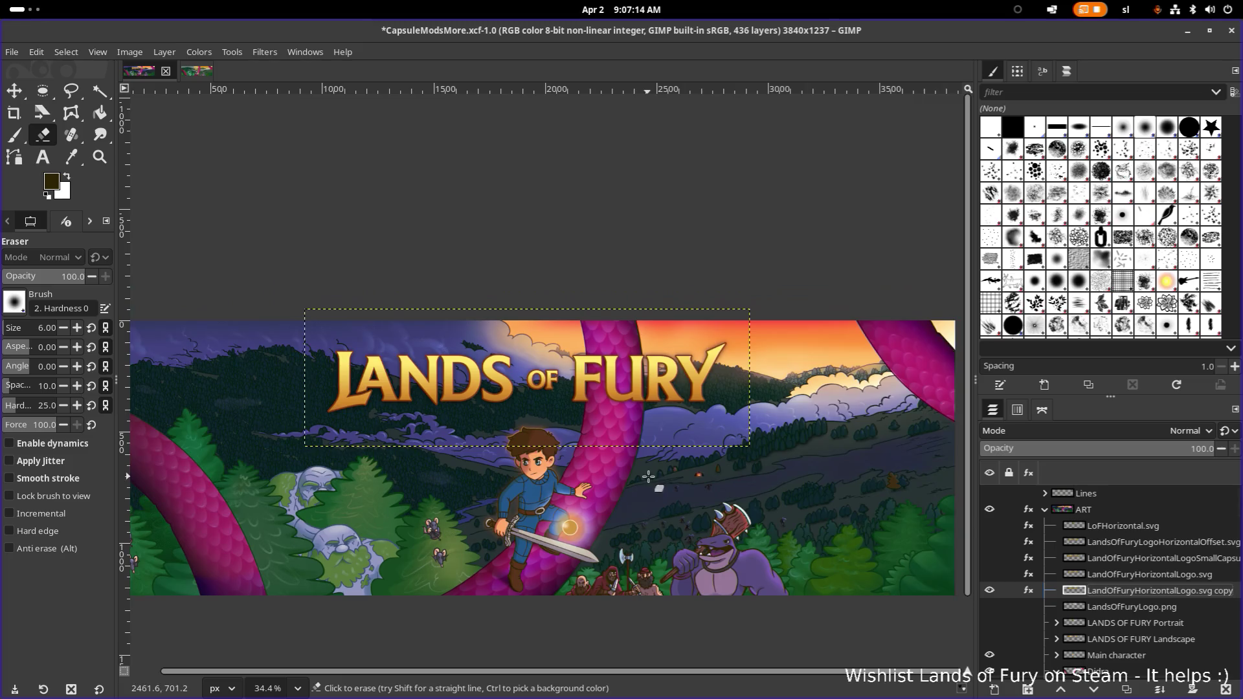
{"action": "scroll", "coordinate": [656, 477], "scroll_direction": "up", "scroll_amount": 1}
{"action": "scroll", "coordinate": [660, 483], "scroll_direction": "up", "scroll_amount": 1}
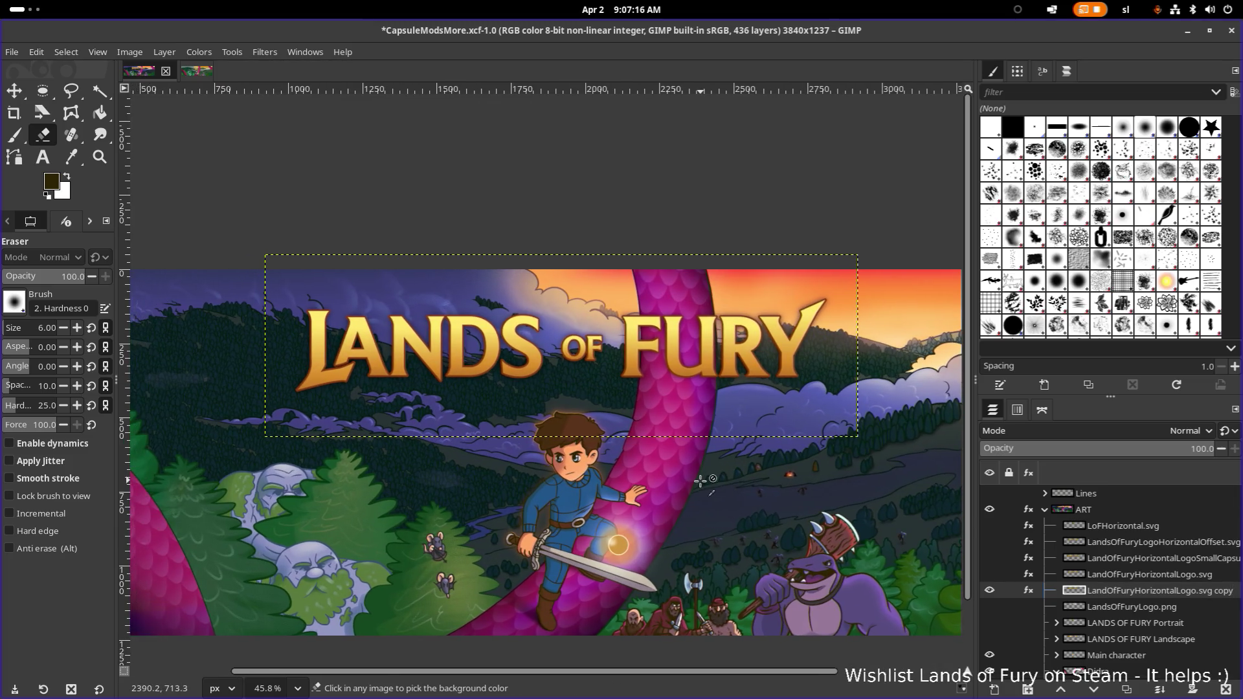
{"action": "scroll", "coordinate": [694, 495], "scroll_direction": "up", "scroll_amount": 1}
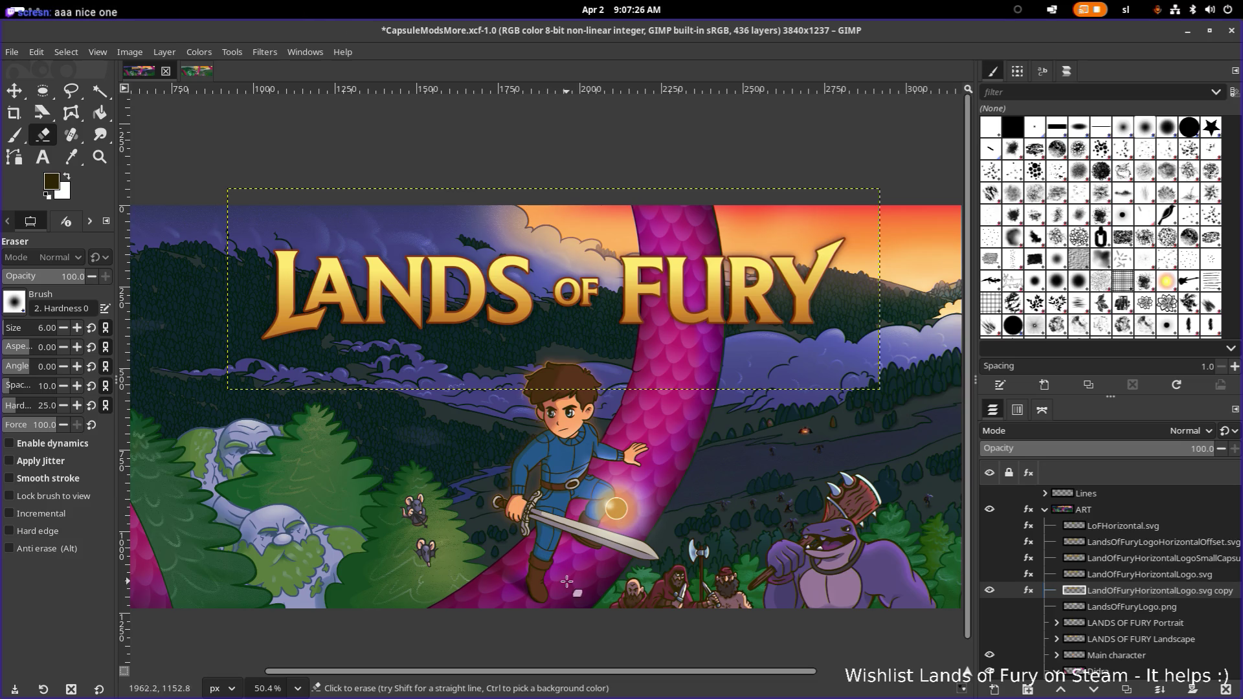
{"action": "scroll", "coordinate": [605, 454], "scroll_direction": "up", "scroll_amount": 1, "text": "ctrl"}
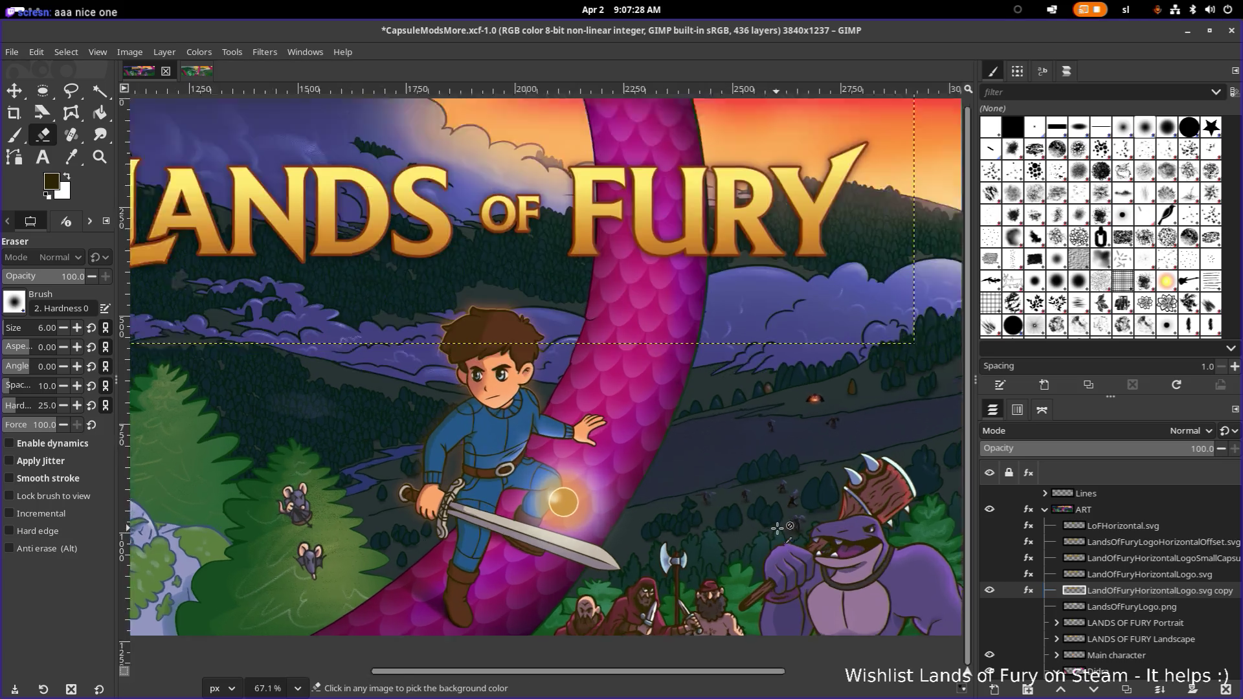
{"action": "scroll", "coordinate": [661, 471], "scroll_direction": "up", "scroll_amount": 2, "text": "ctrl"}
{"action": "scroll", "coordinate": [699, 486], "scroll_direction": "up", "scroll_amount": 2, "text": "ctrl"}
{"action": "scroll", "coordinate": [731, 498], "scroll_direction": "up", "scroll_amount": 1, "text": "ctrl"}
{"action": "scroll", "coordinate": [732, 498], "scroll_direction": "down", "scroll_amount": 2, "text": "ctrl"}
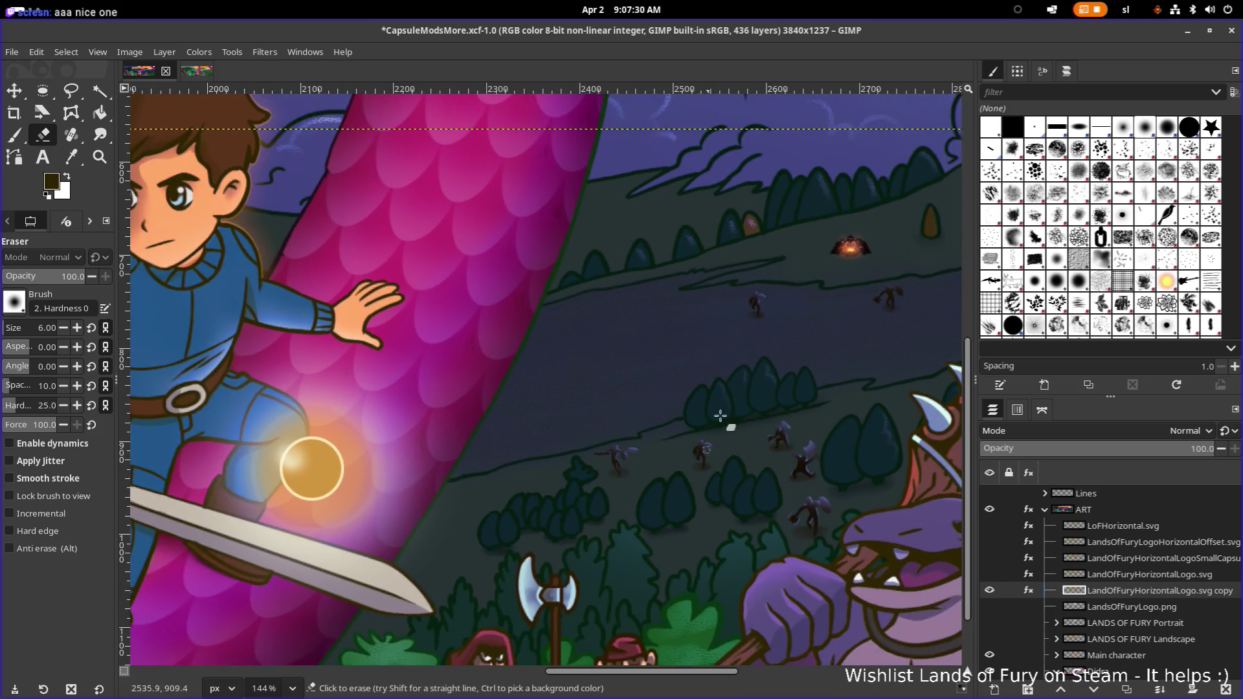
{"action": "scroll", "coordinate": [786, 353], "scroll_direction": "down", "scroll_amount": 1, "text": "ctrl"}
{"action": "scroll", "coordinate": [779, 357], "scroll_direction": "down", "scroll_amount": 1, "text": "ctrl"}
{"action": "scroll", "coordinate": [778, 357], "scroll_direction": "down", "scroll_amount": 1, "text": "ctrl"}
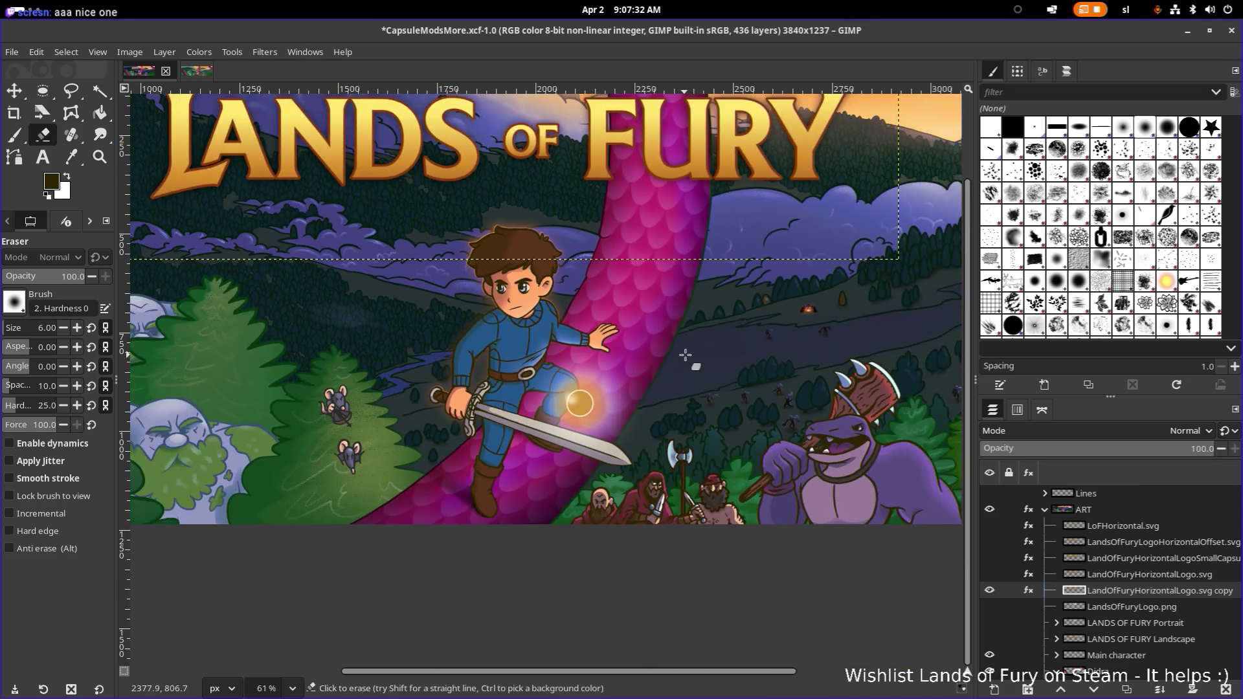
{"action": "scroll", "coordinate": [758, 369], "scroll_direction": "down", "scroll_amount": 1, "text": "ctrl"}
{"action": "scroll", "coordinate": [738, 384], "scroll_direction": "down", "scroll_amount": 1, "text": "ctrl"}
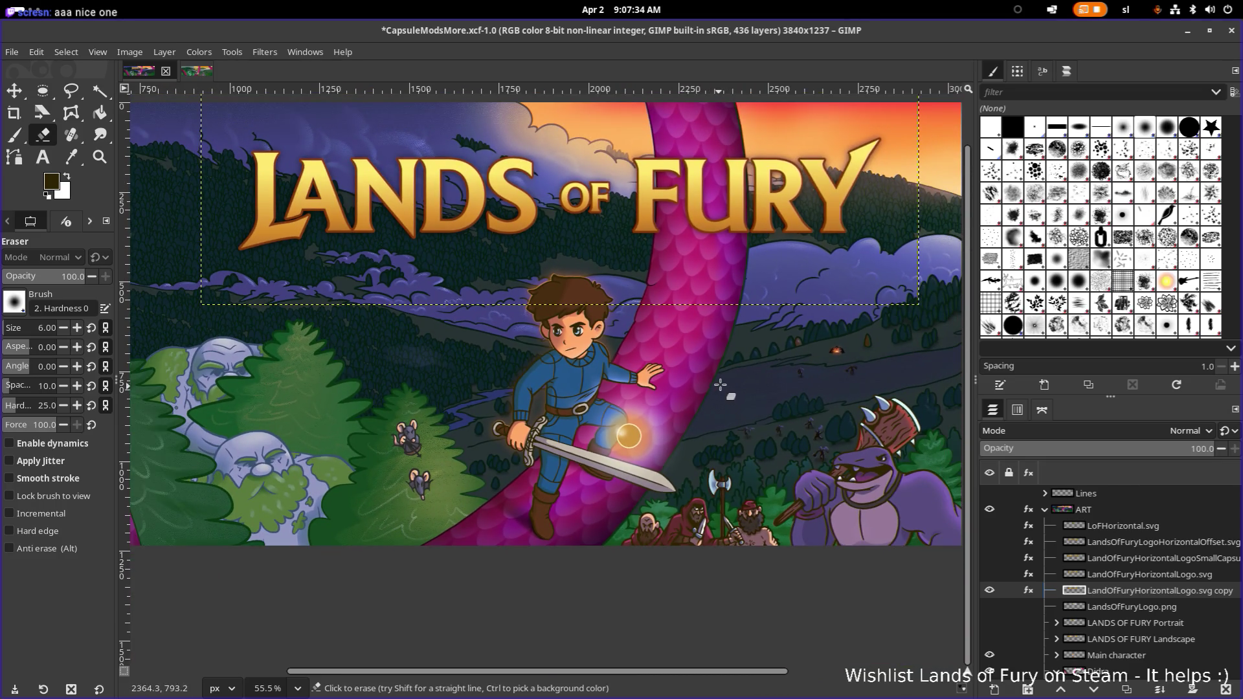
{"action": "key", "text": "super"}
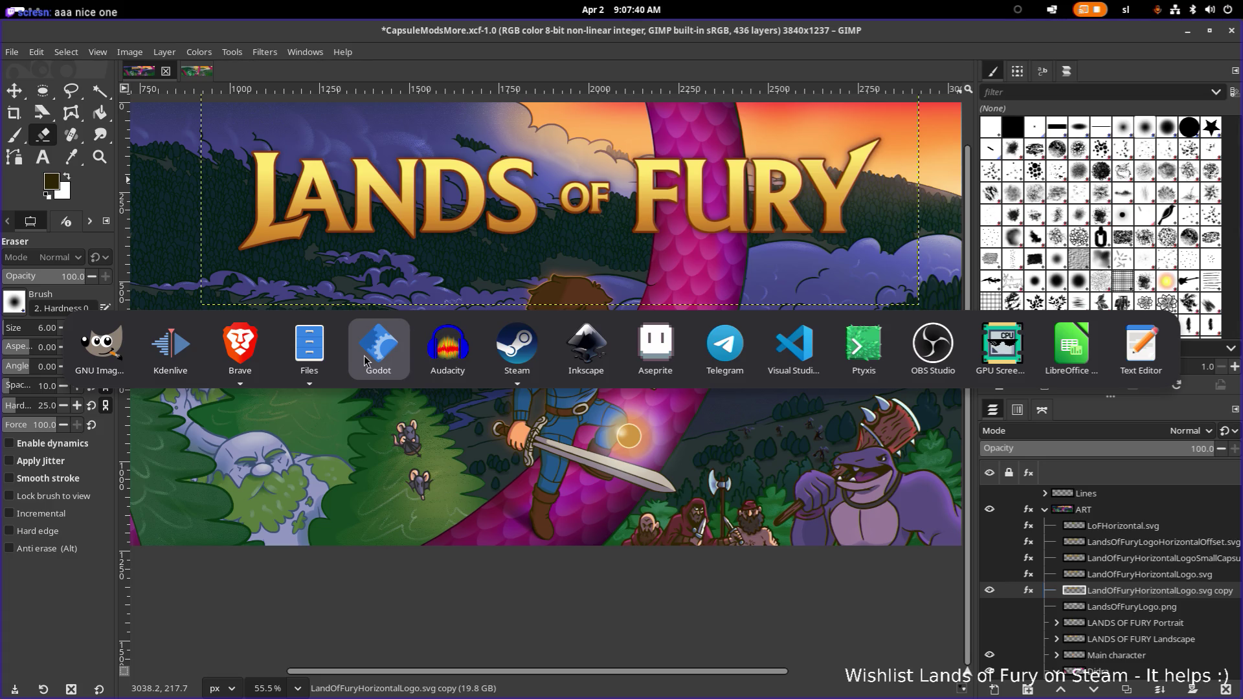
Return to Kdenlive and select the Thank god title in the project bin
{"action": "left_click", "coordinate": [244, 356]}
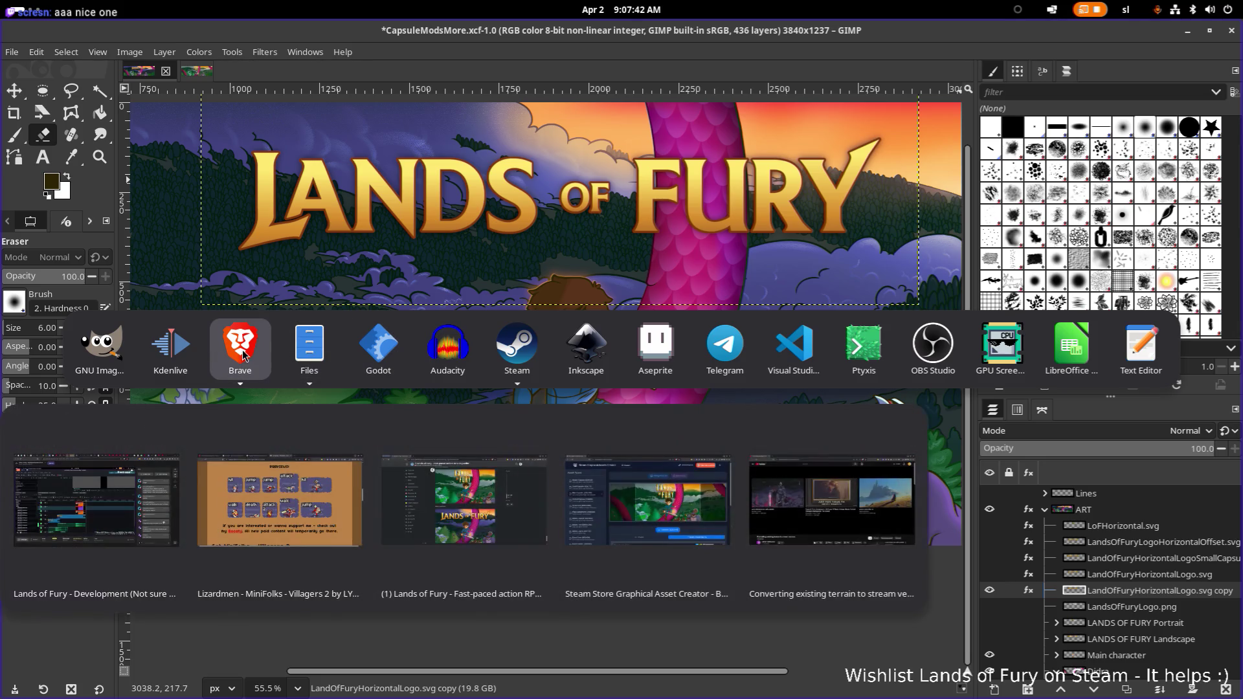
{"action": "left_click", "coordinate": [170, 345]}
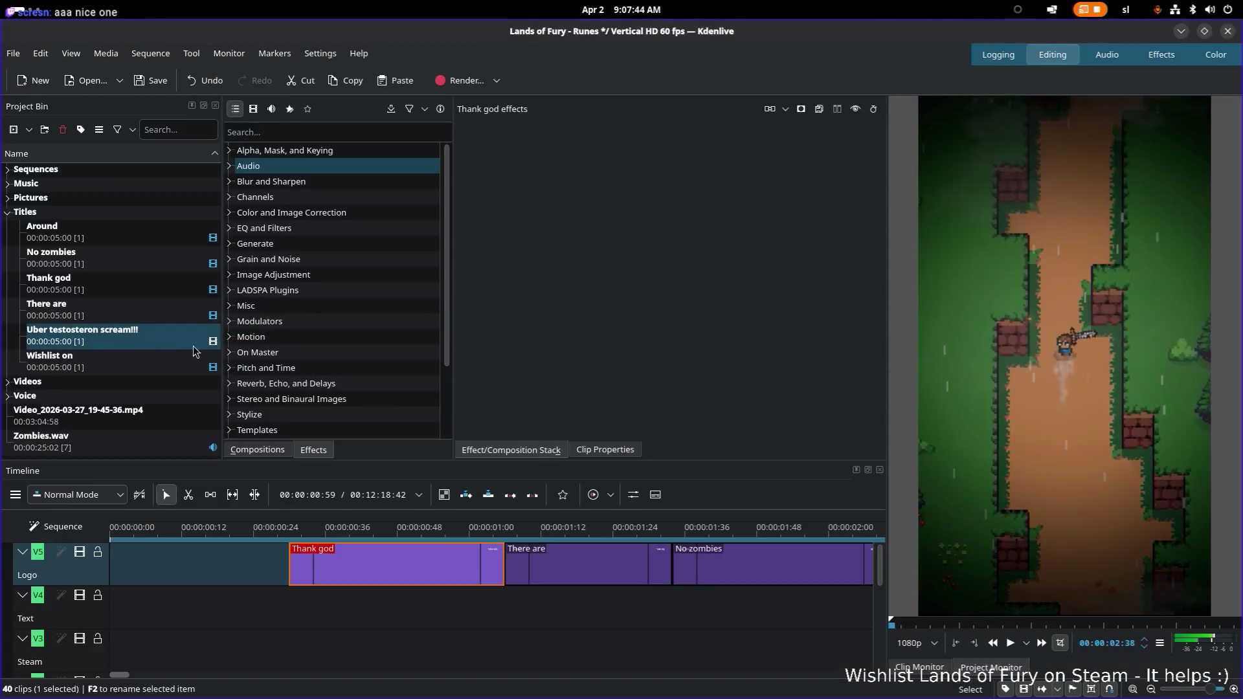
{"action": "left_click", "coordinate": [112, 529]}
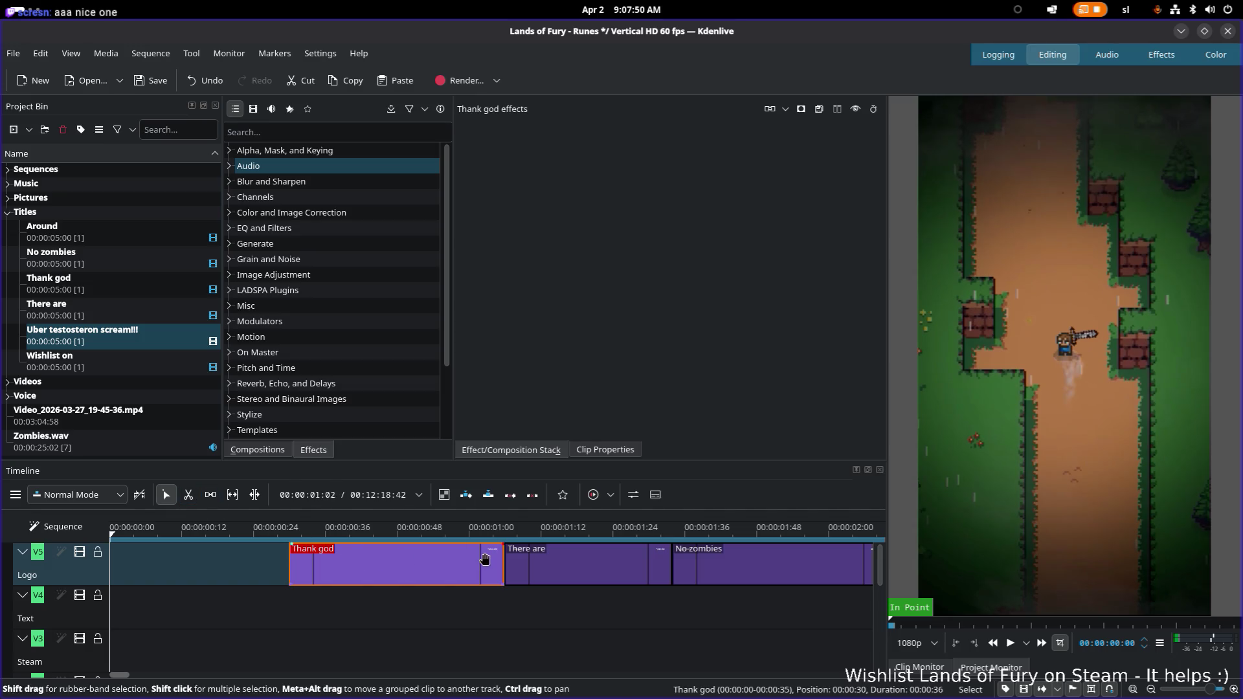
{"action": "left_click", "coordinate": [107, 286]}
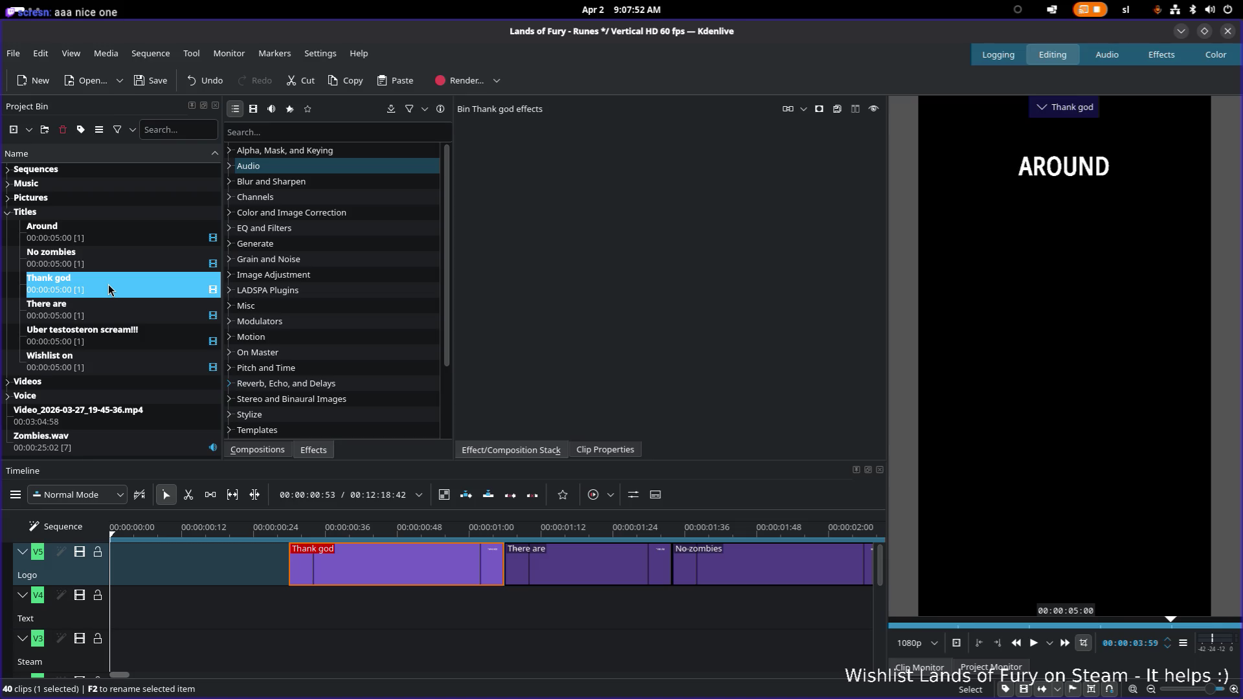
{"action": "left_click", "coordinate": [105, 263]}
{"action": "left_click", "coordinate": [116, 290]}
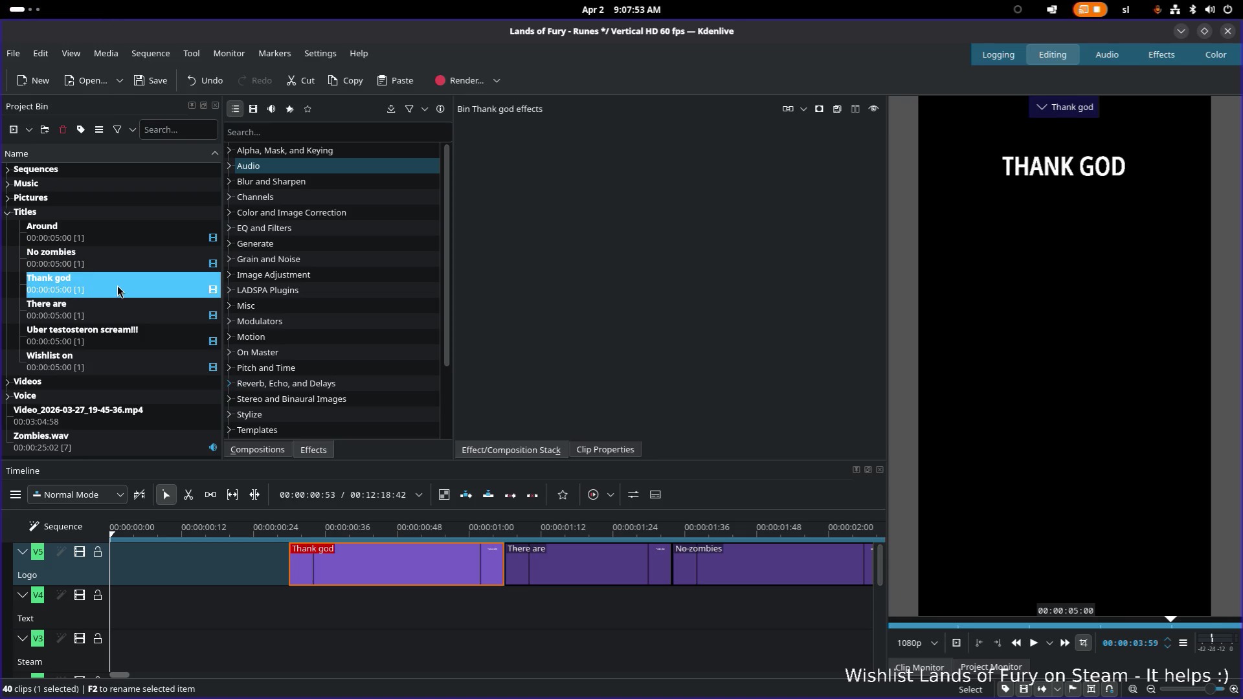
Duplicate the Thank god title as Thank god (copy) and select the original
{"action": "right_click", "coordinate": [114, 289]}
{"action": "left_click", "coordinate": [194, 373]}
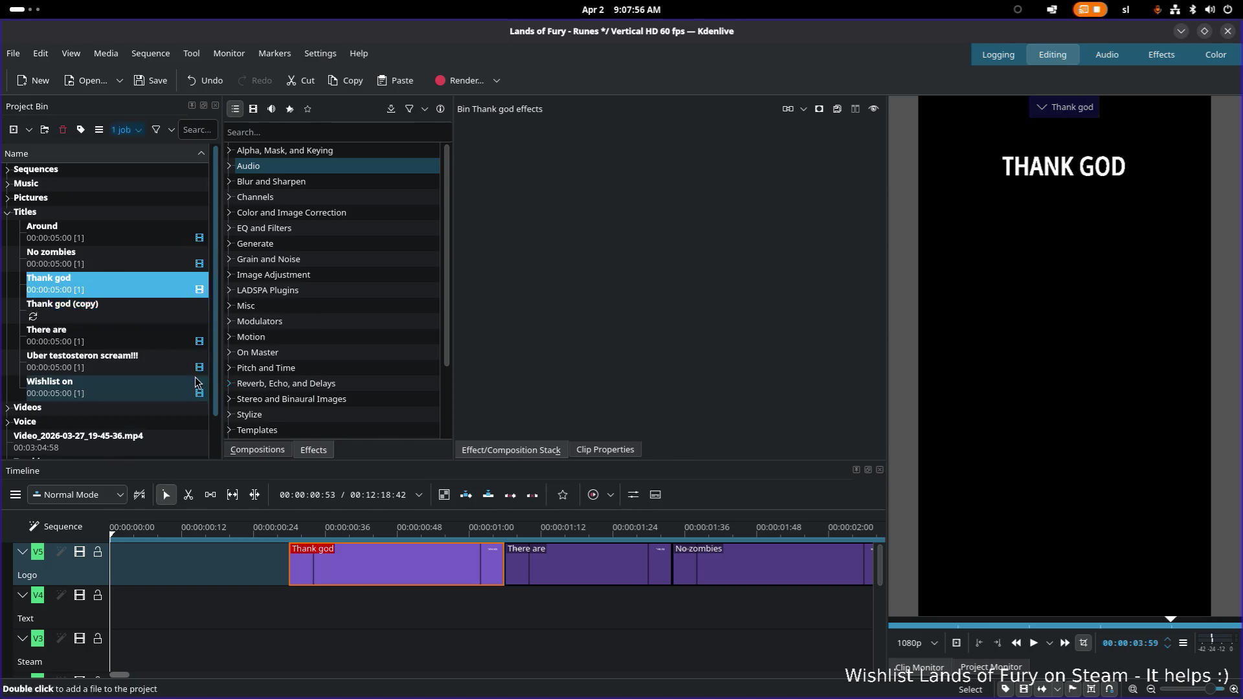
{"action": "left_click", "coordinate": [118, 309]}
{"action": "left_click", "coordinate": [68, 283]}
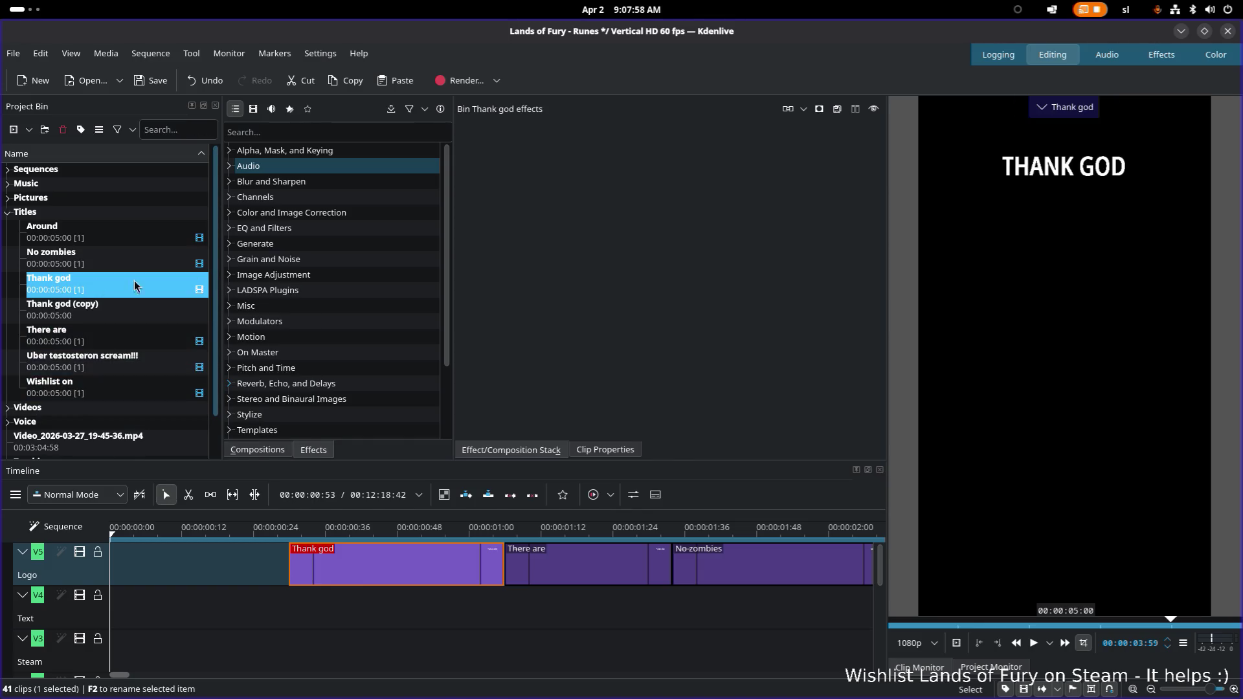
Edit the original title to read just THANK, centred horizontally, and update it
{"action": "double_click", "coordinate": [110, 287]}
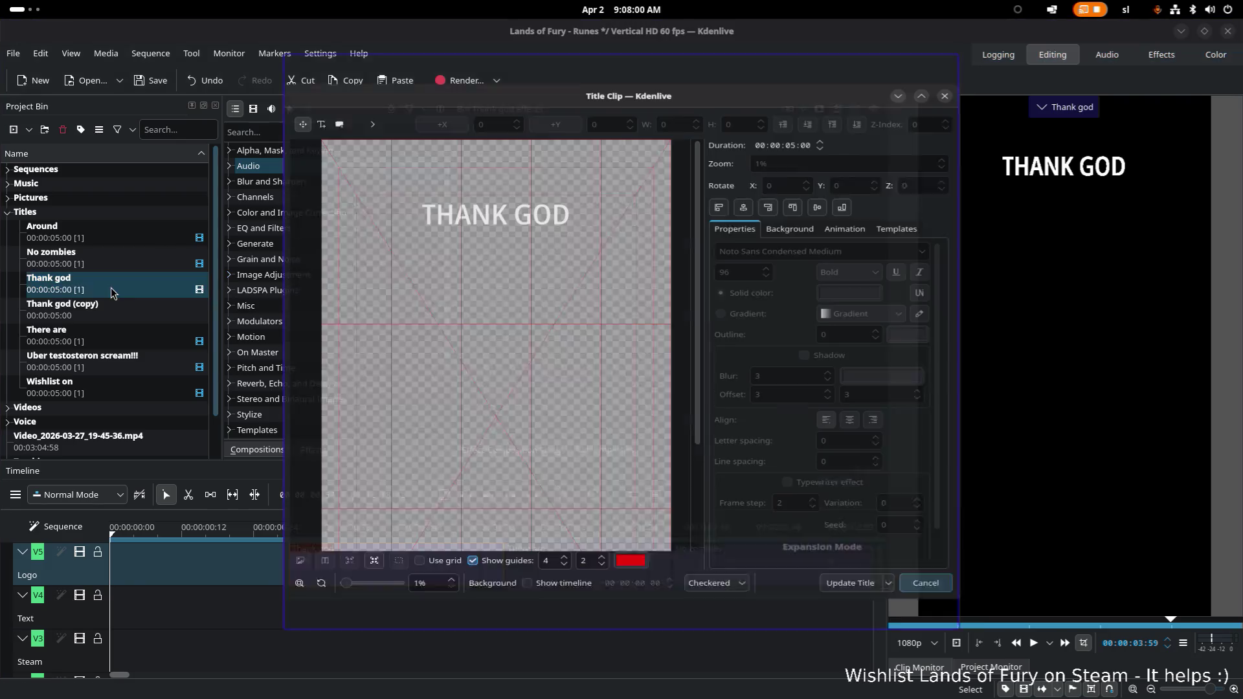
{"action": "left_click", "coordinate": [516, 183]}
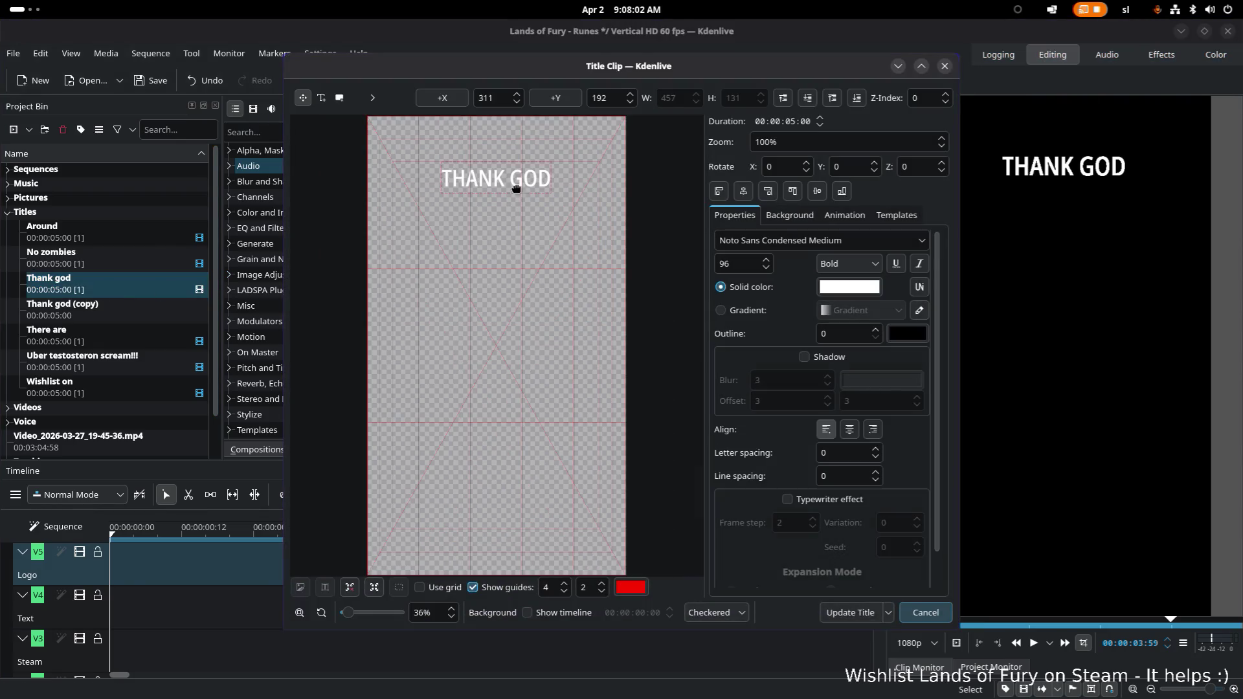
{"action": "double_click", "coordinate": [526, 179]}
{"action": "key", "text": "BackSpace"}
{"action": "left_click", "coordinate": [568, 194]}
{"action": "left_click", "coordinate": [446, 174]}
{"action": "left_click", "coordinate": [742, 191]}
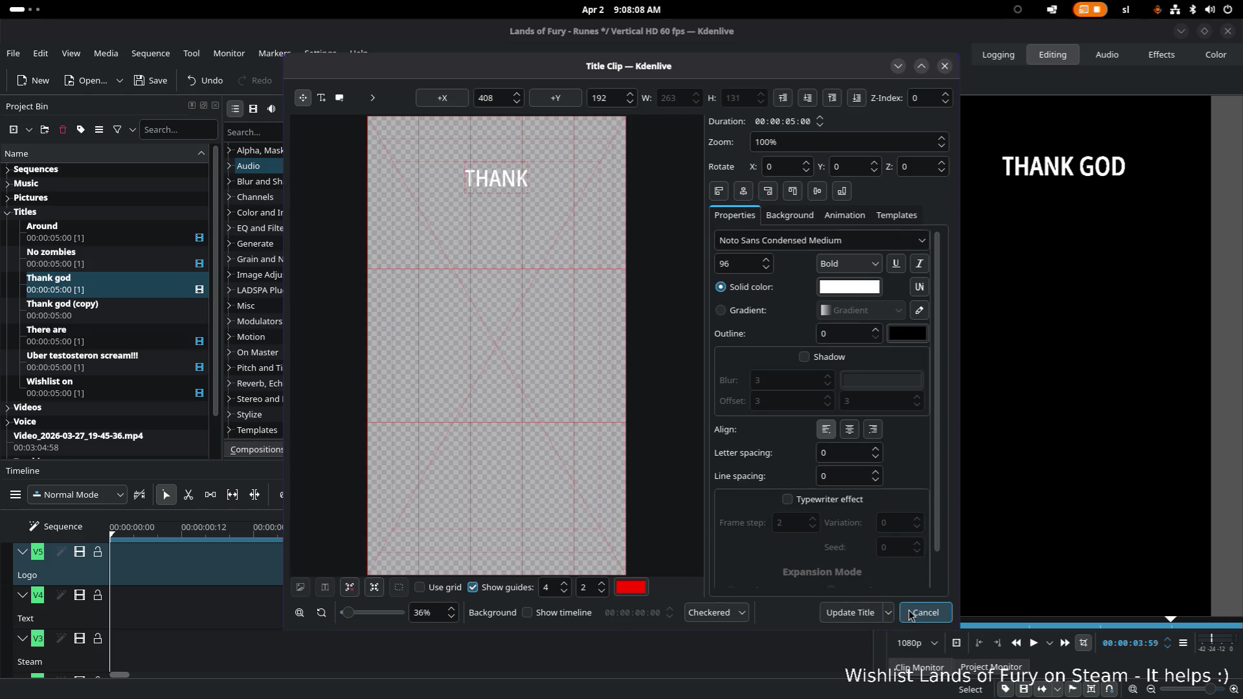
{"action": "left_click", "coordinate": [850, 612]}
Edit the copy to read just GOD, centred horizontally, and update it
{"action": "double_click", "coordinate": [165, 315]}
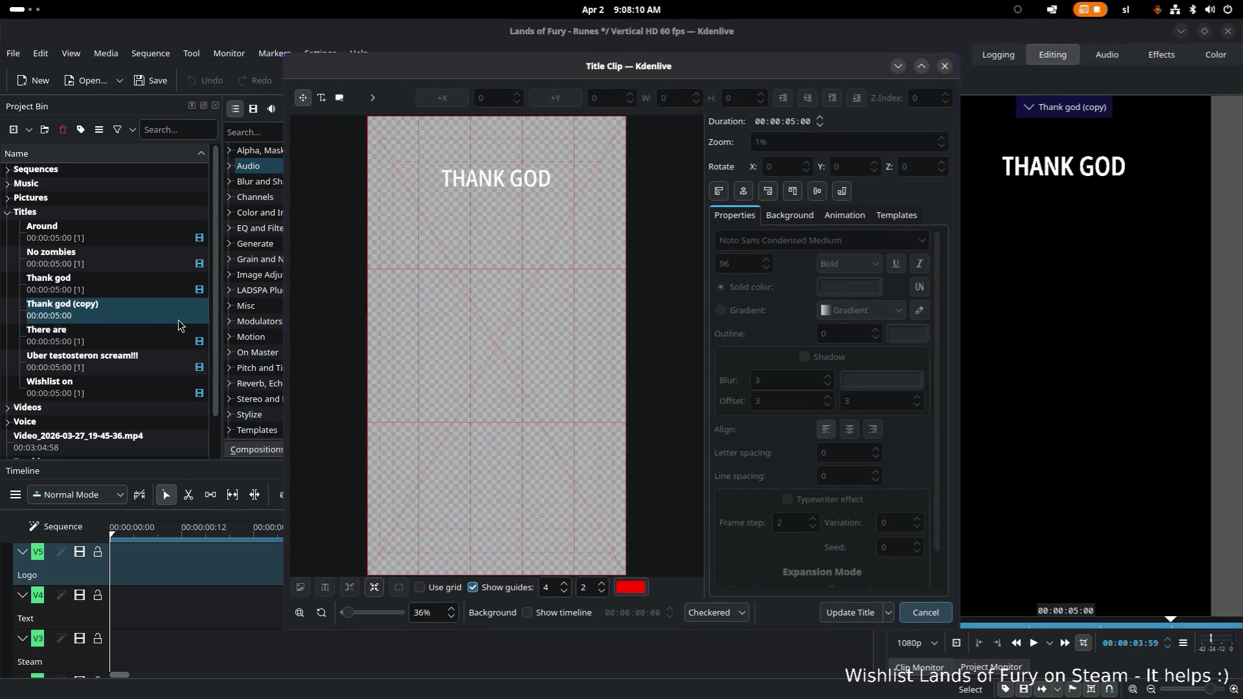
{"action": "left_click", "coordinate": [510, 180]}
{"action": "double_click", "coordinate": [515, 175]}
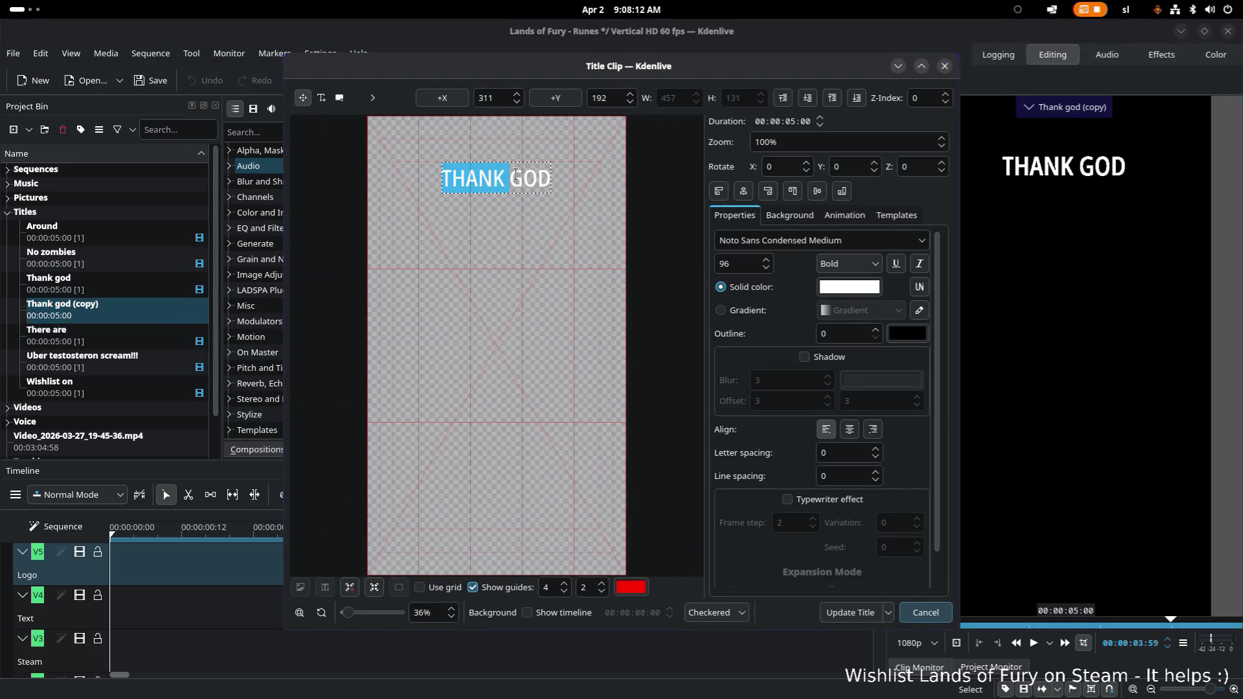
{"action": "key", "text": "BackSpace"}
{"action": "left_click", "coordinate": [745, 193]}
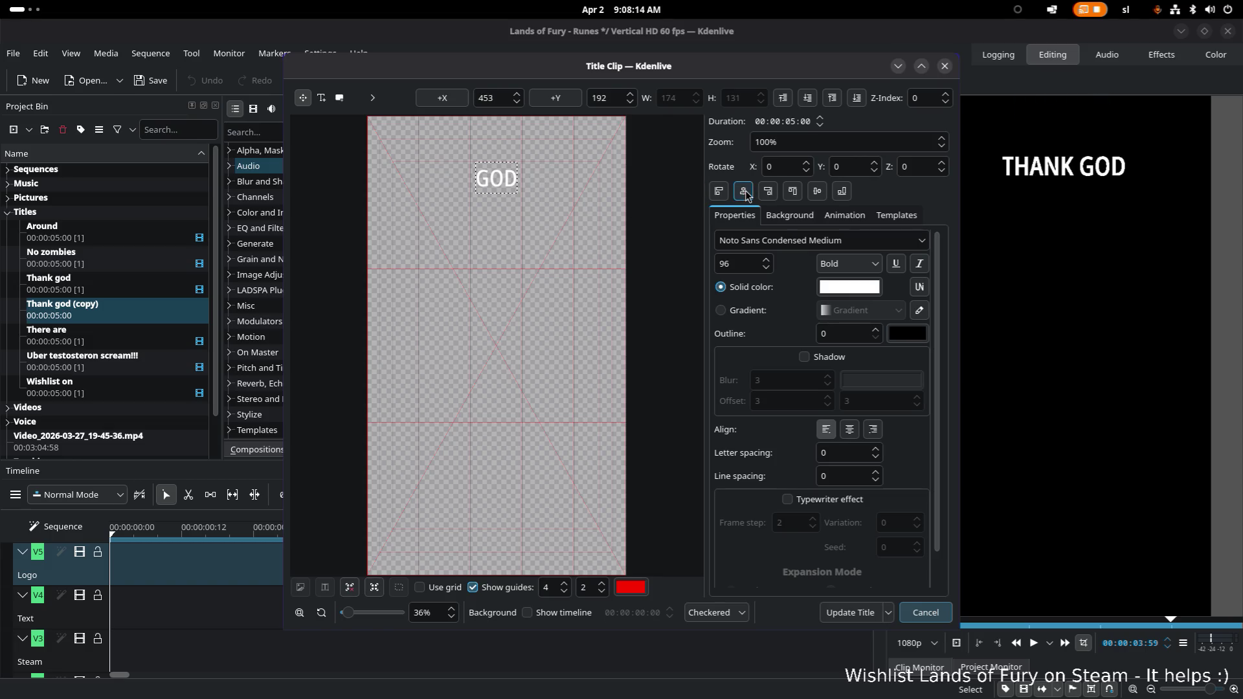
{"action": "left_click", "coordinate": [850, 612]}
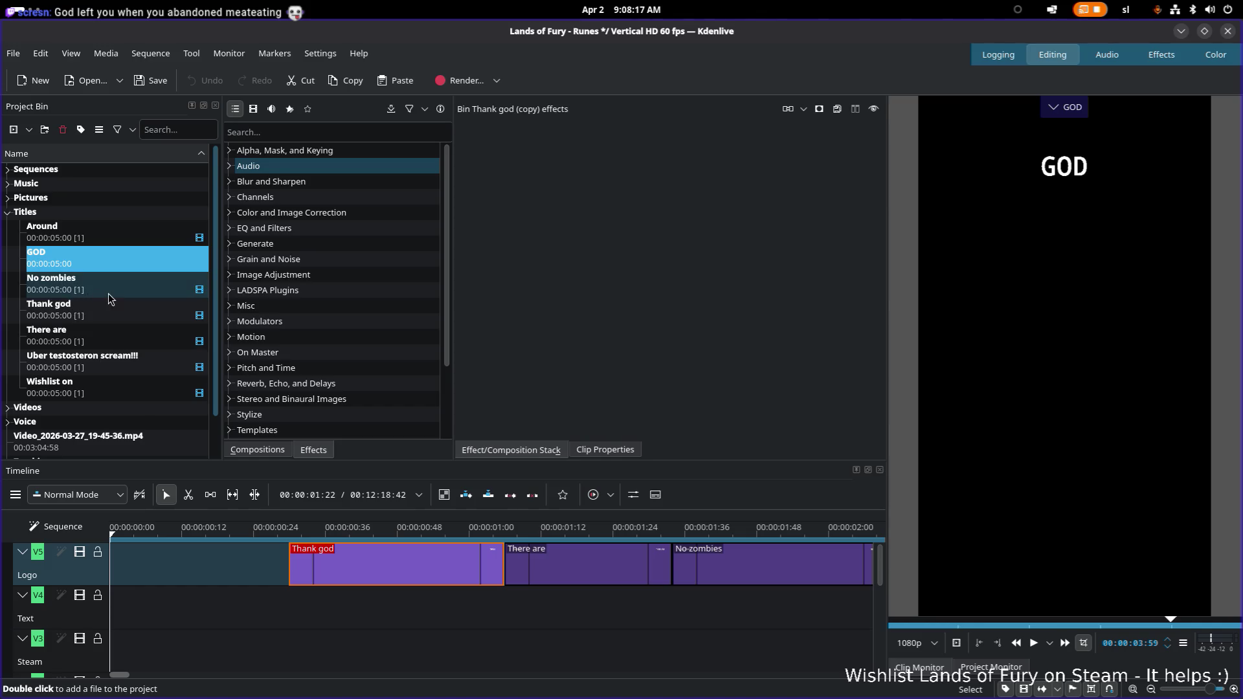
Shorten the Thank god clip on the timeline and select the GOD title in the bin
{"action": "left_click", "coordinate": [480, 571]}
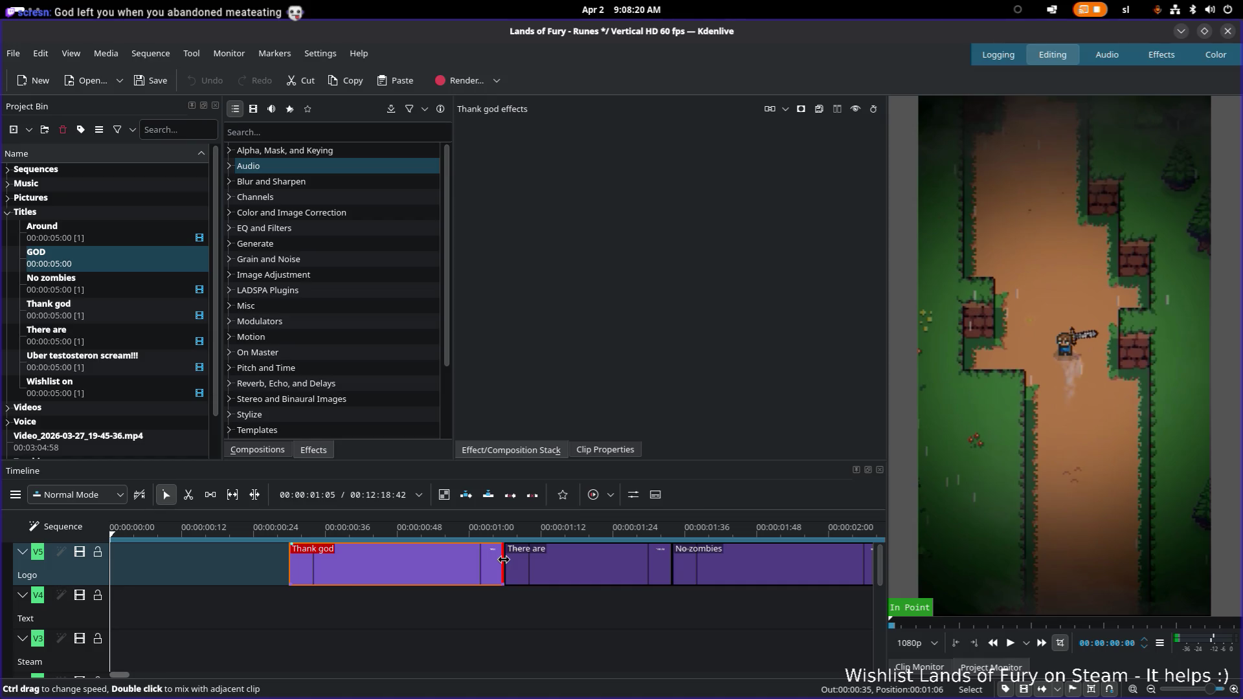
{"action": "left_click_drag", "start_coordinate": [503, 560], "coordinate": [355, 560]}
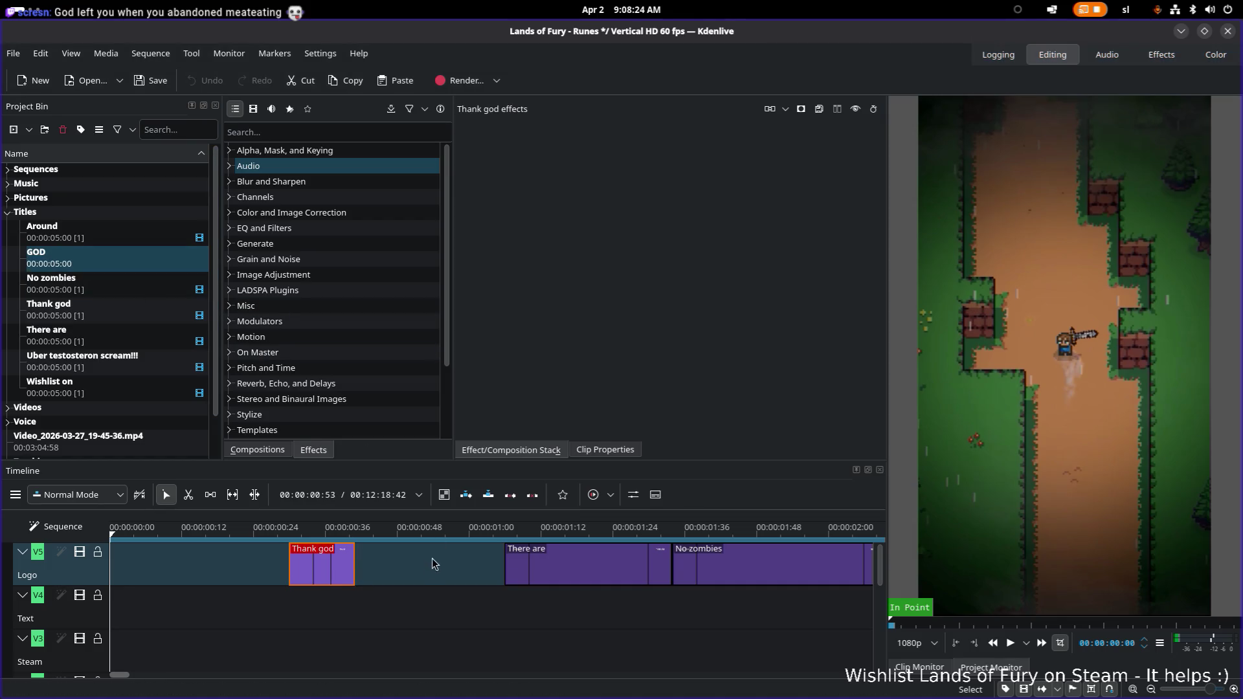
{"action": "left_click", "coordinate": [92, 263]}
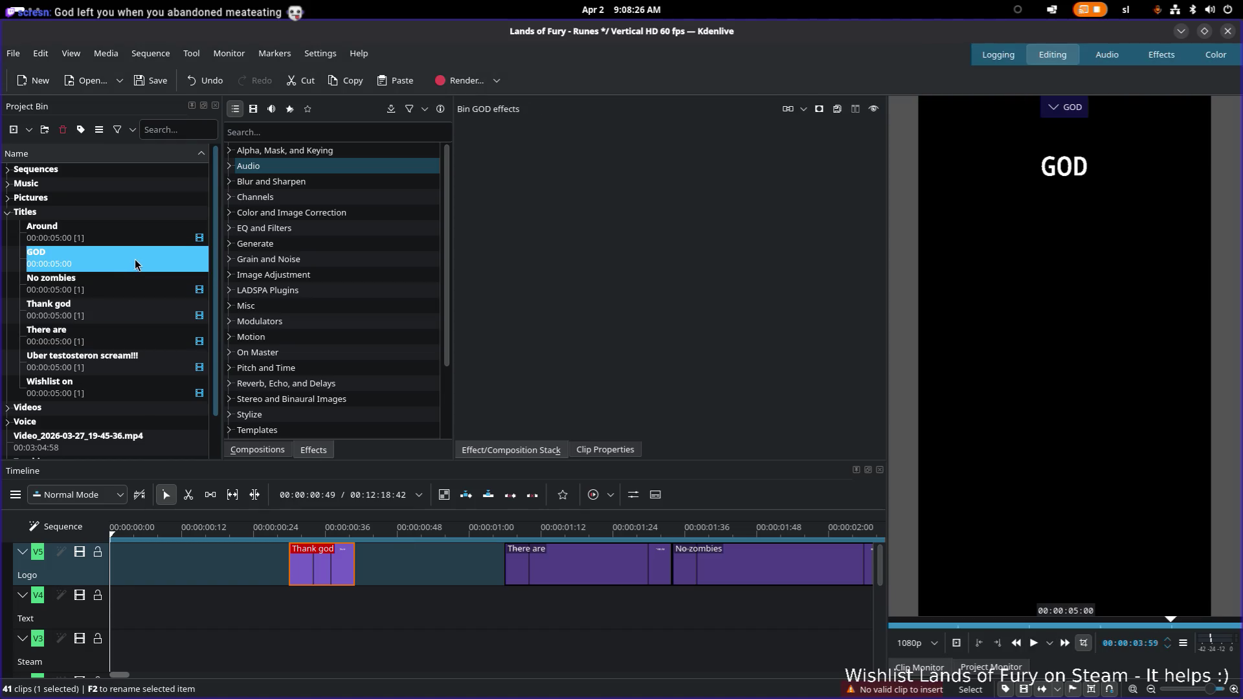
{"action": "left_click", "coordinate": [99, 262]}
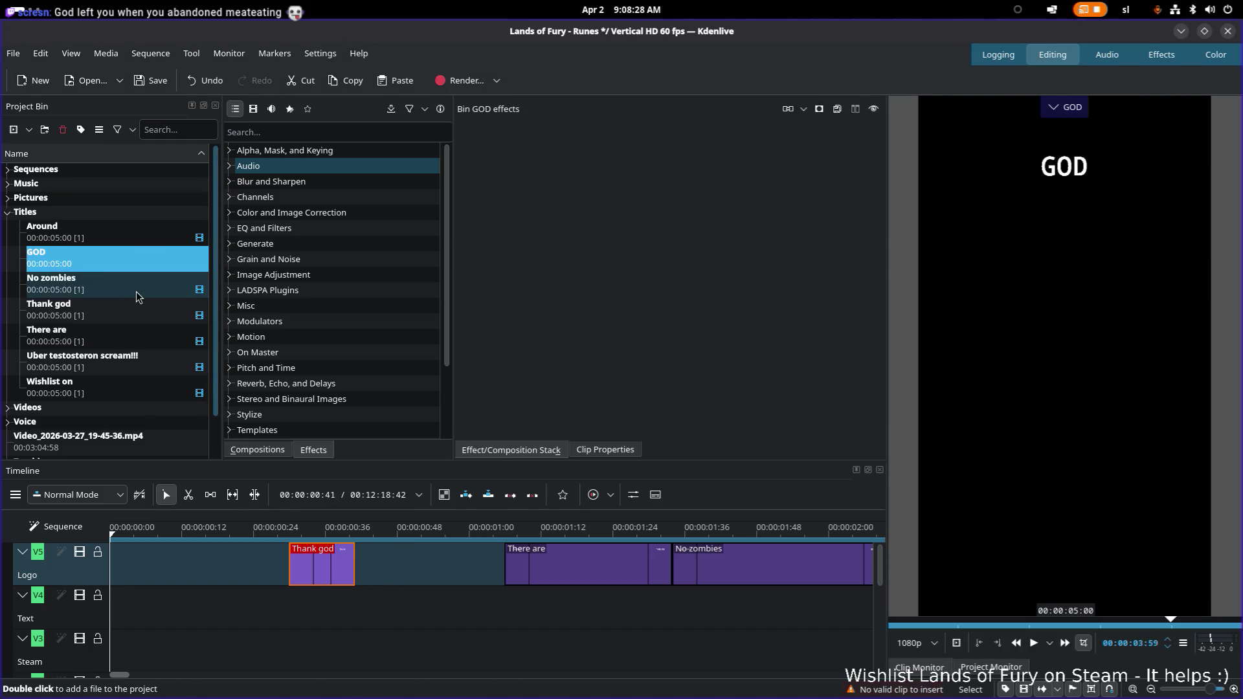
{"action": "key", "text": "Down"}
{"action": "key", "text": "Down"}
{"action": "key", "text": "Up"}
{"action": "left_click", "coordinate": [125, 253]}
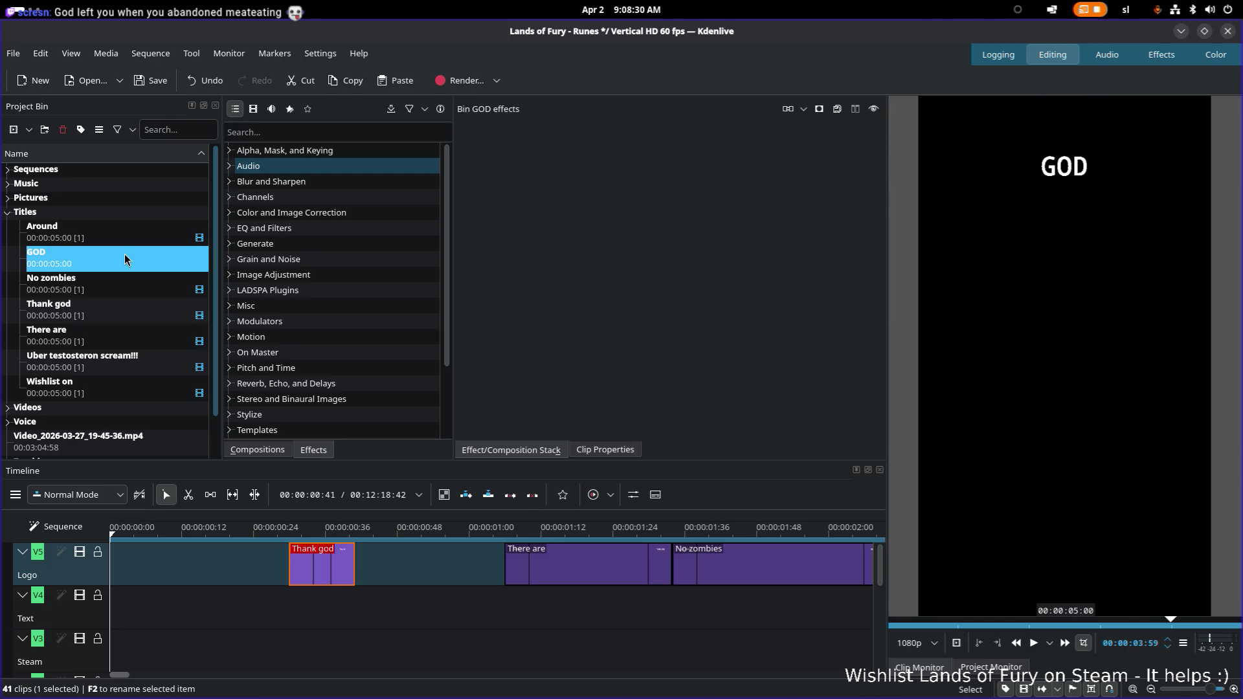
{"action": "left_click", "coordinate": [374, 558]}
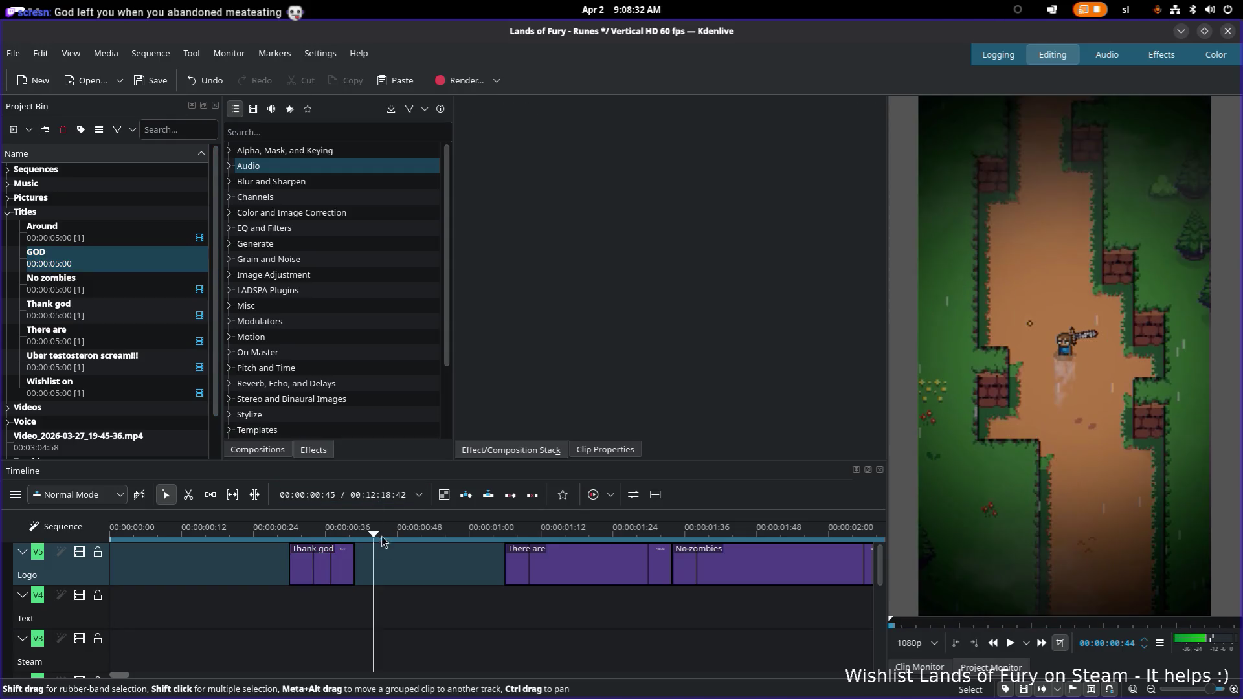
Drag the GOD title onto the Text track and reposition it along the track
{"action": "left_click_drag", "start_coordinate": [87, 267], "coordinate": [411, 571]}
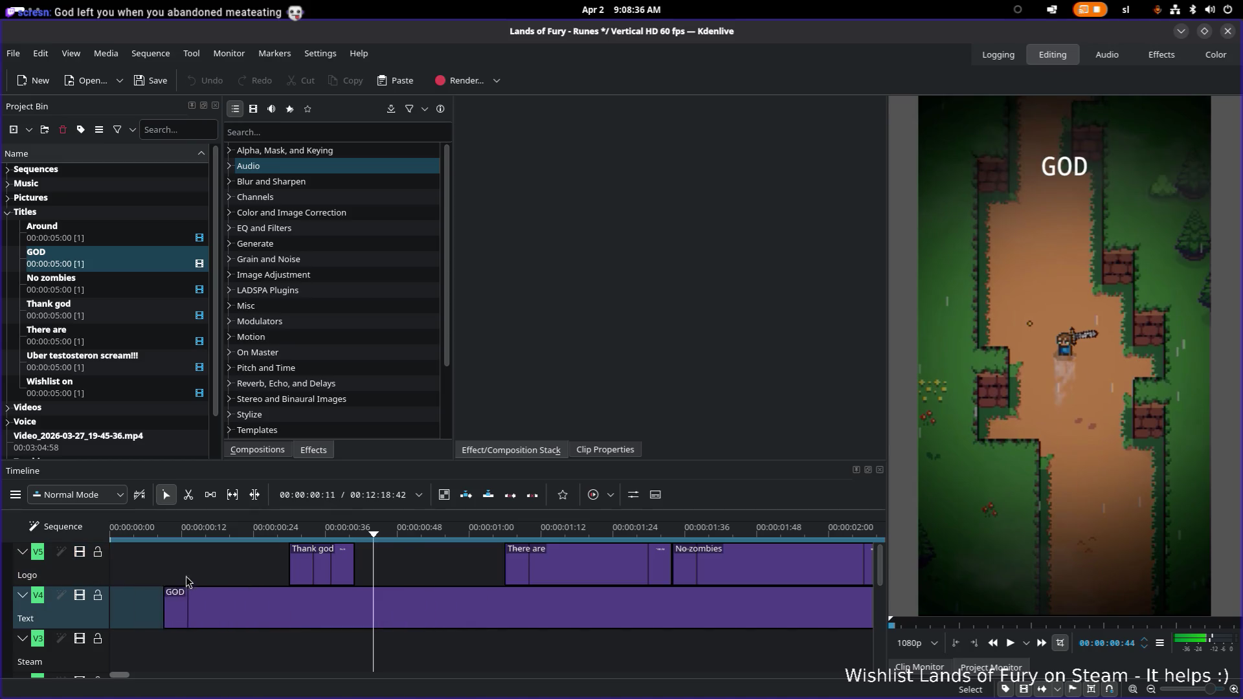
{"action": "mouse_move", "coordinate": [378, 606]}
{"action": "left_mouse_down"}
{"action": "mouse_move", "coordinate": [732, 538]}
{"action": "mouse_move", "coordinate": [839, 561]}
{"action": "left_mouse_up"}
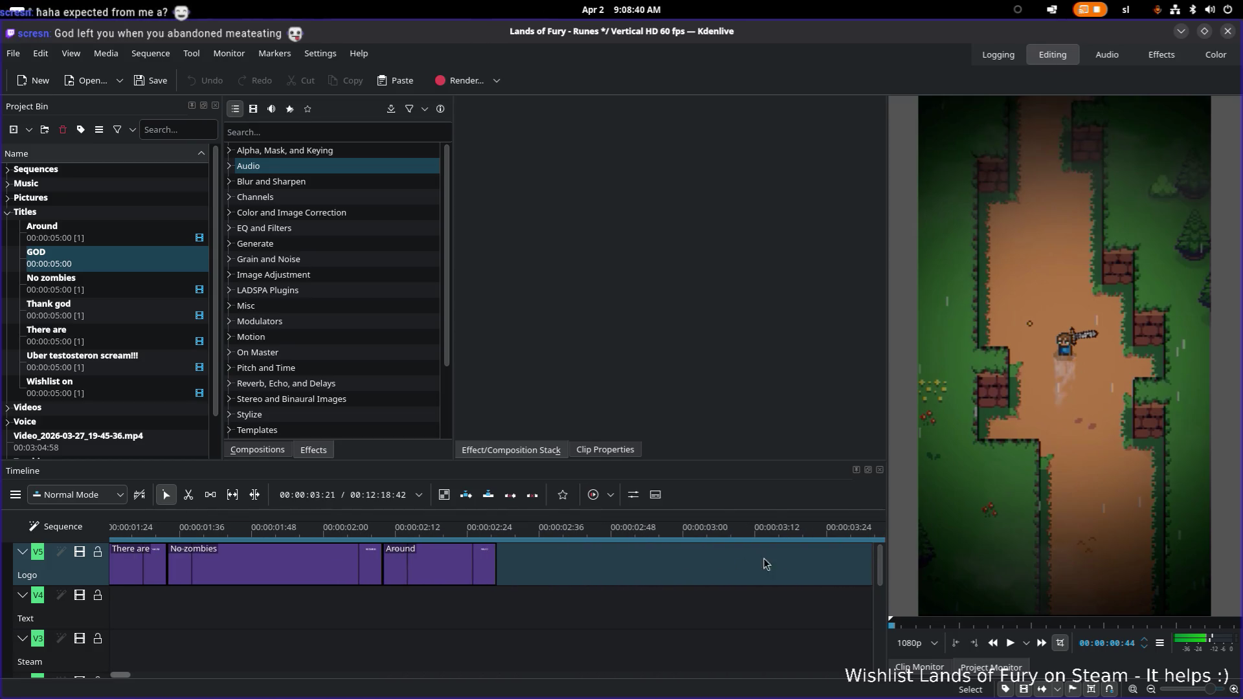
{"action": "left_click_drag", "start_coordinate": [839, 561], "coordinate": [505, 576]}
{"action": "left_click_drag", "start_coordinate": [215, 570], "coordinate": [205, 594]}
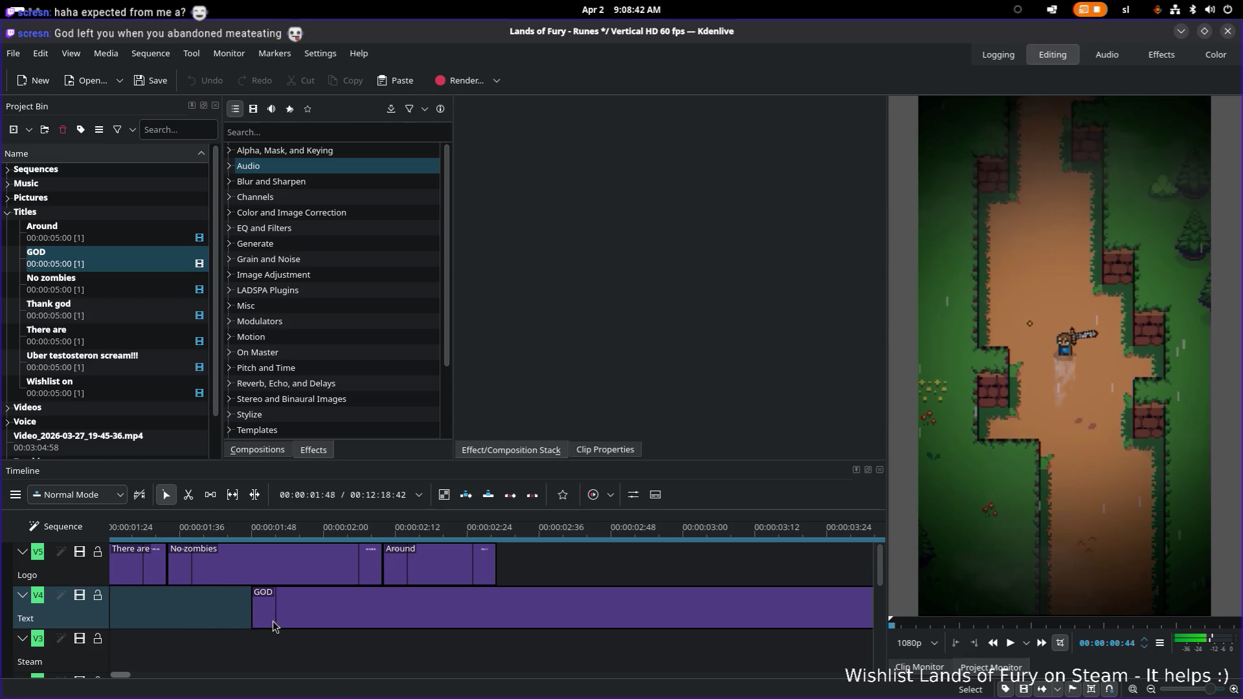
{"action": "mouse_move", "coordinate": [273, 621]}
{"action": "left_mouse_down"}
{"action": "mouse_move", "coordinate": [297, 574]}
{"action": "mouse_move", "coordinate": [874, 493]}
{"action": "left_mouse_up"}
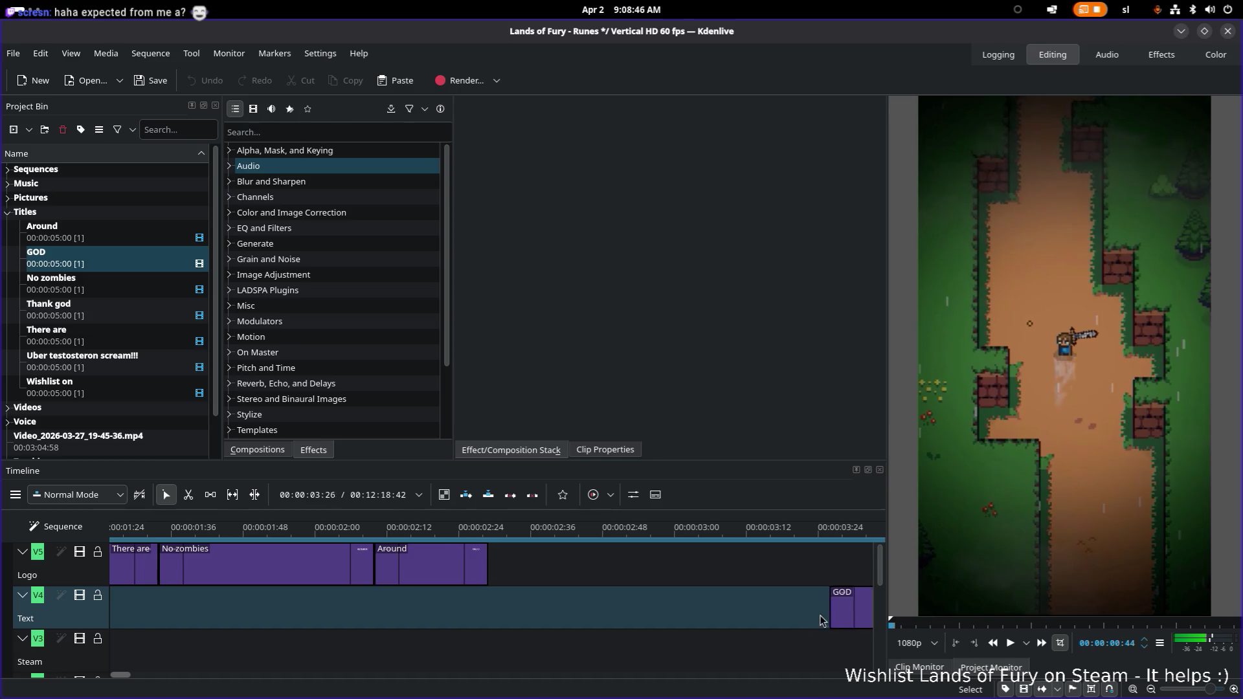
{"action": "left_click_drag", "start_coordinate": [886, 599], "coordinate": [123, 600]}
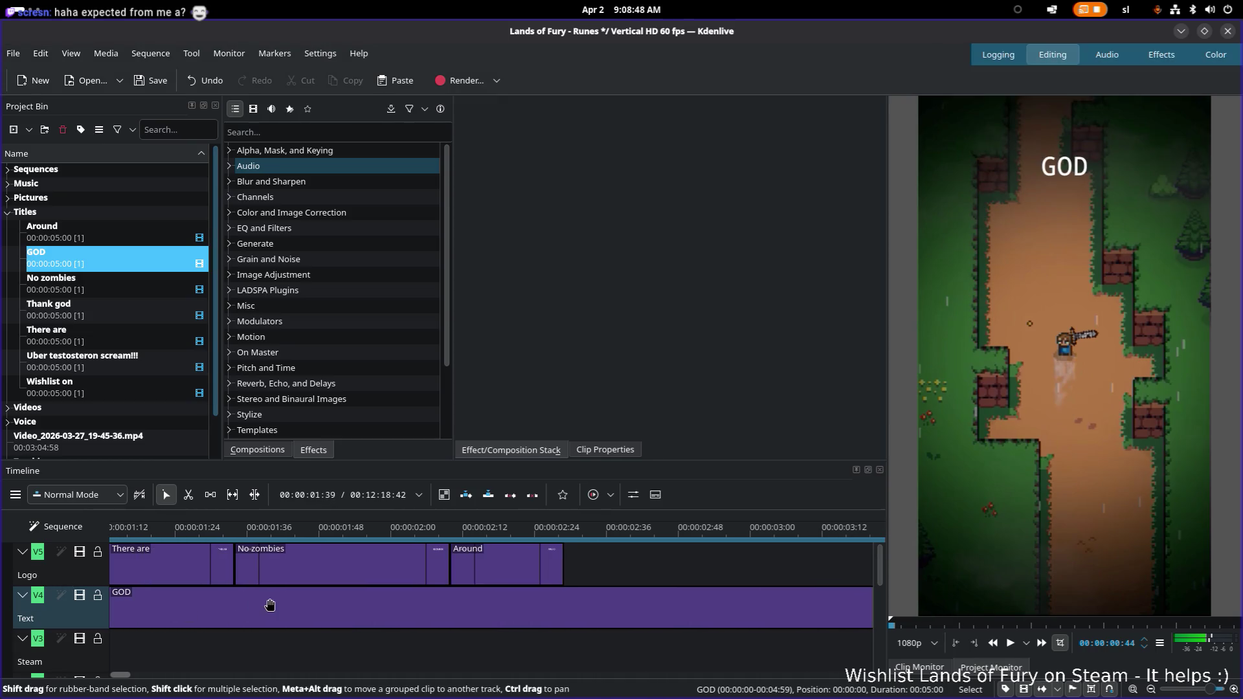
Undo that placement and bring the GOD title back into the timeline
{"action": "key", "text": "ctrl+z"}
{"action": "scroll", "coordinate": [338, 602], "scroll_direction": "down", "scroll_amount": 3}
{"action": "scroll", "coordinate": [339, 601], "scroll_direction": "down", "scroll_amount": 3}
{"action": "scroll", "coordinate": [340, 600], "scroll_direction": "down", "scroll_amount": 2}
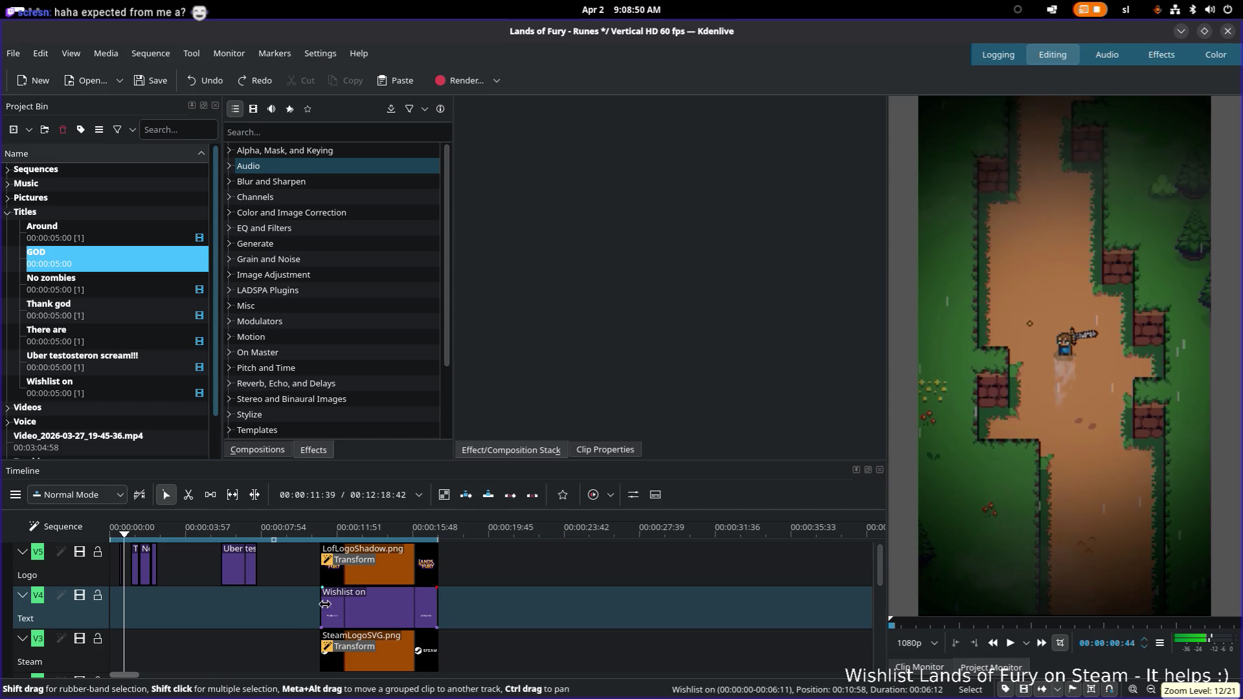
{"action": "left_click", "coordinate": [111, 533]}
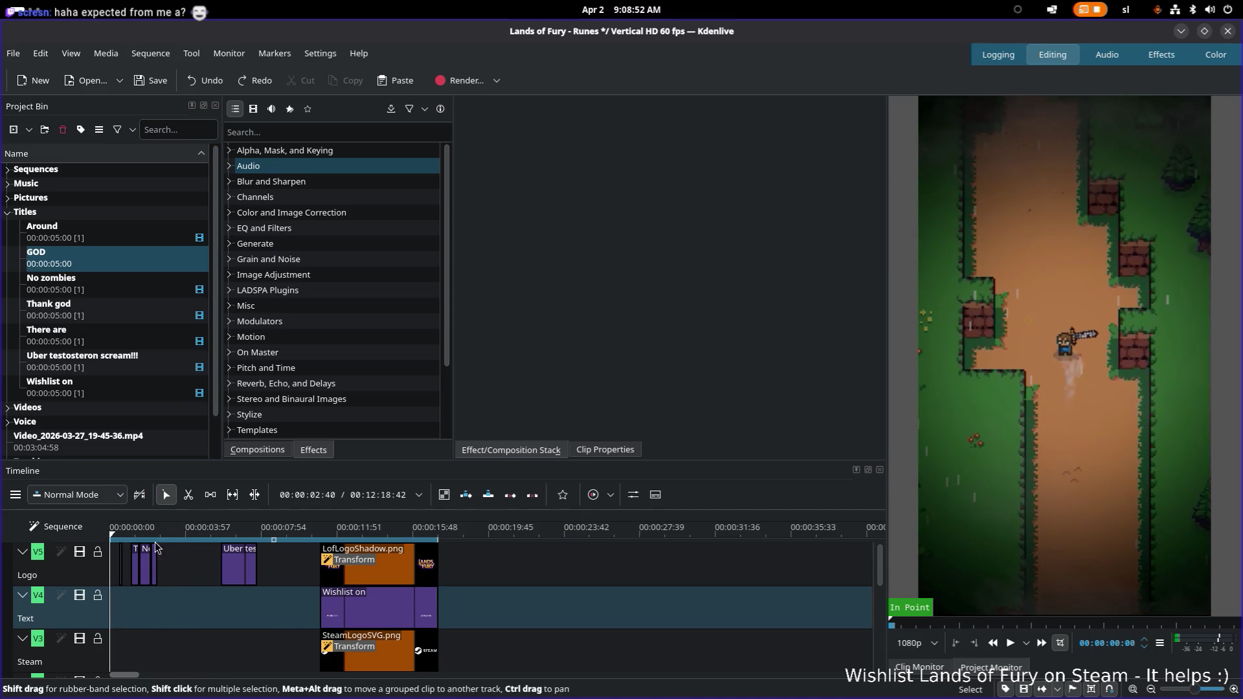
{"action": "scroll", "coordinate": [155, 533], "scroll_direction": "up", "scroll_amount": 4}
{"action": "left_click", "coordinate": [159, 530]}
{"action": "left_click_drag", "start_coordinate": [161, 529], "coordinate": [72, 533]}
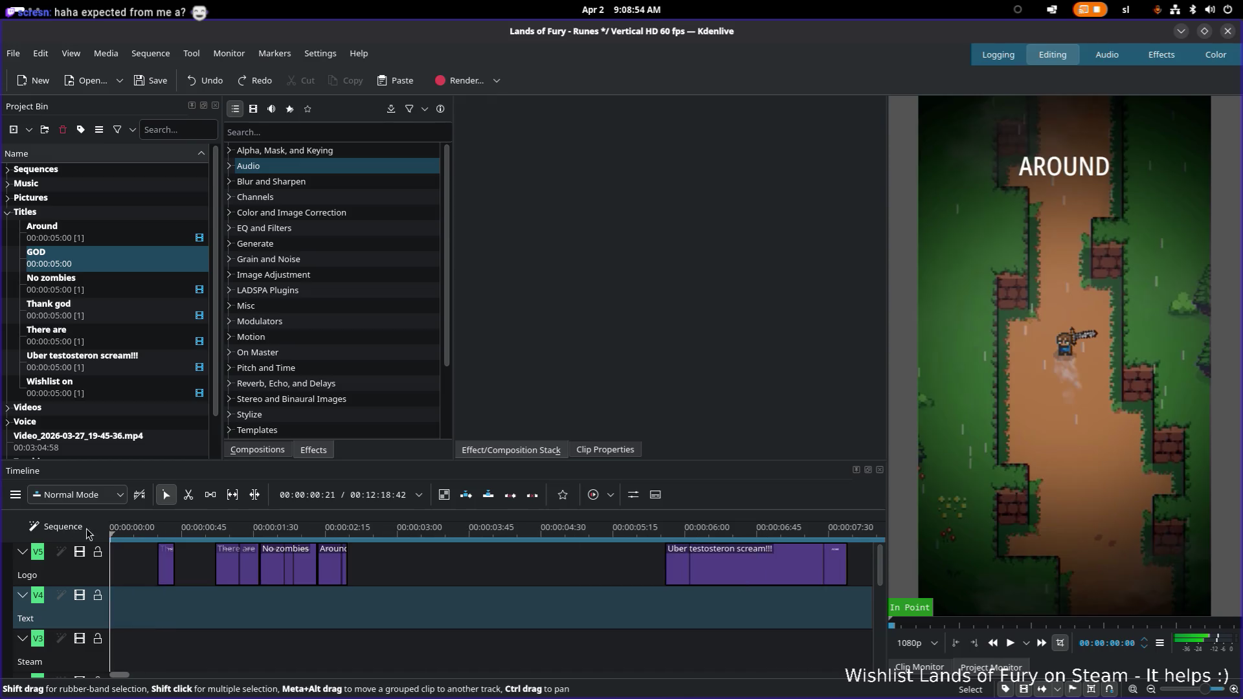
{"action": "left_click", "coordinate": [107, 273]}
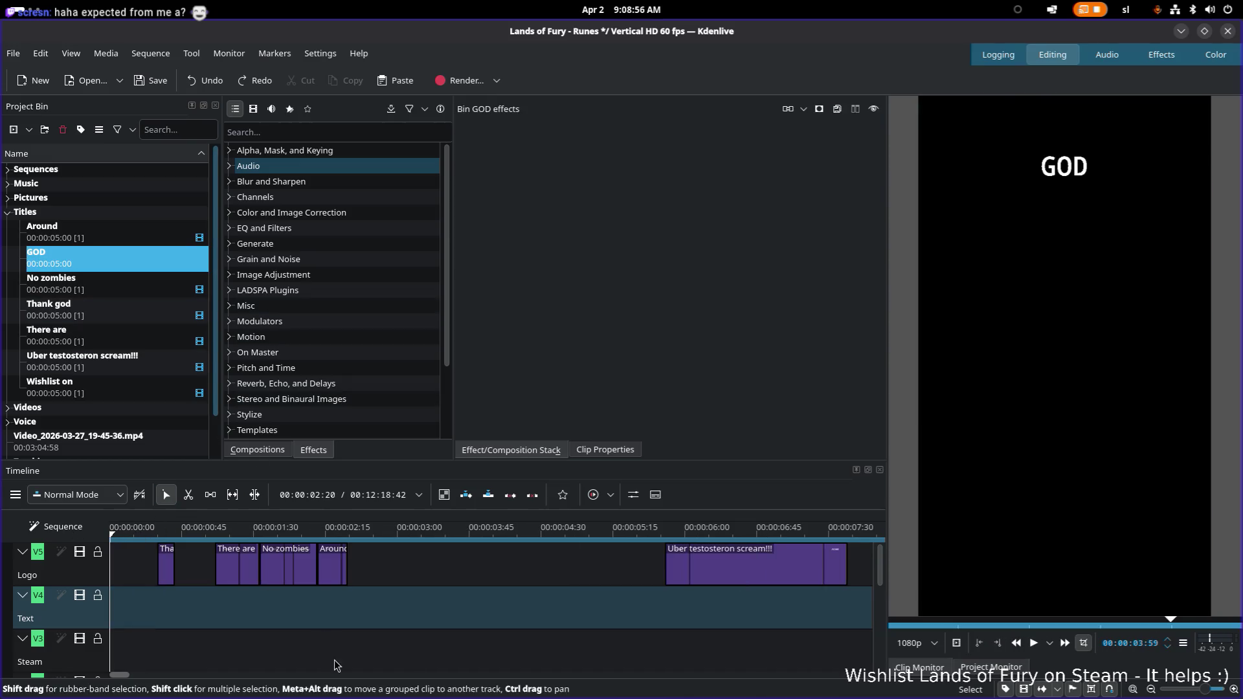
{"action": "left_click_drag", "start_coordinate": [120, 677], "coordinate": [134, 676]}
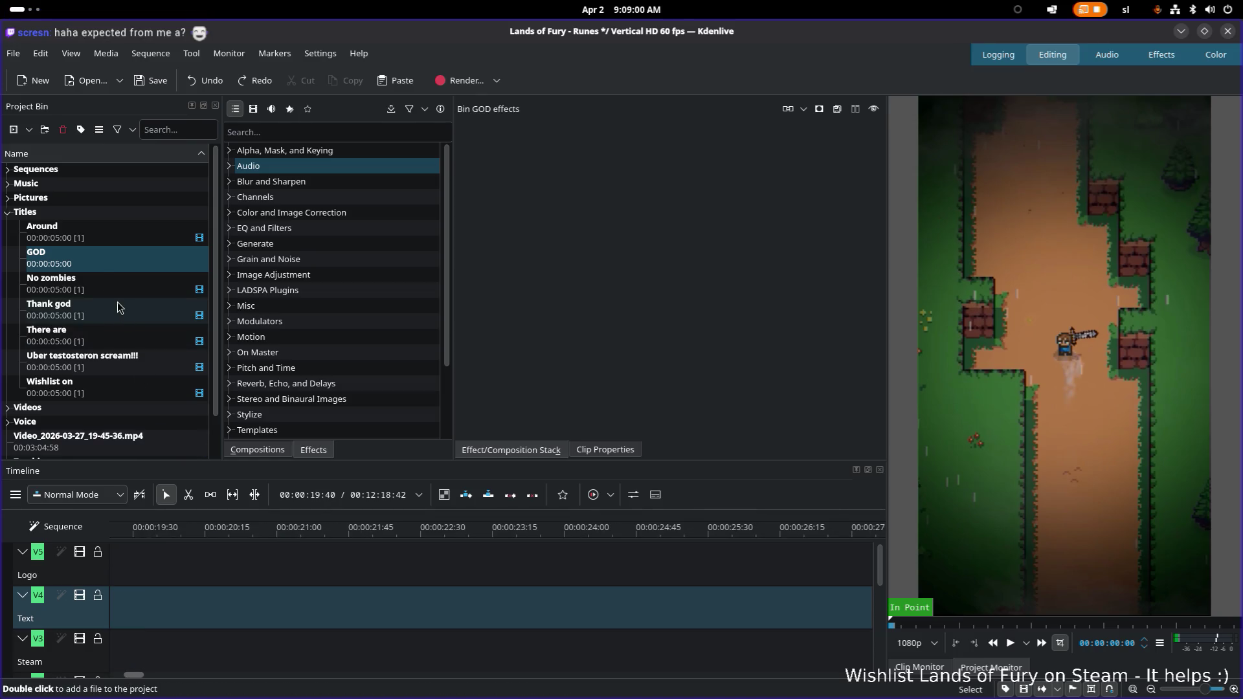
{"action": "left_click", "coordinate": [98, 261]}
{"action": "left_click_drag", "start_coordinate": [226, 443], "coordinate": [194, 605]}
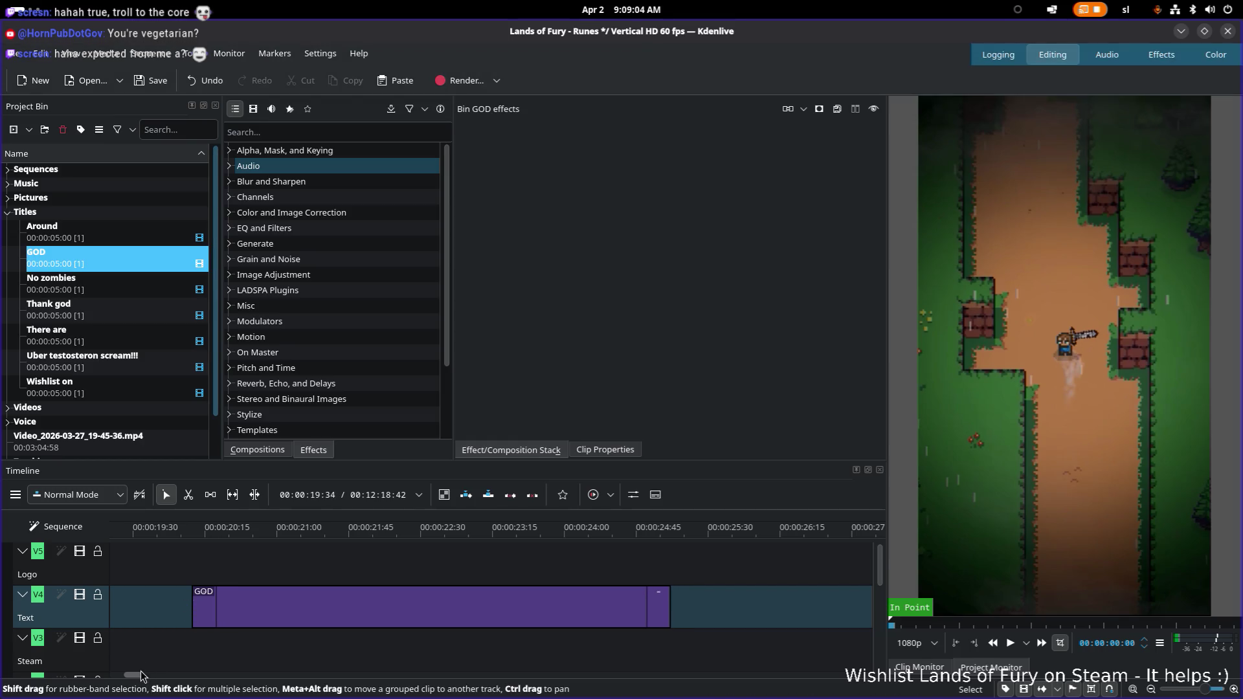
{"action": "left_click", "coordinate": [670, 604]}
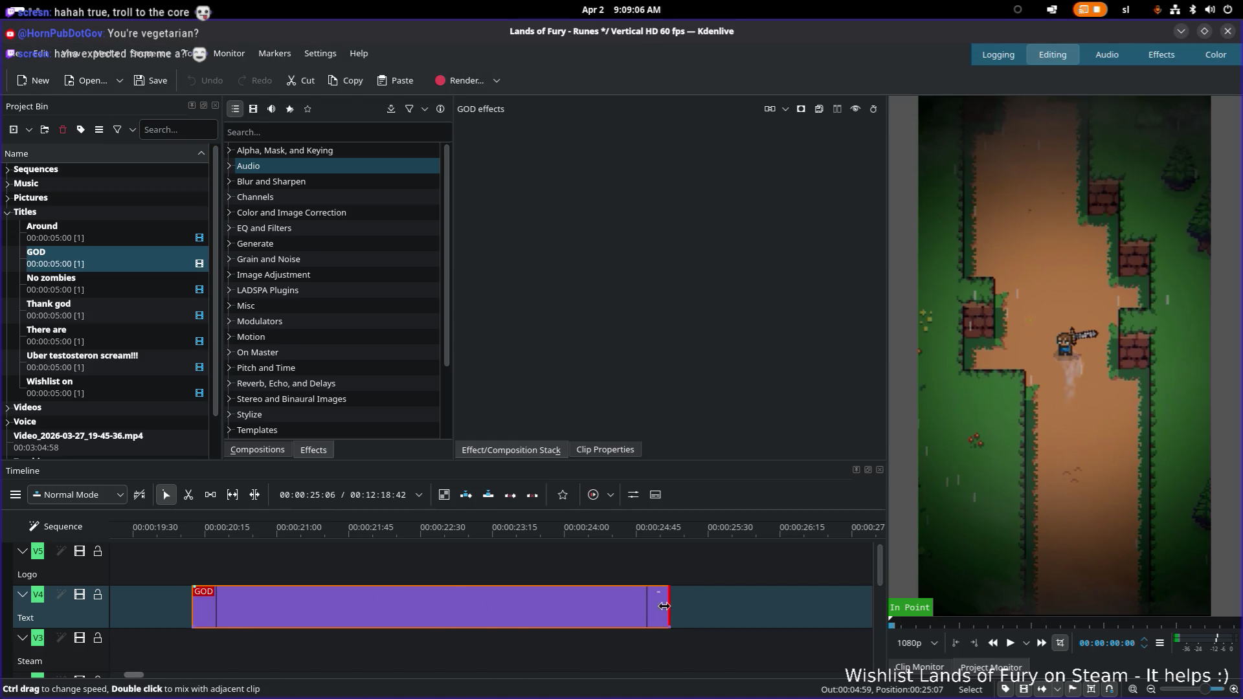
Trim the GOD clip short and move it onto the Logo track right after Thank god
{"action": "left_click_drag", "start_coordinate": [670, 604], "coordinate": [229, 599]}
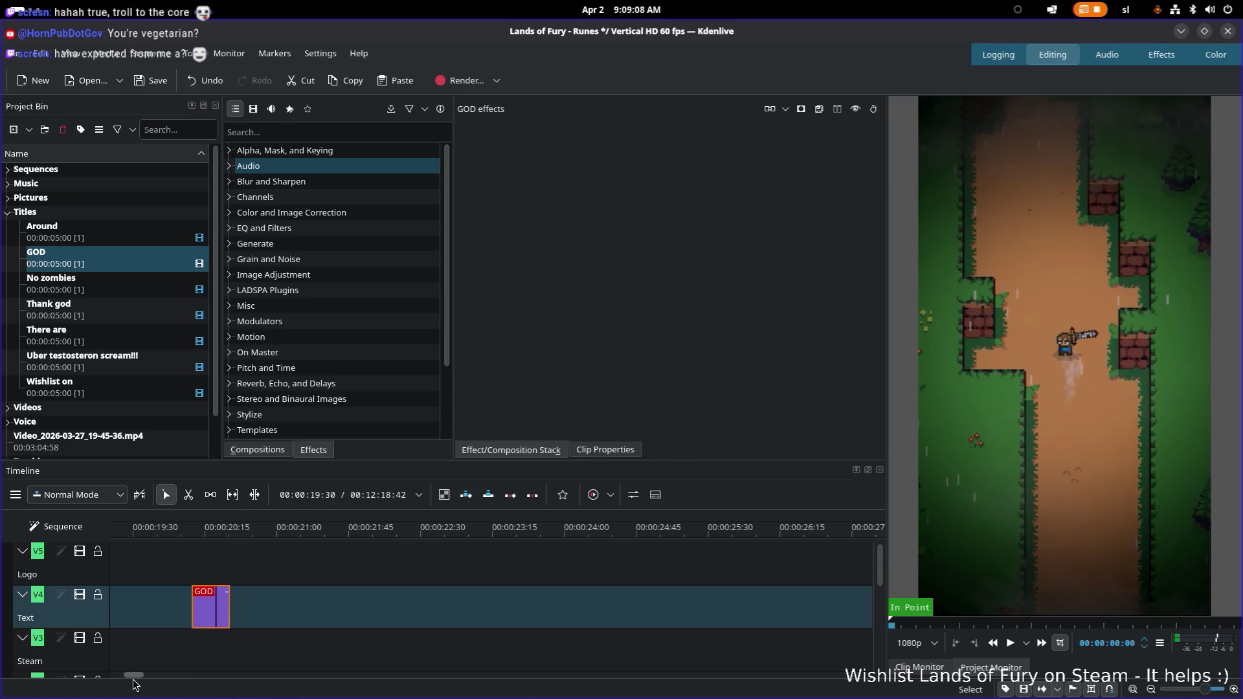
{"action": "left_click_drag", "start_coordinate": [133, 676], "coordinate": [131, 678]}
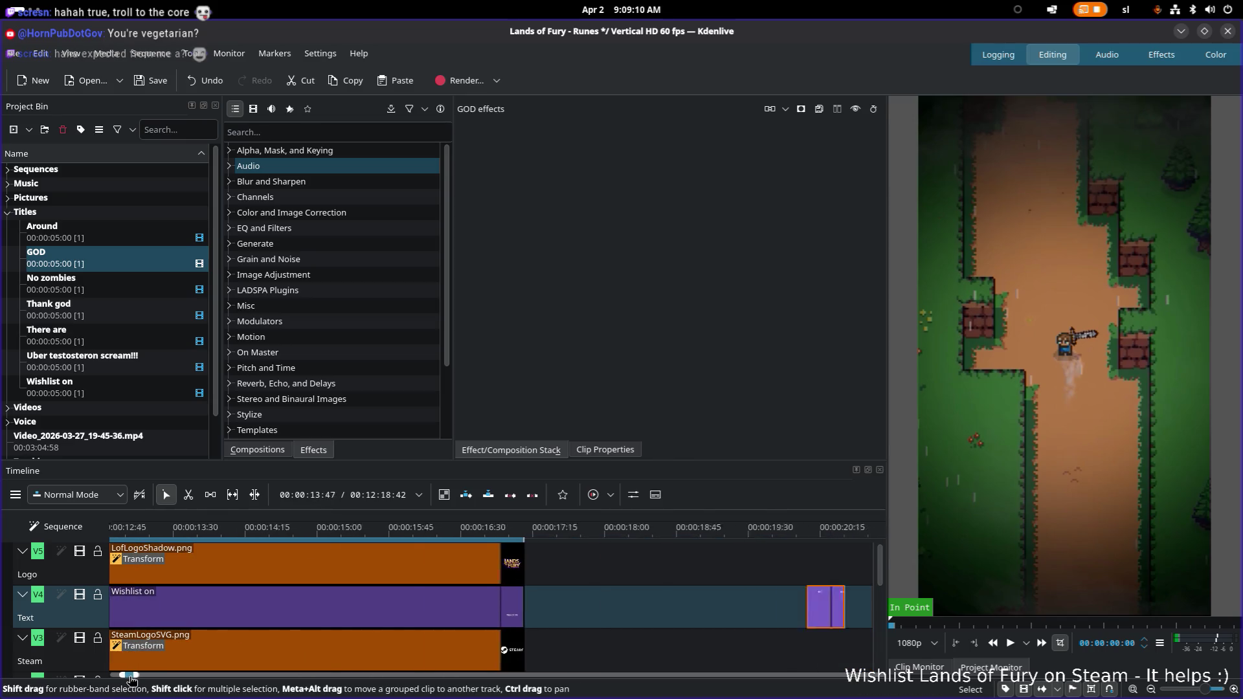
{"action": "left_click_drag", "start_coordinate": [658, 610], "coordinate": [468, 610]}
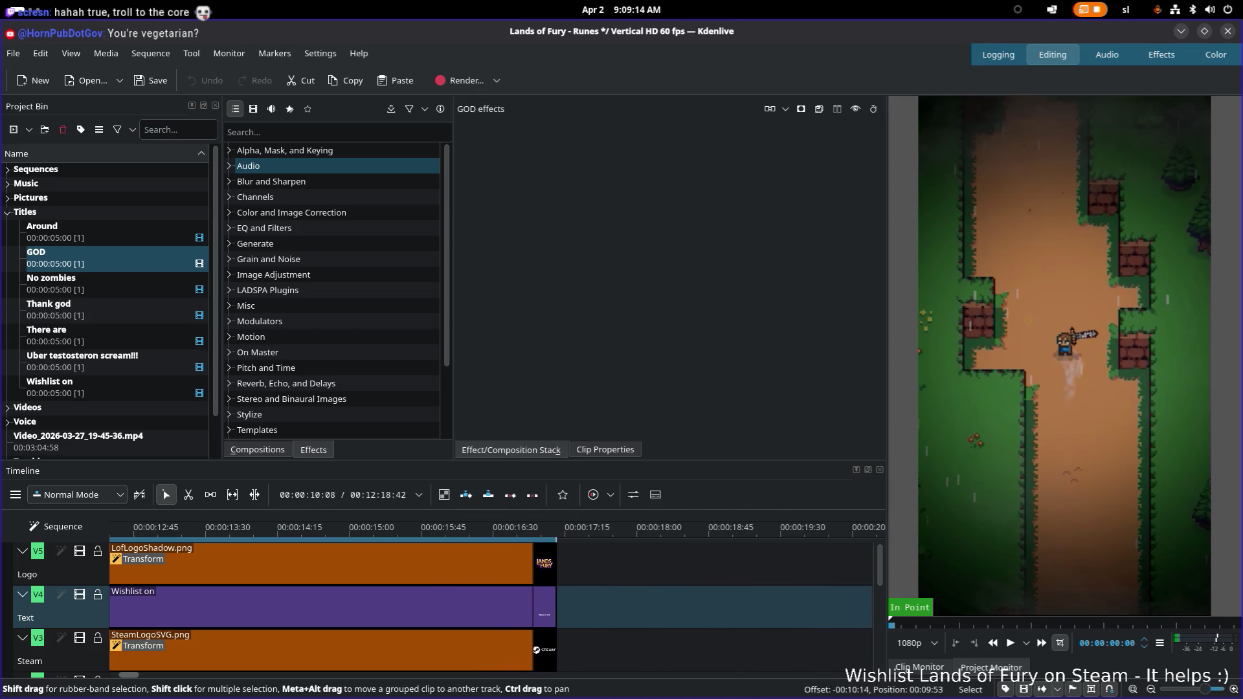
{"action": "left_click_drag", "start_coordinate": [468, 610], "coordinate": [107, 607]}
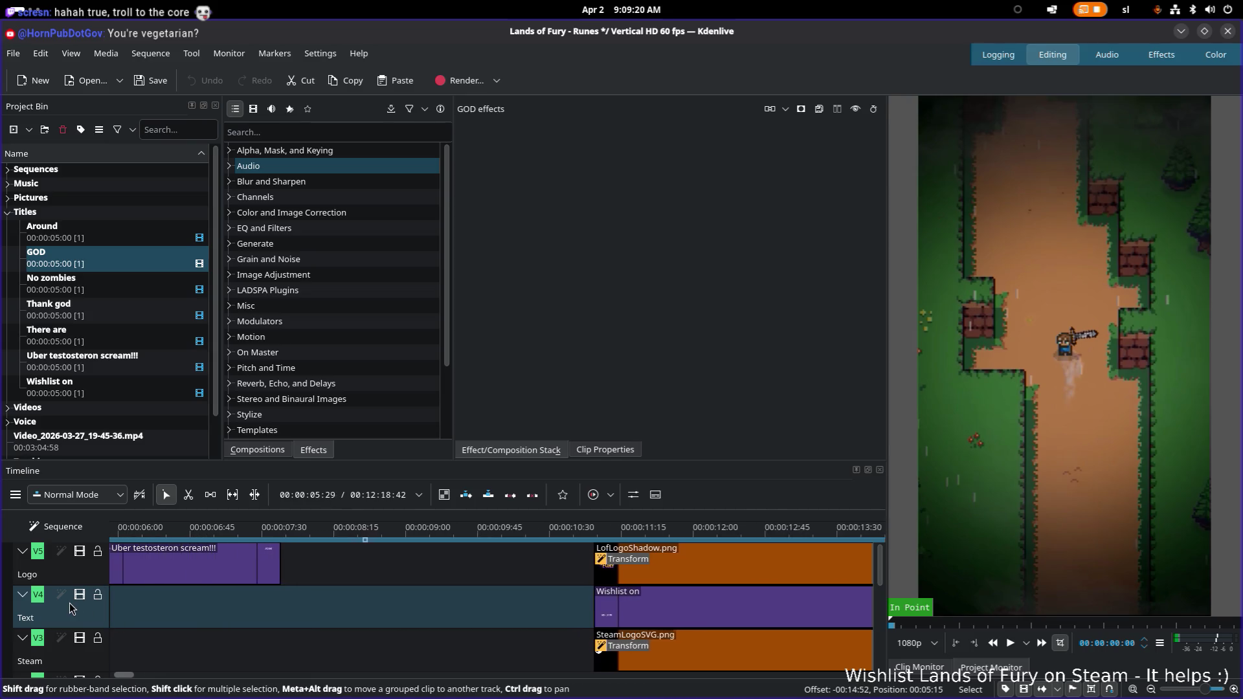
{"action": "mouse_move", "coordinate": [107, 607]}
{"action": "left_mouse_down"}
{"action": "mouse_move", "coordinate": [50, 610]}
{"action": "mouse_move", "coordinate": [205, 620]}
{"action": "mouse_move", "coordinate": [193, 574]}
{"action": "left_mouse_up"}
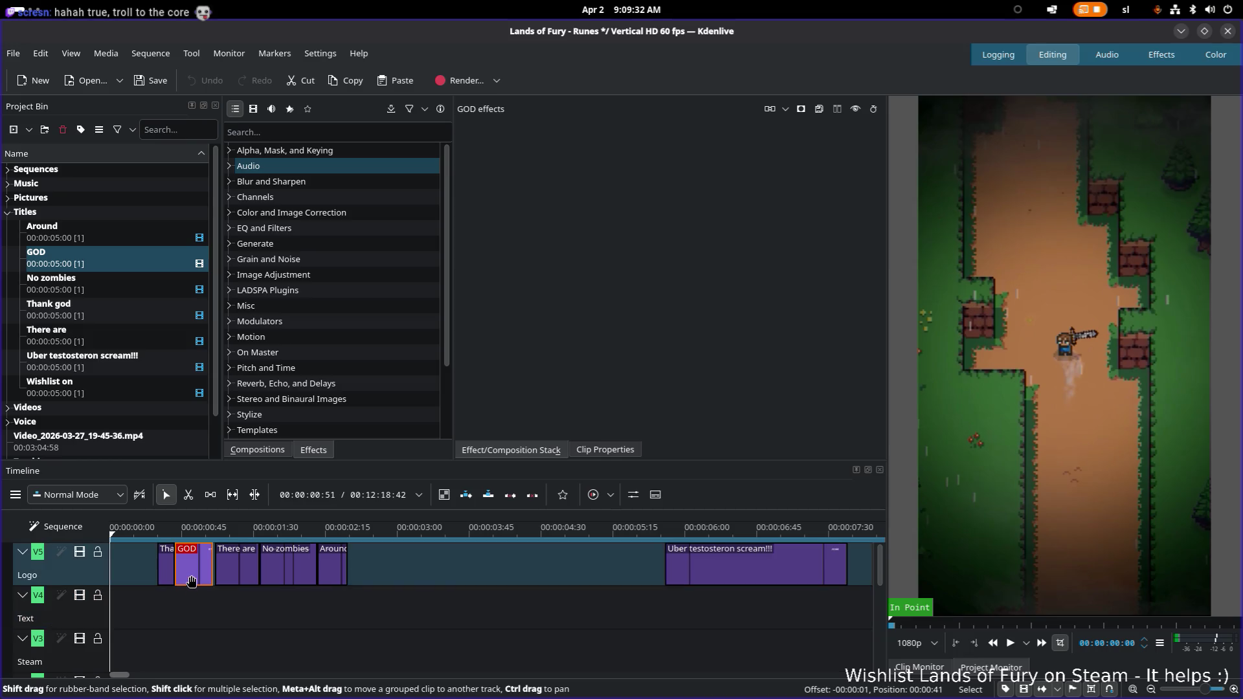
{"action": "left_click", "coordinate": [157, 530]}
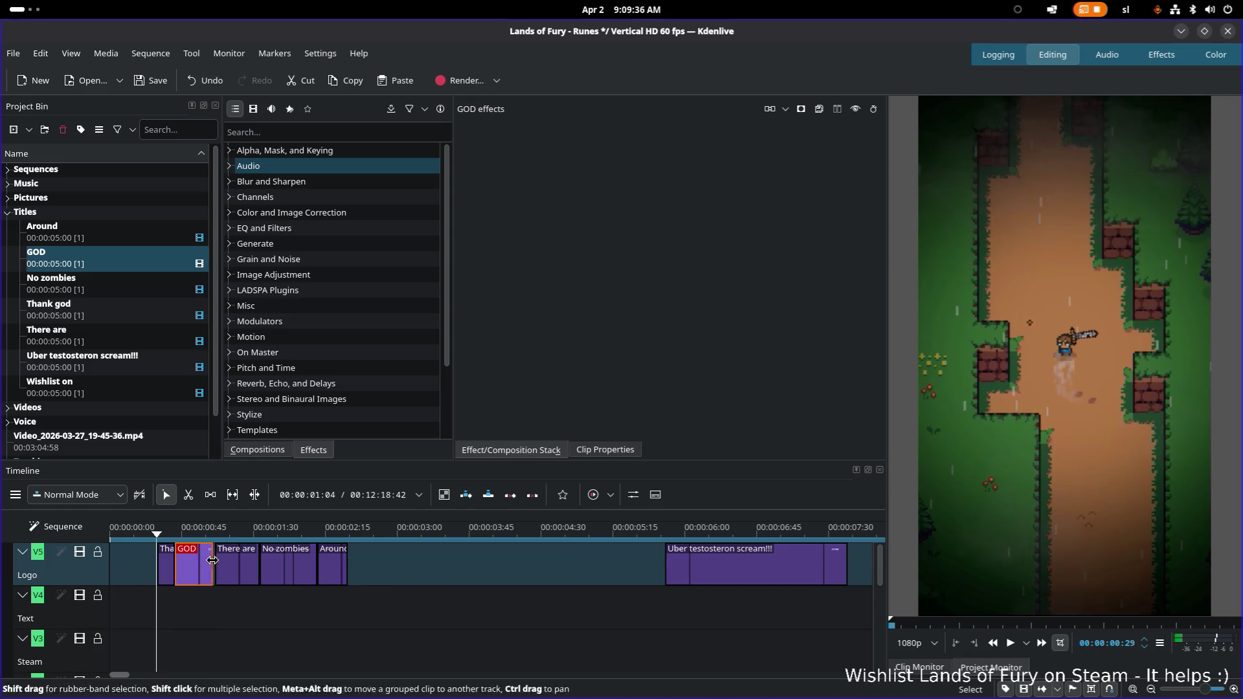
{"action": "left_click_drag", "start_coordinate": [202, 566], "coordinate": [195, 575]}
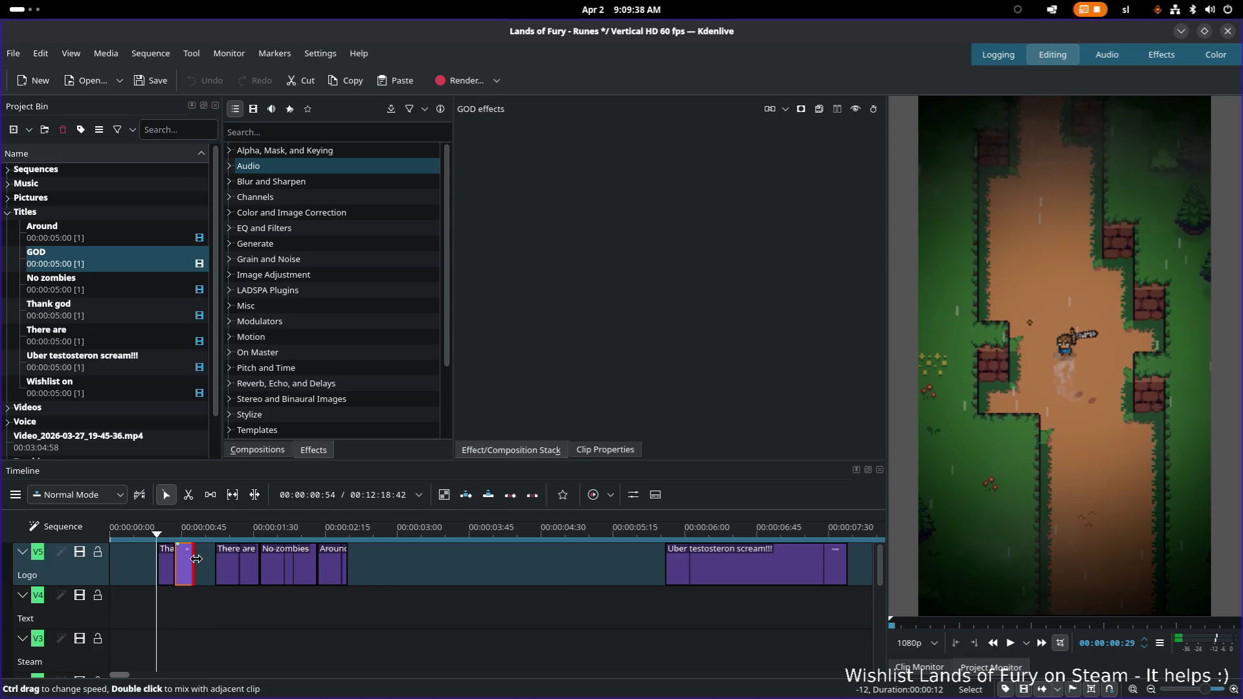
{"action": "scroll", "coordinate": [194, 576], "scroll_direction": "up", "scroll_amount": 3, "text": "ctrl"}
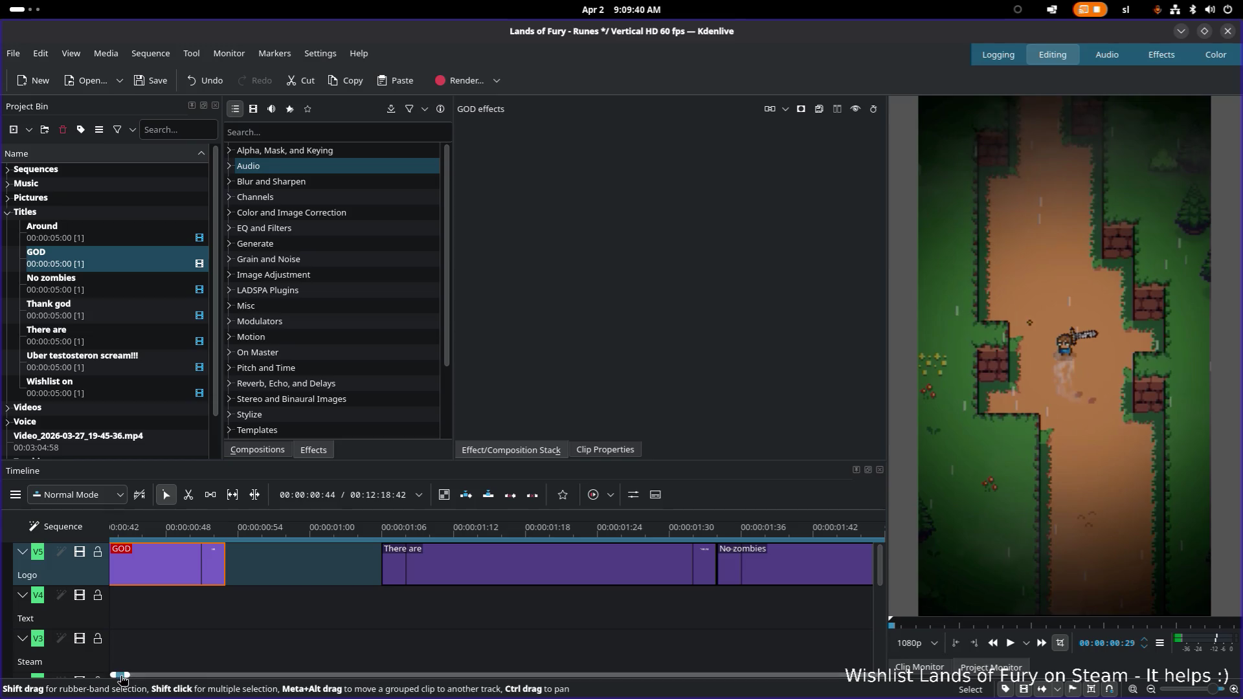
{"action": "scroll", "coordinate": [117, 679], "scroll_direction": "down", "scroll_amount": 3}
{"action": "scroll", "coordinate": [117, 678], "scroll_direction": "down", "scroll_amount": 3}
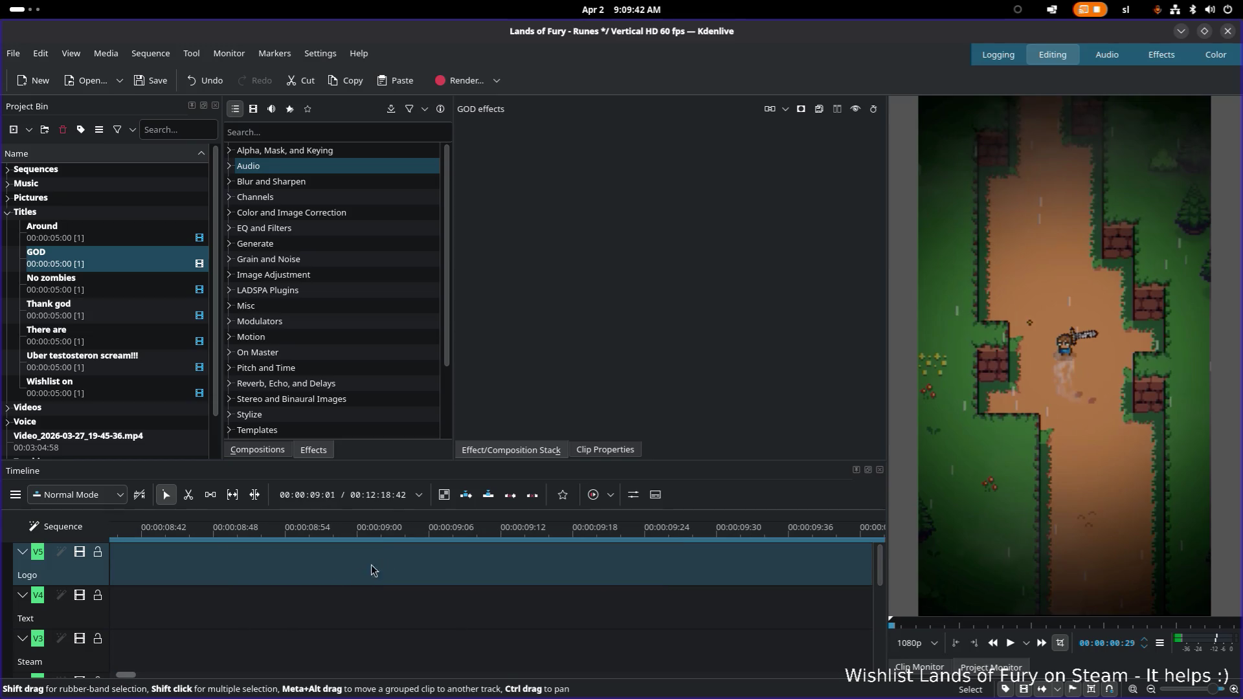
{"action": "scroll", "coordinate": [124, 679], "scroll_direction": "up", "scroll_amount": 6}
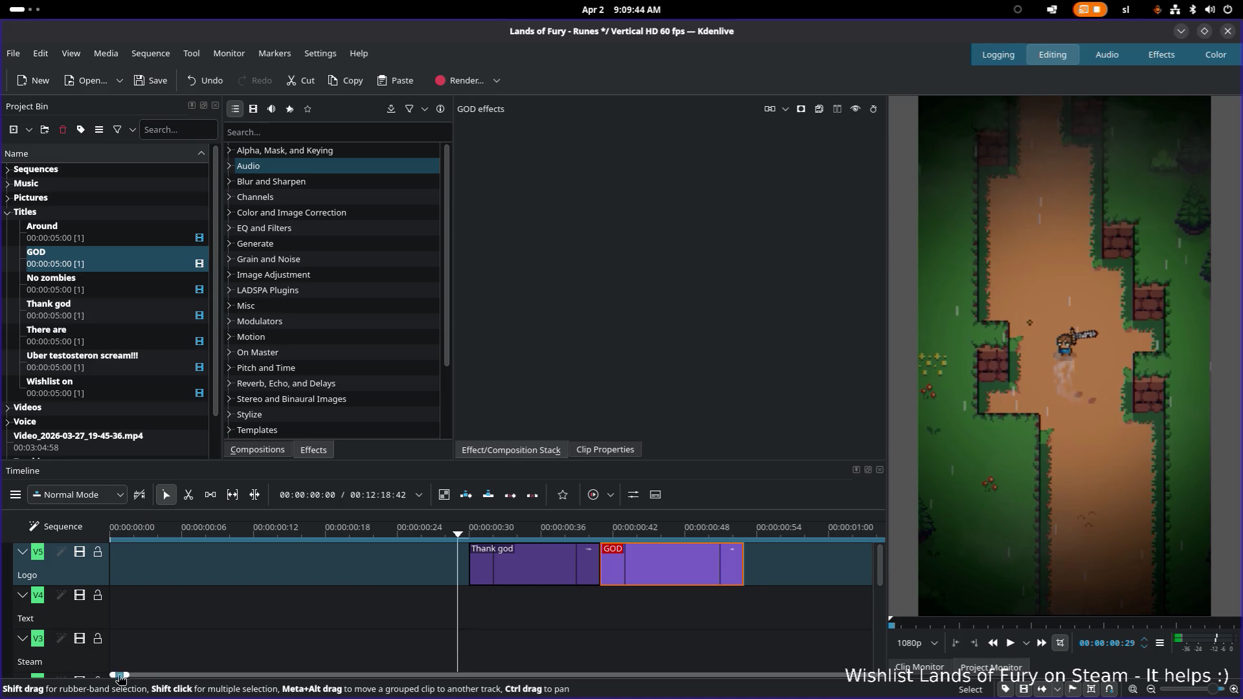
Play the sequence from the Thank god title to check the timing
{"action": "left_click", "coordinate": [482, 530]}
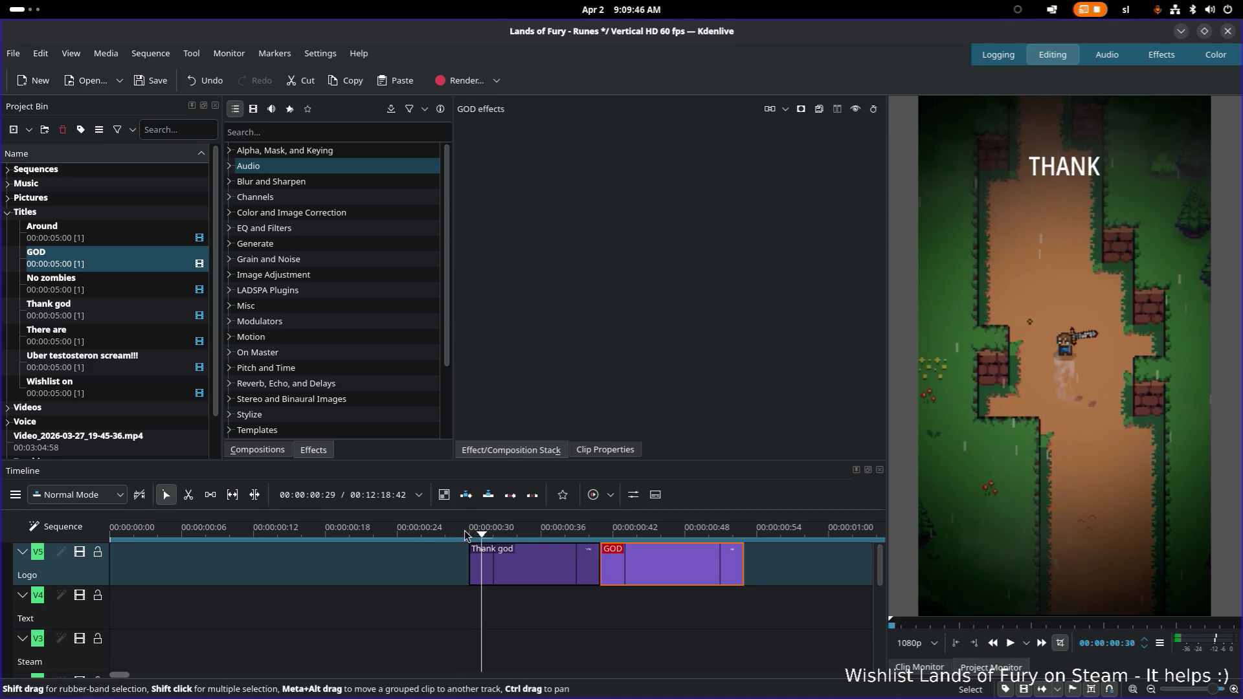
{"action": "key", "text": "space"}
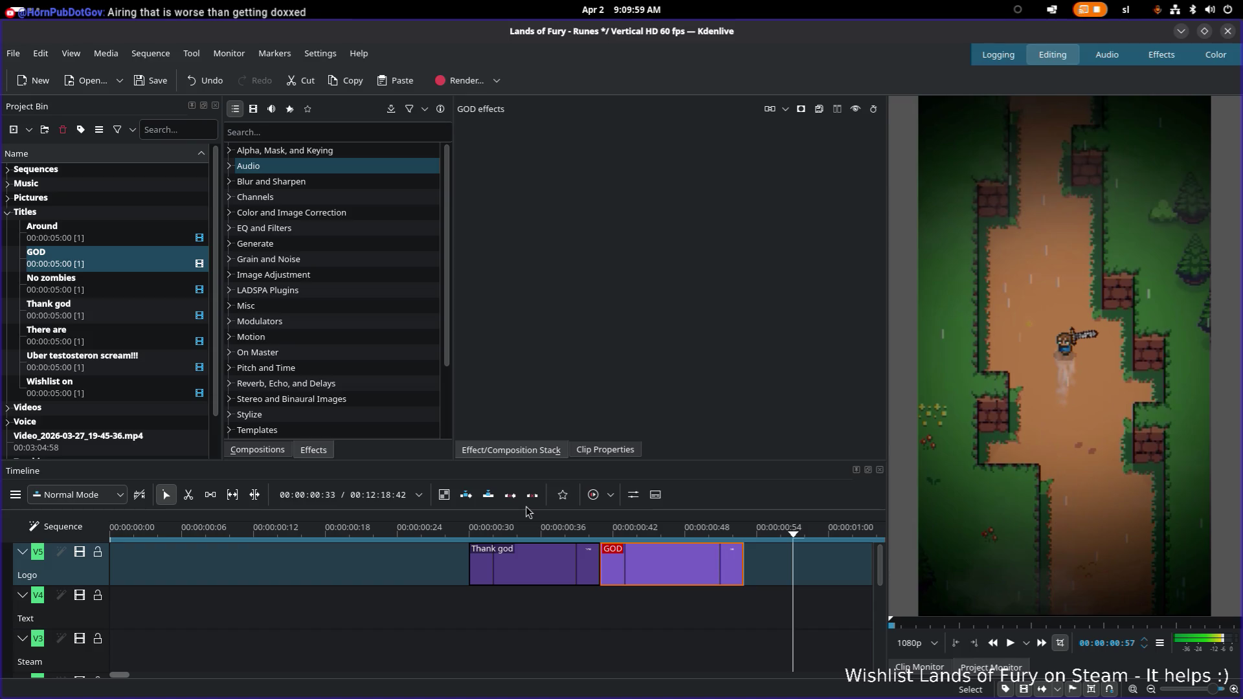
Snap the There are clip to the end of GOD and replay the title sequence
{"action": "left_click", "coordinate": [471, 534]}
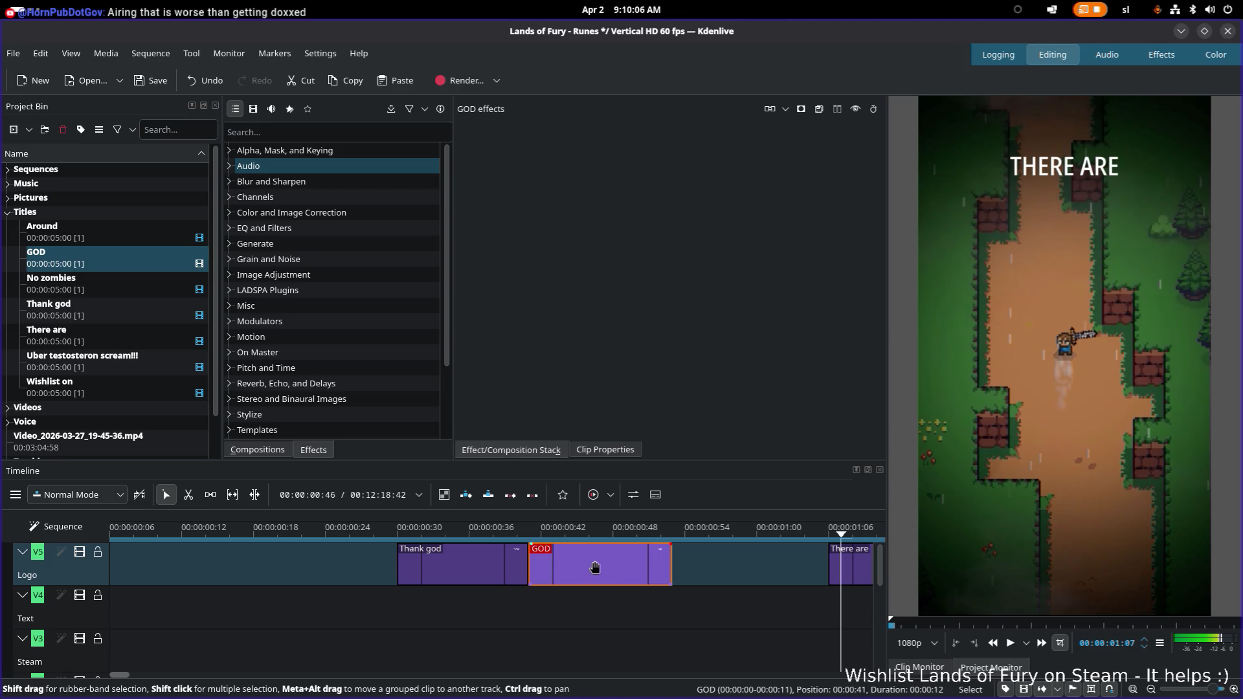
{"action": "scroll", "coordinate": [369, 610], "scroll_direction": "down", "scroll_amount": 2}
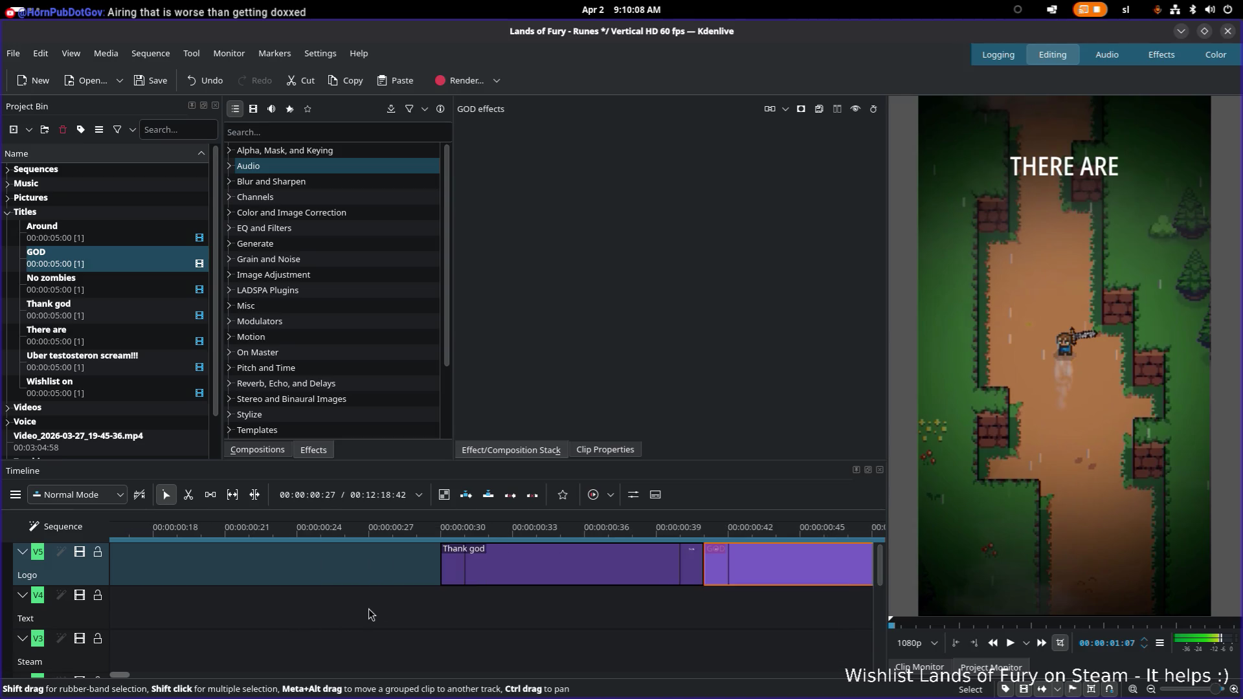
{"action": "scroll", "coordinate": [368, 609], "scroll_direction": "down", "scroll_amount": 2}
{"action": "scroll", "coordinate": [368, 609], "scroll_direction": "down", "scroll_amount": 2}
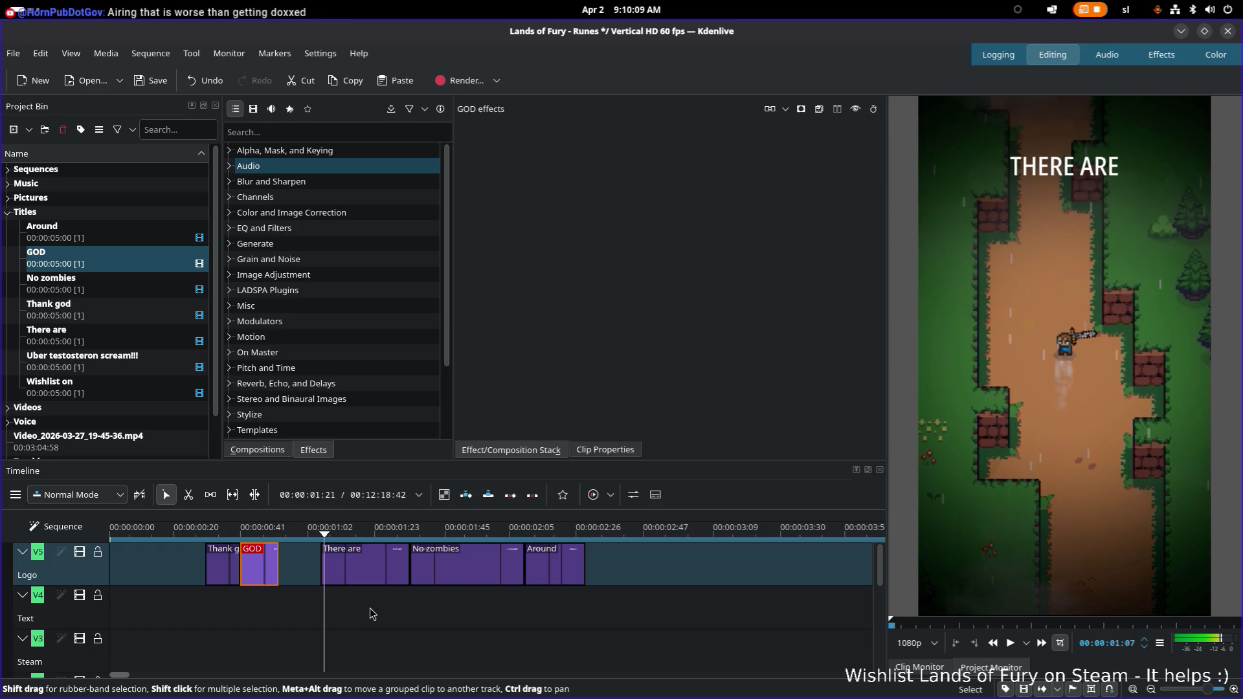
{"action": "left_click", "coordinate": [214, 533]}
{"action": "key", "text": "space"}
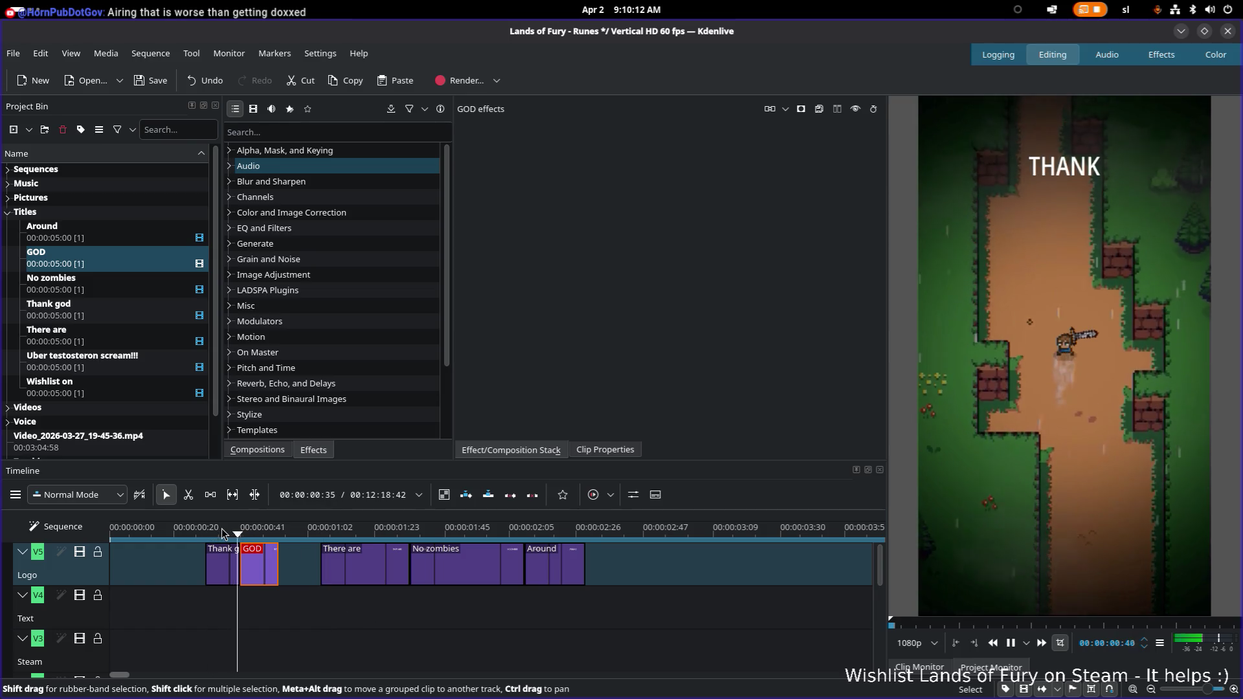
{"action": "key", "text": "space"}
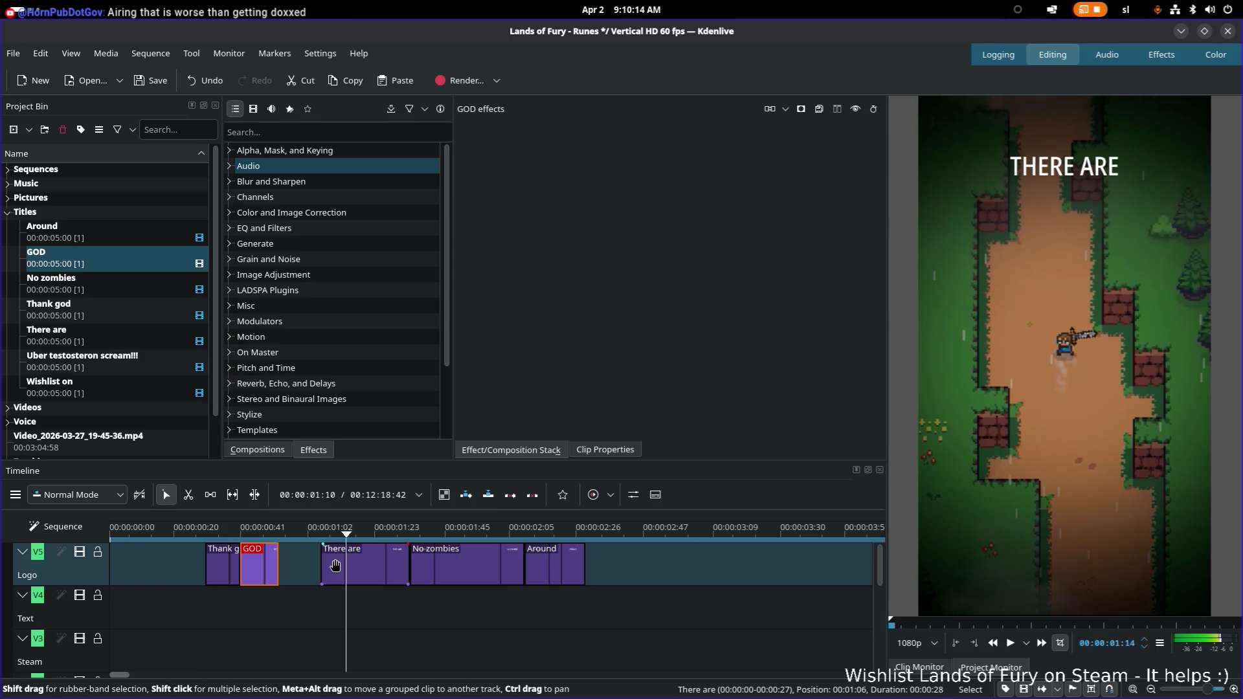
{"action": "left_click_drag", "start_coordinate": [335, 565], "coordinate": [297, 563]}
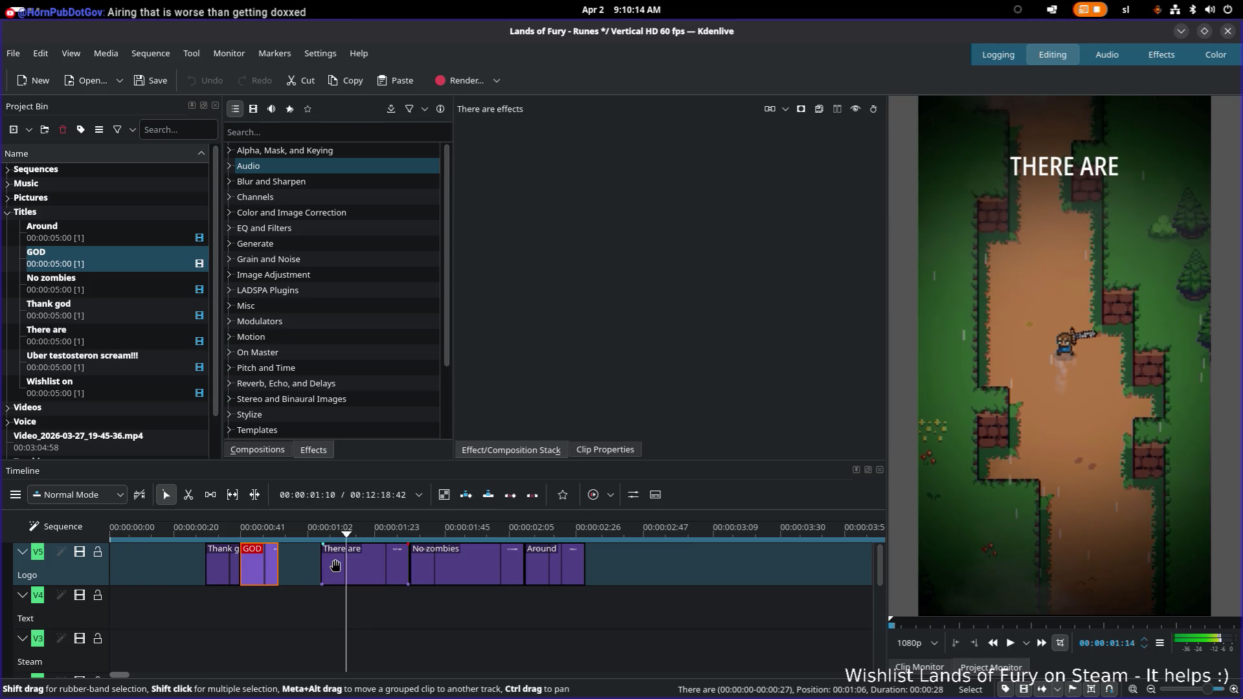
{"action": "left_click", "coordinate": [207, 530]}
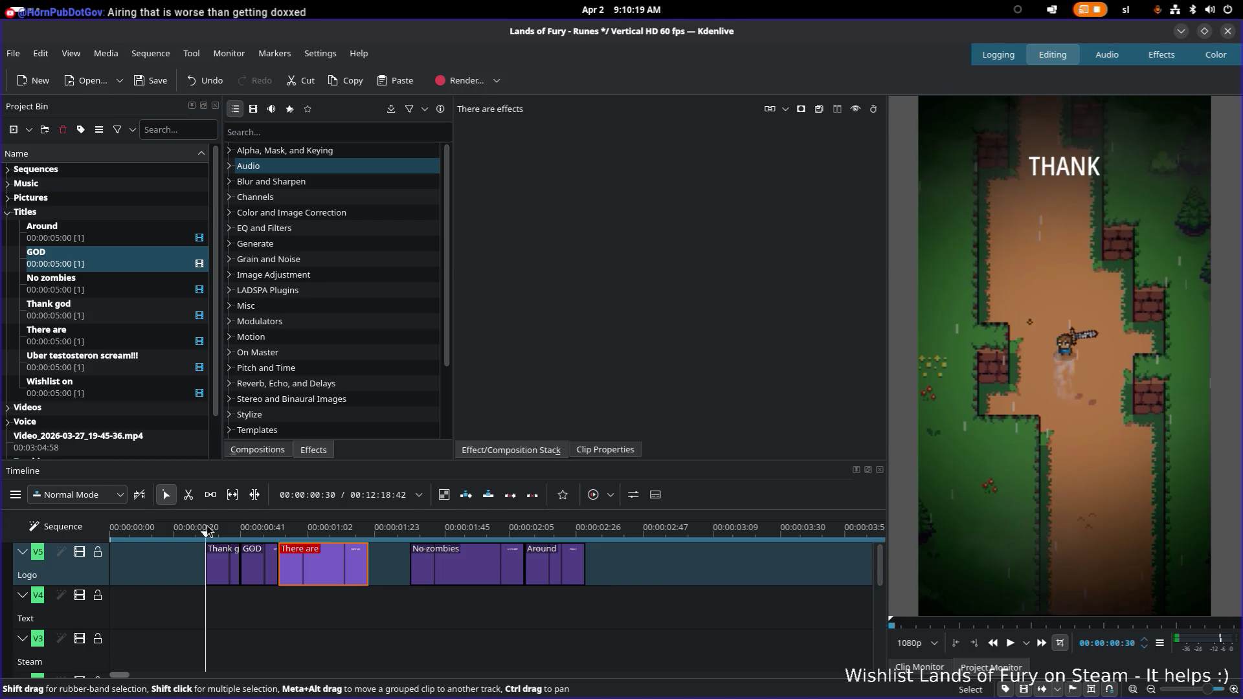
{"action": "key", "text": "space"}
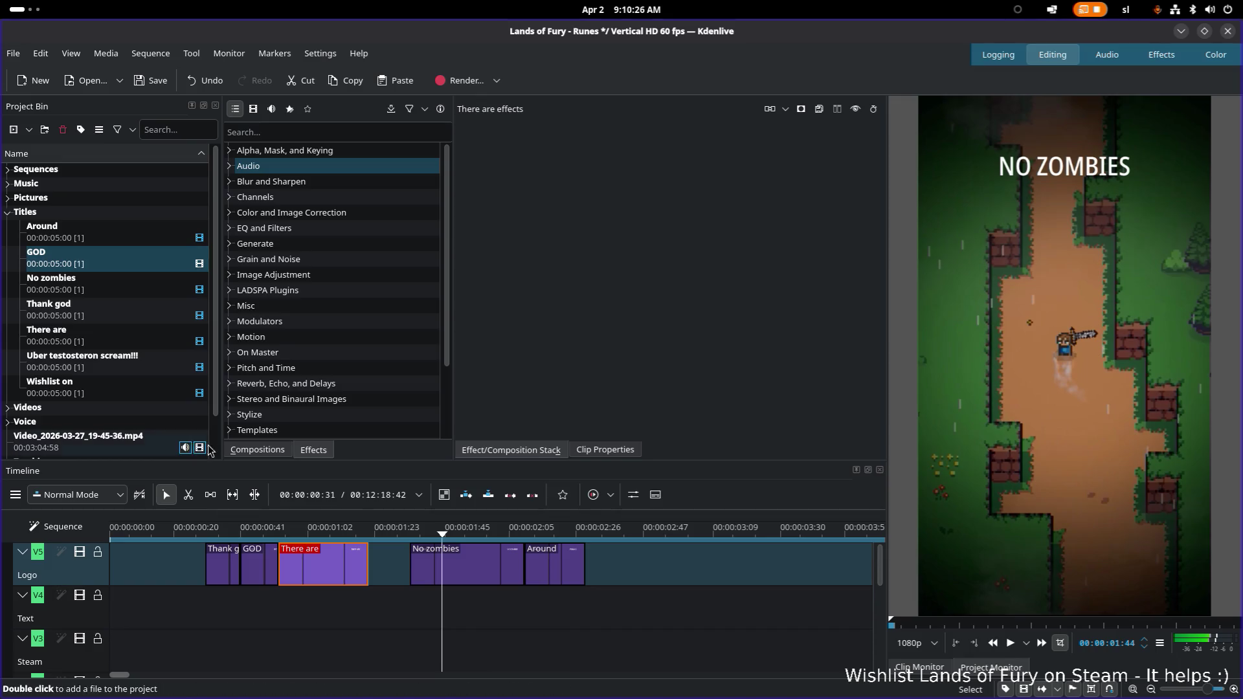
Shift the No zombies and Around title clips slightly earlier and preview them
{"action": "left_click_drag", "start_coordinate": [472, 569], "coordinate": [432, 567]}
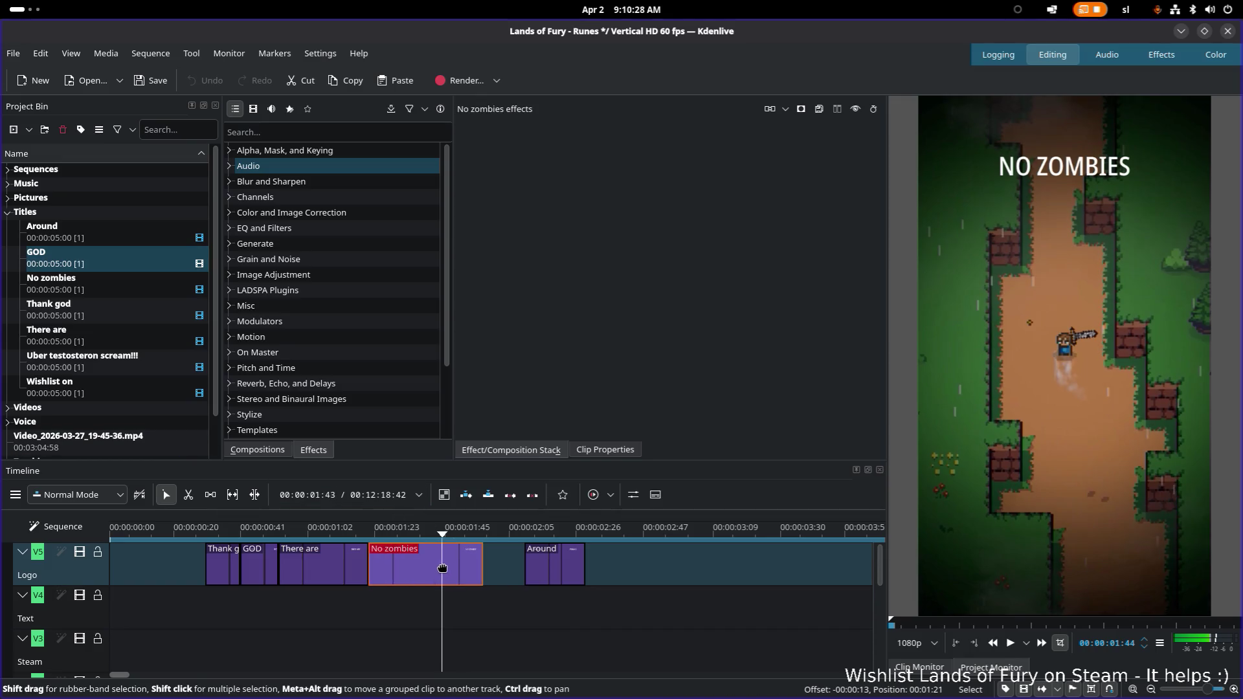
{"action": "left_click_drag", "start_coordinate": [564, 569], "coordinate": [523, 570]}
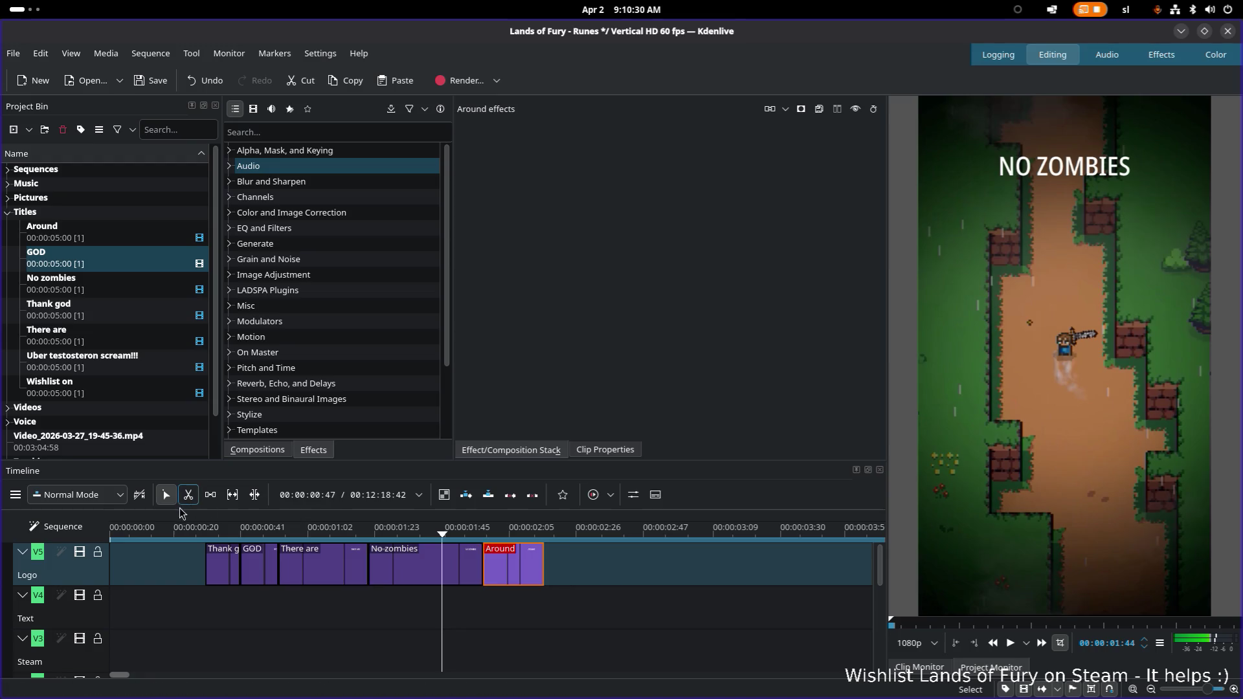
{"action": "left_click", "coordinate": [163, 530]}
{"action": "key", "text": "space"}
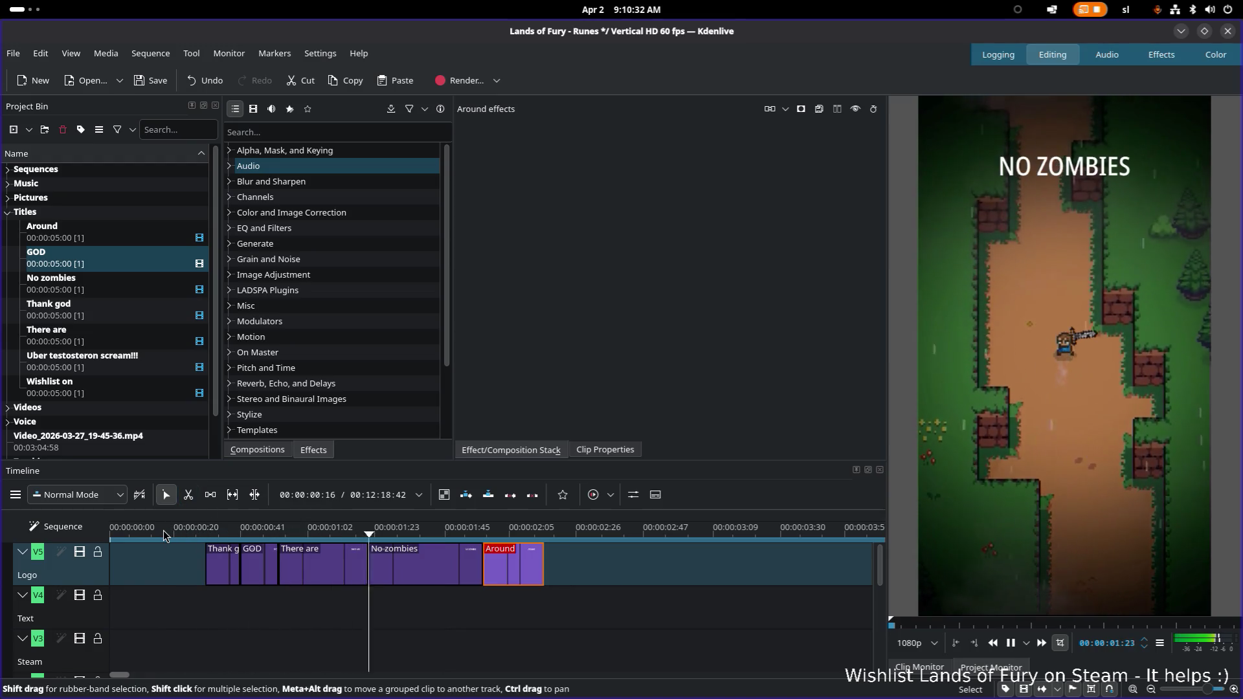
{"action": "key", "text": "space"}
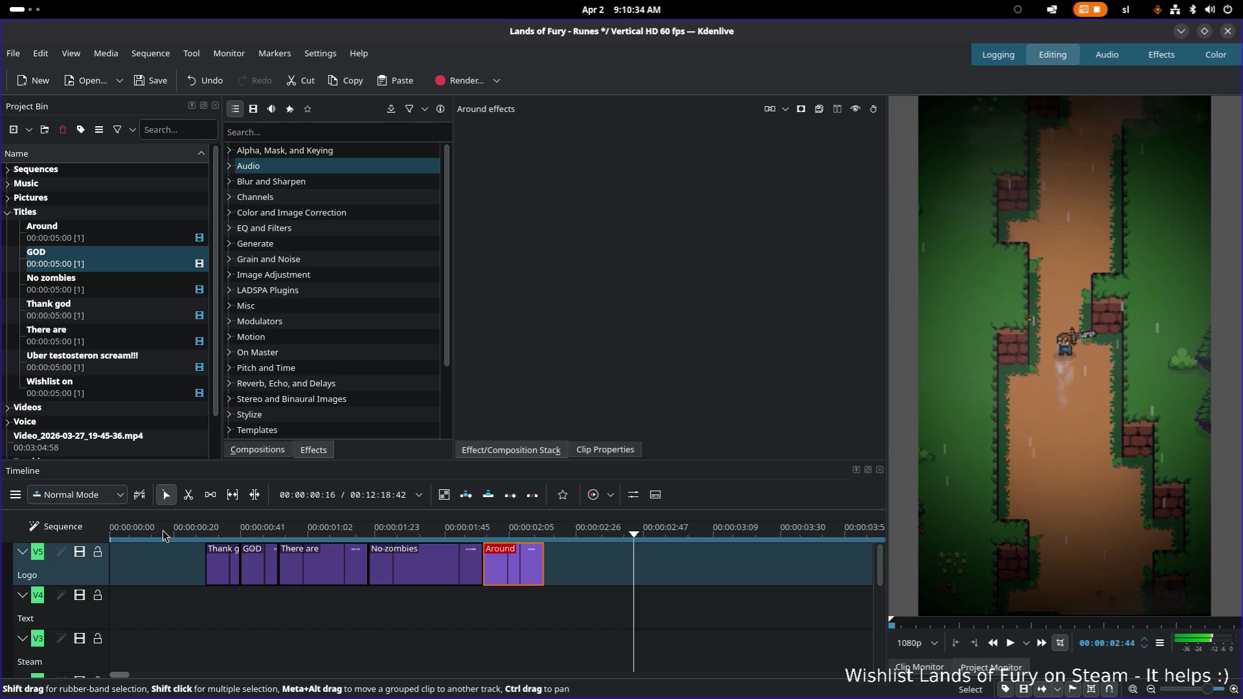
Replay the title sequence from THANK and return the playhead to the timeline start
{"action": "left_click", "coordinate": [202, 530]}
{"action": "left_click_drag", "start_coordinate": [203, 530], "coordinate": [205, 528]}
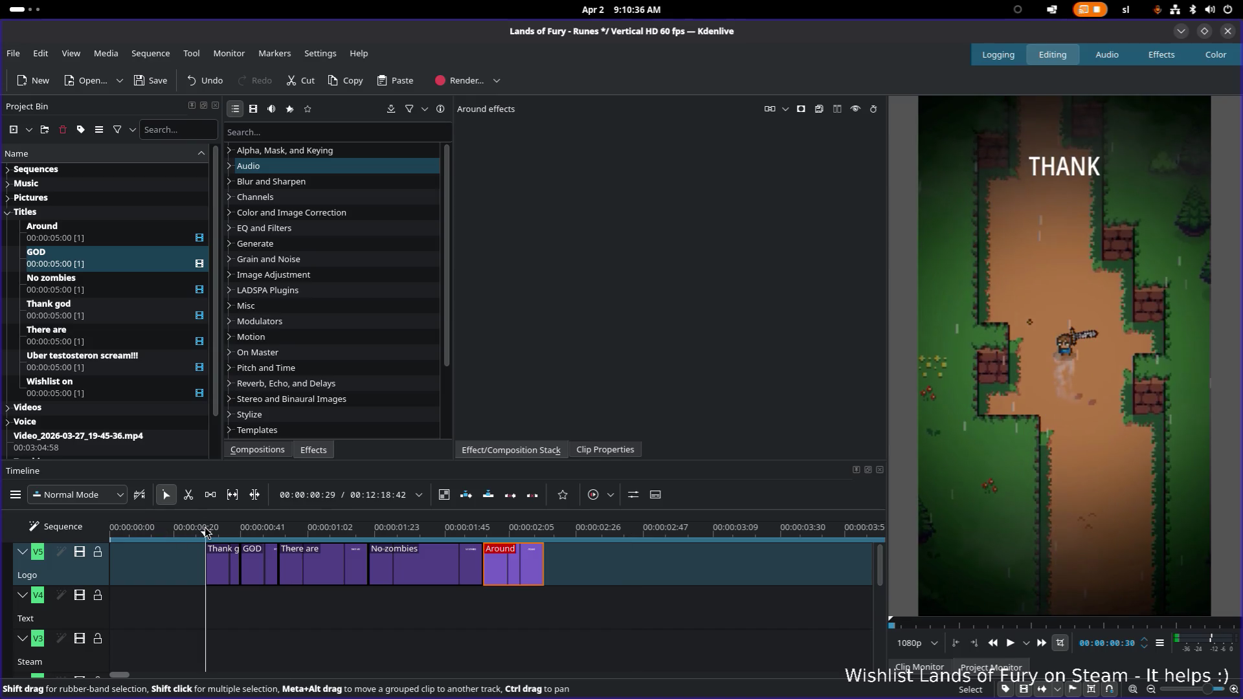
{"action": "key", "text": "space"}
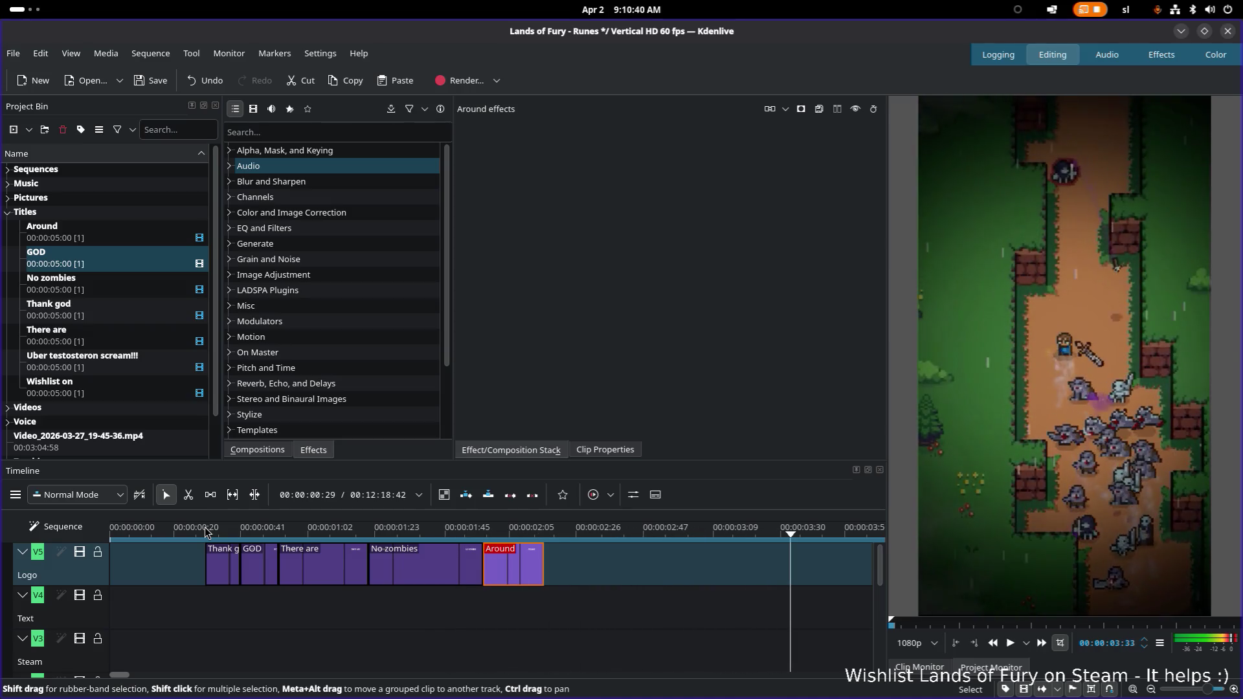
{"action": "key", "text": "space"}
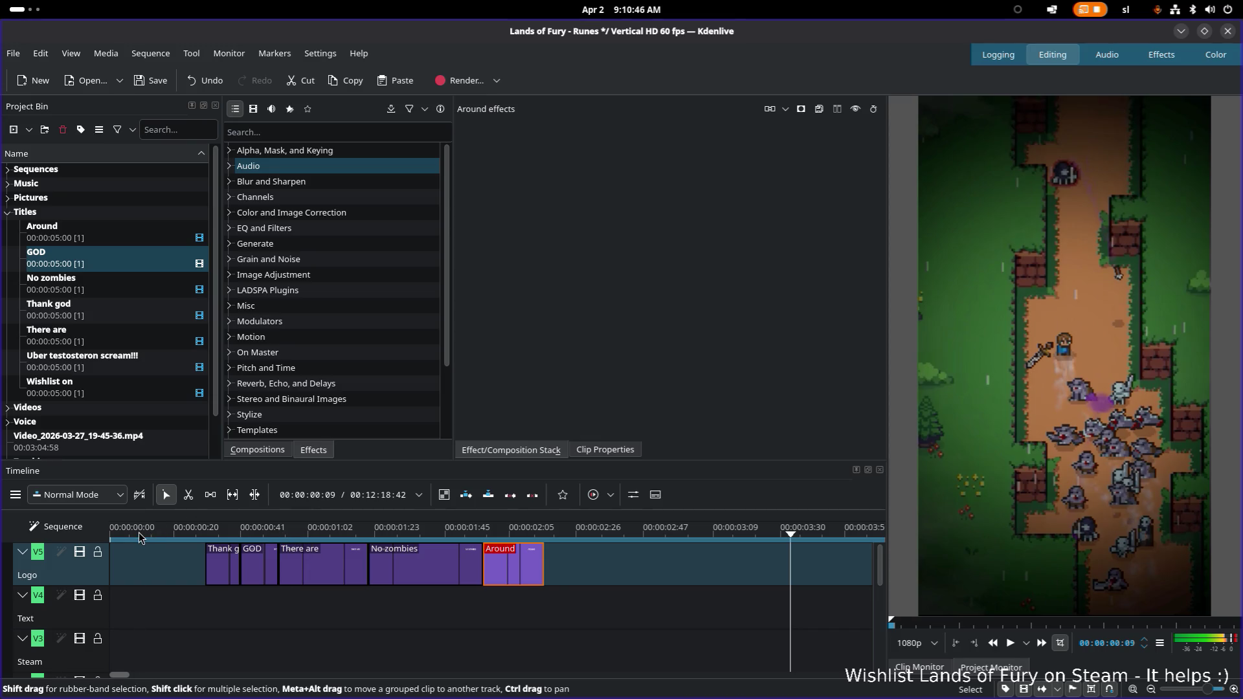
{"action": "left_click_drag", "start_coordinate": [139, 537], "coordinate": [105, 531]}
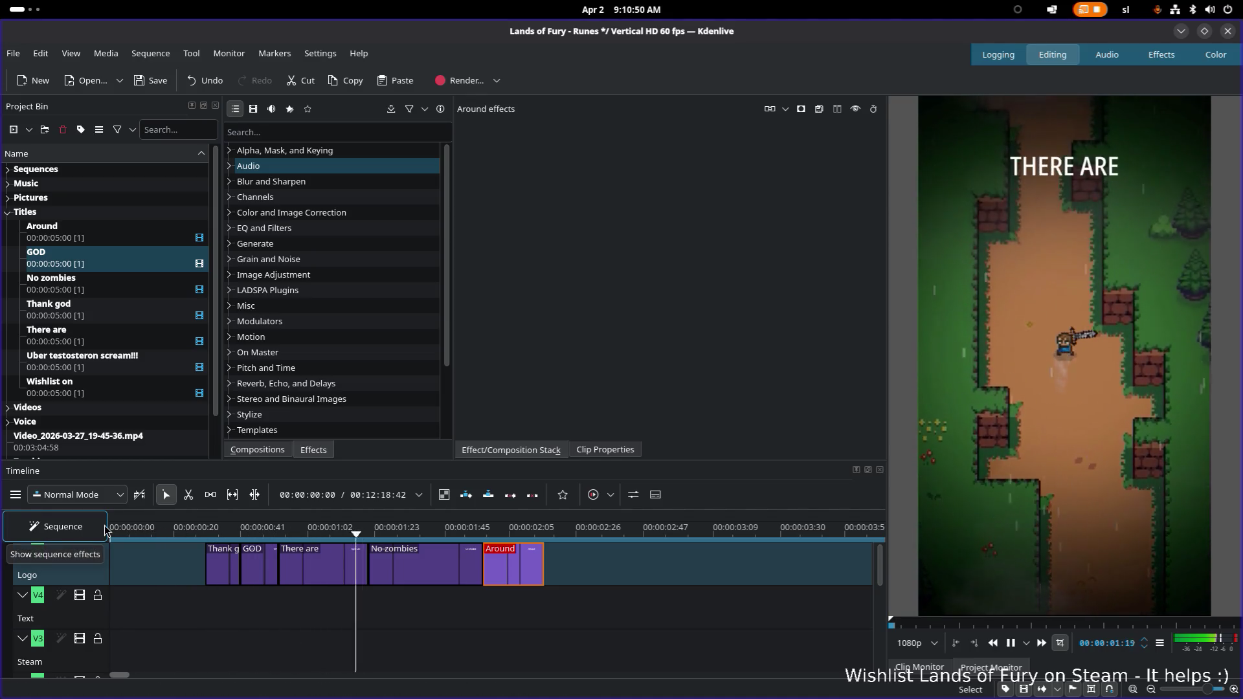
{"action": "key", "text": "space"}
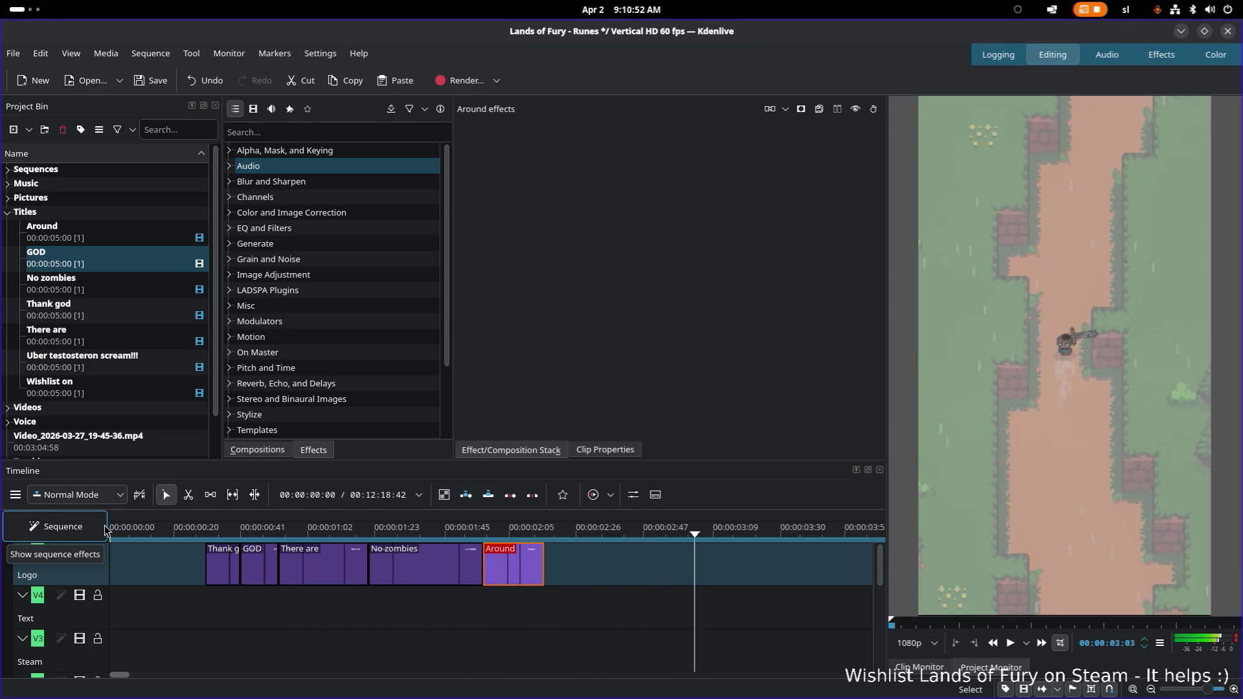
{"action": "key", "text": "Home"}
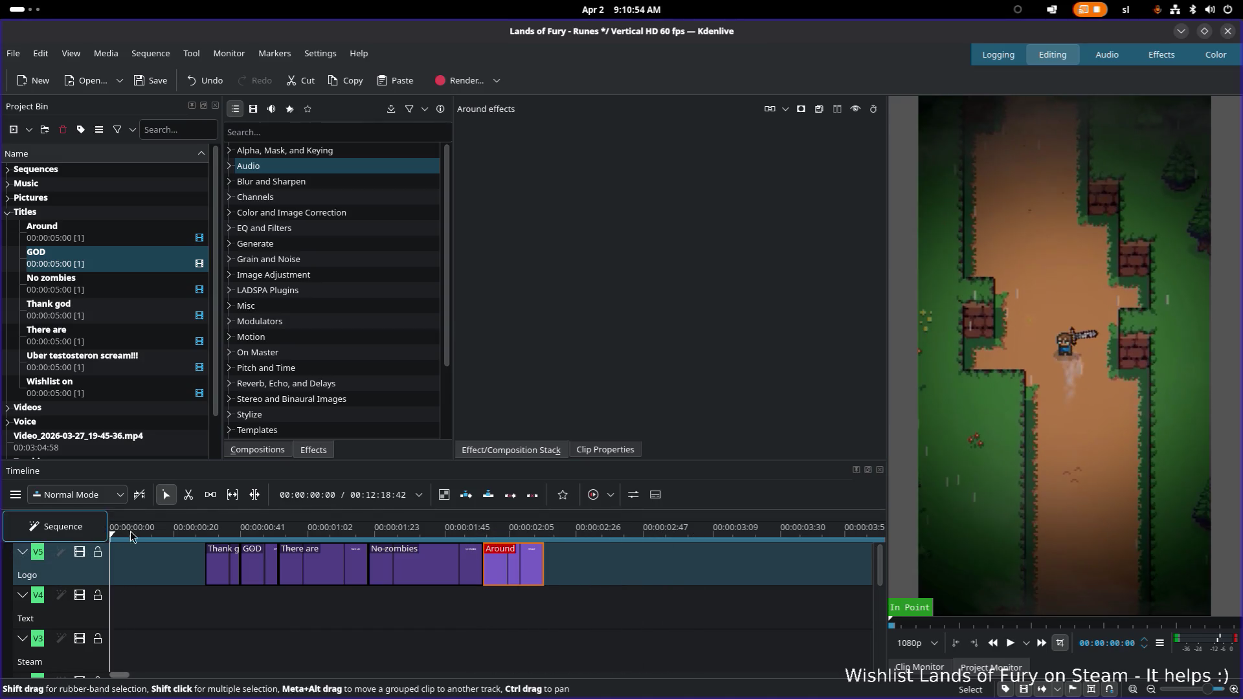
Select all five title clips on the Logo track and move them down to the Text track
{"action": "left_click", "coordinate": [215, 563]}
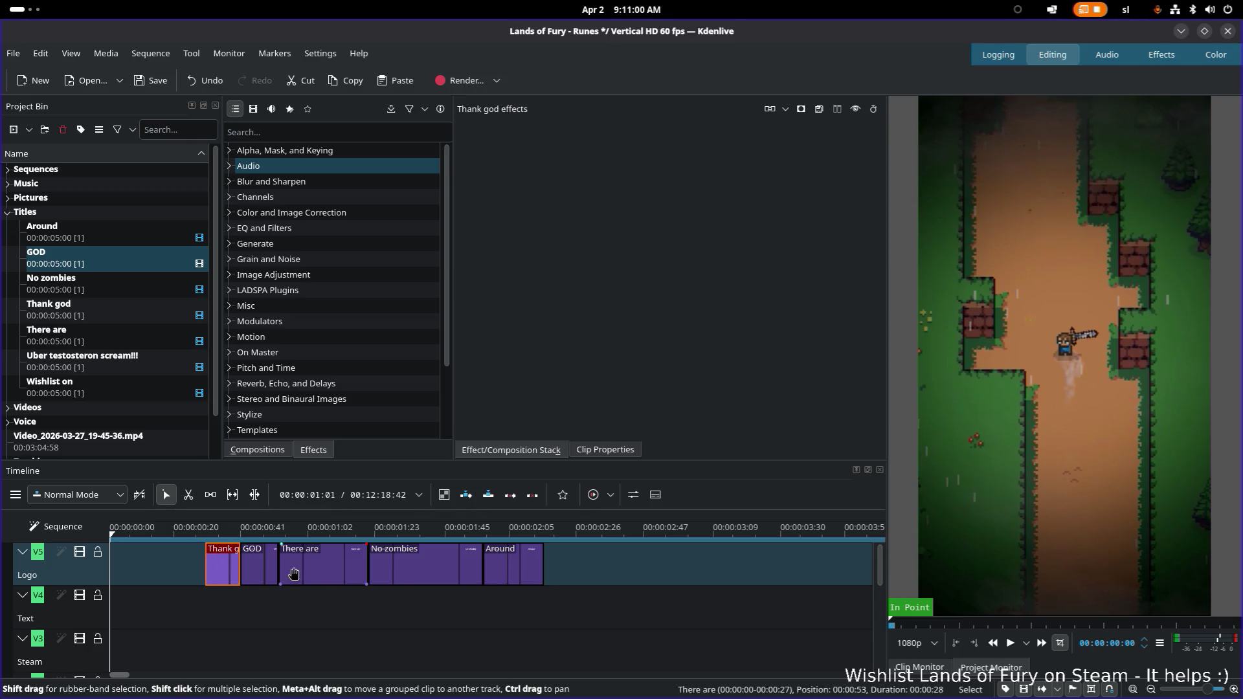
{"action": "key", "text": "ctrl+a"}
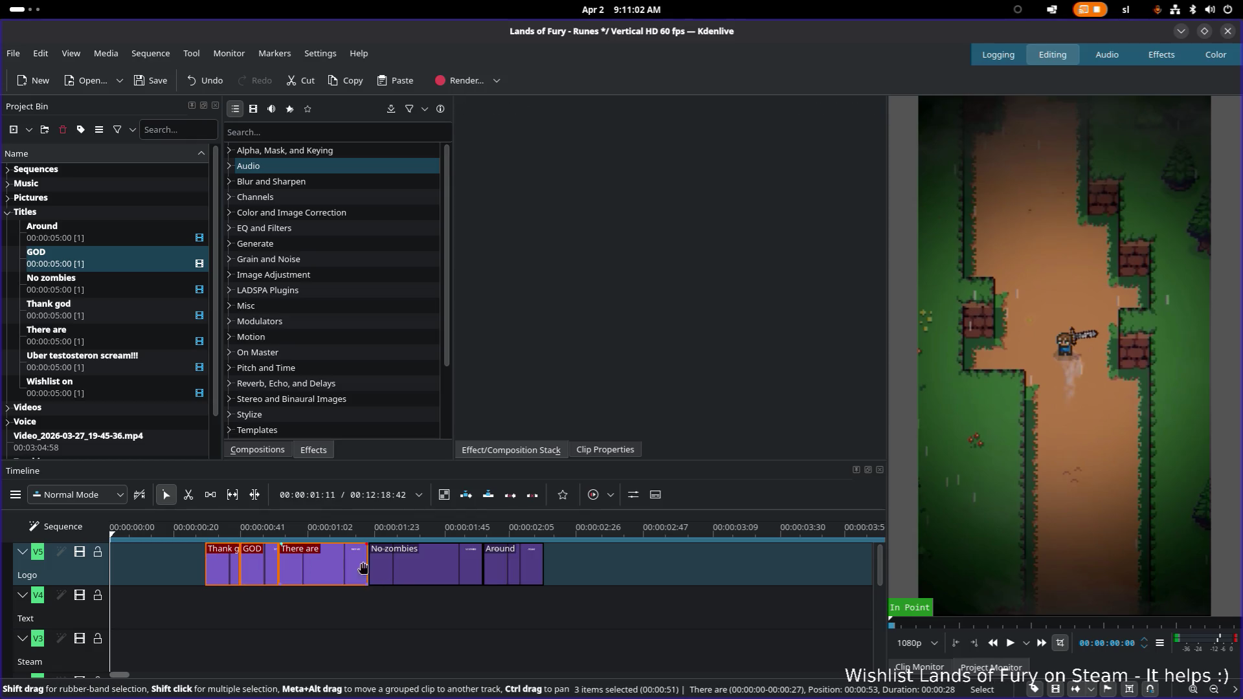
{"action": "left_click_drag", "start_coordinate": [256, 570], "coordinate": [256, 612]}
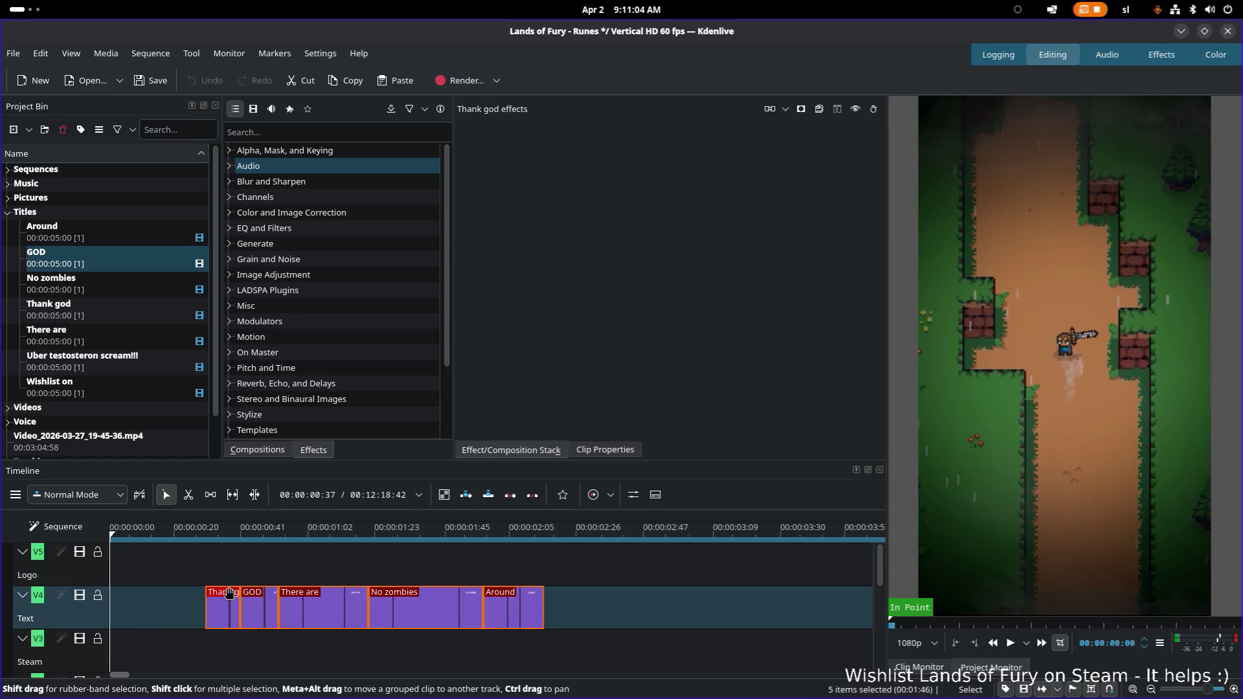
{"action": "key", "text": "space"}
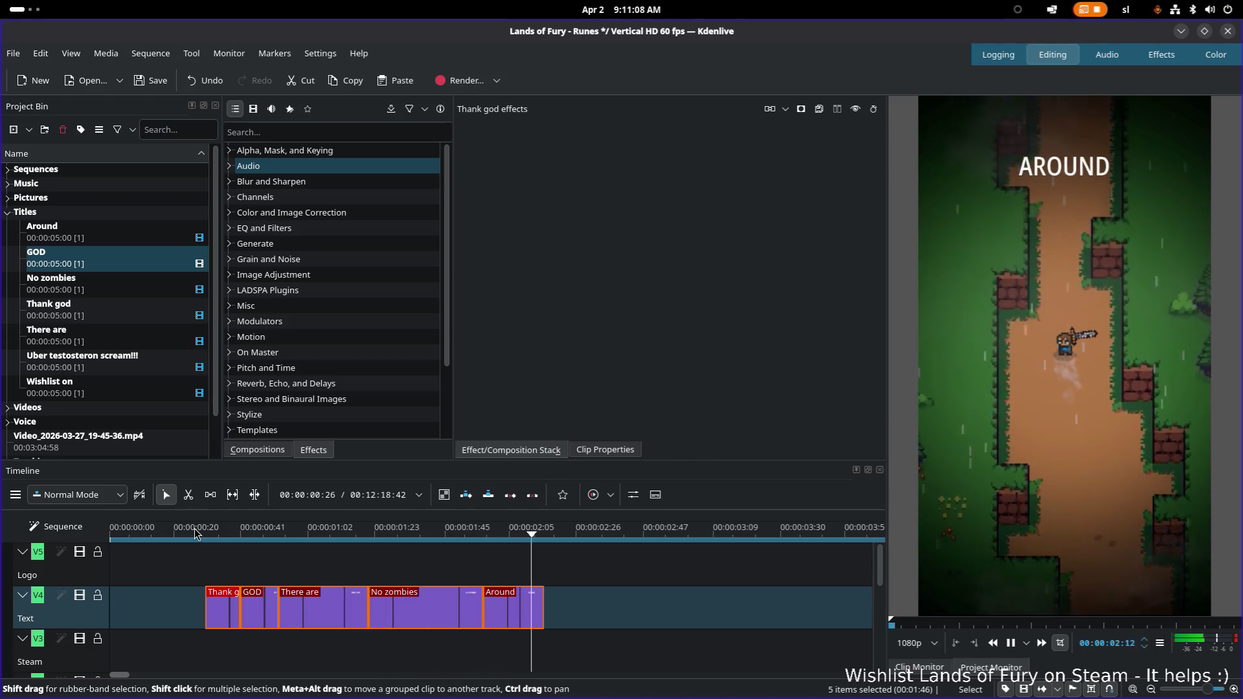
{"action": "key", "text": "space"}
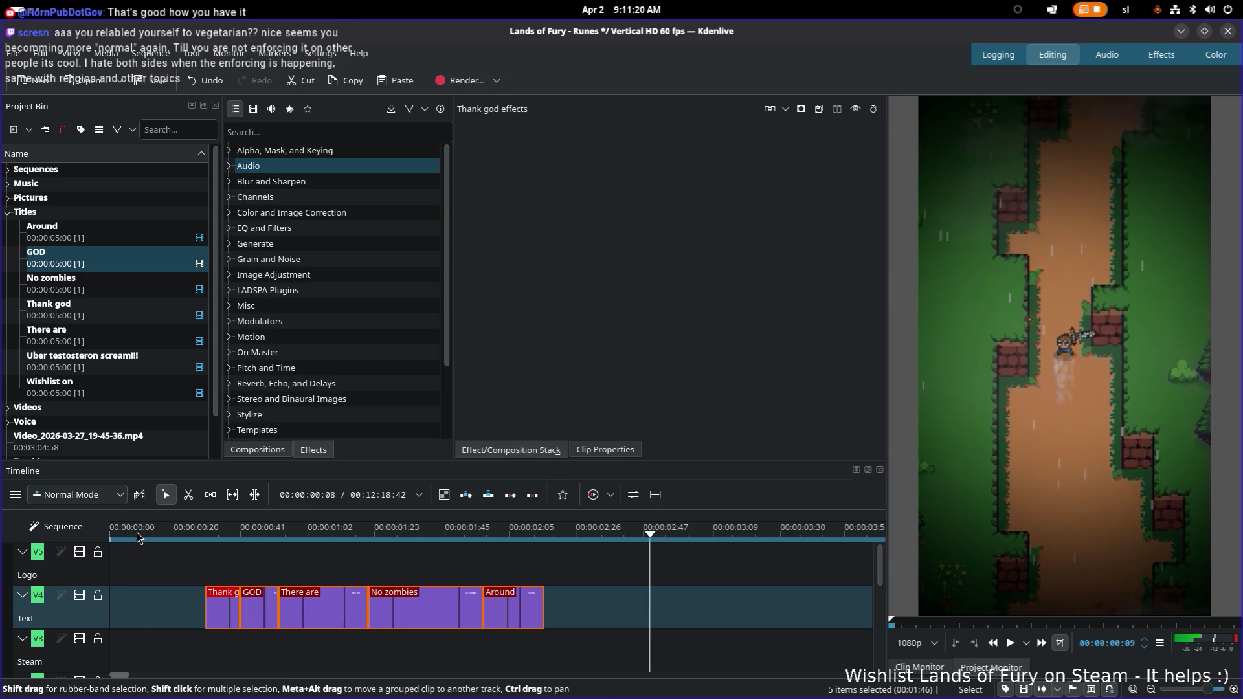
Play the moved titles from the start of the sequence
{"action": "left_click_drag", "start_coordinate": [138, 532], "coordinate": [90, 534]}
{"action": "key", "text": "space"}
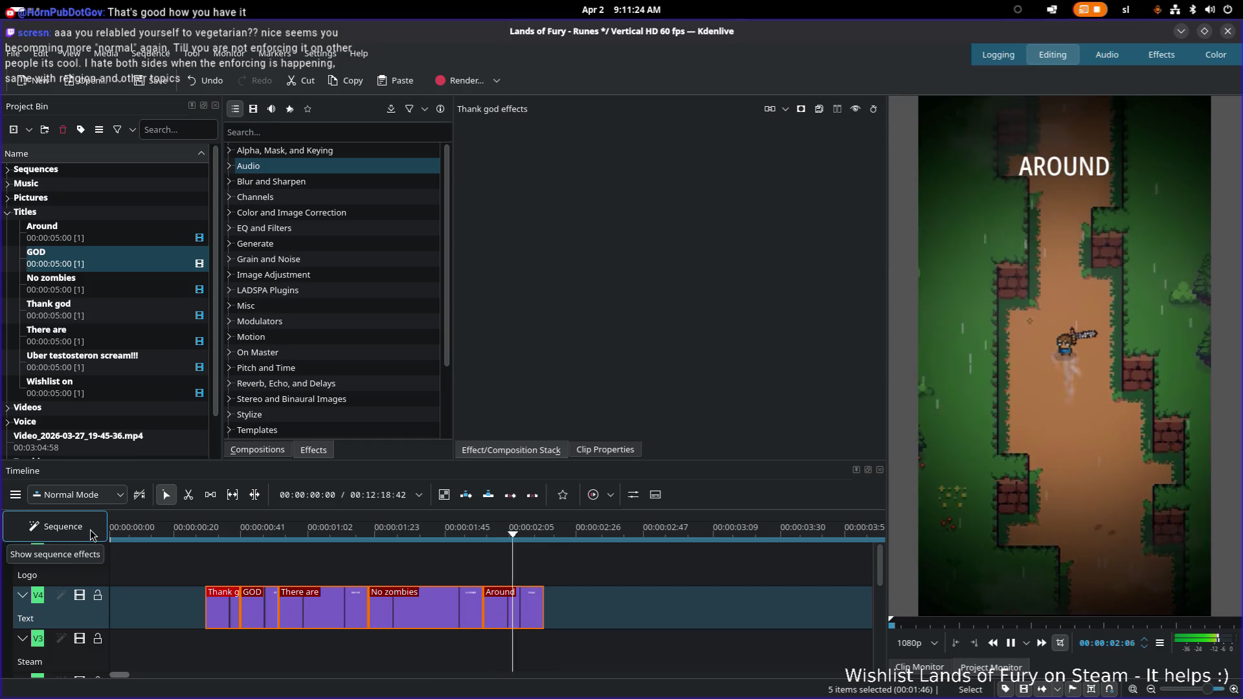
{"action": "key", "text": "space"}
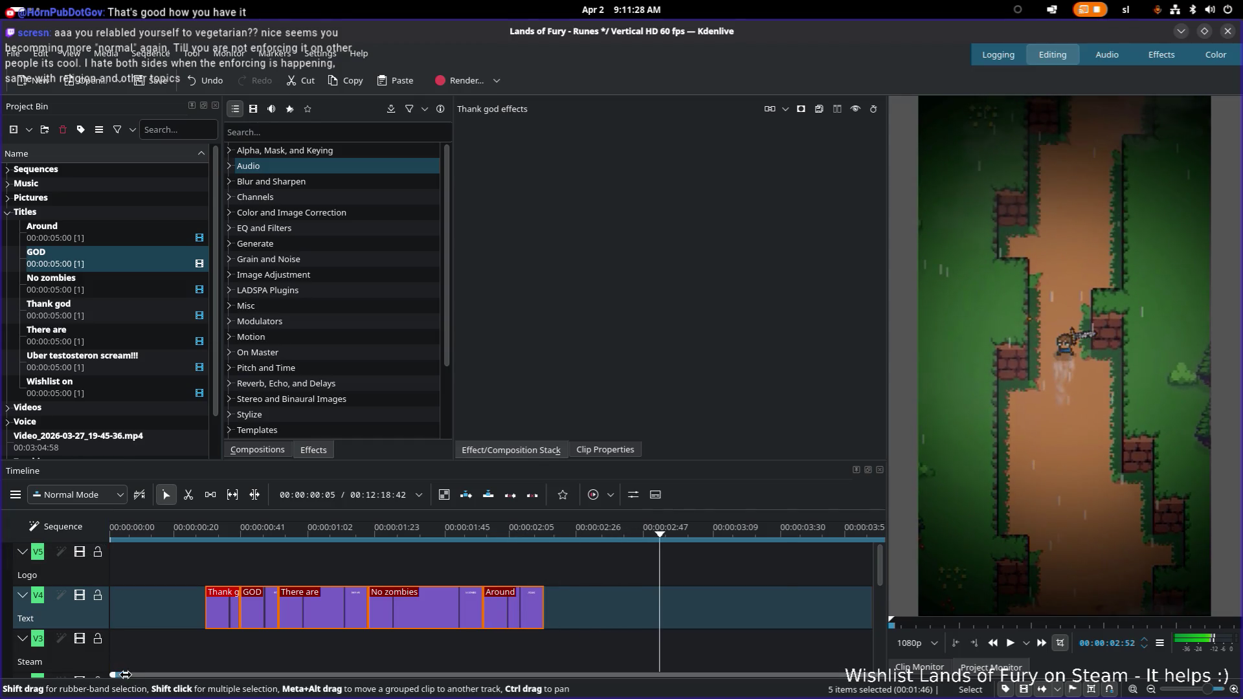
{"action": "scroll", "coordinate": [124, 674], "scroll_direction": "down", "scroll_amount": 3}
{"action": "scroll", "coordinate": [120, 676], "scroll_direction": "up", "scroll_amount": 3}
{"action": "scroll", "coordinate": [120, 675], "scroll_direction": "down", "scroll_amount": 3}
{"action": "scroll", "coordinate": [124, 674], "scroll_direction": "up", "scroll_amount": 3}
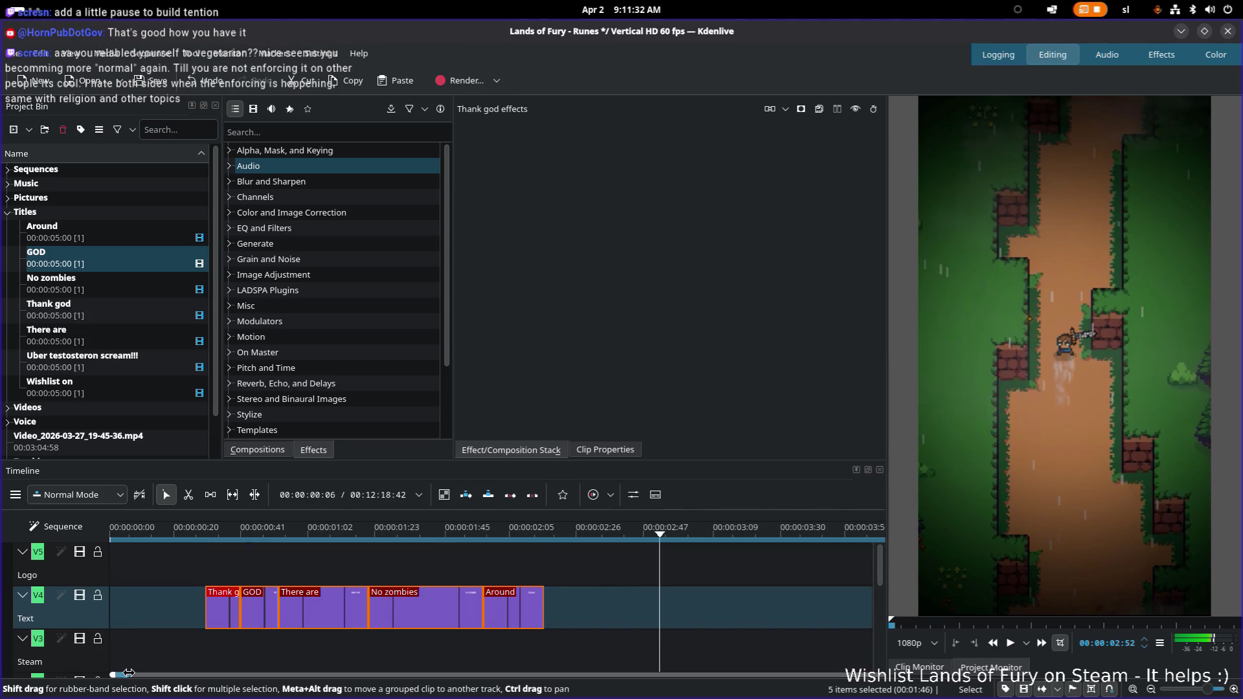
{"action": "left_click_drag", "start_coordinate": [126, 673], "coordinate": [155, 674]}
Move the Uber clip down to the Text track and preview from the start
{"action": "left_click", "coordinate": [191, 571]}
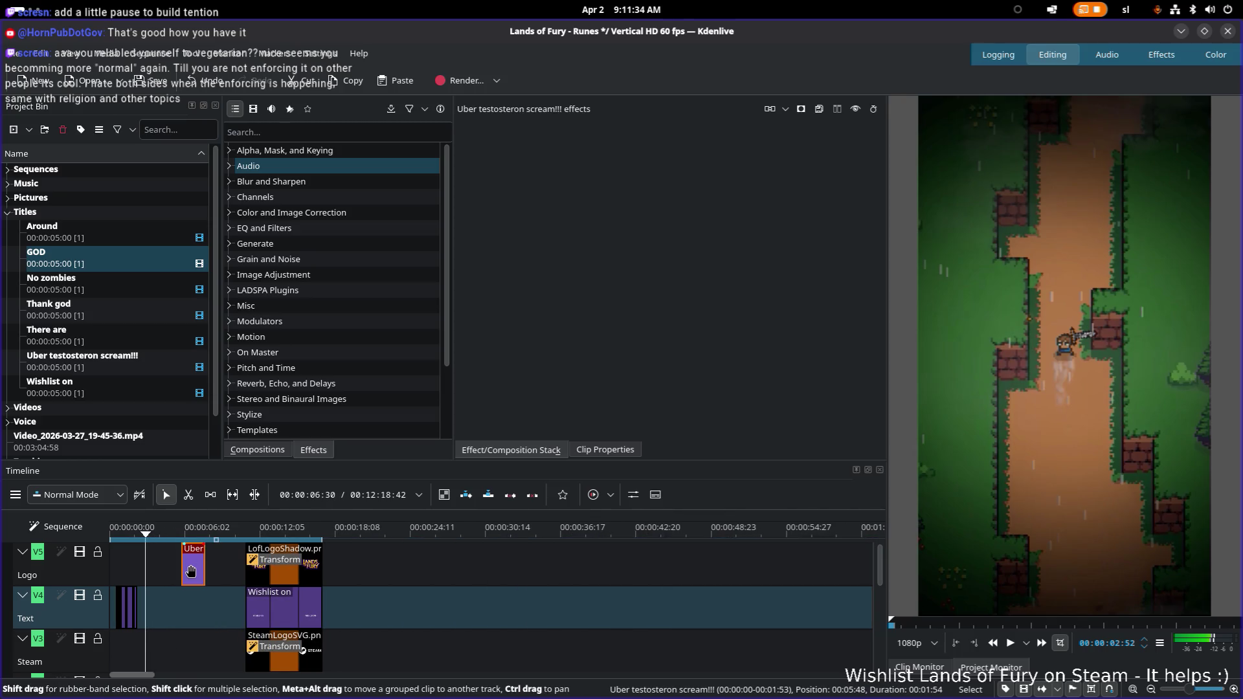
{"action": "left_click_drag", "start_coordinate": [190, 571], "coordinate": [184, 614]}
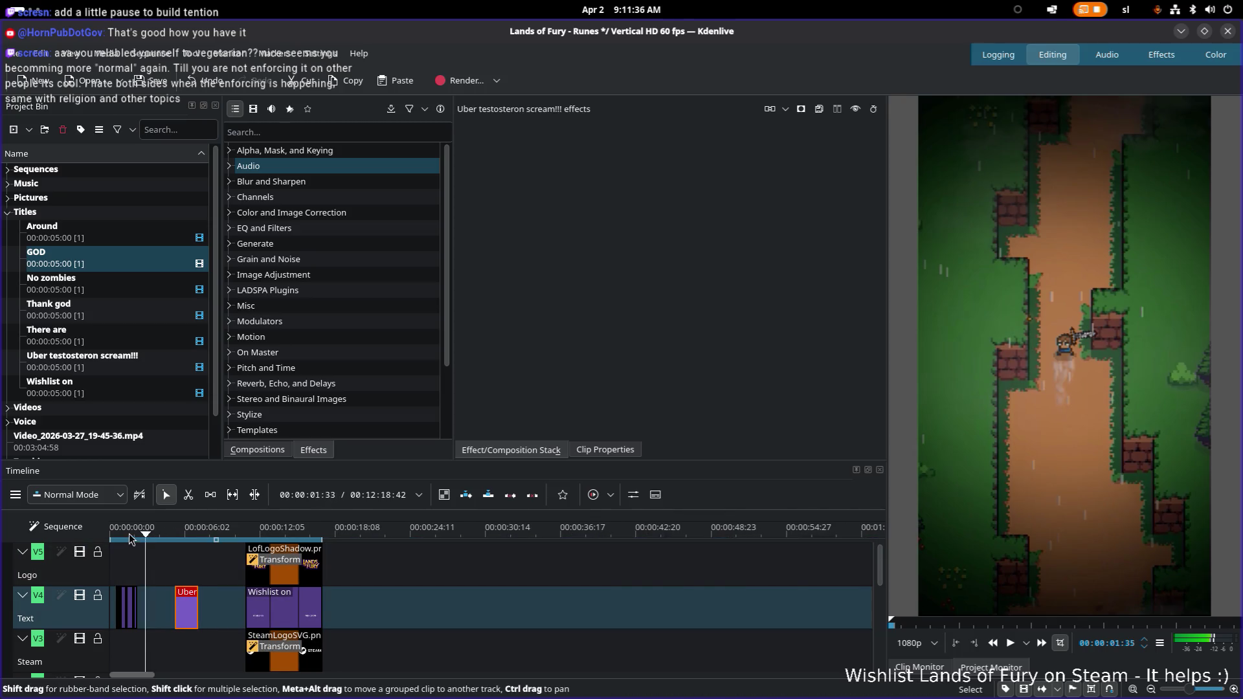
{"action": "left_click_drag", "start_coordinate": [130, 540], "coordinate": [95, 540]}
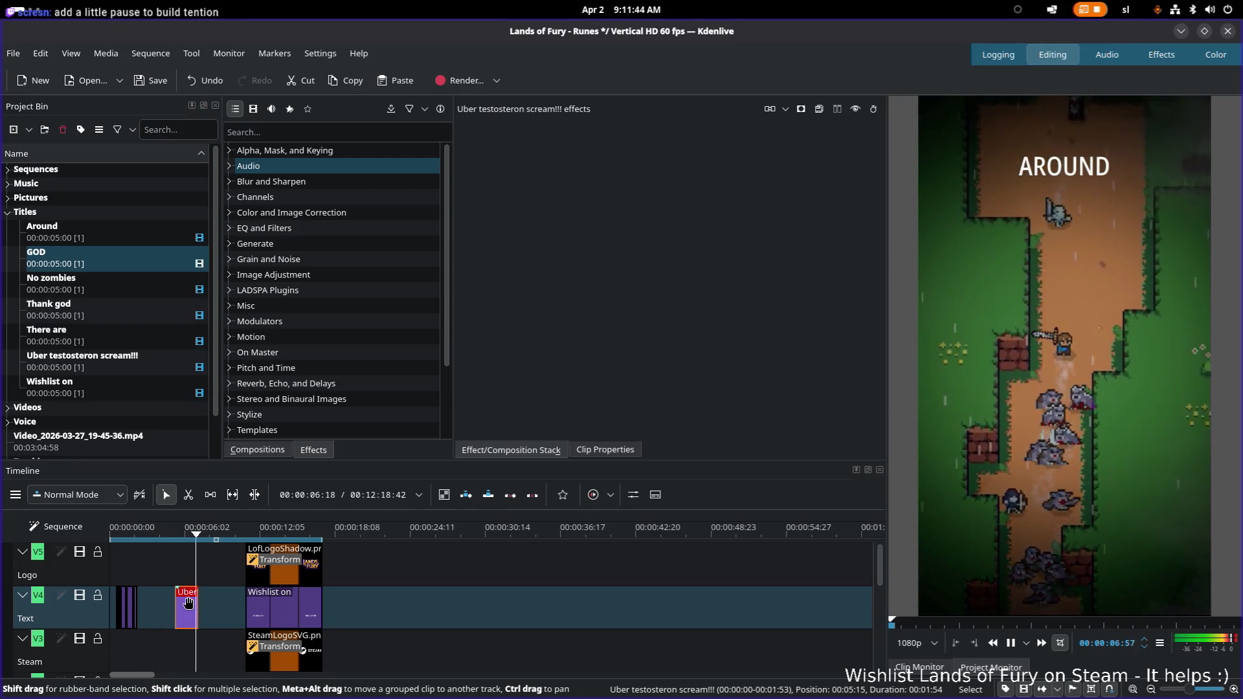
{"action": "key", "text": "space"}
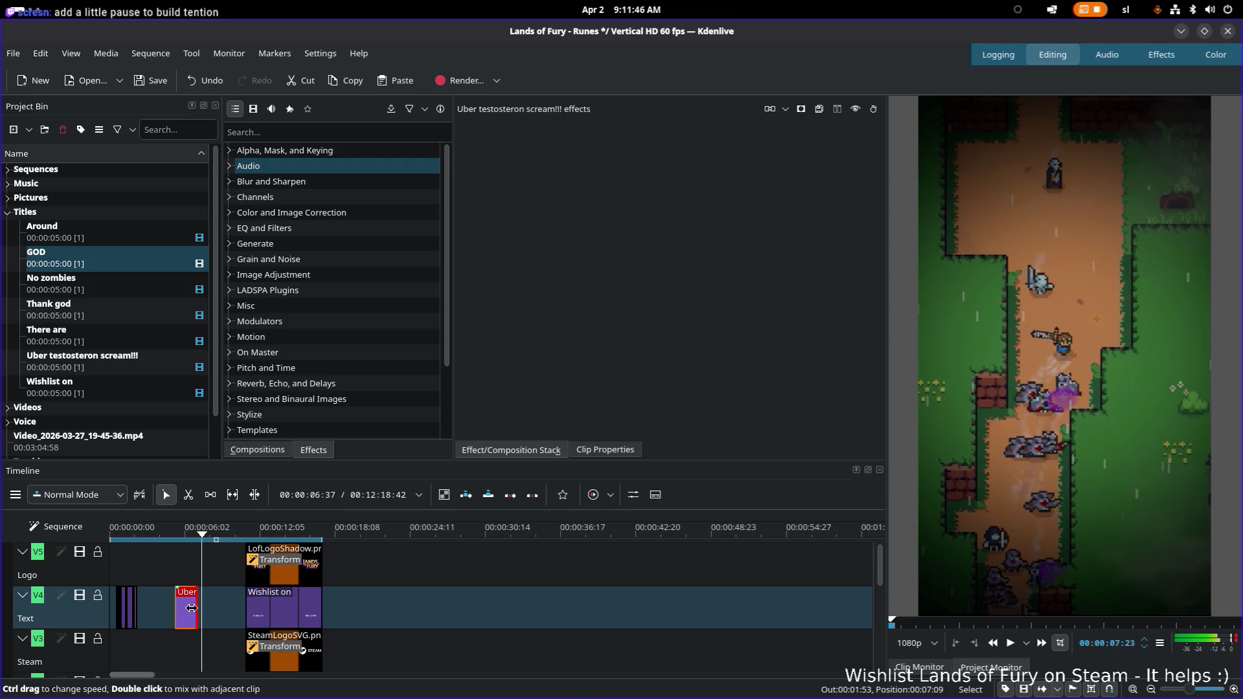
Lengthen the Uber clip slightly and select the Uber testosteron scream!!! title in the bin
{"action": "left_click_drag", "start_coordinate": [196, 608], "coordinate": [186, 607]}
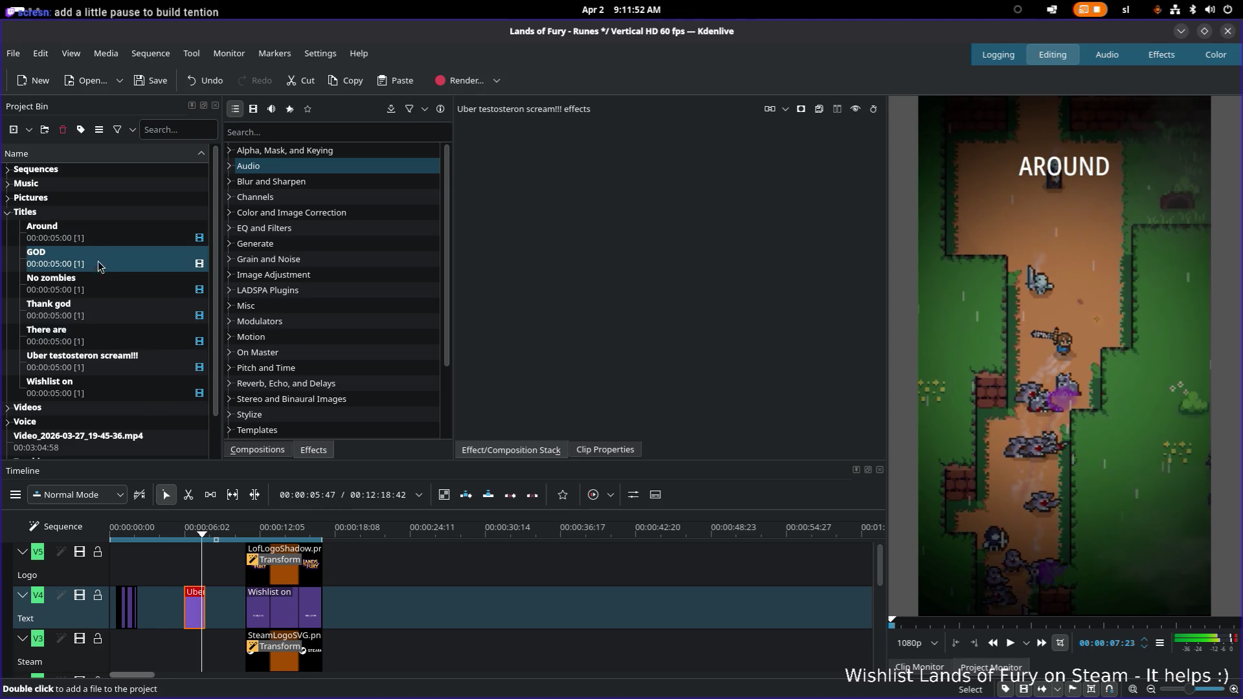
{"action": "left_click", "coordinate": [108, 361]}
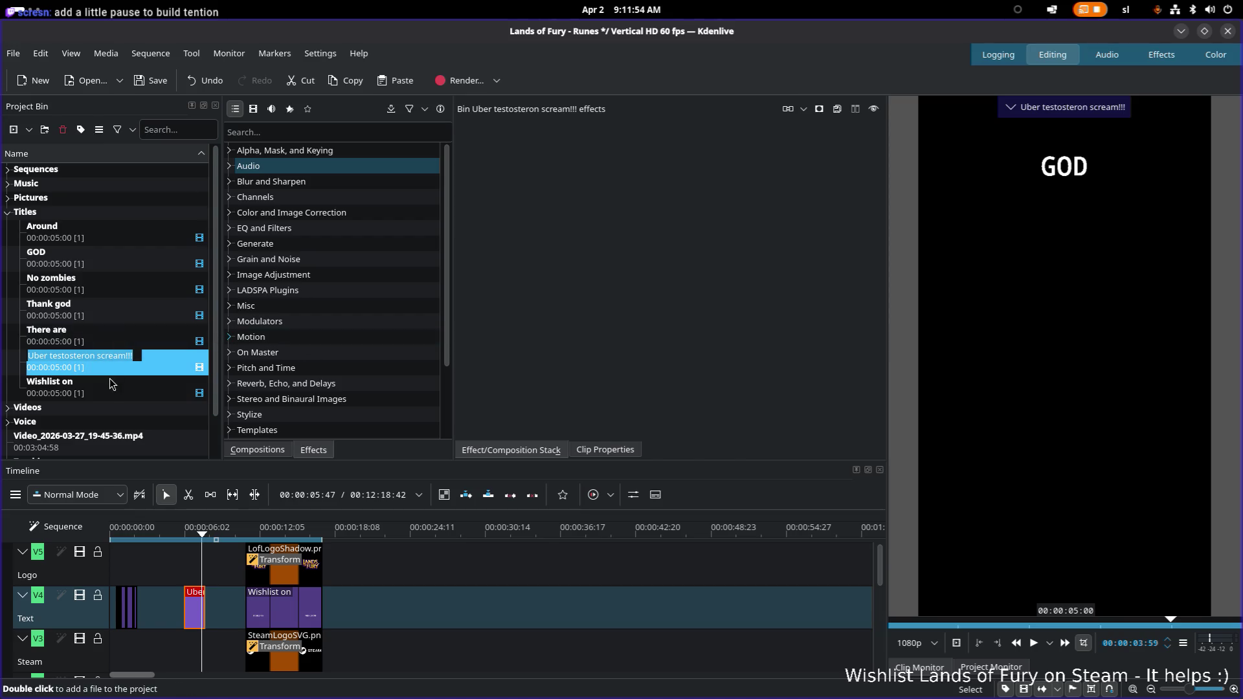
{"action": "left_click", "coordinate": [117, 358]}
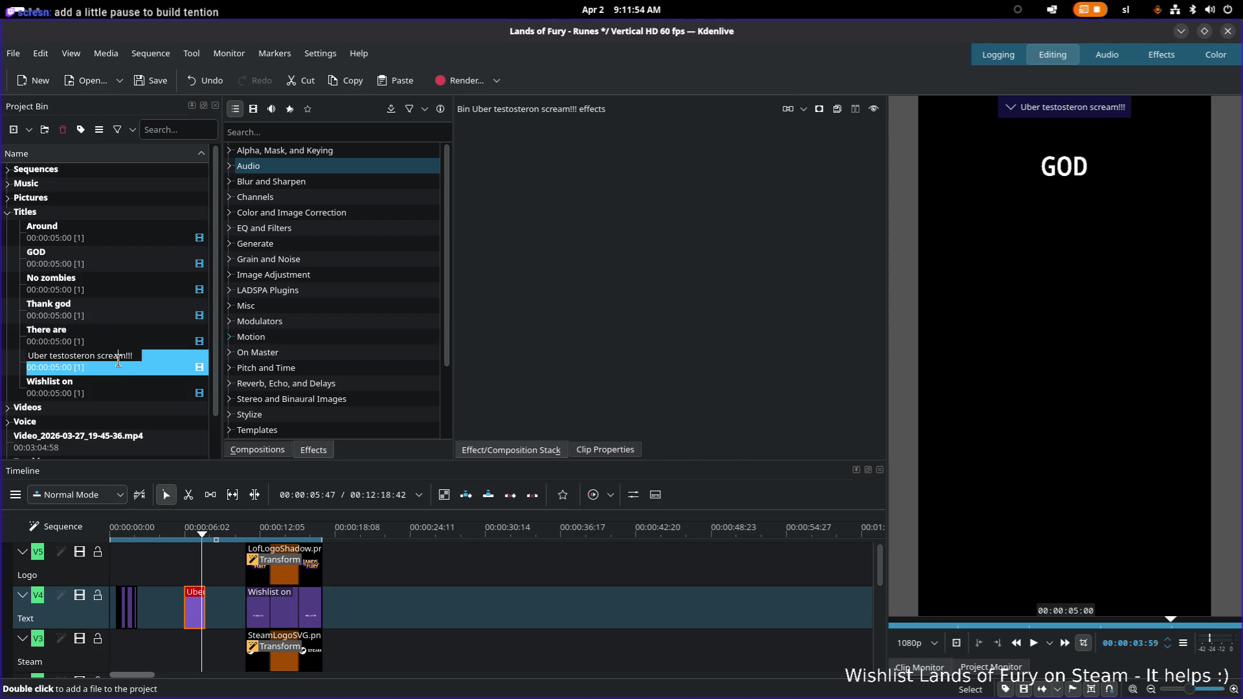
Reword the Uber title to MANLY SCREAM, centred horizontally, and update it
{"action": "left_click", "coordinate": [195, 614]}
{"action": "double_click", "coordinate": [195, 613]}
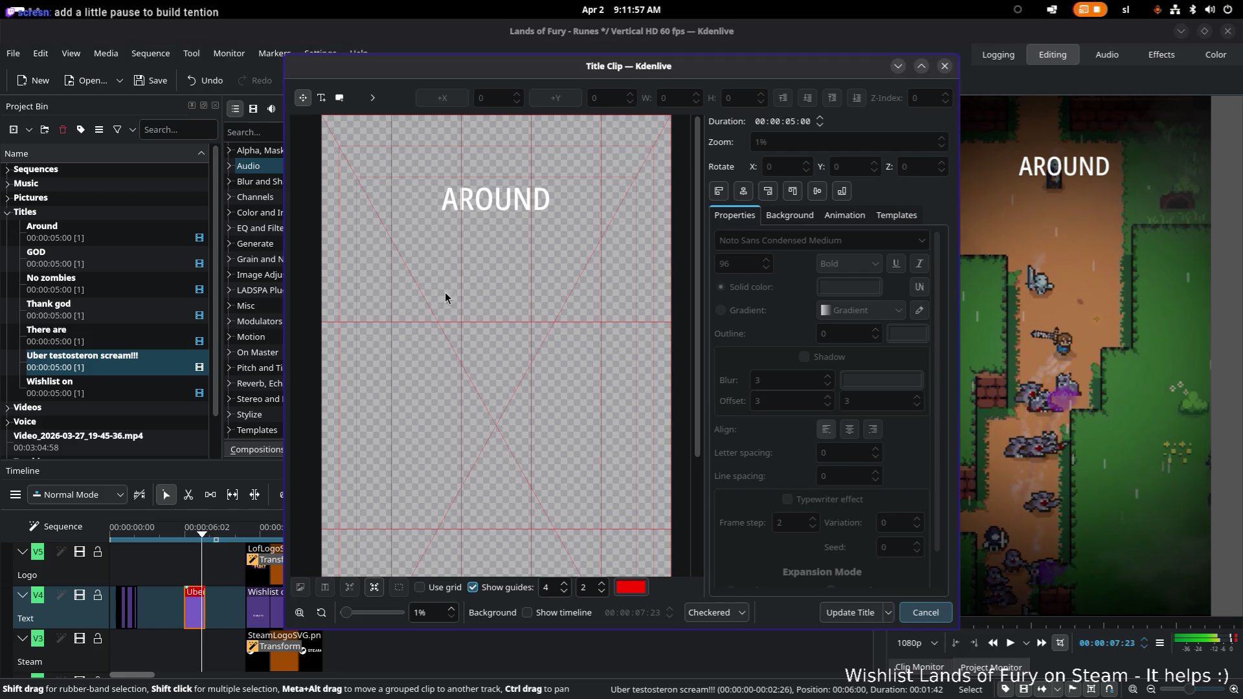
{"action": "left_click", "coordinate": [485, 180]}
{"action": "double_click", "coordinate": [495, 177]}
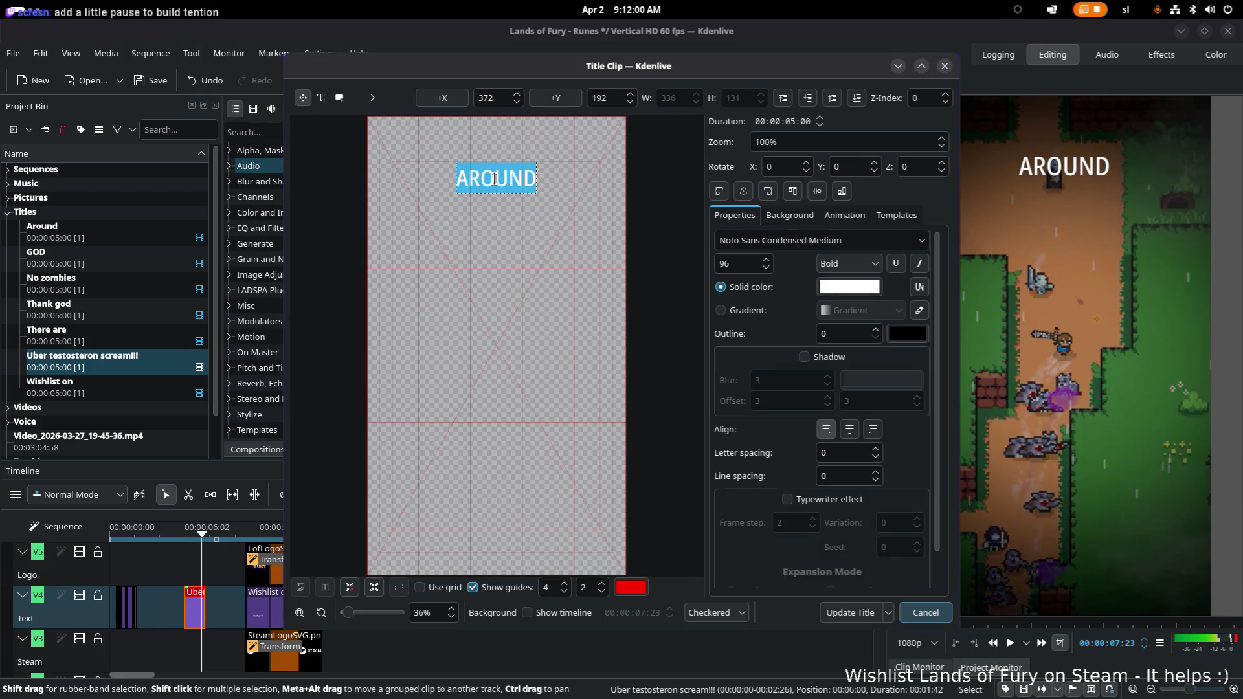
{"action": "type", "text": "m"}
{"action": "key", "text": "BackSpace"}
{"action": "type", "text": "MANLY"}
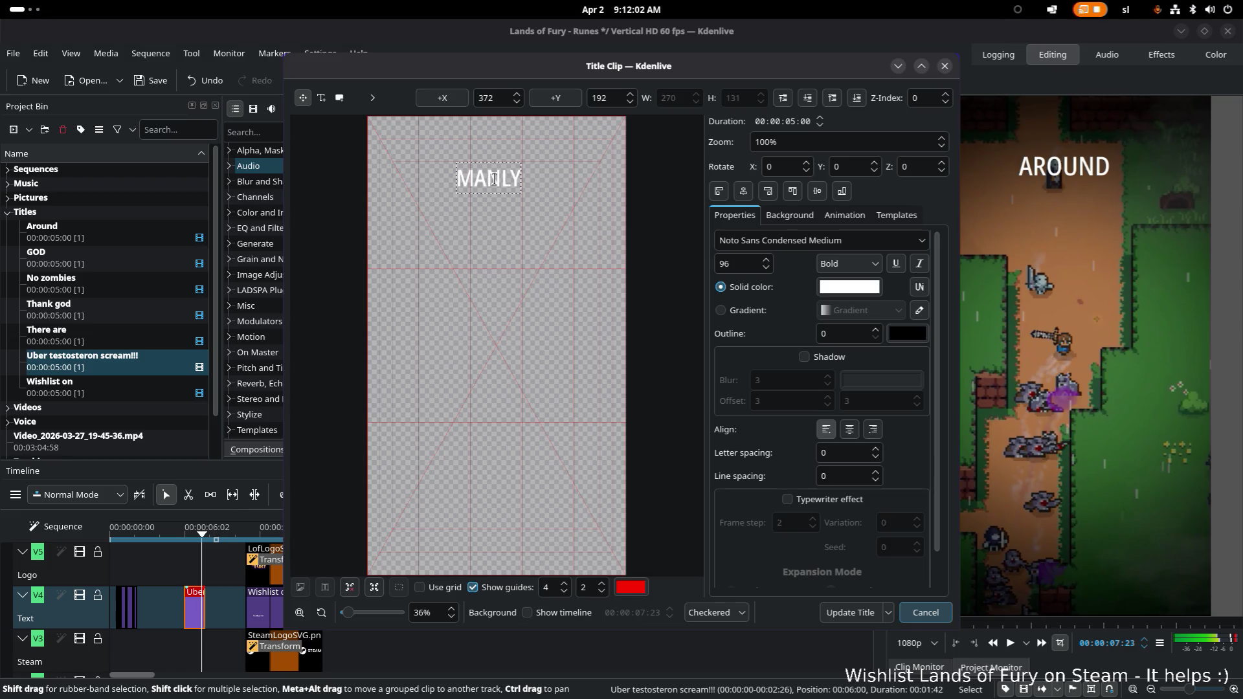
{"action": "type", "text": " SCREAM"}
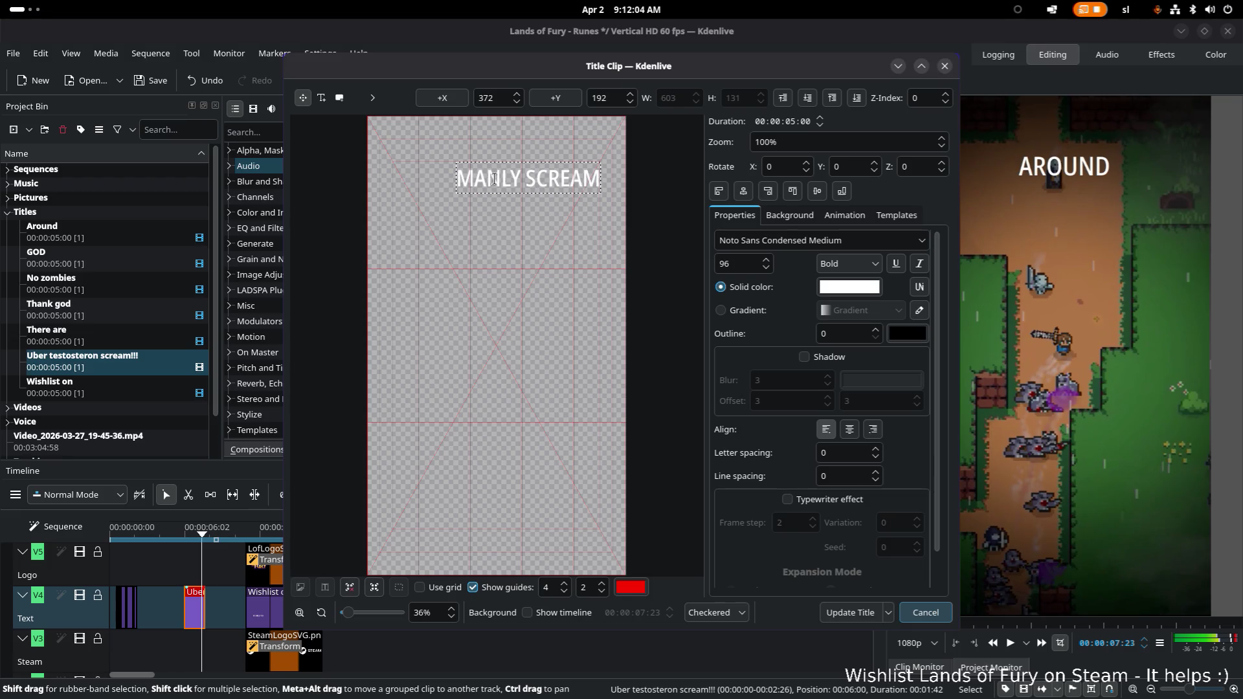
{"action": "left_click", "coordinate": [743, 194]}
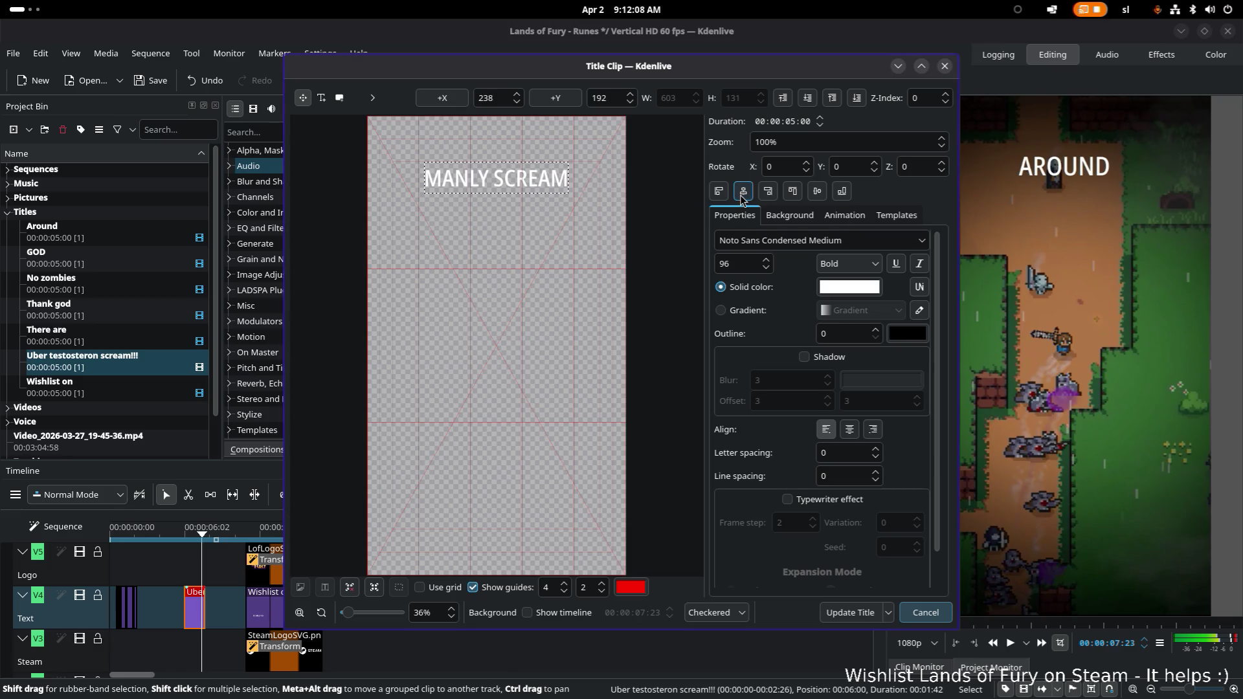
{"action": "left_click", "coordinate": [870, 608]}
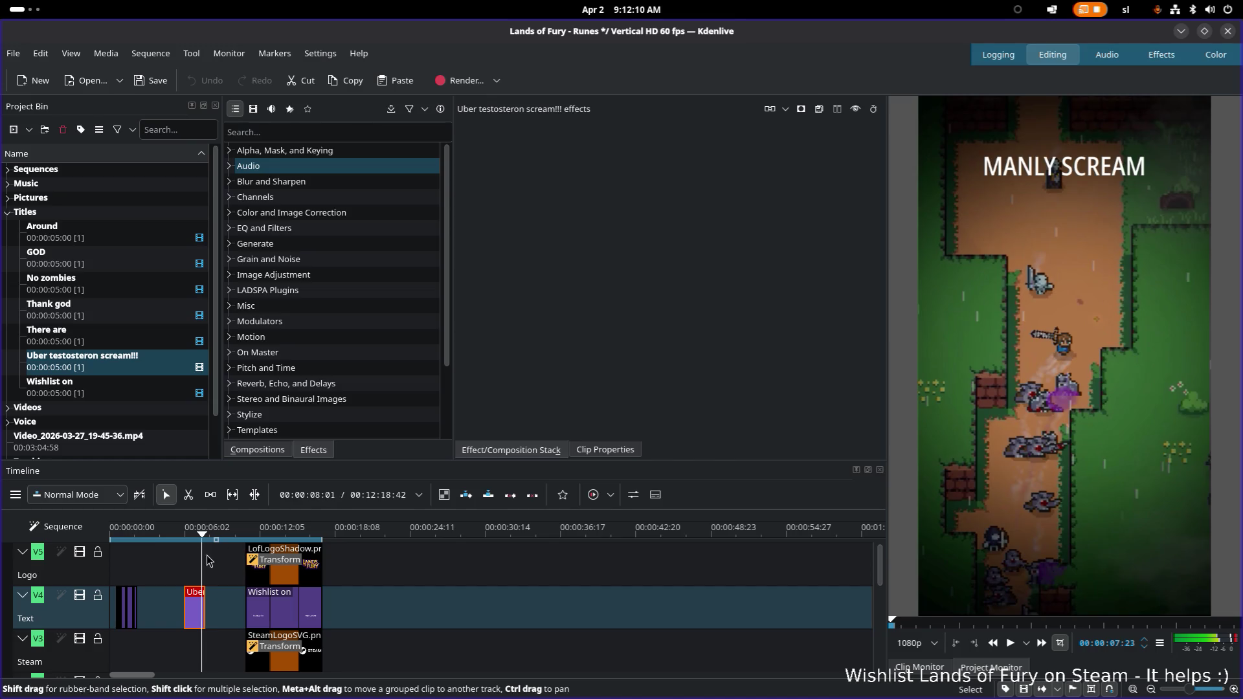
Play the trailer from the start to reach the new title
{"action": "left_click_drag", "start_coordinate": [128, 537], "coordinate": [114, 534]}
{"action": "key", "text": "space"}
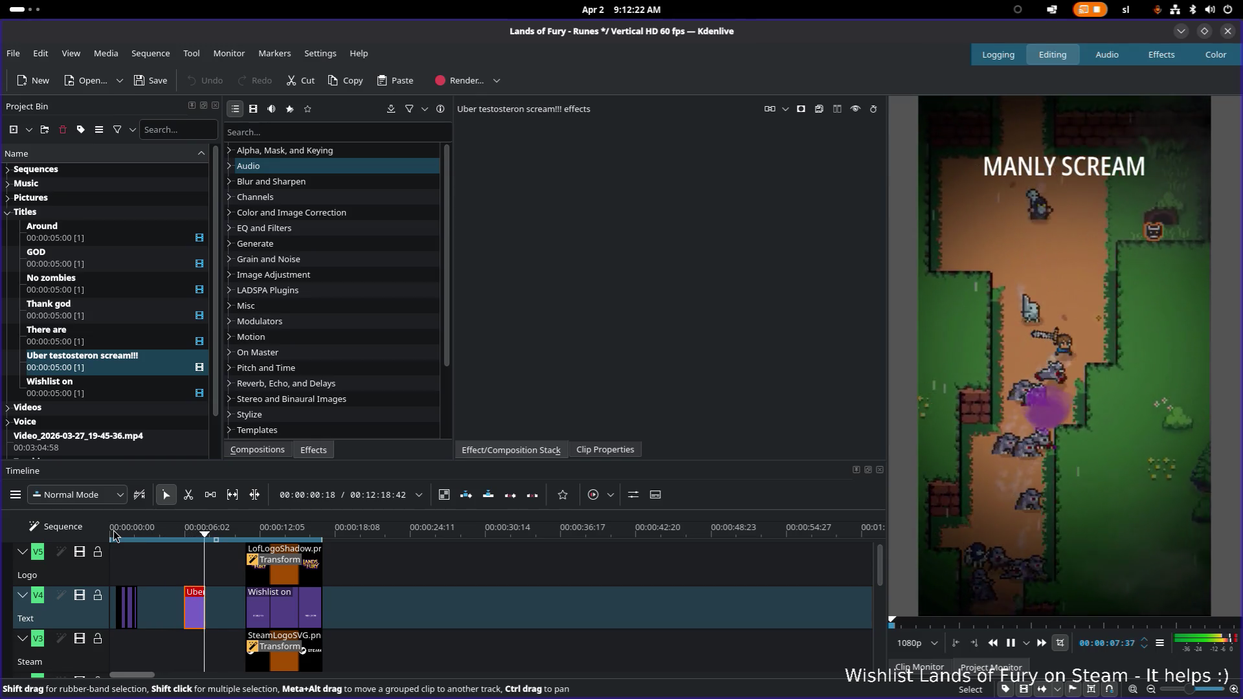
Replay the trailer from the timeline start and stop around the MANLY SCREAM title
{"action": "key", "text": "space"}
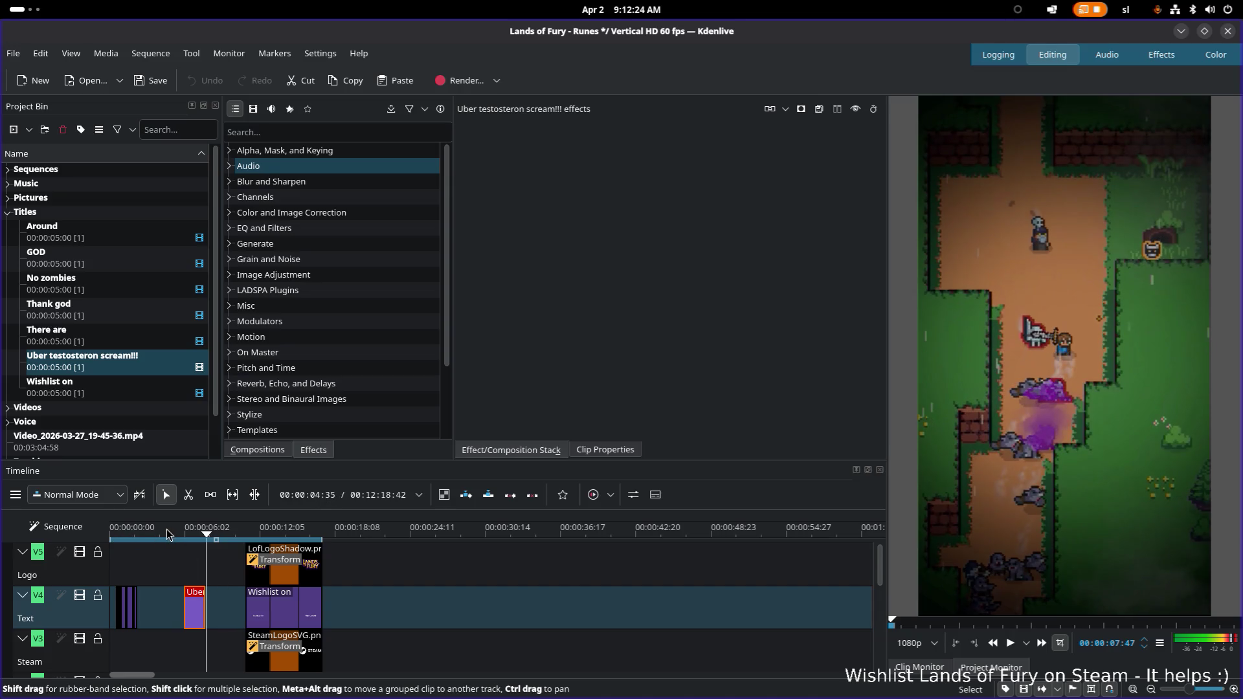
{"action": "left_click_drag", "start_coordinate": [167, 532], "coordinate": [97, 531]}
{"action": "key", "text": "space"}
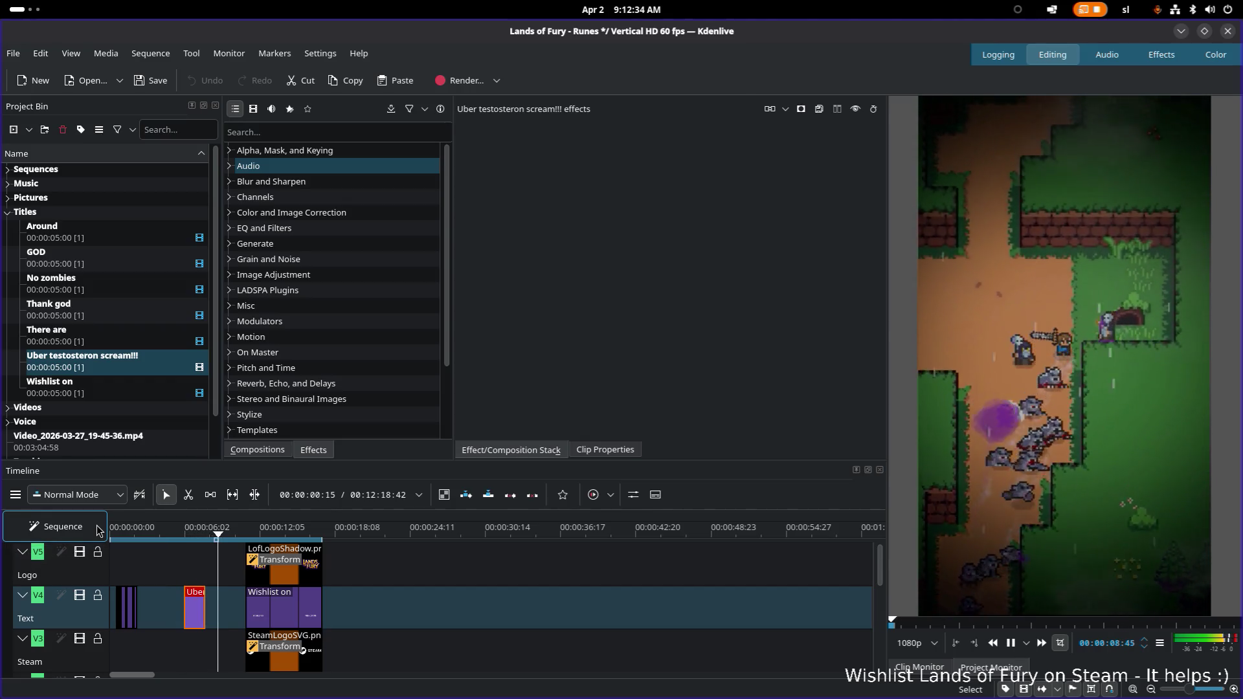
{"action": "left_click", "coordinate": [194, 614]}
Centre the MANLY SCREAM... title text horizontally, update the title, and scrub back to the start
{"action": "double_click", "coordinate": [194, 615]}
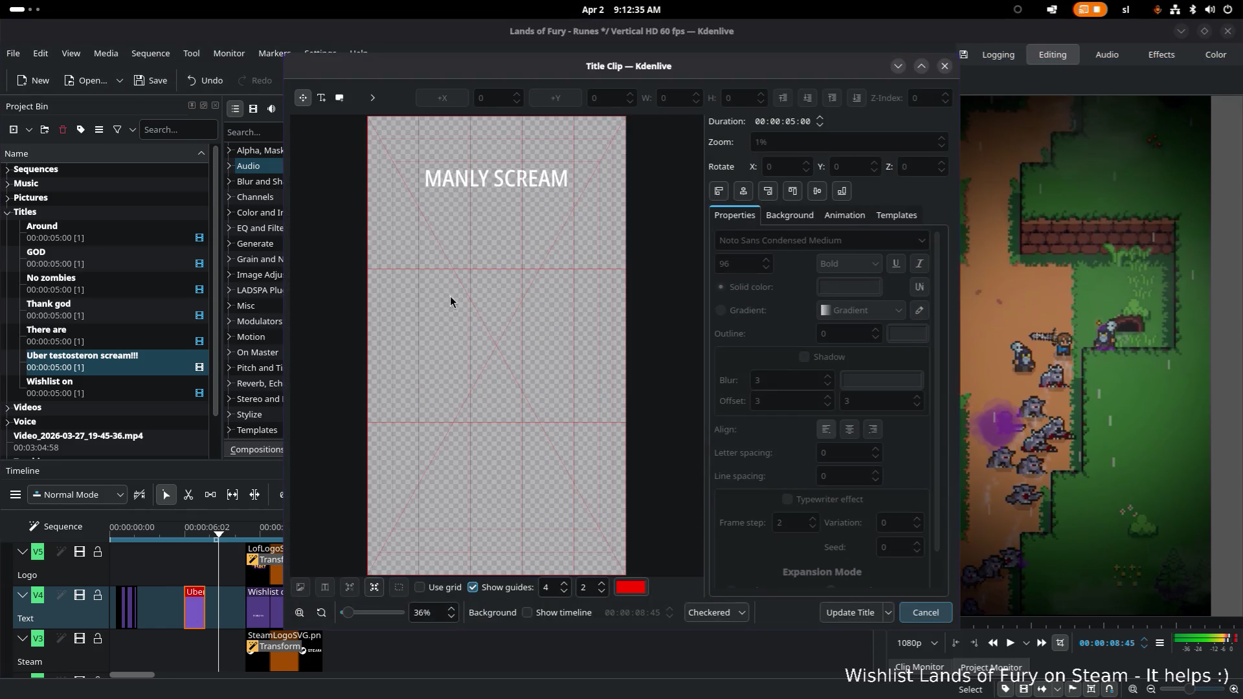
{"action": "left_click", "coordinate": [548, 186]}
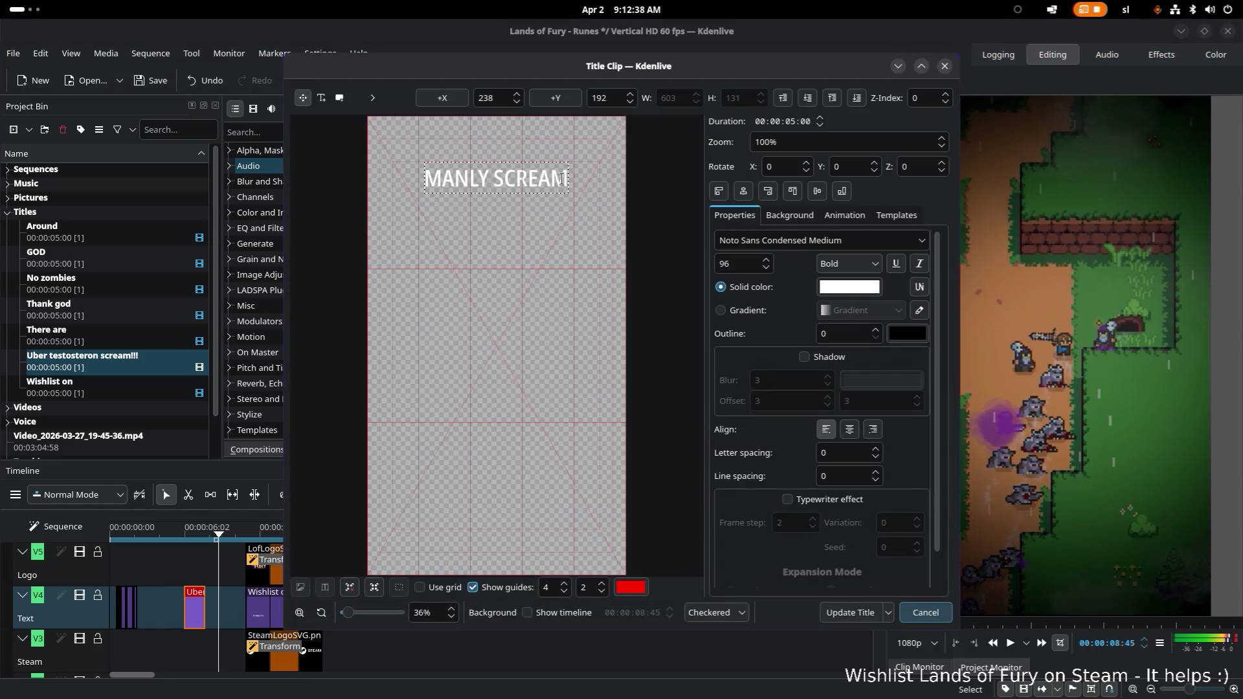
{"action": "type", "text": "..."}
{"action": "left_click", "coordinate": [742, 192]}
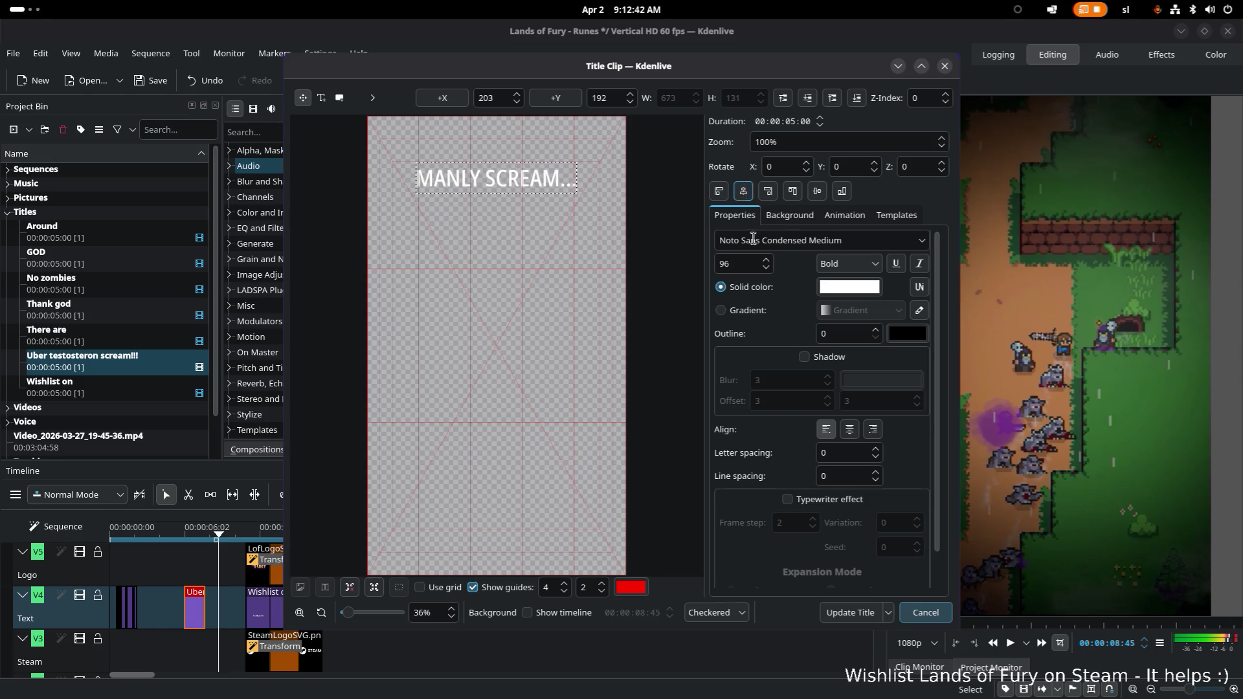
{"action": "left_click", "coordinate": [850, 611]}
{"action": "left_click_drag", "start_coordinate": [194, 532], "coordinate": [105, 529]}
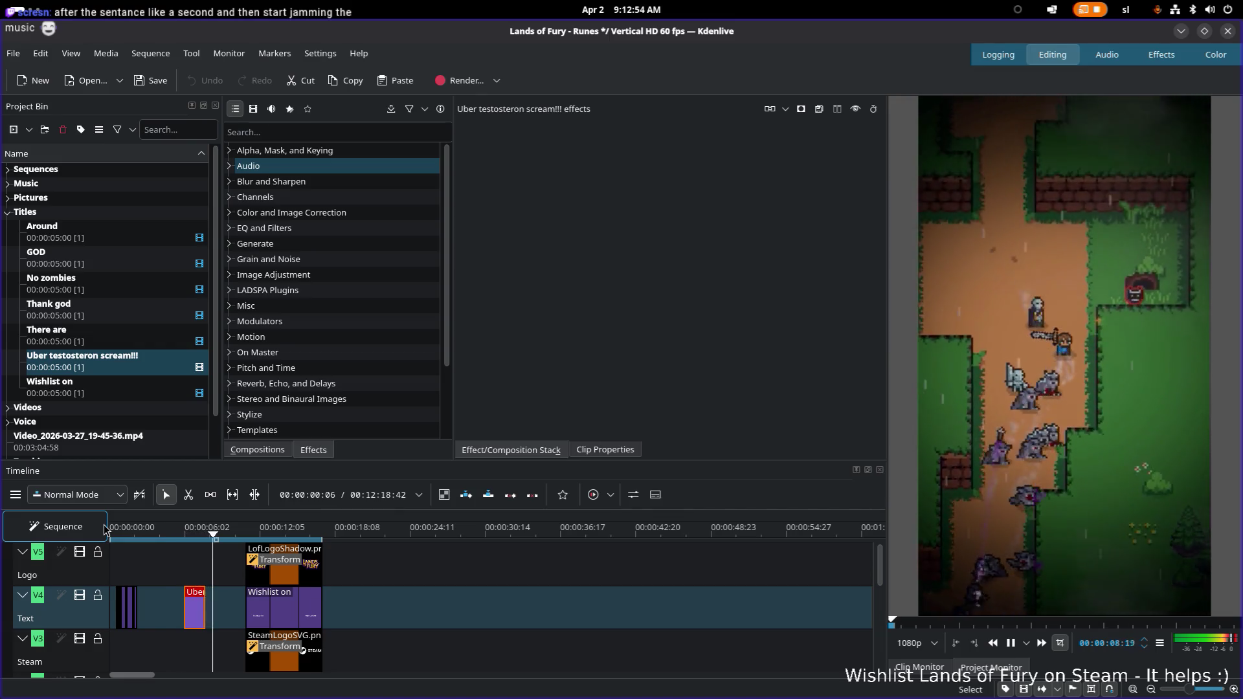
Stop playback, widen the timeline beside the monitor, and jump back to the start
{"action": "key", "text": "space"}
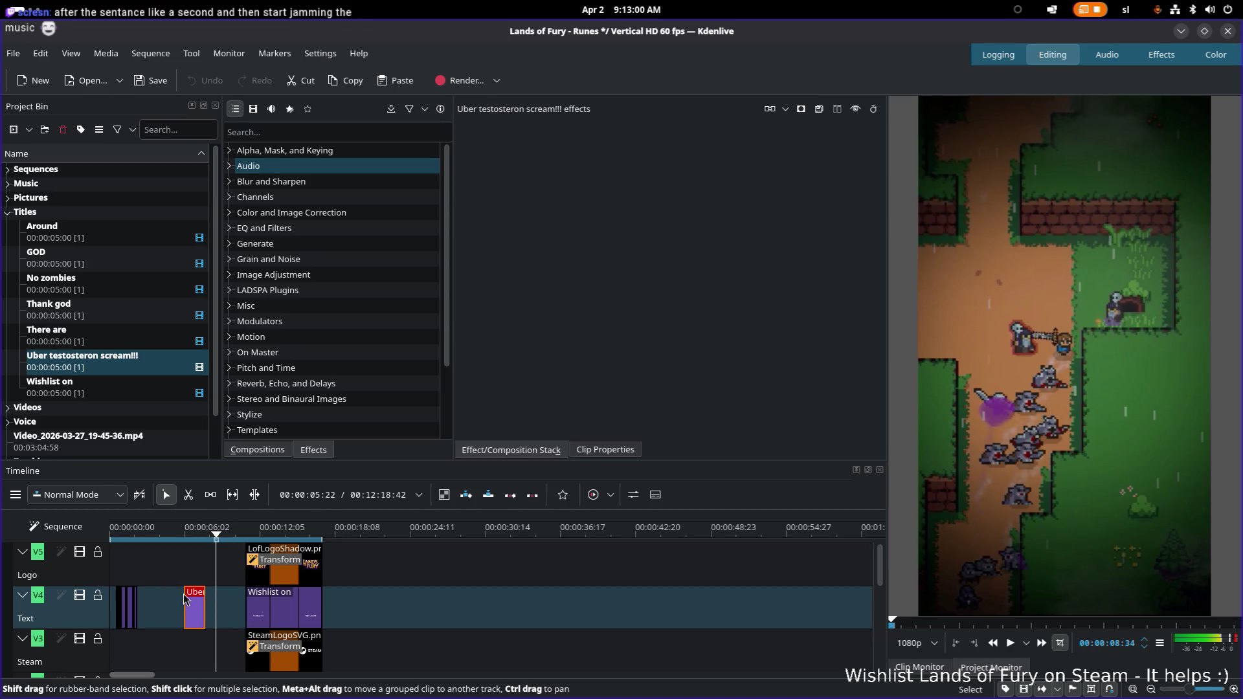
{"action": "scroll", "coordinate": [184, 594], "scroll_direction": "up", "scroll_amount": 1, "text": "ctrl"}
{"action": "scroll", "coordinate": [184, 594], "scroll_direction": "up", "scroll_amount": 1, "text": "ctrl"}
{"action": "scroll", "coordinate": [184, 594], "scroll_direction": "up", "scroll_amount": 1, "text": "ctrl"}
{"action": "scroll", "coordinate": [184, 595], "scroll_direction": "up", "scroll_amount": 1, "text": "ctrl"}
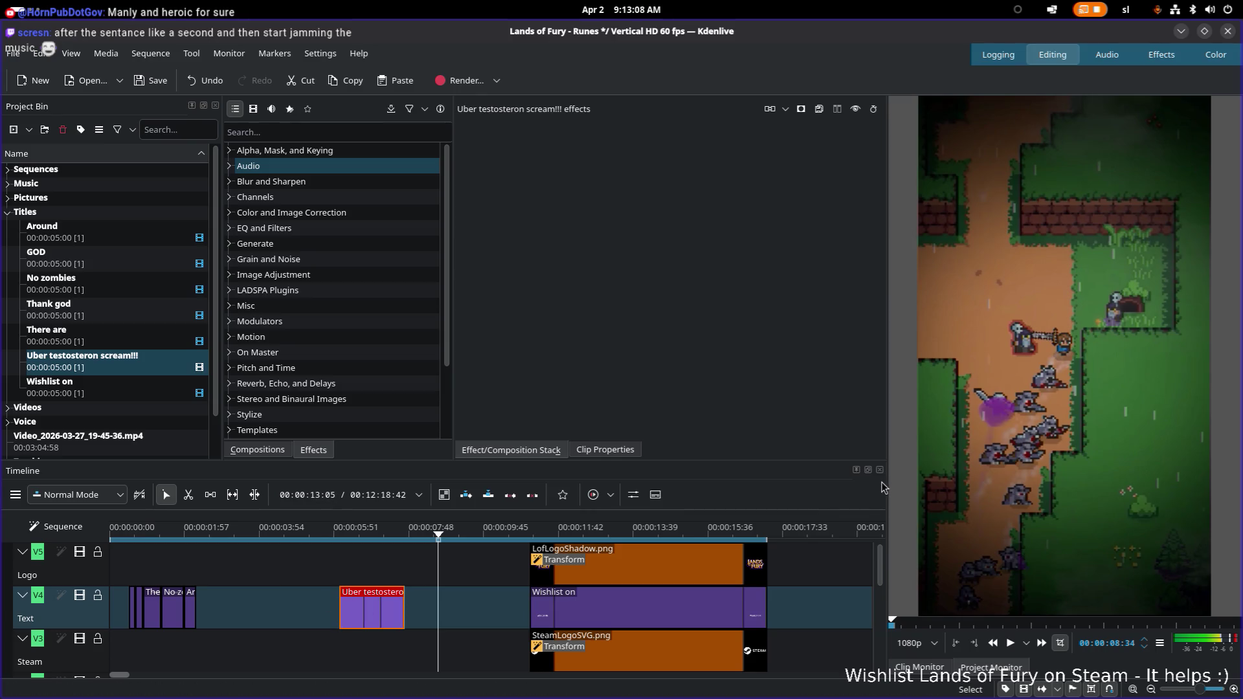
{"action": "left_click_drag", "start_coordinate": [884, 479], "coordinate": [955, 478]}
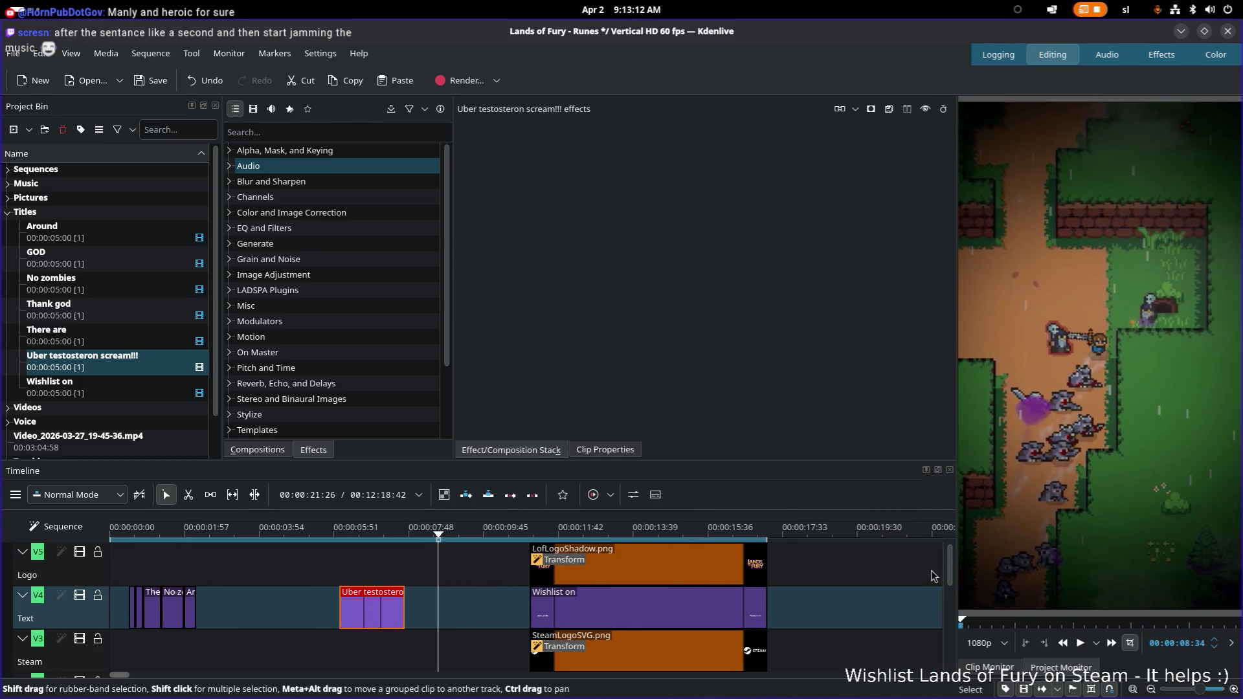
{"action": "mouse_move", "coordinate": [950, 568]}
{"action": "left_mouse_down"}
{"action": "mouse_move", "coordinate": [949, 607]}
{"action": "mouse_move", "coordinate": [938, 563]}
{"action": "left_mouse_up"}
{"action": "key", "text": "Home"}
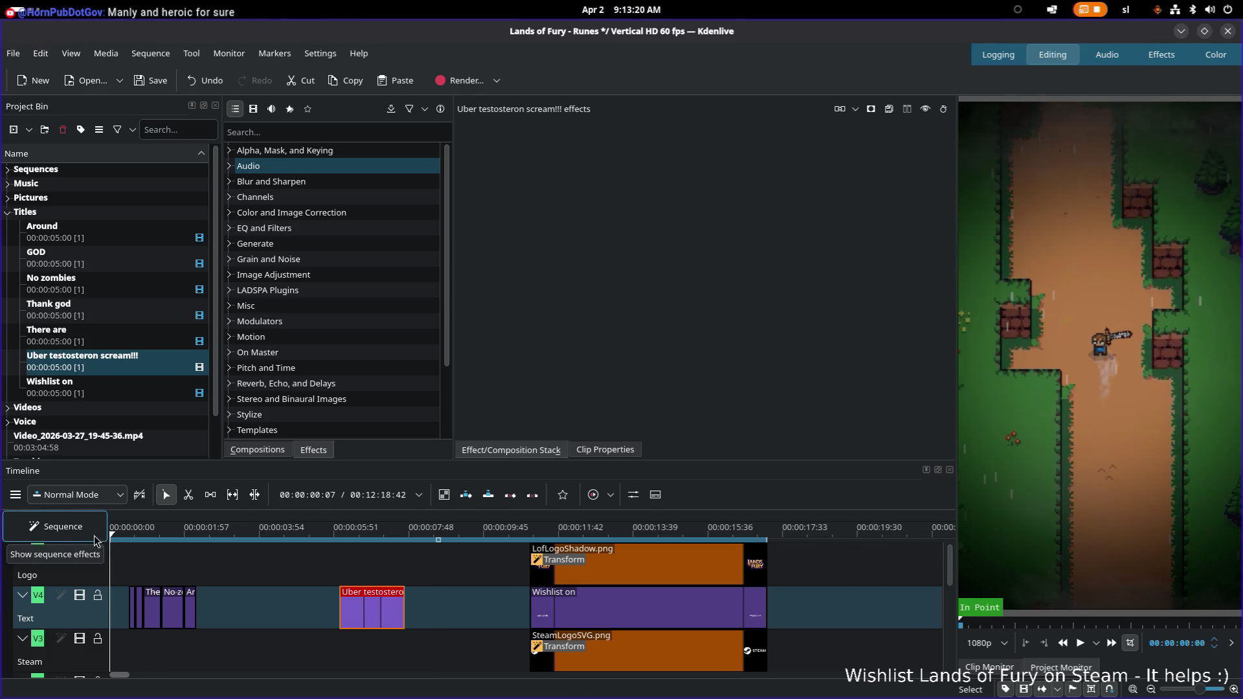
{"action": "scroll", "coordinate": [161, 591], "scroll_direction": "down", "scroll_amount": 2}
{"action": "scroll", "coordinate": [161, 591], "scroll_direction": "up", "scroll_amount": 2}
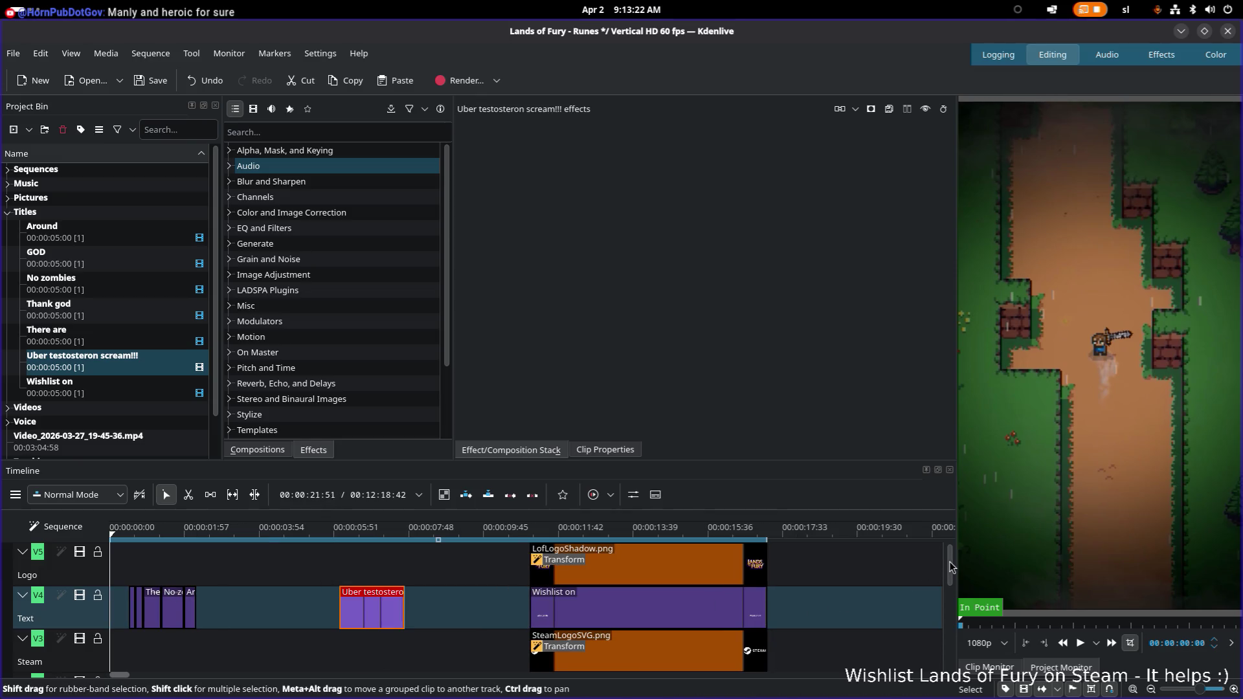
{"action": "mouse_move", "coordinate": [951, 566]}
{"action": "left_mouse_down"}
{"action": "mouse_move", "coordinate": [934, 625]}
{"action": "mouse_move", "coordinate": [919, 556]}
{"action": "left_mouse_up"}
Replay the trailer's opening from near the beginning and stop it again
{"action": "left_click", "coordinate": [116, 529]}
{"action": "key", "text": "space"}
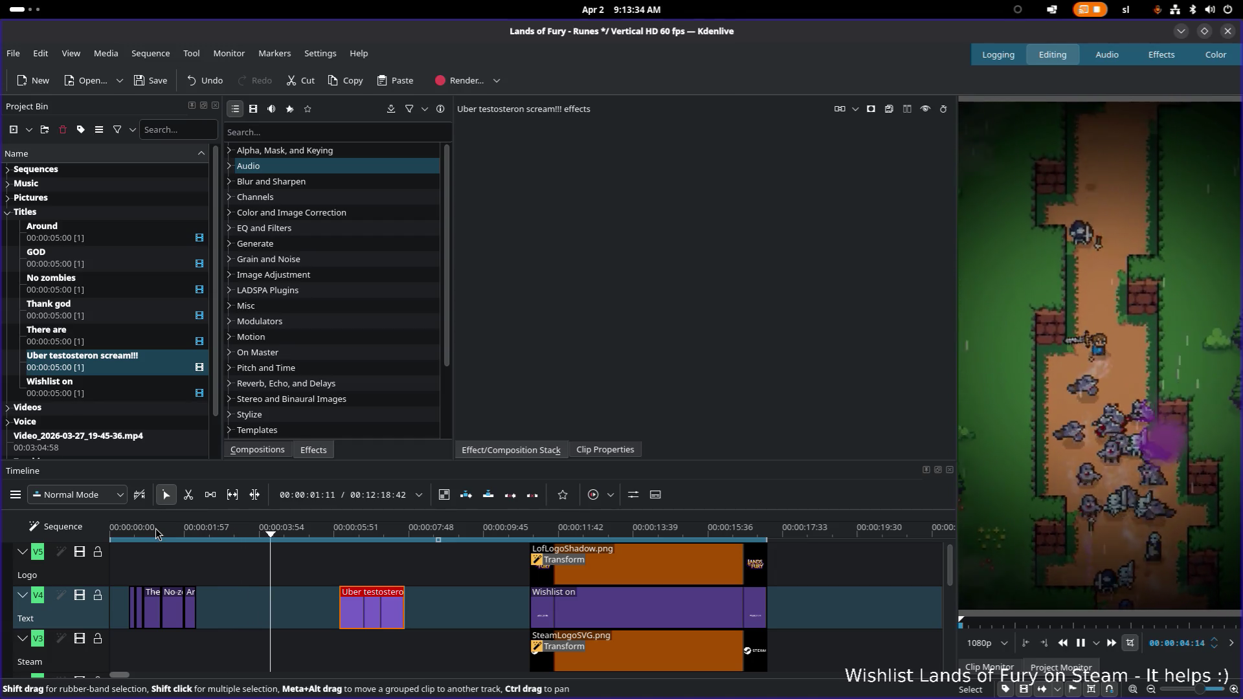
{"action": "key", "text": "space"}
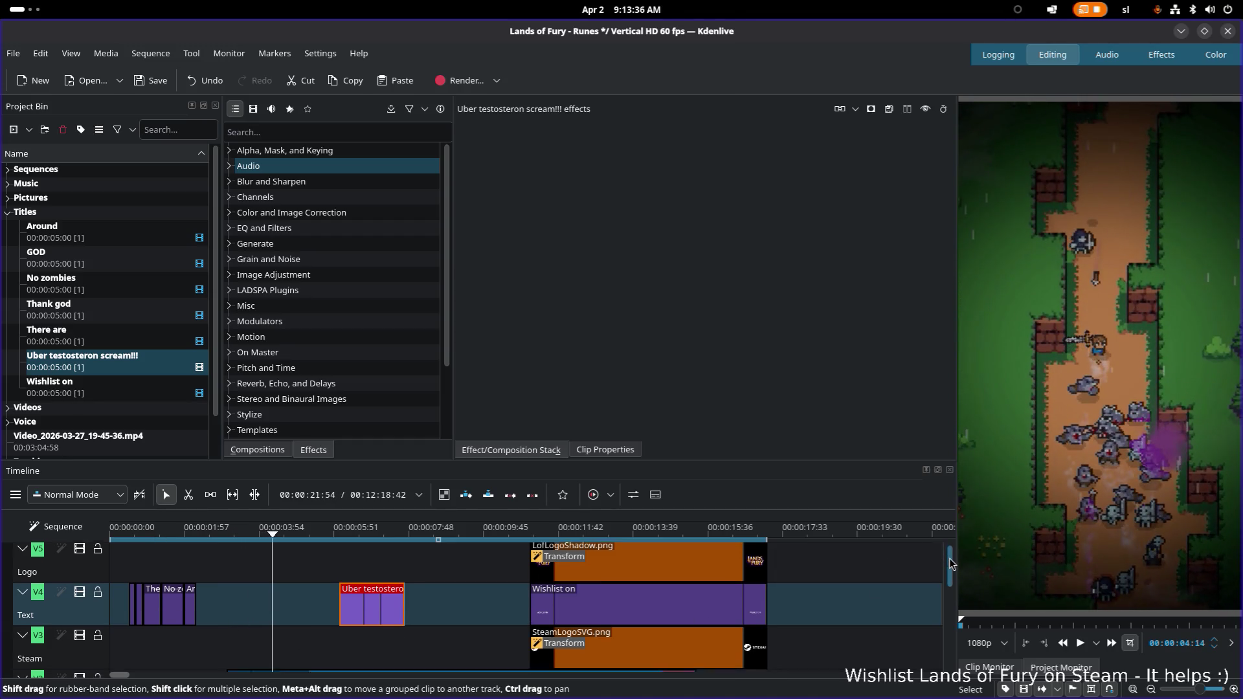
{"action": "left_click_drag", "start_coordinate": [949, 558], "coordinate": [939, 616]}
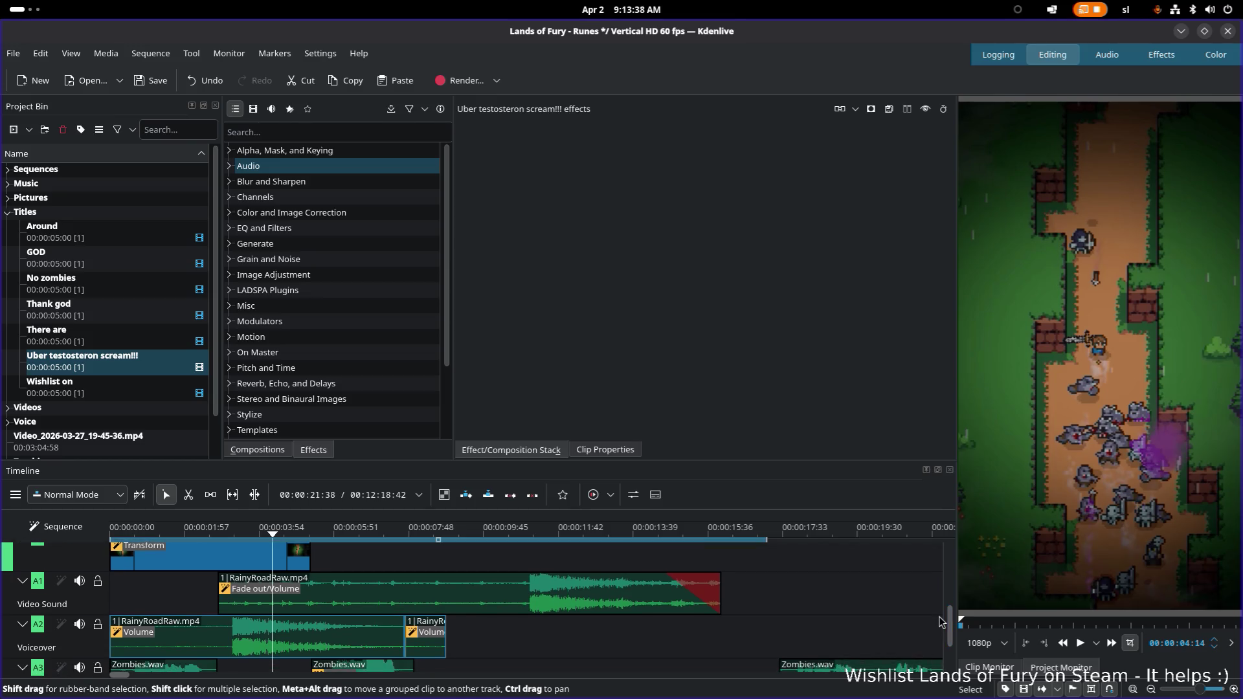
Check the voiceover clips' volume effects, then select the metal music clip on the Reserve track
{"action": "left_click", "coordinate": [269, 636]}
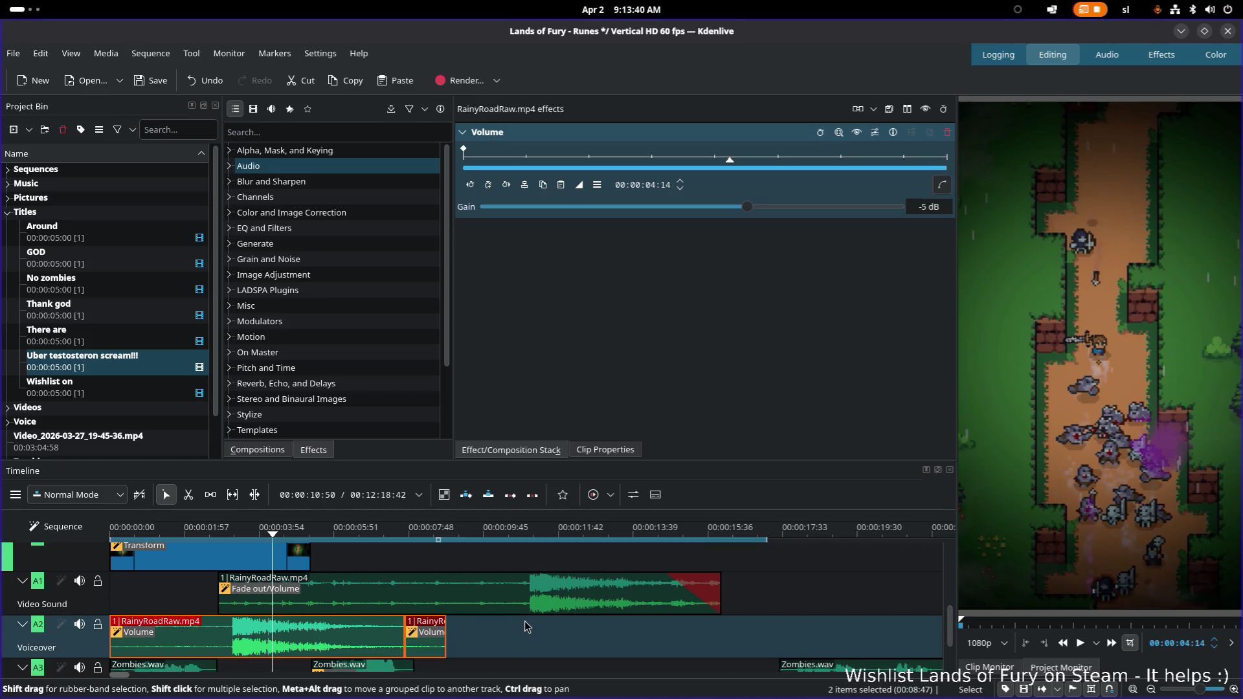
{"action": "left_click_drag", "start_coordinate": [949, 621], "coordinate": [948, 650]}
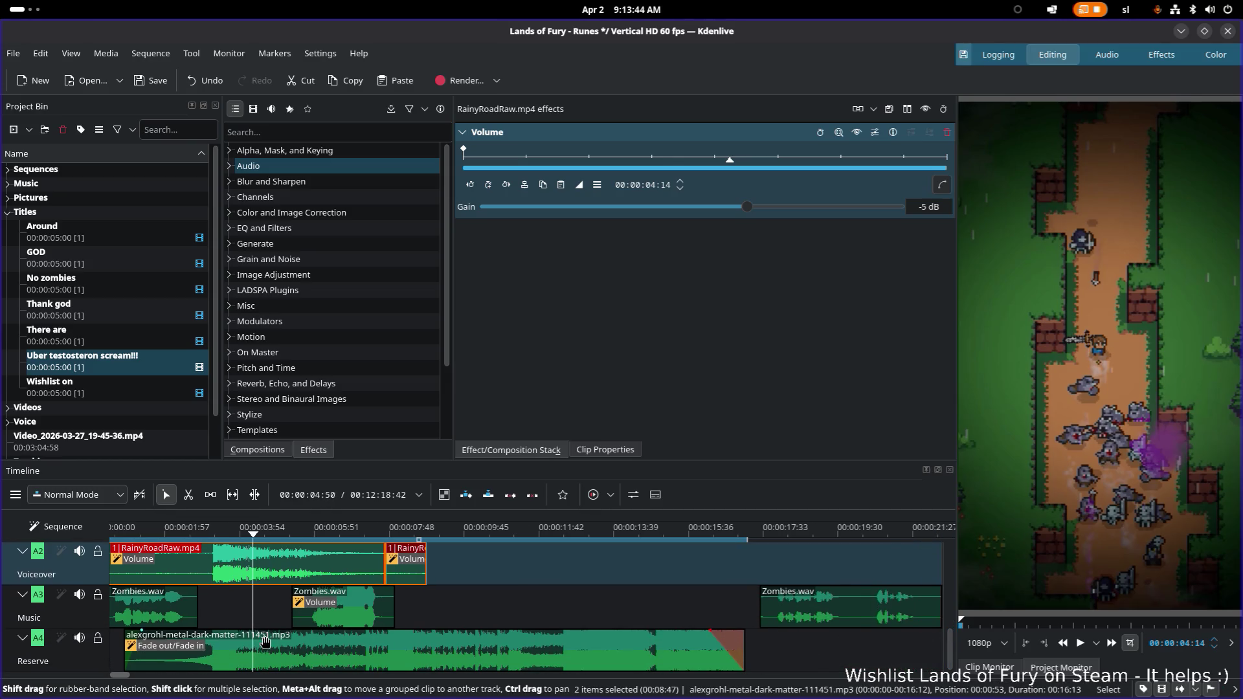
{"action": "left_click", "coordinate": [264, 660]}
Insert a Volume effect on the Reserve track's metal music clip
{"action": "right_click", "coordinate": [264, 659]}
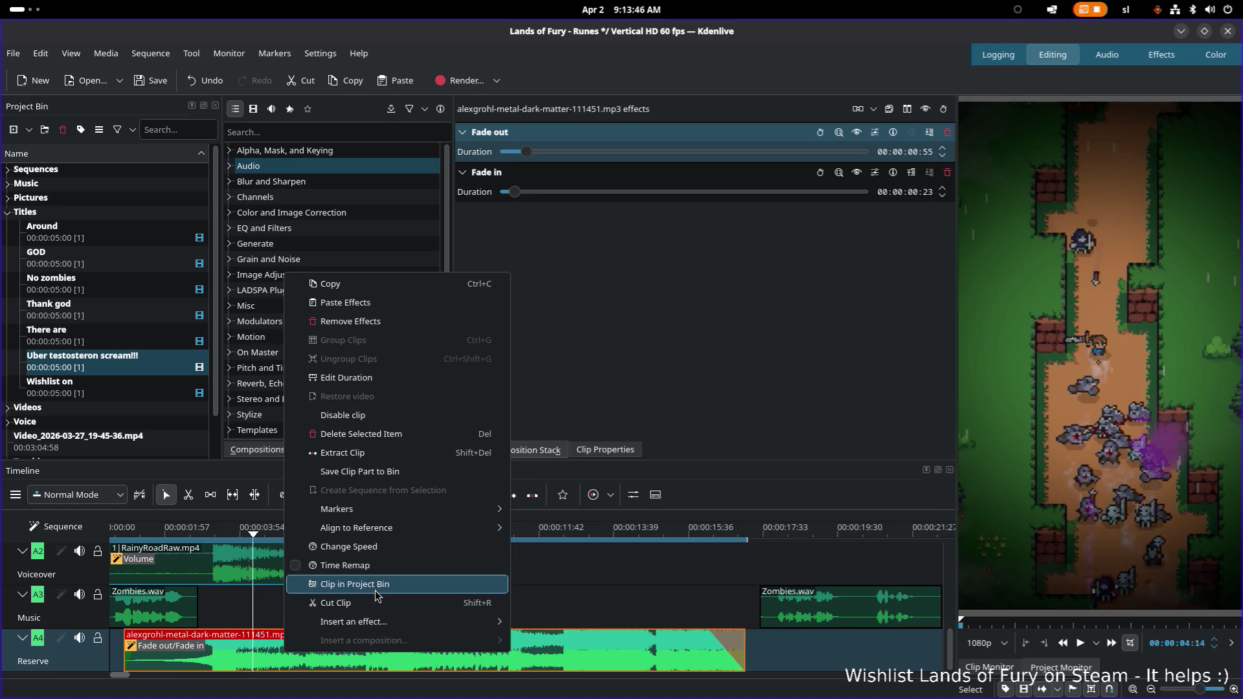
{"action": "left_click", "coordinate": [534, 626]}
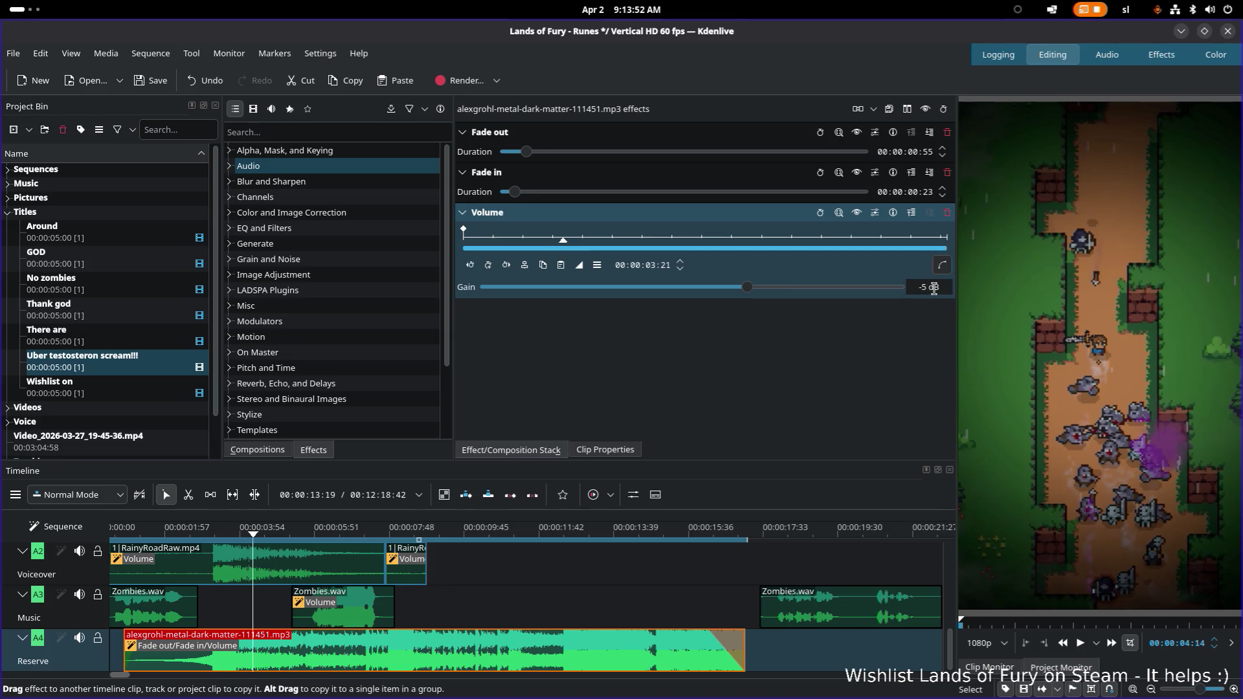
Play the trailer from the opening and from the NO ZOMBIES title through the end card, then restart from the beginning
{"action": "left_click", "coordinate": [125, 533]}
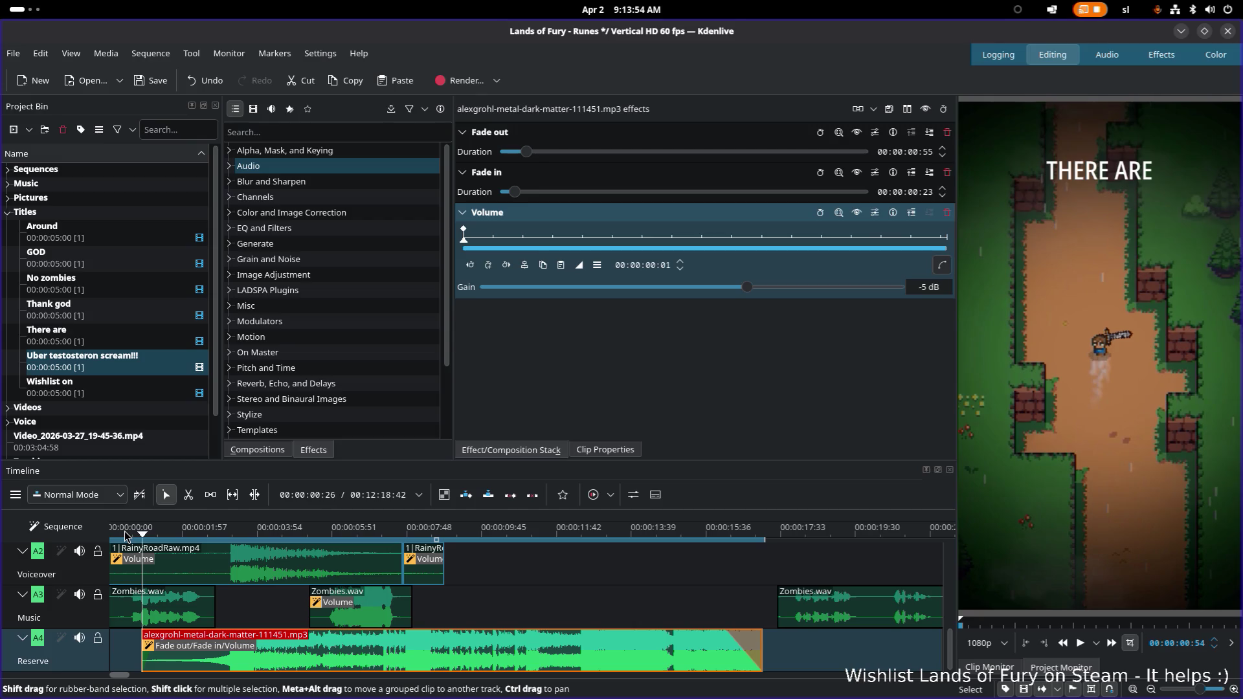
{"action": "left_click_drag", "start_coordinate": [126, 534], "coordinate": [121, 534]}
{"action": "key", "text": "space"}
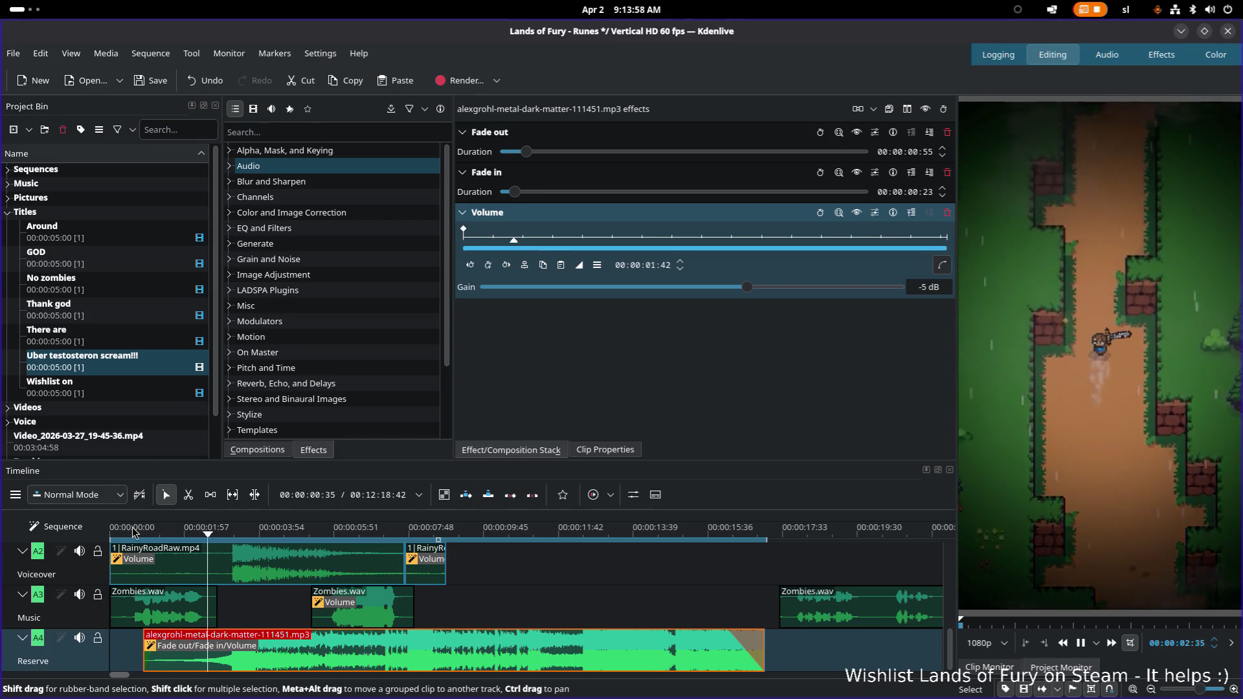
{"action": "key", "text": "space"}
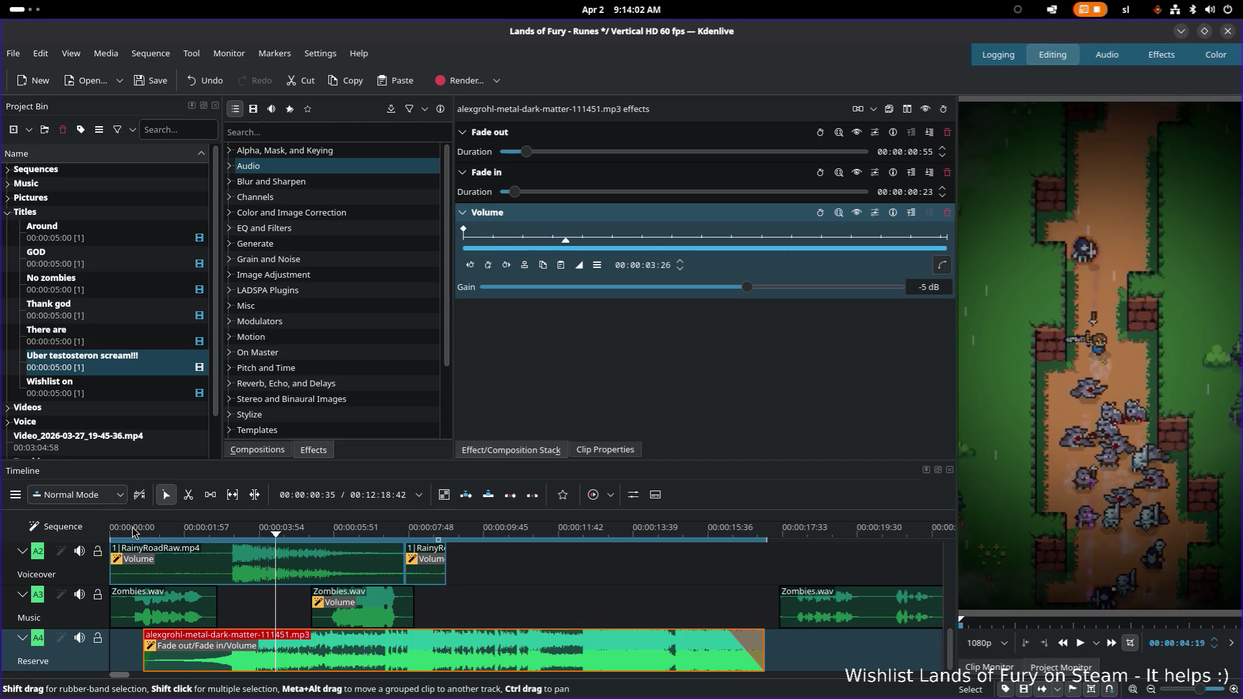
{"action": "left_click", "coordinate": [167, 532]}
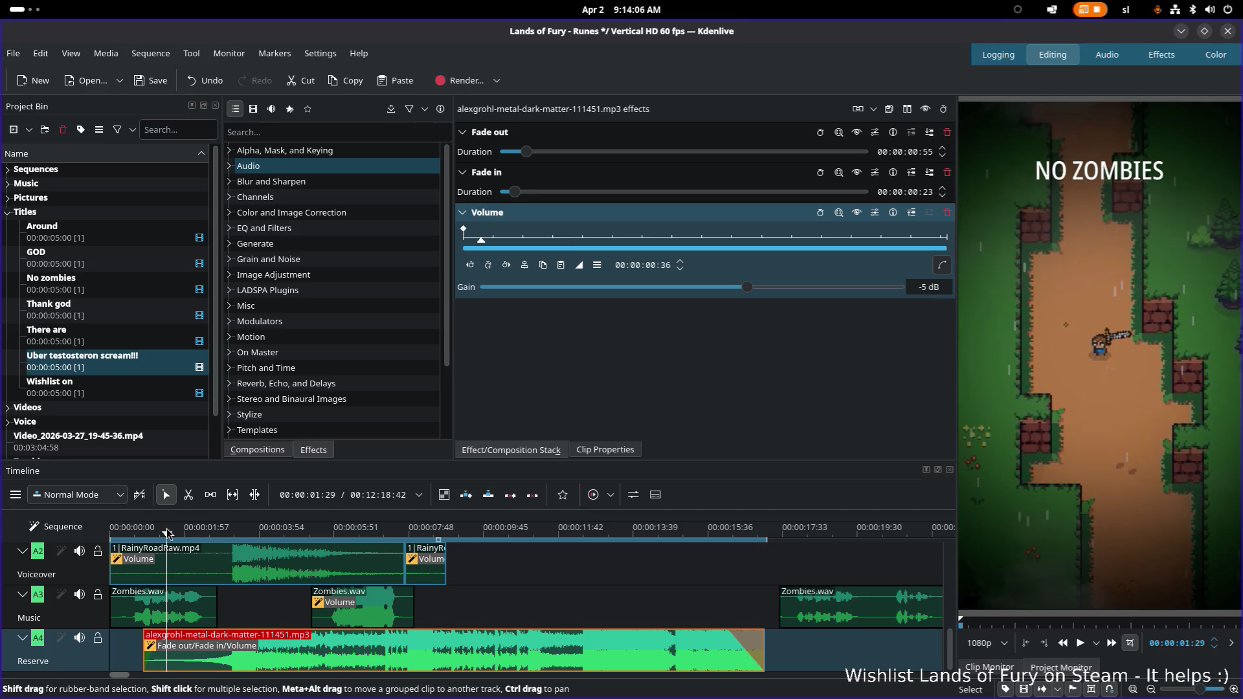
{"action": "key", "text": "space"}
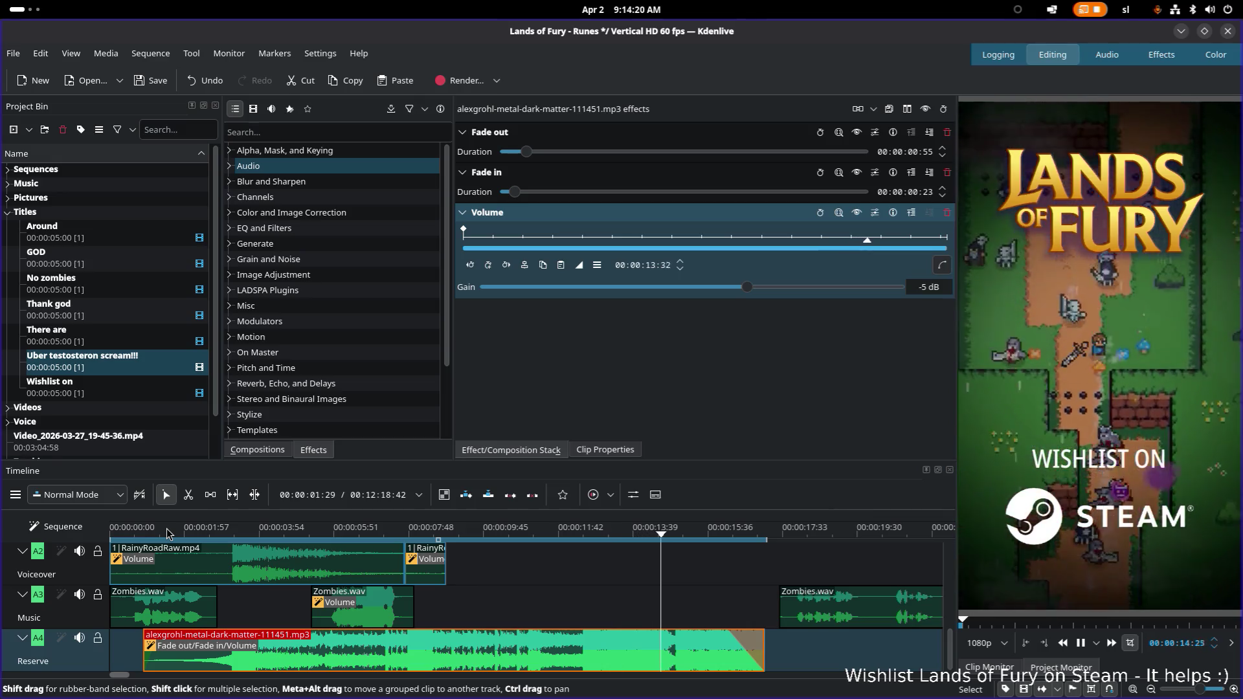
{"action": "key", "text": "space"}
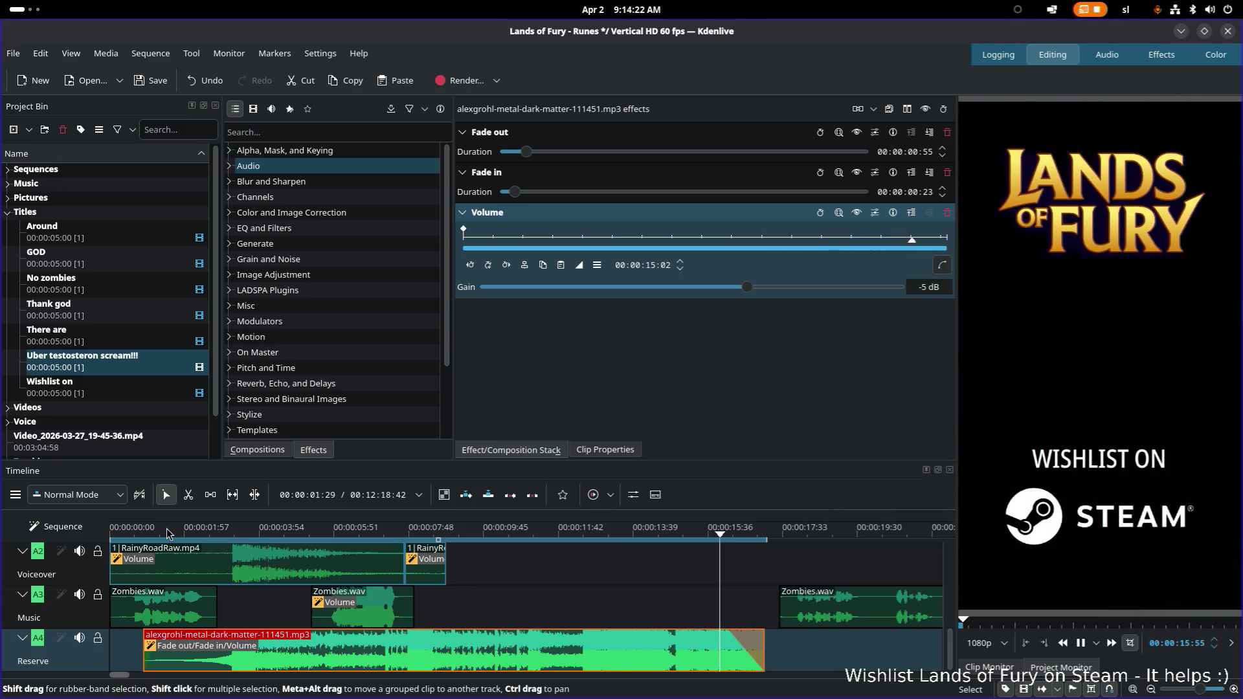
{"action": "key", "text": "space"}
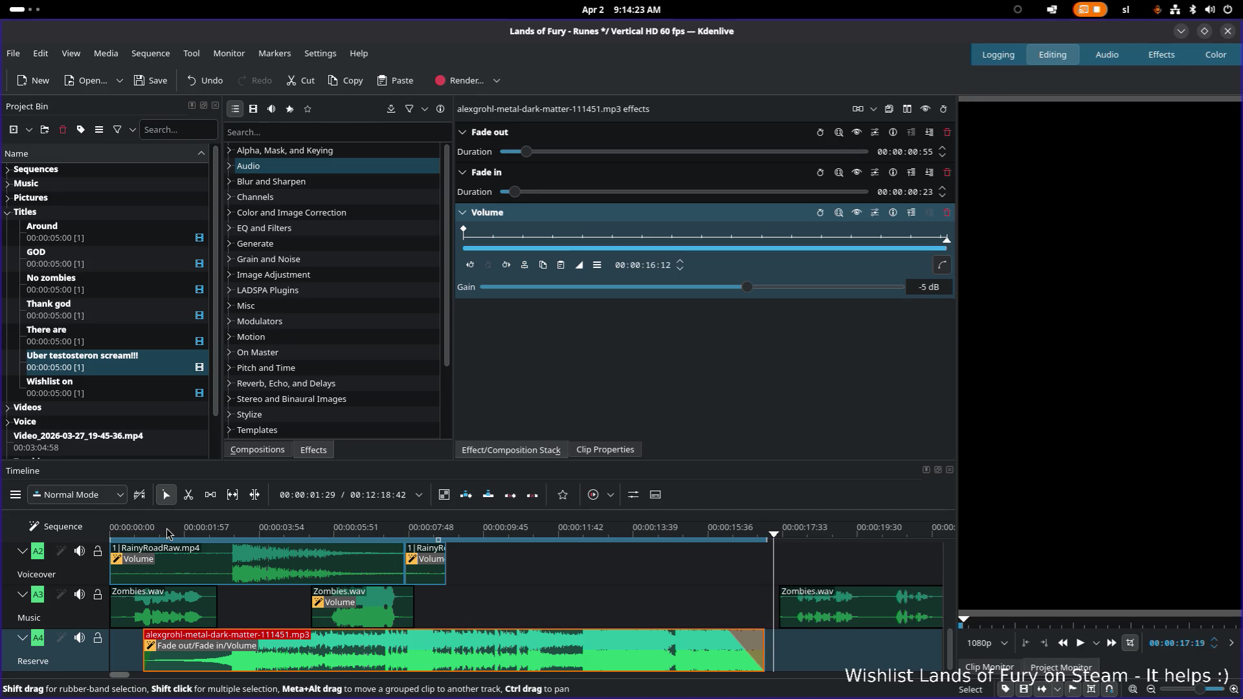
{"action": "key", "text": "Home"}
{"action": "key", "text": "space"}
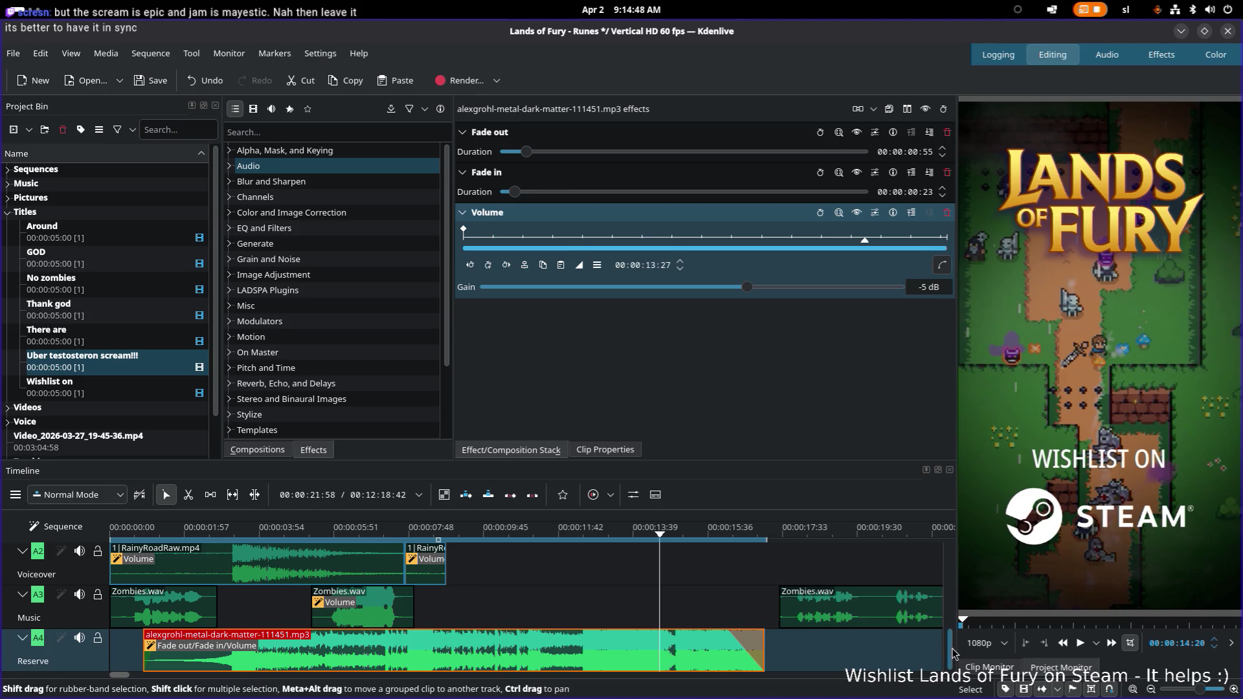
Inspect the Zombies.wav music clip's Volume effect and play the lead-in to the Steam end card
{"action": "left_click", "coordinate": [383, 611]}
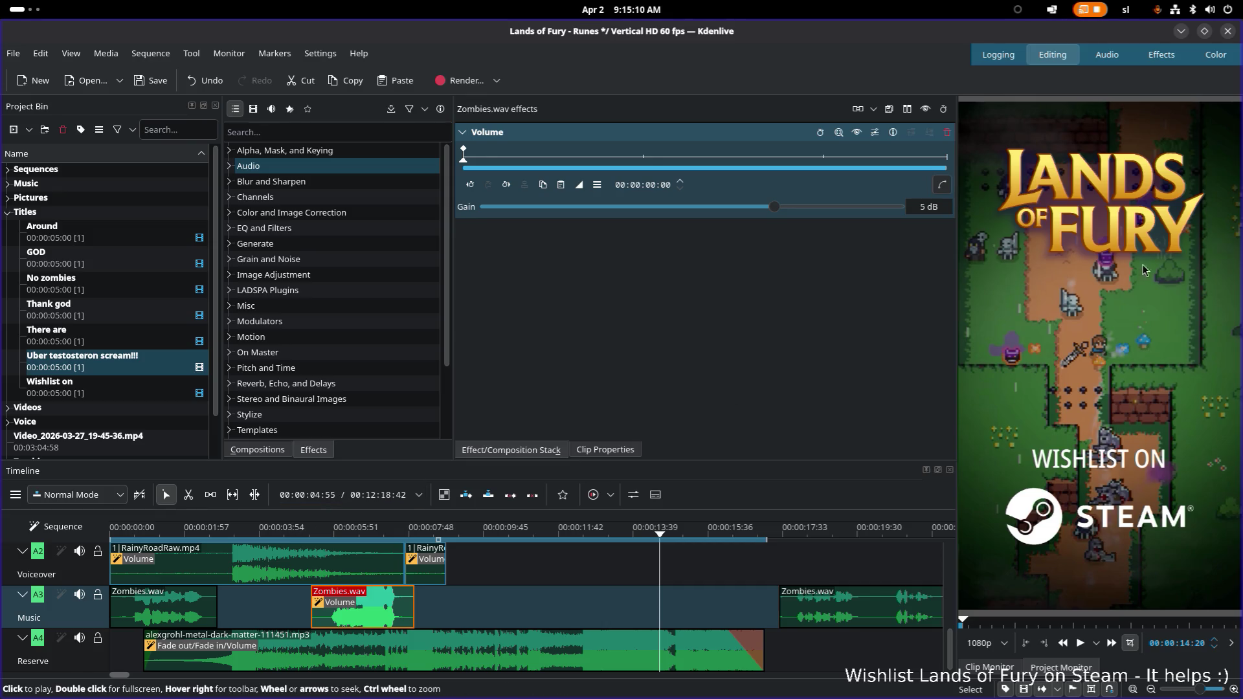
{"action": "left_click", "coordinate": [1086, 240]}
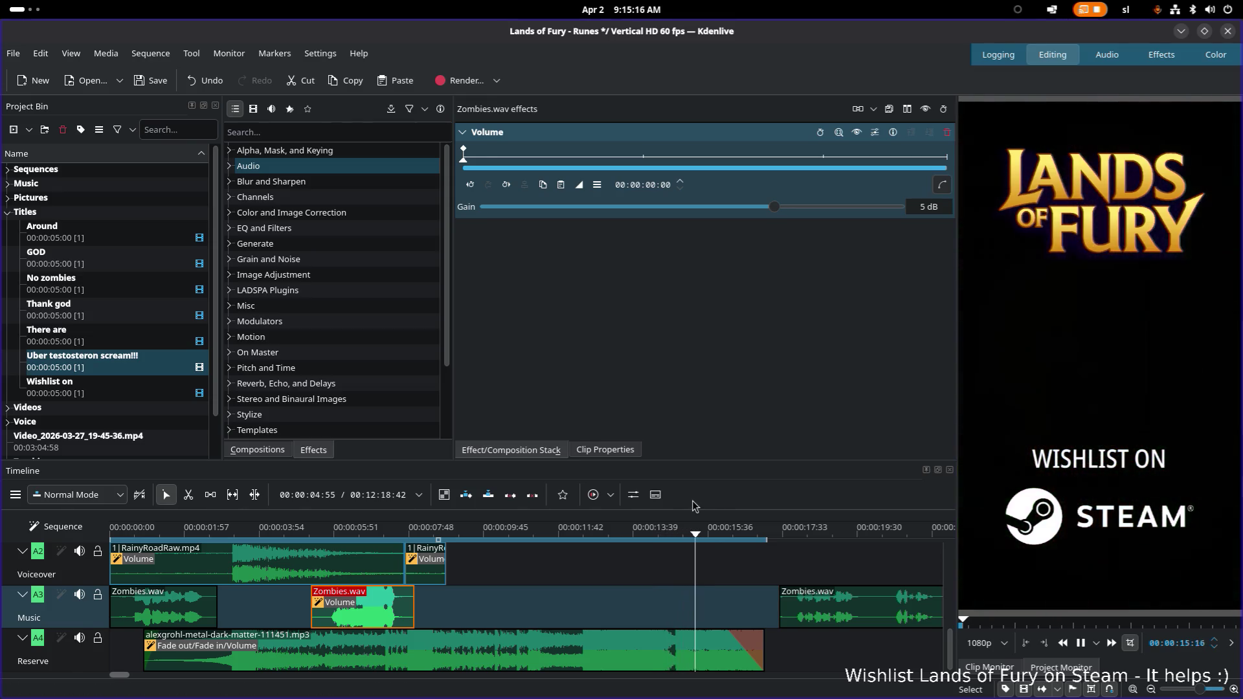
{"action": "key", "text": "space"}
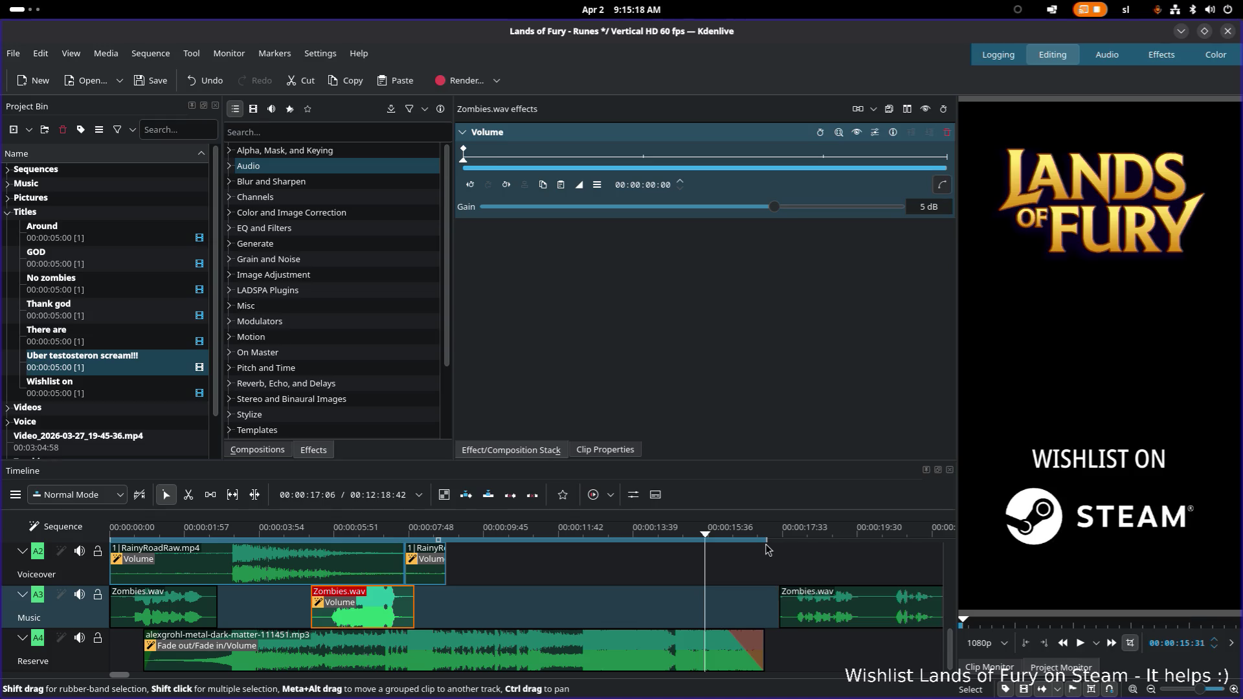
{"action": "scroll", "coordinate": [757, 576], "scroll_direction": "down", "scroll_amount": 1}
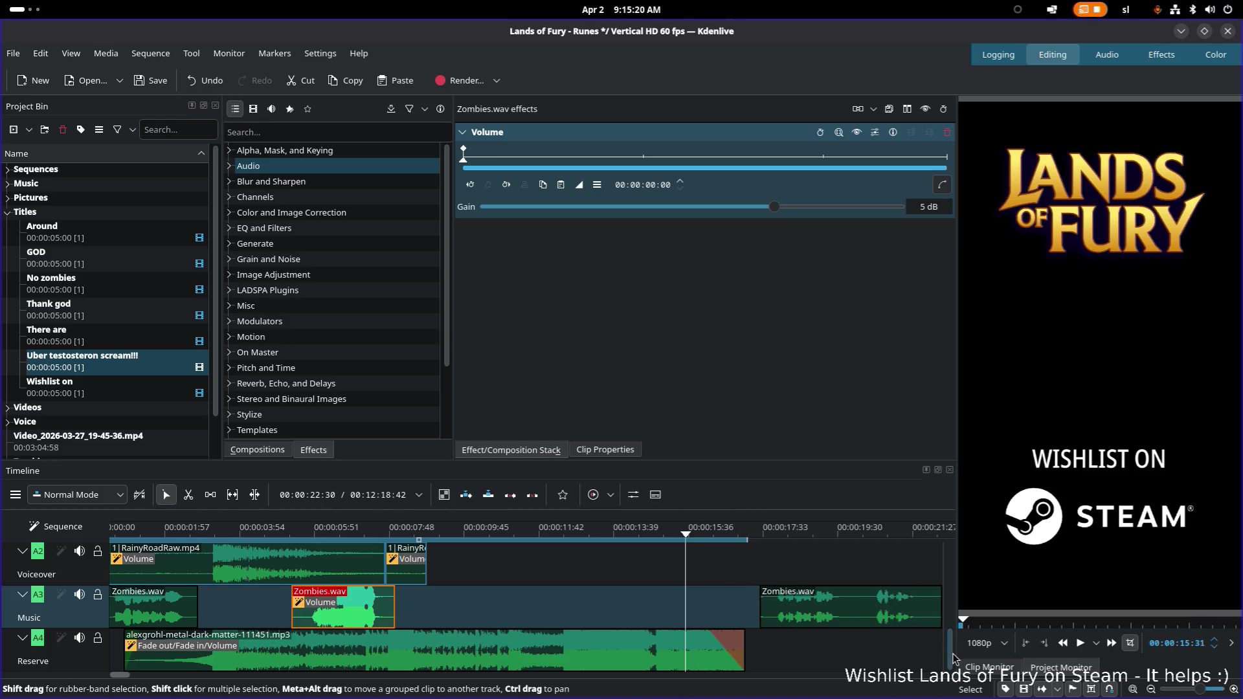
{"action": "left_click_drag", "start_coordinate": [952, 659], "coordinate": [950, 588]}
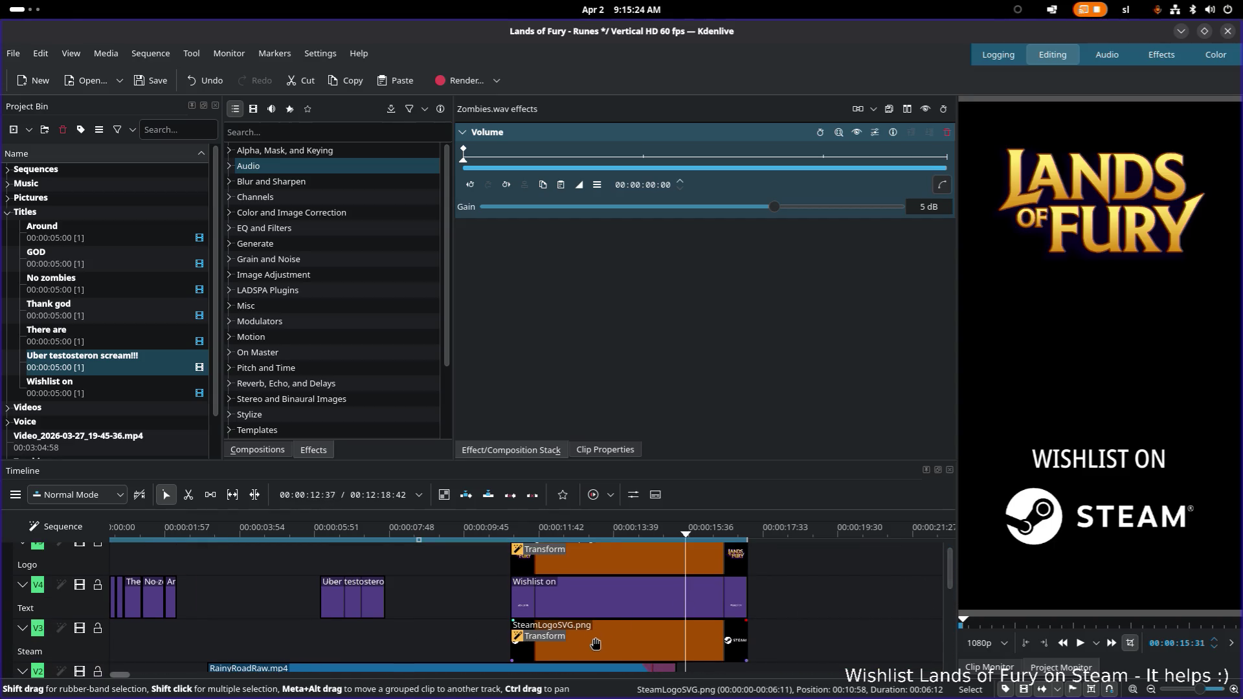
Look at the logo clips' settings in the timeline, then expand the Pictures folder in the project bin
{"action": "left_click", "coordinate": [625, 643]}
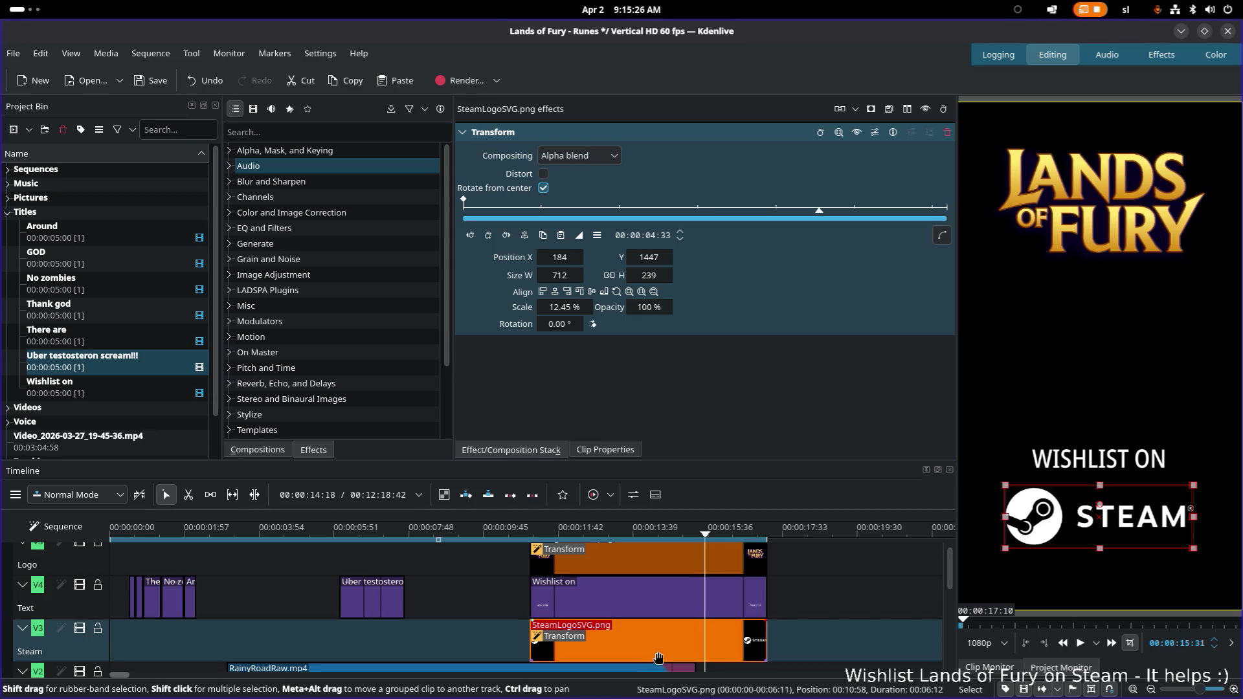
{"action": "scroll", "coordinate": [652, 622], "scroll_direction": "up", "scroll_amount": 1}
{"action": "left_click", "coordinate": [657, 568]}
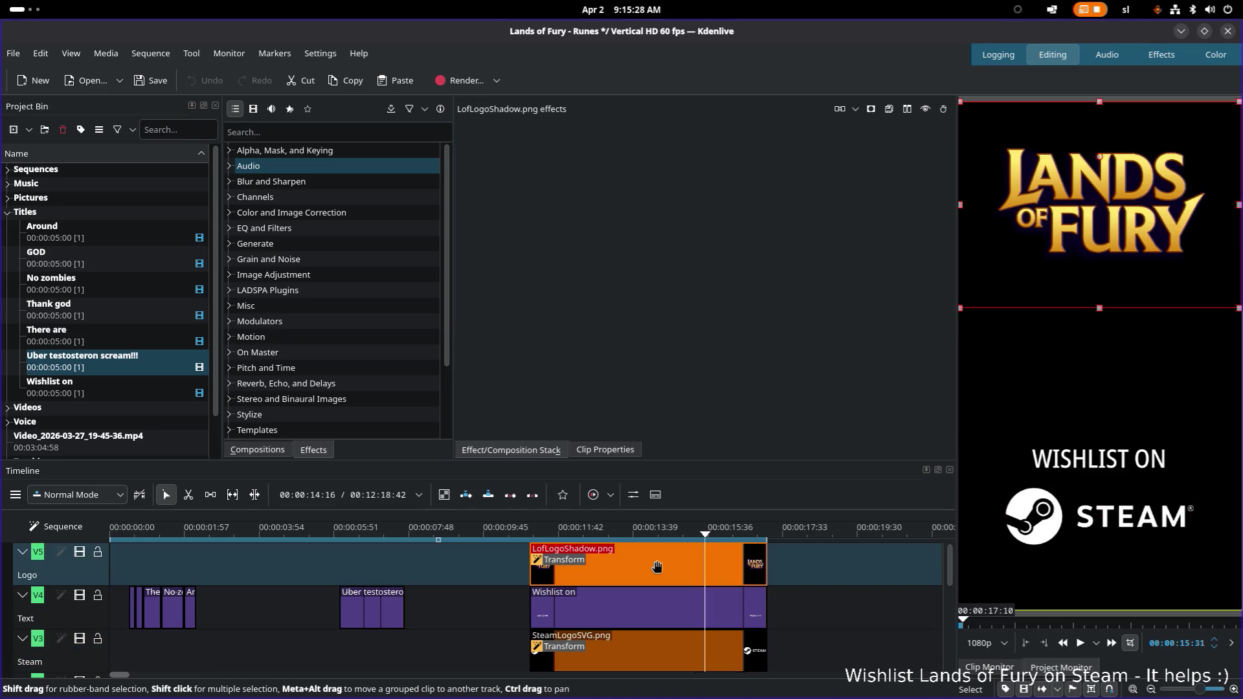
{"action": "right_click", "coordinate": [650, 568]}
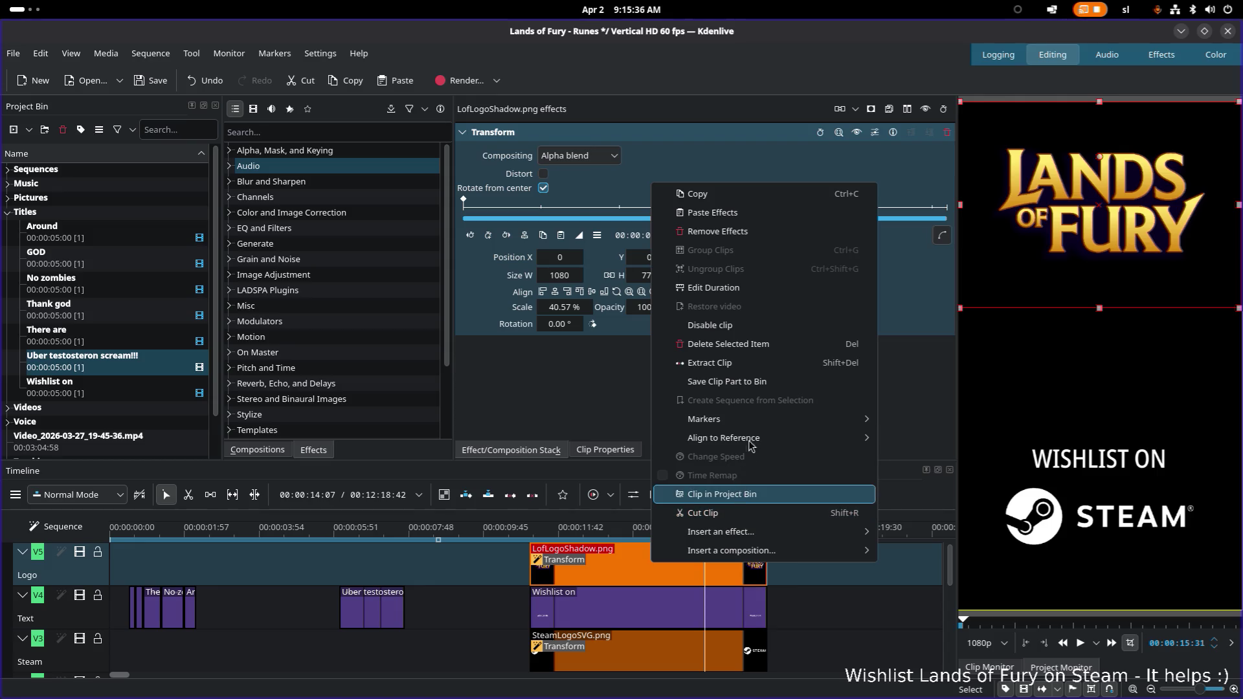
{"action": "mouse_move", "coordinate": [723, 438]}
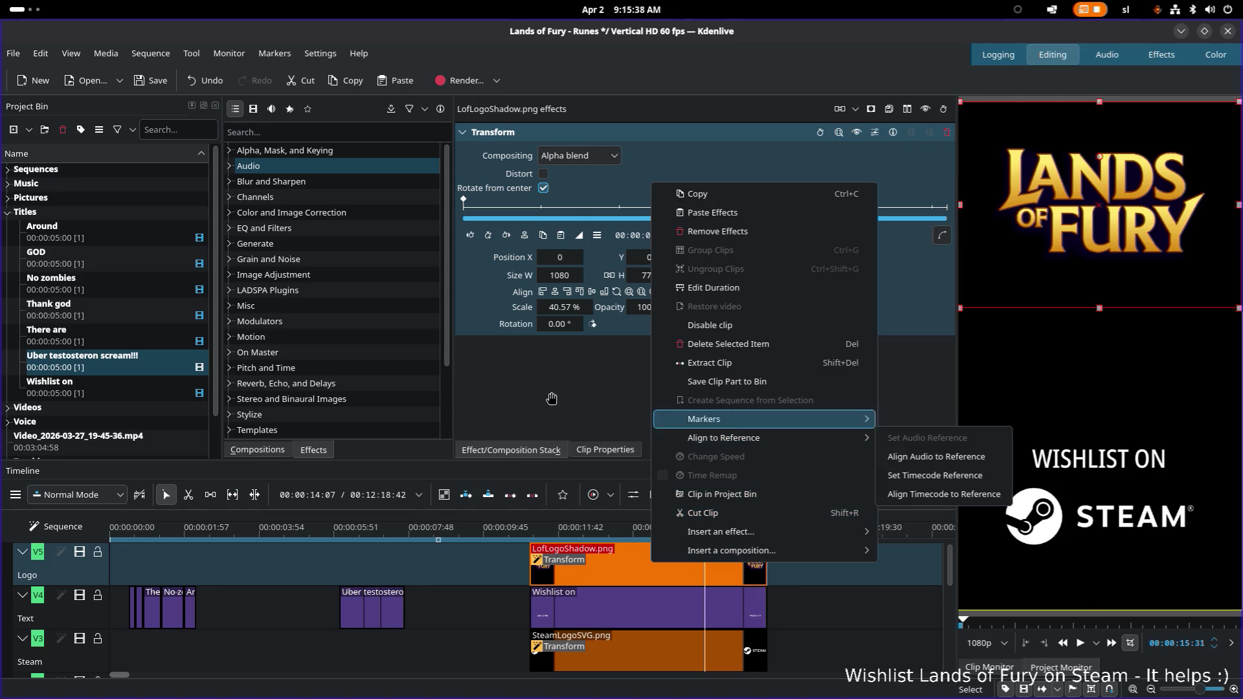
{"action": "left_click", "coordinate": [76, 202]}
{"action": "double_click", "coordinate": [76, 199]}
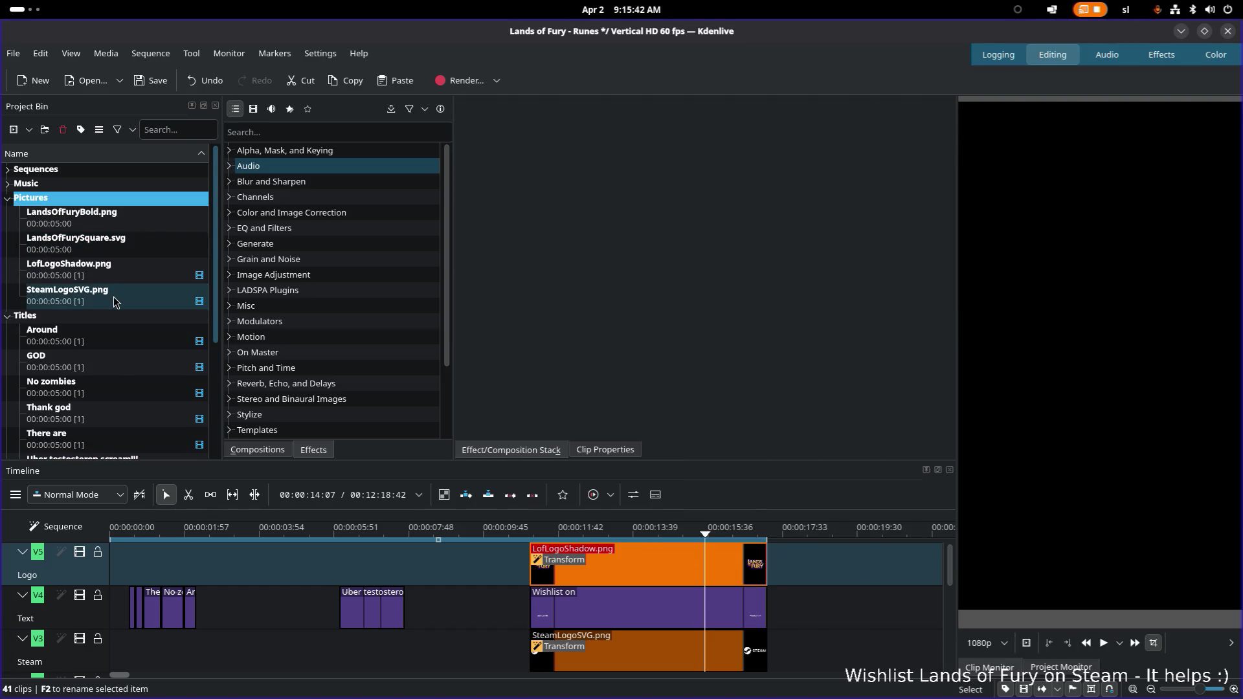
Compare the LofLogoShadow.png, LandsOfFurySquare.svg and LandsOfFuryBold.png previews in the bin
{"action": "left_click", "coordinate": [108, 275]}
{"action": "left_click", "coordinate": [125, 251]}
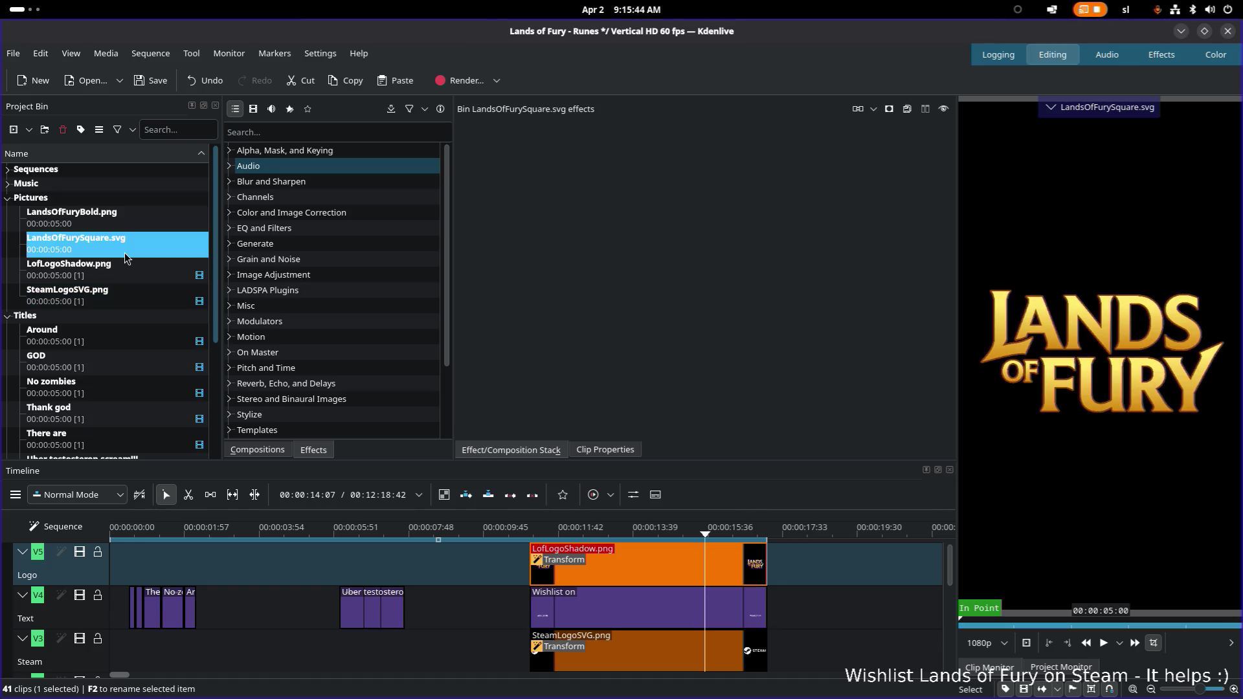
{"action": "left_click", "coordinate": [133, 213]}
{"action": "left_click", "coordinate": [126, 237]}
{"action": "left_click", "coordinate": [131, 215]}
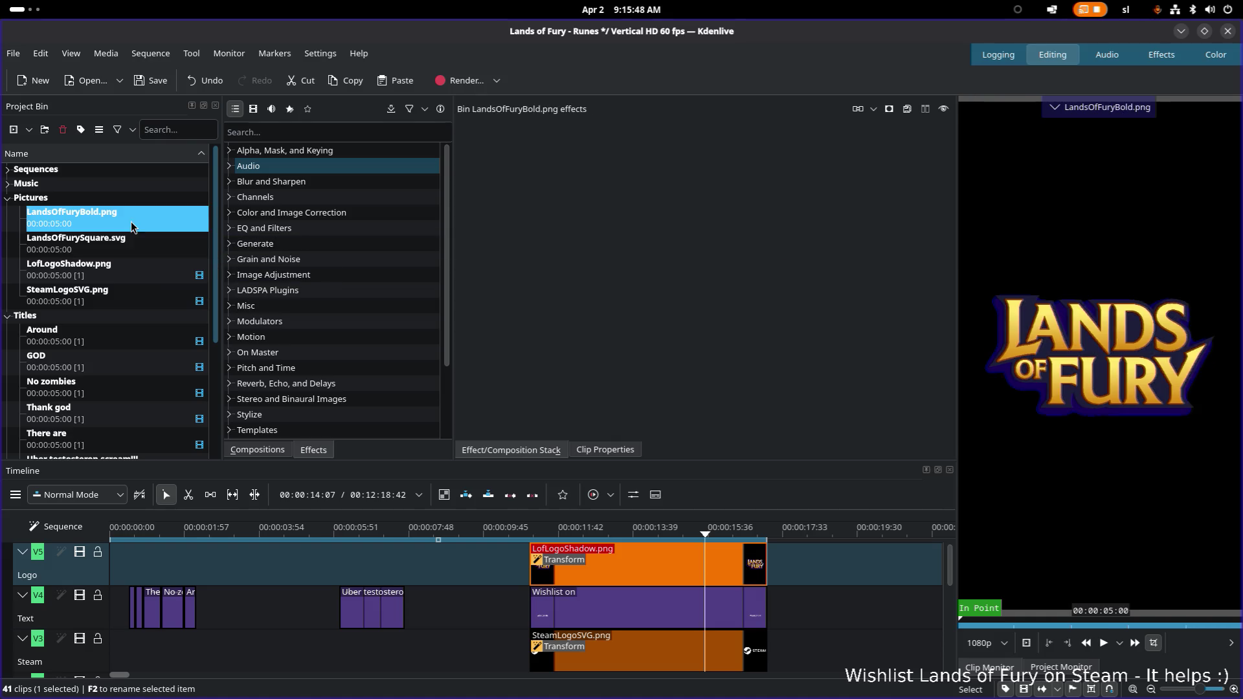
{"action": "left_click", "coordinate": [129, 246]}
Bring up the clip options for LandsOfFurySquare.svg in the bin
{"action": "right_click", "coordinate": [136, 249]}
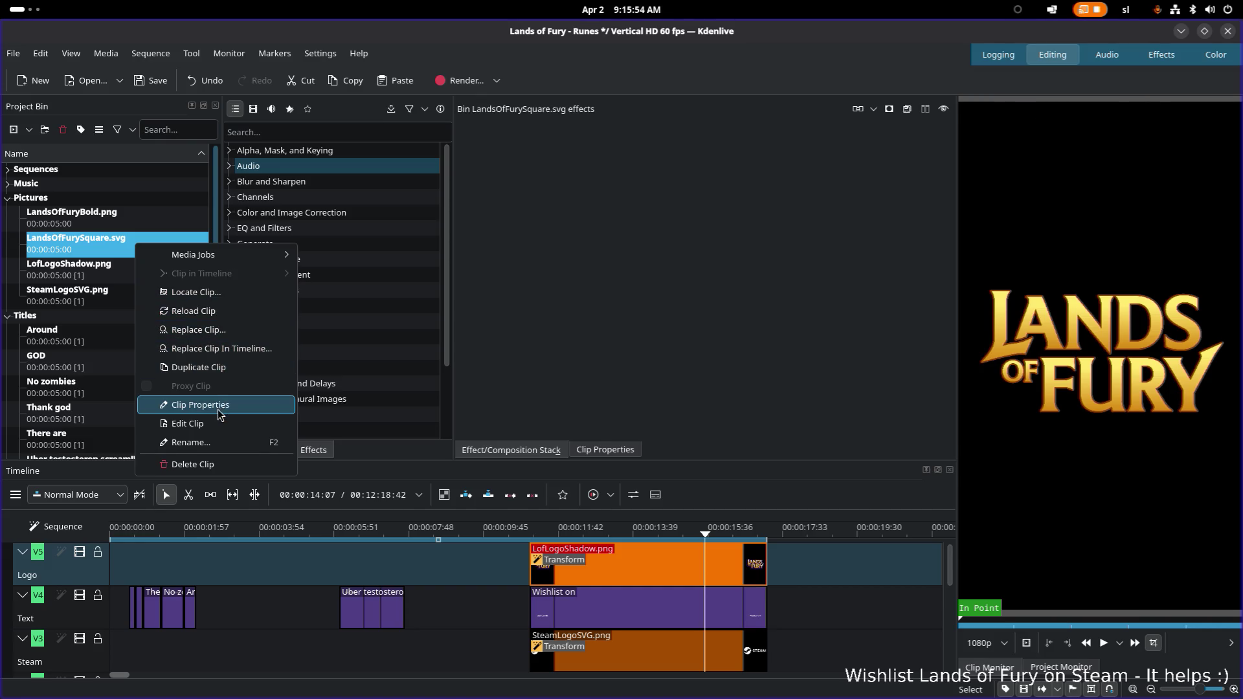
{"action": "left_click", "coordinate": [102, 256]}
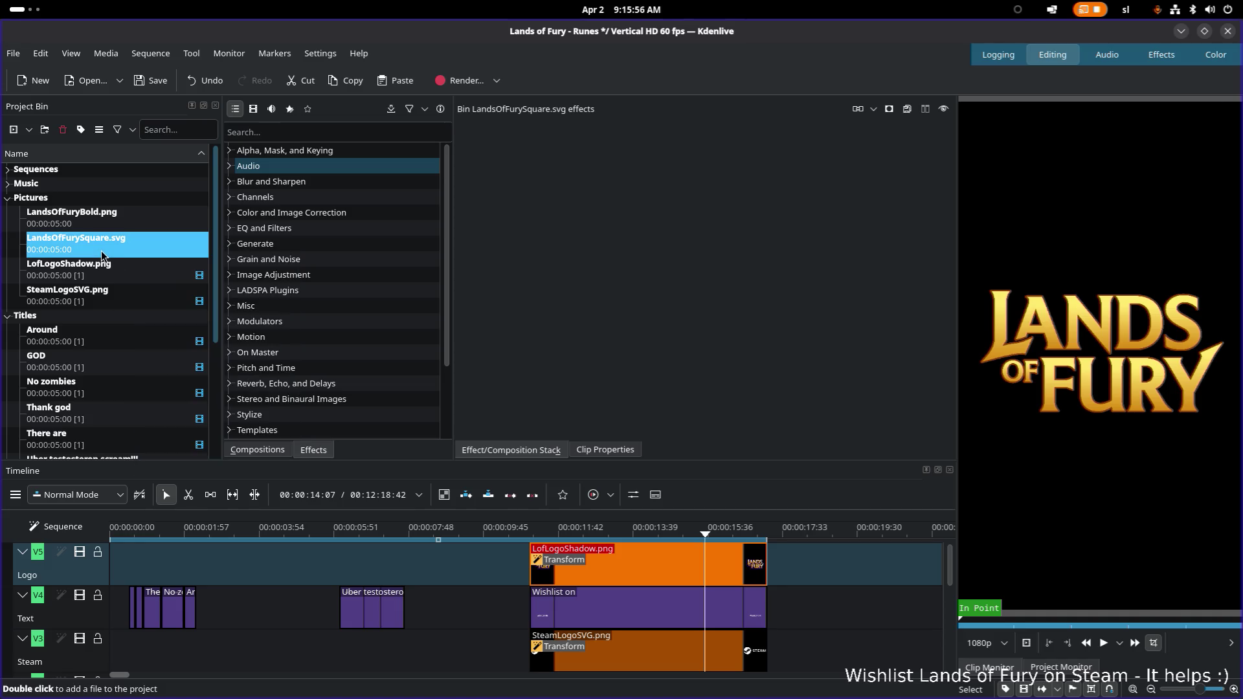
{"action": "right_click", "coordinate": [102, 255]}
Locate LandsOfFurySquare.svg in the Downloads folder, then switch over to the Inkscape window
{"action": "left_click", "coordinate": [148, 293]}
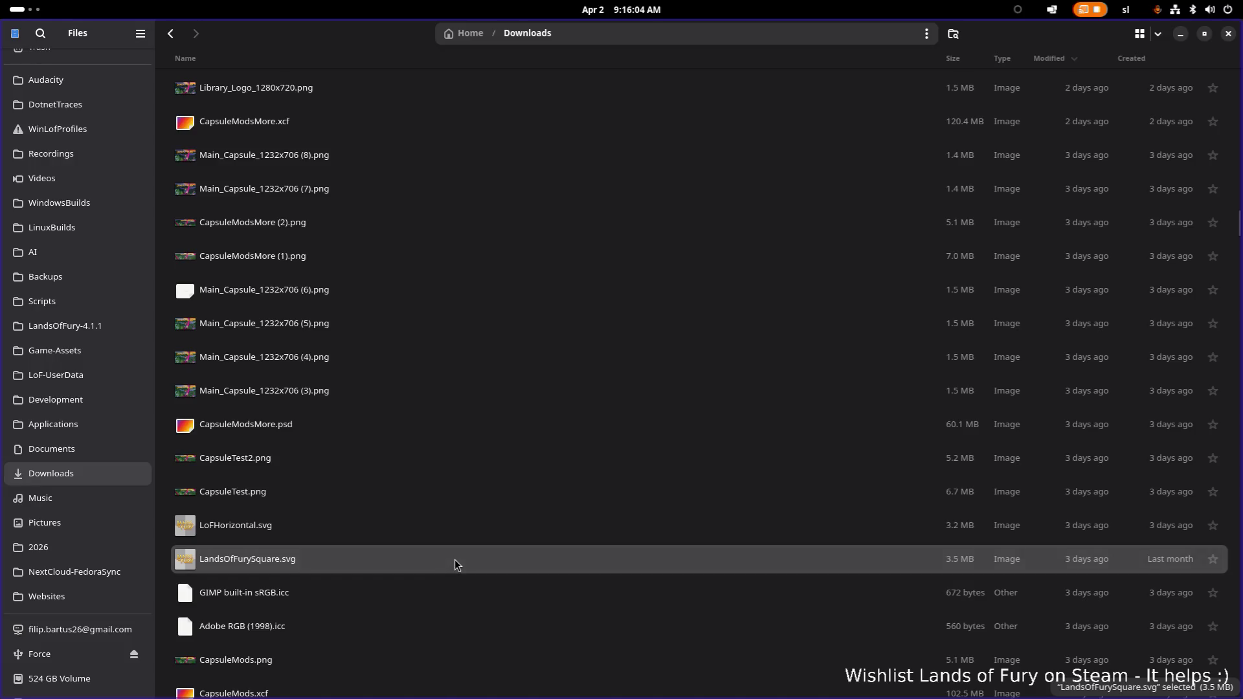
{"action": "right_click", "coordinate": [445, 569]}
{"action": "left_click", "coordinate": [408, 557]}
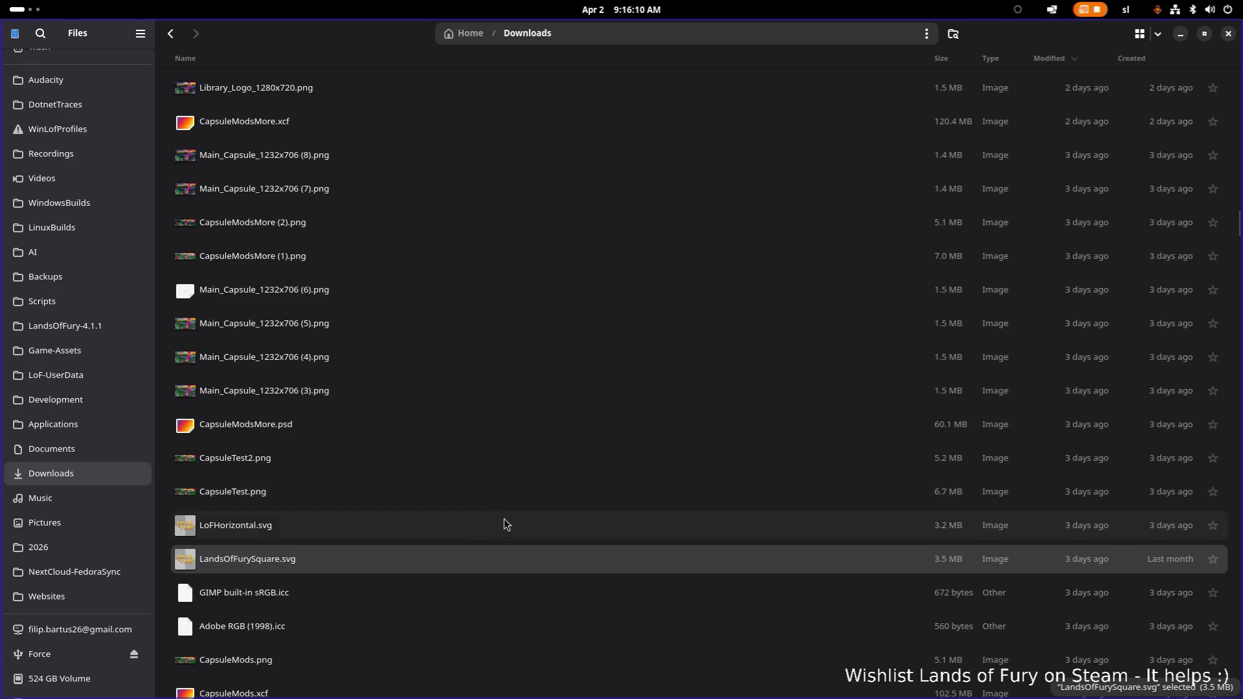
{"action": "key", "text": "alt+Tab"}
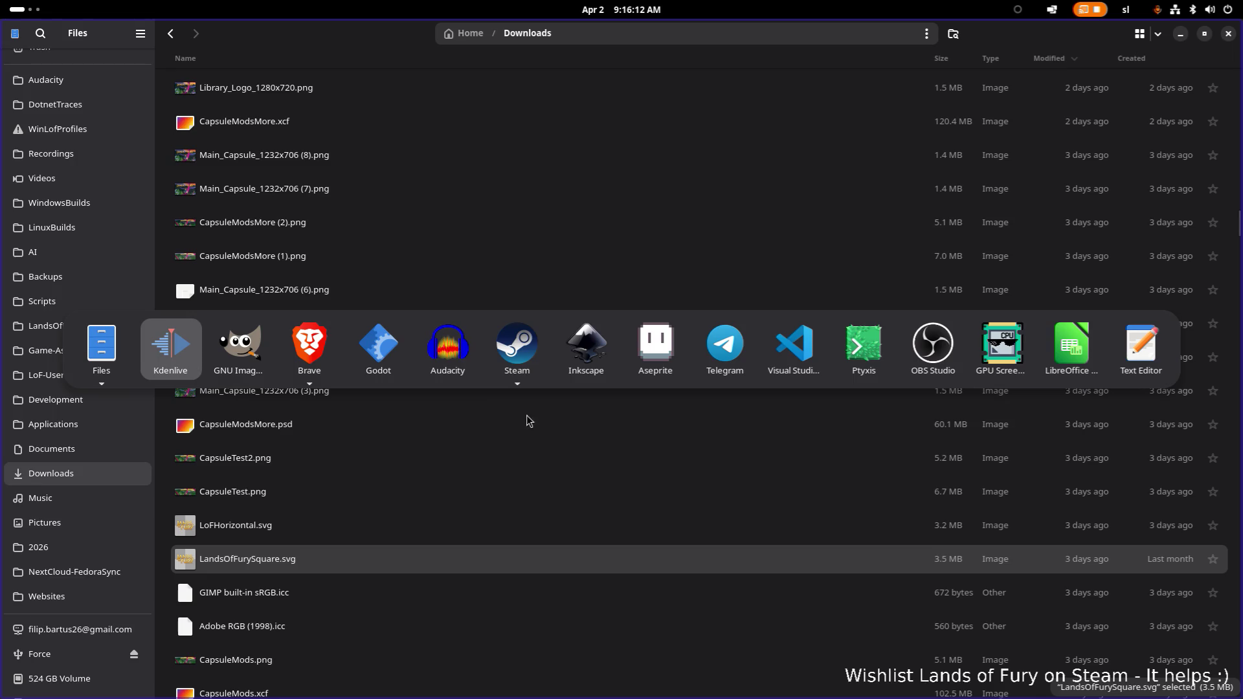
{"action": "left_click", "coordinate": [582, 355]}
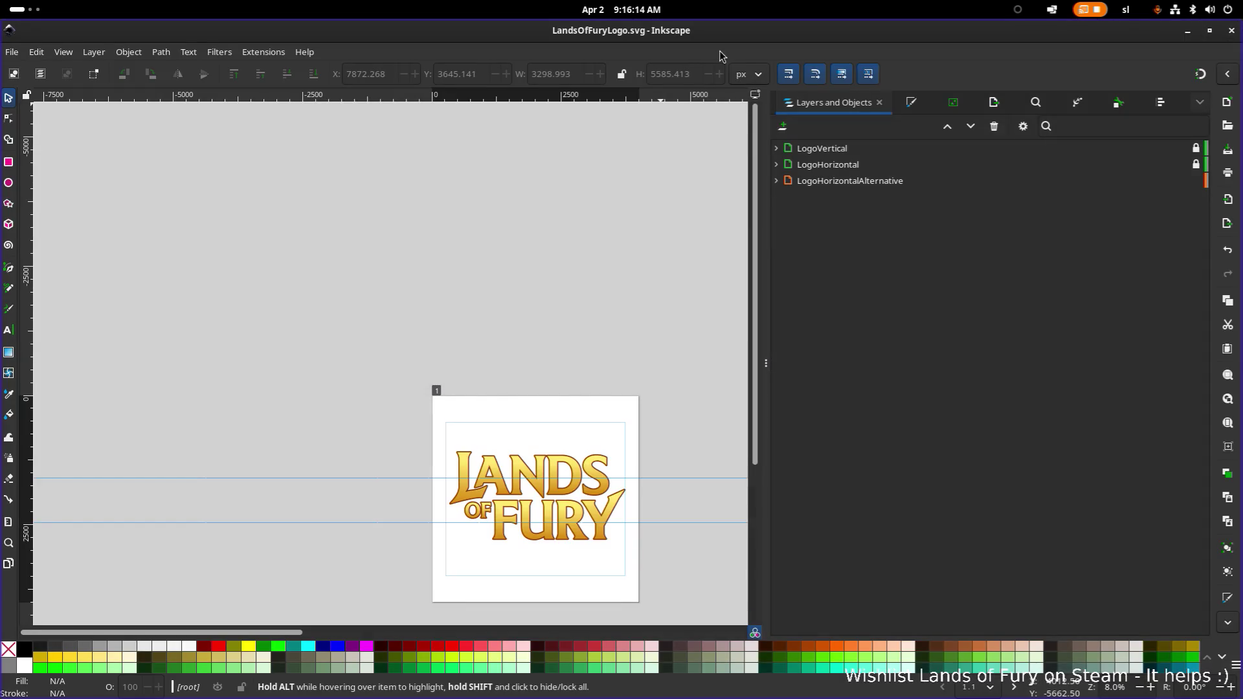
Un-maximize Inkscape, drag LandsOfFurySquare.svg toward it, and switch back to the Downloads file list
{"action": "left_click_drag", "start_coordinate": [924, 29], "coordinate": [1005, 164]}
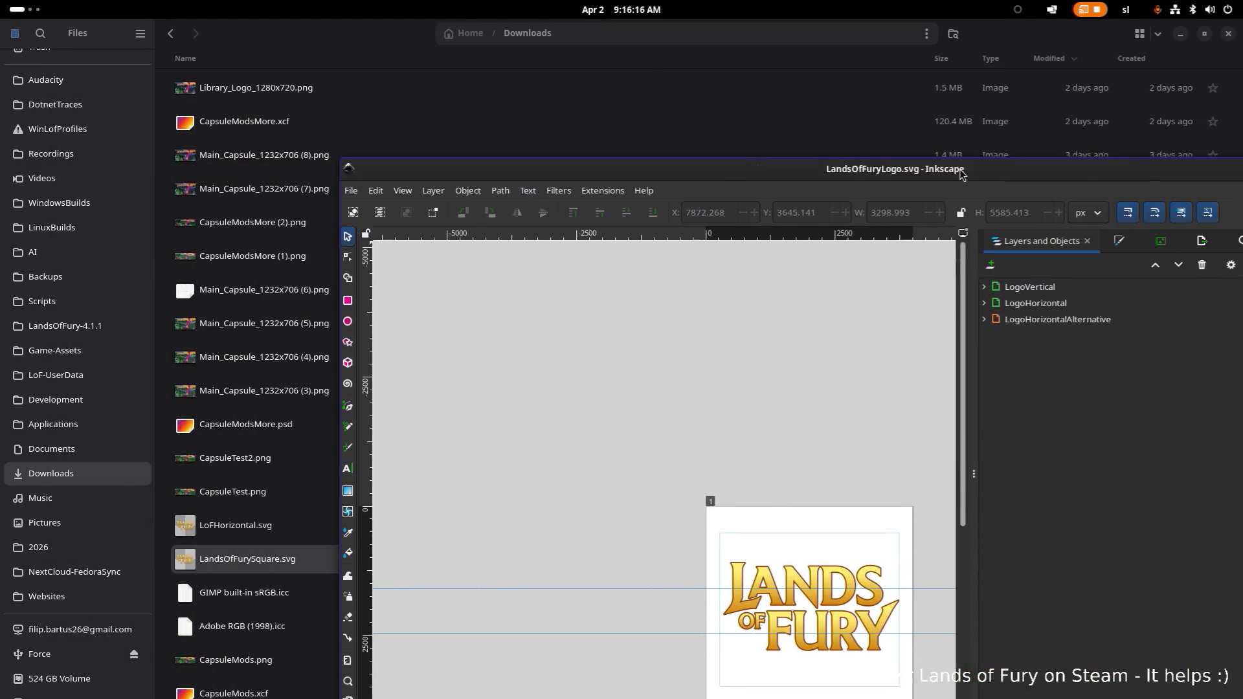
{"action": "left_click_drag", "start_coordinate": [268, 563], "coordinate": [303, 554]}
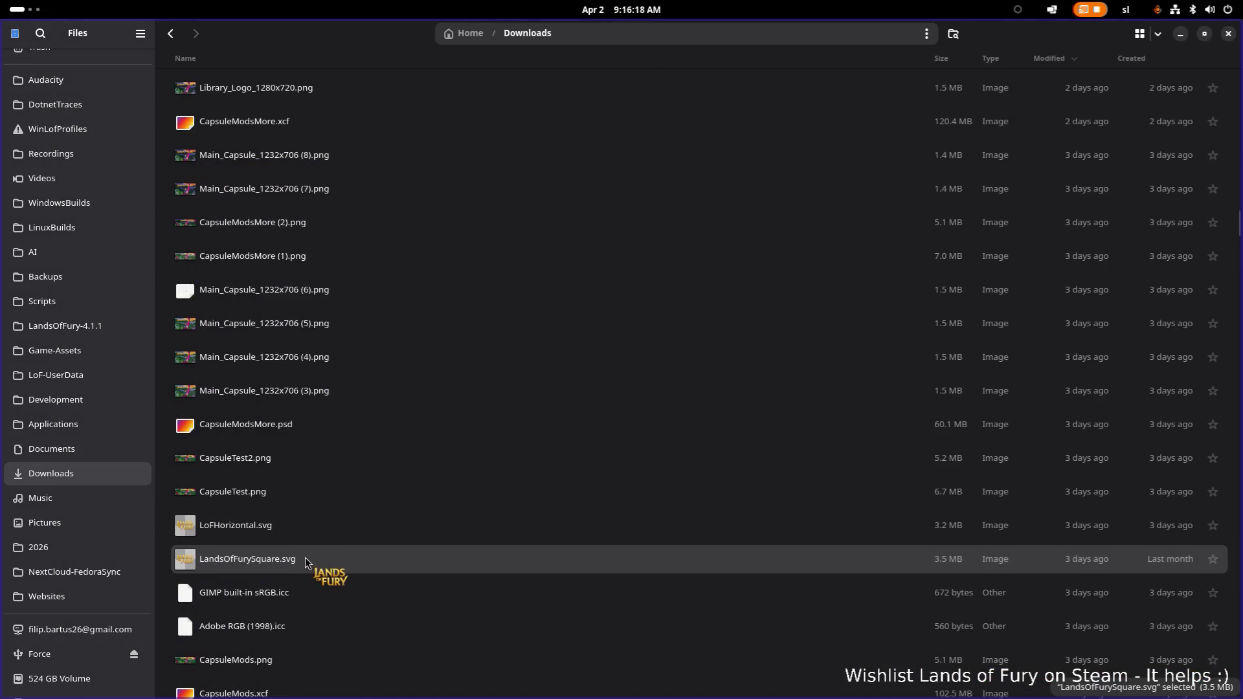
{"action": "key", "text": "alt+Tab"}
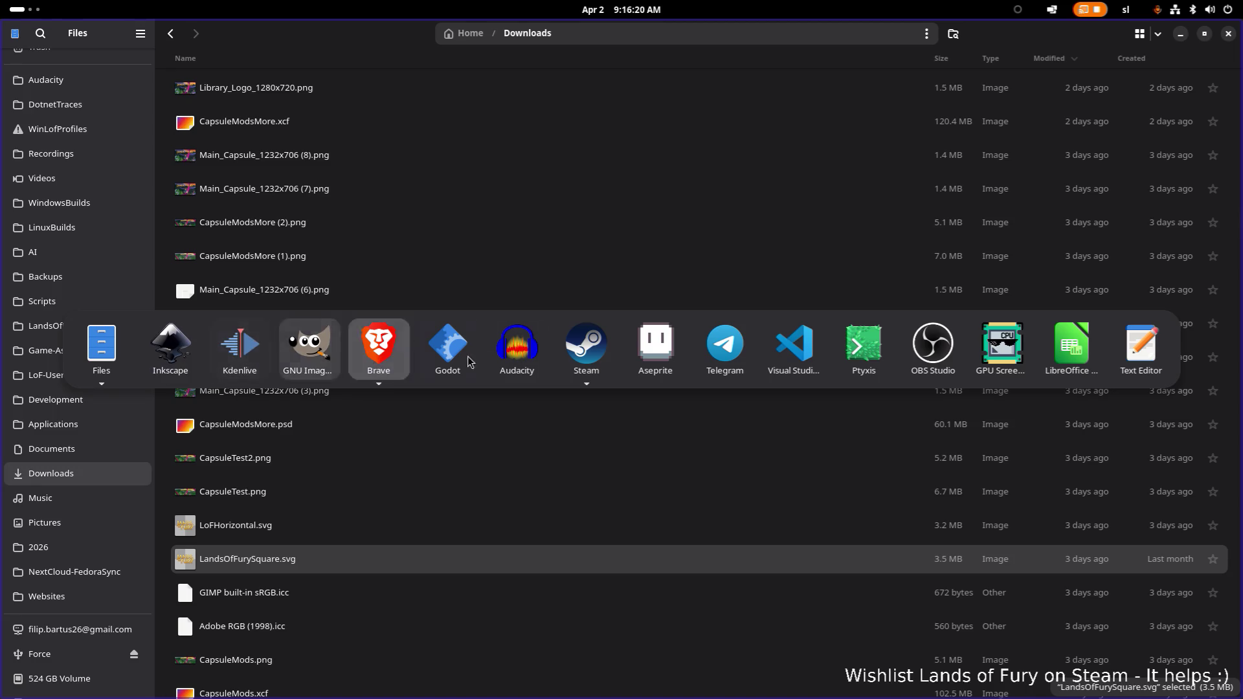
{"action": "key", "text": "alt+shift+Tab"}
{"action": "key", "text": "alt+shift+Tab"}
{"action": "left_click_drag", "start_coordinate": [748, 172], "coordinate": [0, 204]}
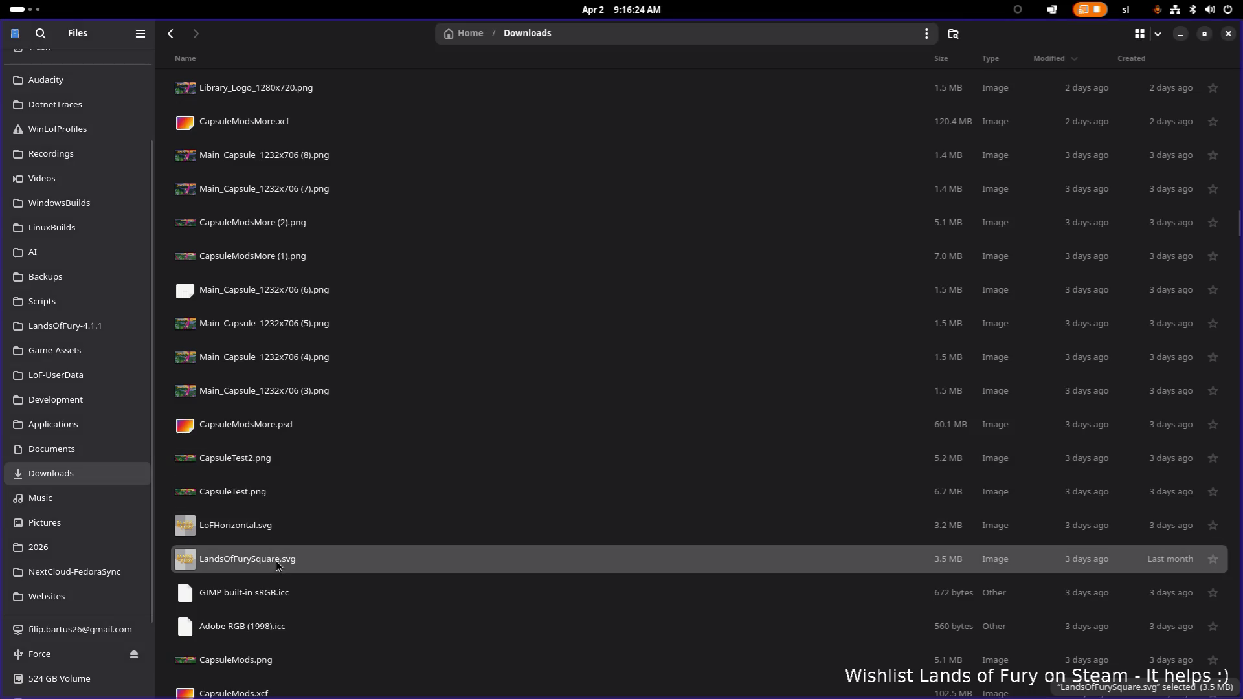
Select LandsOfFurySquare.svg in Downloads and preview it briefly in the image viewer
{"action": "key", "text": "Up"}
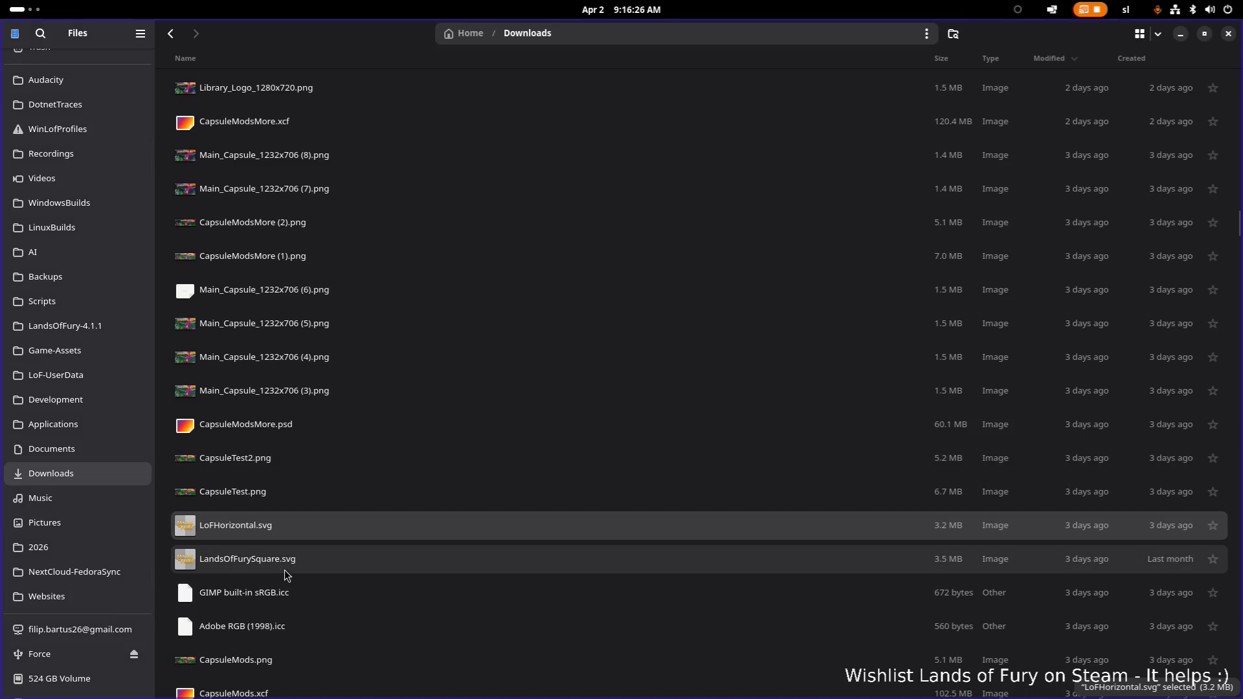
{"action": "left_click", "coordinate": [284, 571]}
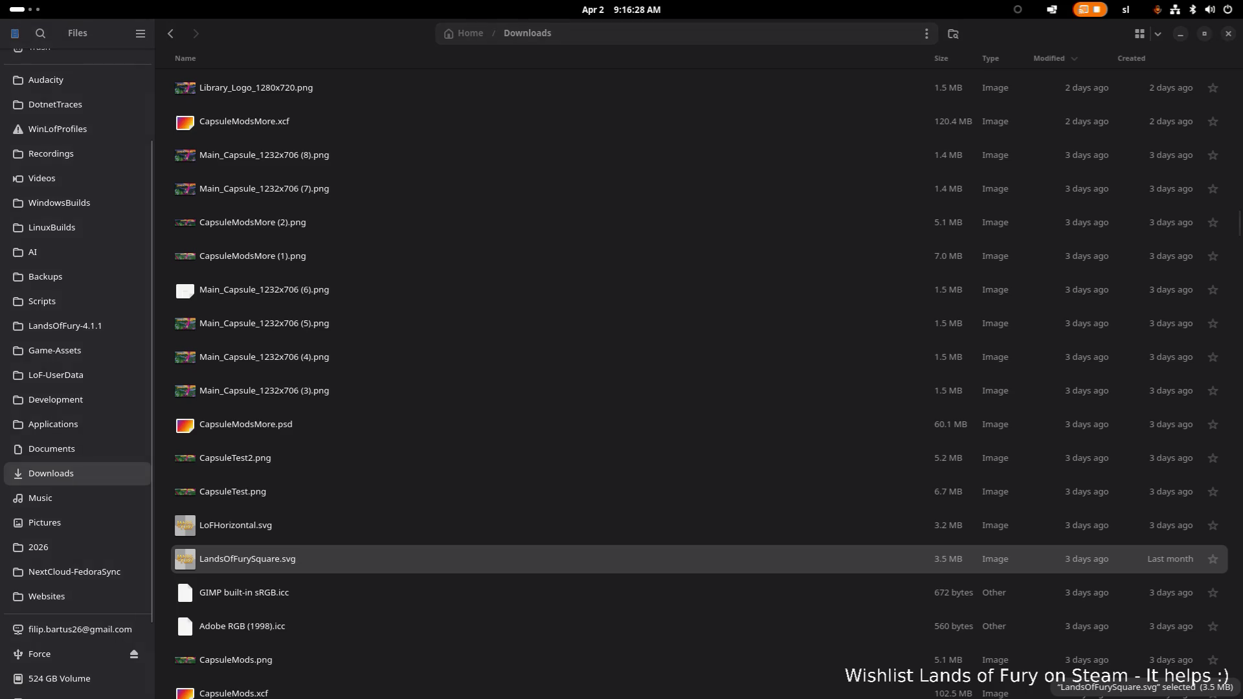
{"action": "double_click", "coordinate": [334, 564]}
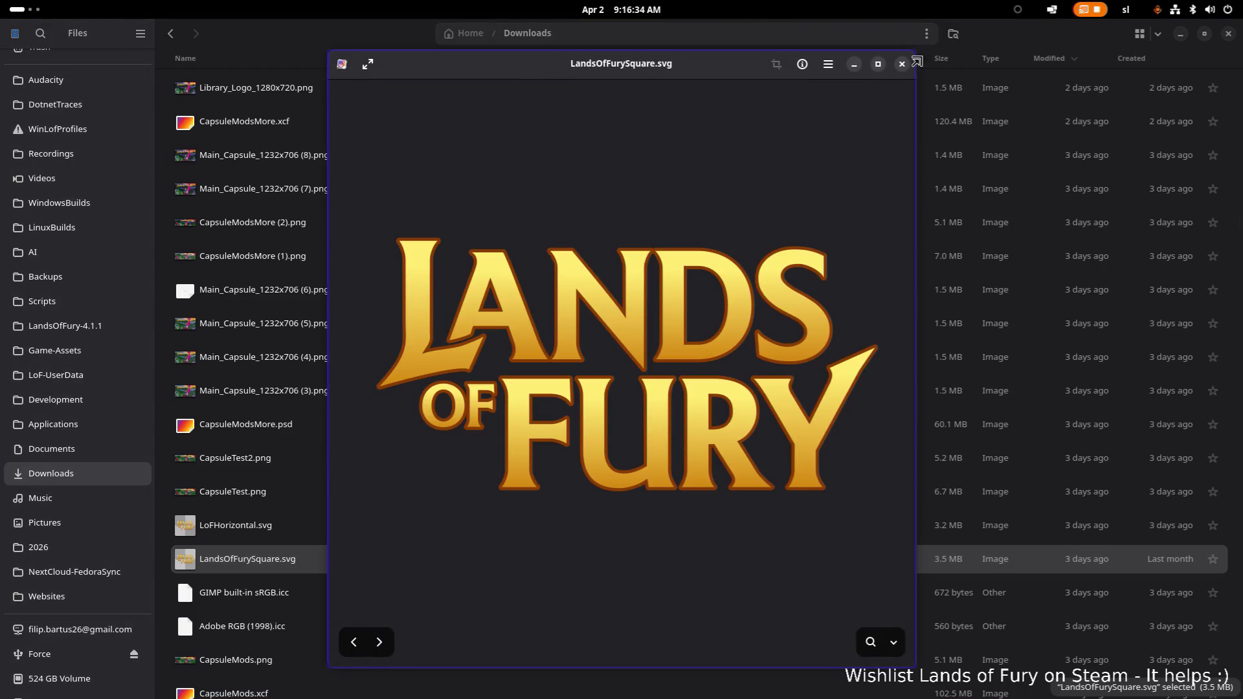
{"action": "left_click", "coordinate": [903, 64]}
Open LandsOfFurySquare.svg with Inkscape via the Open With chooser
{"action": "right_click", "coordinate": [355, 563]}
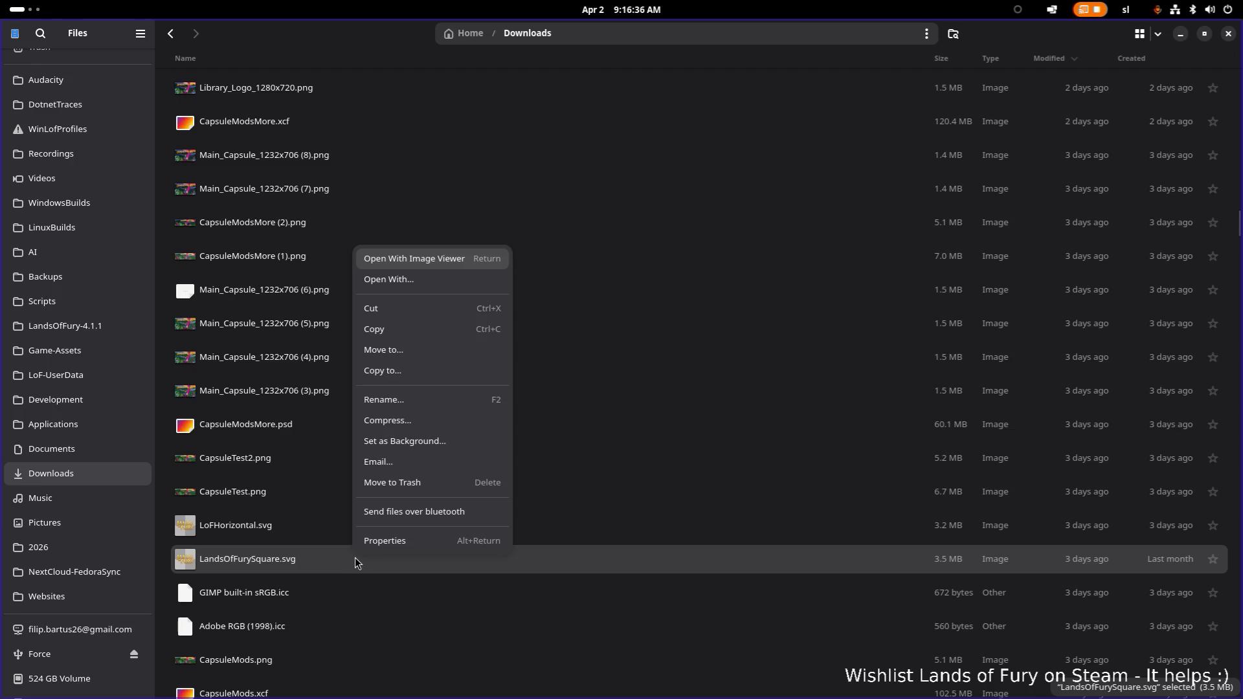
{"action": "left_click", "coordinate": [446, 280]}
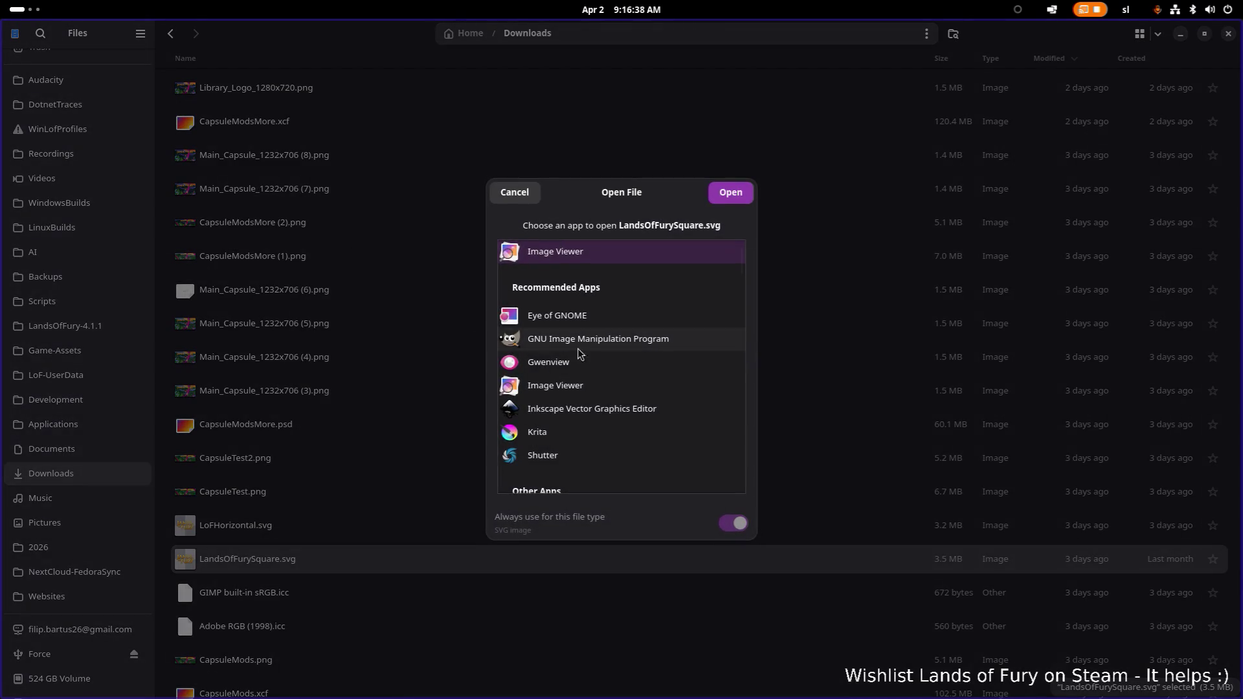
{"action": "double_click", "coordinate": [578, 408]}
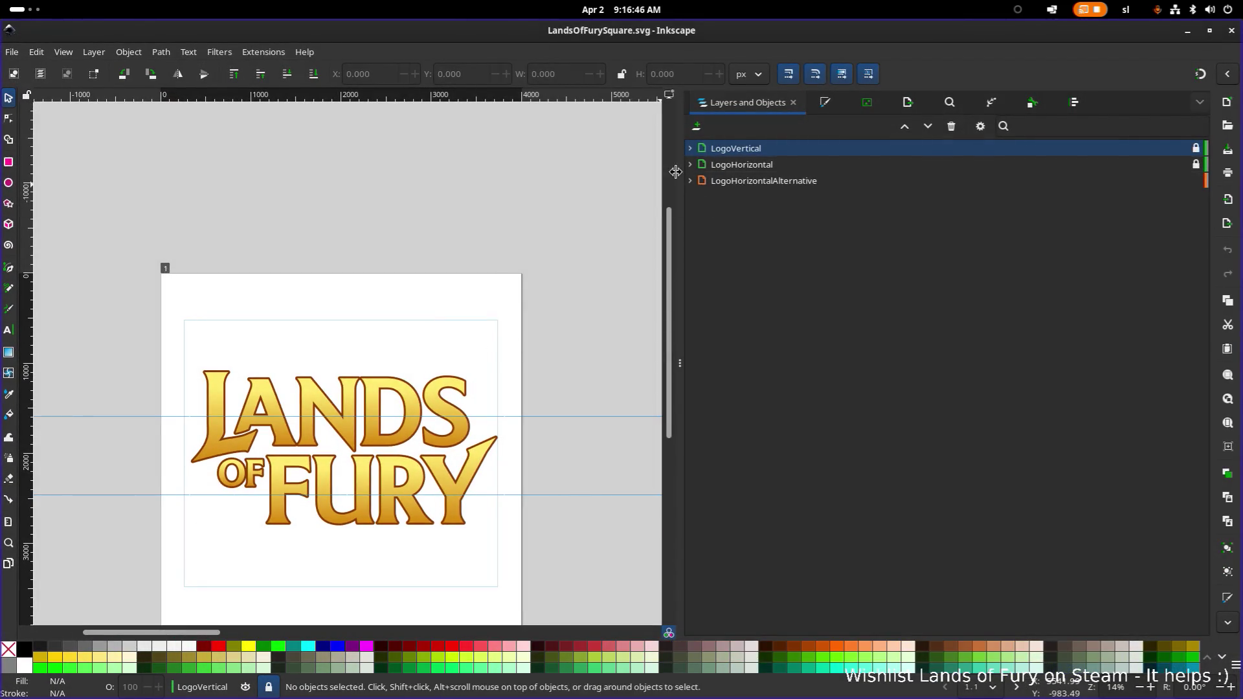
Inspect the LogoVertical layer's g92 group and re-save LandsOfFurySquare.svg
{"action": "left_click", "coordinate": [744, 164]}
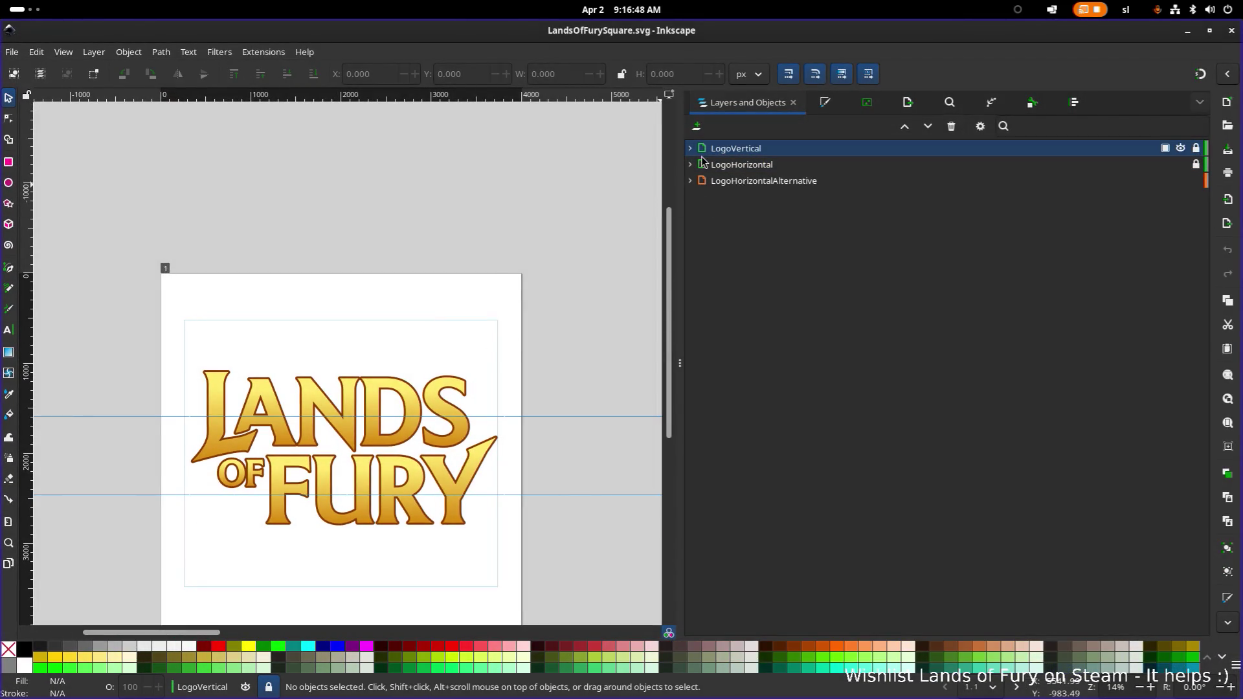
{"action": "scroll", "coordinate": [433, 319], "scroll_direction": "down", "scroll_amount": 4}
{"action": "scroll", "coordinate": [432, 329], "scroll_direction": "up", "scroll_amount": 5}
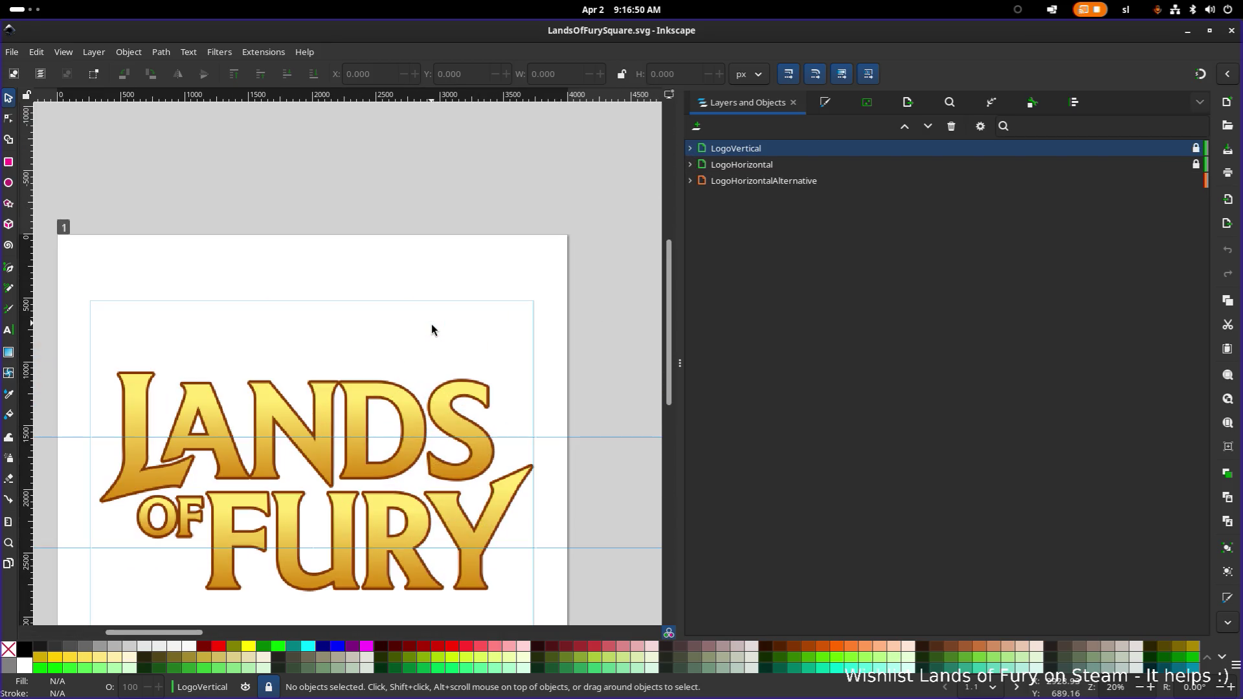
{"action": "left_click", "coordinate": [690, 148]}
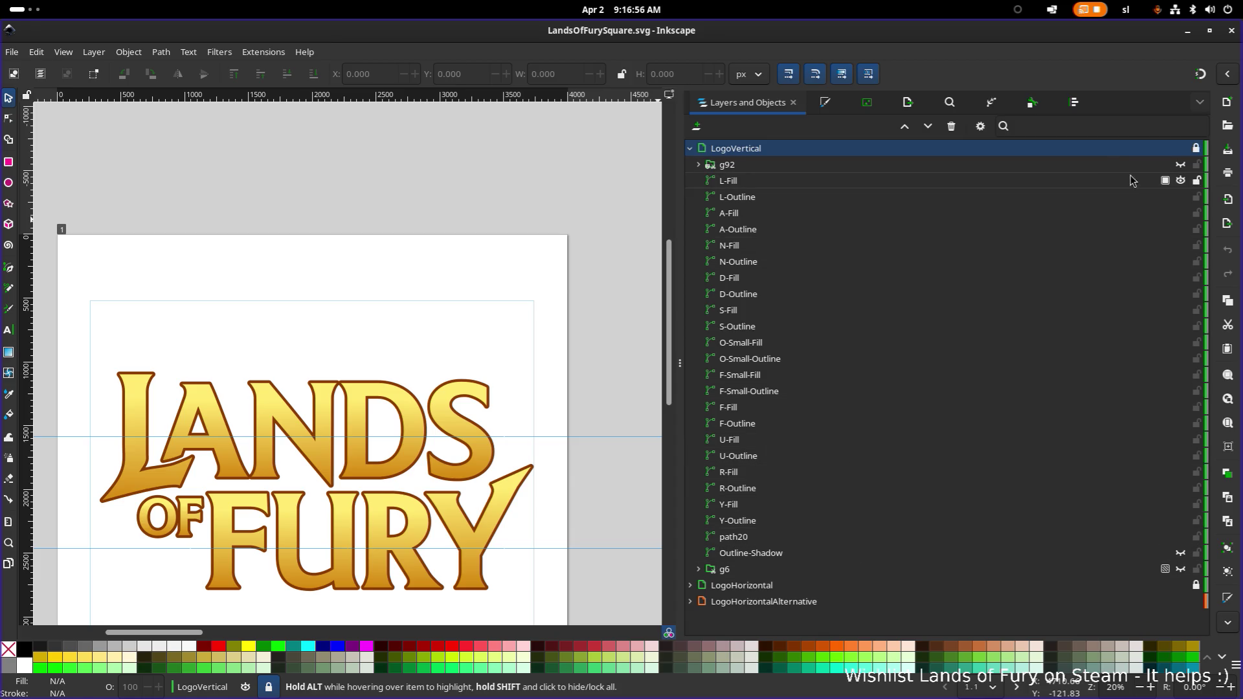
{"action": "left_click", "coordinate": [1180, 164]}
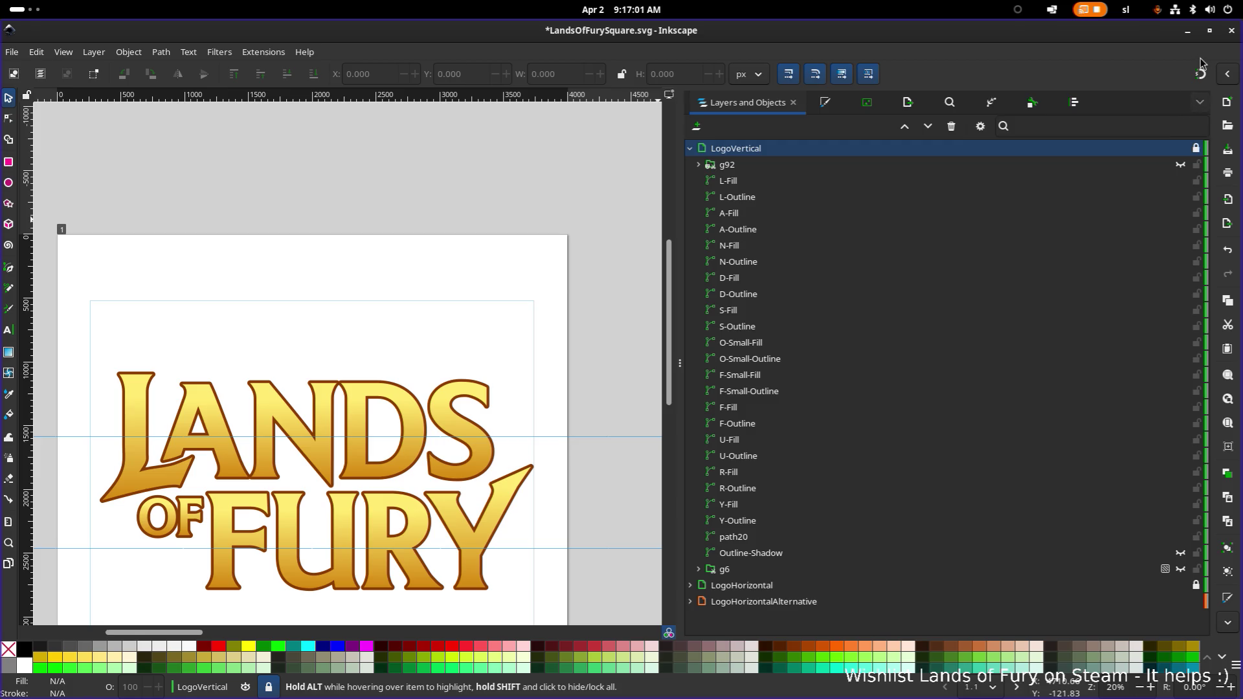
{"action": "key", "text": "ctrl+s"}
Switch back to the Kdenlive project window
{"action": "key", "text": "alt+Tab"}
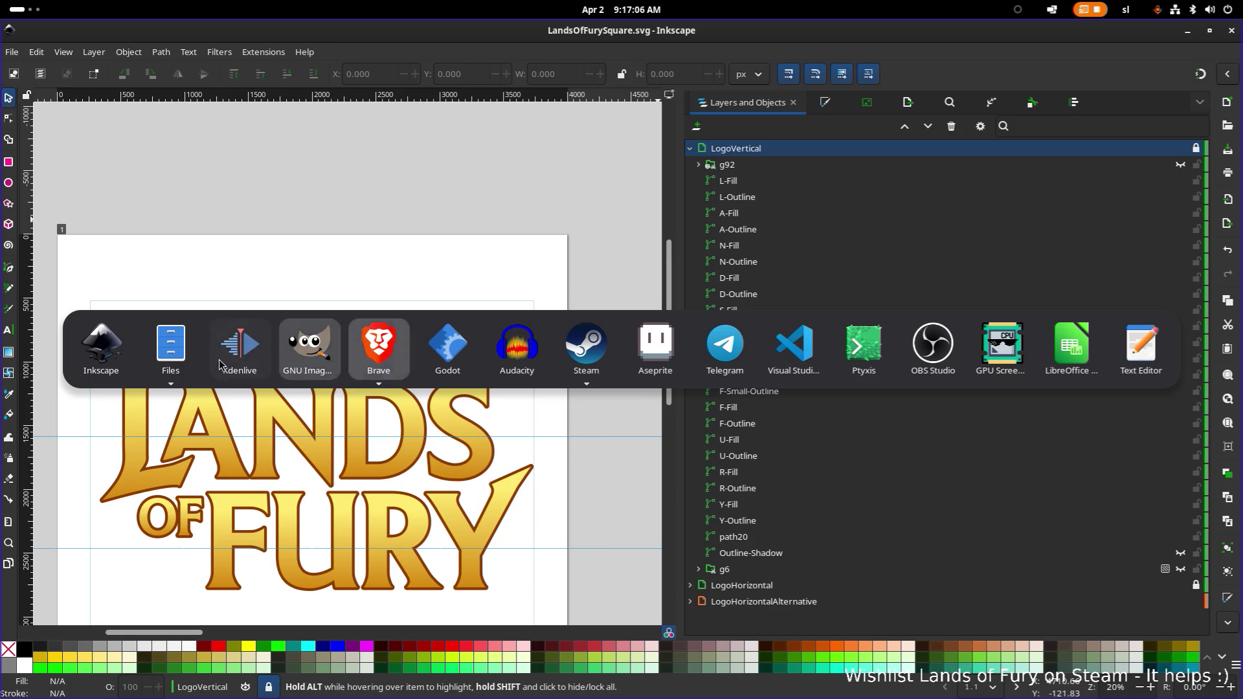
{"action": "left_click", "coordinate": [252, 365]}
Review the logo clips in the bin with the playhead in the end card section
{"action": "left_click", "coordinate": [145, 265]}
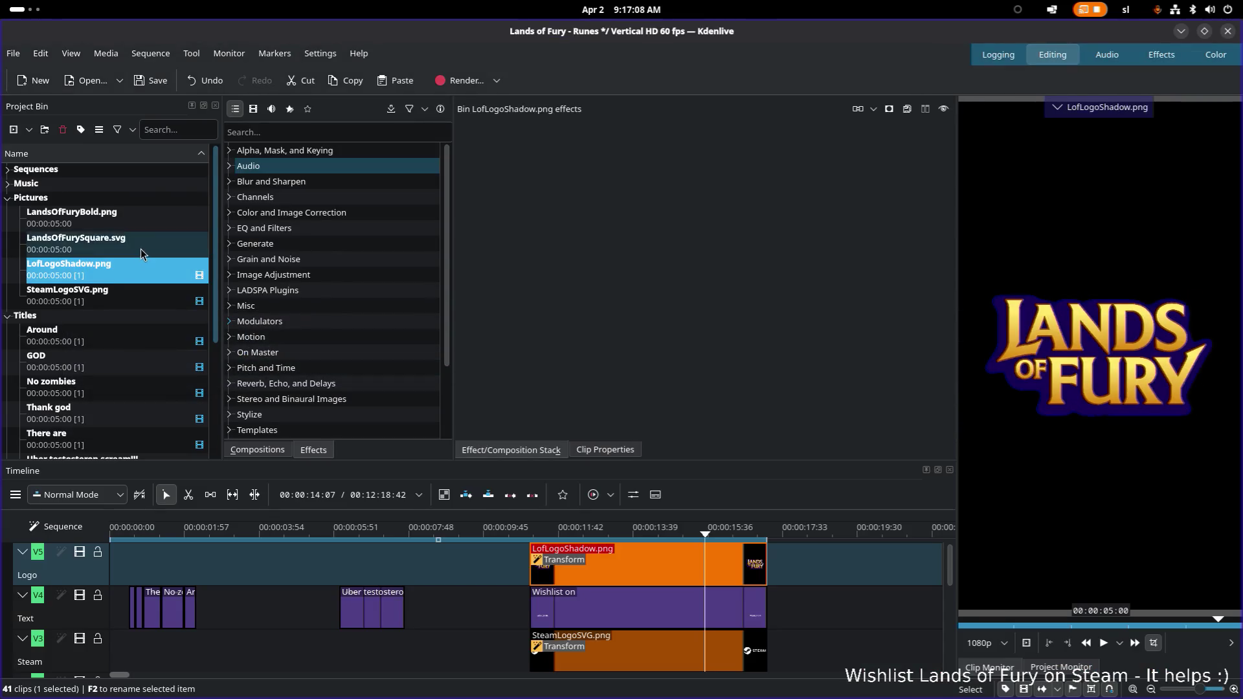
{"action": "key", "text": "Up"}
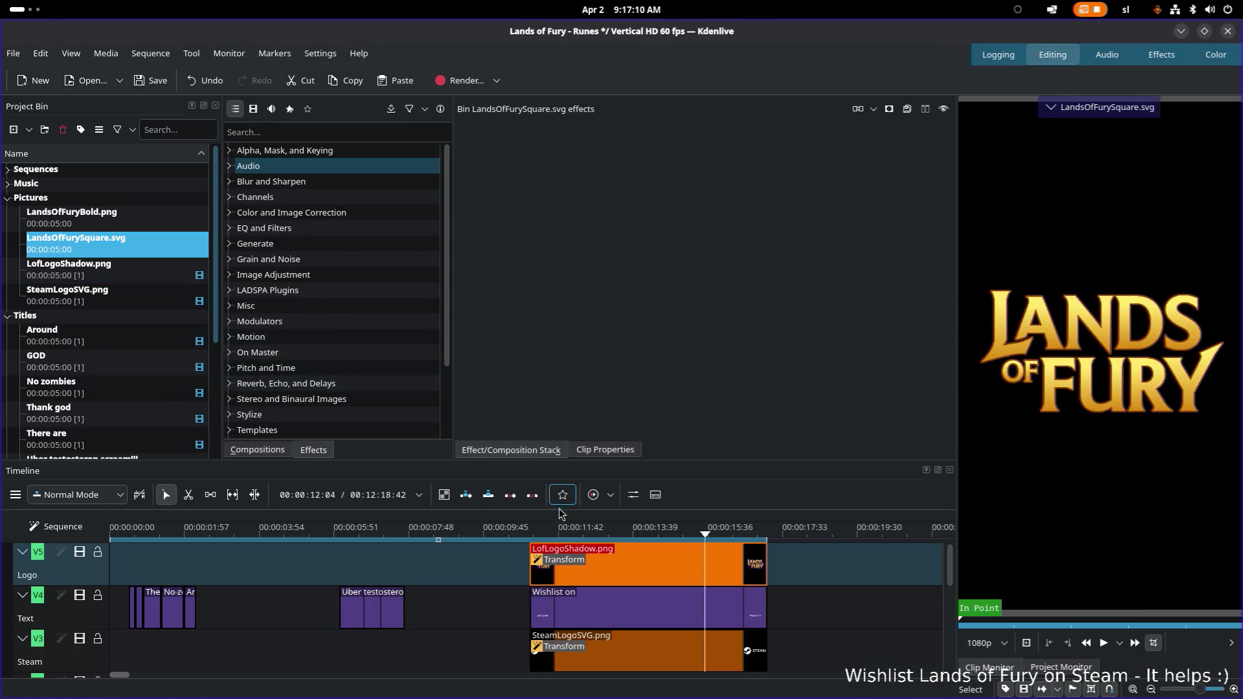
{"action": "left_click_drag", "start_coordinate": [573, 530], "coordinate": [547, 534]}
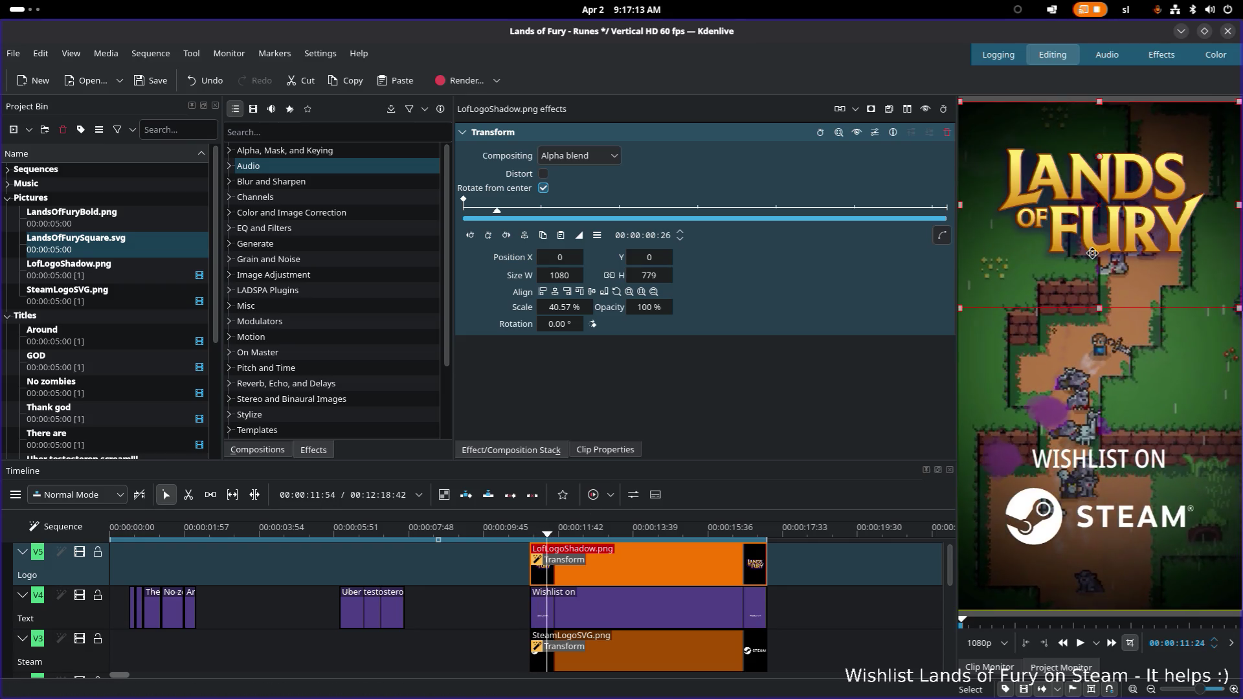
{"action": "key", "text": "super"}
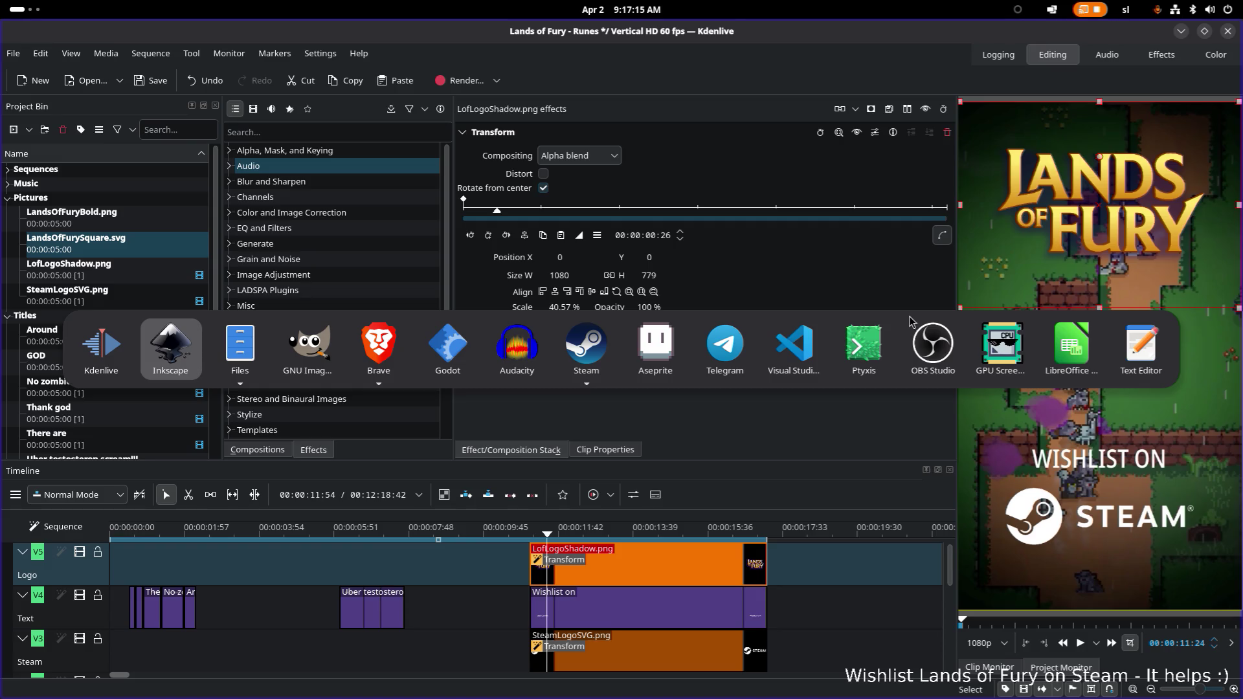
{"action": "key", "text": "Escape"}
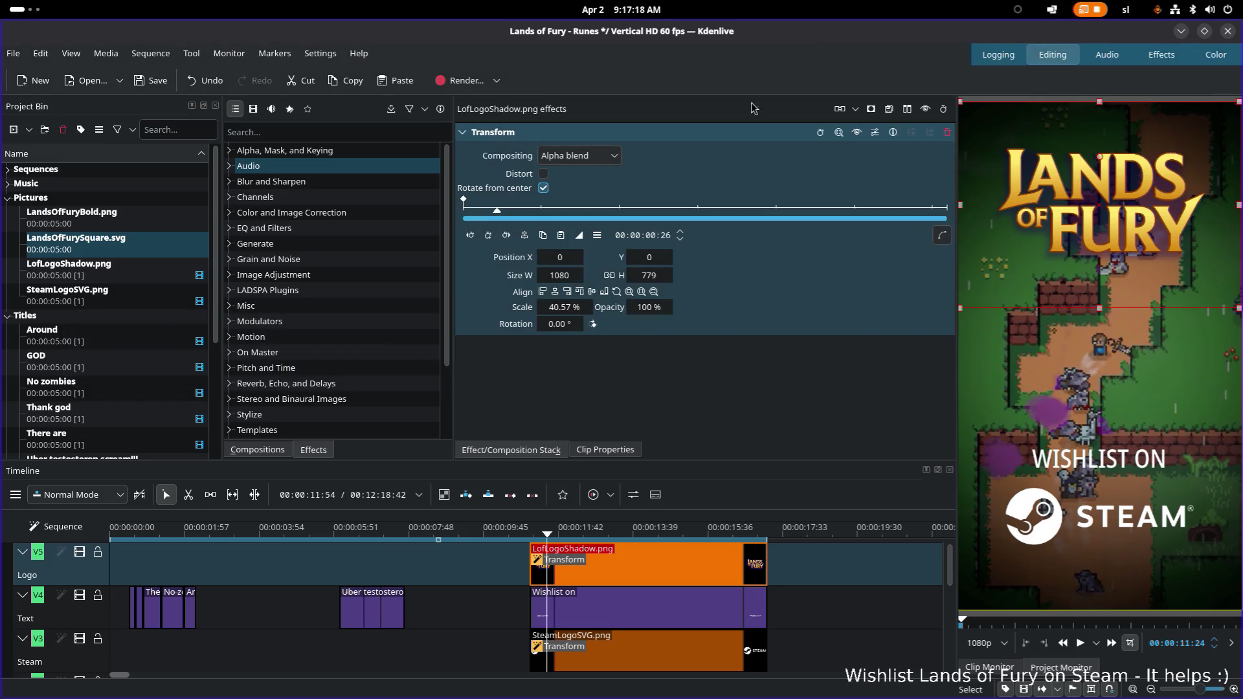
{"action": "mouse_move", "coordinate": [955, 281]}
{"action": "left_mouse_down"}
{"action": "mouse_move", "coordinate": [831, 285]}
{"action": "mouse_move", "coordinate": [870, 291]}
{"action": "left_mouse_up"}
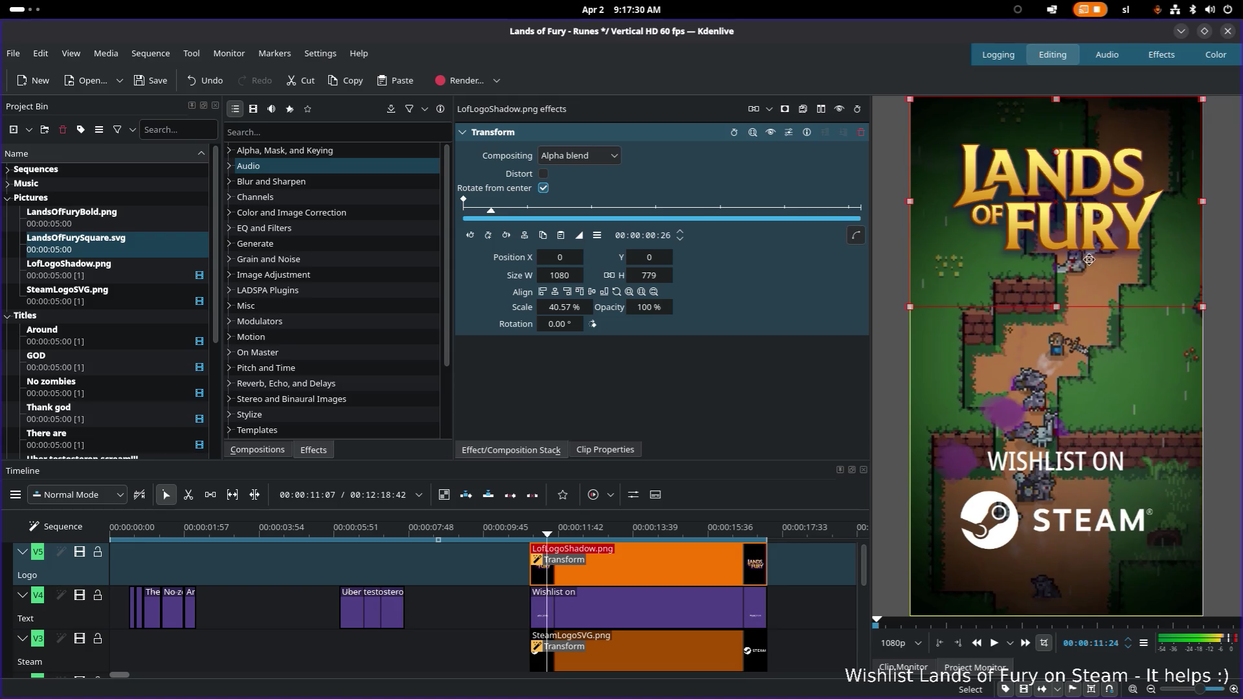
{"action": "key", "text": "alt+Tab"}
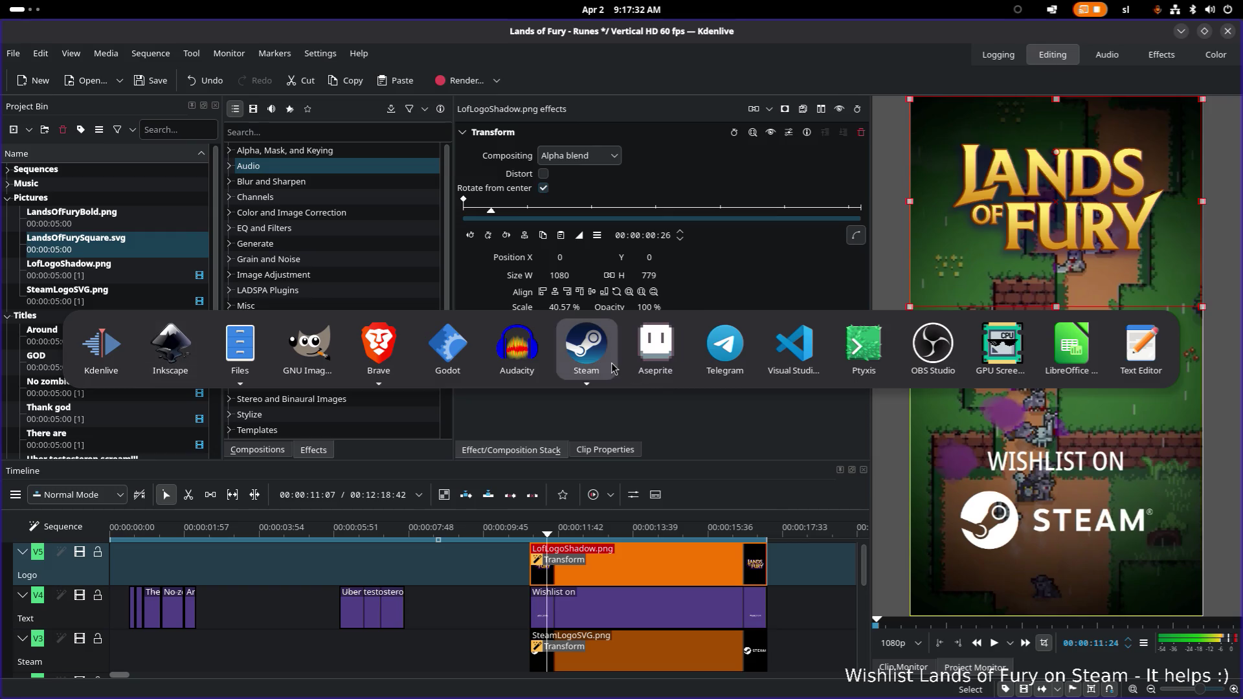
Use Edit Clip on LandsOfFurySquare.svg, revealing its source file in Downloads
{"action": "left_click", "coordinate": [146, 240]}
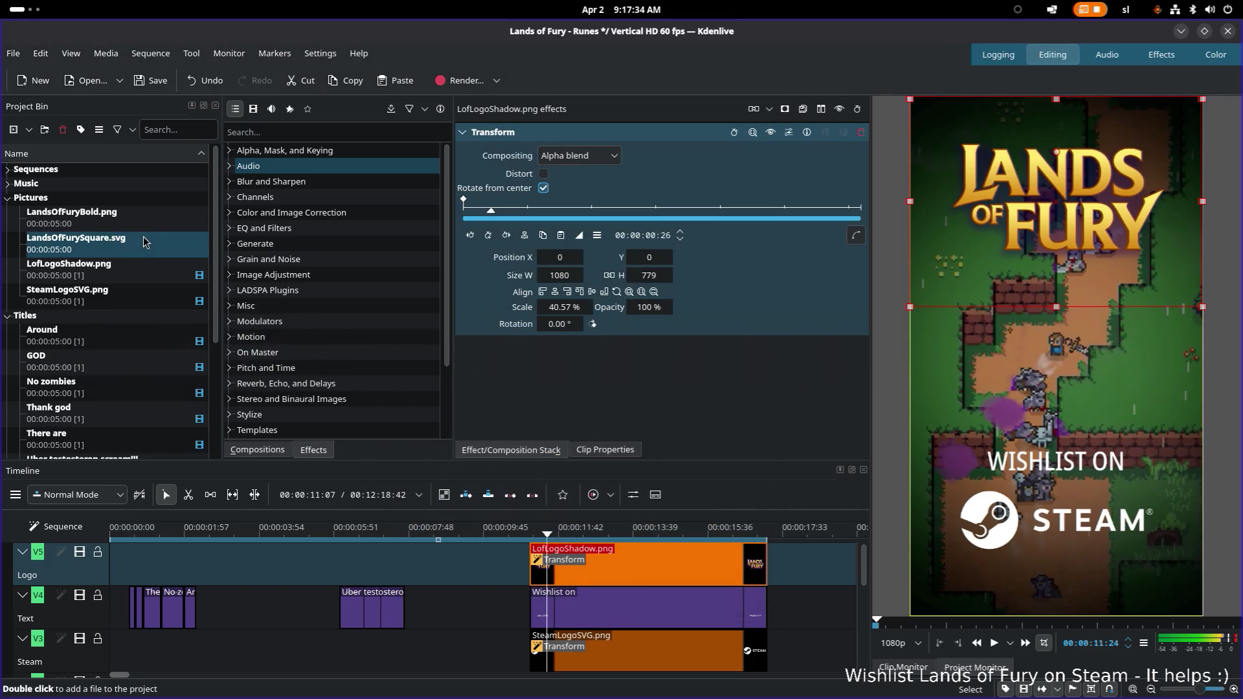
{"action": "right_click", "coordinate": [142, 250]}
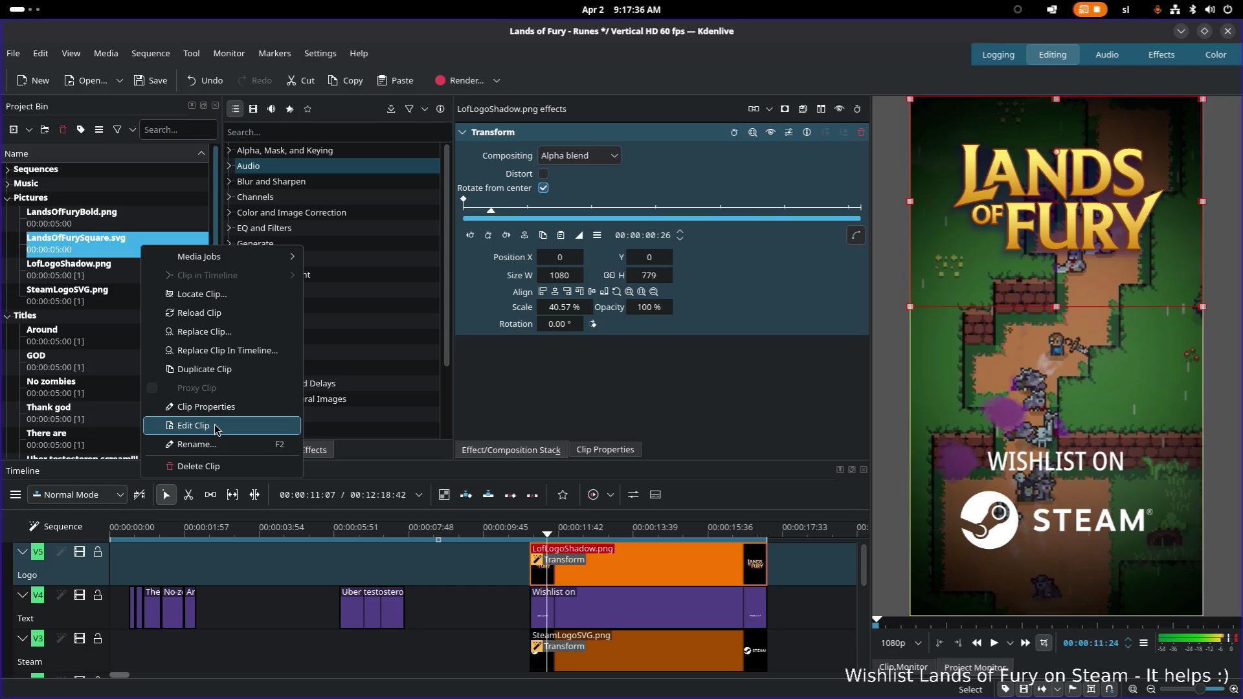
{"action": "left_click", "coordinate": [236, 294]}
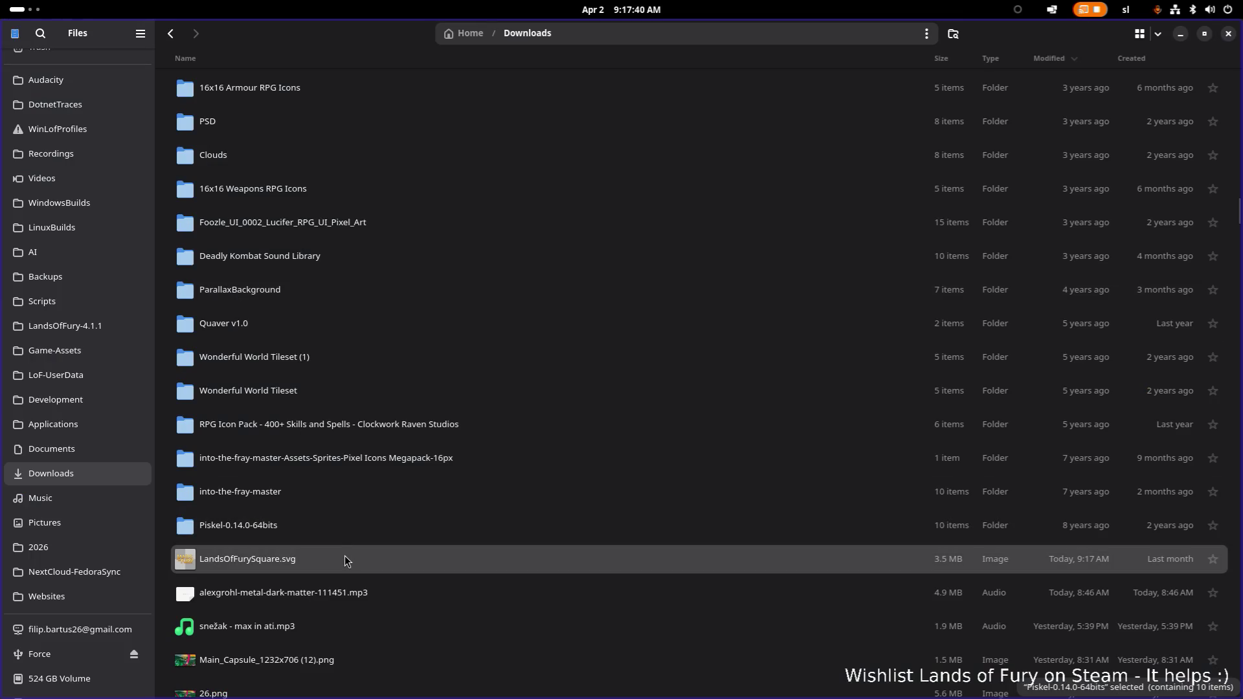
Switch to Files and open LandsOfFurySquare.svg with Inkscape again
{"action": "key", "text": "alt+Tab"}
{"action": "key", "text": "Tab"}
{"action": "key", "text": "Tab"}
{"action": "key", "text": "Tab"}
{"action": "key", "text": "Tab"}
{"action": "key", "text": "Tab"}
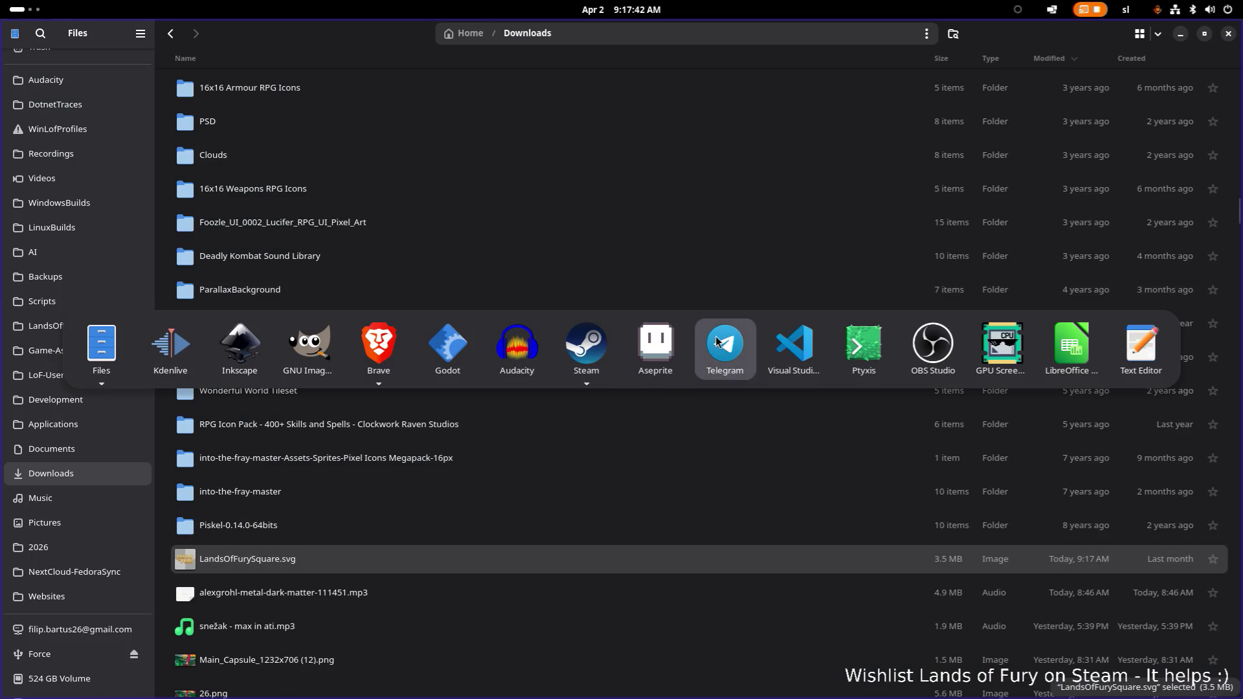
{"action": "key", "text": "Tab"}
{"action": "key", "text": "Tab"}
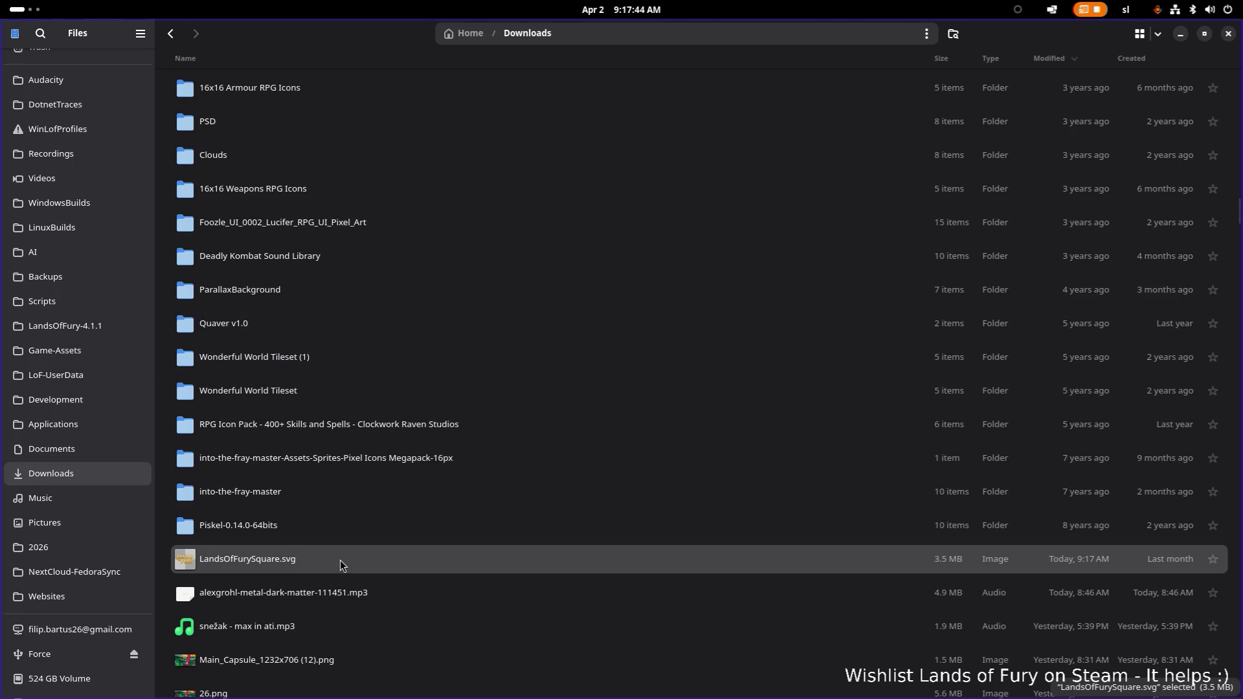
{"action": "right_click", "coordinate": [339, 560]}
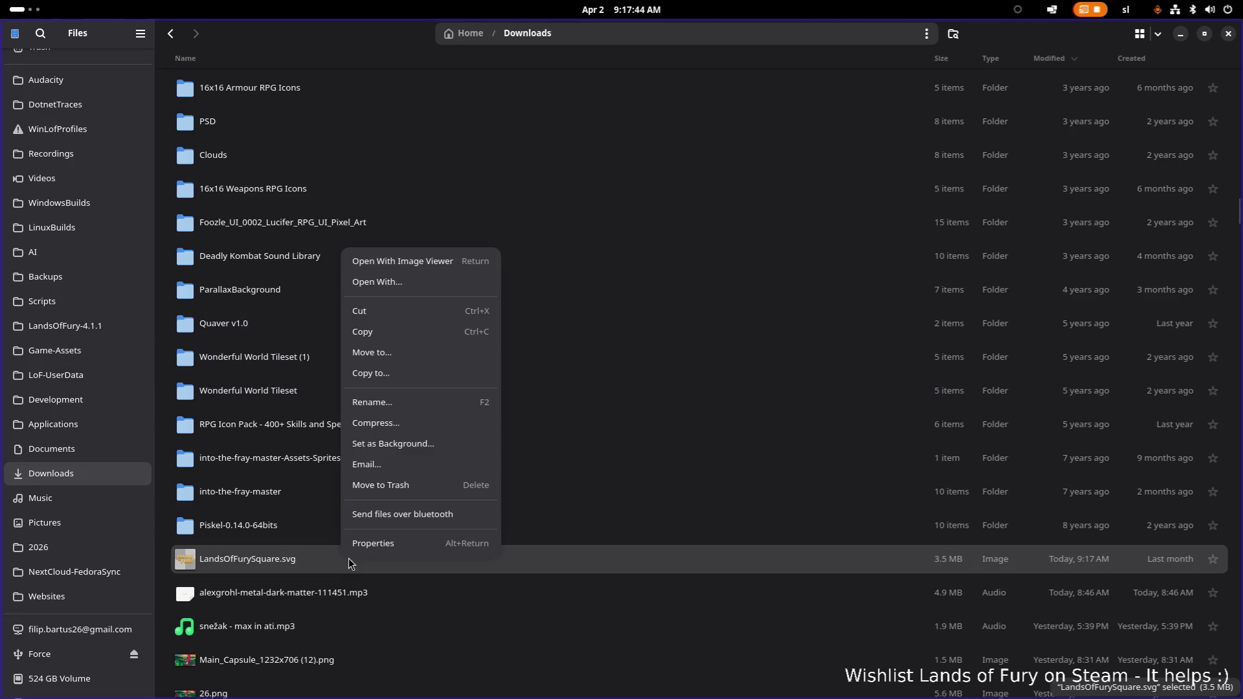
{"action": "left_click", "coordinate": [448, 283]}
{"action": "double_click", "coordinate": [598, 414]}
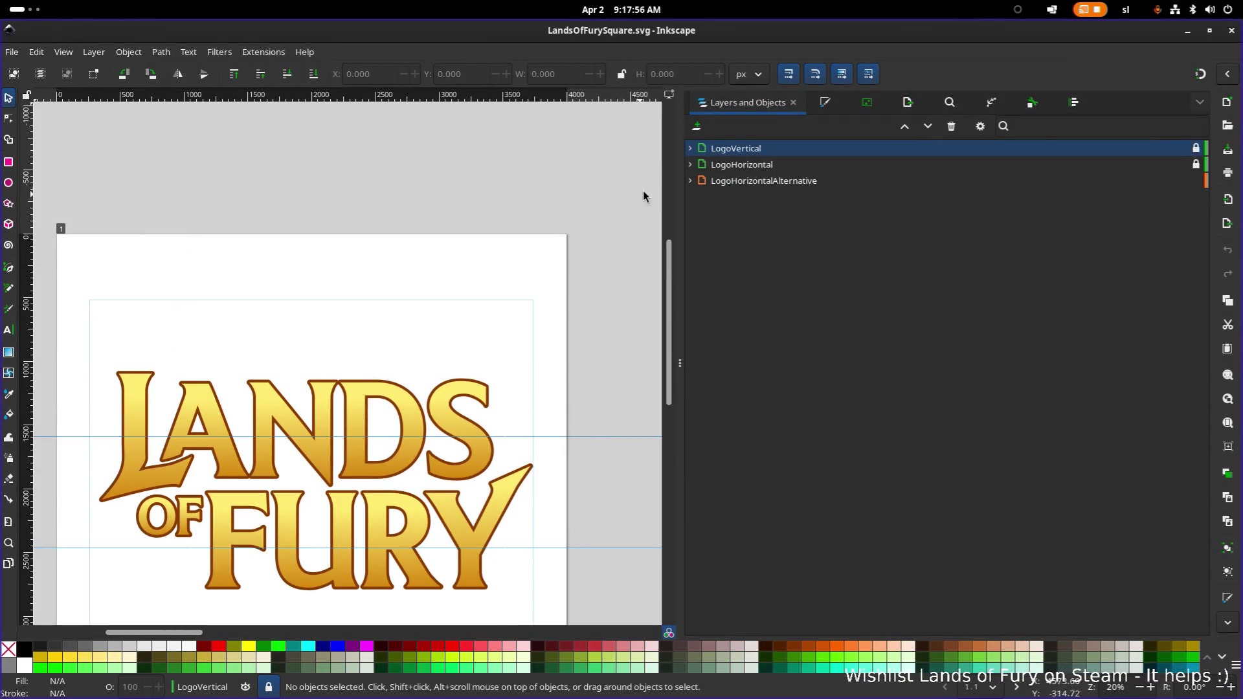
Look over the logo pages and make LogoHorizontalAlternative the working layer
{"action": "left_click", "coordinate": [691, 166]}
{"action": "left_click", "coordinate": [691, 165]}
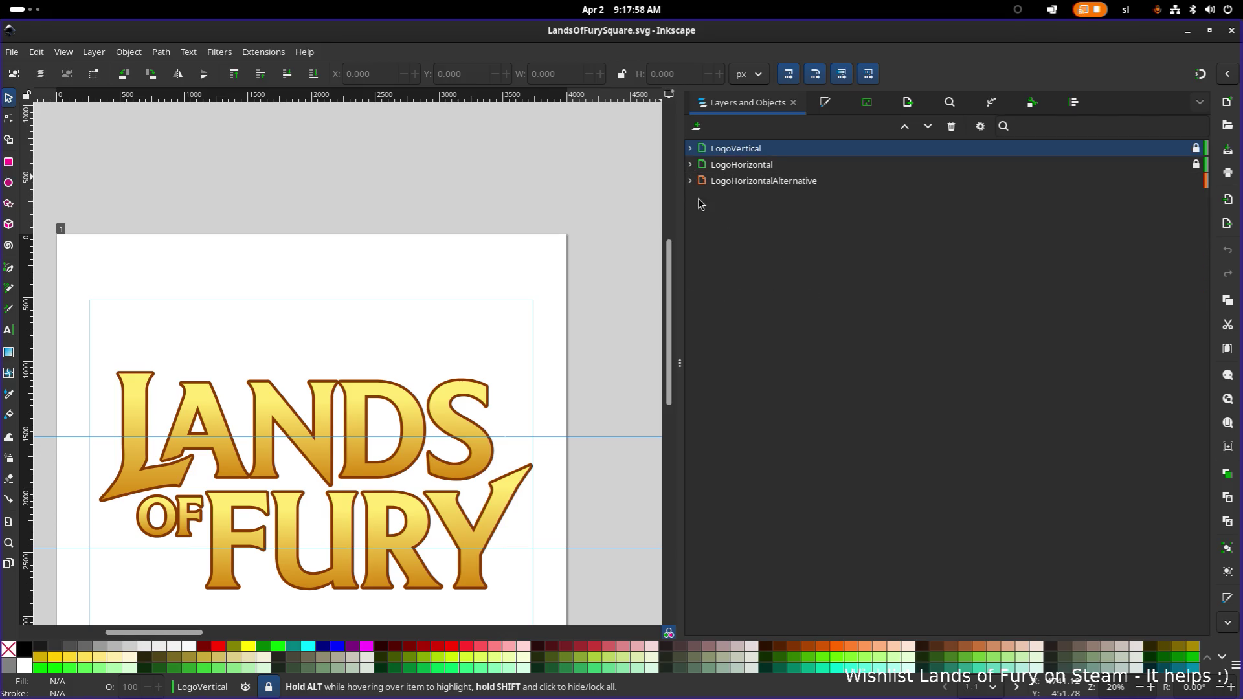
{"action": "left_click", "coordinate": [747, 182]}
{"action": "scroll", "coordinate": [496, 287], "scroll_direction": "down", "scroll_amount": 2}
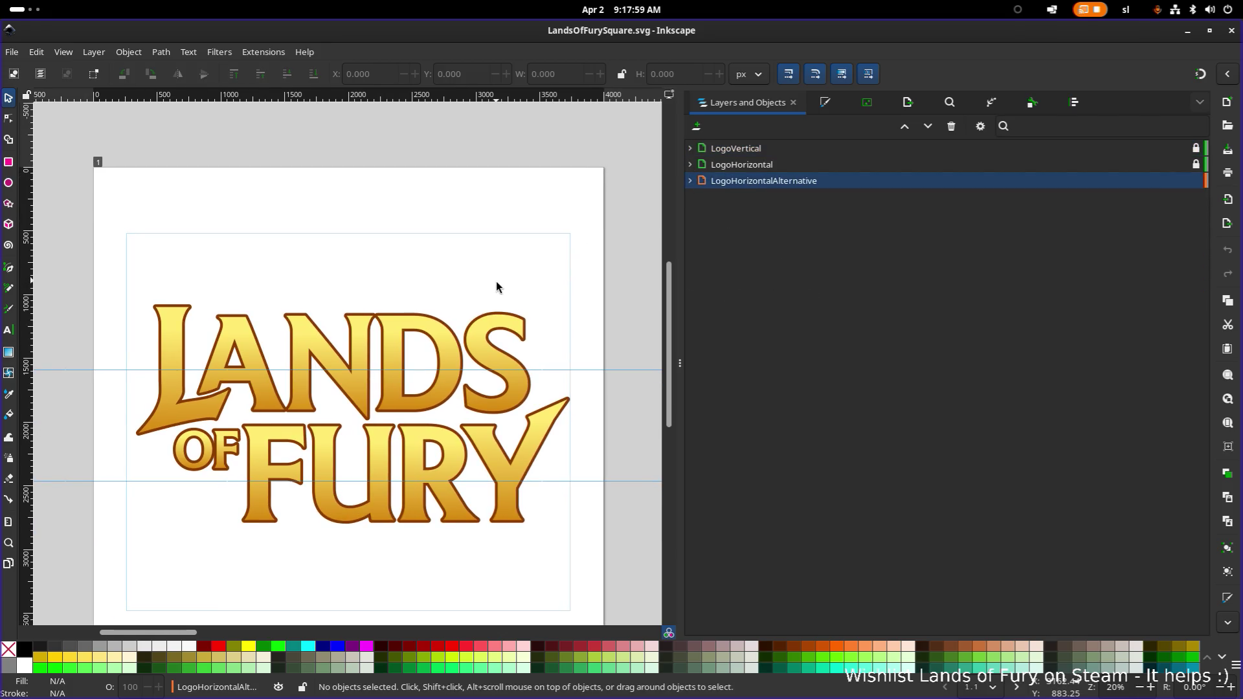
{"action": "scroll", "coordinate": [496, 286], "scroll_direction": "down", "scroll_amount": 5}
{"action": "scroll", "coordinate": [496, 286], "scroll_direction": "up", "scroll_amount": 2}
{"action": "scroll", "coordinate": [325, 294], "scroll_direction": "right", "scroll_amount": 3}
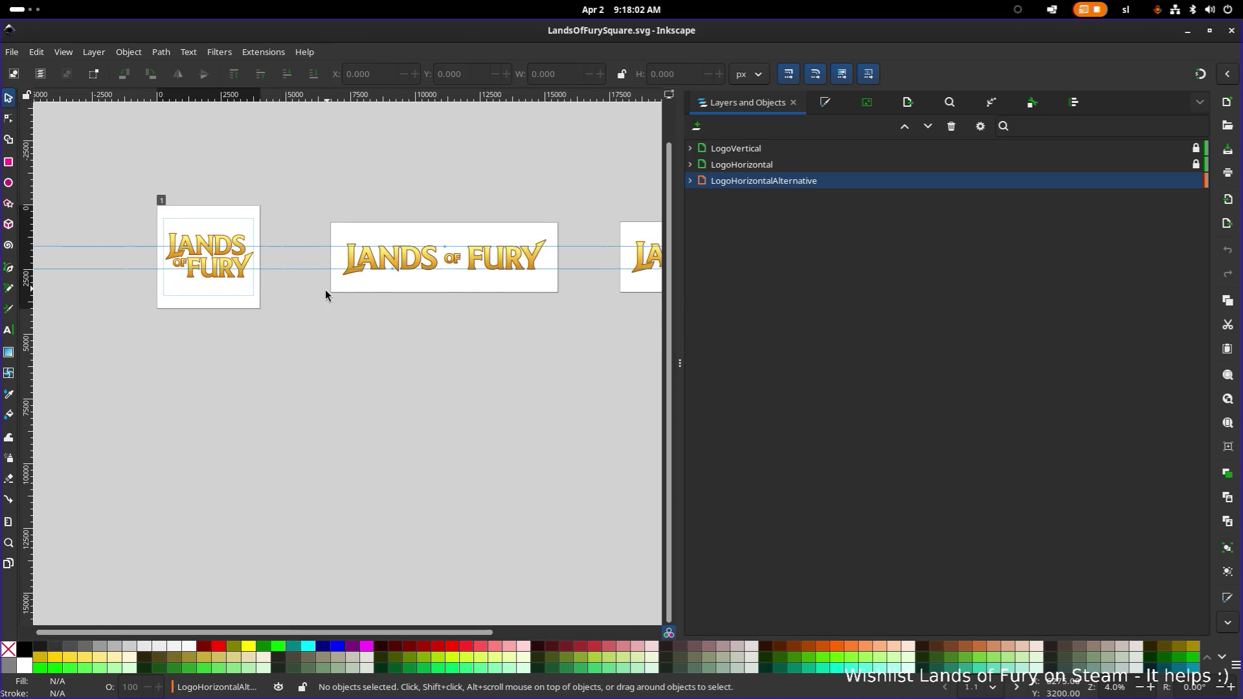
{"action": "scroll", "coordinate": [234, 328], "scroll_direction": "right", "scroll_amount": 2}
{"action": "scroll", "coordinate": [291, 347], "scroll_direction": "up", "scroll_amount": 1}
{"action": "scroll", "coordinate": [345, 319], "scroll_direction": "up", "scroll_amount": 5}
{"action": "scroll", "coordinate": [442, 307], "scroll_direction": "up", "scroll_amount": 3}
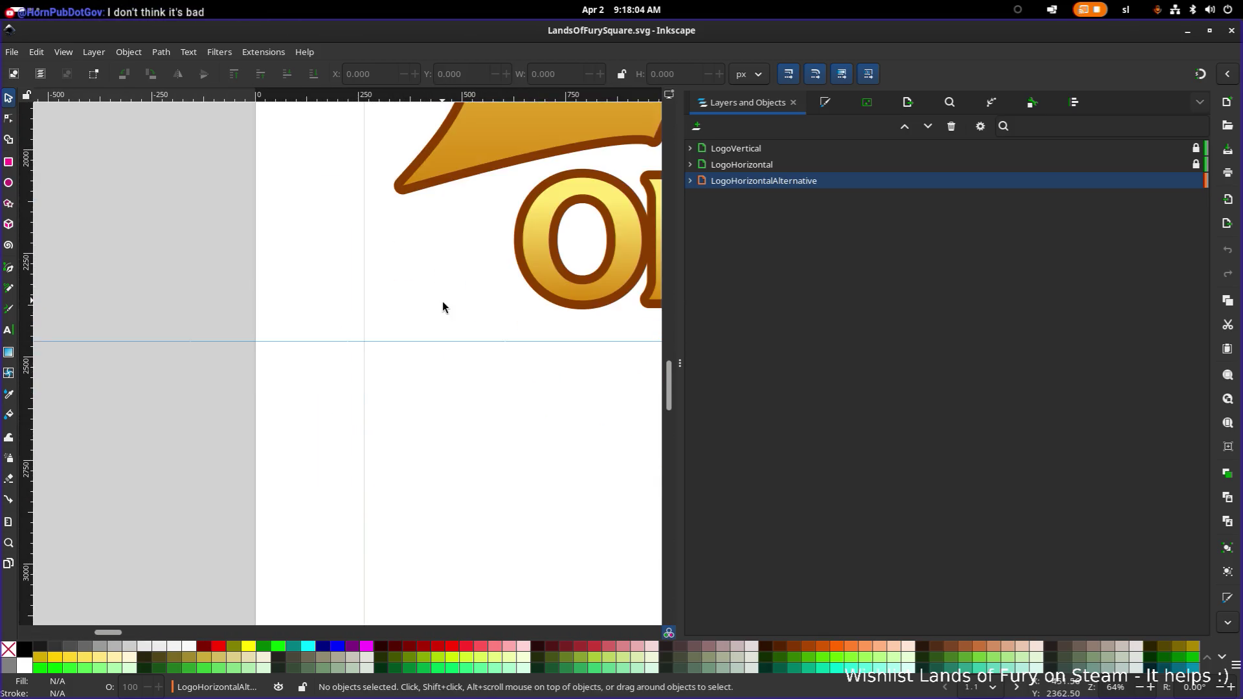
{"action": "scroll", "coordinate": [442, 307], "scroll_direction": "down", "scroll_amount": 2}
{"action": "scroll", "coordinate": [459, 303], "scroll_direction": "down", "scroll_amount": 2}
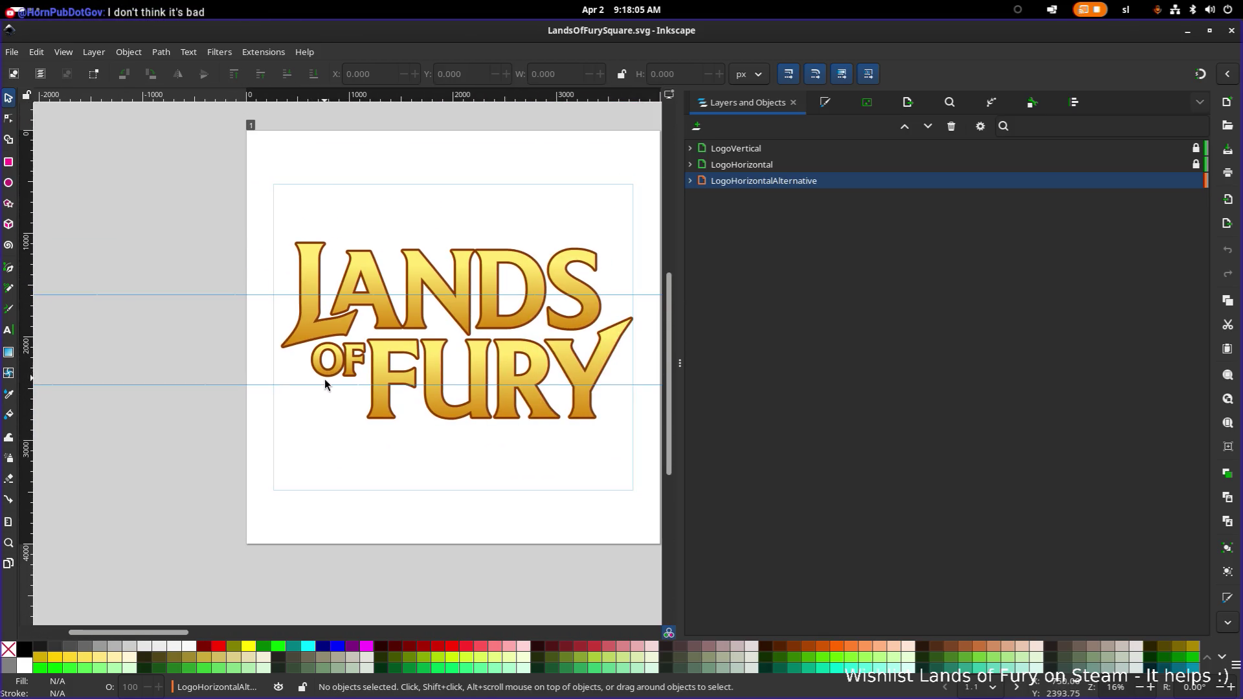
{"action": "left_click", "coordinate": [12, 51]}
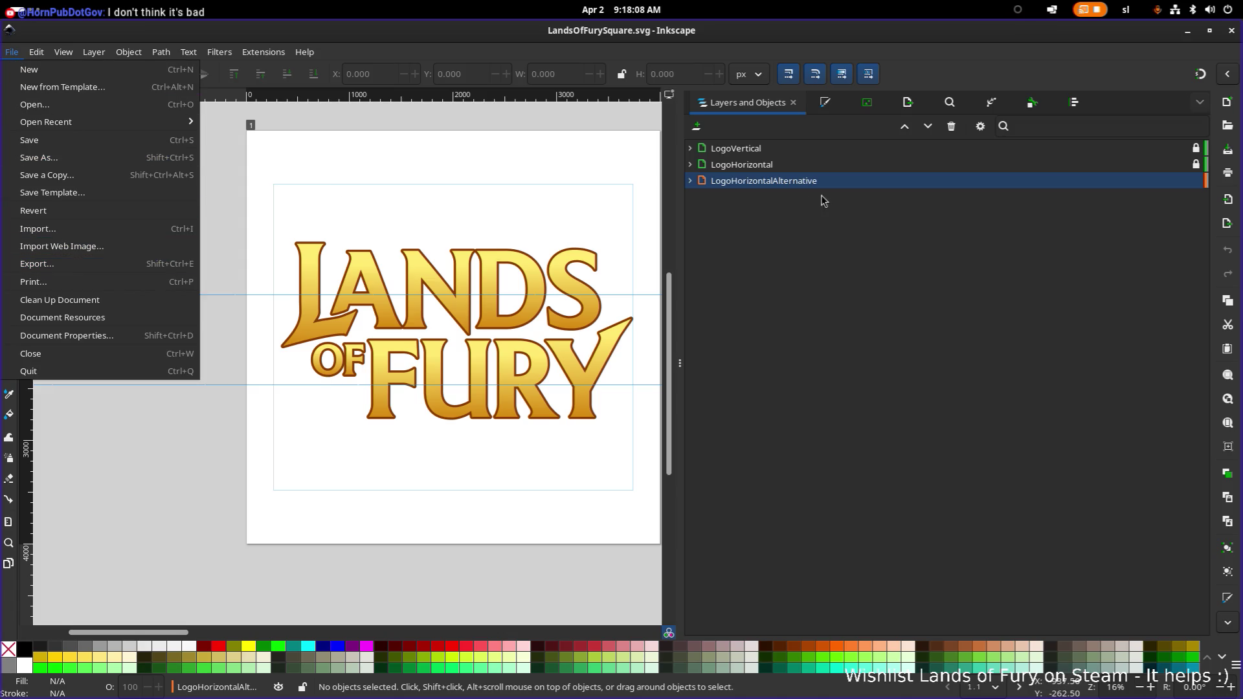
Set up Export for the logo pages in Inkscape SVG format
{"action": "left_click", "coordinate": [912, 337]}
{"action": "left_click", "coordinate": [867, 102]}
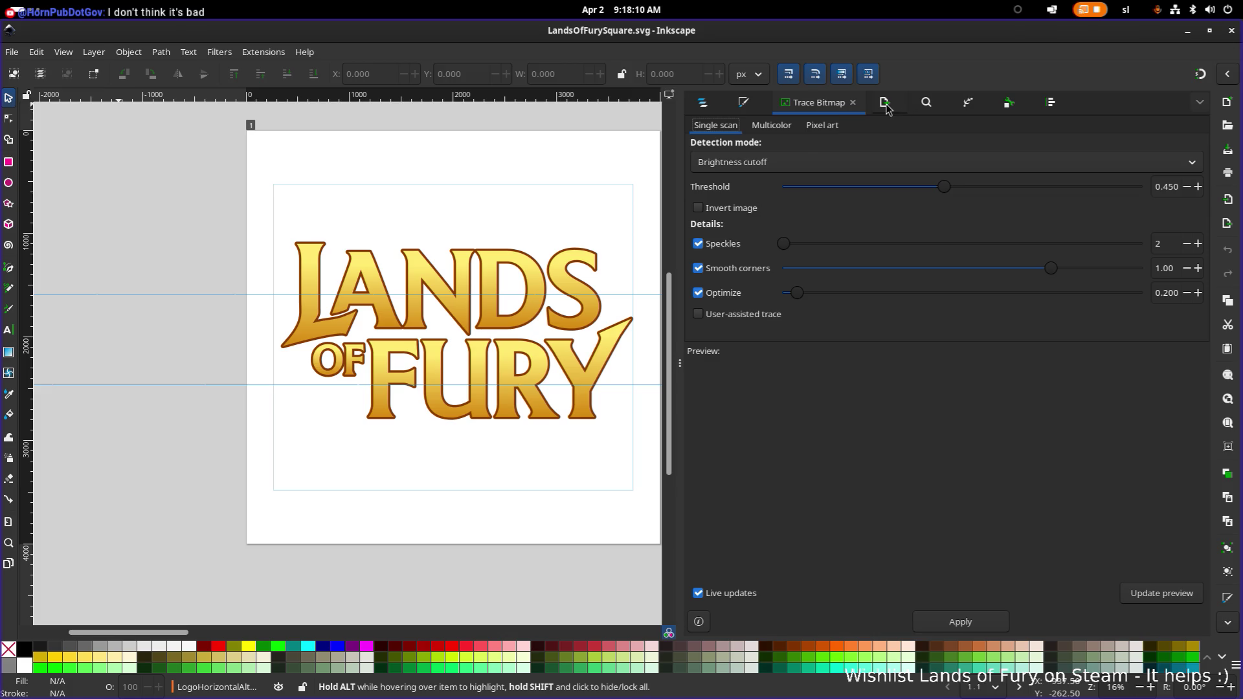
{"action": "left_click", "coordinate": [885, 103]}
{"action": "left_click", "coordinate": [728, 198]}
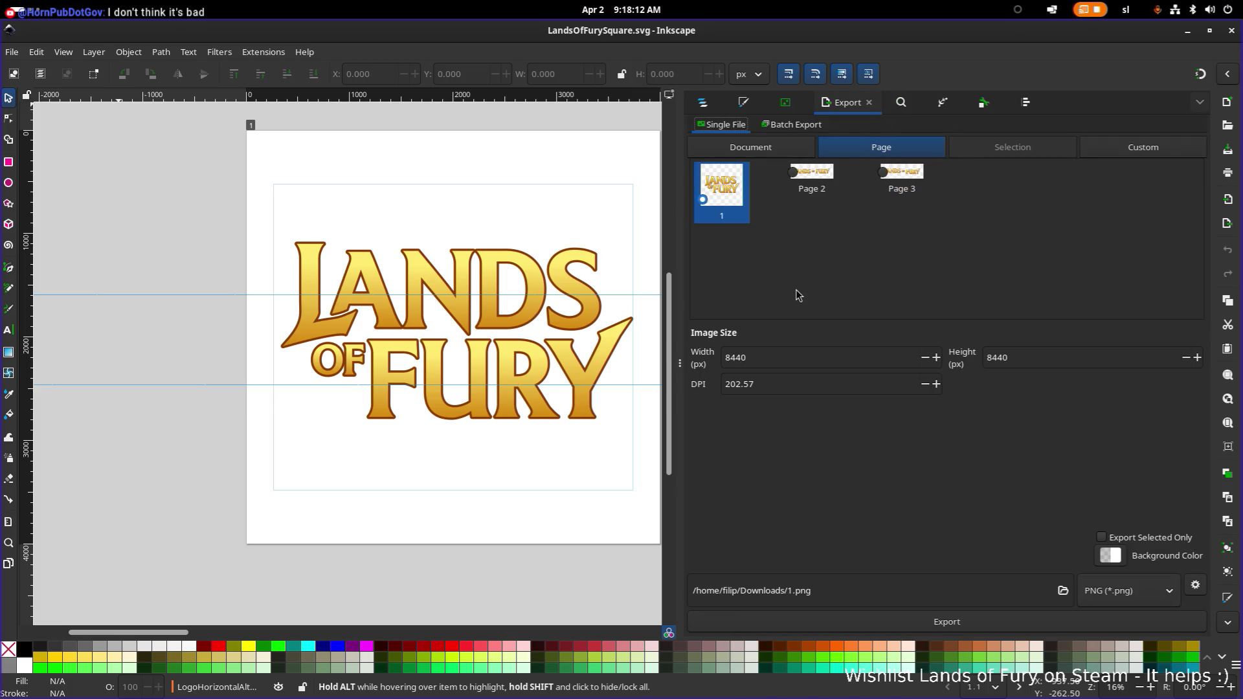
{"action": "left_click", "coordinate": [1099, 591]}
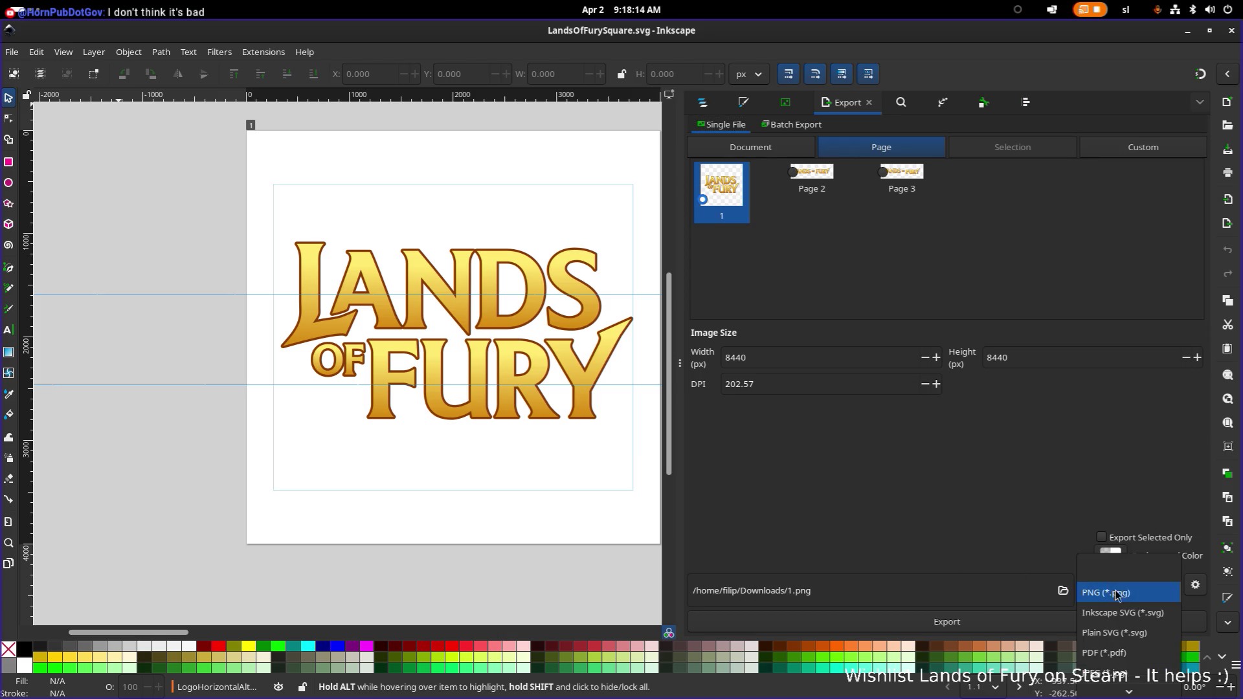
{"action": "left_click", "coordinate": [1144, 617]}
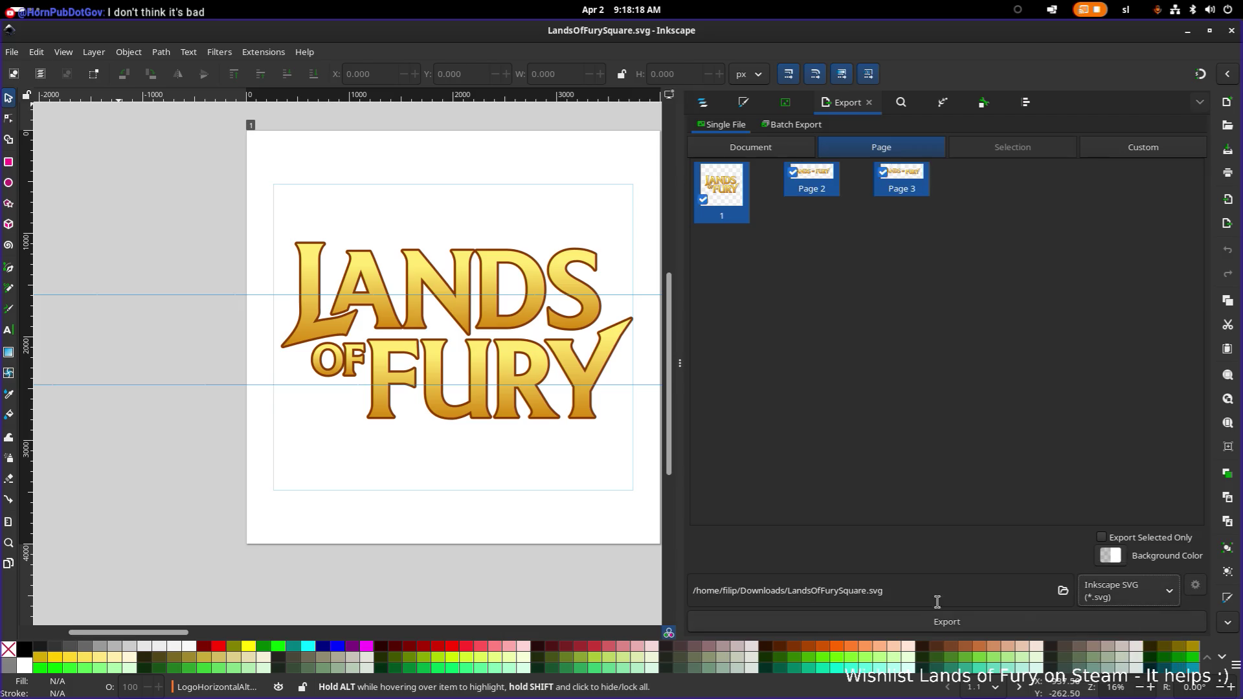
Export as LandsOfFurySquareKDENLive.svg into Downloads and switch to Files
{"action": "double_click", "coordinate": [822, 590]}
{"action": "key", "text": "Right"}
{"action": "type", "text": "kden"}
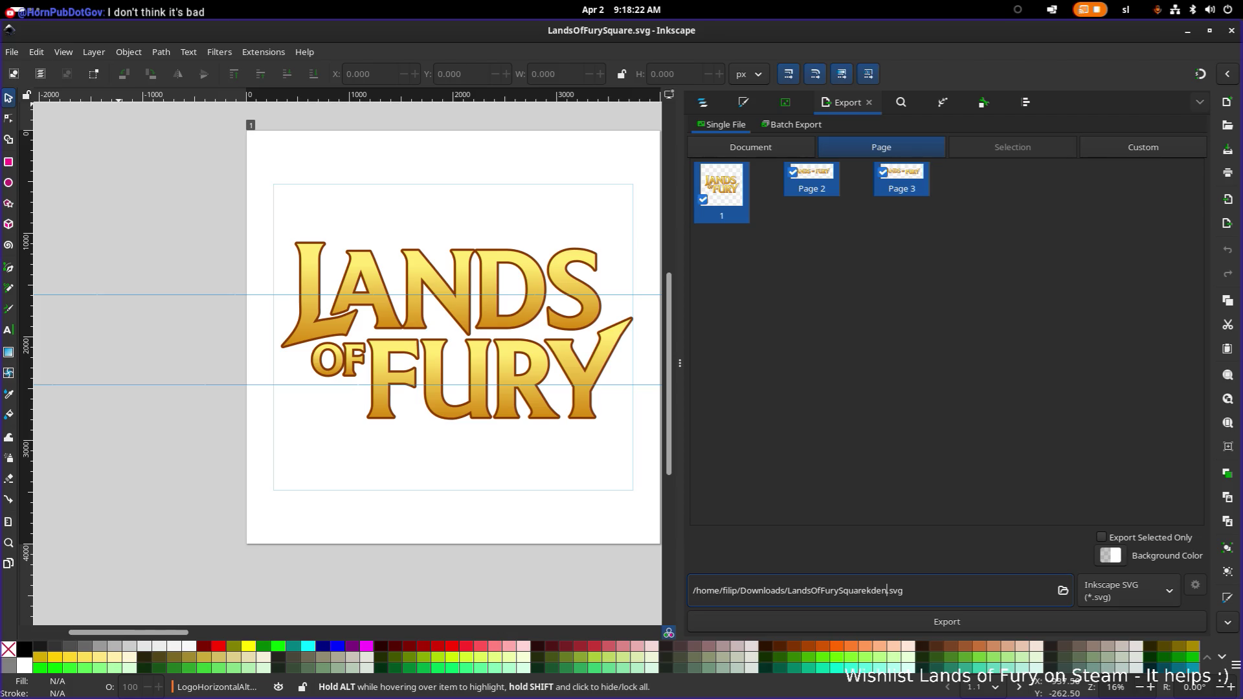
{"action": "type", "text": "KDENLiv"}
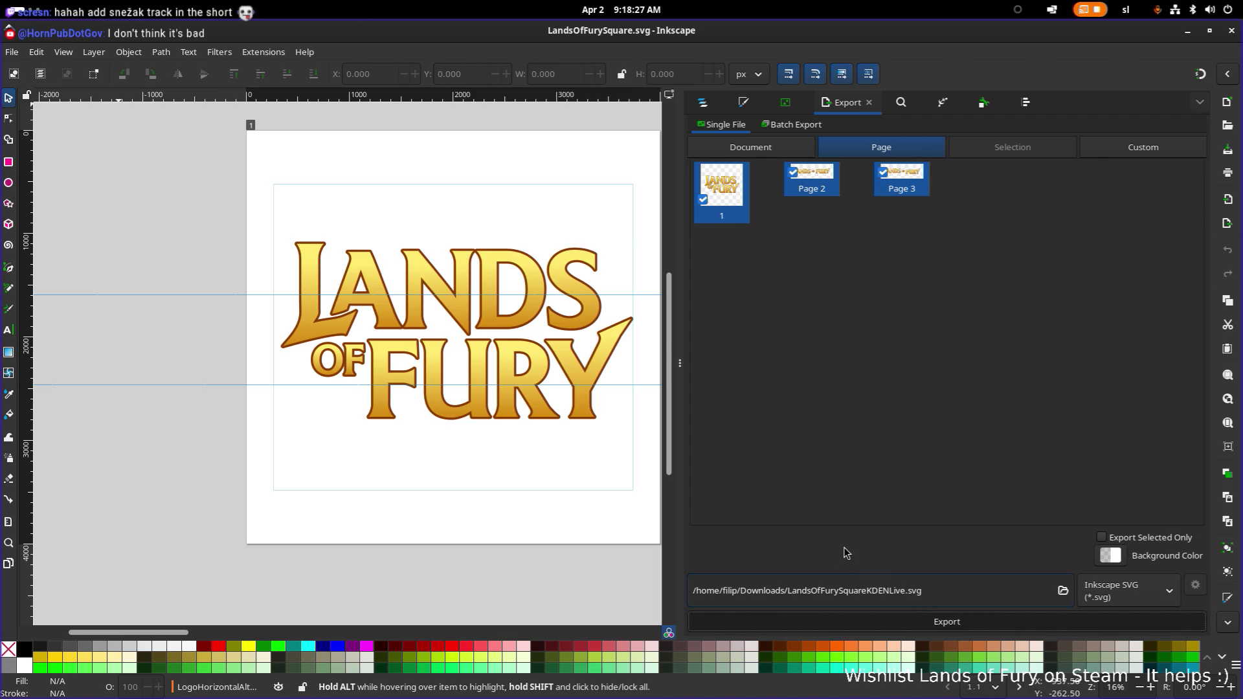
{"action": "key", "text": "Return"}
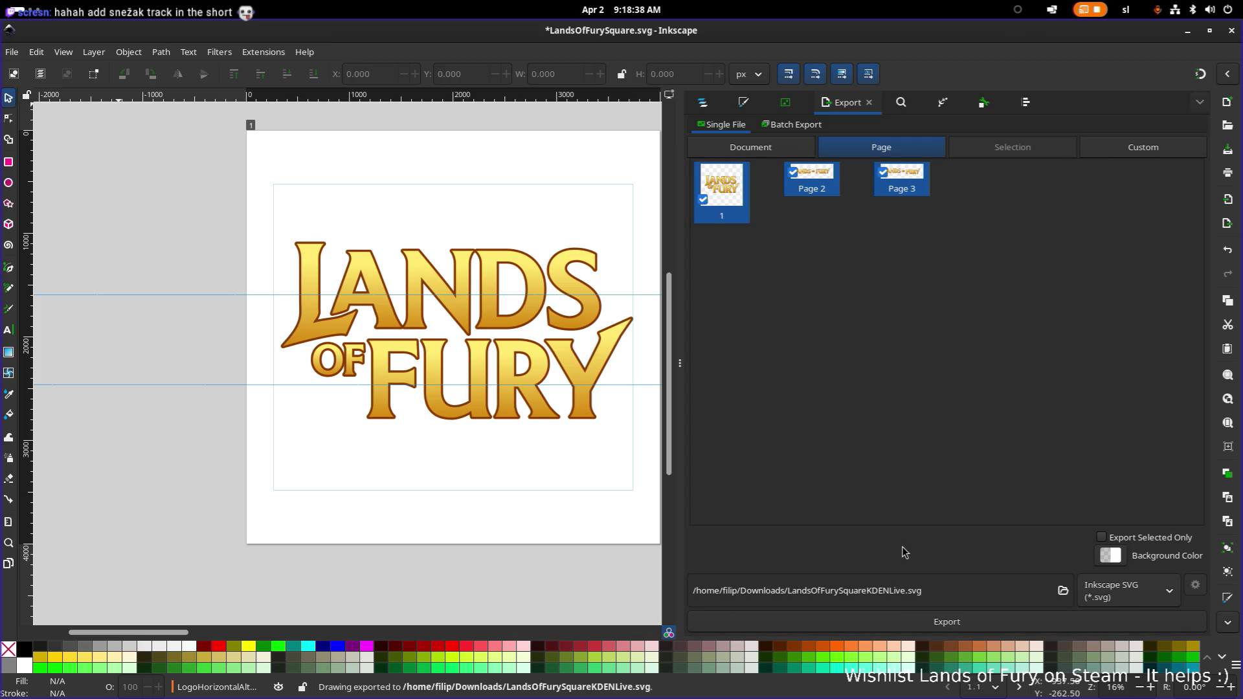
{"action": "key", "text": "alt+Tab"}
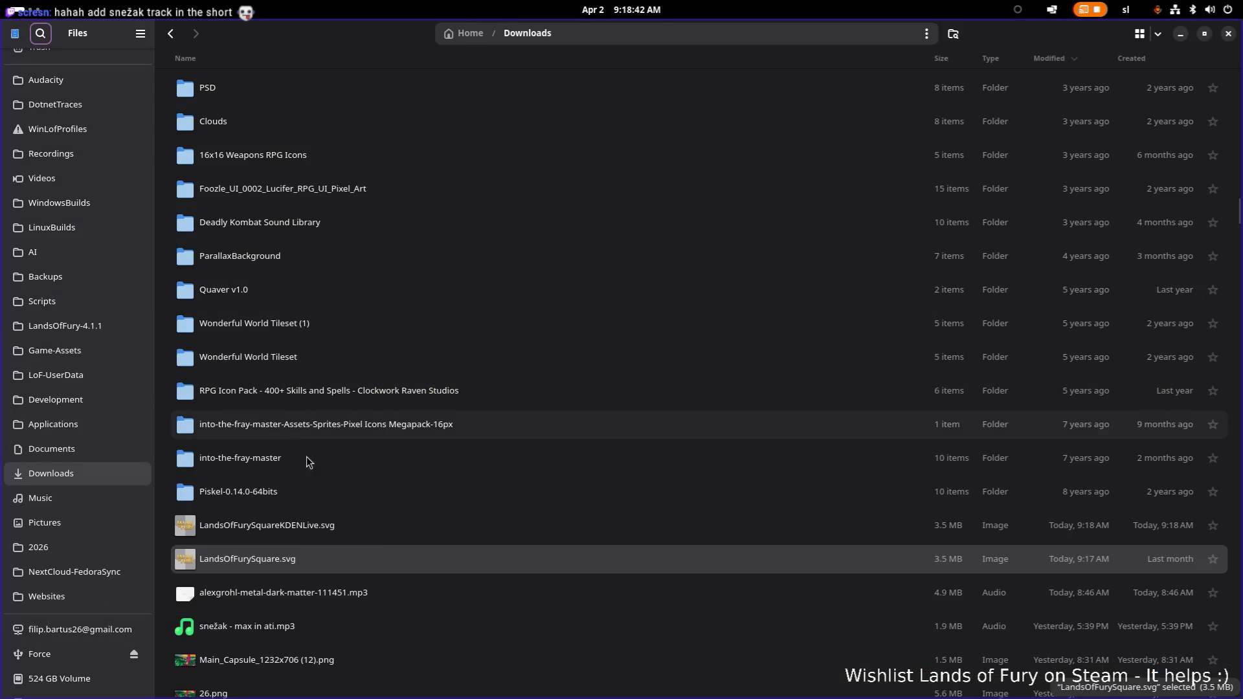
Locate the exported LandsOfFurySquareKDENLive.svg in Downloads and return to Kdenlive
{"action": "left_click", "coordinate": [344, 526]}
{"action": "key", "text": "alt+Tab"}
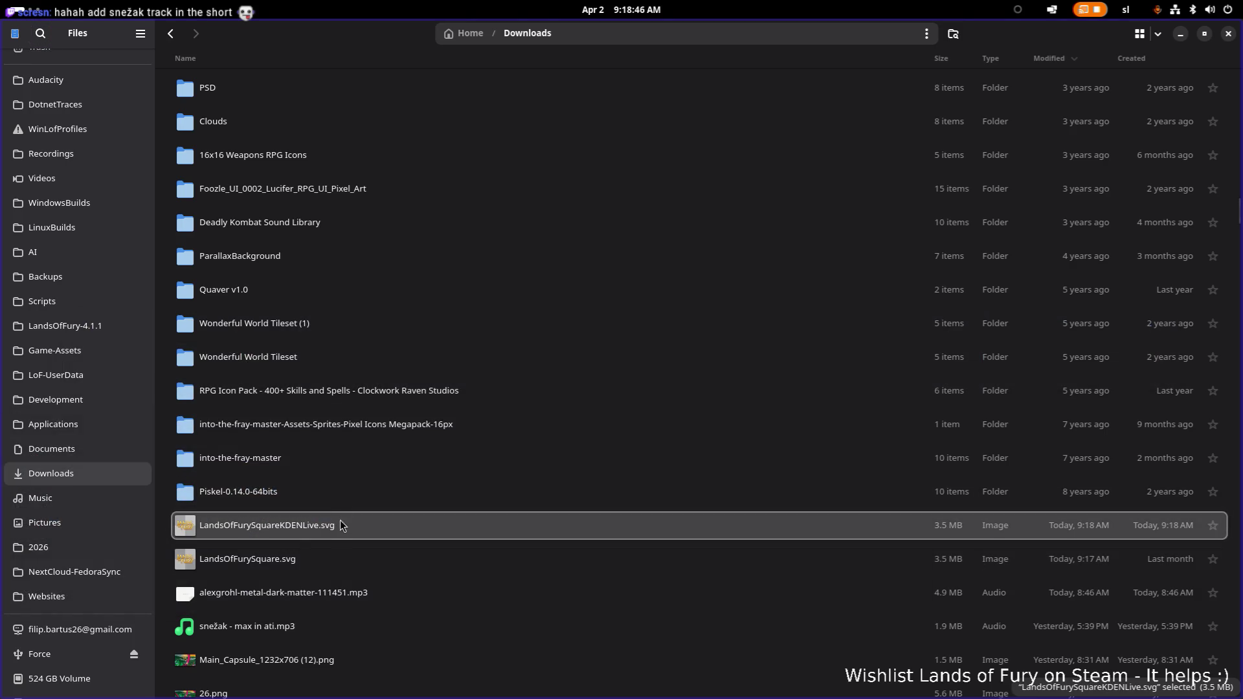
{"action": "key", "text": "alt+Tab"}
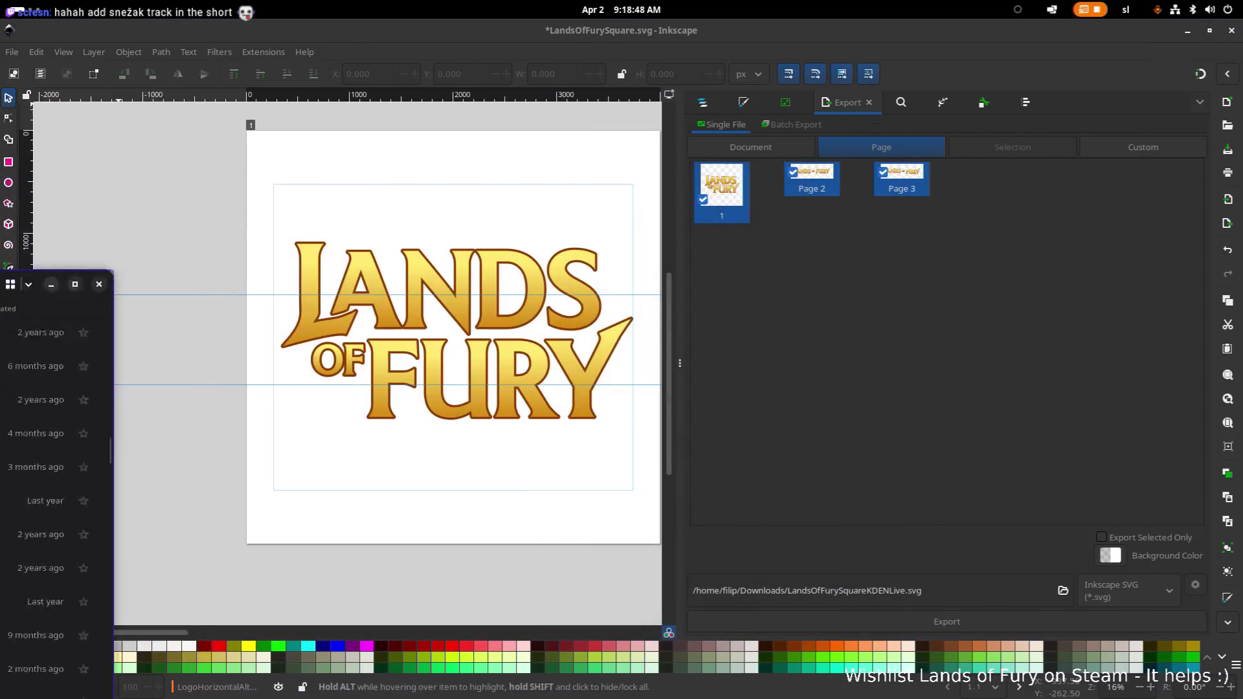
{"action": "key", "text": "alt+Tab"}
Drag LandsOfFurySquareKDENLive.svg from Files into the project bin among the titles
{"action": "left_click", "coordinate": [244, 358]}
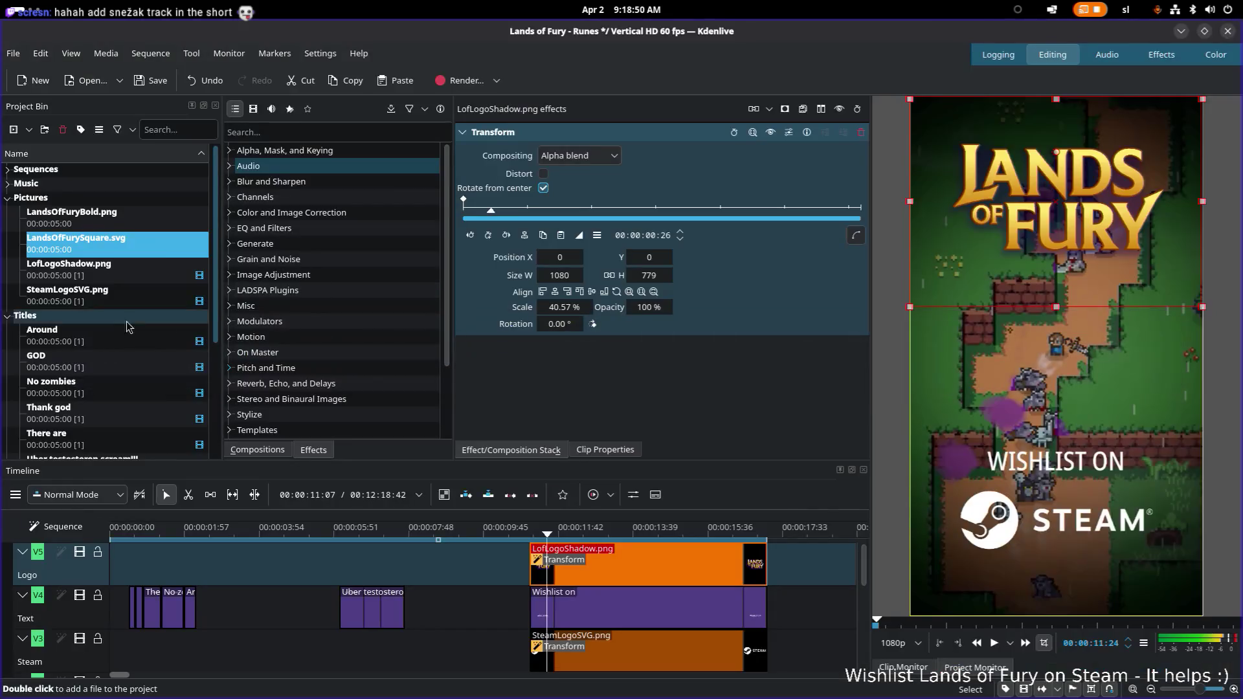
{"action": "key", "text": "alt+Tab"}
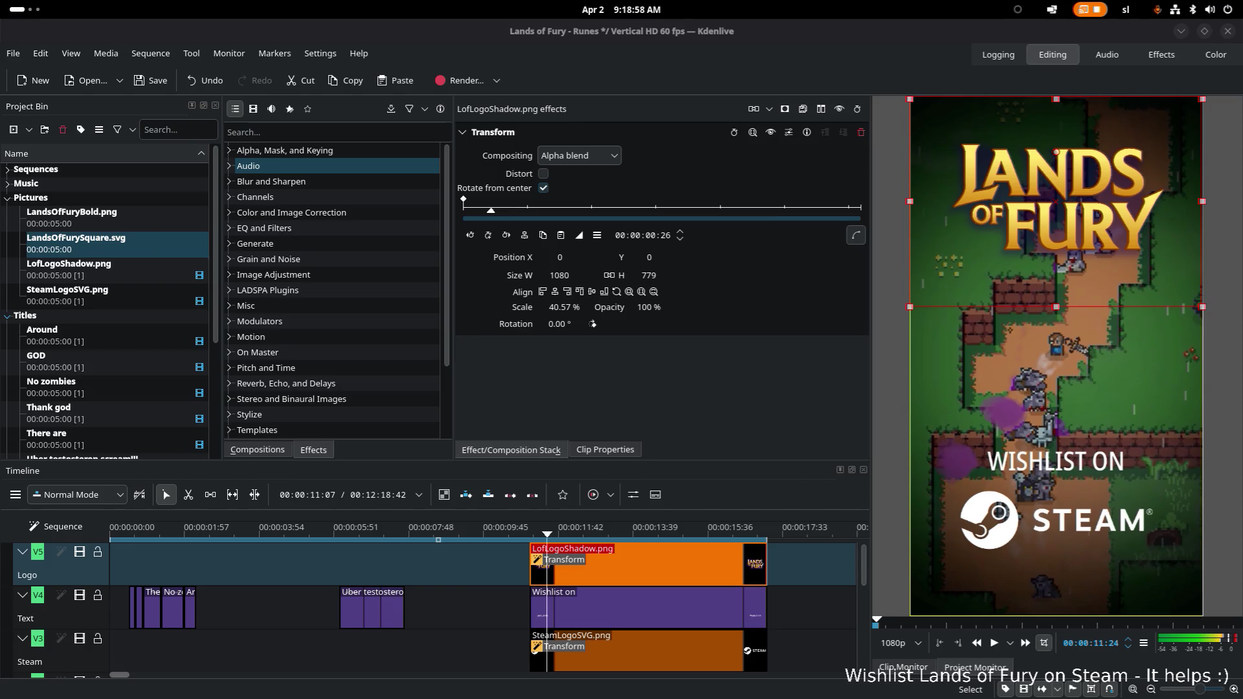
{"action": "left_click_drag", "start_coordinate": [122, 243], "coordinate": [109, 212]}
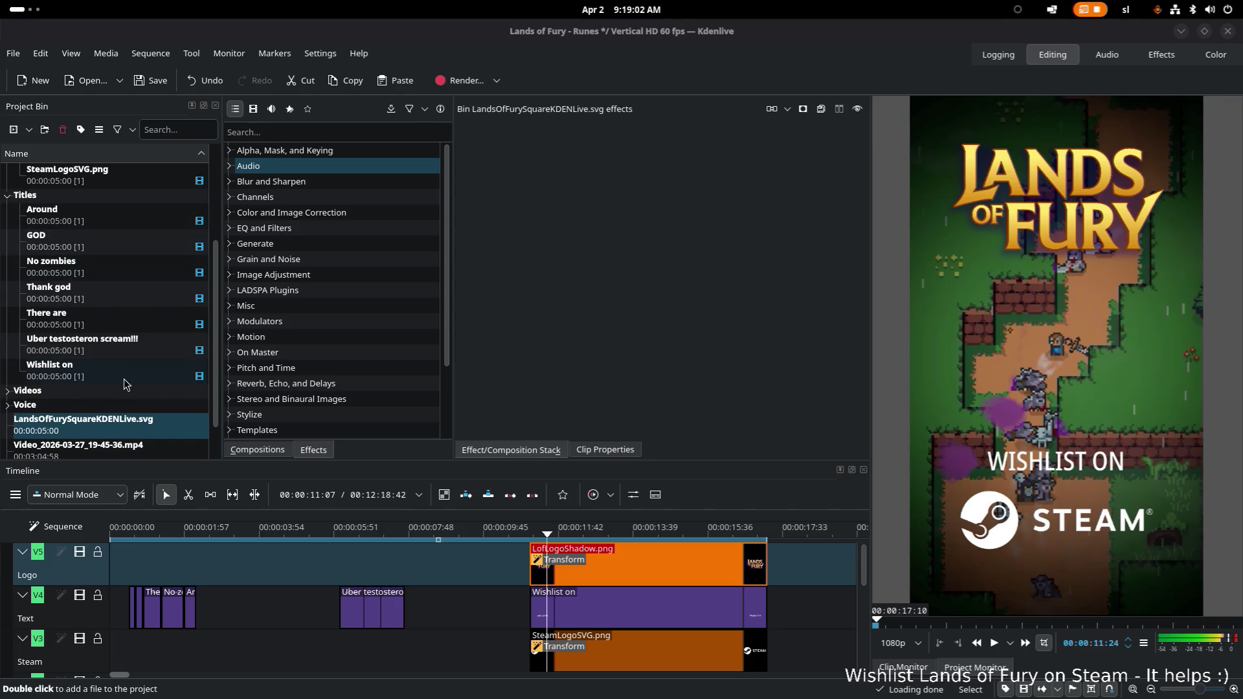
{"action": "scroll", "coordinate": [121, 391], "scroll_direction": "down", "scroll_amount": 1}
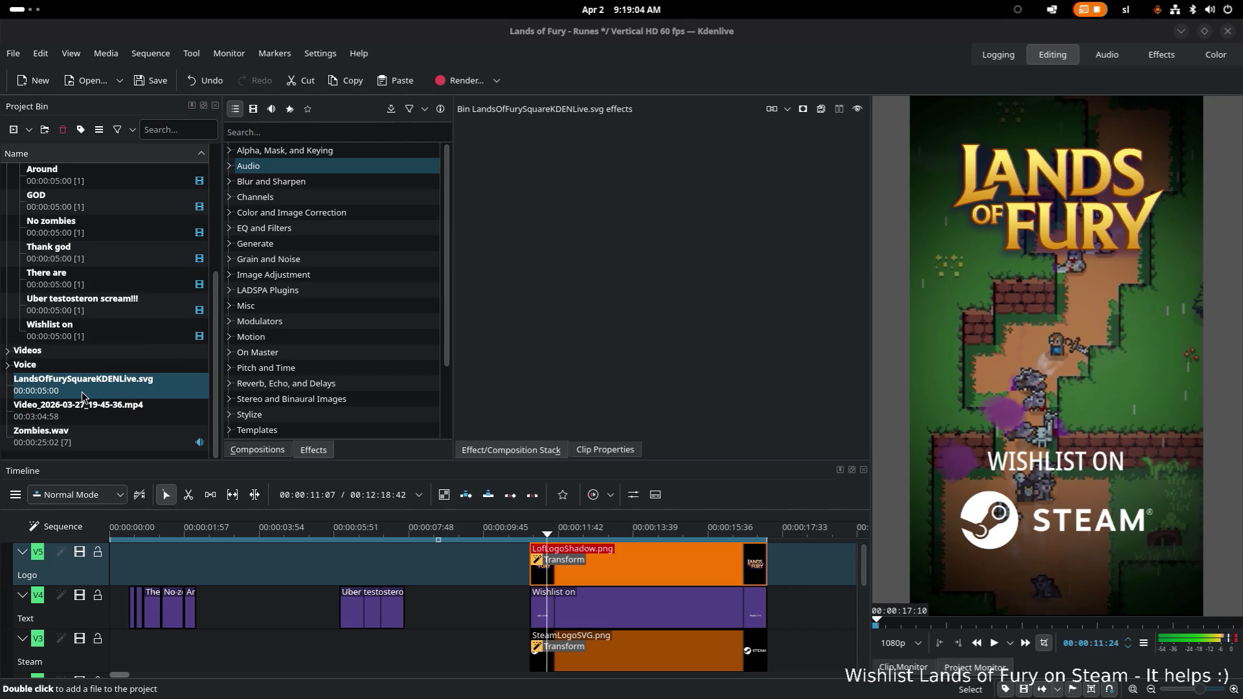
{"action": "left_click_drag", "start_coordinate": [84, 394], "coordinate": [117, 229]}
{"action": "scroll", "coordinate": [141, 367], "scroll_direction": "up", "scroll_amount": 4}
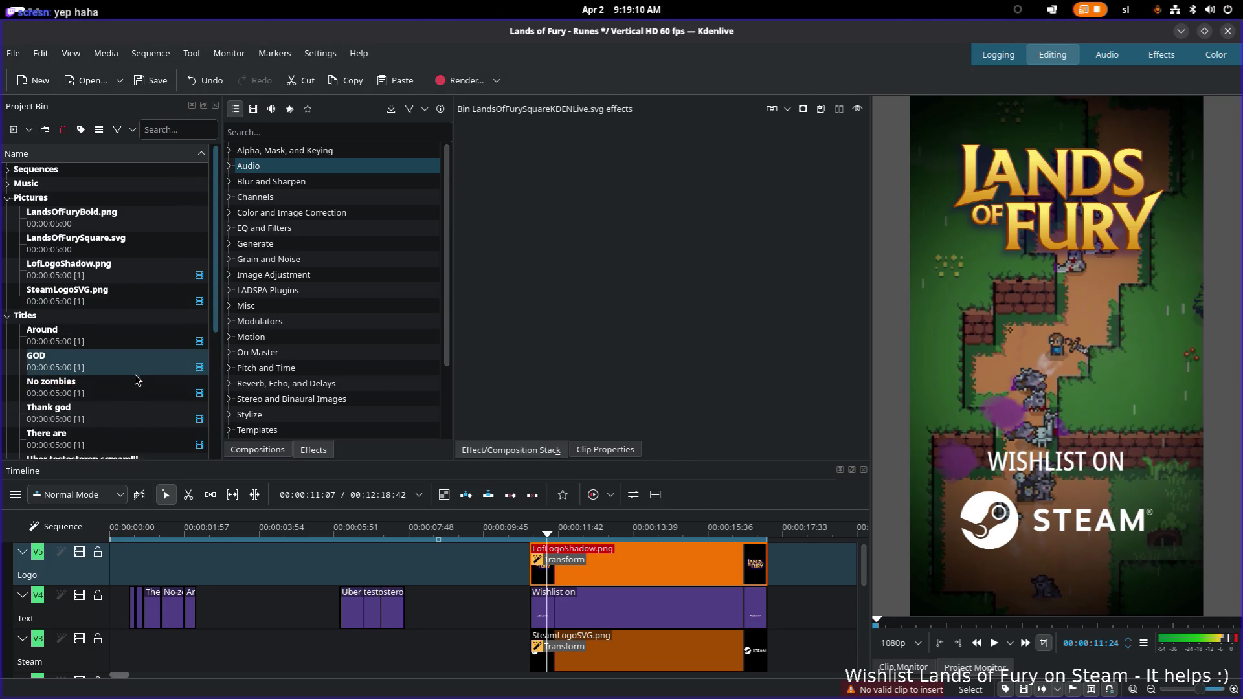
{"action": "scroll", "coordinate": [136, 381], "scroll_direction": "down", "scroll_amount": 3}
{"action": "scroll", "coordinate": [98, 408], "scroll_direction": "down", "scroll_amount": 2}
{"action": "left_click", "coordinate": [75, 417]}
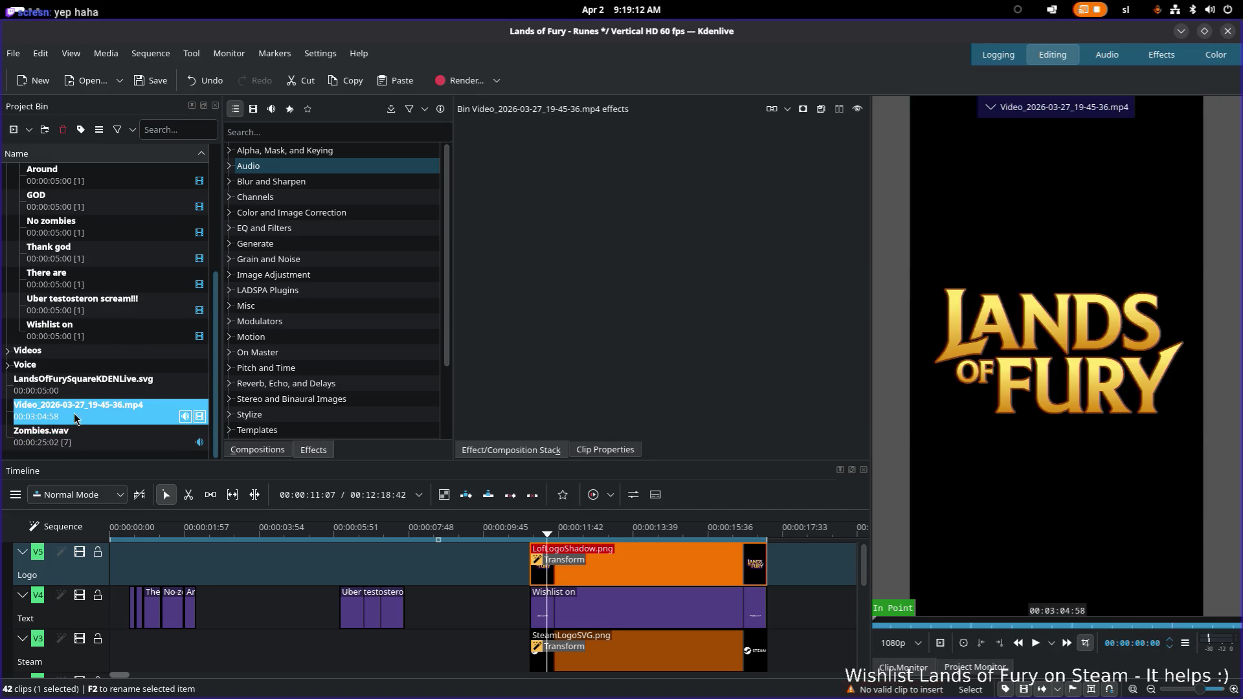
{"action": "left_click_drag", "start_coordinate": [98, 388], "coordinate": [110, 304]}
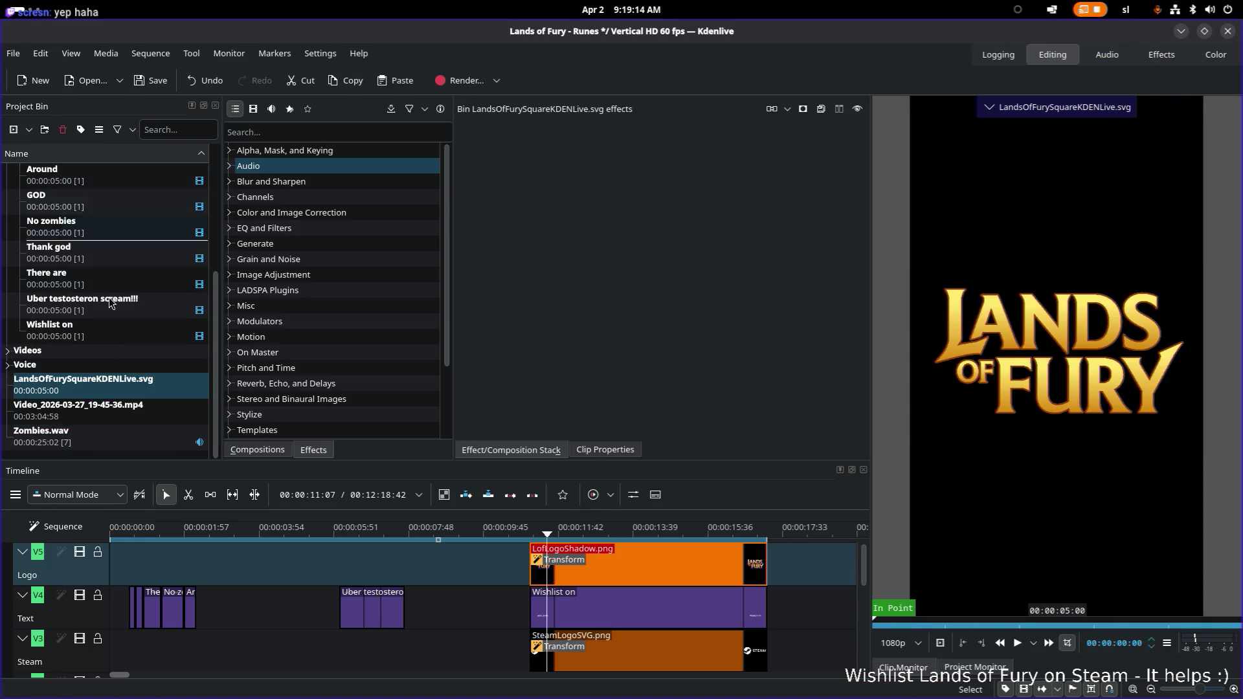
Remove the misplaced LandsOfFurySquareKDENLive.svg clip from the project
{"action": "right_click", "coordinate": [105, 388]}
{"action": "left_click", "coordinate": [74, 420]}
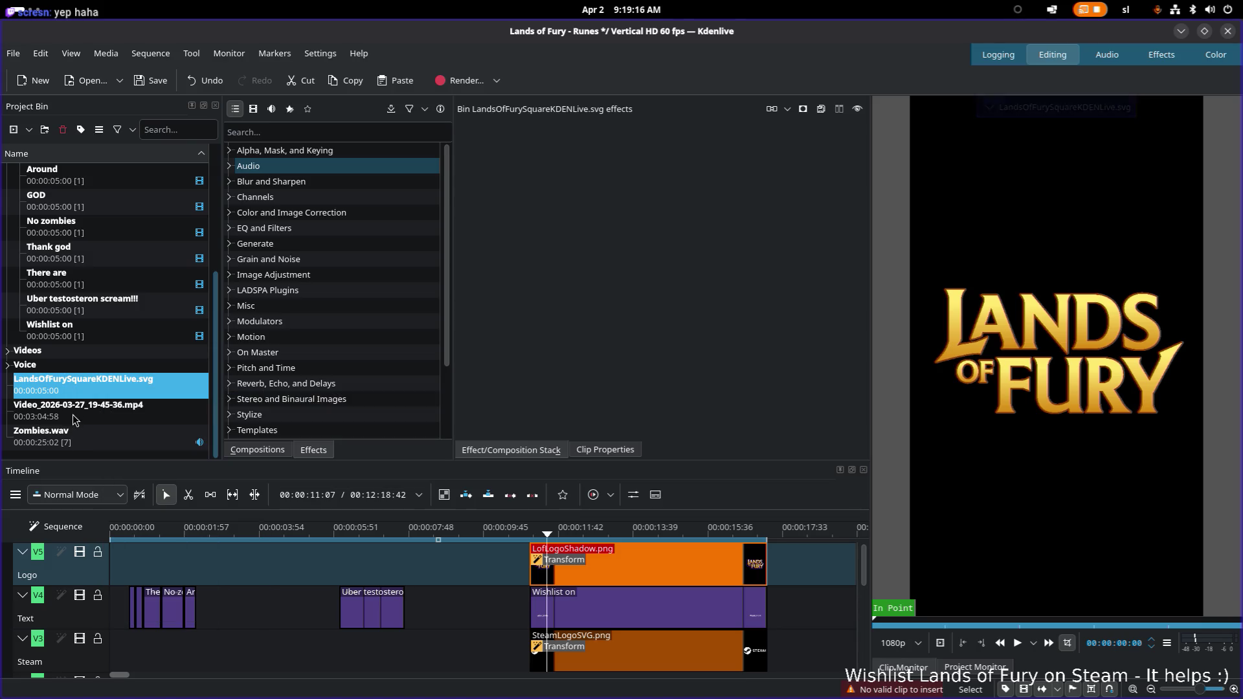
{"action": "right_click", "coordinate": [84, 381]}
{"action": "left_click", "coordinate": [208, 615]}
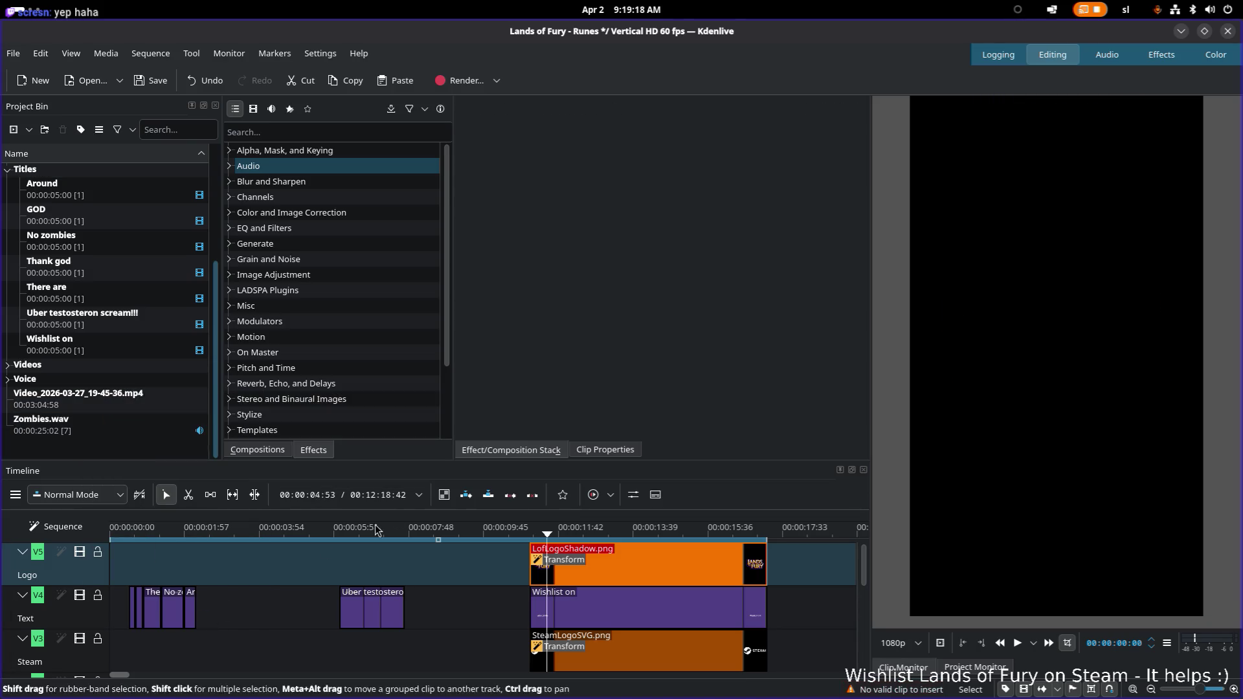
{"action": "scroll", "coordinate": [139, 417], "scroll_direction": "up", "scroll_amount": 3}
{"action": "scroll", "coordinate": [138, 418], "scroll_direction": "up", "scroll_amount": 2}
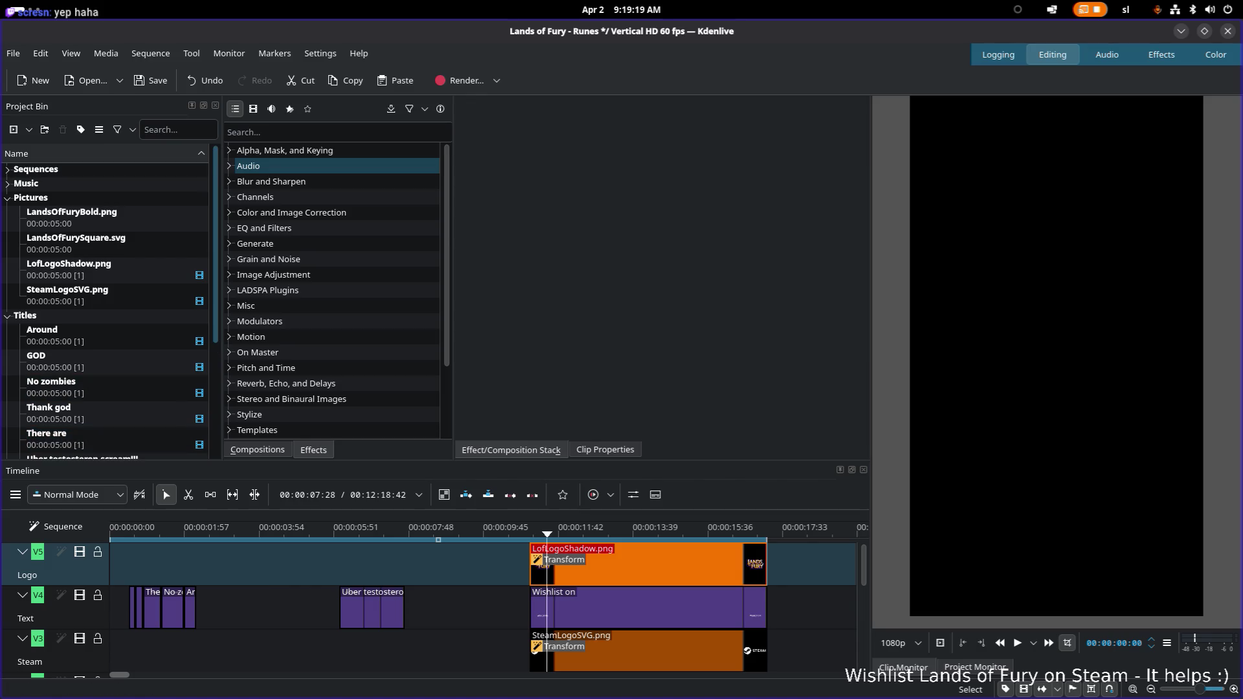
Add LandsOfFurySquareKDENLive.svg into the Pictures bin beside LandsOfFurySquare.svg and select it
{"action": "left_click", "coordinate": [75, 242]}
{"action": "left_click_drag", "start_coordinate": [77, 242], "coordinate": [120, 237]}
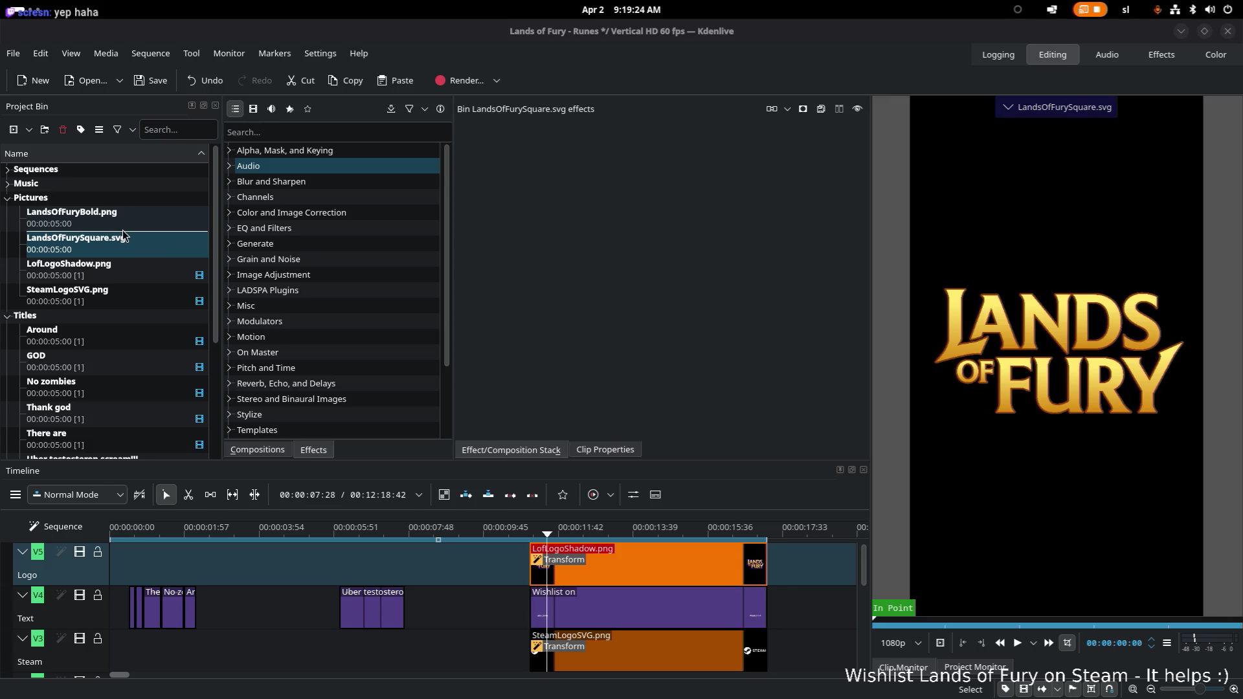
{"action": "left_click", "coordinate": [134, 280]}
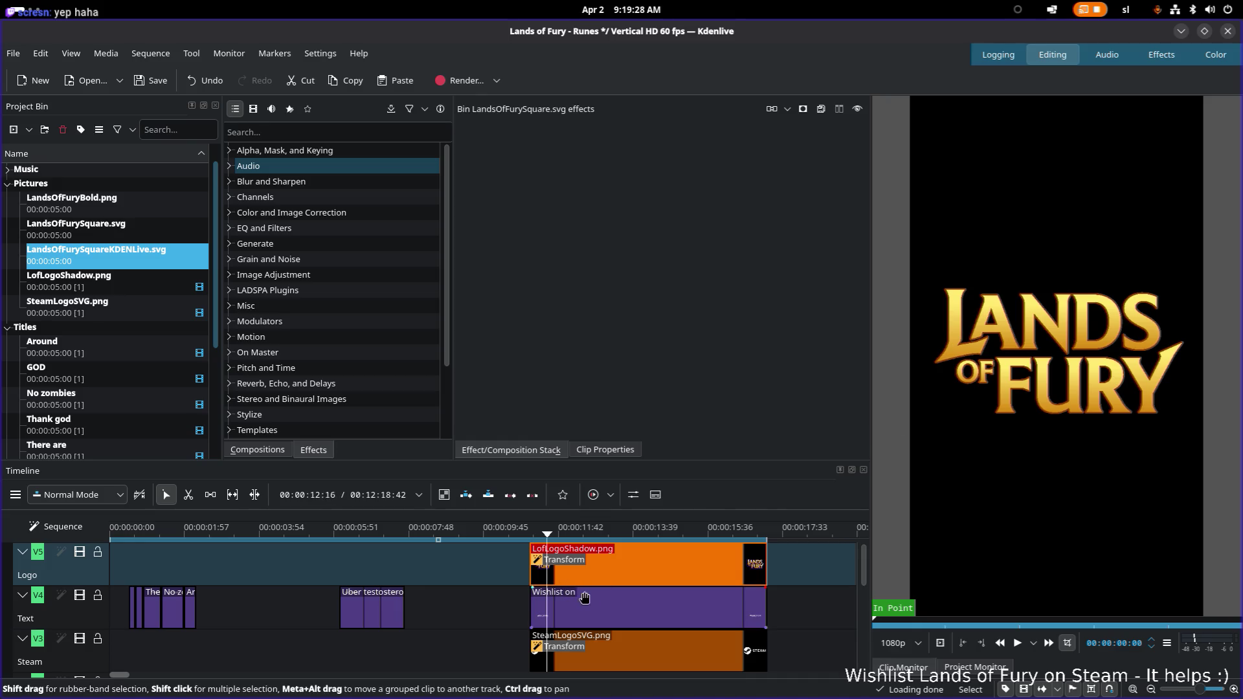
{"action": "left_click", "coordinate": [631, 656]}
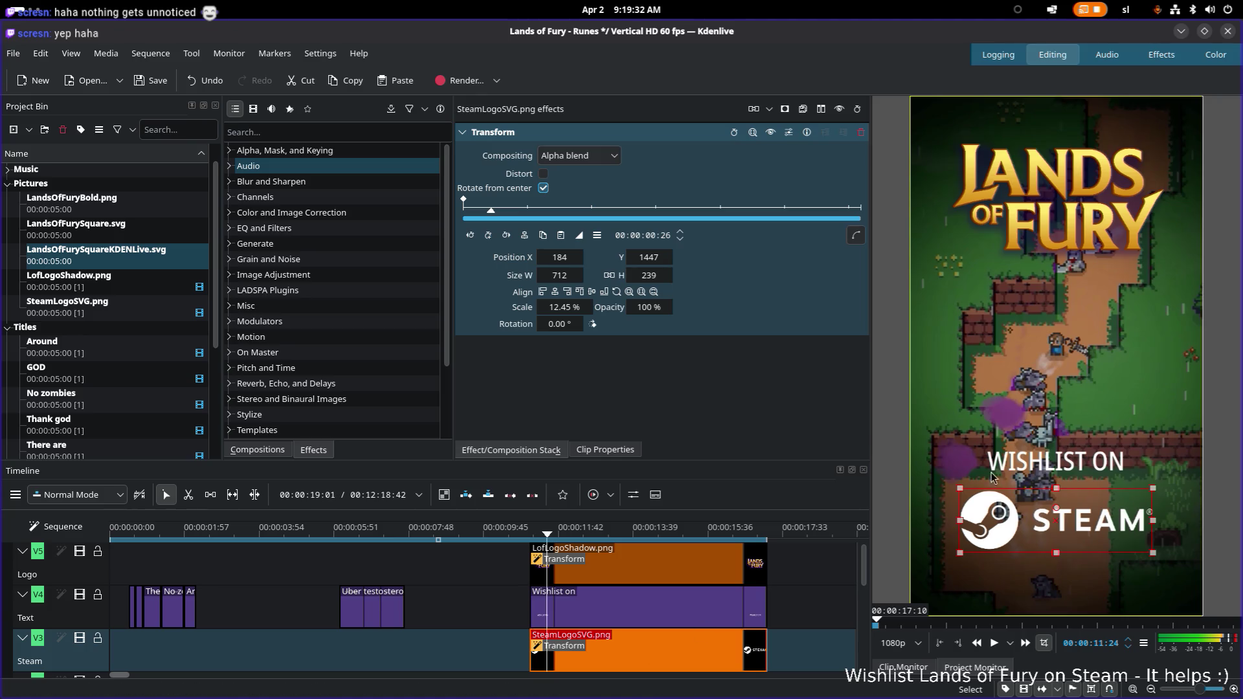
{"action": "left_click", "coordinate": [708, 566]}
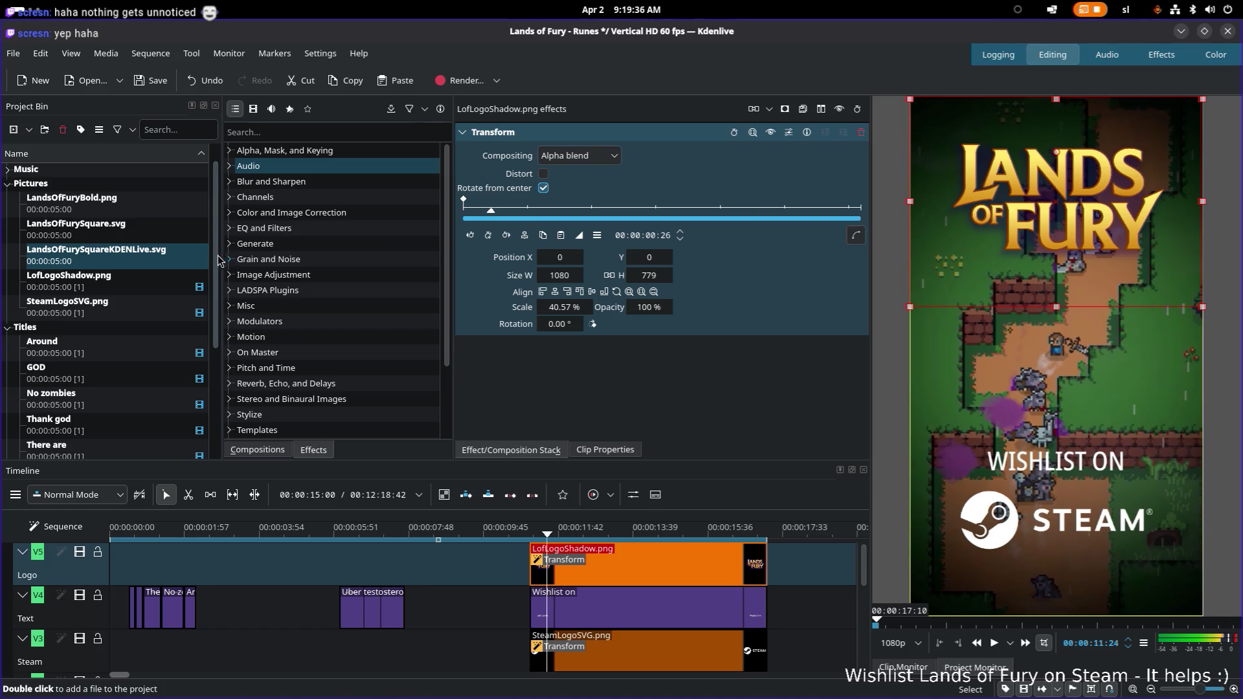
{"action": "left_click", "coordinate": [1055, 216]}
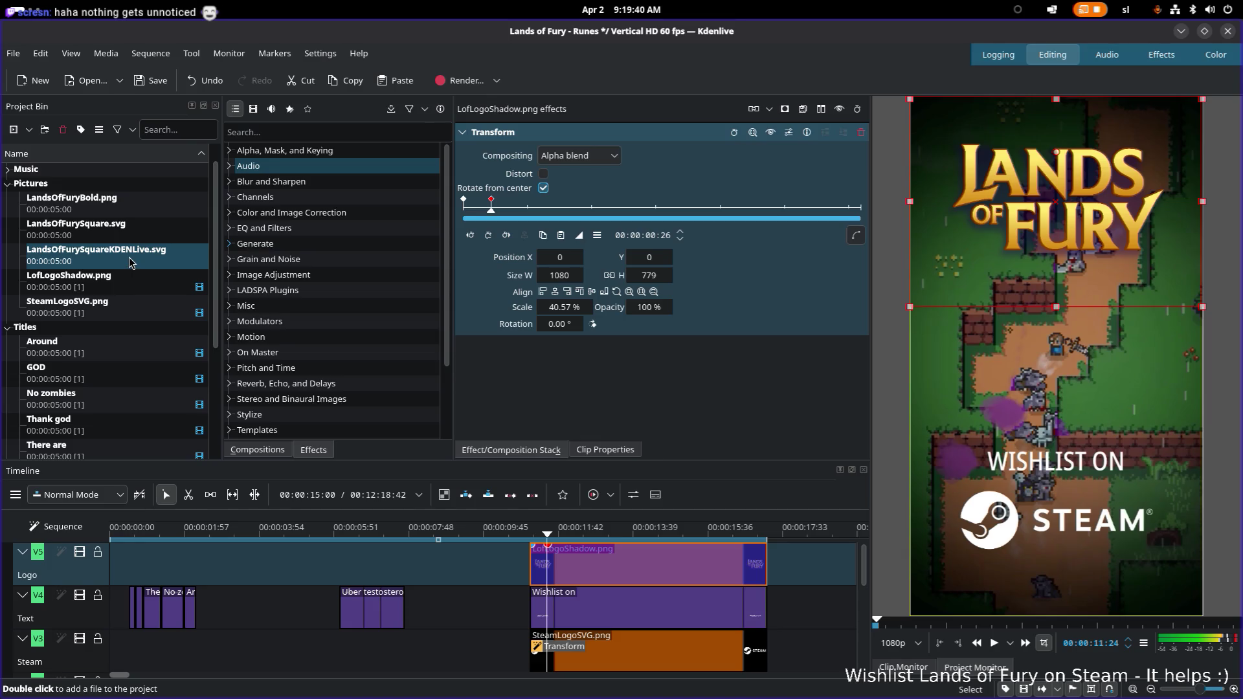
{"action": "left_click", "coordinate": [1045, 243]}
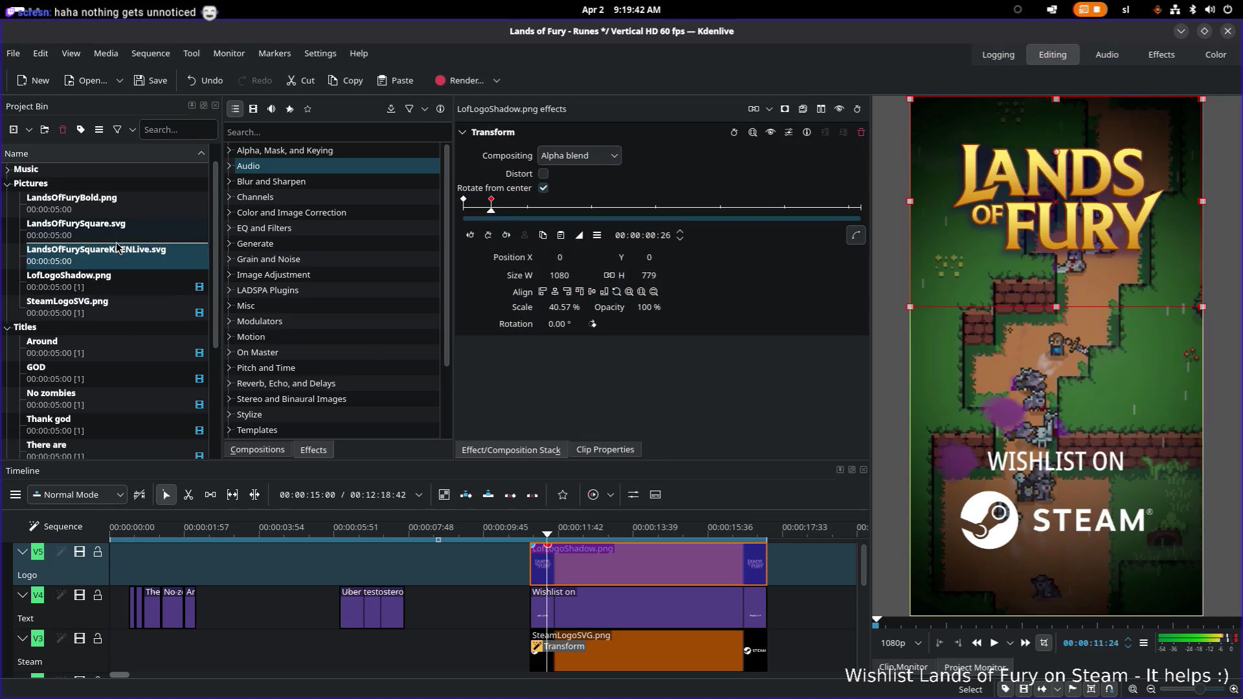
{"action": "left_click", "coordinate": [97, 254]}
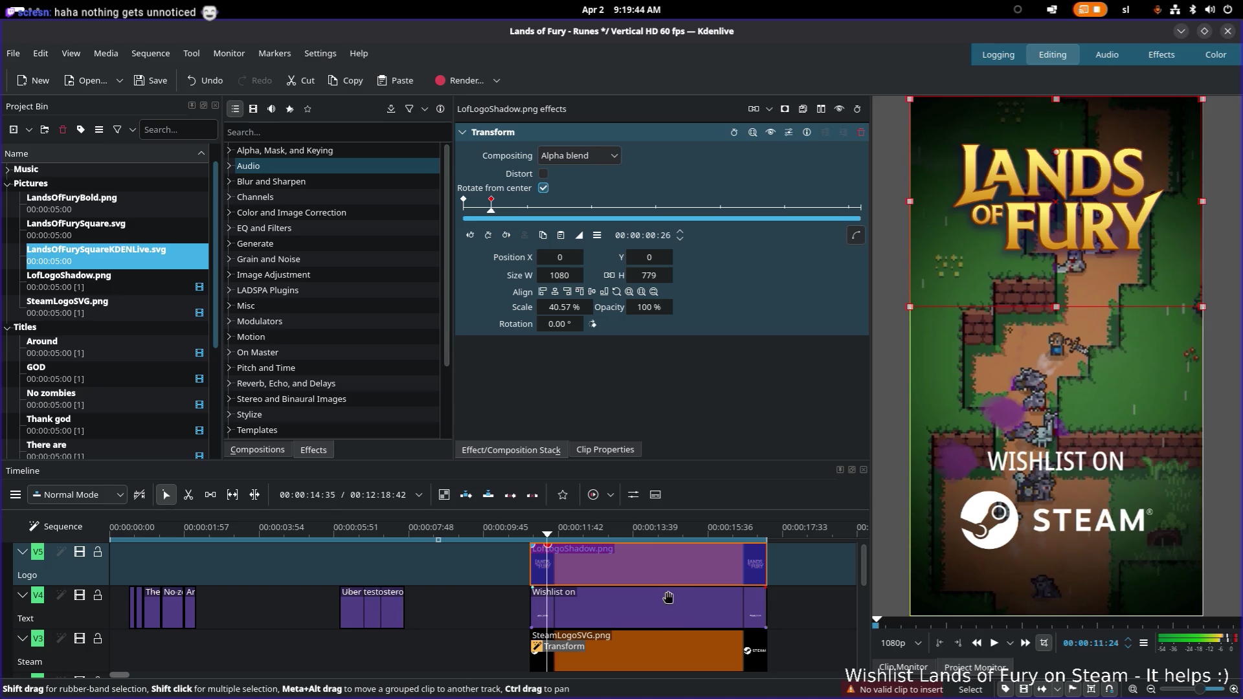
{"action": "right_click", "coordinate": [650, 568]}
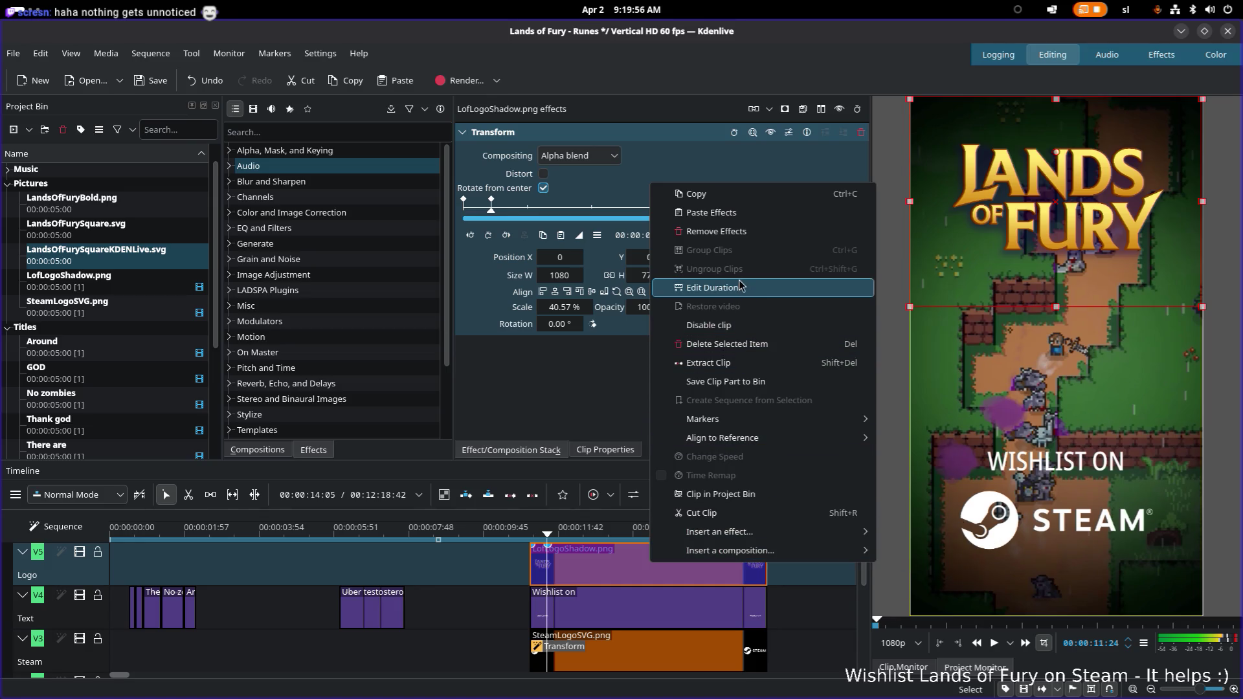
{"action": "left_click", "coordinate": [594, 393]}
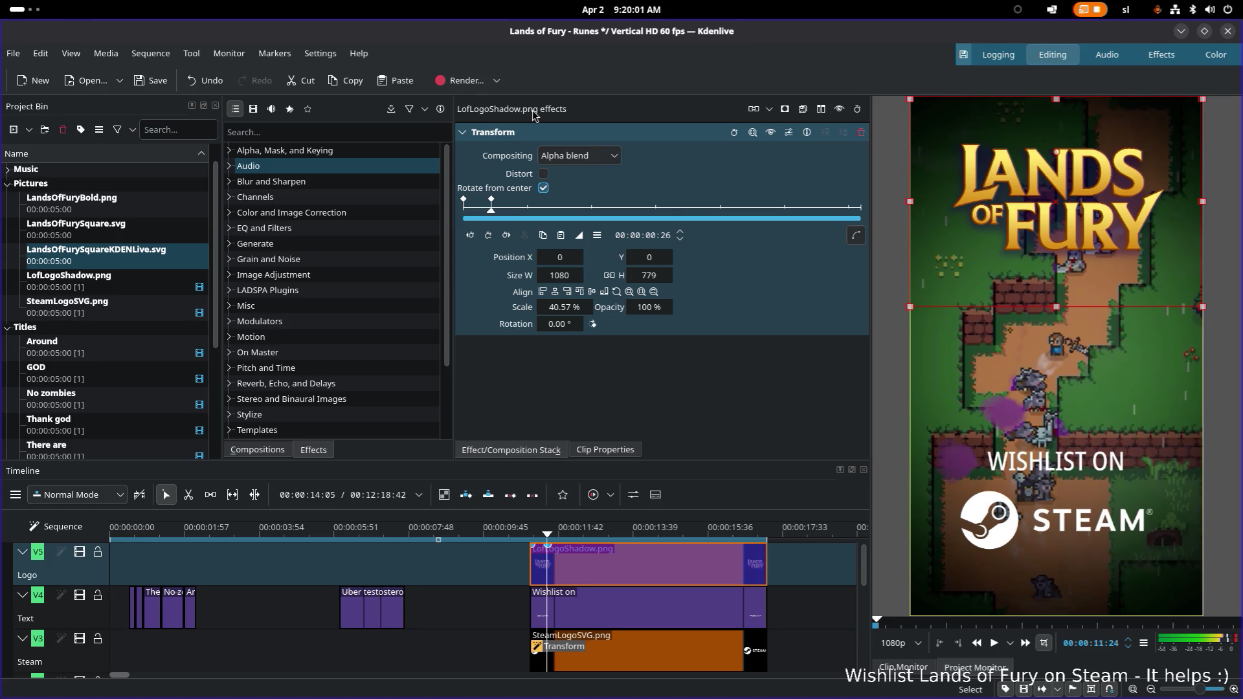
{"action": "left_click", "coordinate": [637, 568]}
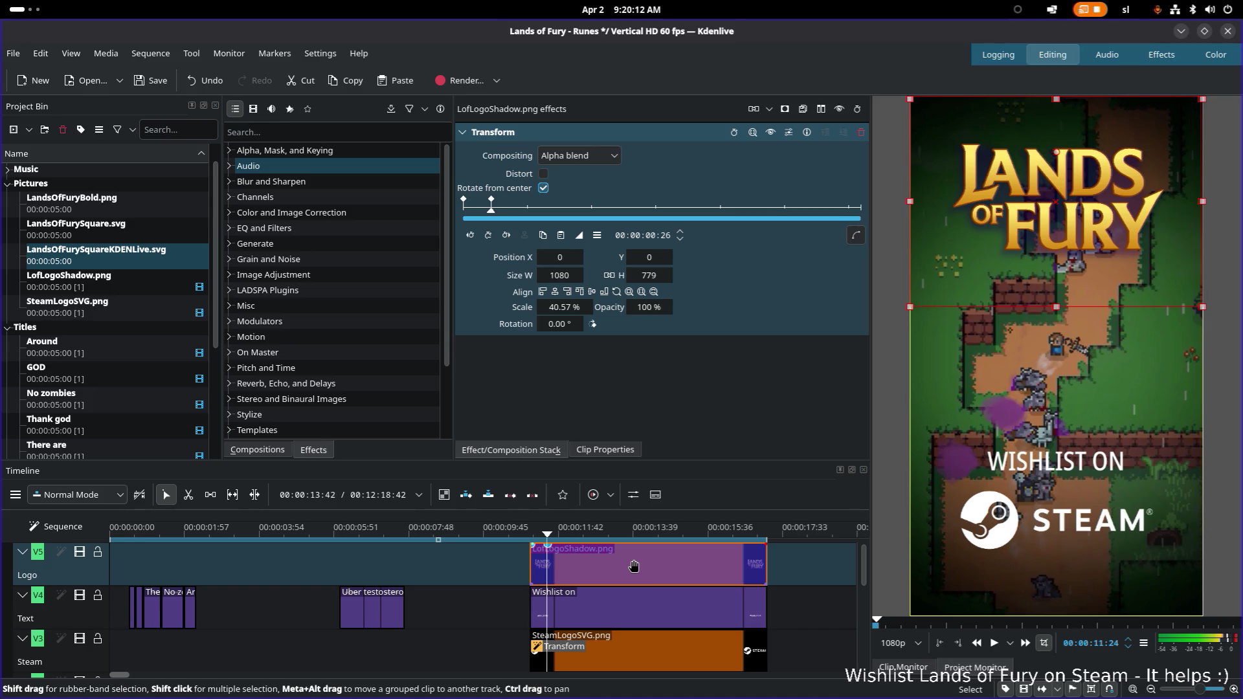
{"action": "scroll", "coordinate": [118, 249], "scroll_direction": "down", "scroll_amount": 1}
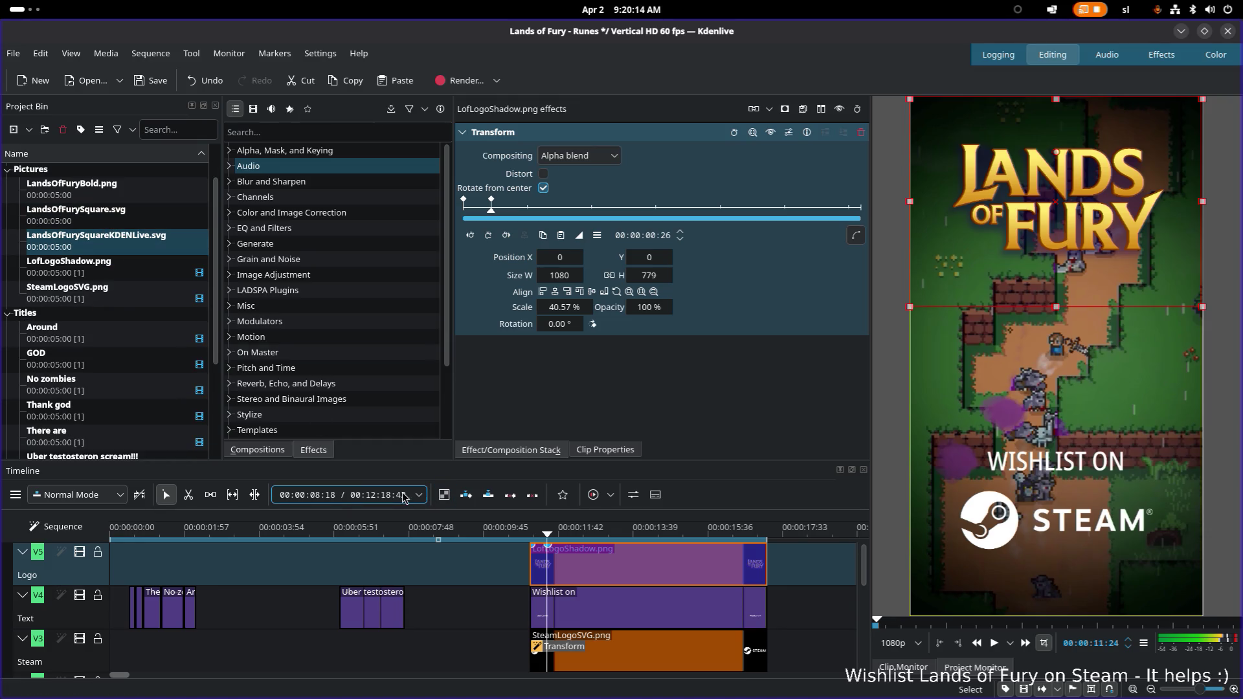
{"action": "left_click", "coordinate": [112, 249]}
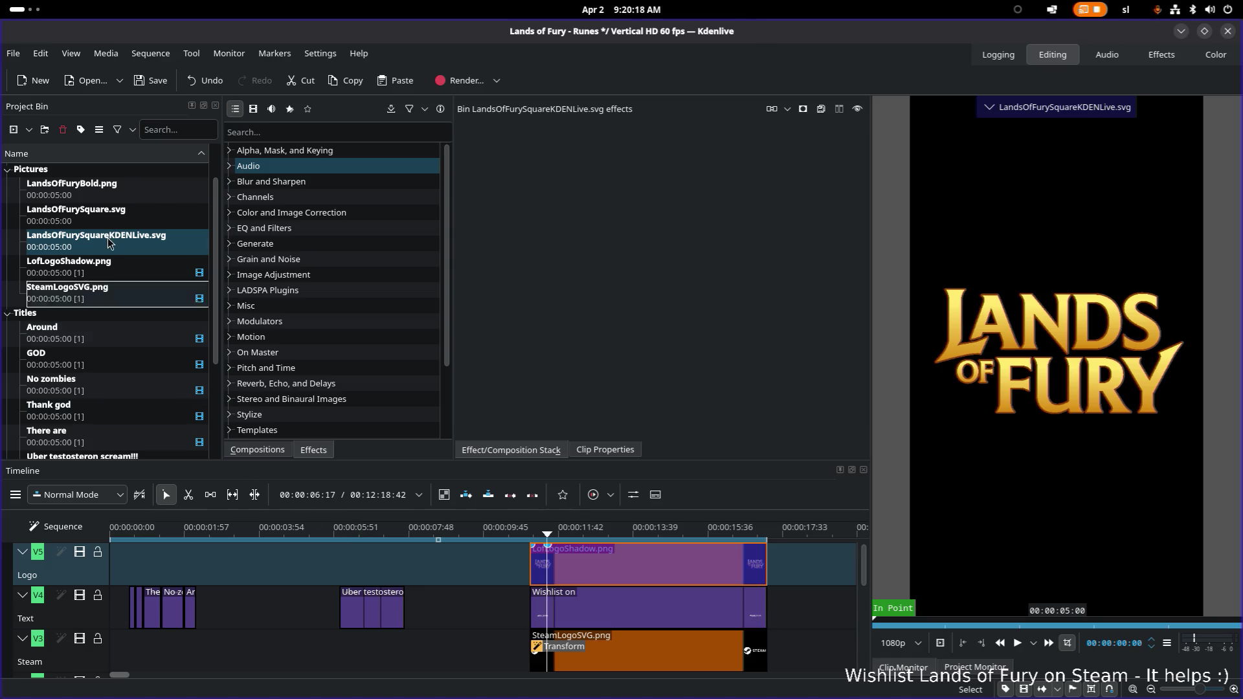
Drop the new logo onto track V5 before LofLogoShadow and show that clip's Transform effect
{"action": "key", "text": "v"}
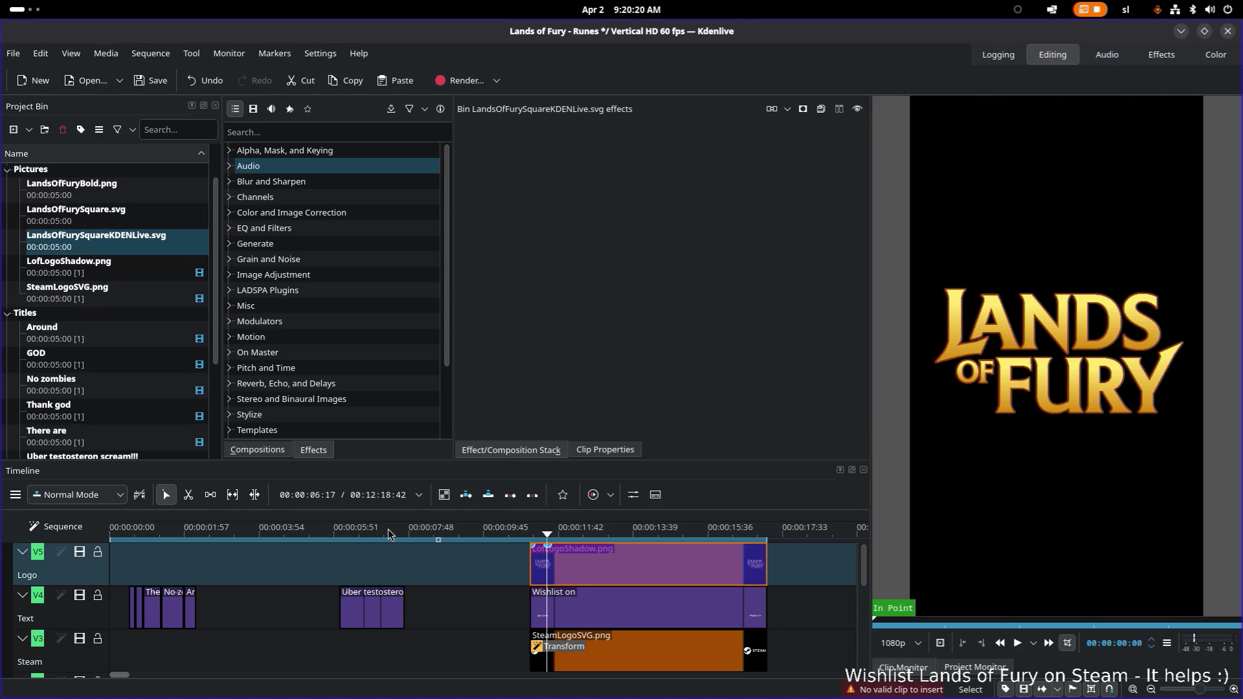
{"action": "left_click_drag", "start_coordinate": [402, 560], "coordinate": [457, 563]}
{"action": "left_click", "coordinate": [587, 570]}
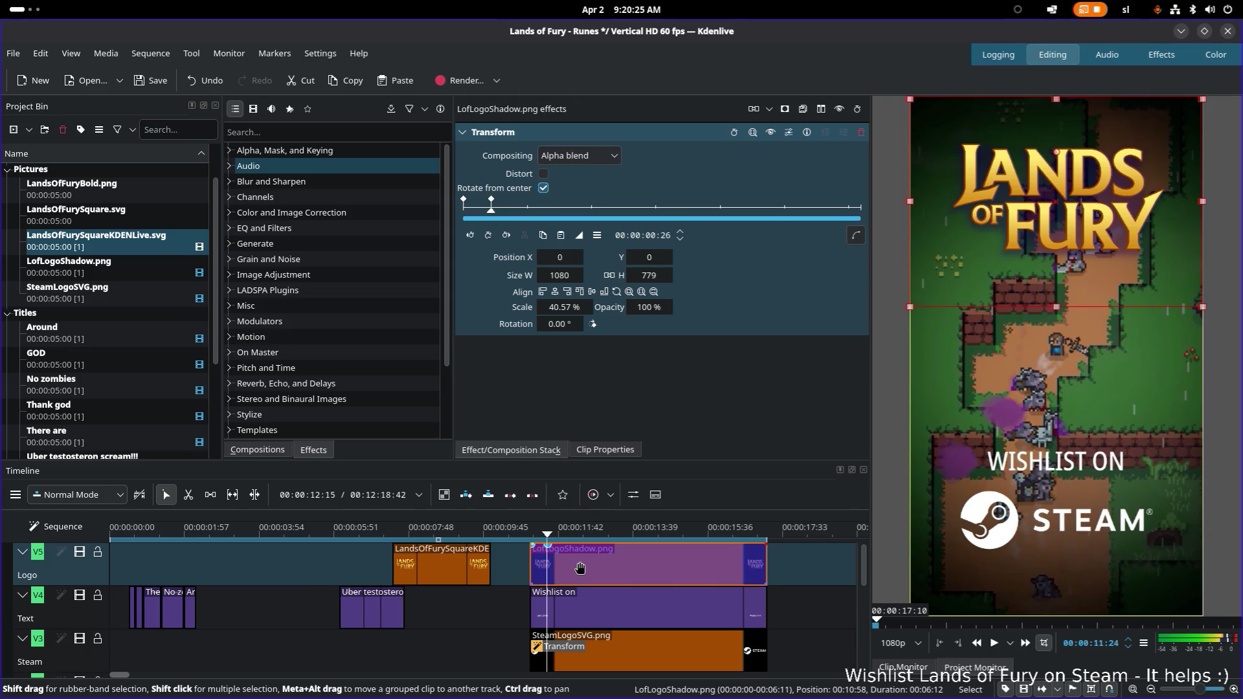
{"action": "right_click", "coordinate": [580, 568]}
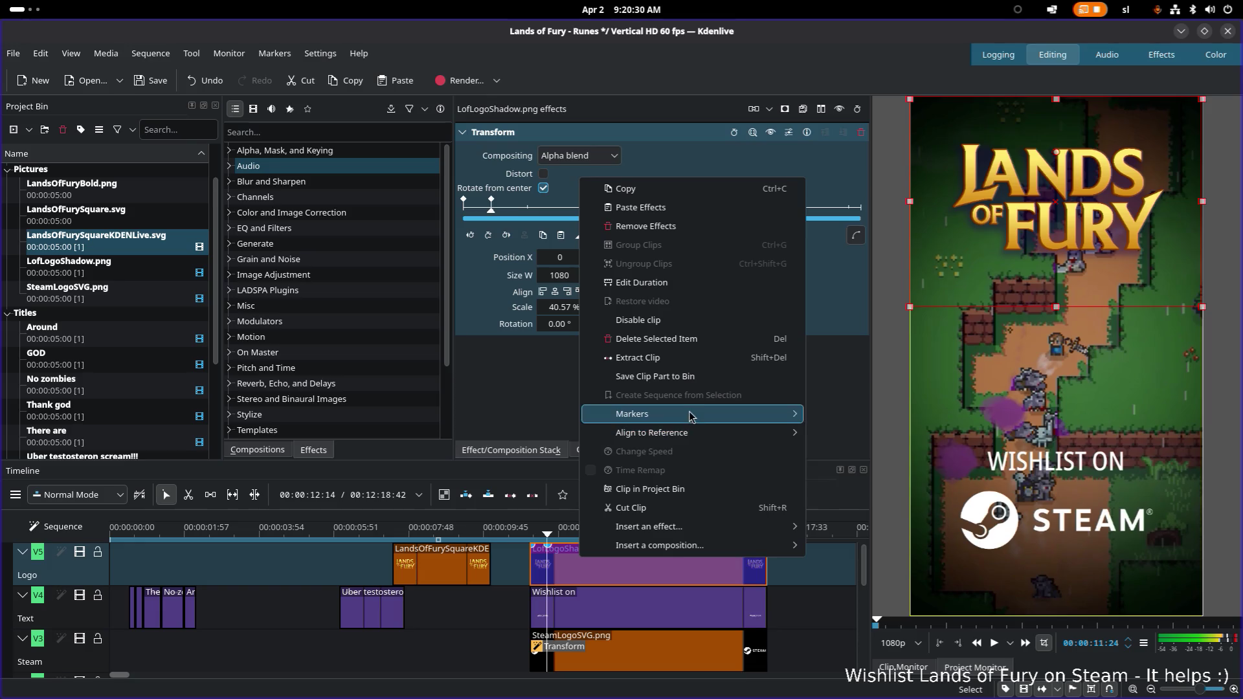
{"action": "left_click", "coordinate": [720, 560]}
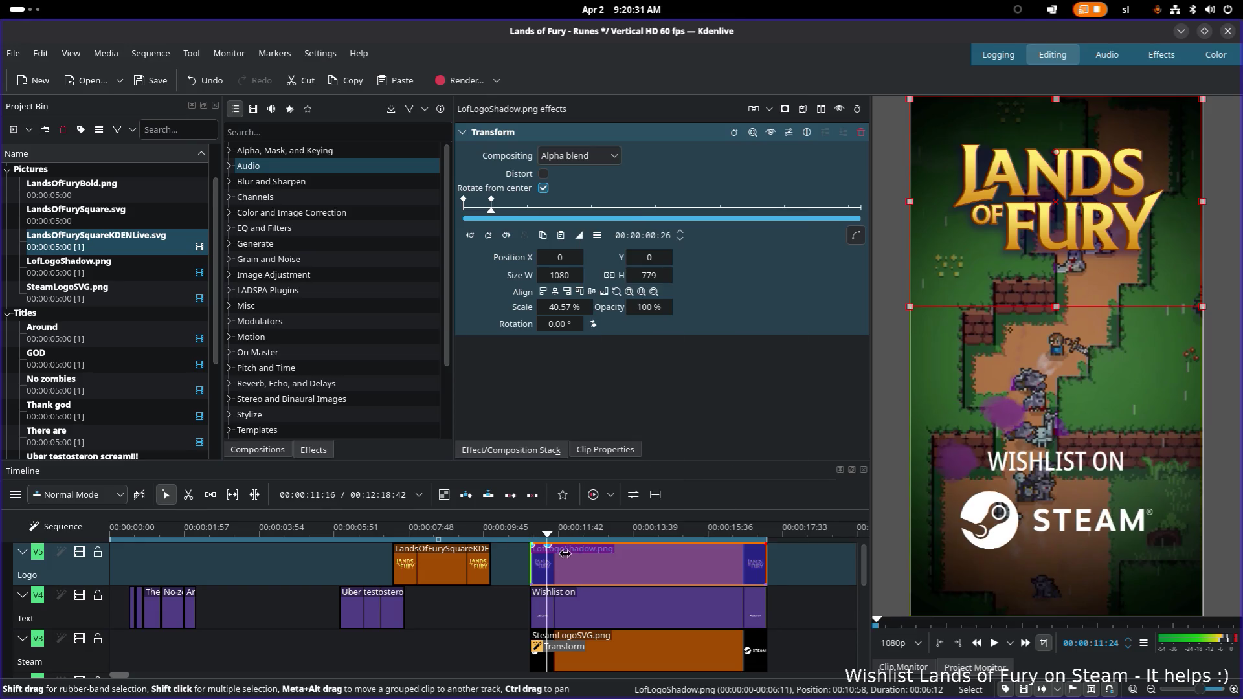
{"action": "left_click", "coordinate": [814, 555]}
{"action": "left_click", "coordinate": [557, 567]}
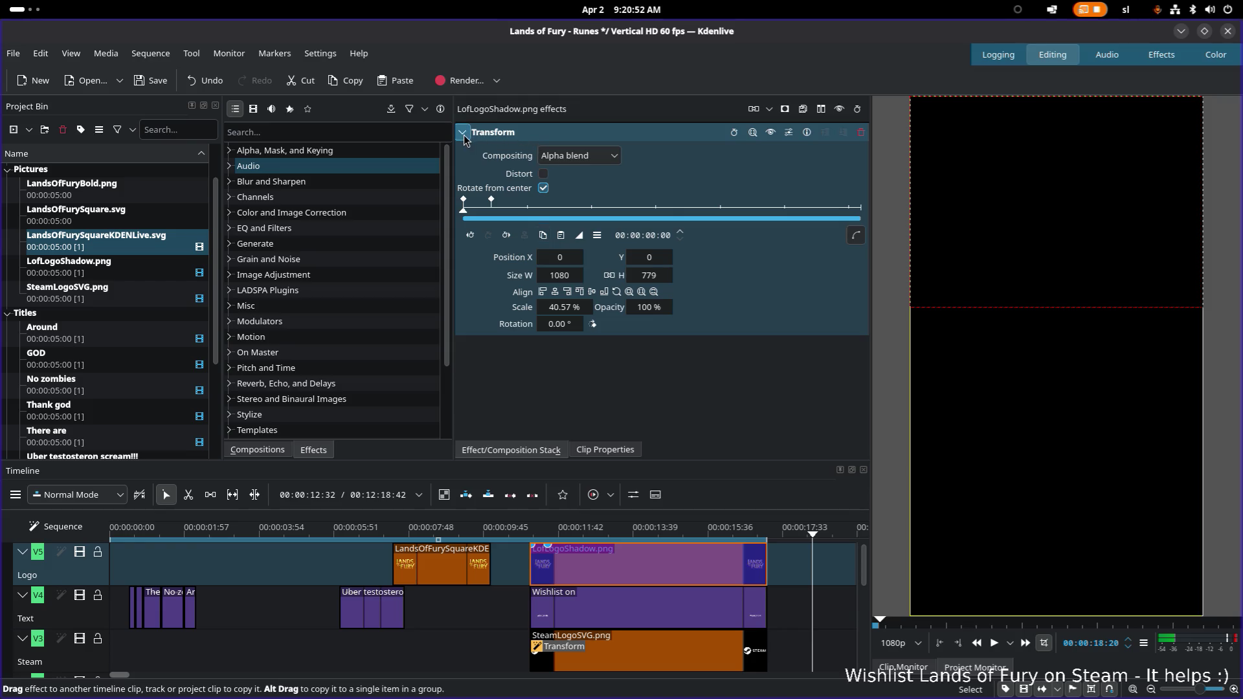
Save LofLogoShadow's transform as preset LogoScaleAndPosition, then select the new logo clip
{"action": "left_click", "coordinate": [497, 134]}
{"action": "left_click", "coordinate": [788, 134]}
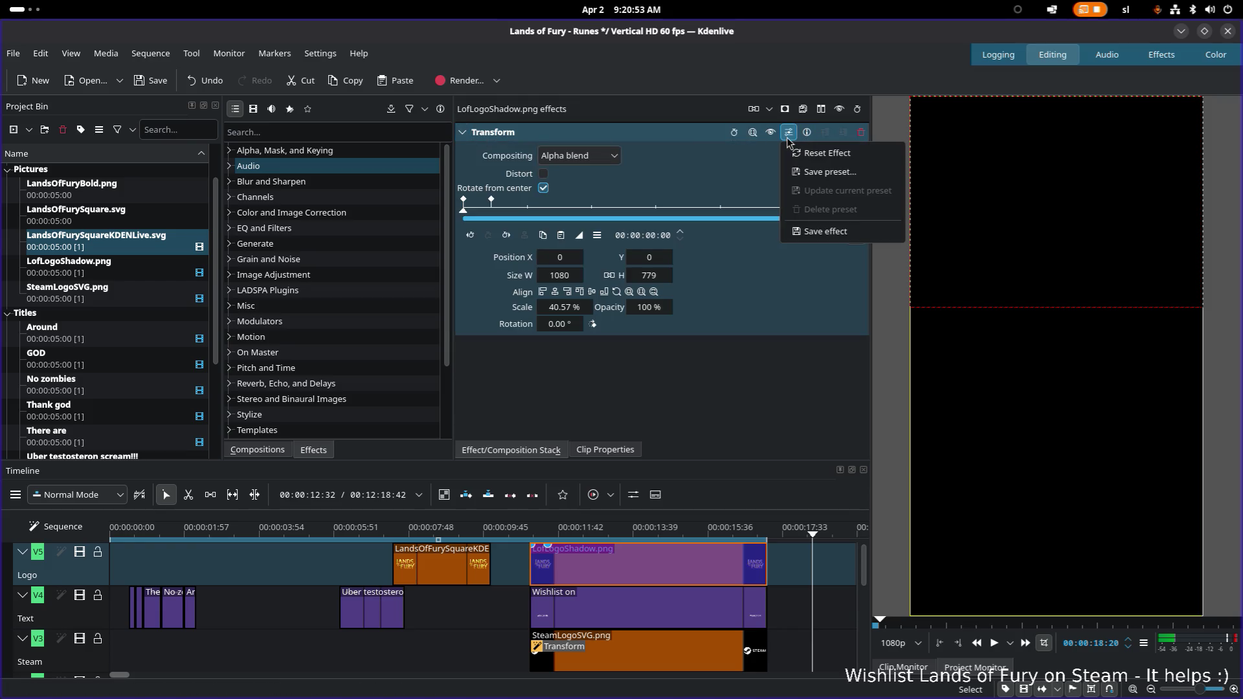
{"action": "left_click", "coordinate": [843, 175]}
{"action": "type", "text": "LogoScaleAndPosition"}
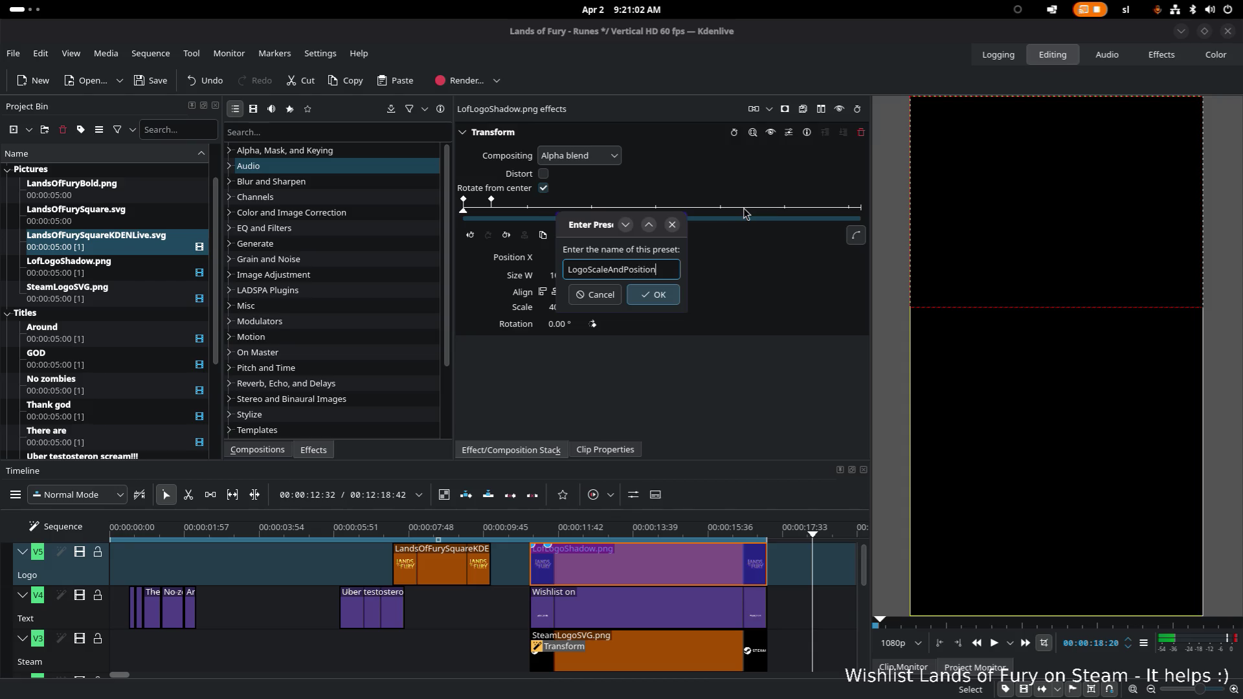
{"action": "left_click", "coordinate": [654, 294]}
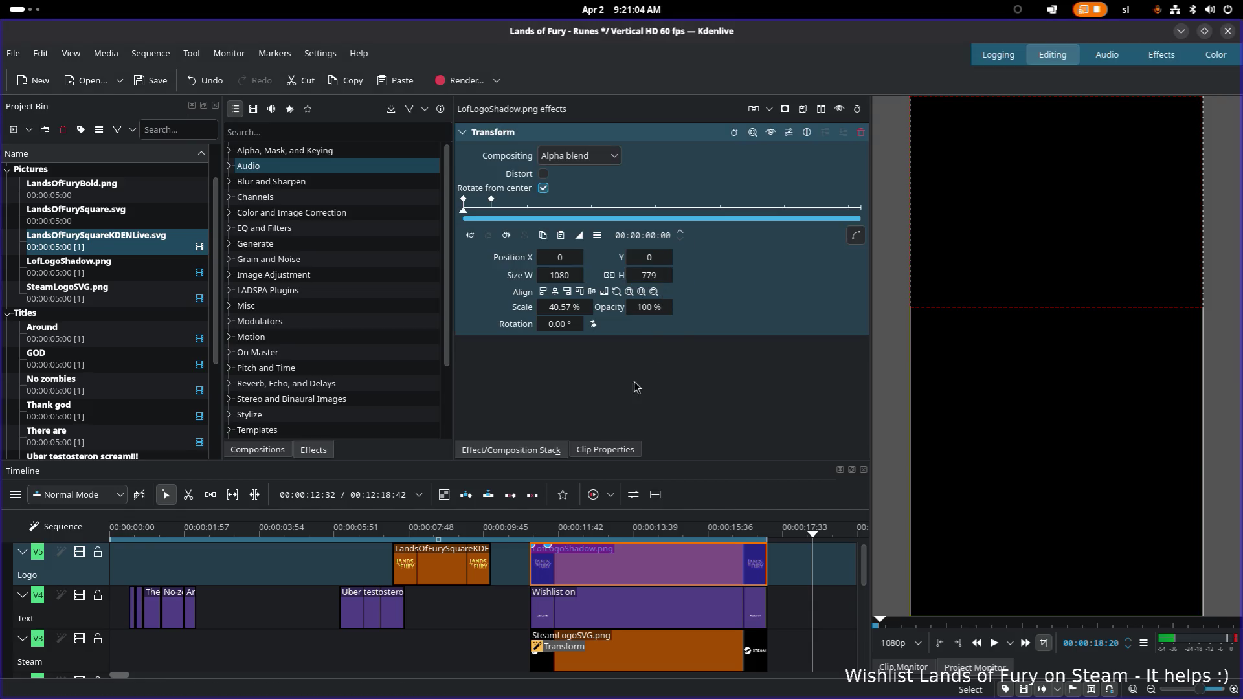
{"action": "left_click", "coordinate": [452, 578]}
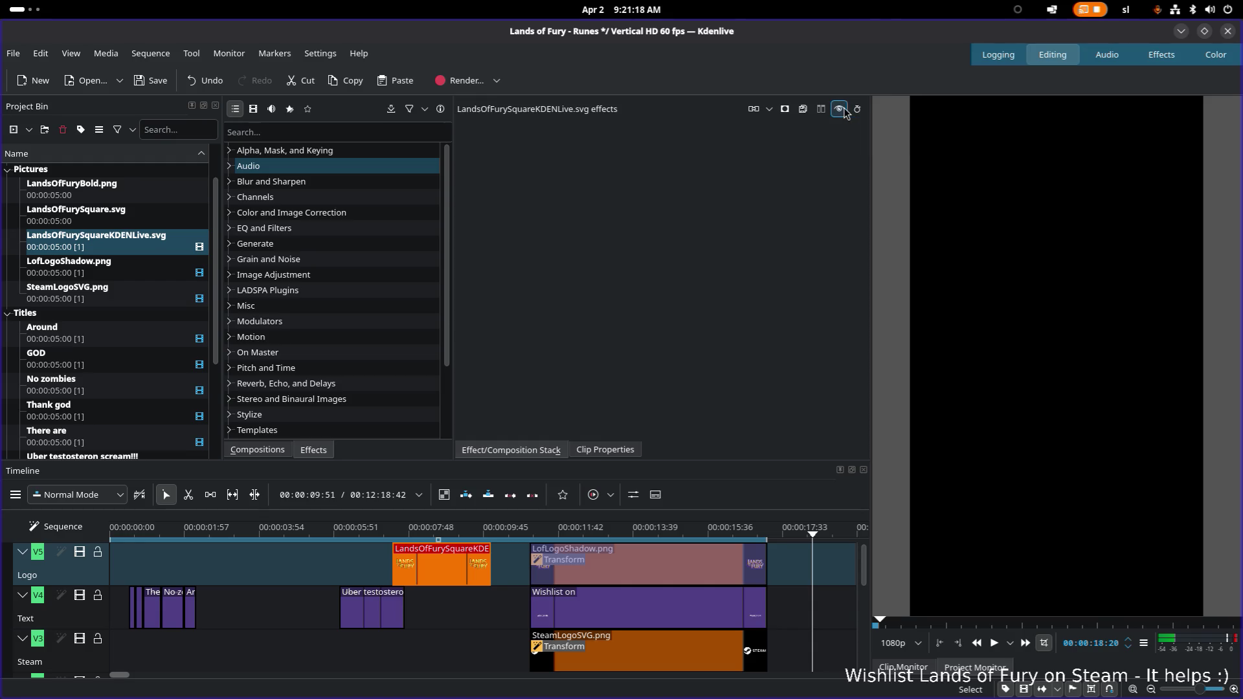
Add a Transform effect to the new SVG logo clip and apply the LogoScaleAndPosition preset (40.57% scale)
{"action": "right_click", "coordinate": [432, 569]}
{"action": "mouse_move", "coordinate": [544, 540]}
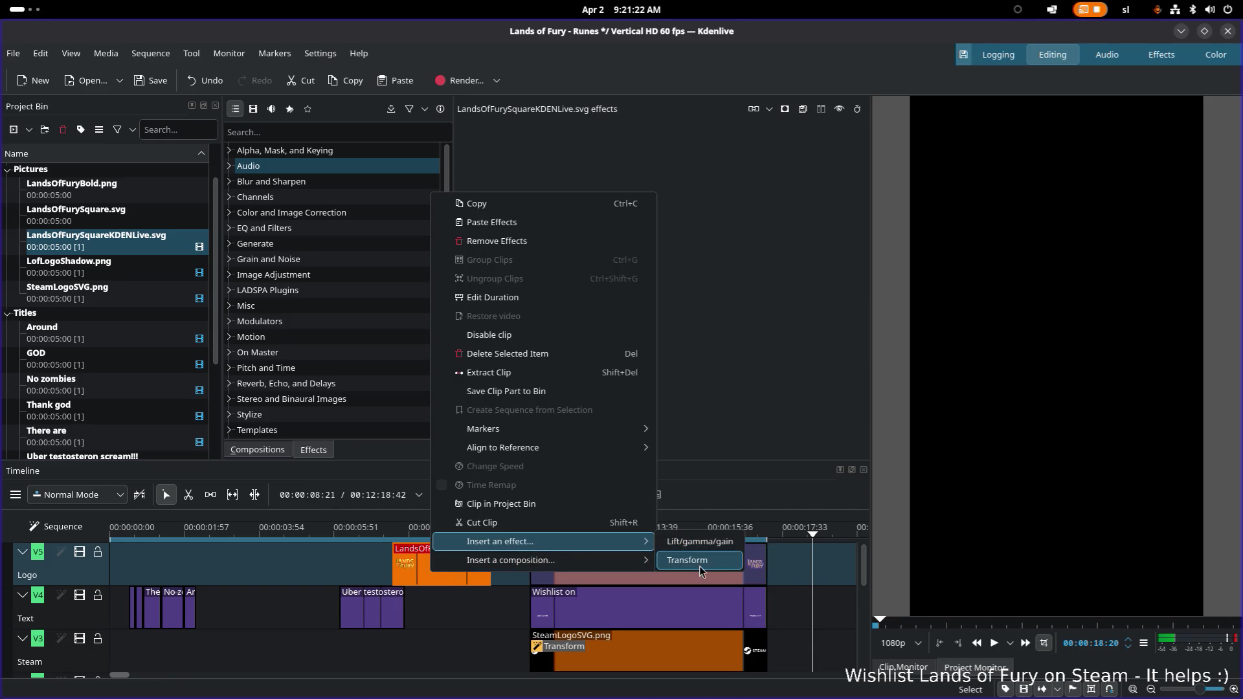
{"action": "left_click", "coordinate": [695, 561]}
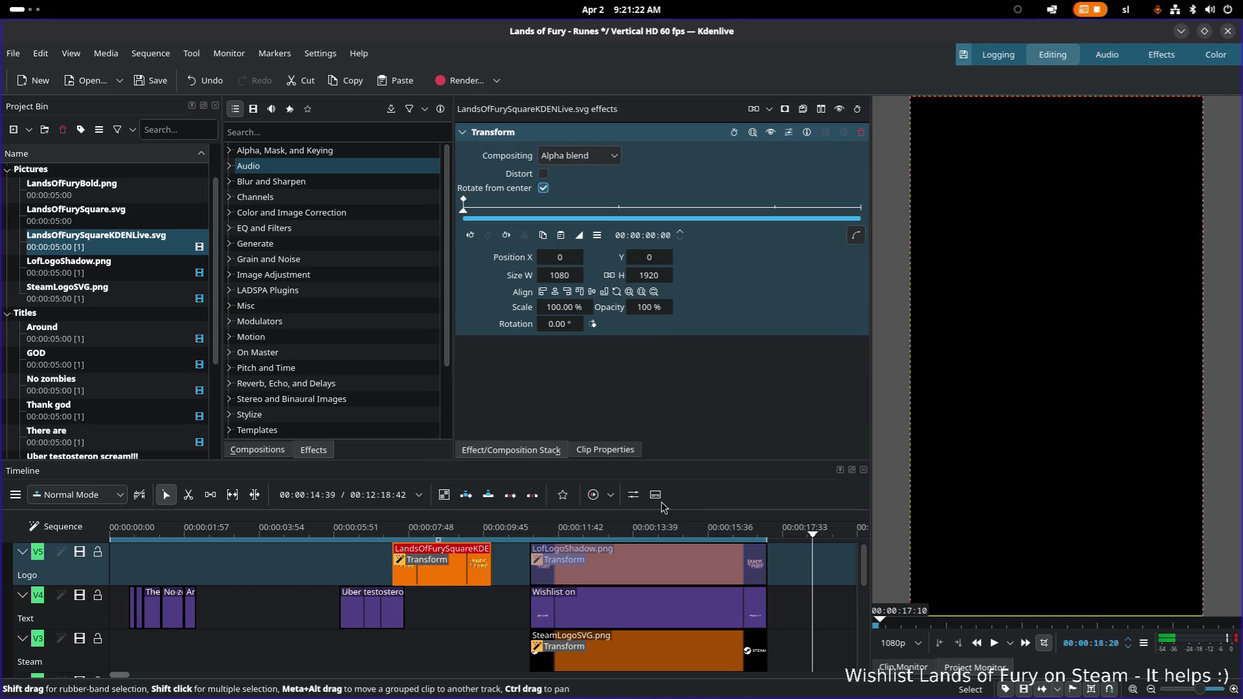
{"action": "left_click", "coordinate": [789, 134]}
{"action": "left_click", "coordinate": [860, 231]}
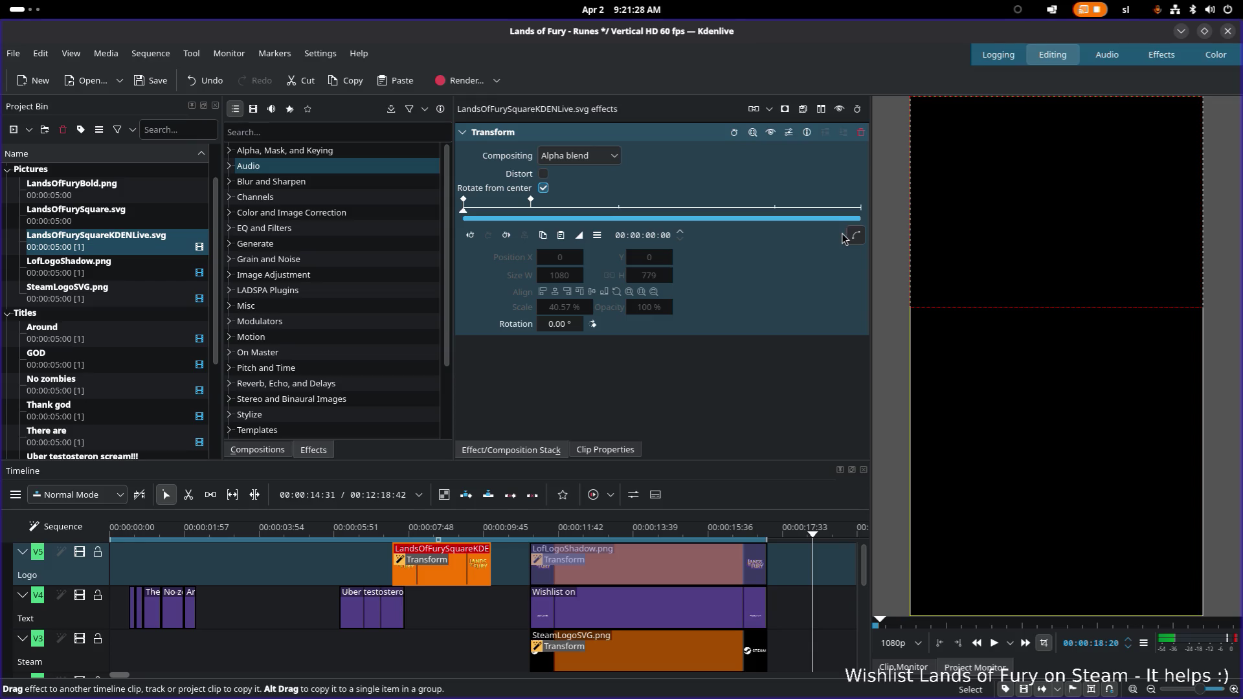
{"action": "left_click", "coordinate": [653, 577]}
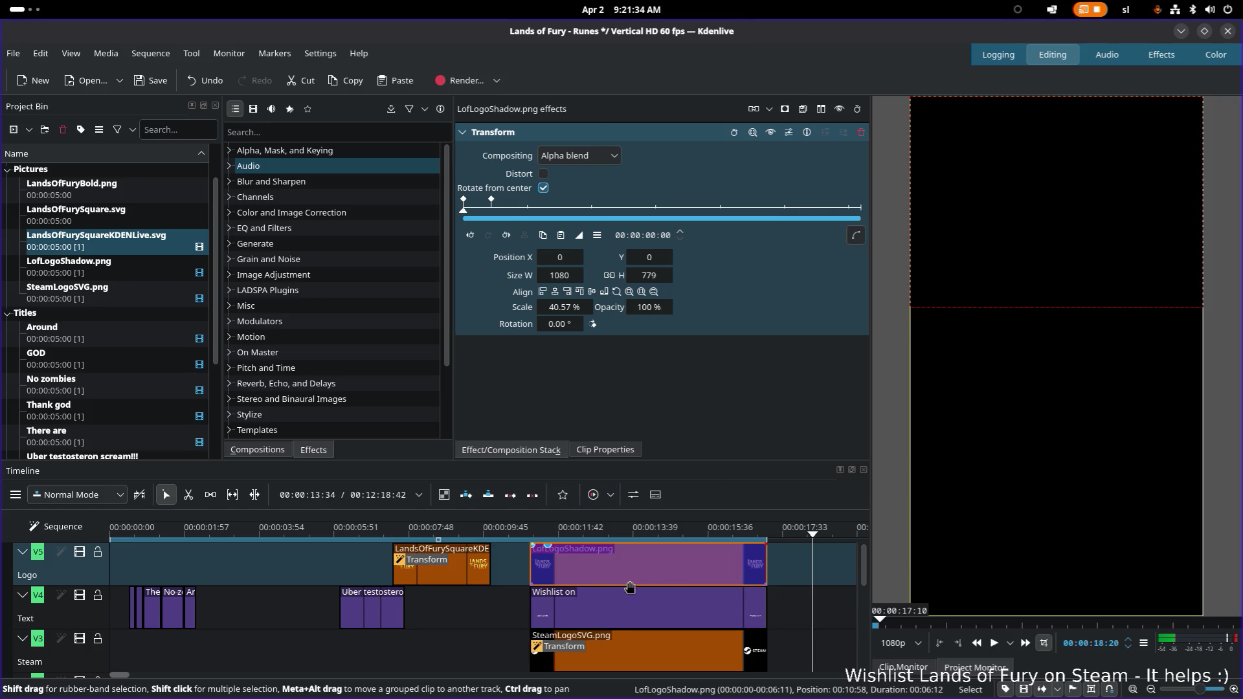
{"action": "left_click_drag", "start_coordinate": [613, 564], "coordinate": [860, 565]}
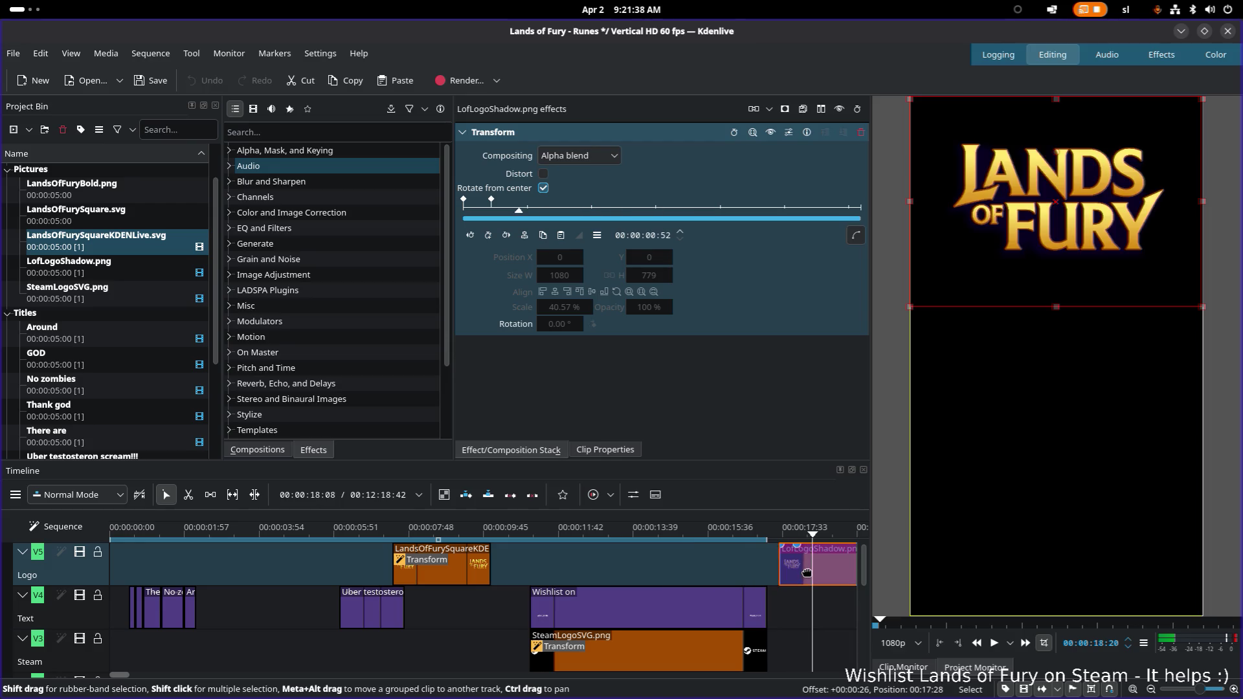
{"action": "left_click", "coordinate": [650, 531]}
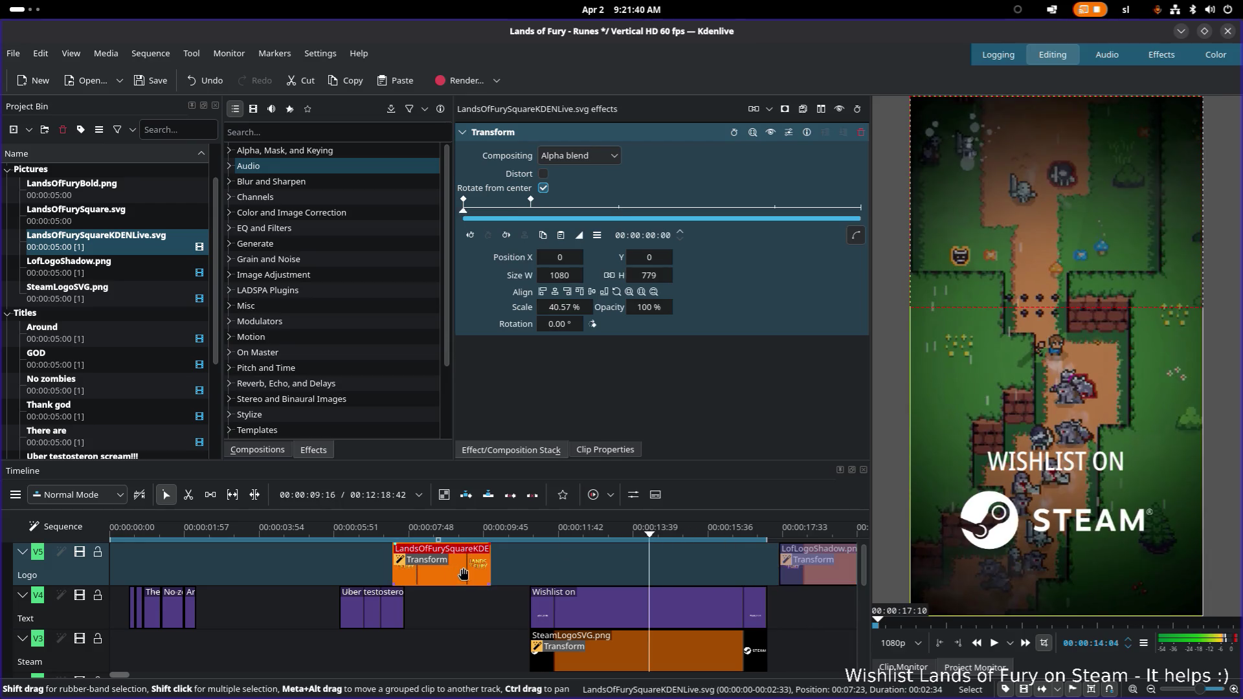
{"action": "left_click_drag", "start_coordinate": [467, 564], "coordinate": [767, 561]}
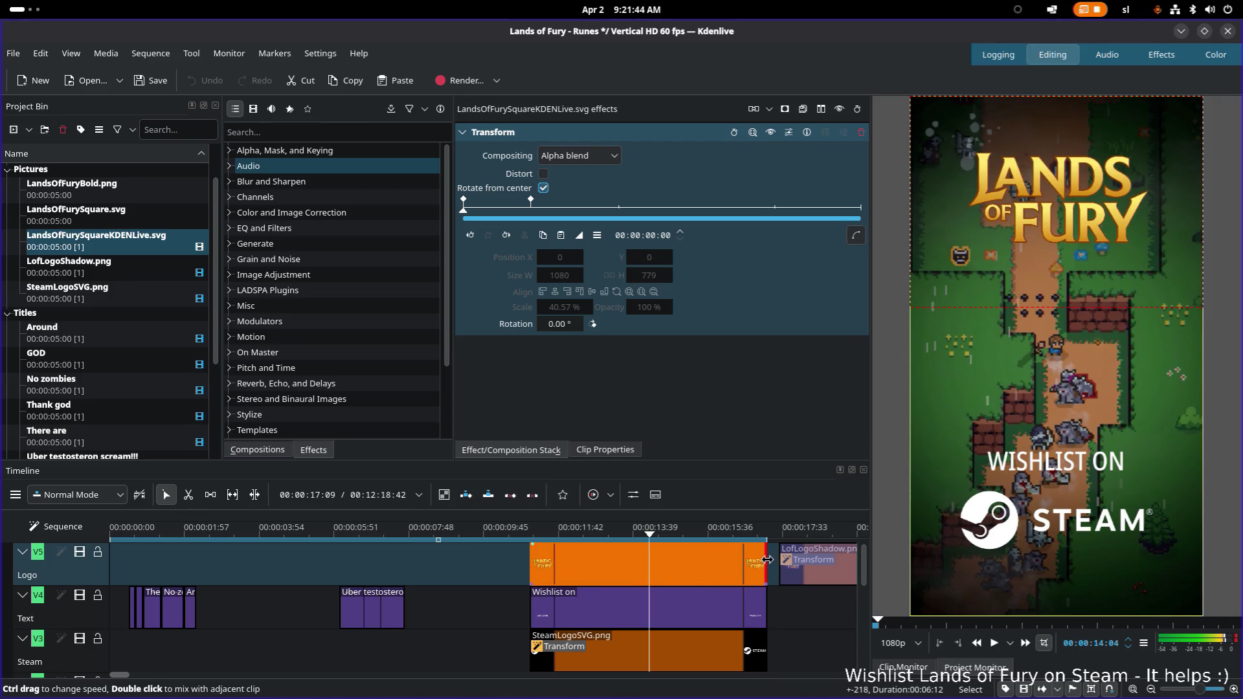
{"action": "left_click", "coordinate": [814, 581]}
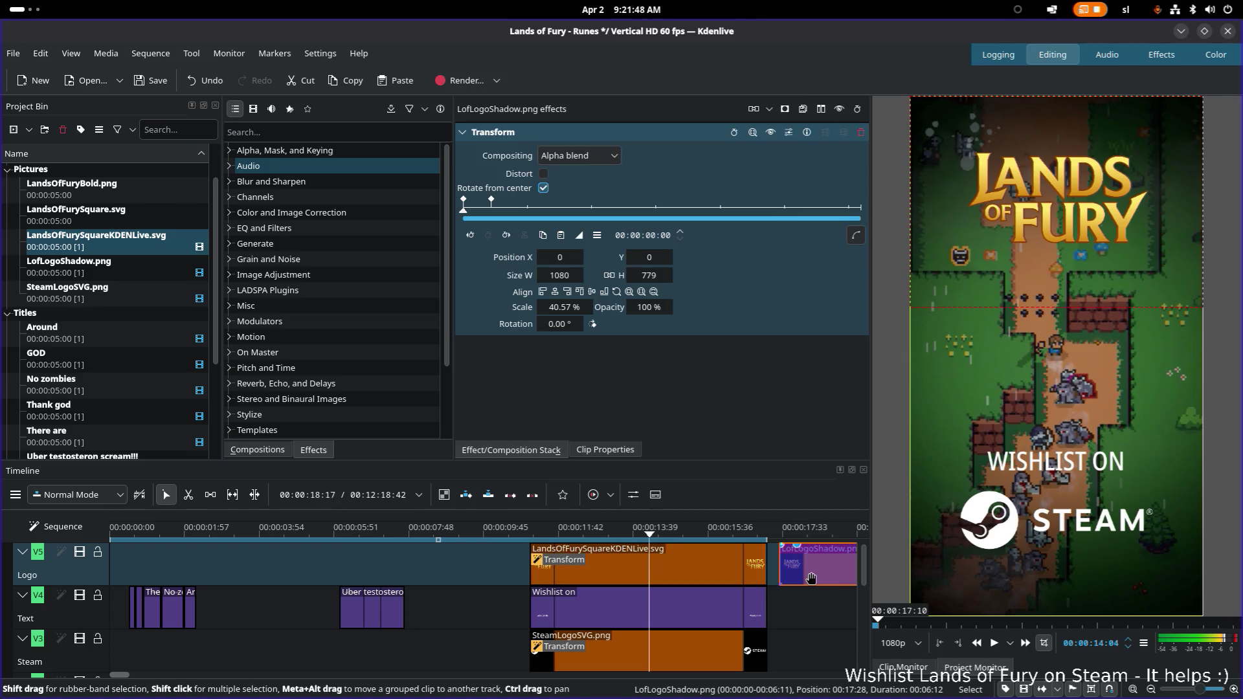
{"action": "key", "text": "Delete"}
{"action": "left_click", "coordinate": [548, 568]}
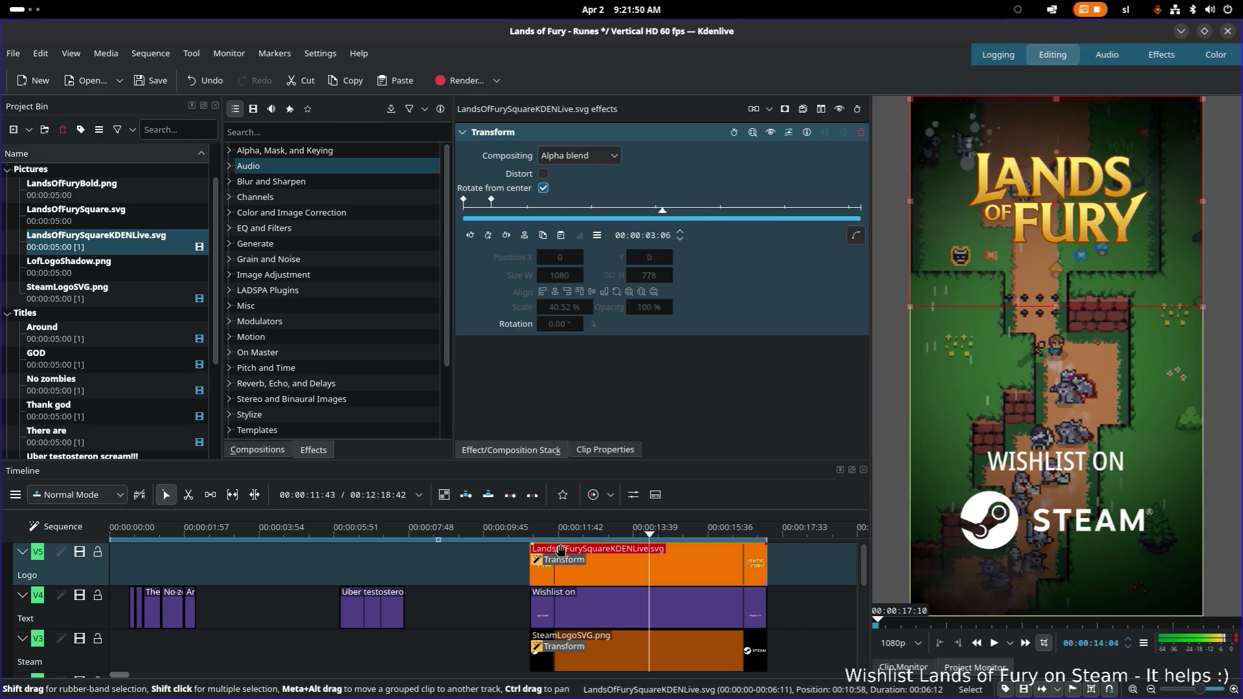
{"action": "left_click", "coordinate": [554, 528]}
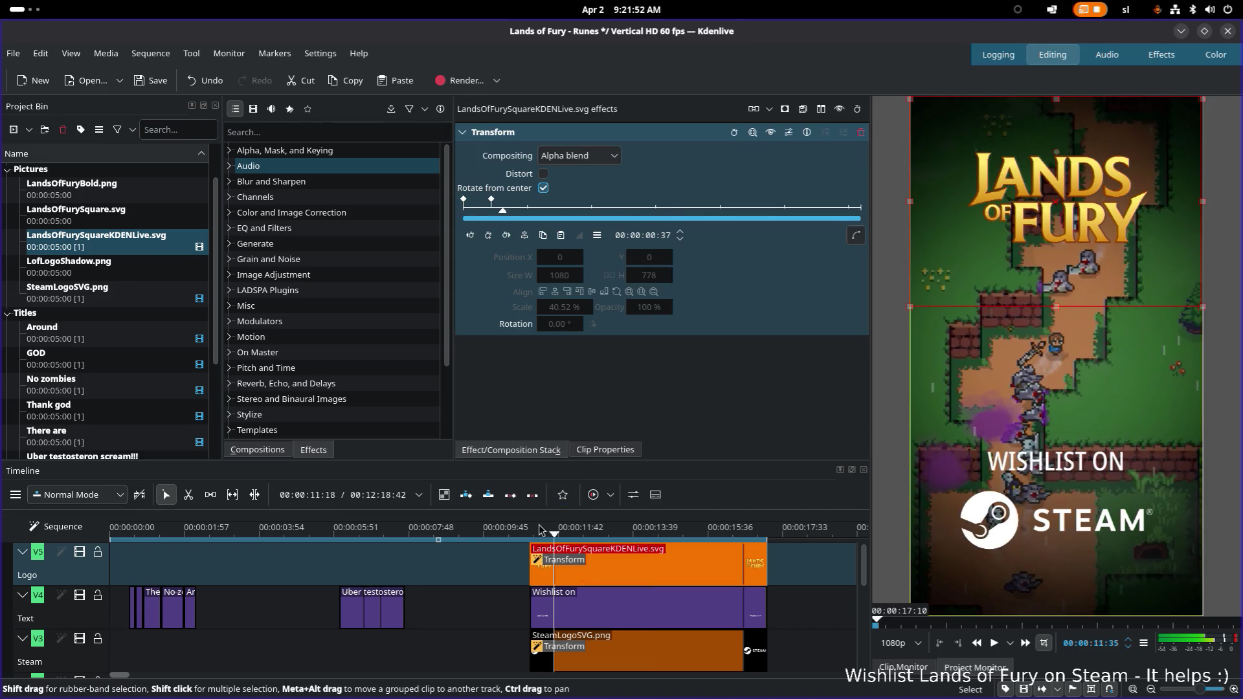
{"action": "left_click", "coordinate": [531, 533]}
{"action": "left_click", "coordinate": [545, 533]}
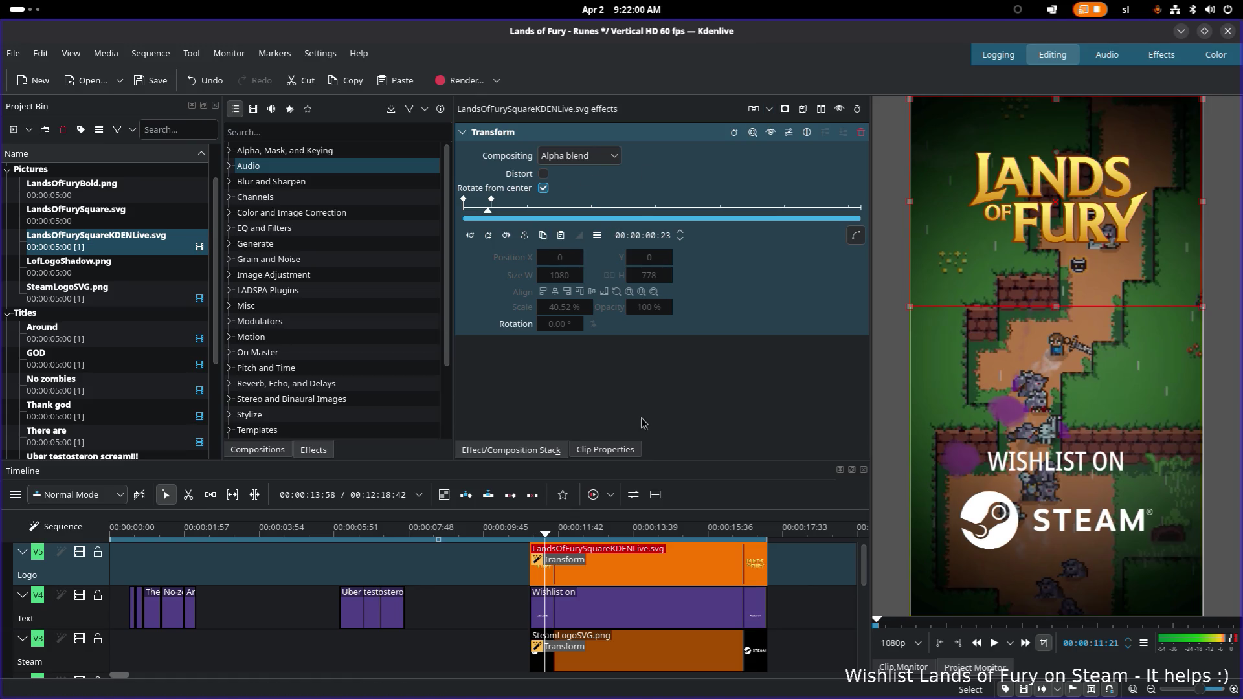
{"action": "left_click", "coordinate": [609, 451]}
{"action": "left_click", "coordinate": [542, 453]}
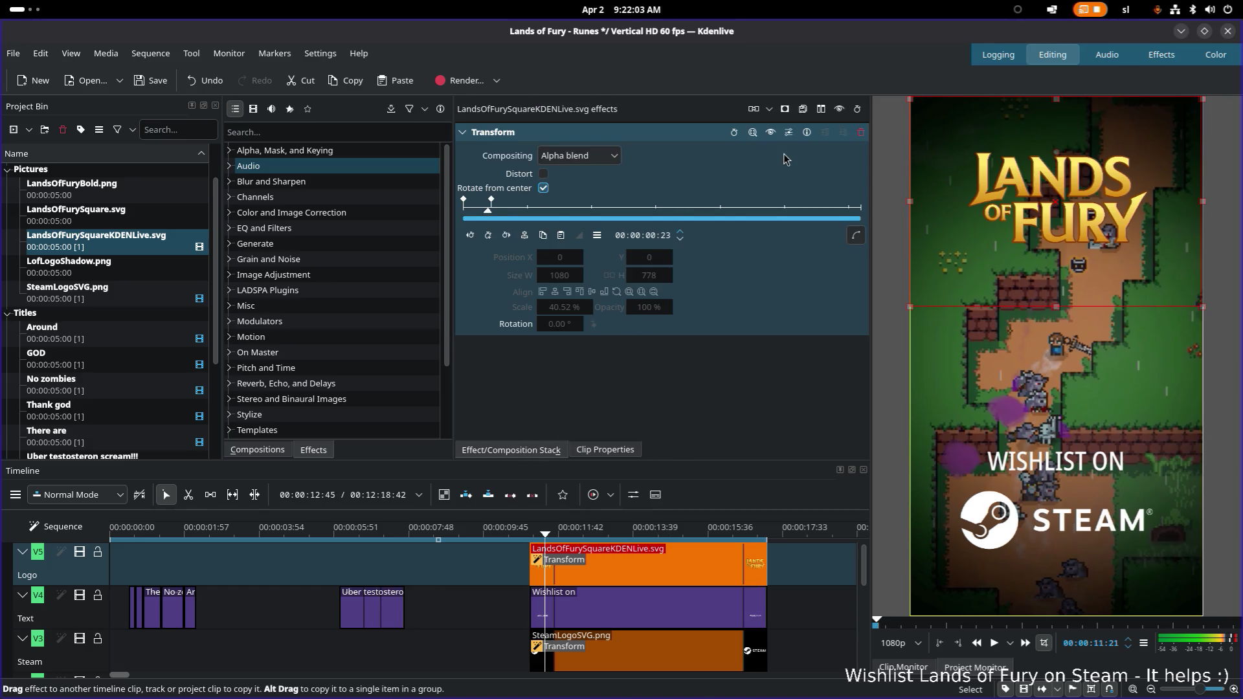
Add a second Transform to the logo clip and set its scale to about 40.5%
{"action": "right_click", "coordinate": [600, 570]}
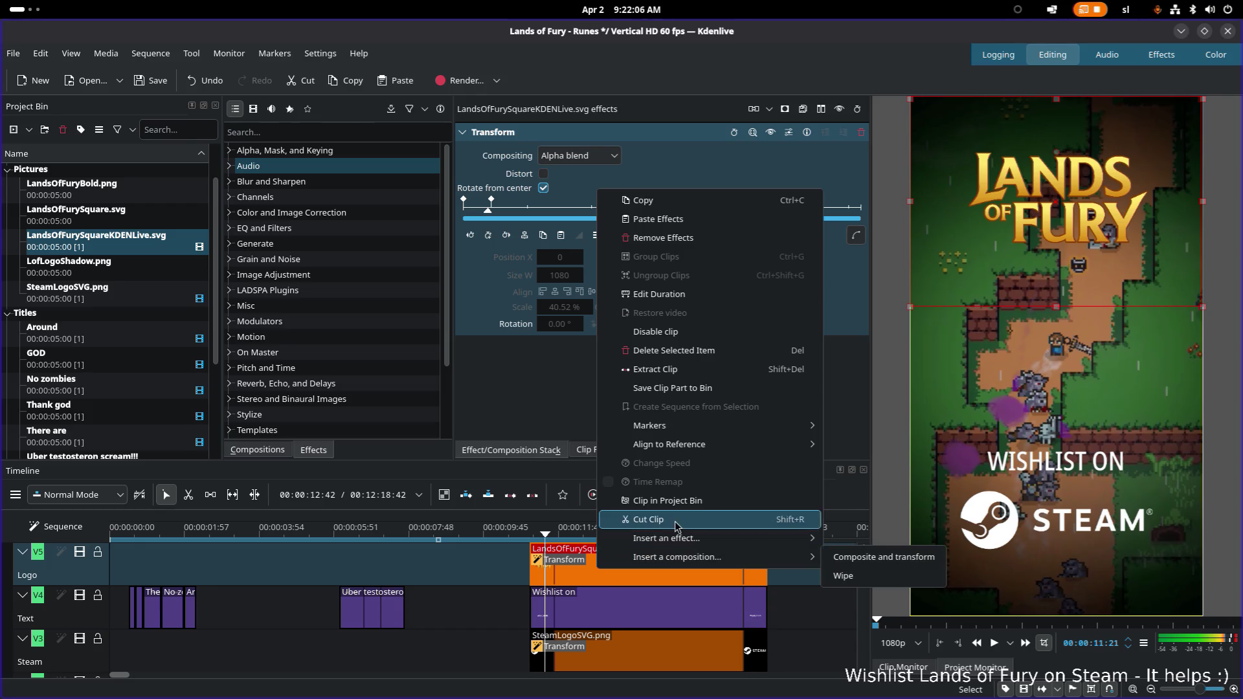
{"action": "left_click", "coordinate": [857, 558]}
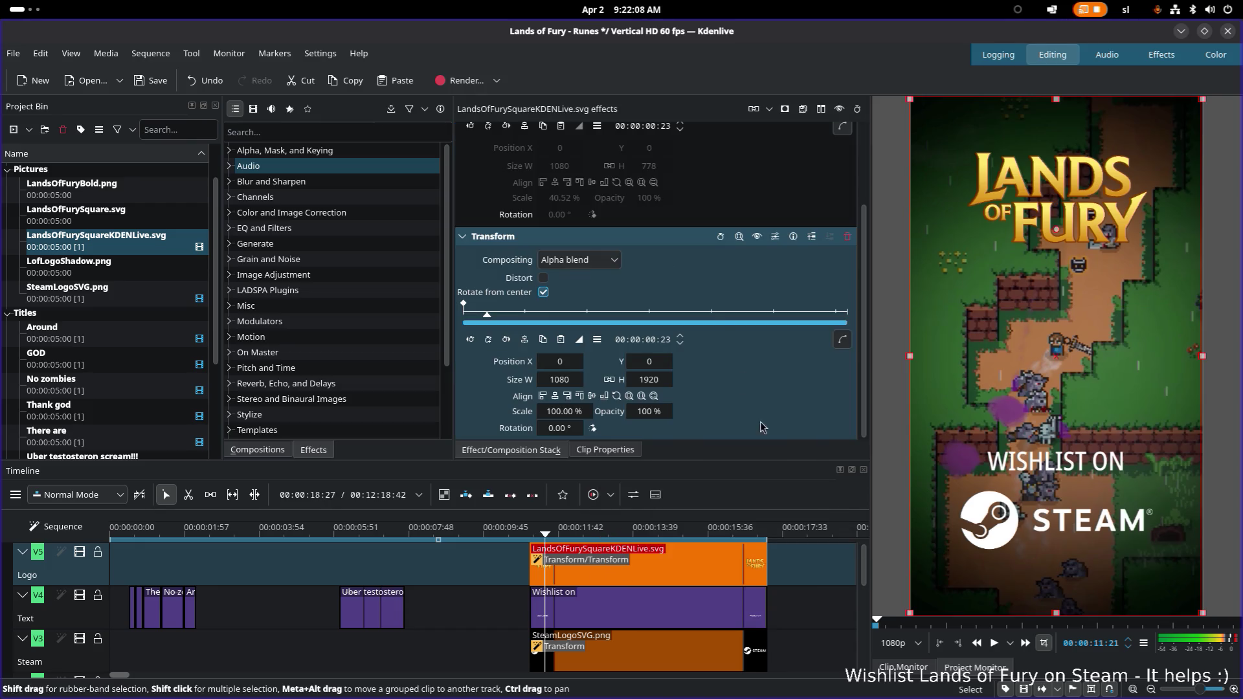
{"action": "scroll", "coordinate": [680, 307], "scroll_direction": "up", "scroll_amount": 2}
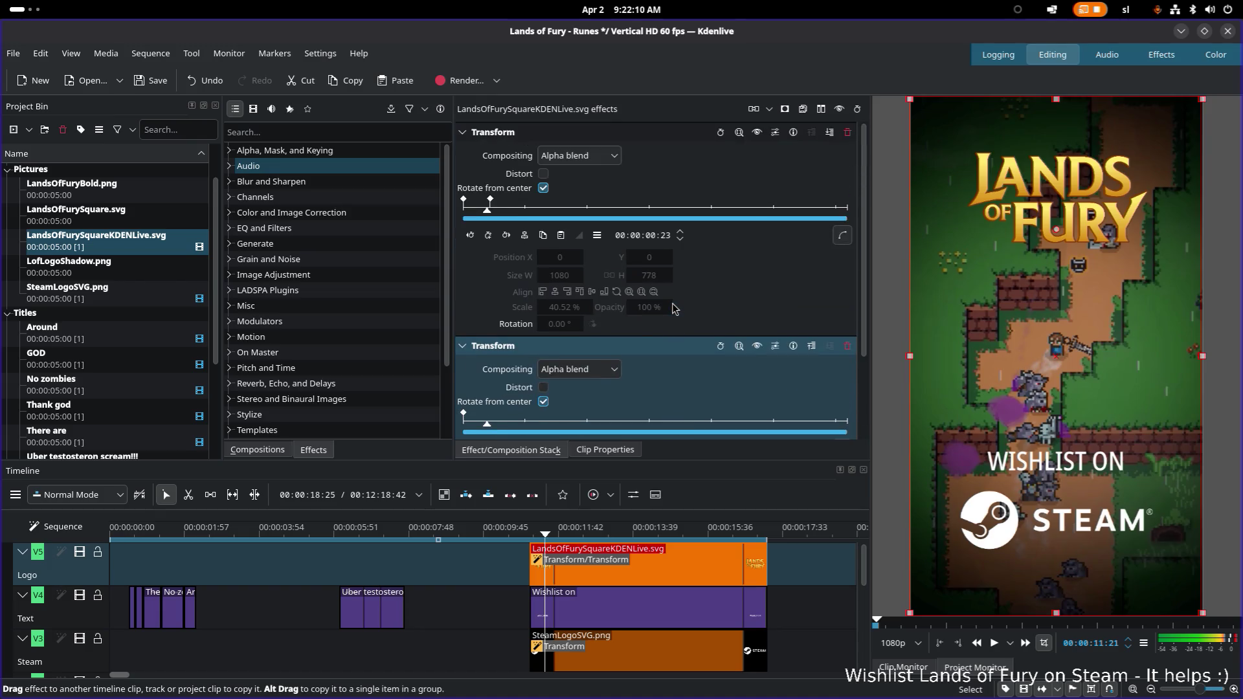
{"action": "scroll", "coordinate": [672, 308], "scroll_direction": "down", "scroll_amount": 2}
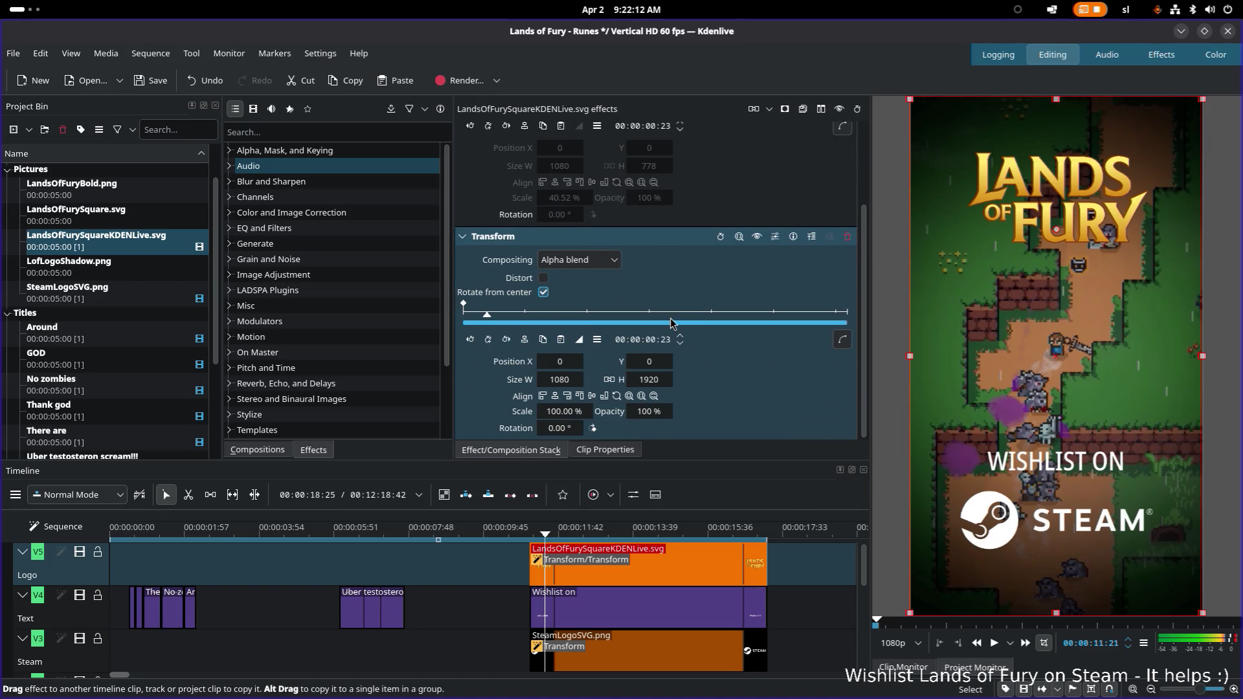
{"action": "scroll", "coordinate": [673, 323], "scroll_direction": "up", "scroll_amount": 2}
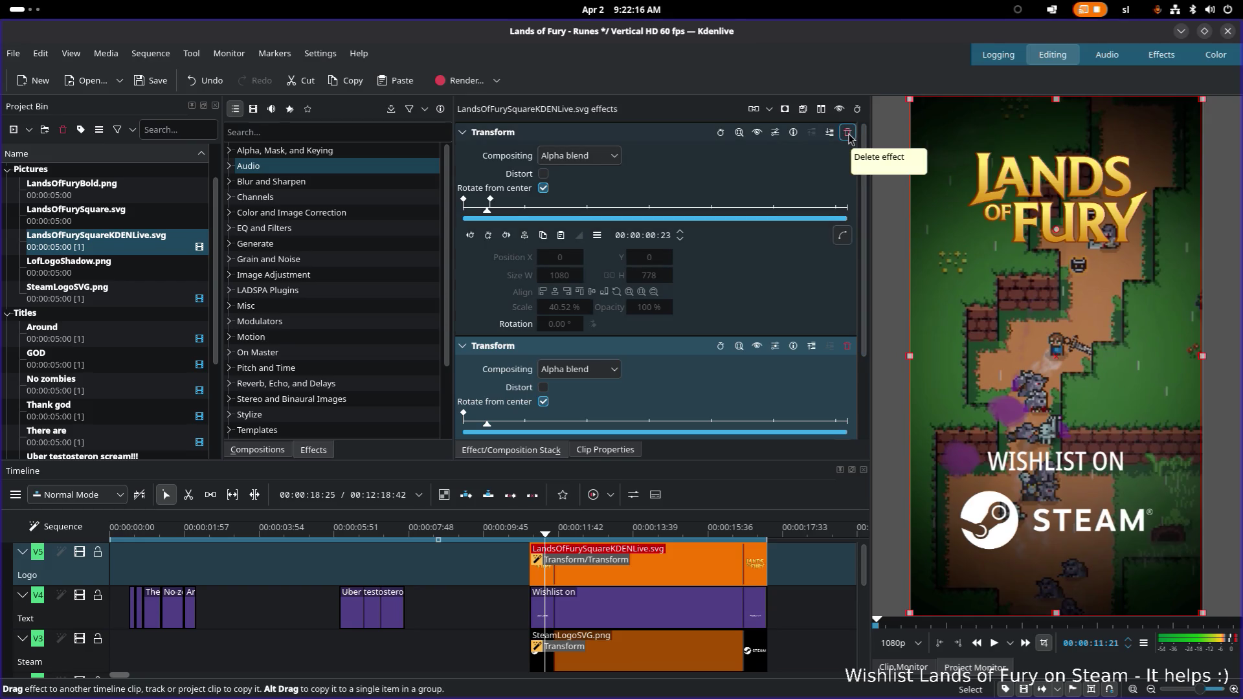
{"action": "scroll", "coordinate": [787, 214], "scroll_direction": "down", "scroll_amount": 2}
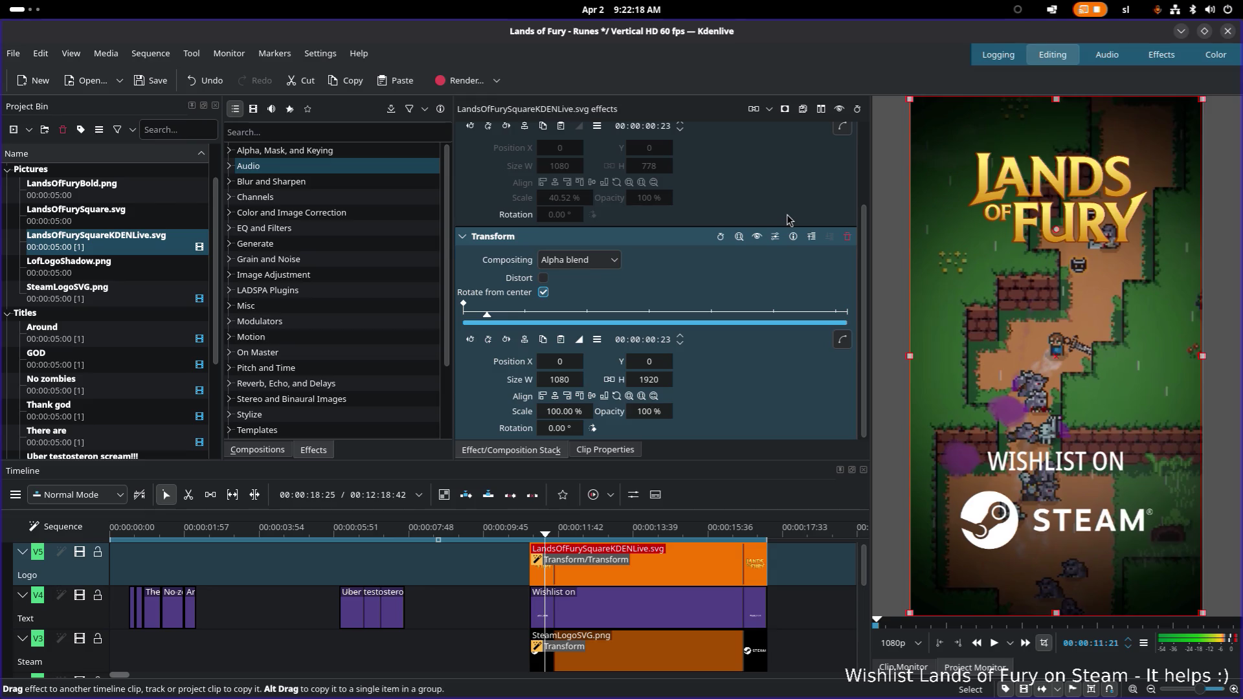
{"action": "scroll", "coordinate": [787, 215], "scroll_direction": "up", "scroll_amount": 2}
{"action": "left_click", "coordinate": [521, 310]}
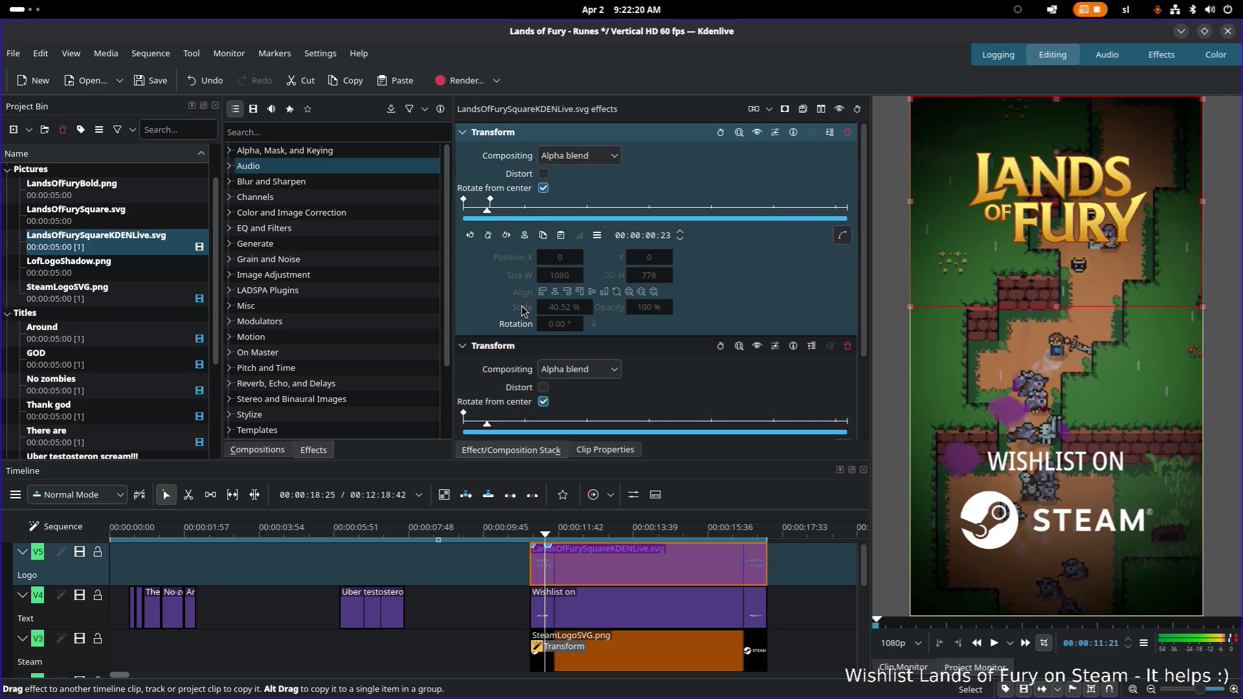
{"action": "scroll", "coordinate": [607, 309], "scroll_direction": "down", "scroll_amount": 2}
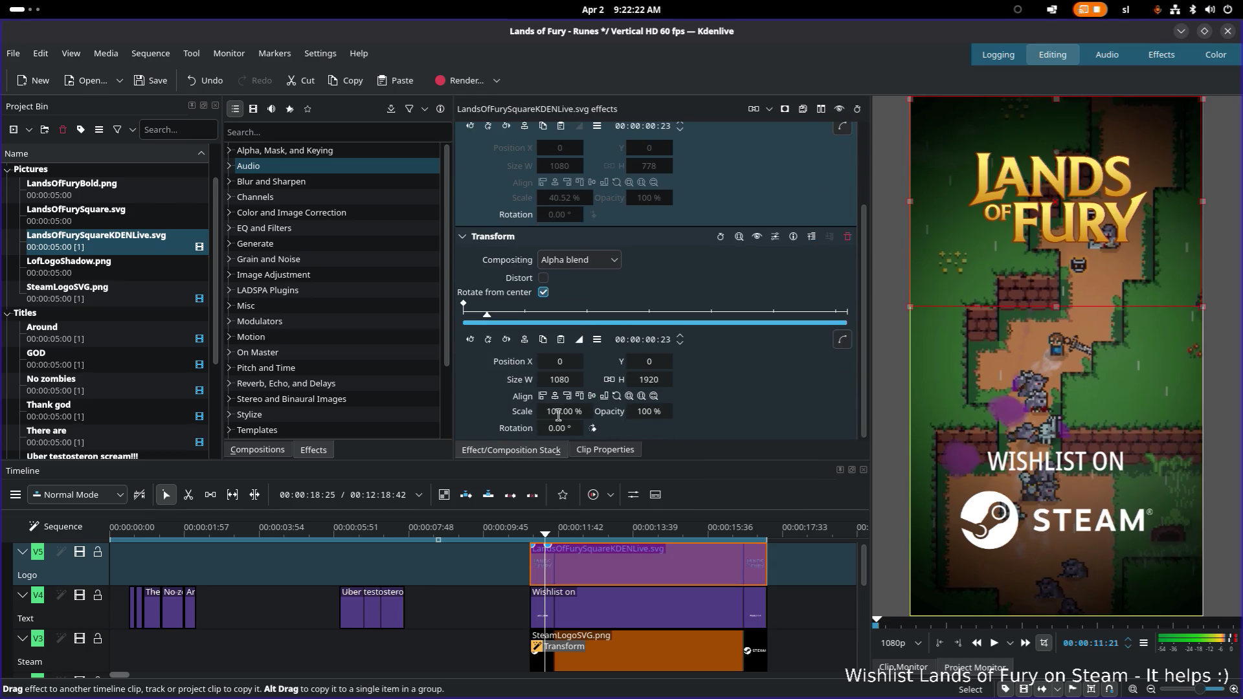
{"action": "left_click", "coordinate": [560, 414]}
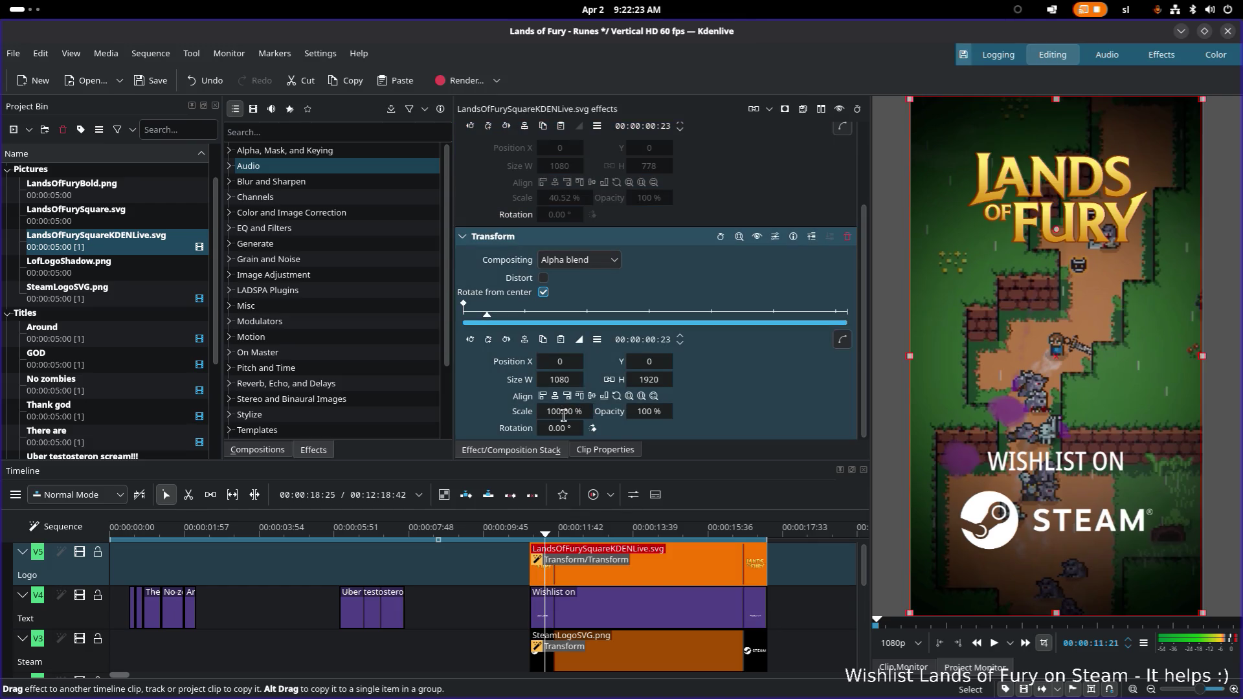
{"action": "double_click", "coordinate": [564, 414]}
{"action": "type", "text": "40"}
{"action": "key", "text": "Return"}
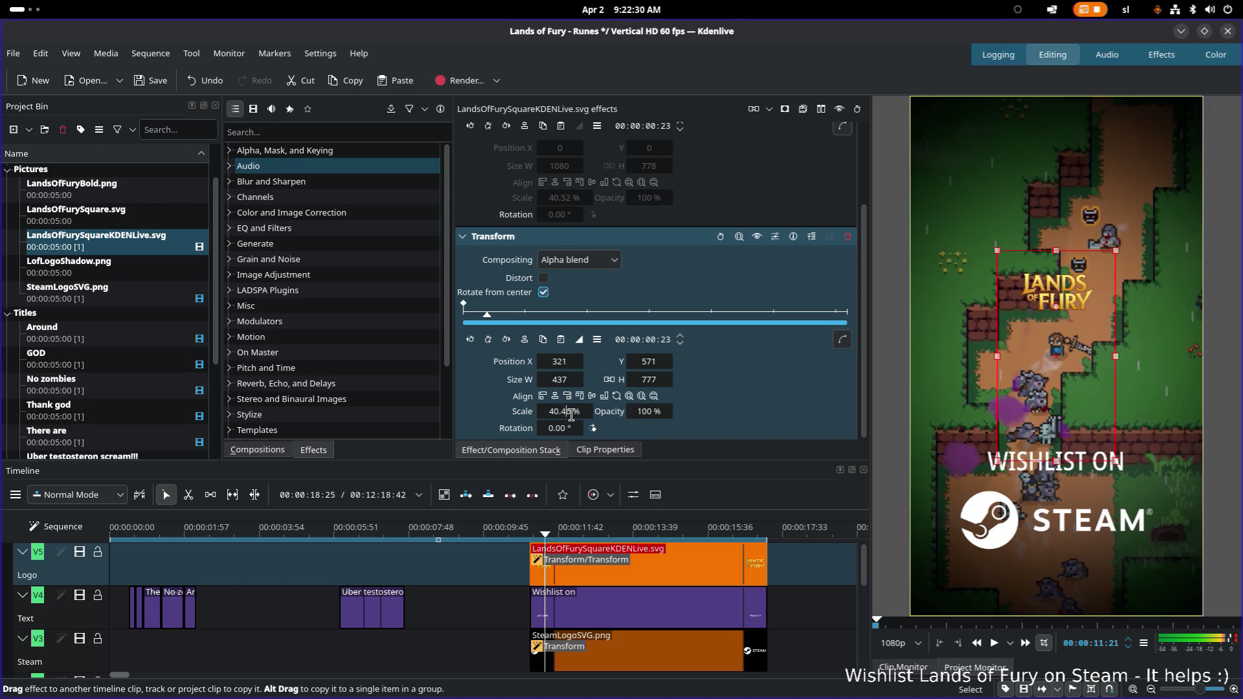
{"action": "key", "text": "BackSpace"}
{"action": "key", "text": "BackSpace"}
{"action": "type", "text": "52"}
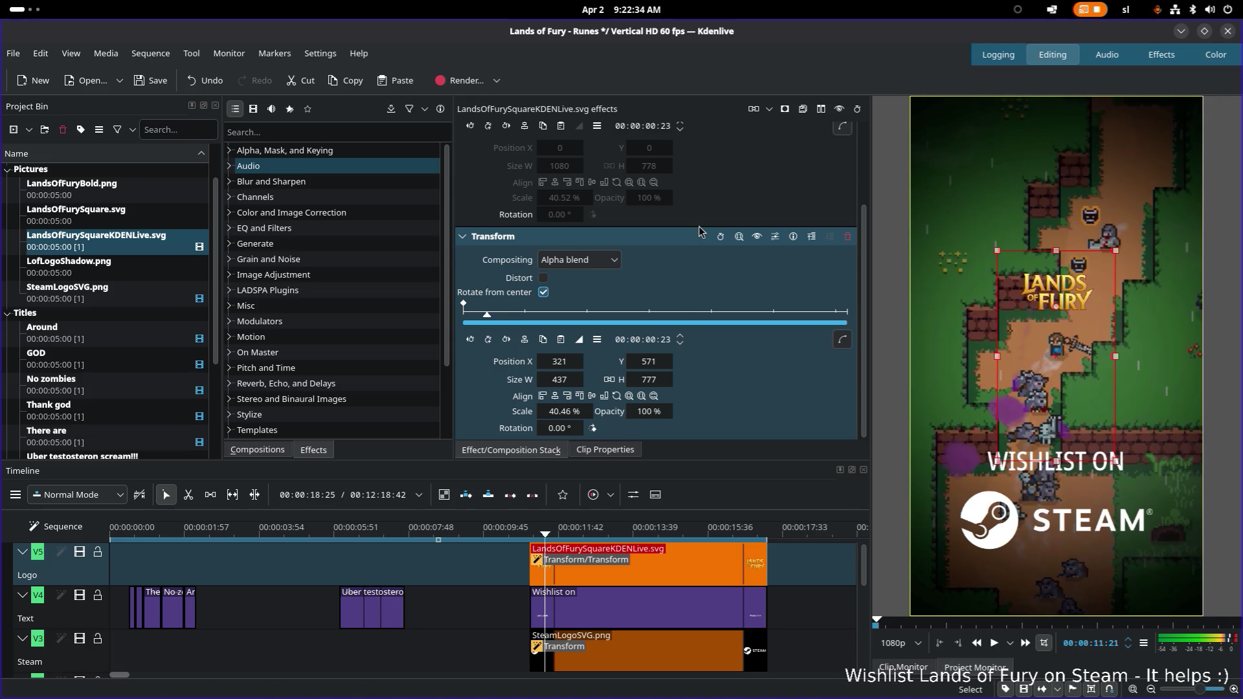
{"action": "scroll", "coordinate": [689, 229], "scroll_direction": "up", "scroll_amount": 2}
{"action": "scroll", "coordinate": [765, 192], "scroll_direction": "down", "scroll_amount": 2}
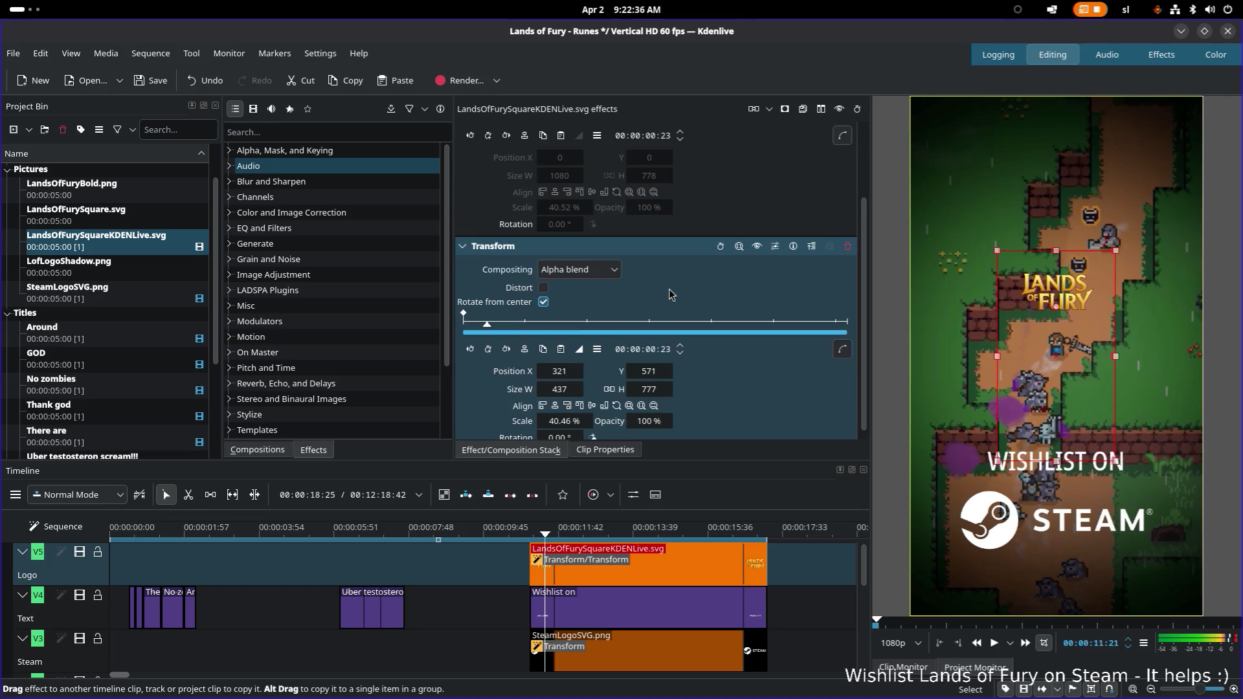
{"action": "scroll", "coordinate": [766, 192], "scroll_direction": "up", "scroll_amount": 3}
Delete the older Transform so the logo keeps a single 40.46% transform
{"action": "left_click", "coordinate": [842, 137]}
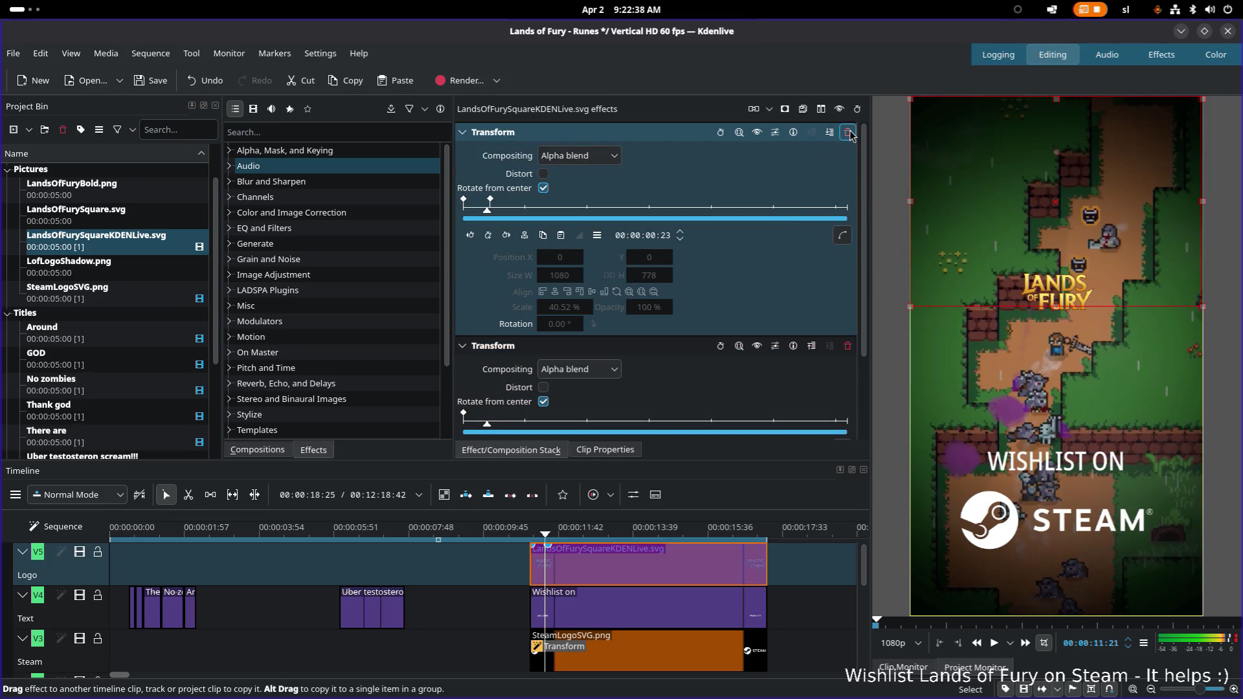
{"action": "left_click", "coordinate": [848, 135]}
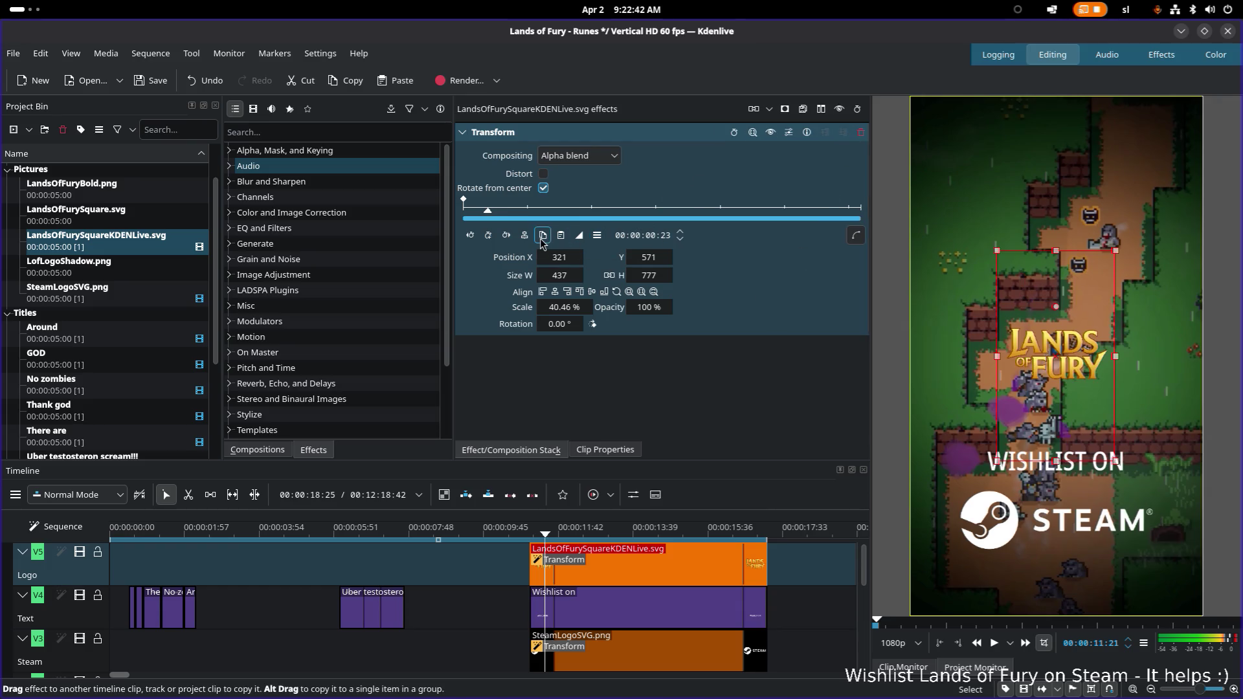
Fit the logo to frame width, align it left and top, then scale it to about 47% near the top
{"action": "left_click", "coordinate": [642, 292]}
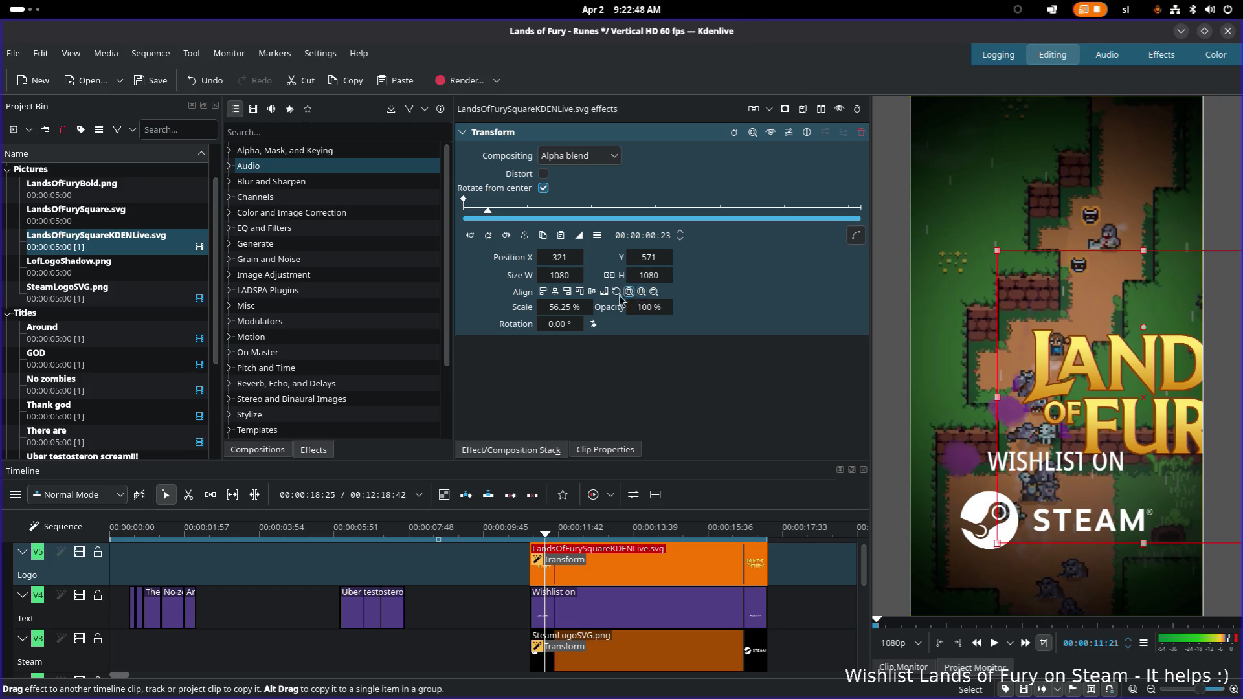
{"action": "left_click", "coordinate": [566, 292]}
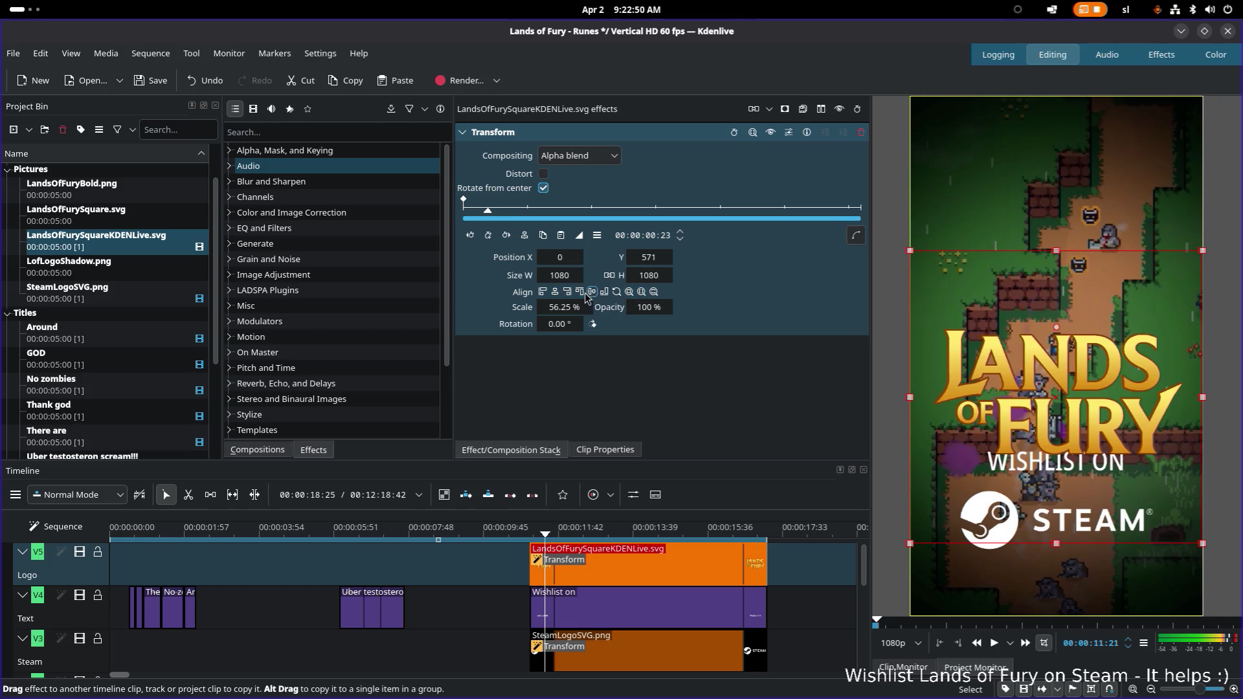
{"action": "left_click", "coordinate": [580, 293]}
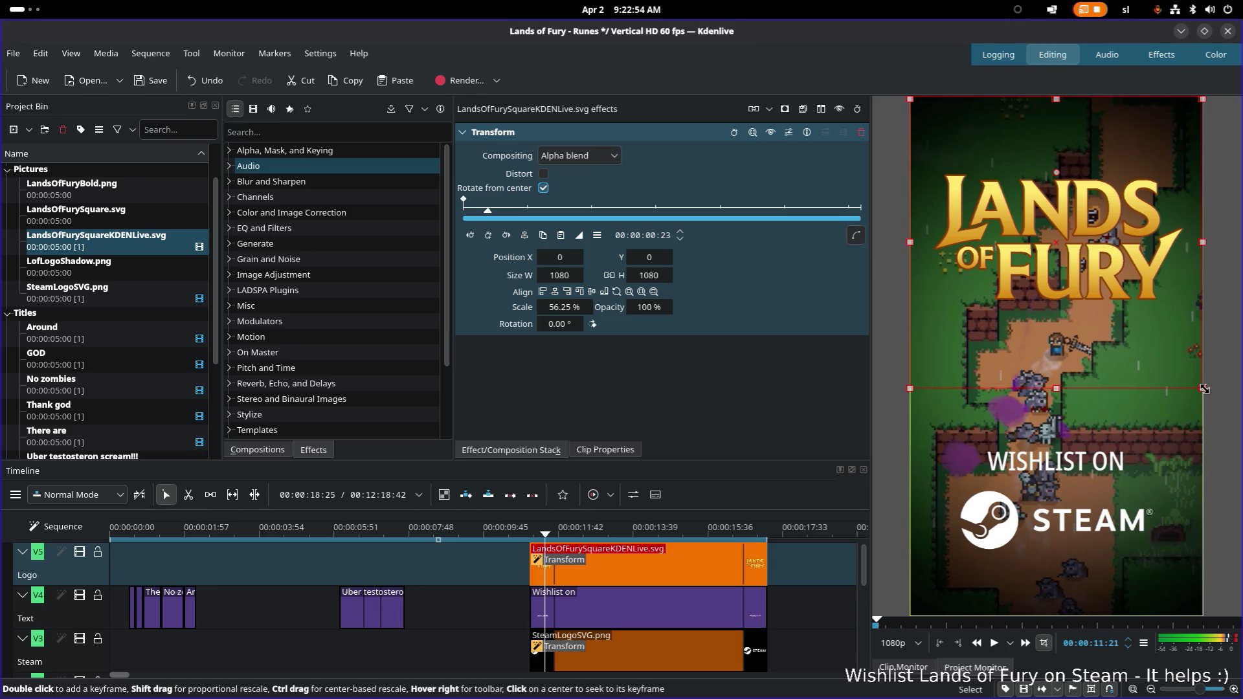
{"action": "left_click_drag", "start_coordinate": [1204, 388], "coordinate": [1178, 364]}
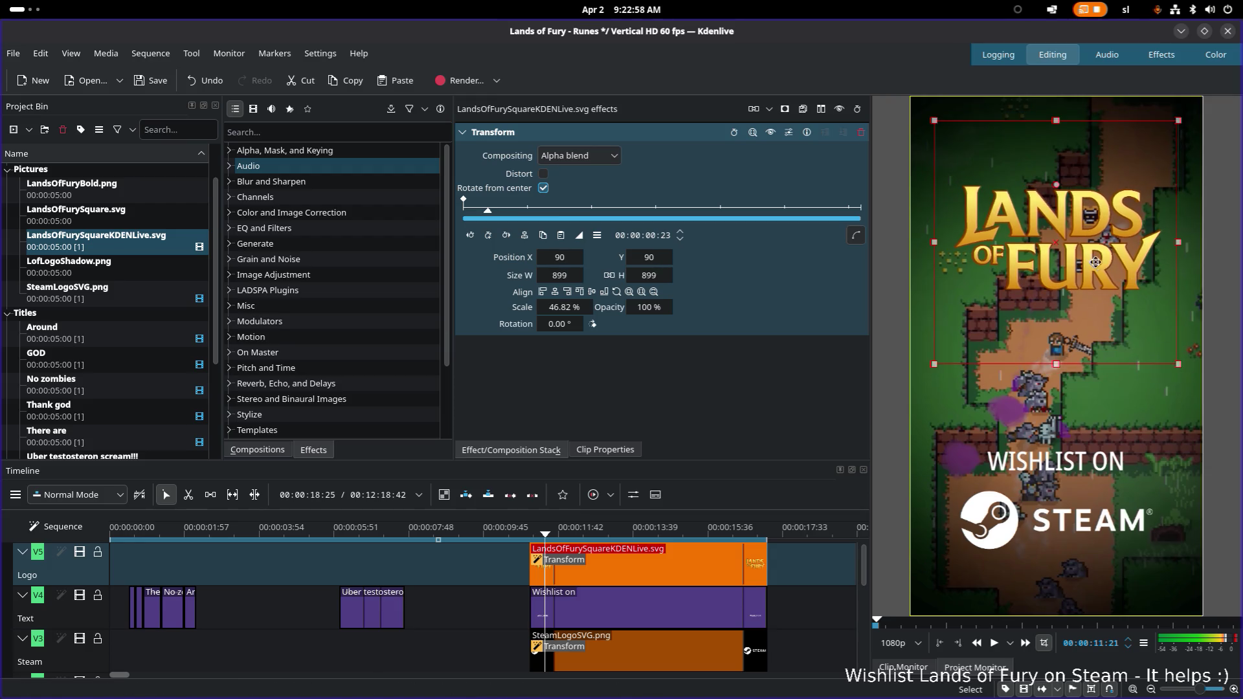
{"action": "left_click_drag", "start_coordinate": [1095, 262], "coordinate": [1096, 246]}
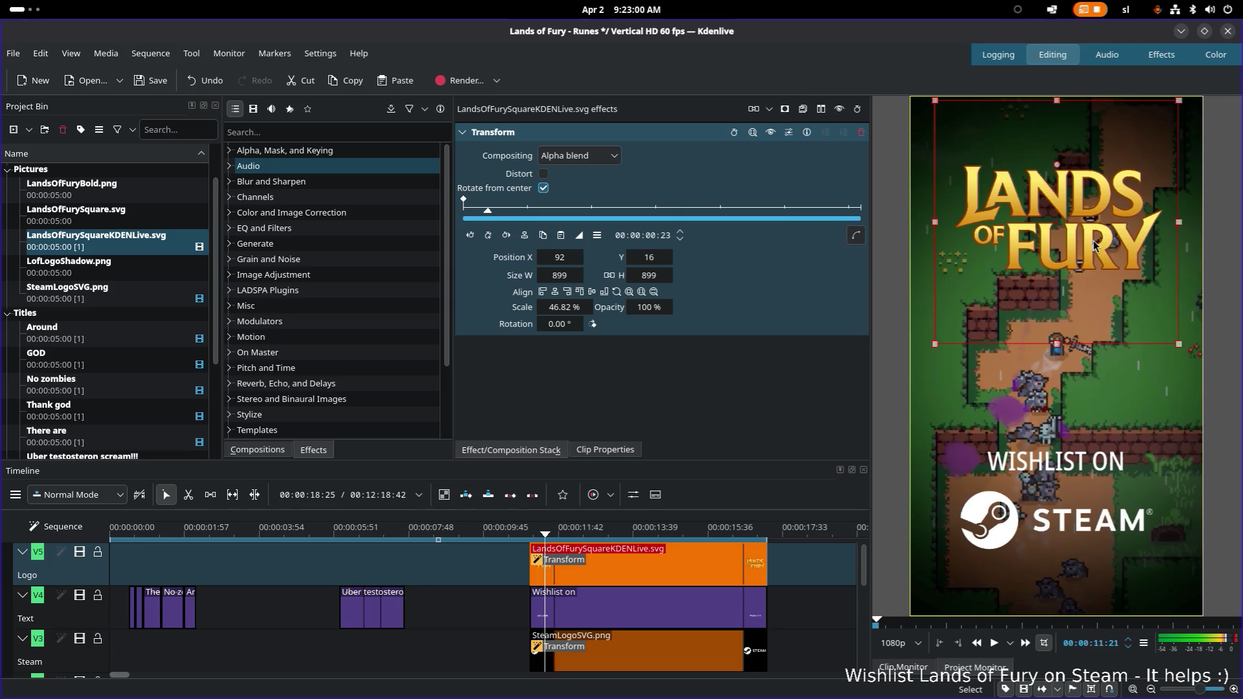
Try nudging the logo's position and undo the stray moves, leaving it at 92, 16
{"action": "left_click", "coordinate": [525, 237]}
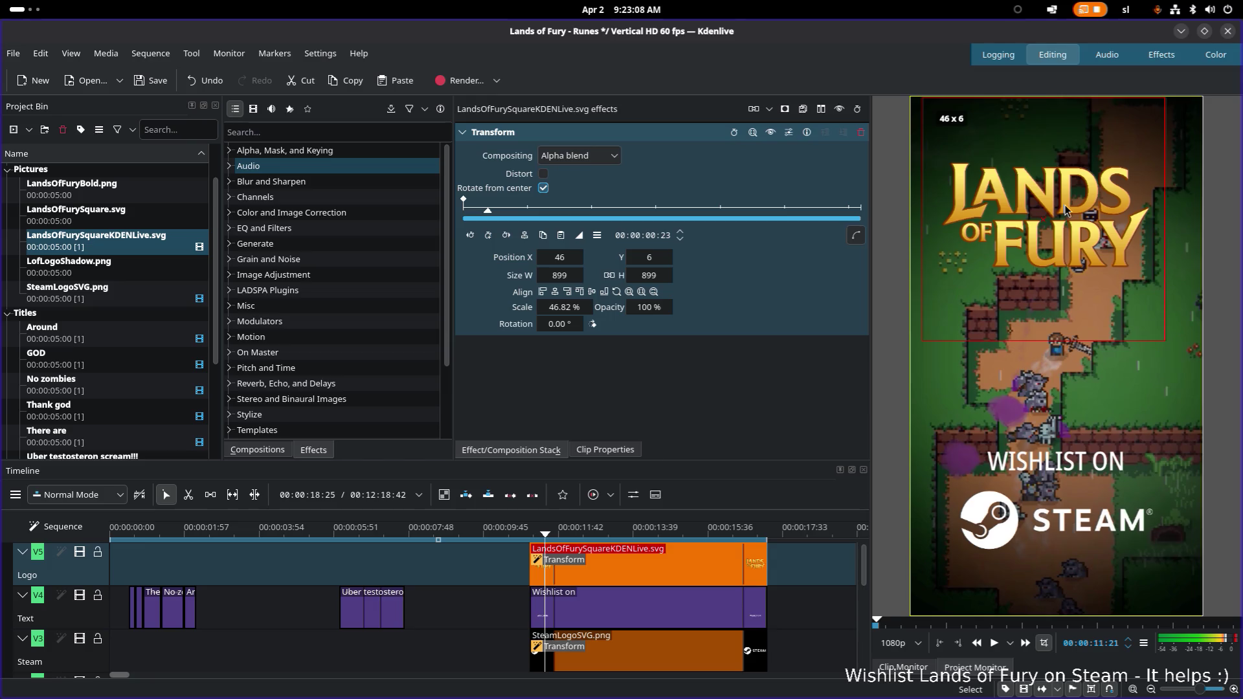
{"action": "key", "text": "ctrl+z"}
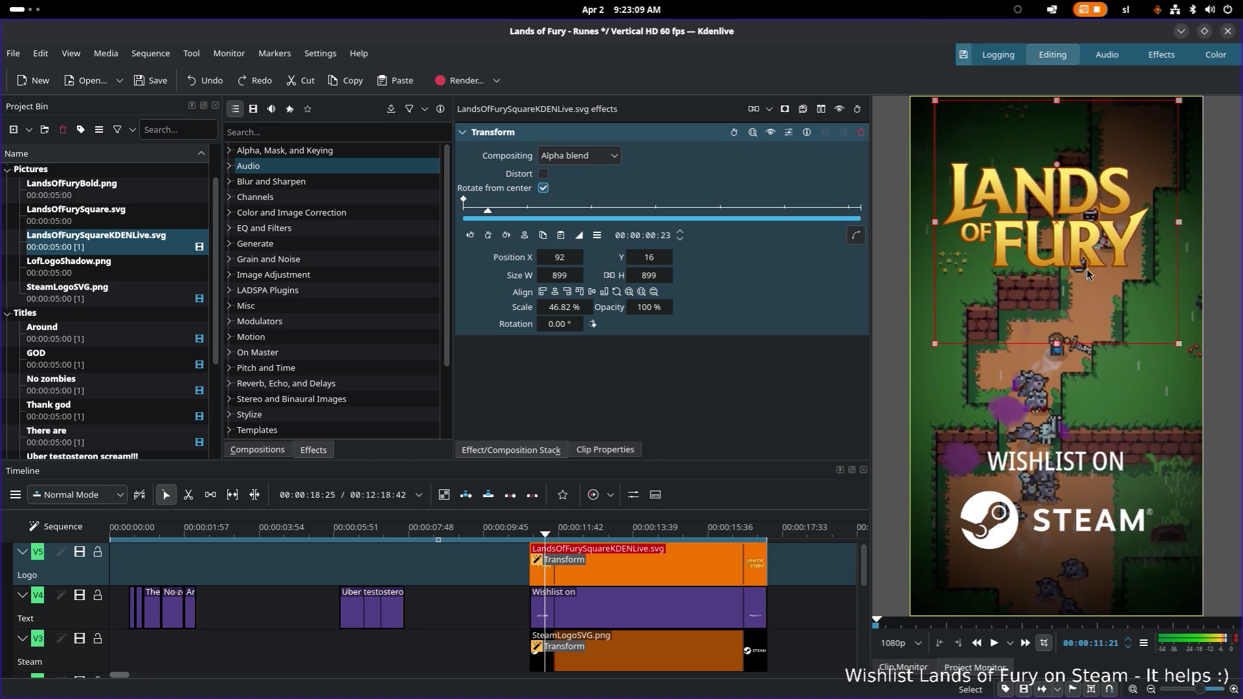
{"action": "left_click_drag", "start_coordinate": [1090, 259], "coordinate": [1095, 251]}
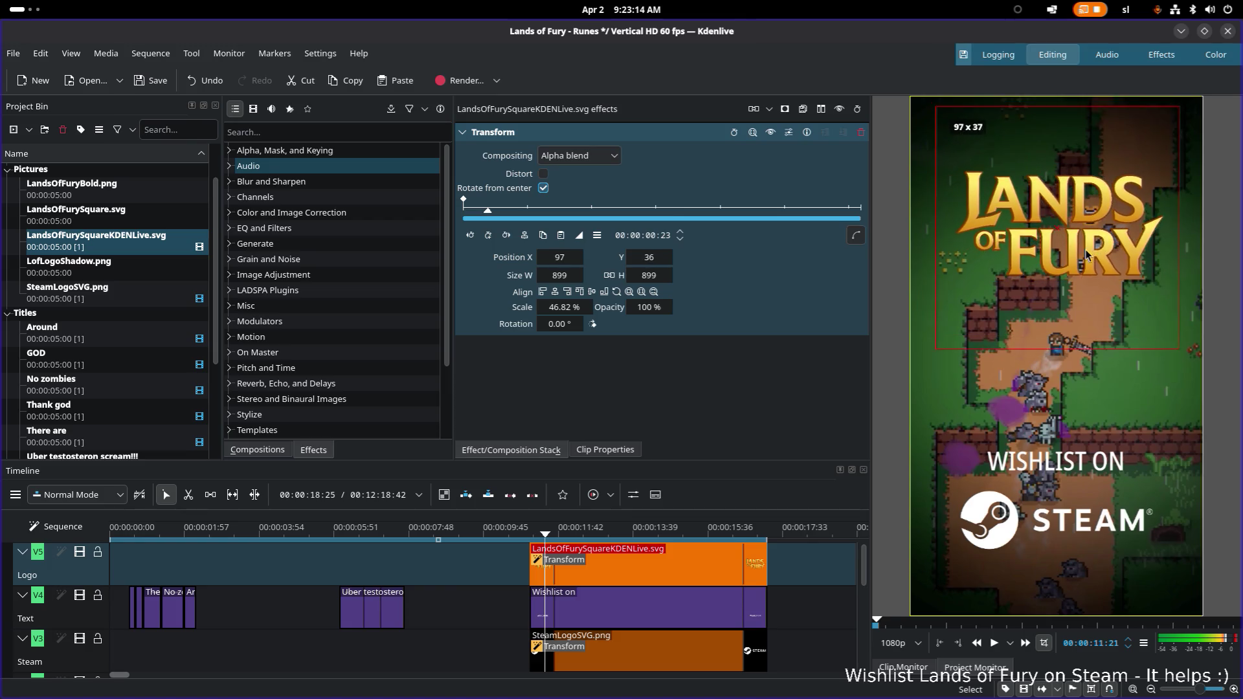
{"action": "key", "text": "ctrl+z"}
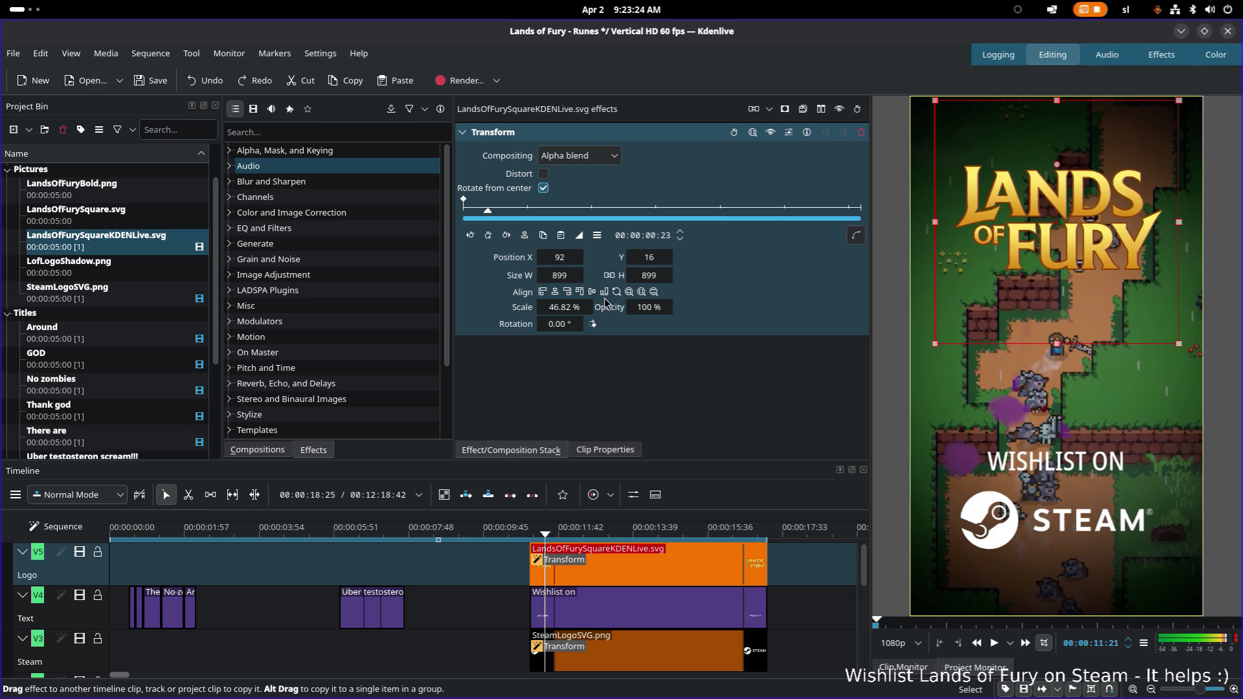
Drag the logo upward in the monitor until its position reads 92, −27
{"action": "key", "text": "alt+Tab"}
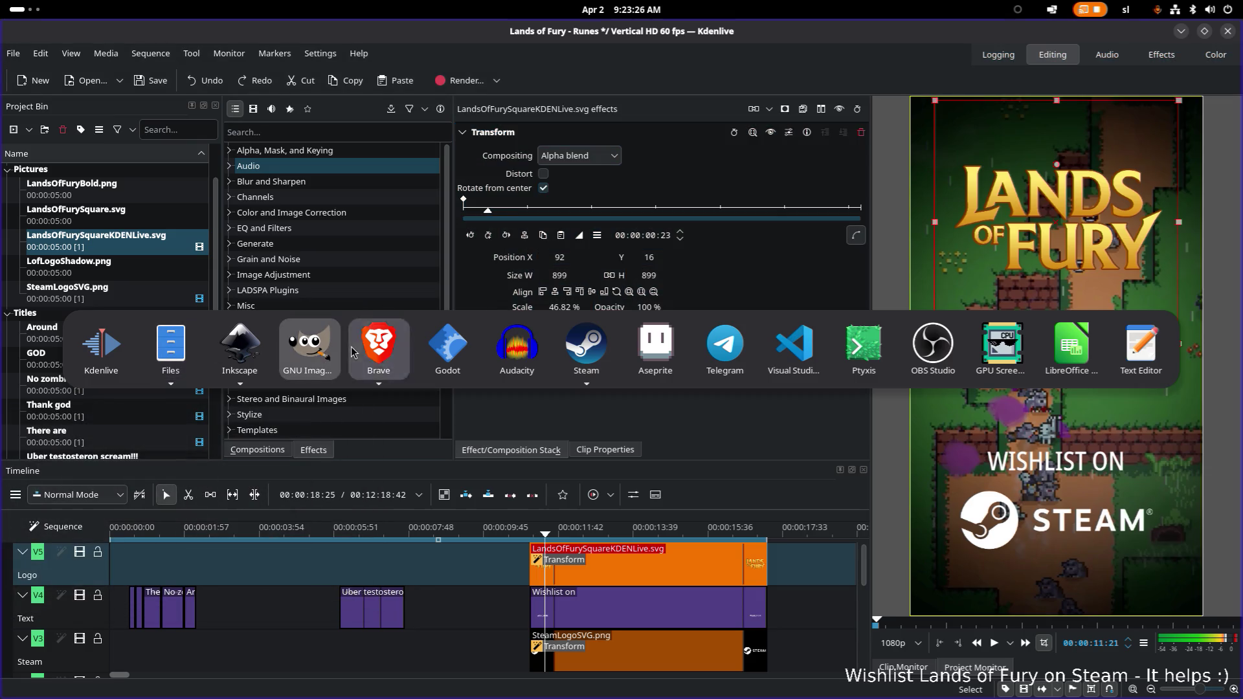
{"action": "key", "text": "Escape"}
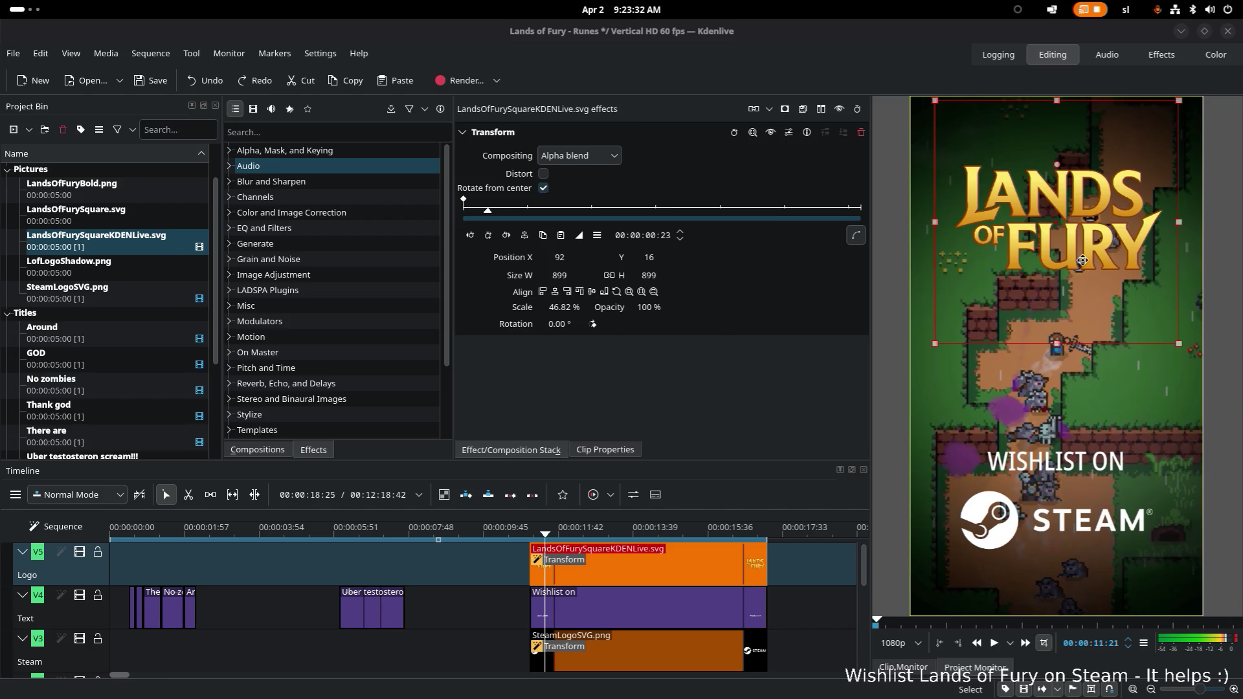
{"action": "left_click_drag", "start_coordinate": [1078, 247], "coordinate": [1078, 244]}
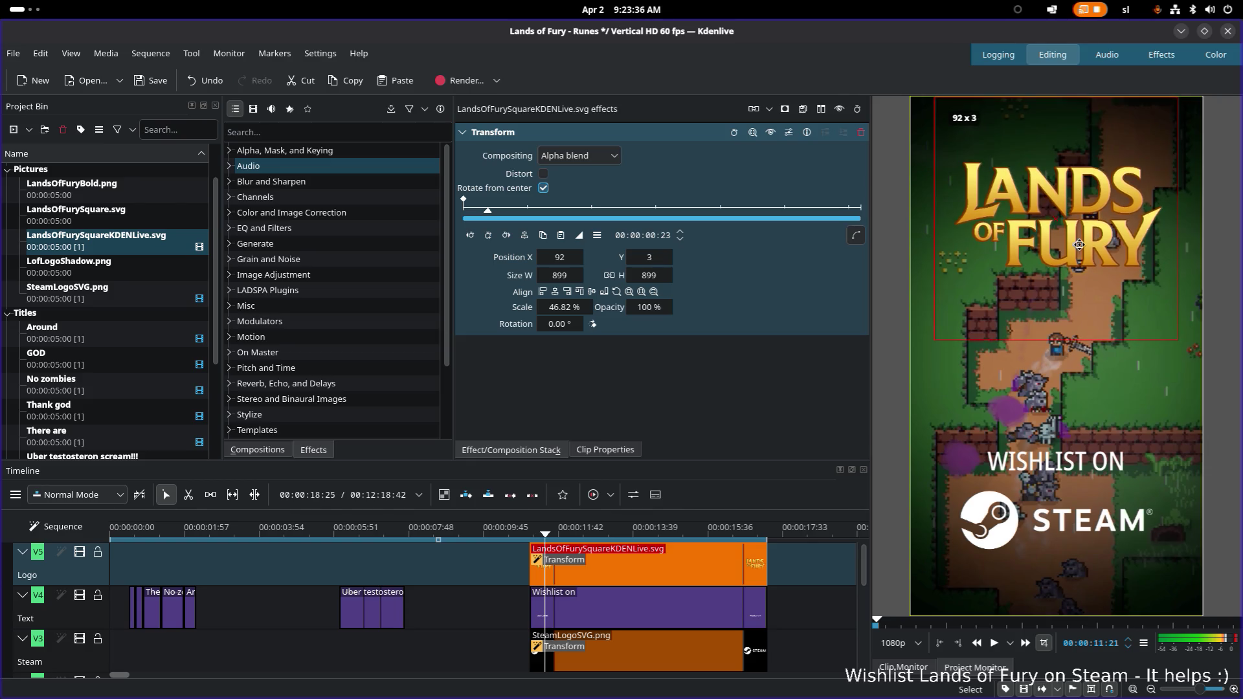
{"action": "left_click_drag", "start_coordinate": [1078, 244], "coordinate": [1083, 246]}
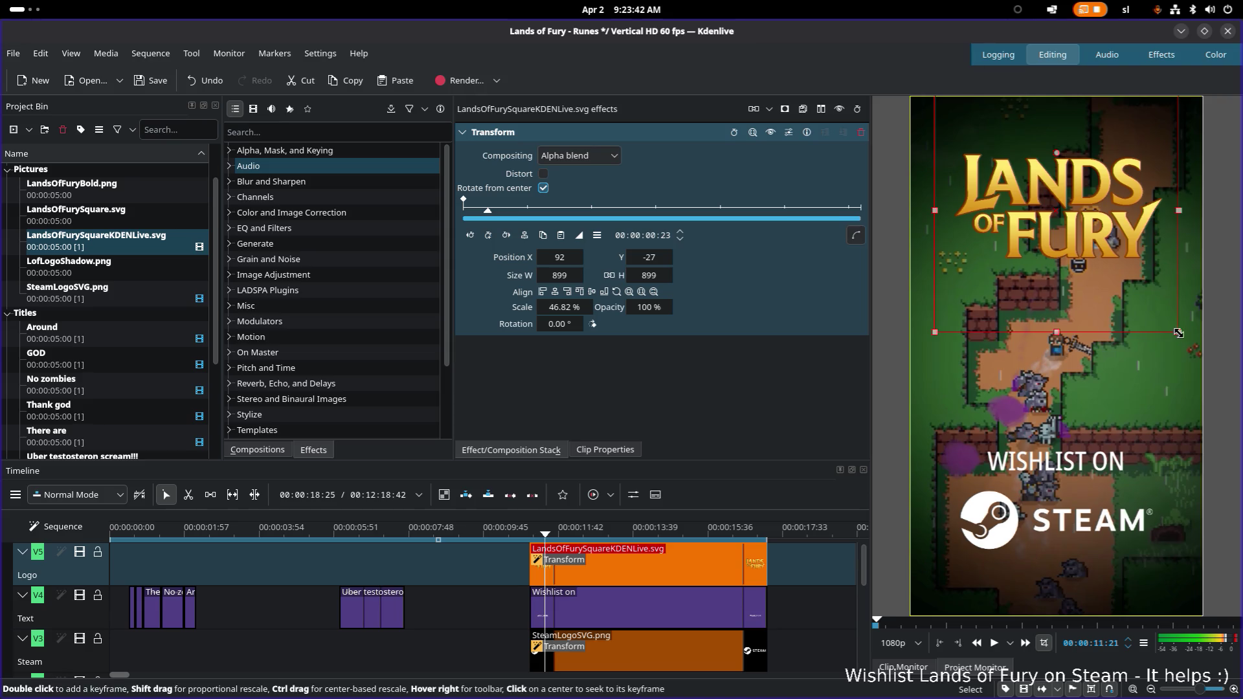
Try typed scales of 50% and 40%, undo, then drag the logo to about 51% scale
{"action": "left_click", "coordinate": [565, 305]}
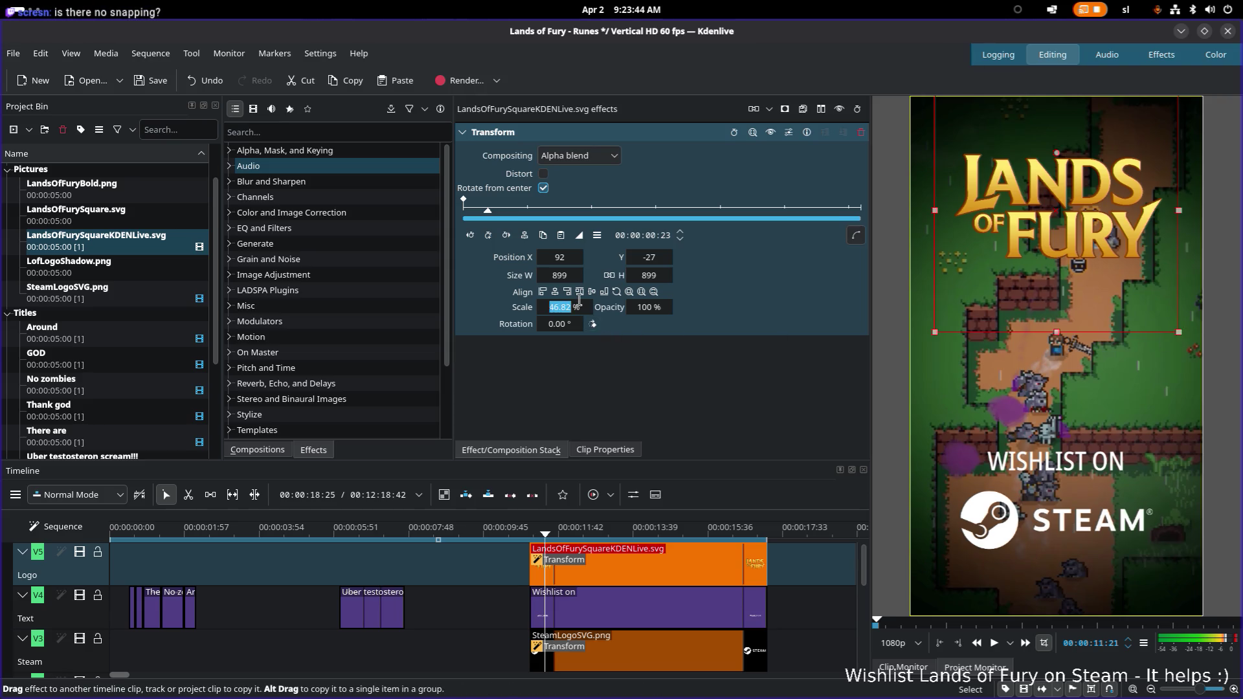
{"action": "type", "text": "50"}
{"action": "key", "text": "Return"}
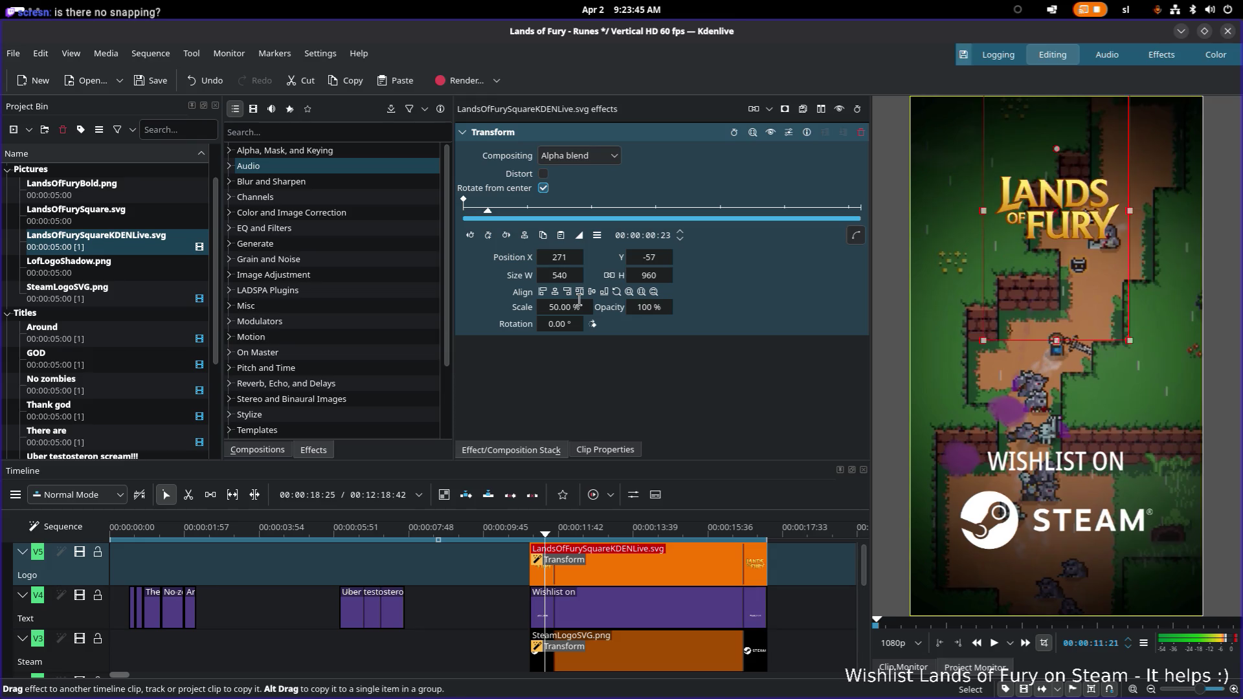
{"action": "double_click", "coordinate": [567, 308]}
{"action": "type", "text": "40"}
{"action": "key", "text": "Return"}
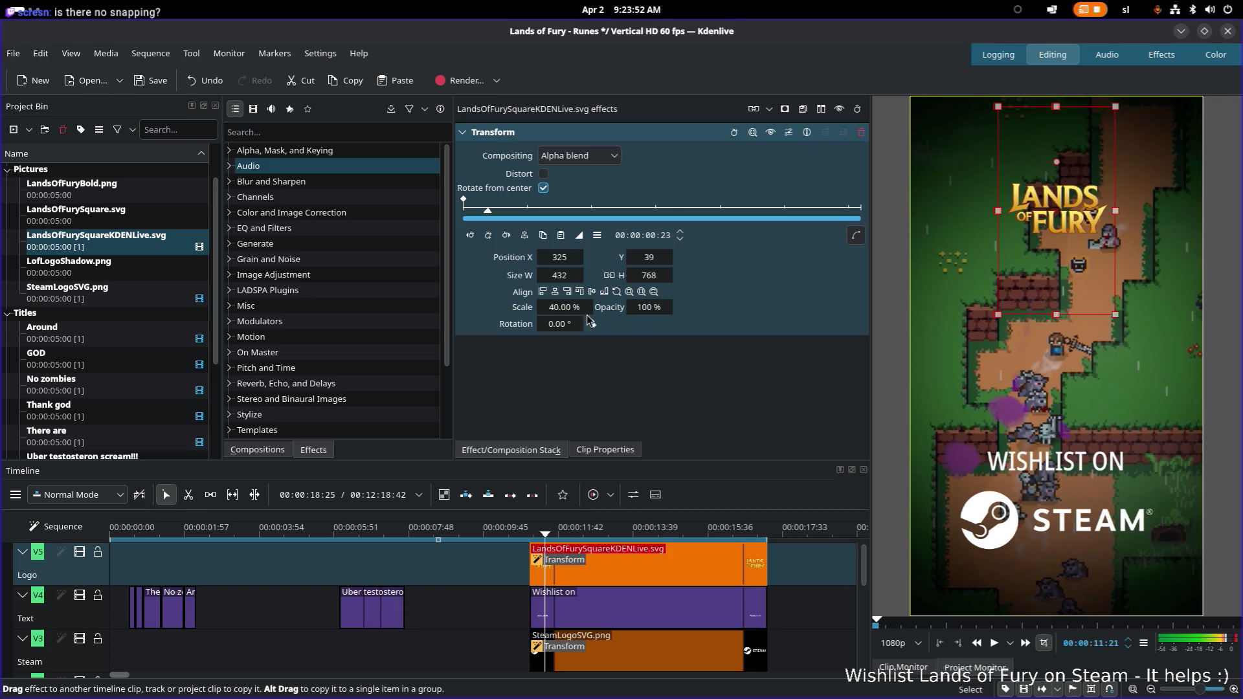
{"action": "key", "text": "ctrl+z"}
{"action": "key", "text": "ctrl+z"}
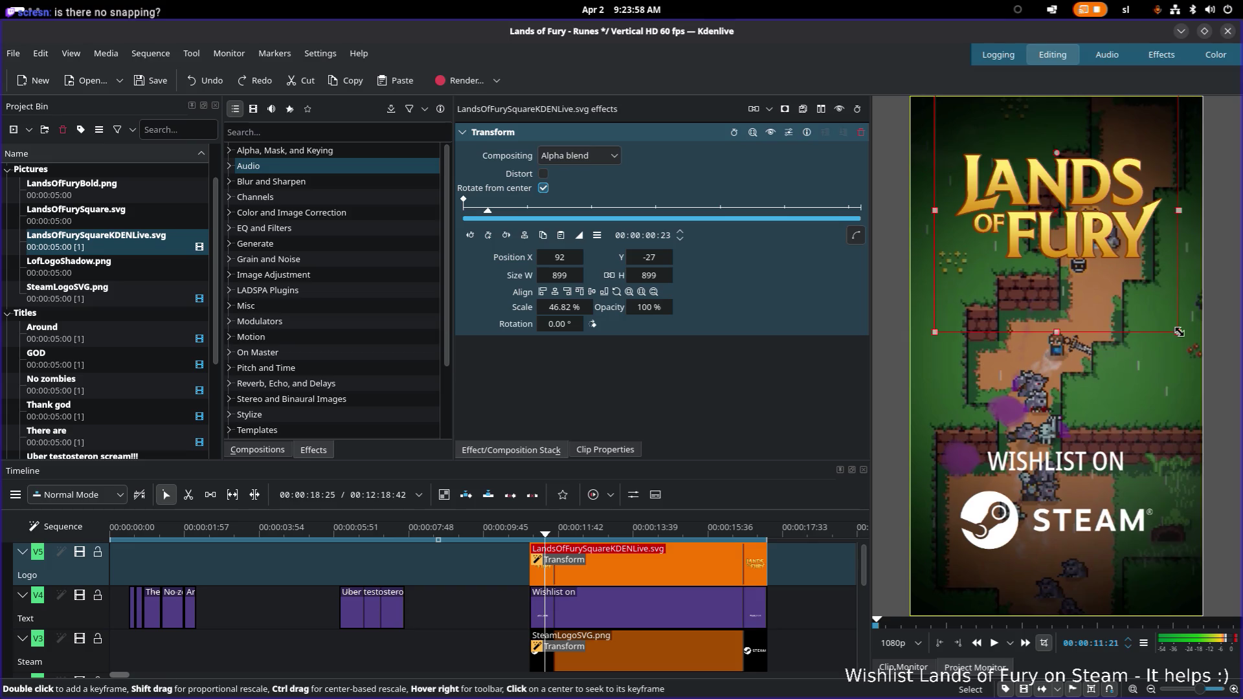
{"action": "mouse_move", "coordinate": [1178, 332]}
{"action": "left_mouse_down"}
{"action": "mouse_move", "coordinate": [1220, 360]}
{"action": "mouse_move", "coordinate": [1169, 318]}
{"action": "left_mouse_up"}
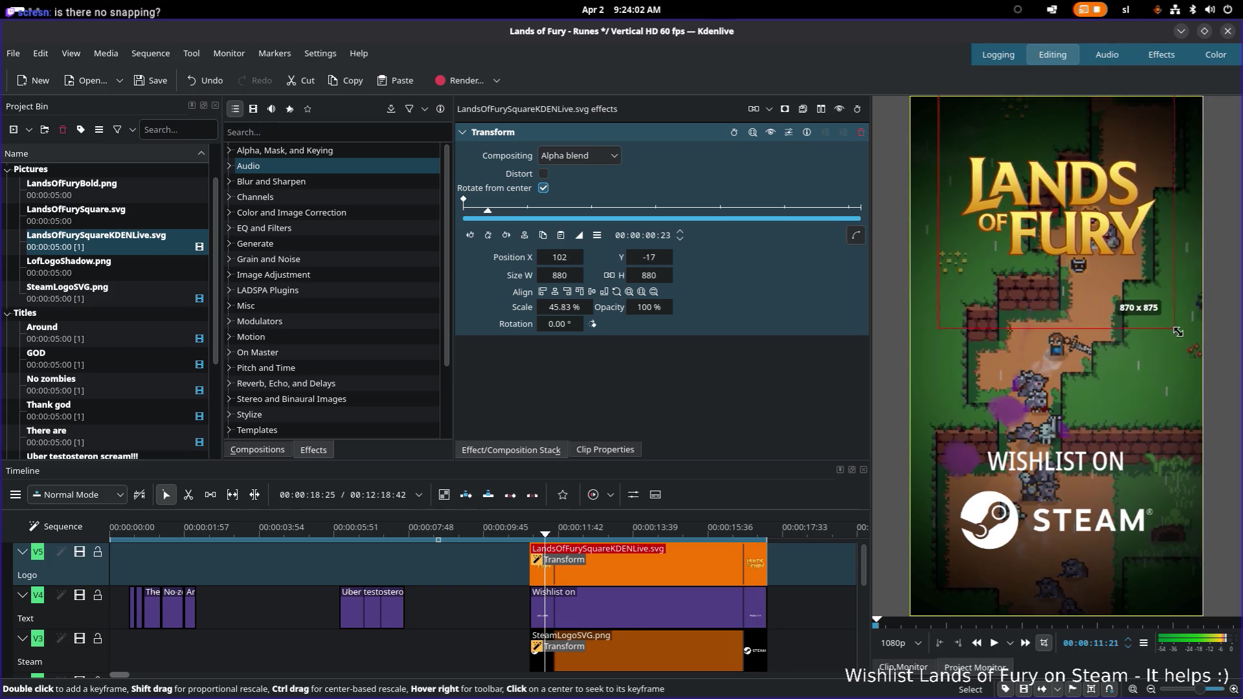
{"action": "left_click_drag", "start_coordinate": [1170, 317], "coordinate": [1213, 356]}
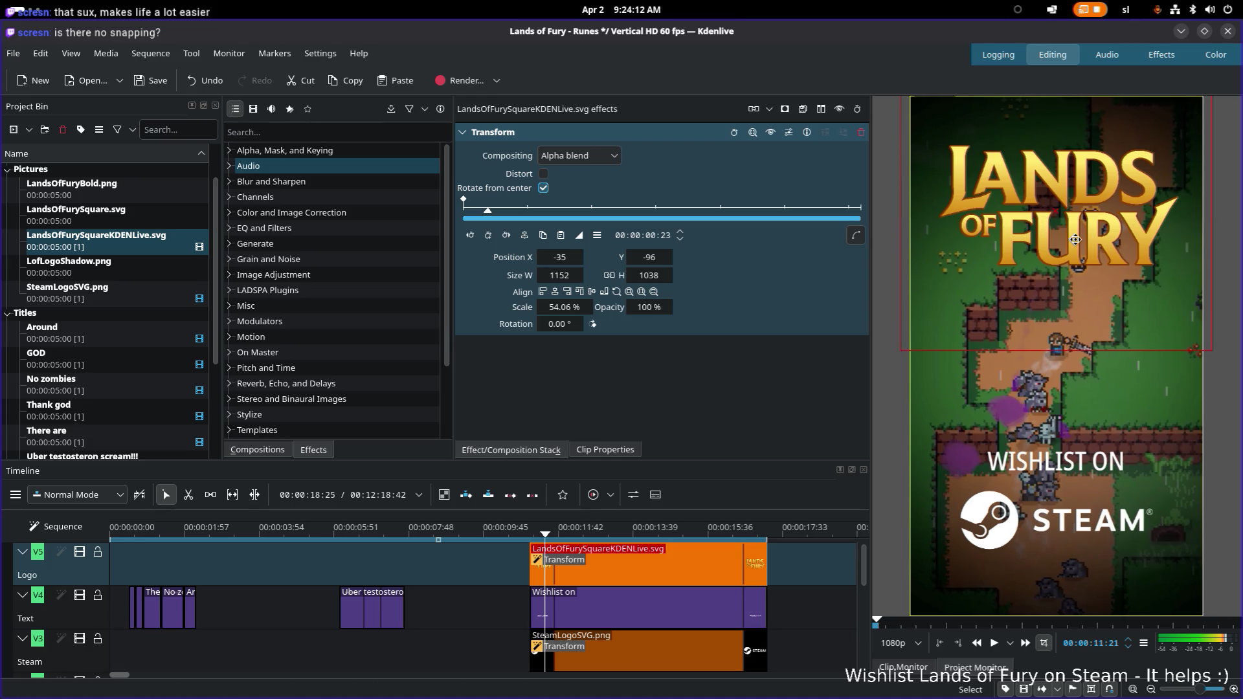
Move the logo higher to position −2, −111, undoing the sideways shifts
{"action": "left_click_drag", "start_coordinate": [1075, 239], "coordinate": [1096, 241]}
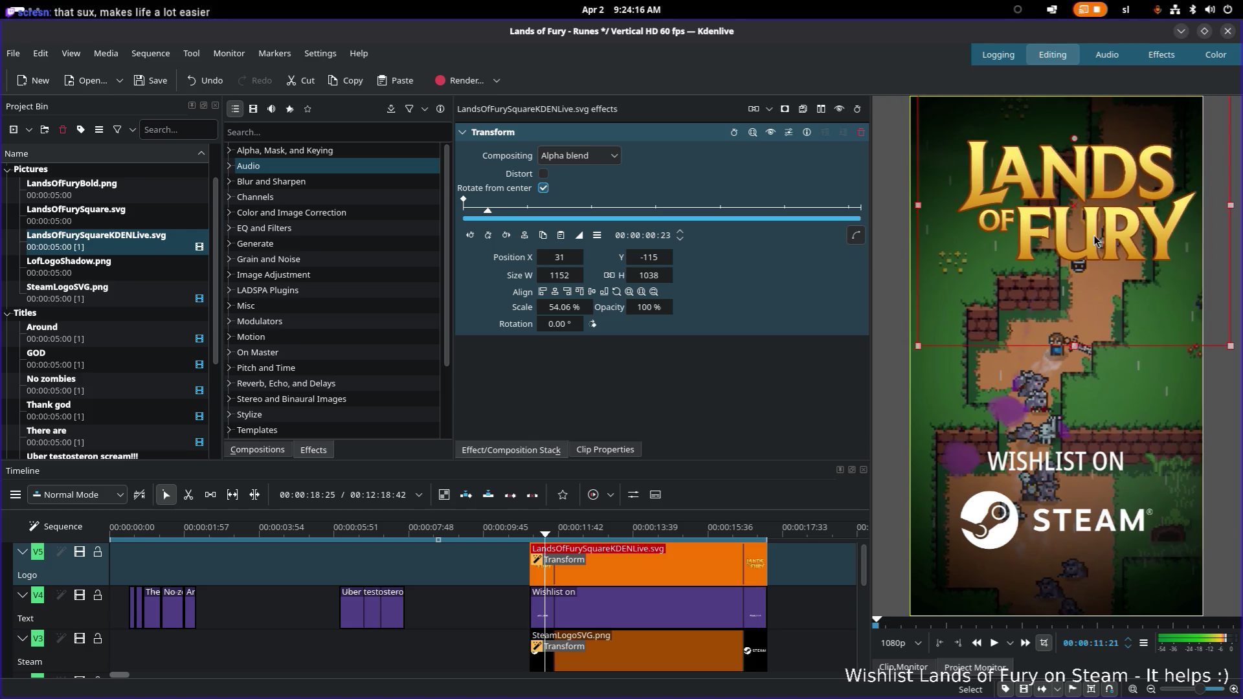
{"action": "key", "text": "ctrl+z"}
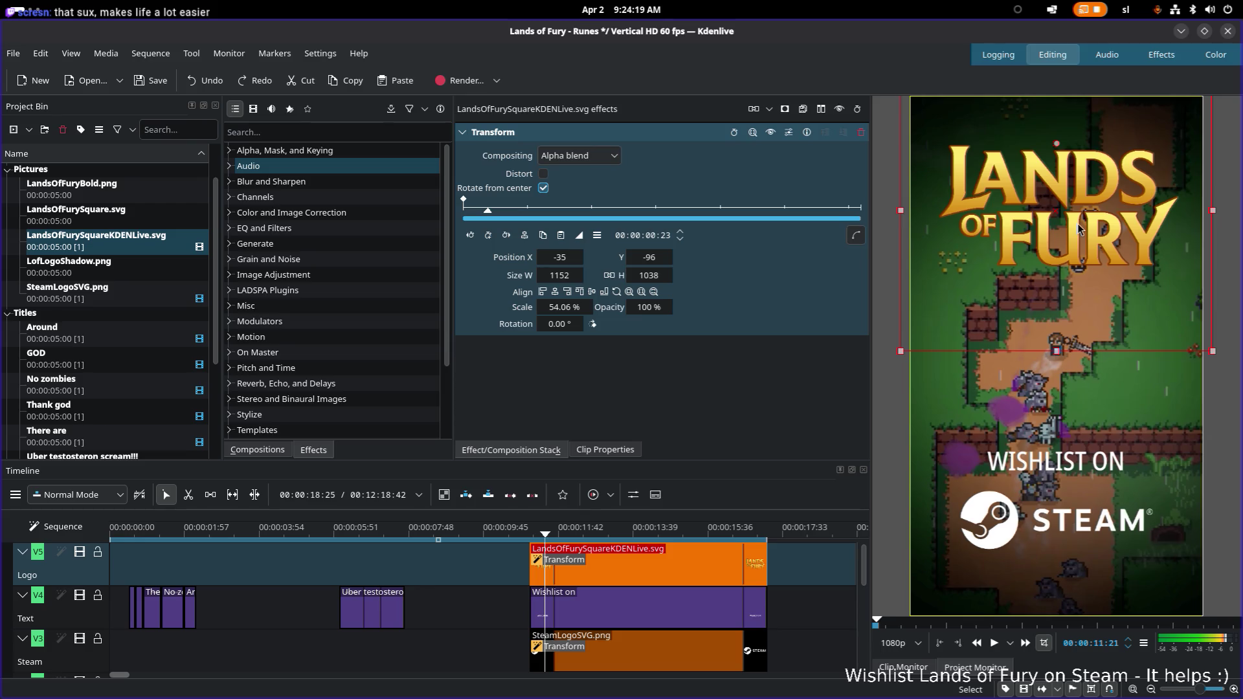
{"action": "left_click_drag", "start_coordinate": [1078, 228], "coordinate": [1079, 215]}
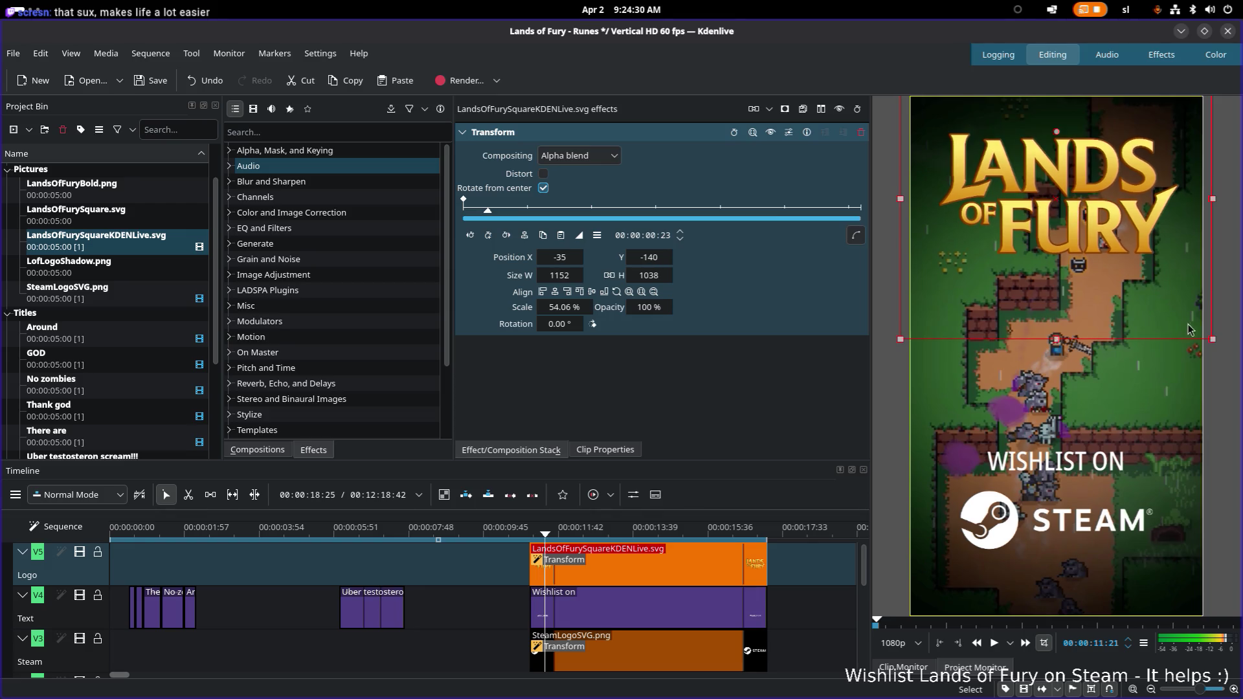
{"action": "left_click_drag", "start_coordinate": [1211, 337], "coordinate": [1206, 329]}
{"action": "key", "text": "ctrl+z"}
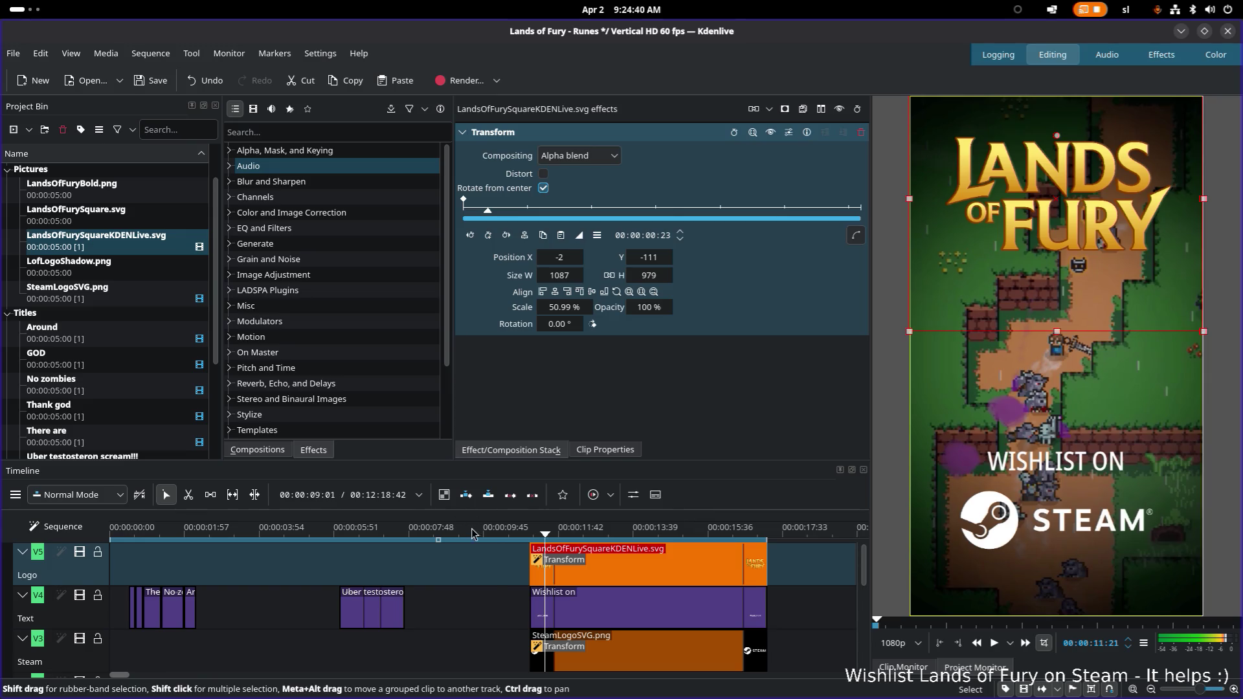
Preview the end card and shrink the logo slightly to about 47.5% scale
{"action": "left_click", "coordinate": [496, 534]}
{"action": "key", "text": "space"}
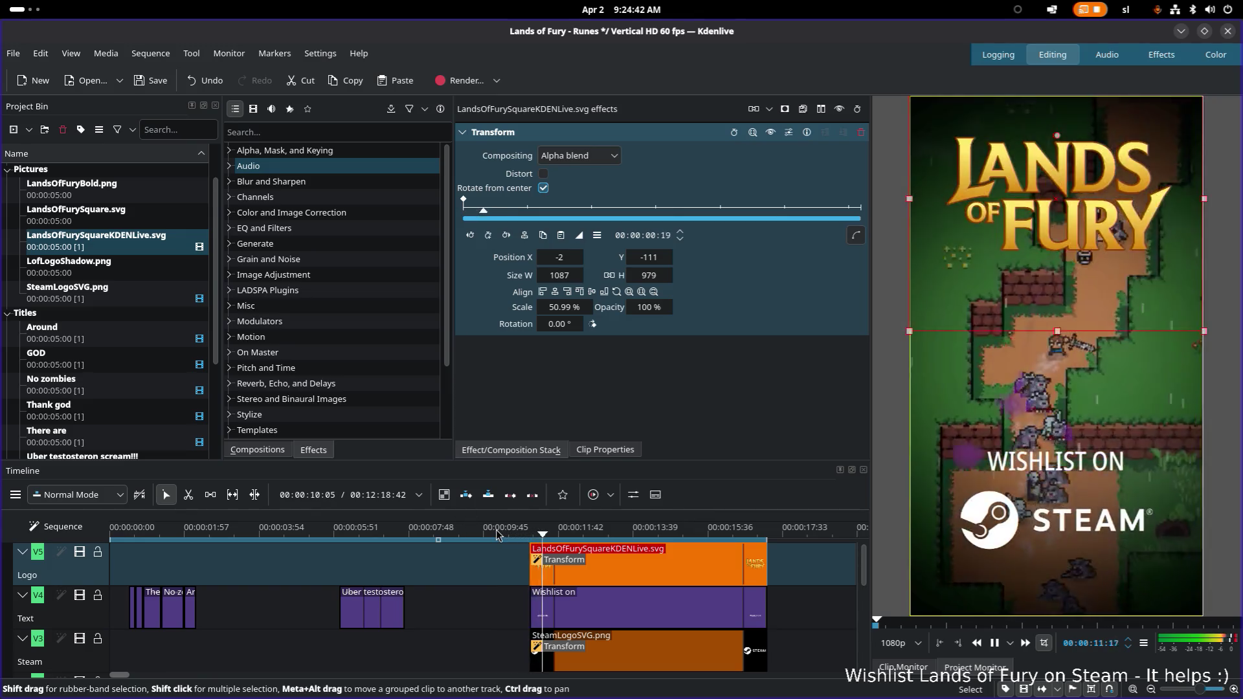
{"action": "key", "text": "space"}
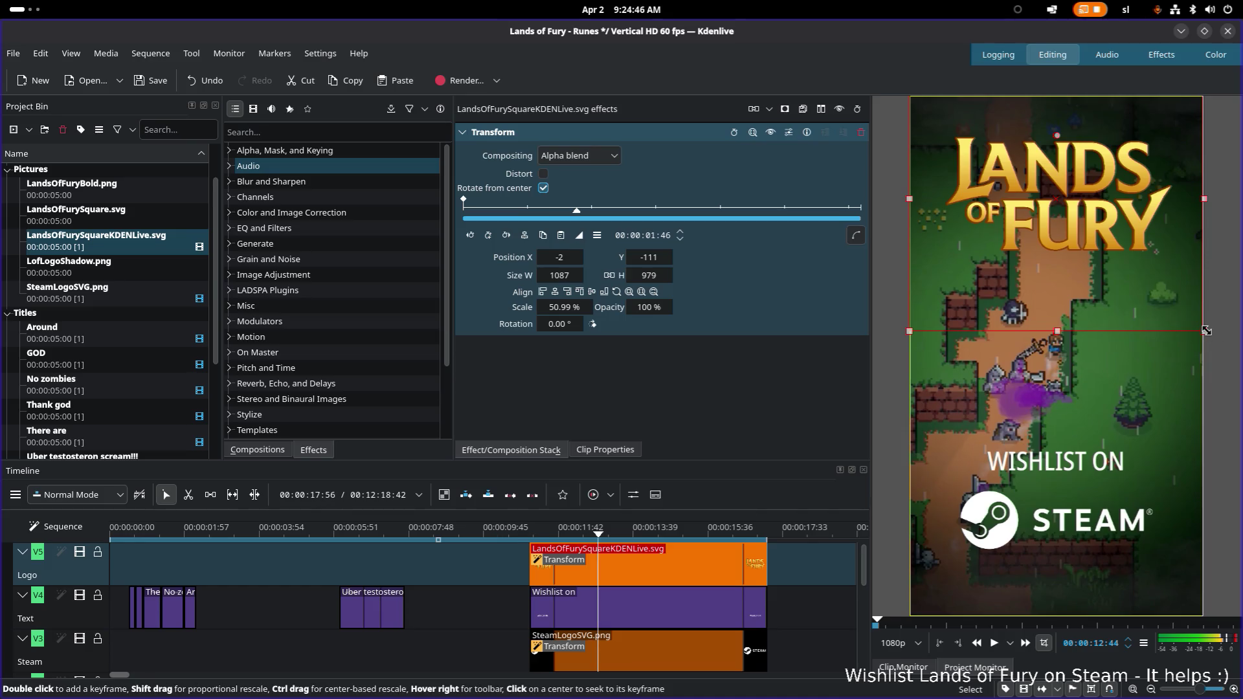
{"action": "left_click_drag", "start_coordinate": [1206, 331], "coordinate": [1197, 310]}
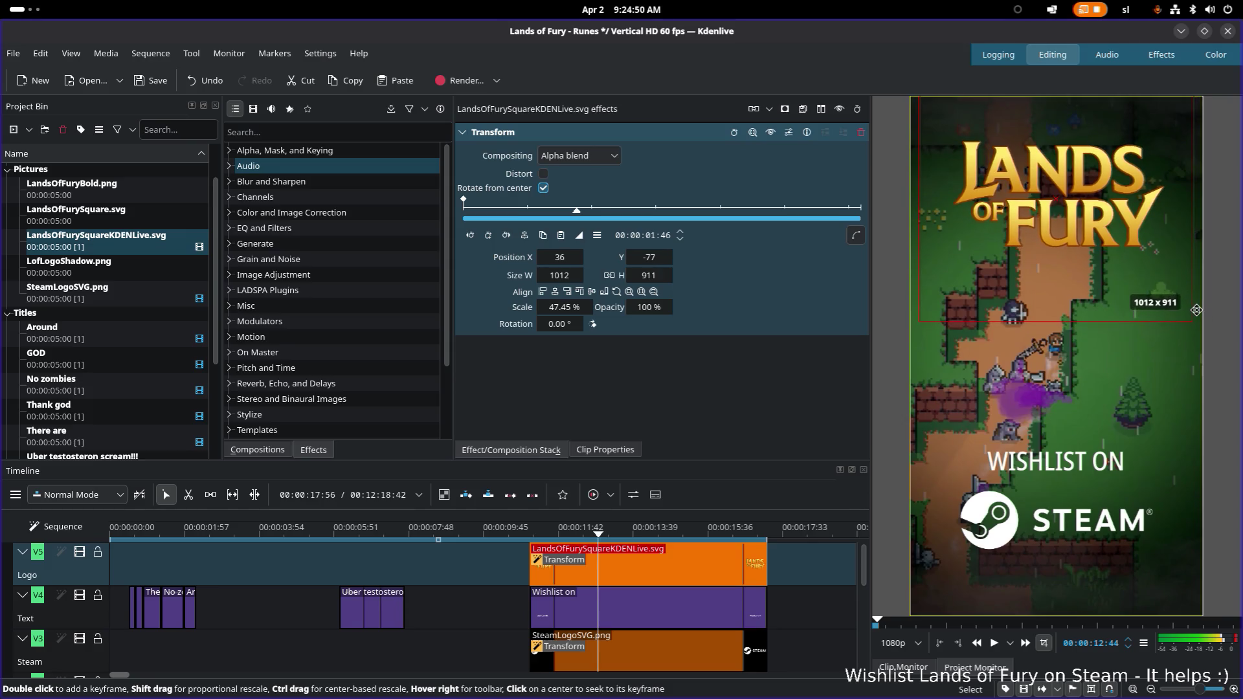
Replay the logo's appearance and nudge it down to position 36, −67
{"action": "left_click", "coordinate": [484, 532]}
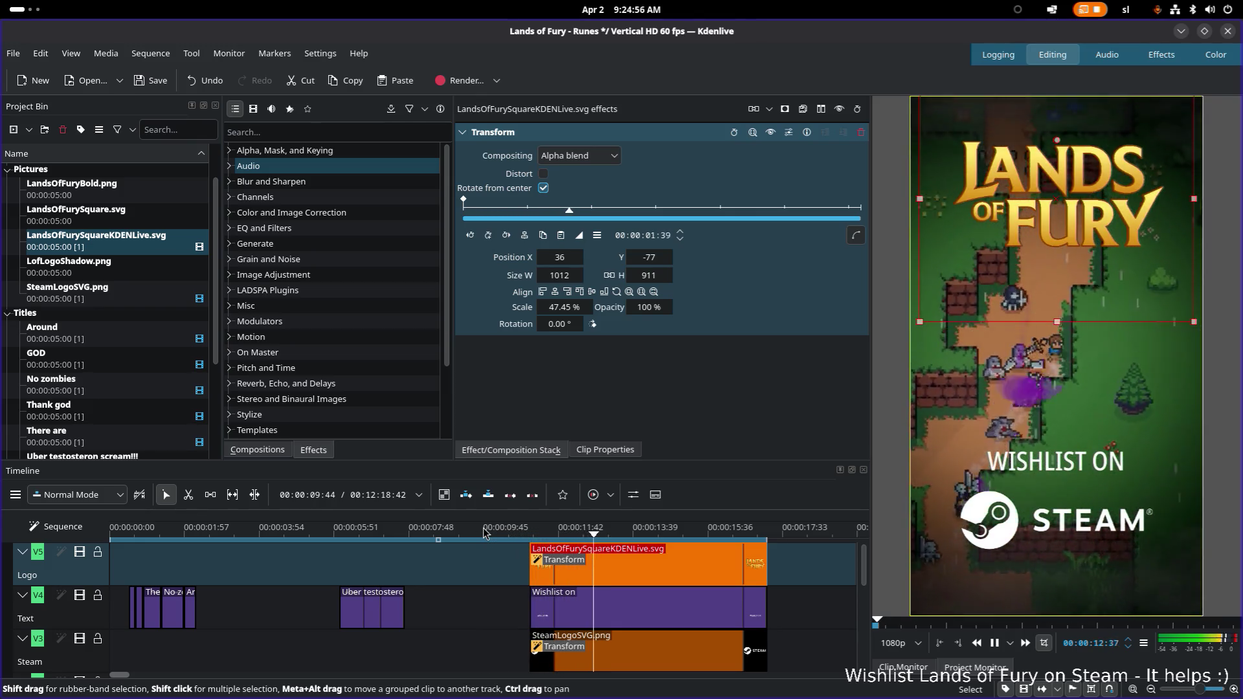
{"action": "key", "text": "space"}
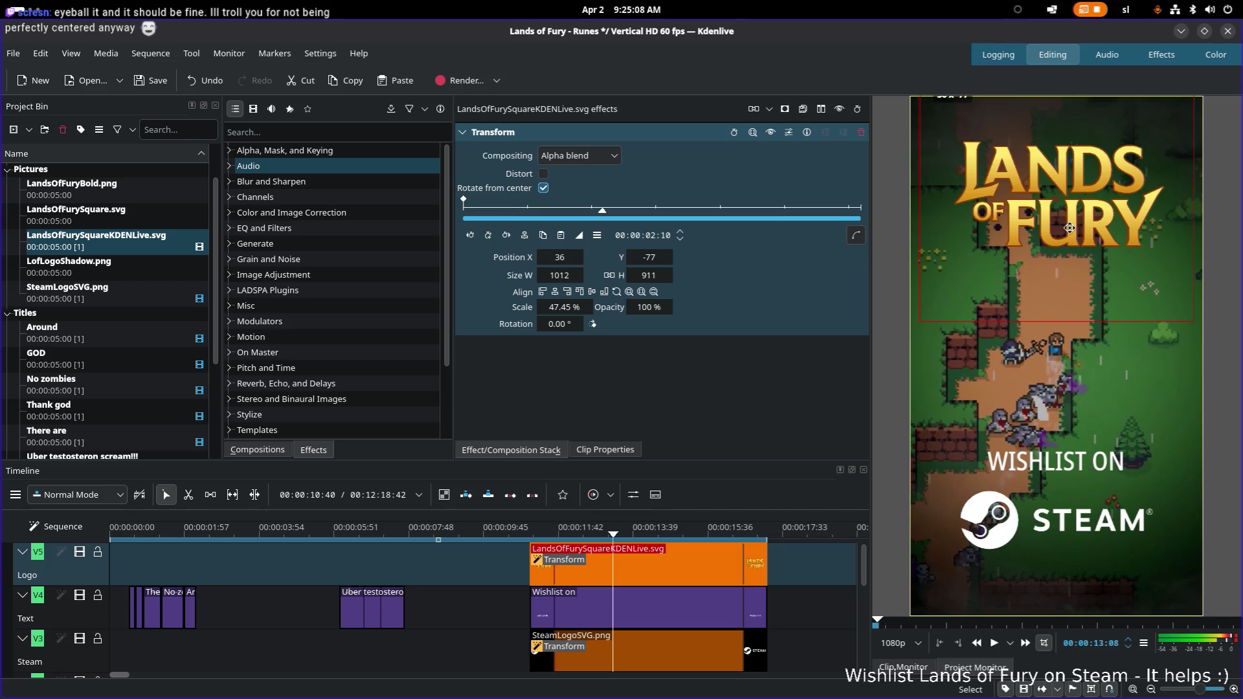
{"action": "left_click_drag", "start_coordinate": [1068, 227], "coordinate": [1071, 236]}
Save, preview the end card, lower the logo to Y −59, and save the project again
{"action": "left_click", "coordinate": [503, 531]}
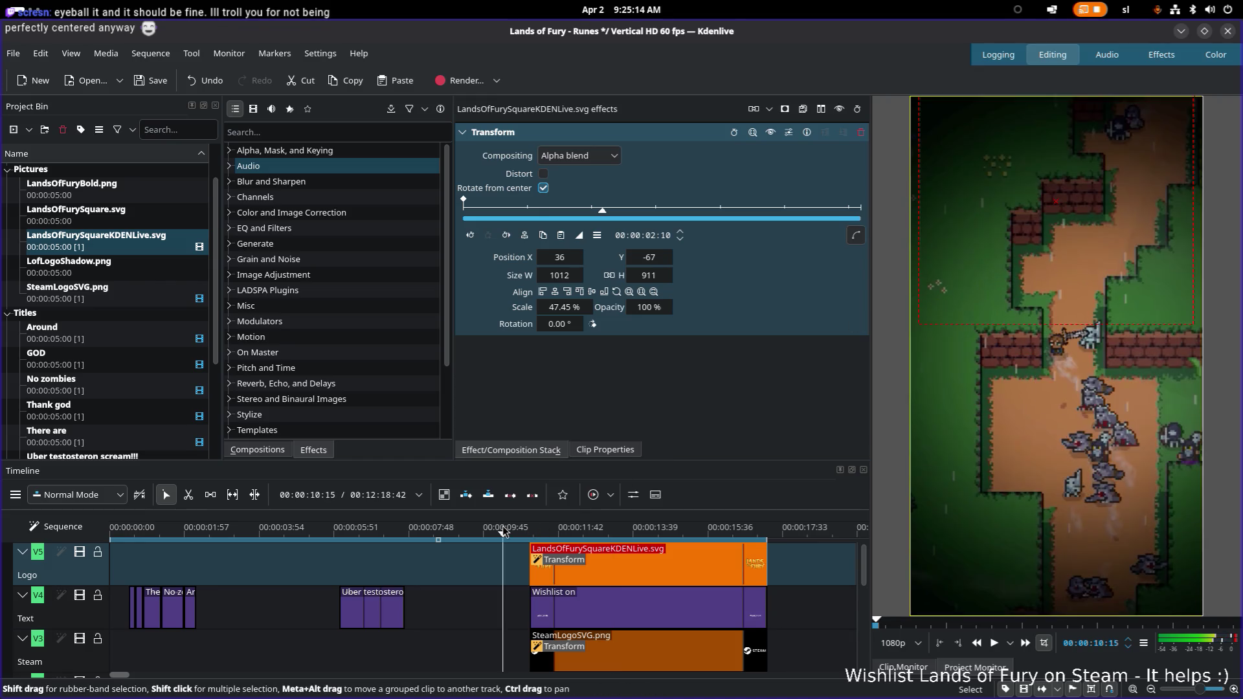
{"action": "key", "text": "ctrl+s"}
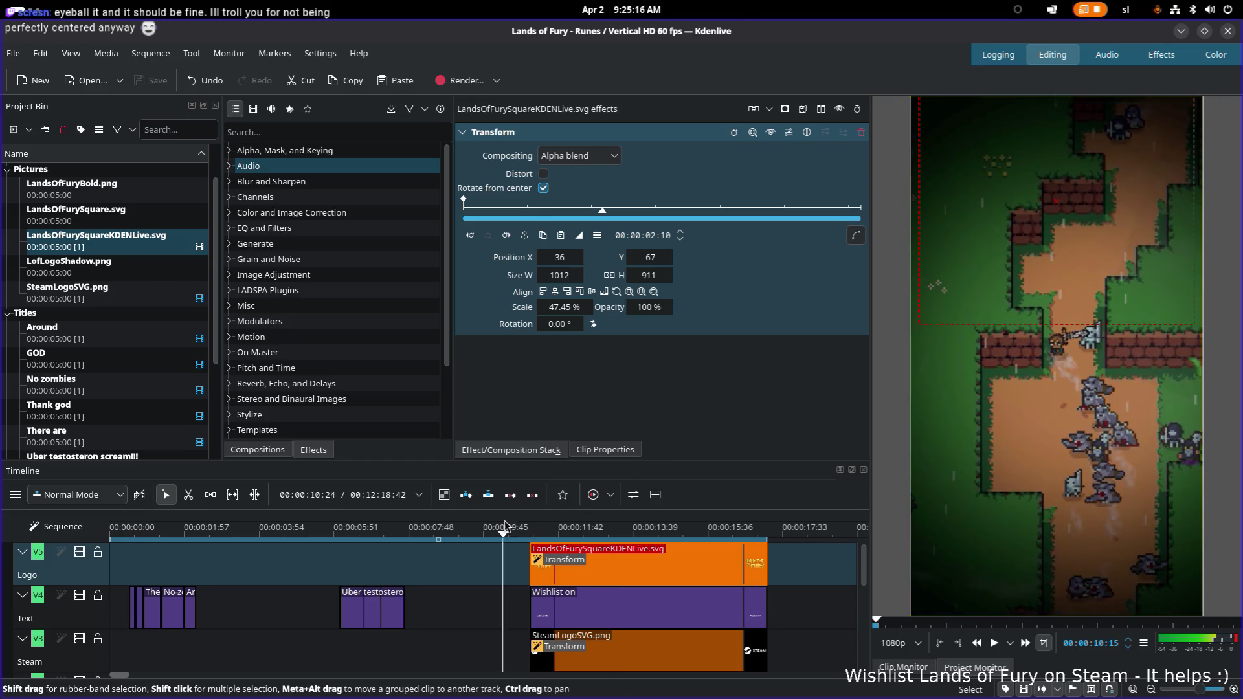
{"action": "key", "text": "space"}
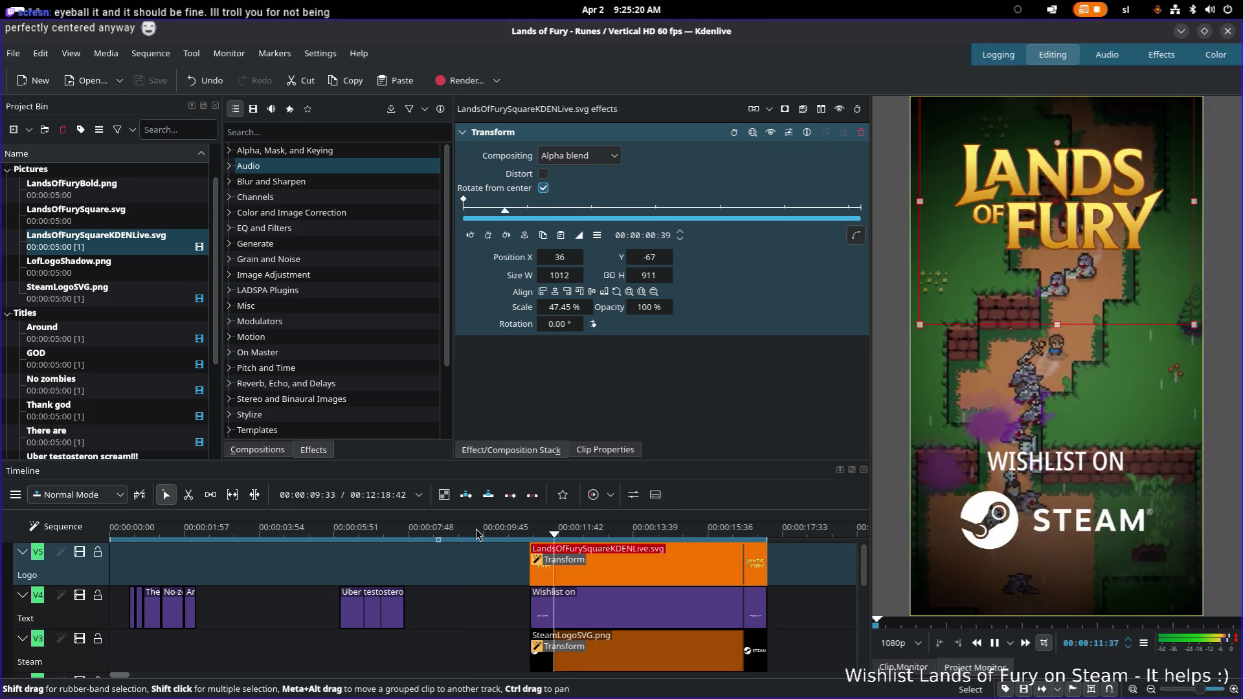
{"action": "key", "text": "space"}
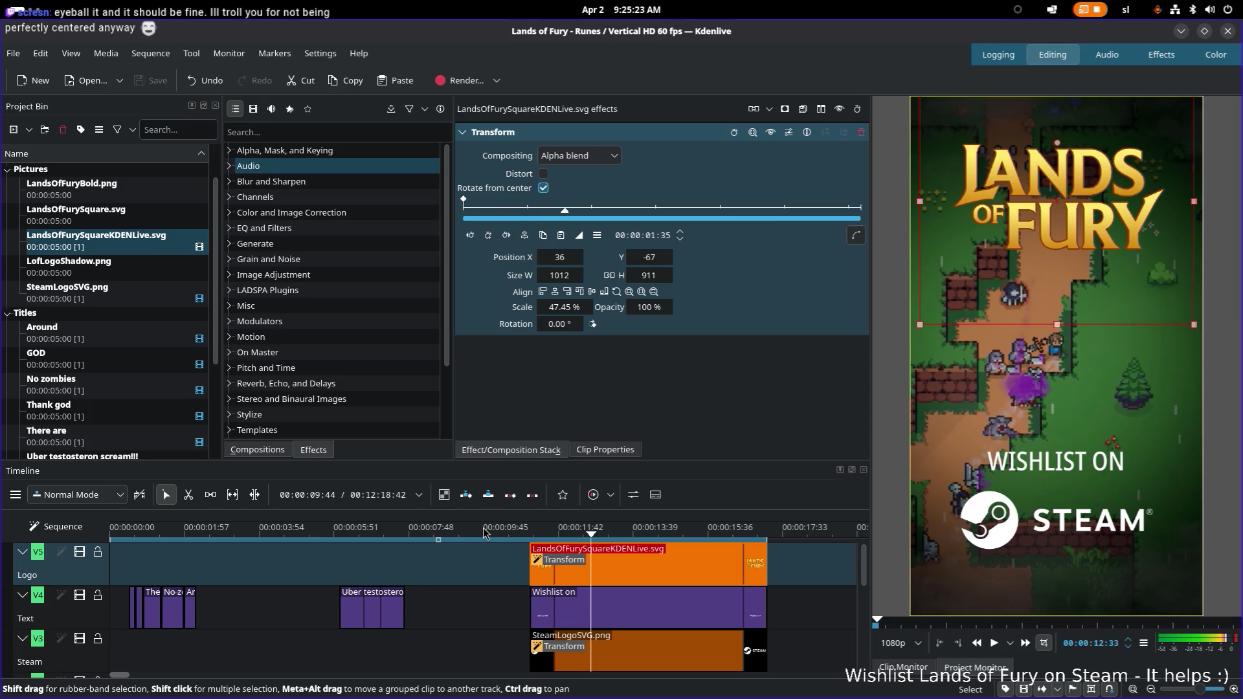
{"action": "key", "text": "space"}
{"action": "key", "text": "space"}
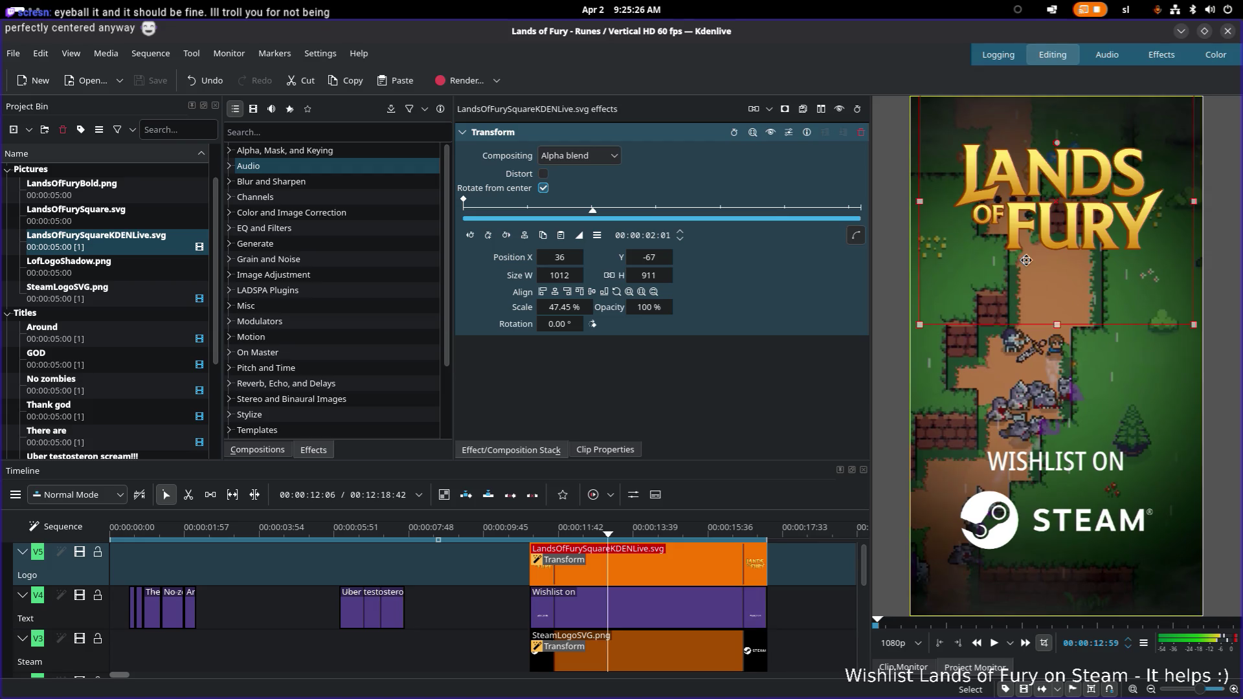
{"action": "left_click_drag", "start_coordinate": [1063, 233], "coordinate": [1063, 233]}
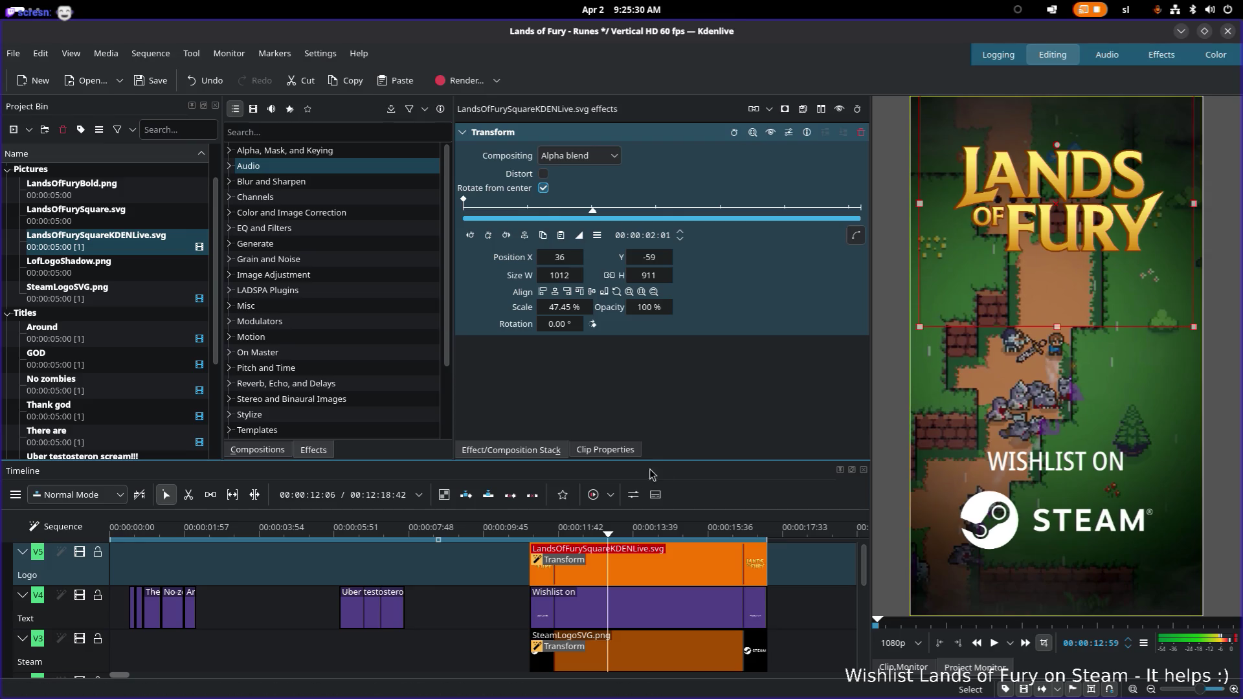
{"action": "key", "text": "ctrl+s"}
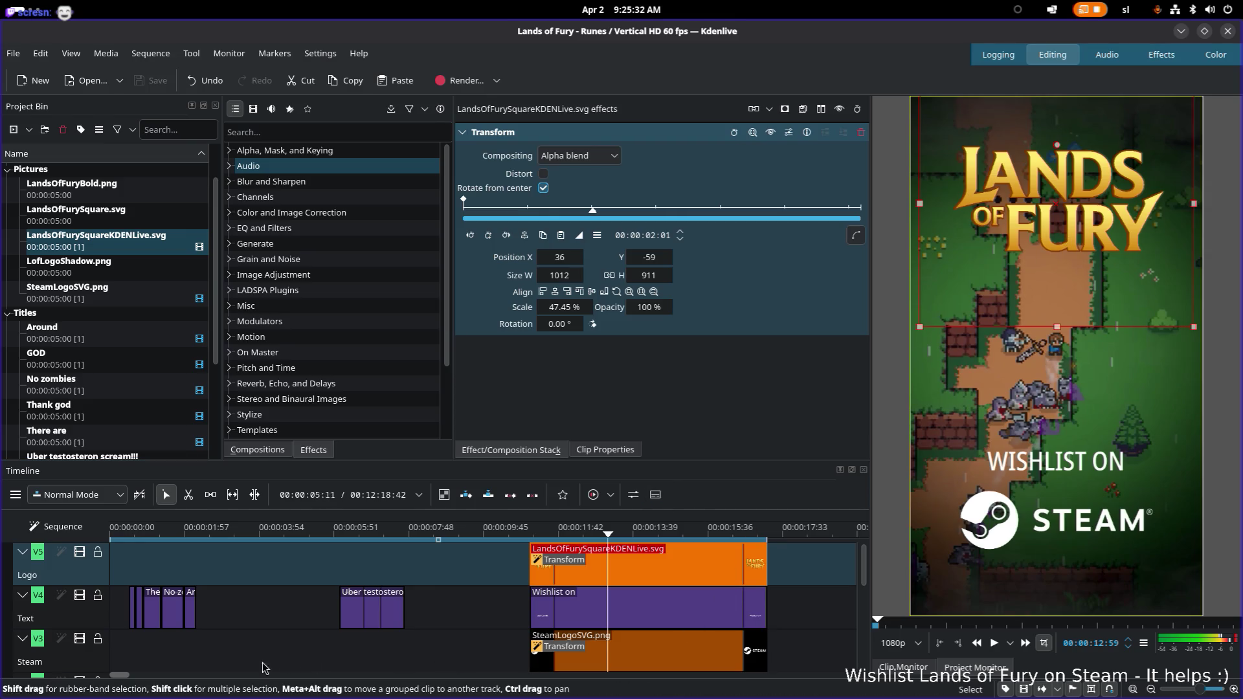
{"action": "mouse_move", "coordinate": [124, 677]}
{"action": "left_mouse_down"}
{"action": "mouse_move", "coordinate": [180, 677]}
{"action": "mouse_move", "coordinate": [150, 677]}
{"action": "left_mouse_up"}
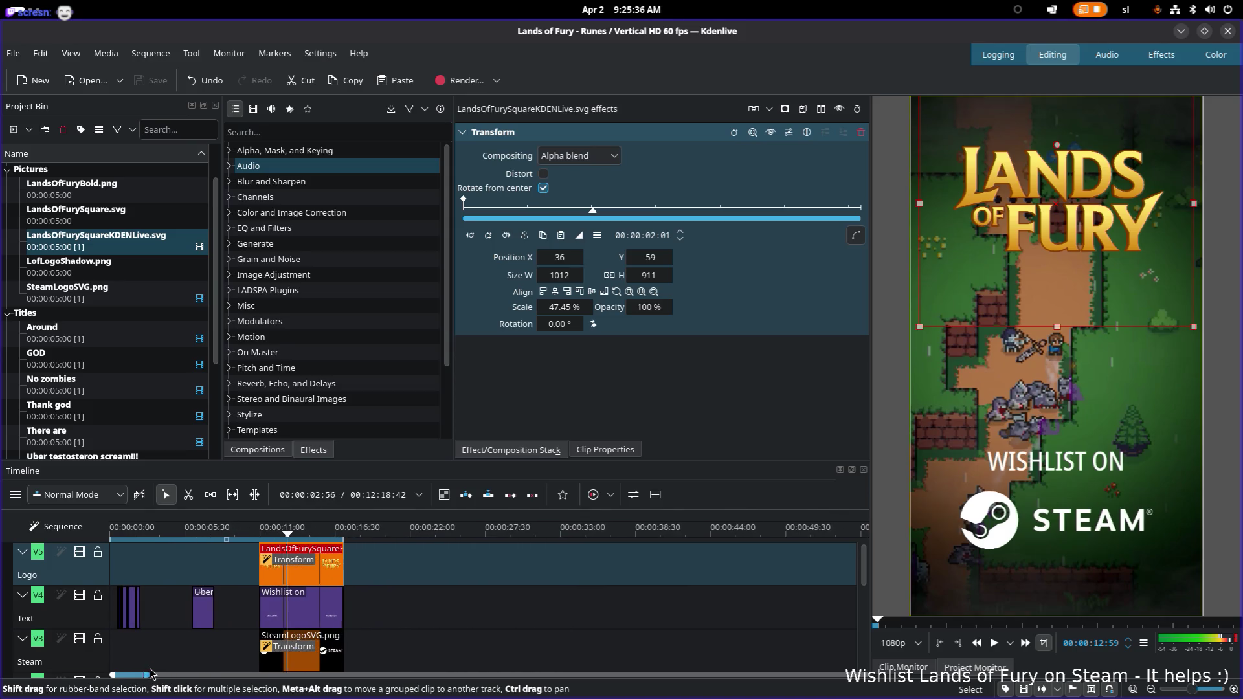
Deselect the logo, spot-check playback early in the trailer, then play it from 00:00
{"action": "left_click", "coordinate": [408, 565]}
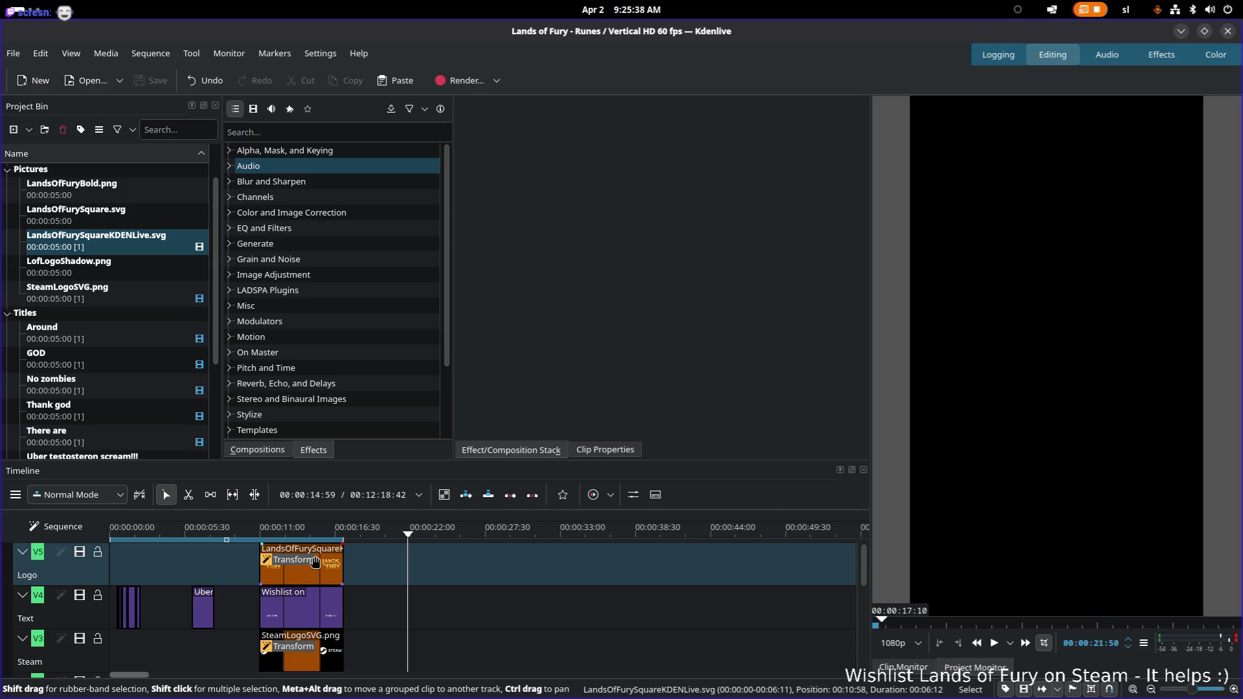
{"action": "left_click", "coordinate": [180, 535]}
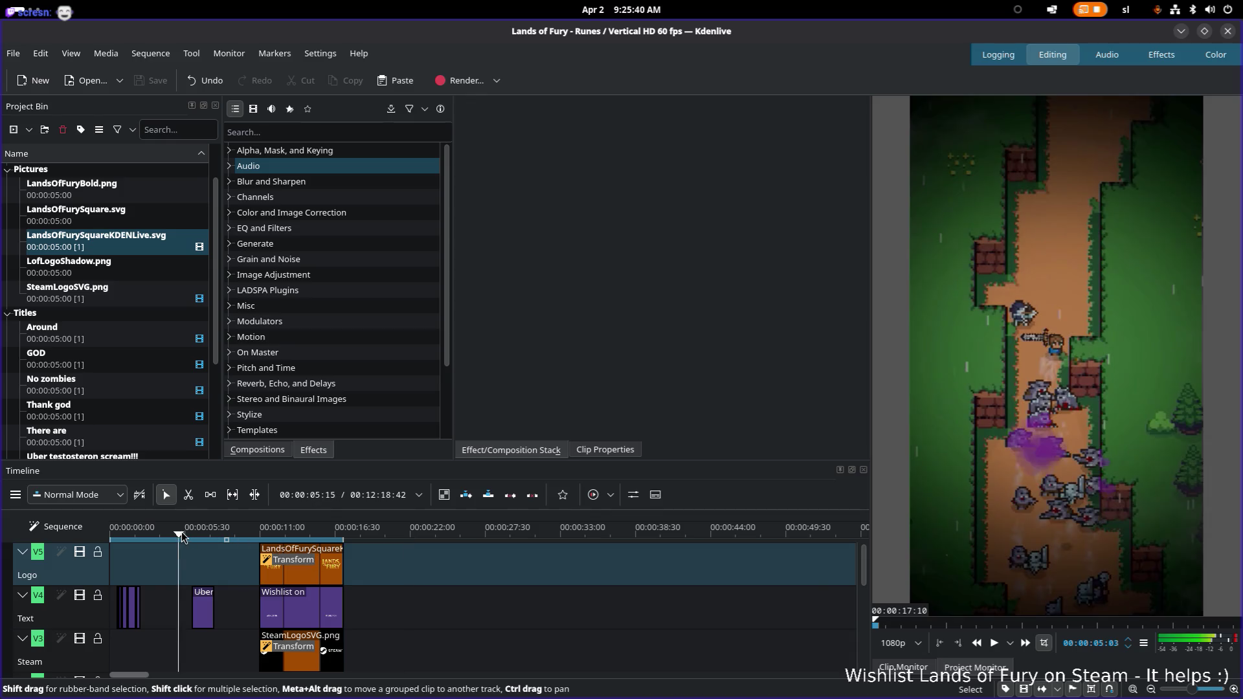
{"action": "key", "text": "space"}
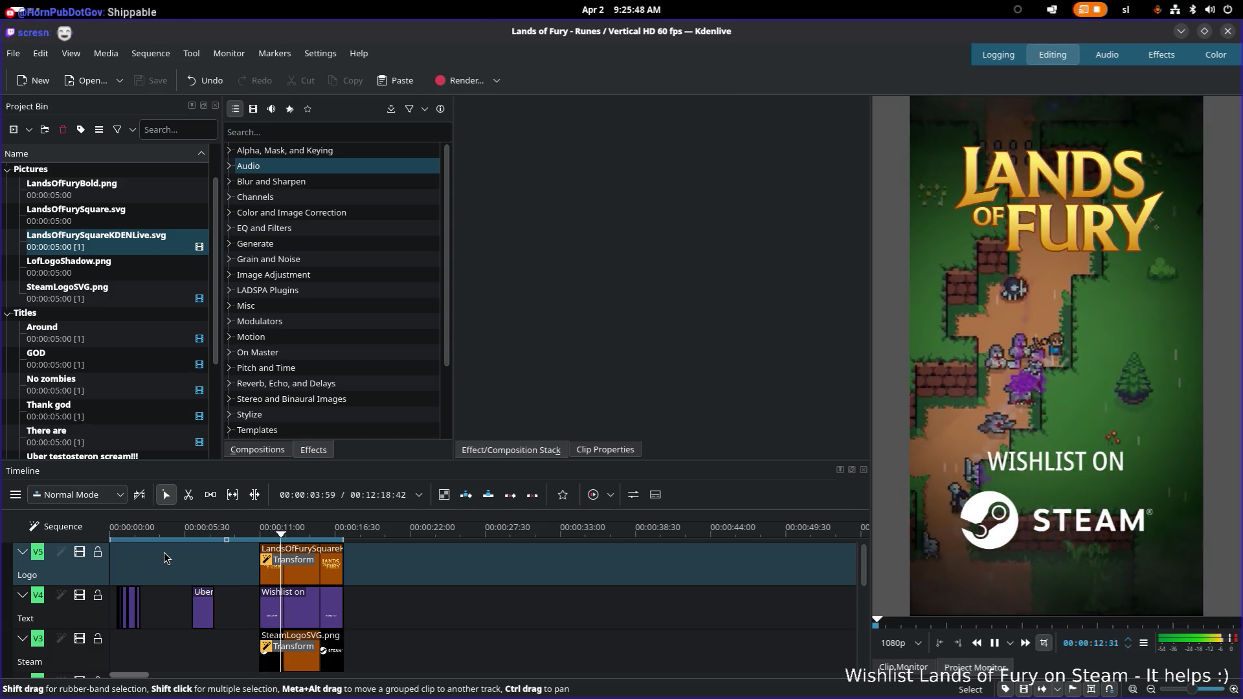
{"action": "key", "text": "space"}
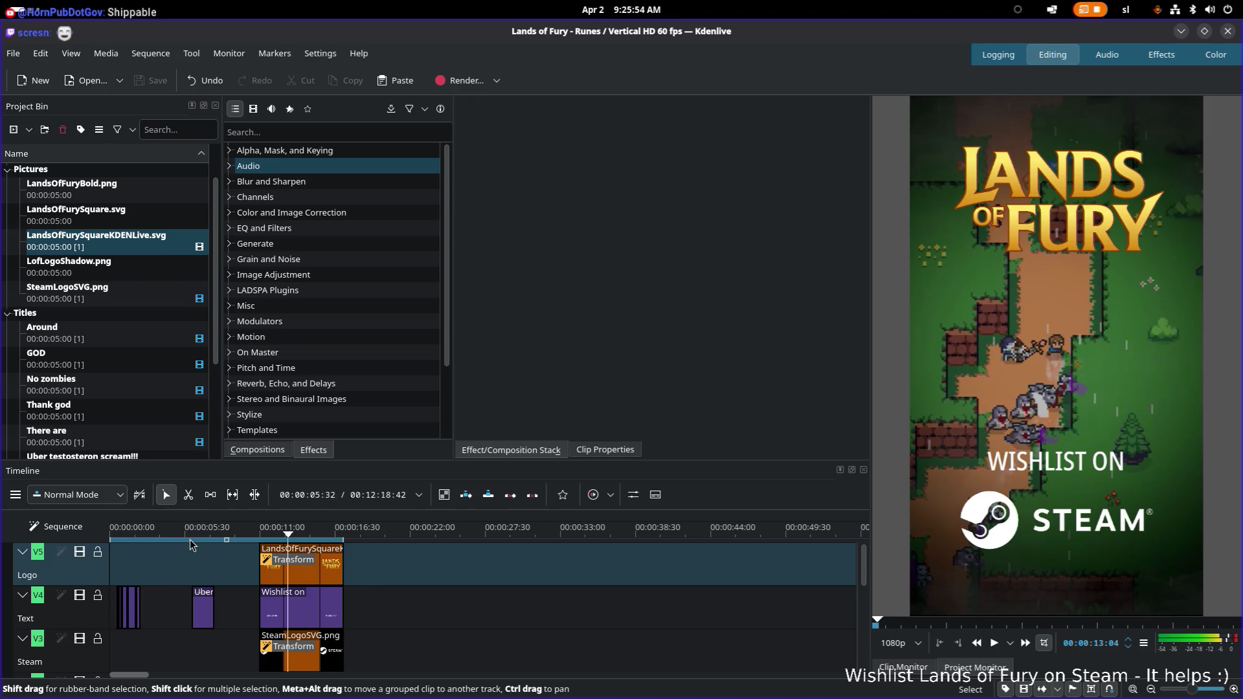
{"action": "left_click_drag", "start_coordinate": [161, 533], "coordinate": [43, 536]}
{"action": "key", "text": "space"}
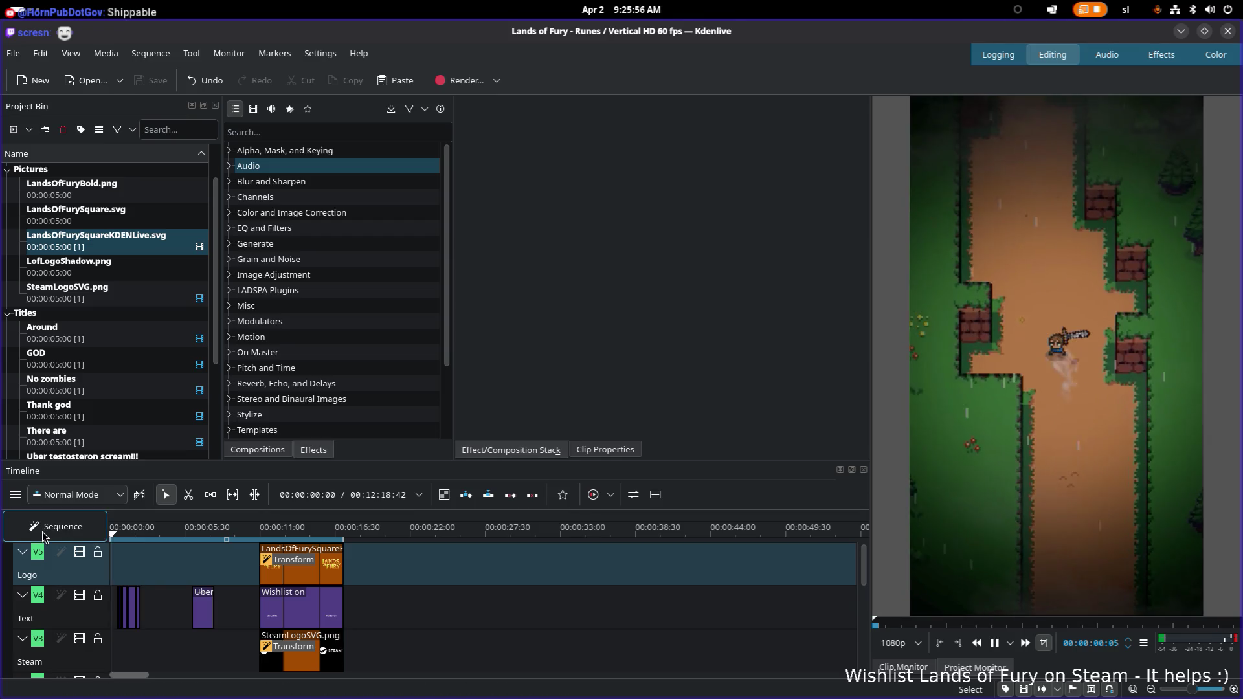
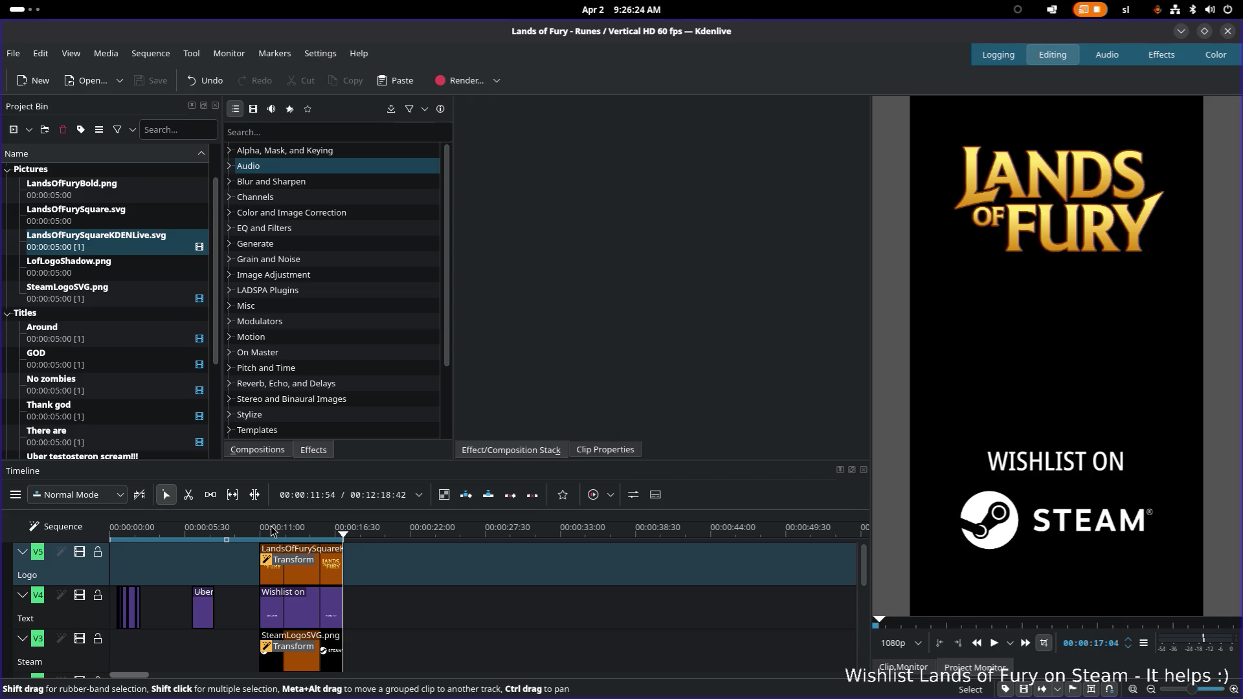
Move the preview to the outro near 00:00:11 over the RainyRoadRaw track
{"action": "left_click_drag", "start_coordinate": [272, 531], "coordinate": [264, 532]}
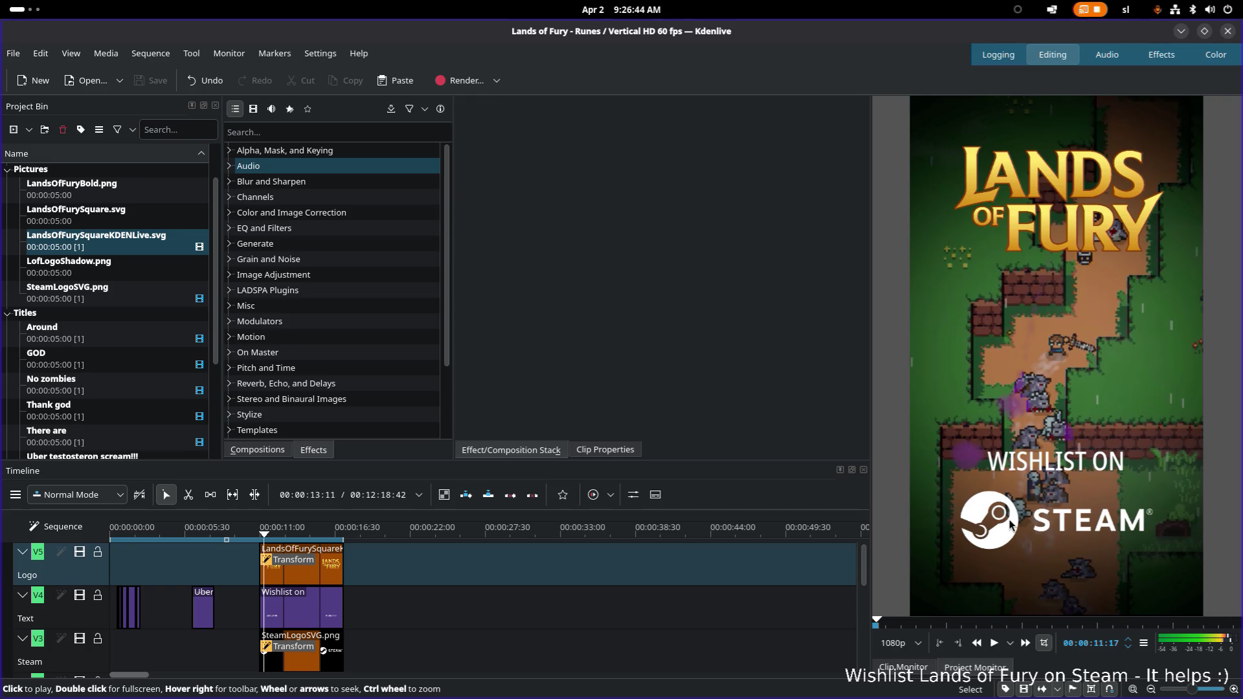
{"action": "scroll", "coordinate": [500, 619], "scroll_direction": "right", "scroll_amount": 1}
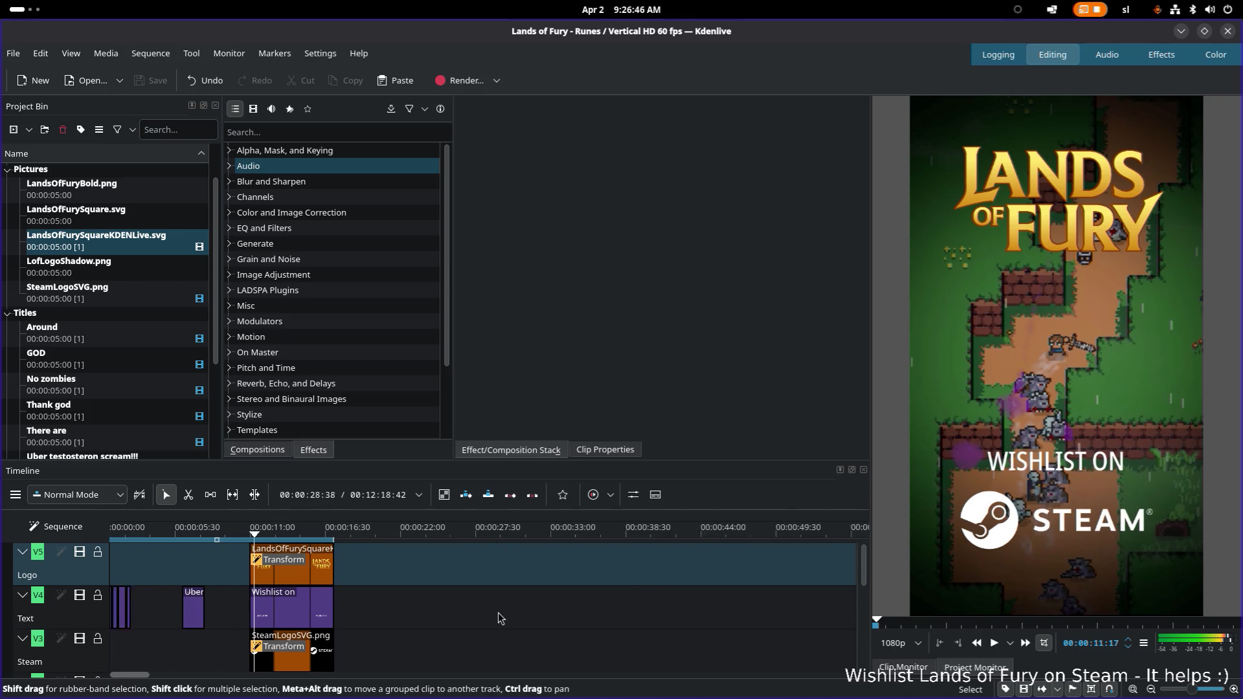
{"action": "scroll", "coordinate": [499, 619], "scroll_direction": "right", "scroll_amount": 2}
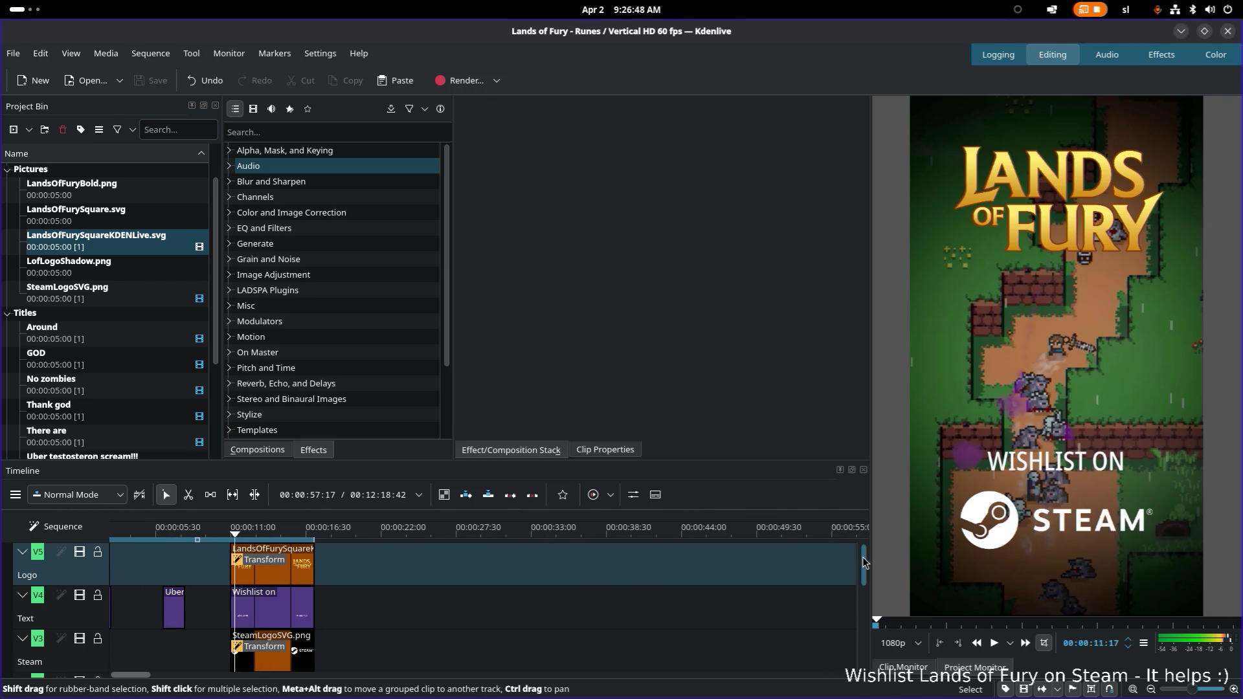
{"action": "scroll", "coordinate": [863, 563], "scroll_direction": "down", "scroll_amount": 1}
{"action": "scroll", "coordinate": [863, 564], "scroll_direction": "down", "scroll_amount": 2}
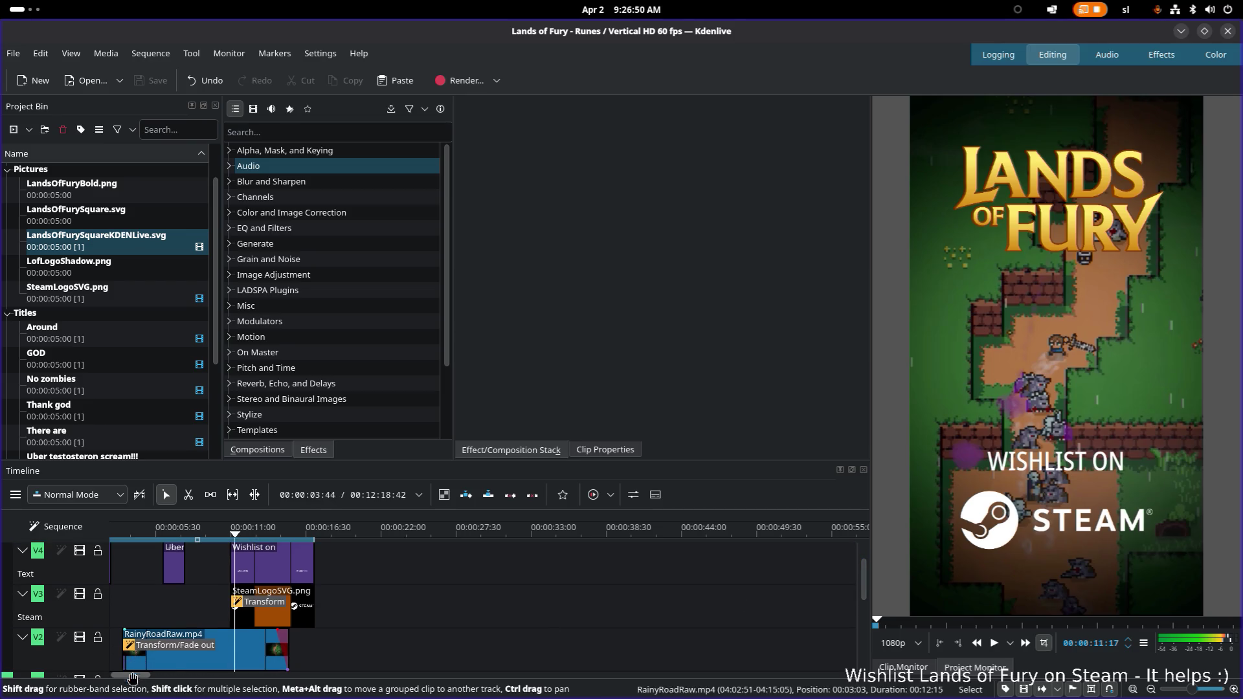
{"action": "scroll", "coordinate": [133, 677], "scroll_direction": "left", "scroll_amount": 3}
Select the RainyRoadRaw background clip, undoing an accidental opacity keyframe
{"action": "left_click", "coordinate": [197, 666]}
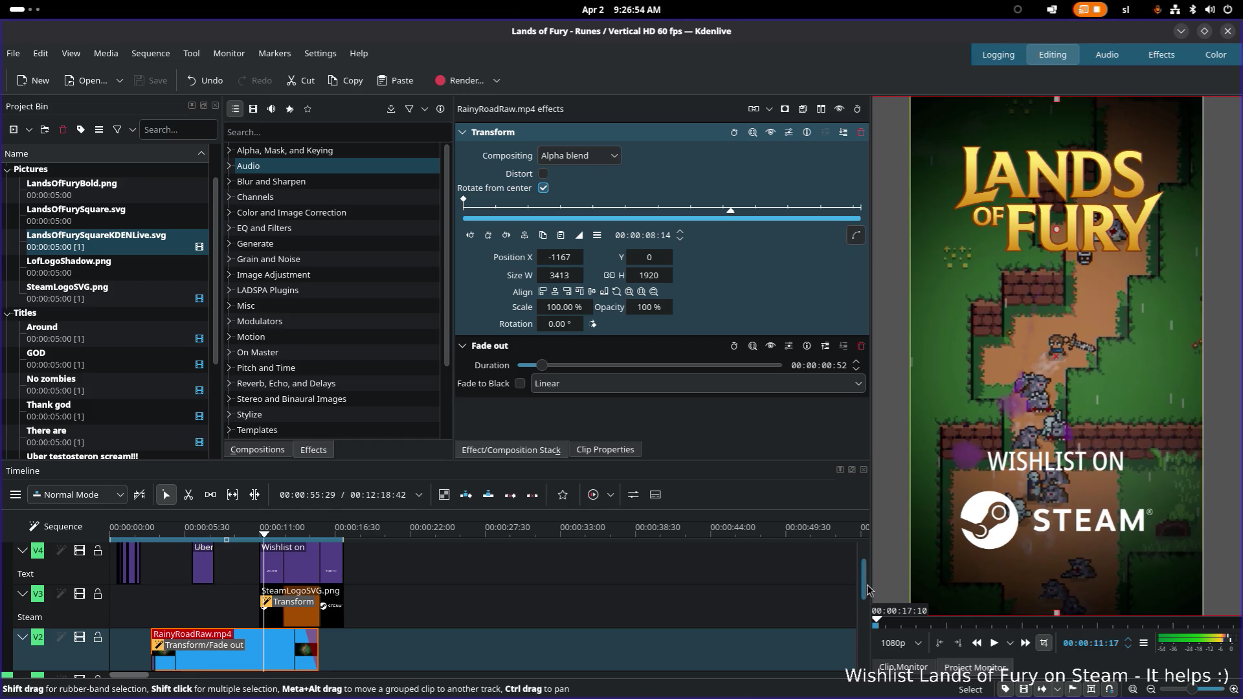
{"action": "scroll", "coordinate": [867, 589], "scroll_direction": "down", "scroll_amount": 2}
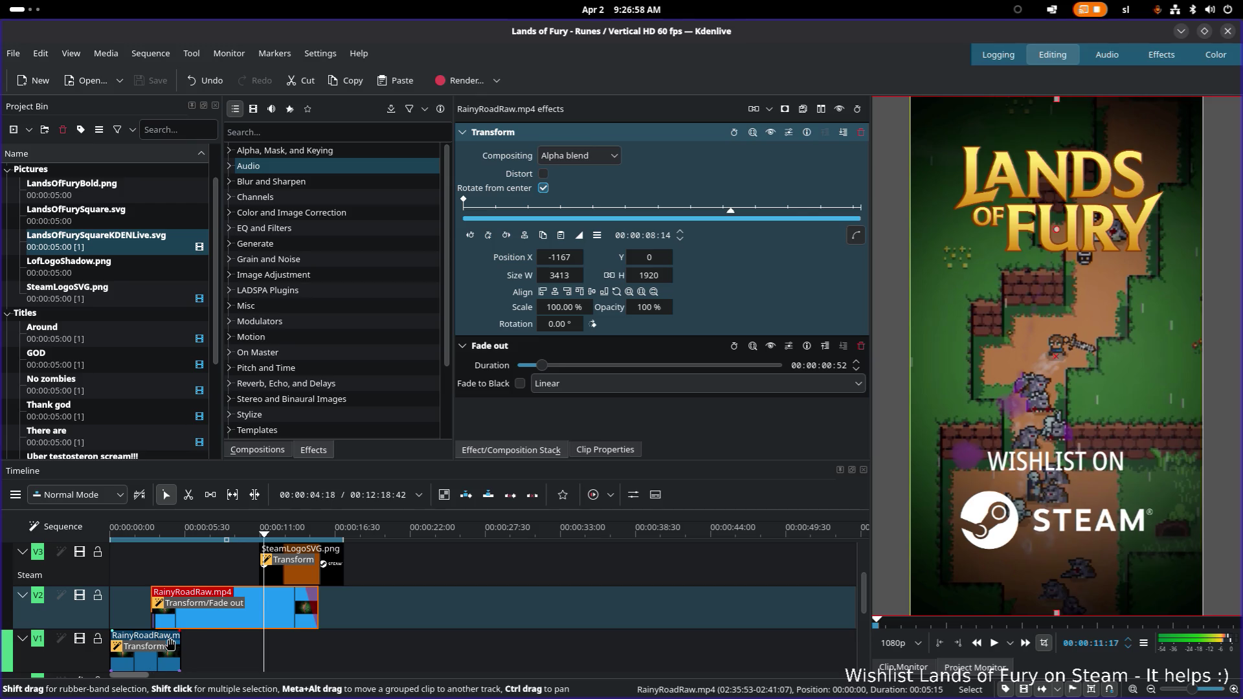
{"action": "scroll", "coordinate": [208, 576], "scroll_direction": "down", "scroll_amount": 1}
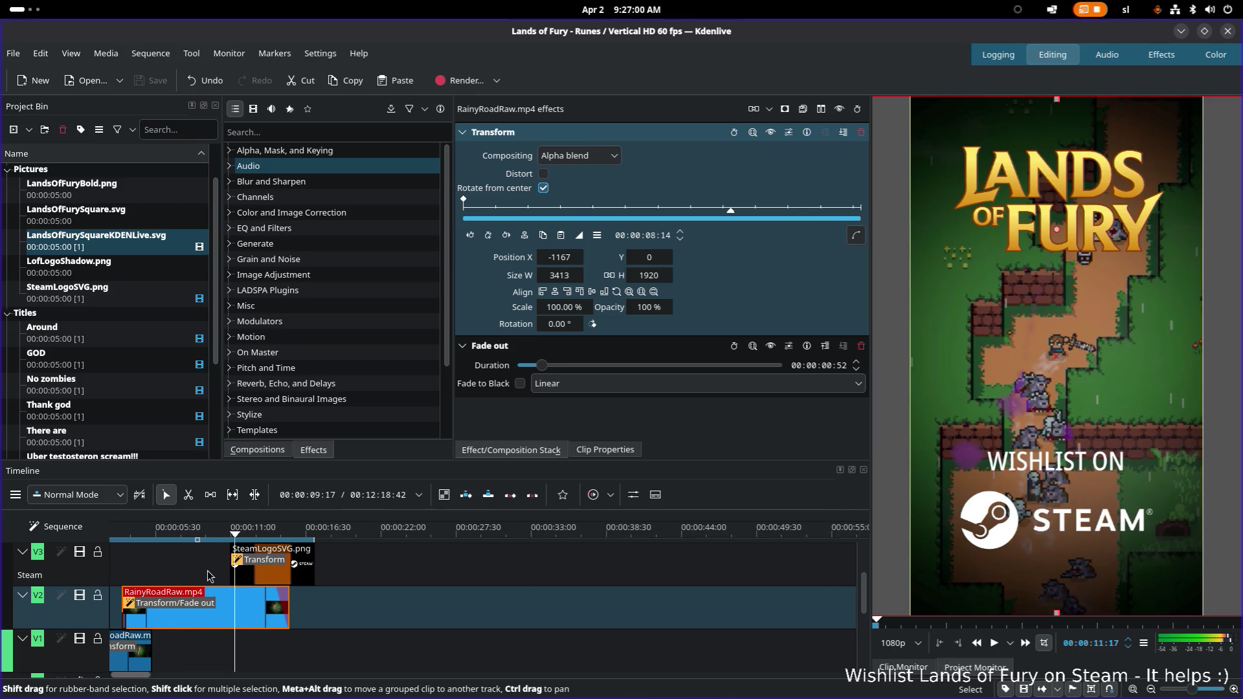
{"action": "scroll", "coordinate": [204, 583], "scroll_direction": "up", "scroll_amount": 1}
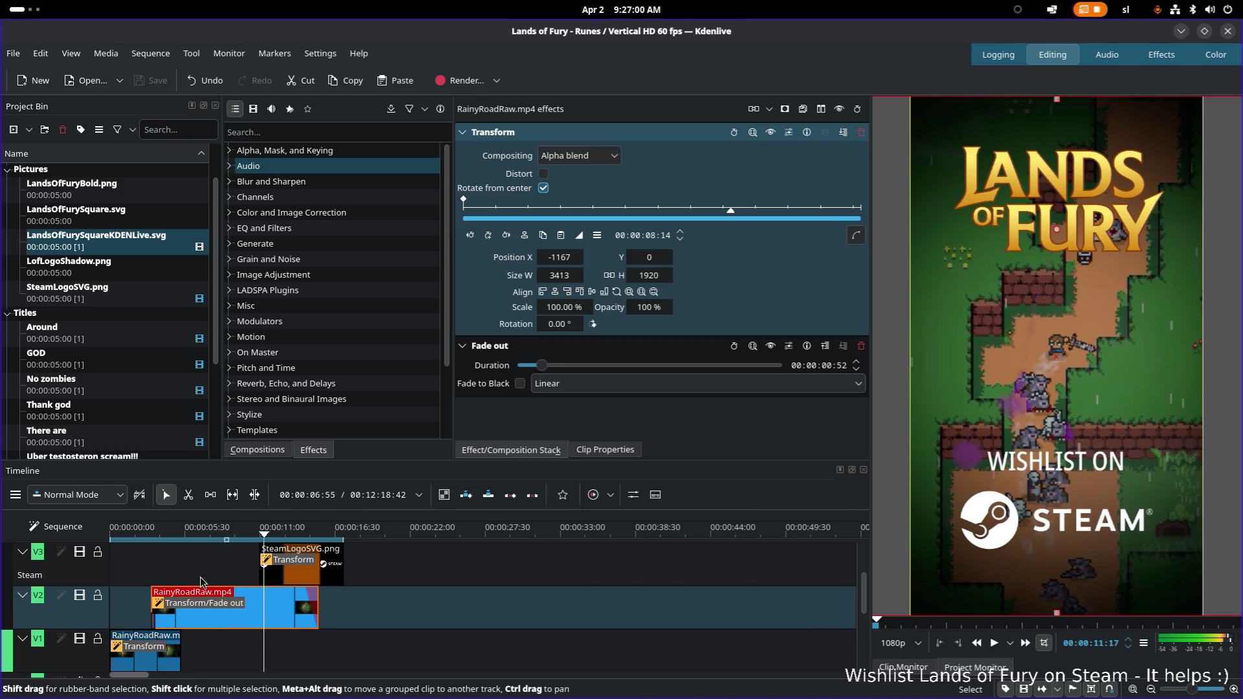
{"action": "double_click", "coordinate": [186, 607]}
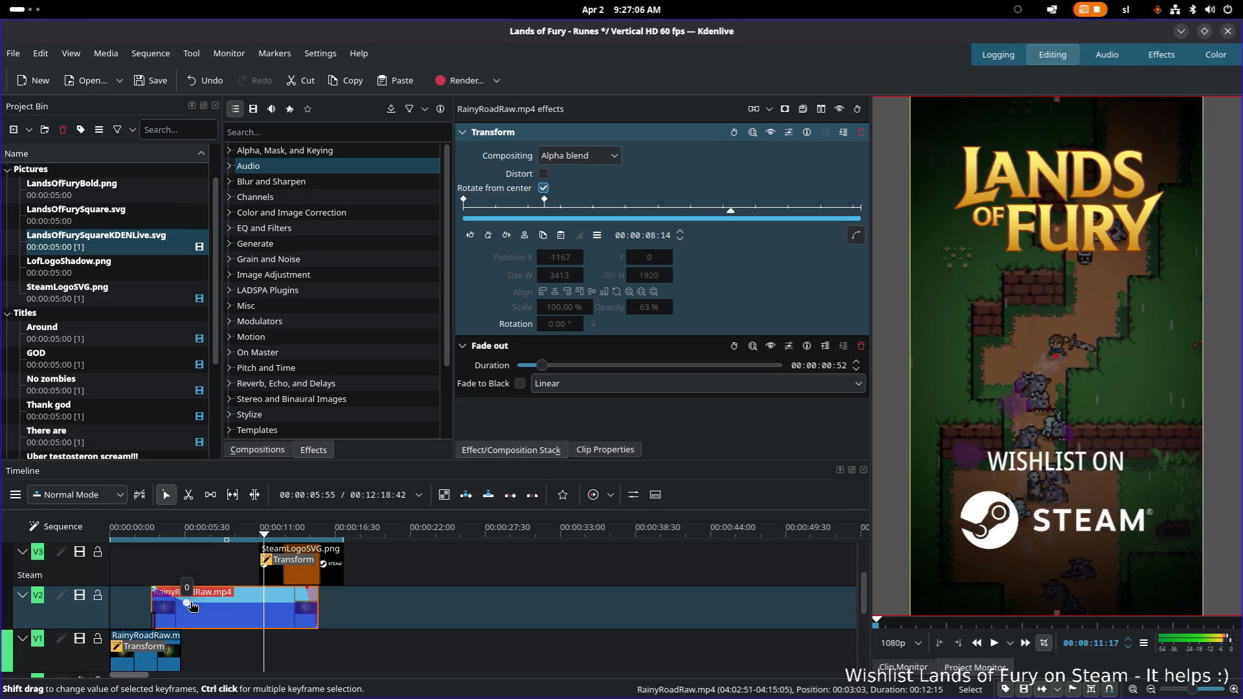
{"action": "key", "text": "ctrl+z"}
{"action": "left_click", "coordinate": [346, 620]}
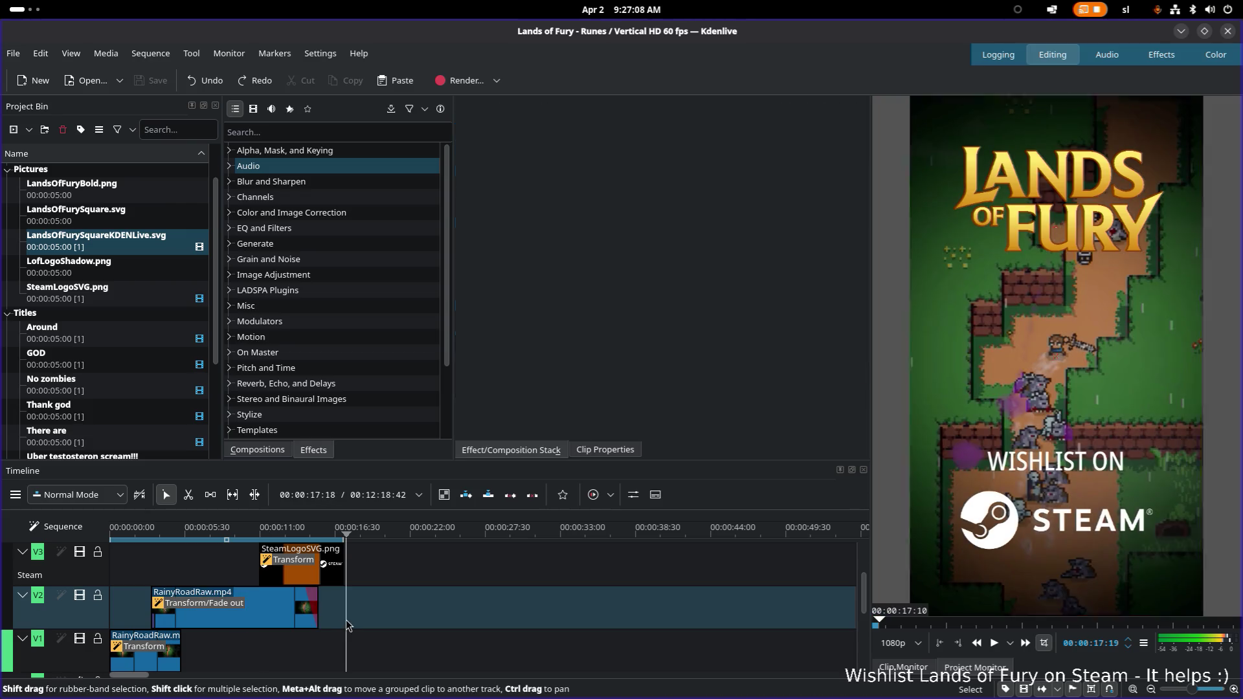
{"action": "left_click", "coordinate": [275, 613]}
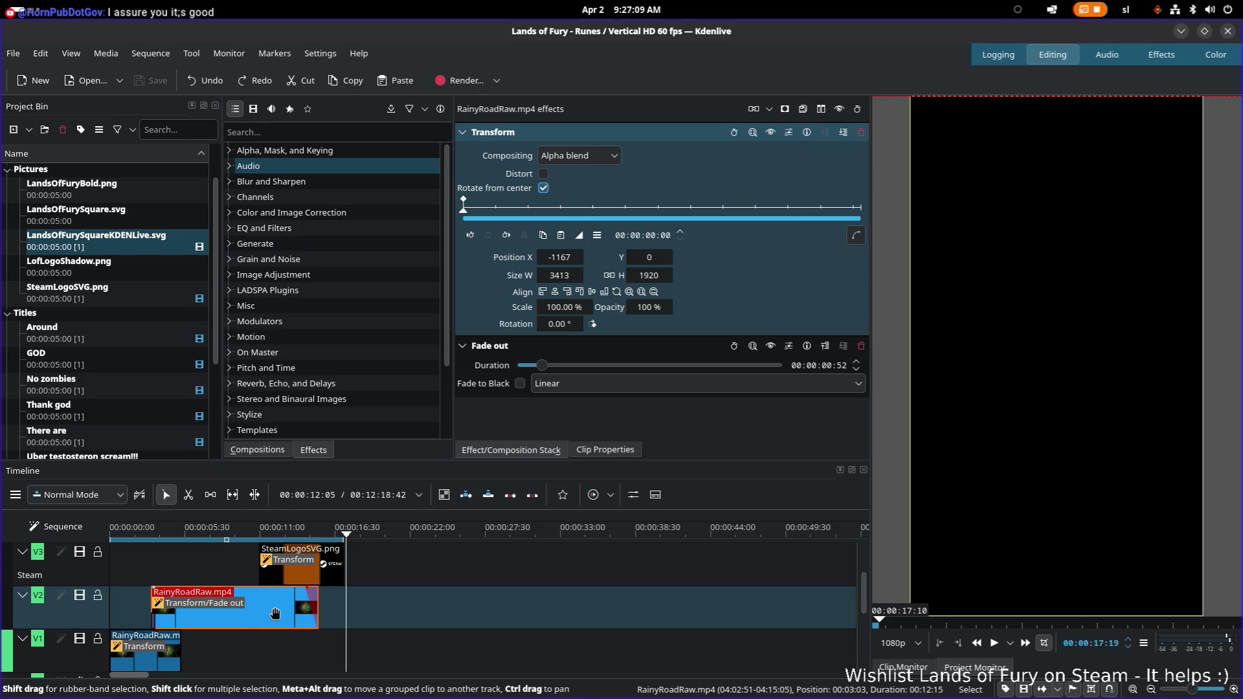
Play the short from the very start to check the fade to black
{"action": "key", "text": "Home"}
{"action": "key", "text": "space"}
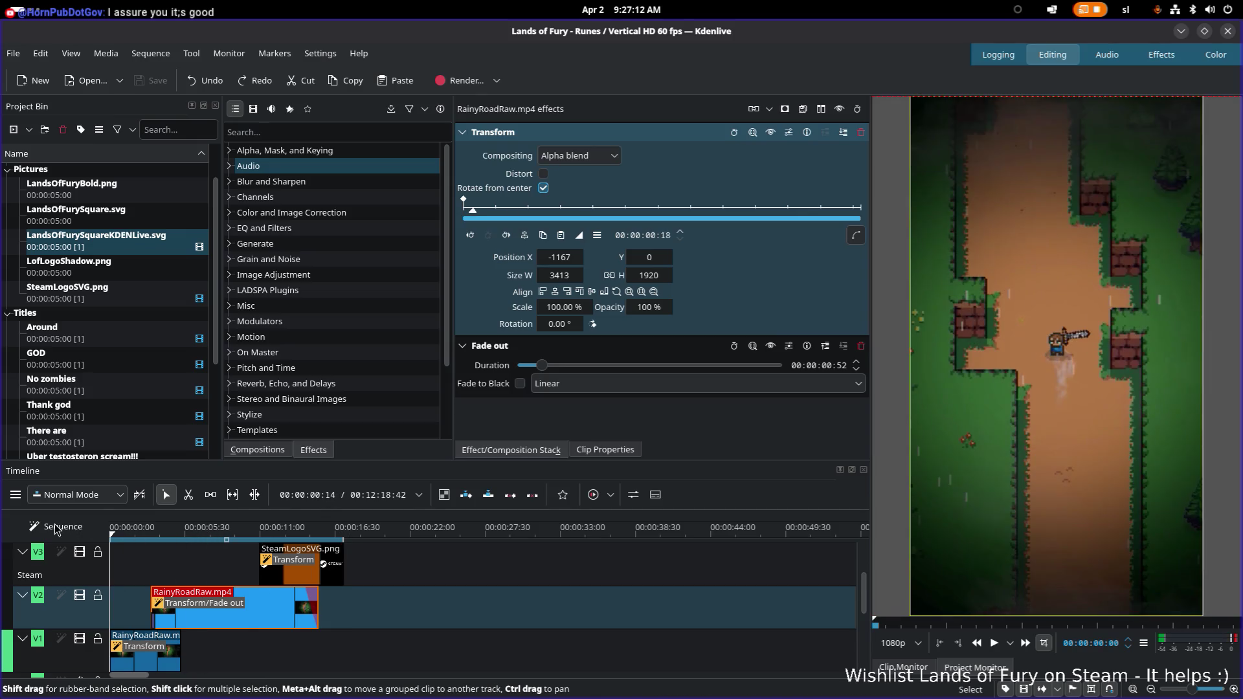
{"action": "key", "text": "space"}
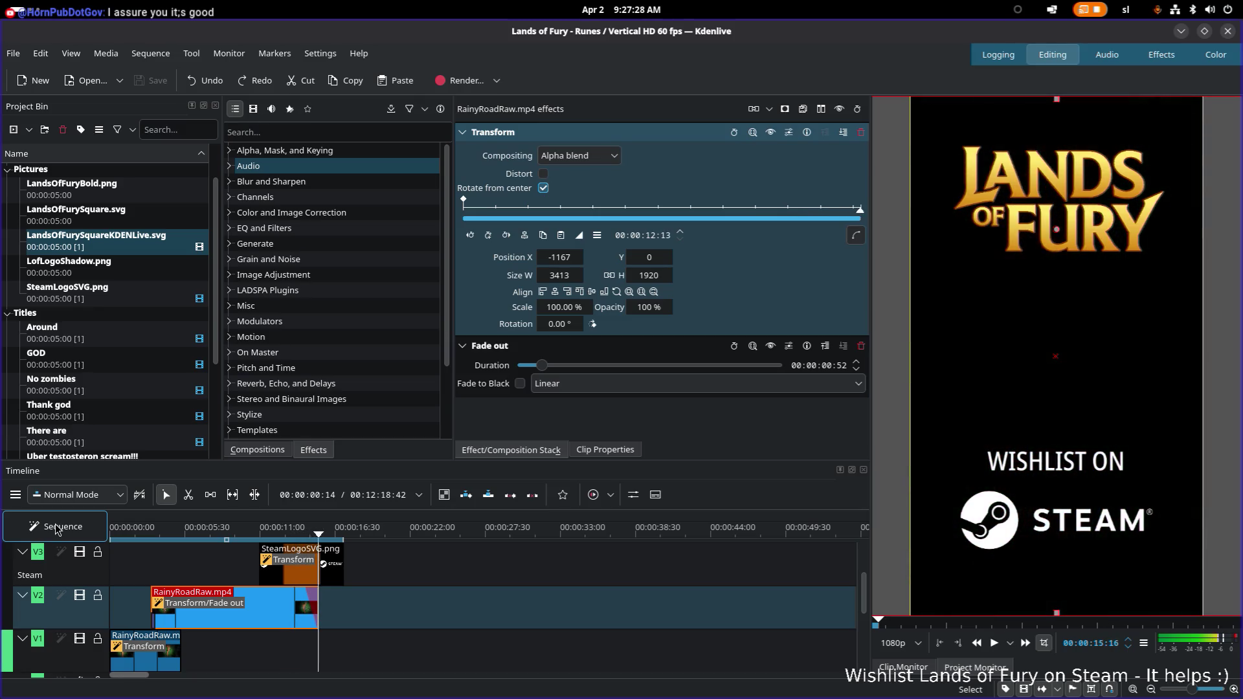
Check the outro from about 9 seconds and end the render zone where it finishes
{"action": "left_click_drag", "start_coordinate": [263, 533], "coordinate": [245, 534]}
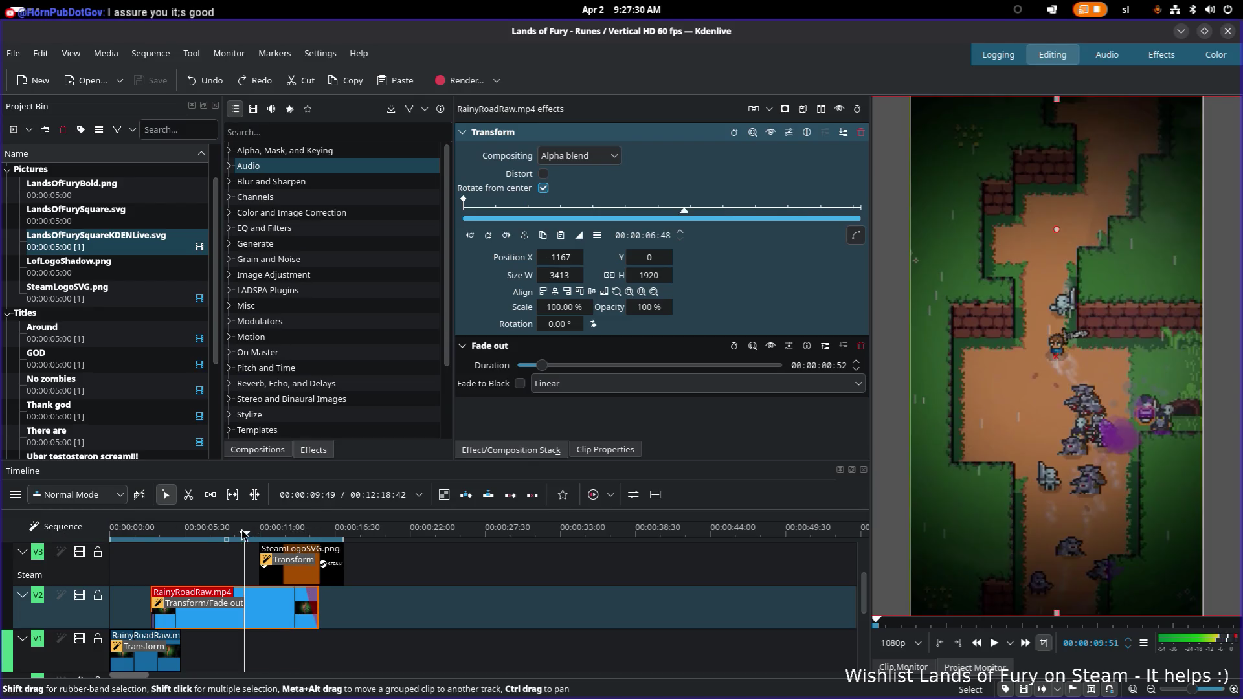
{"action": "key", "text": "space"}
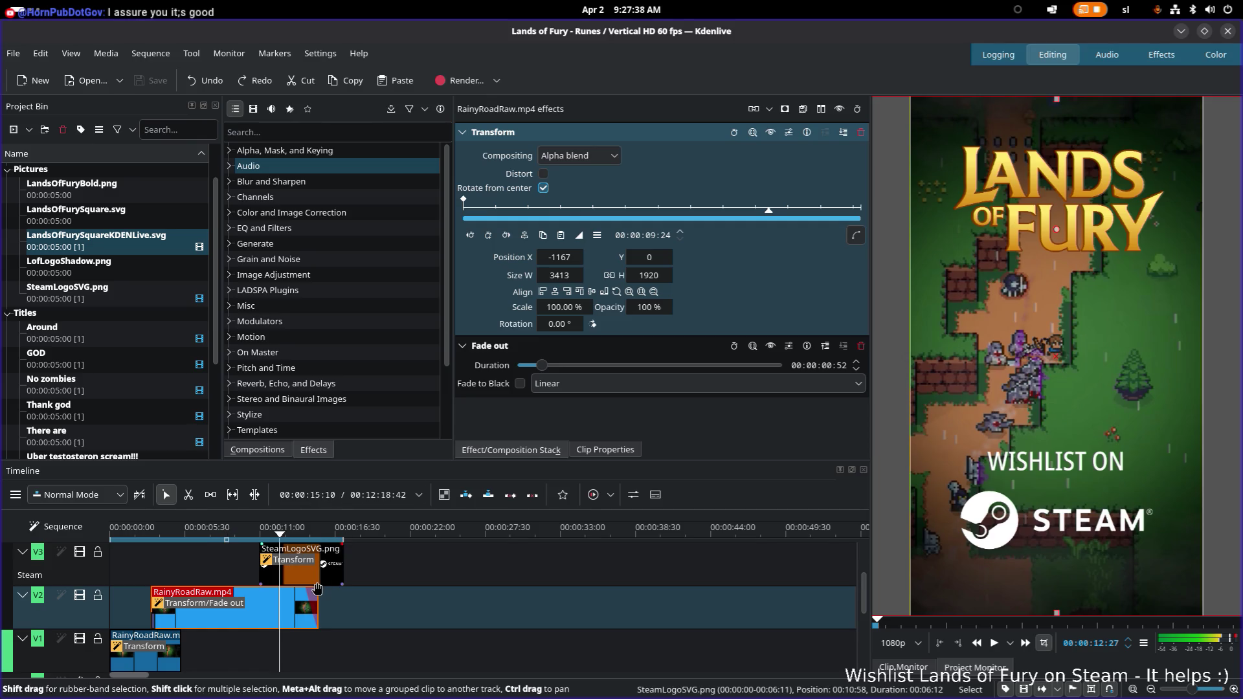
{"action": "left_click_drag", "start_coordinate": [869, 593], "coordinate": [872, 564]}
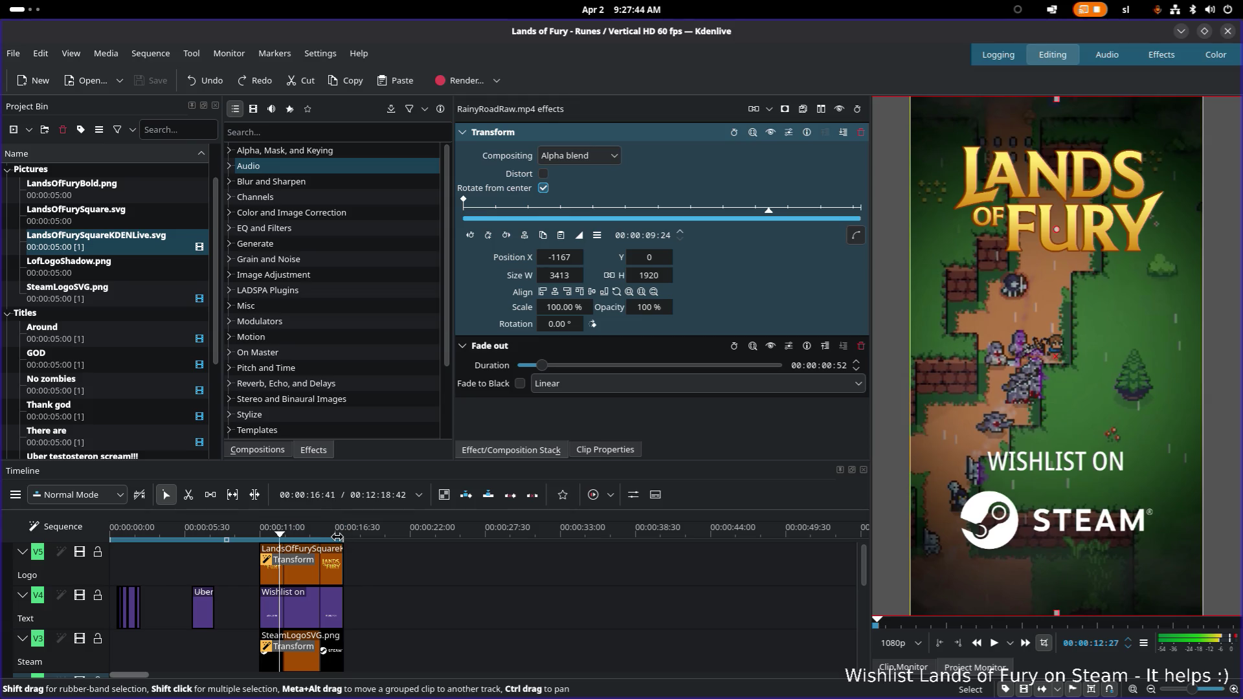
{"action": "left_click_drag", "start_coordinate": [340, 535], "coordinate": [340, 536]}
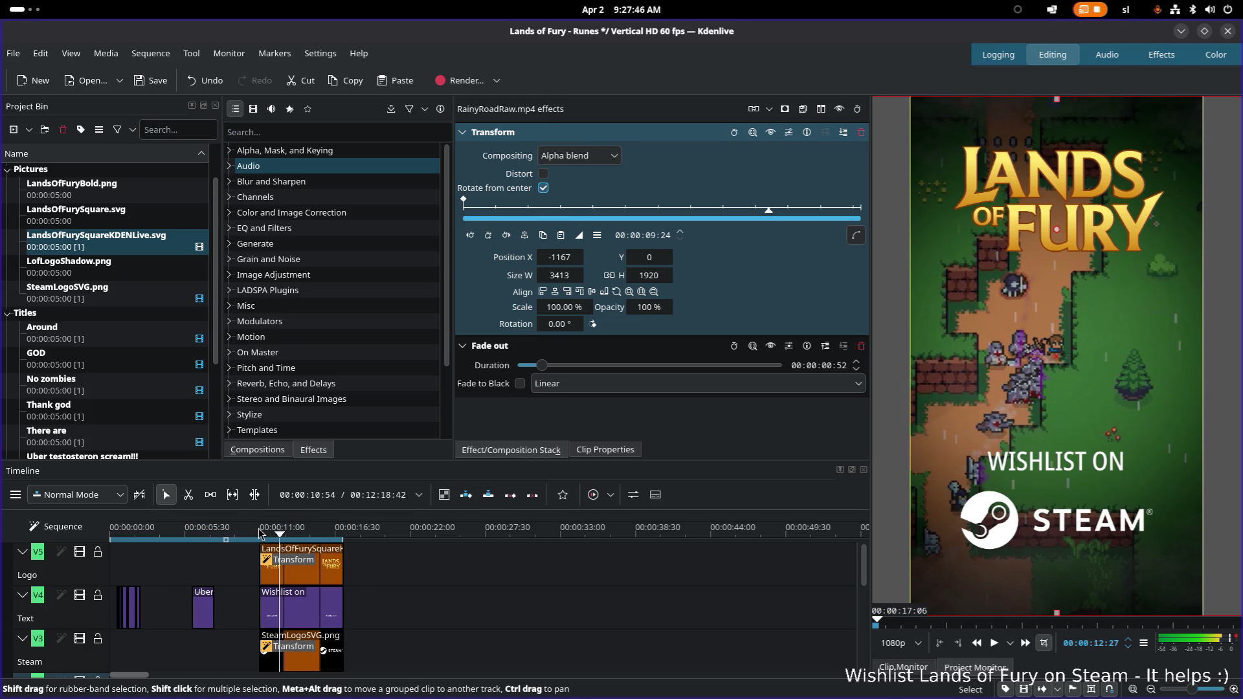
Save the project and return the playhead to the timeline start
{"action": "key", "text": "ctrl+s"}
{"action": "left_click", "coordinate": [110, 532]}
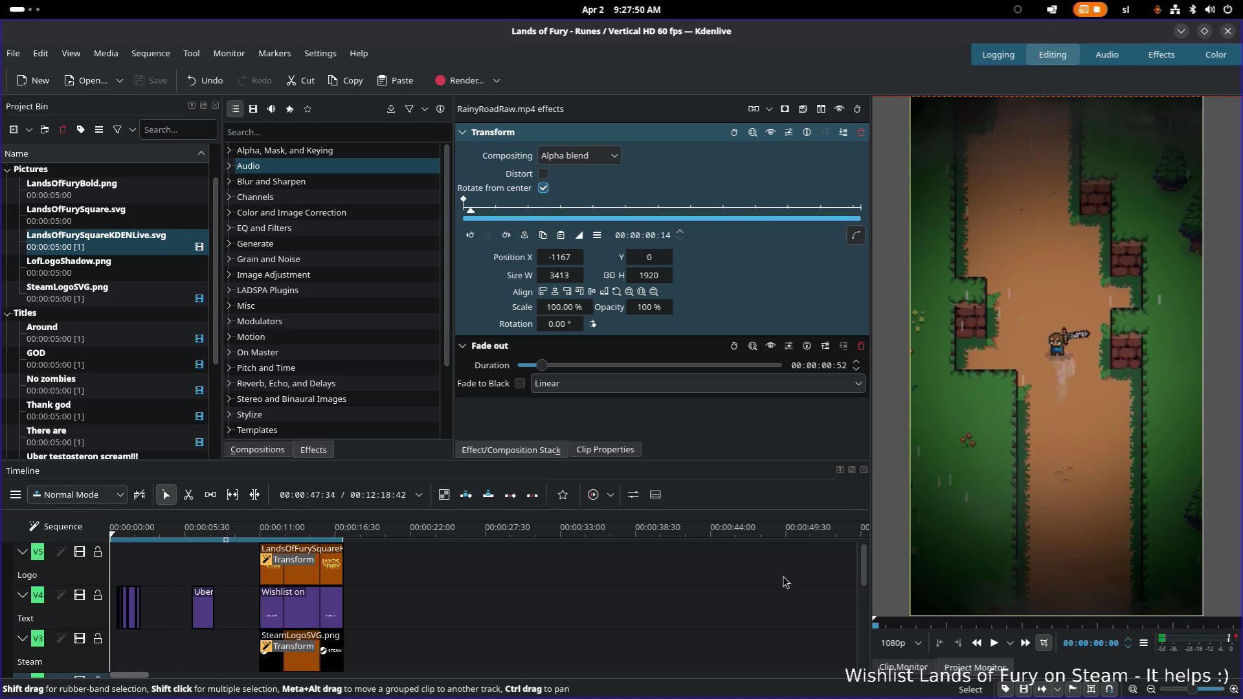
Scrub through the opening THERE ARE title frames and return to the first frame
{"action": "left_click", "coordinate": [129, 535]}
{"action": "mouse_move", "coordinate": [129, 534]}
{"action": "left_mouse_down"}
{"action": "mouse_move", "coordinate": [85, 531]}
{"action": "mouse_move", "coordinate": [112, 531]}
{"action": "left_mouse_up"}
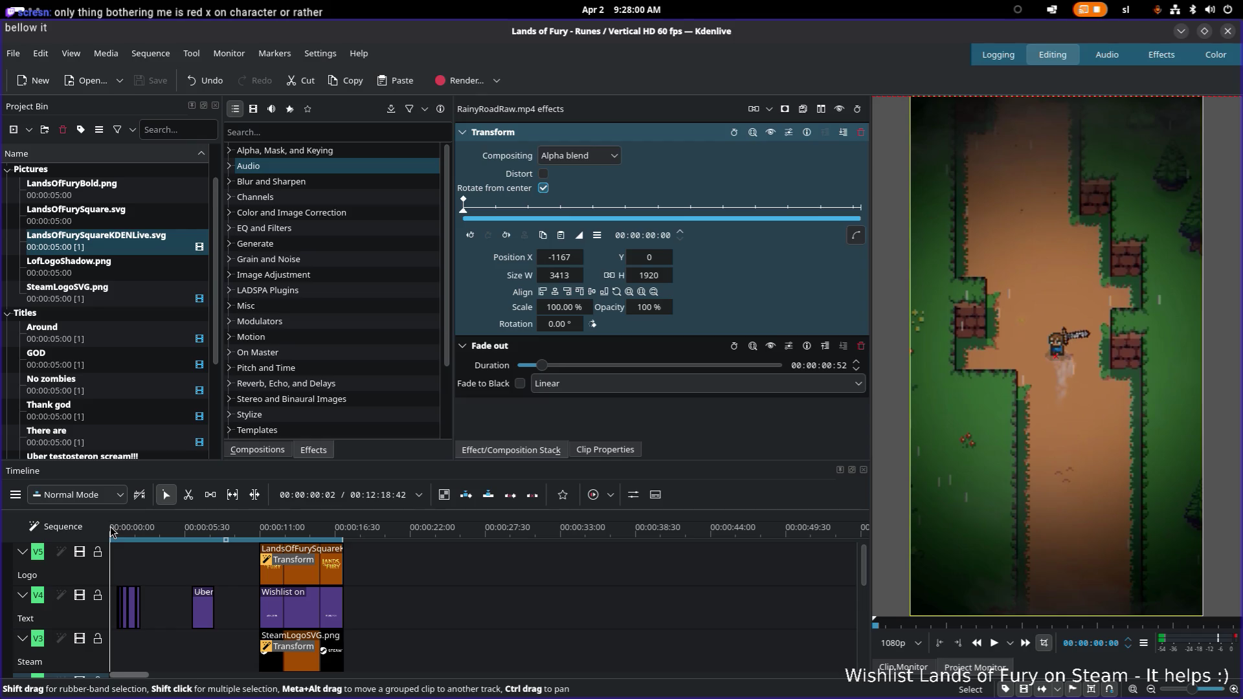
{"action": "mouse_move", "coordinate": [112, 530]}
{"action": "left_mouse_down"}
{"action": "mouse_move", "coordinate": [127, 533]}
{"action": "mouse_move", "coordinate": [112, 531]}
{"action": "left_mouse_up"}
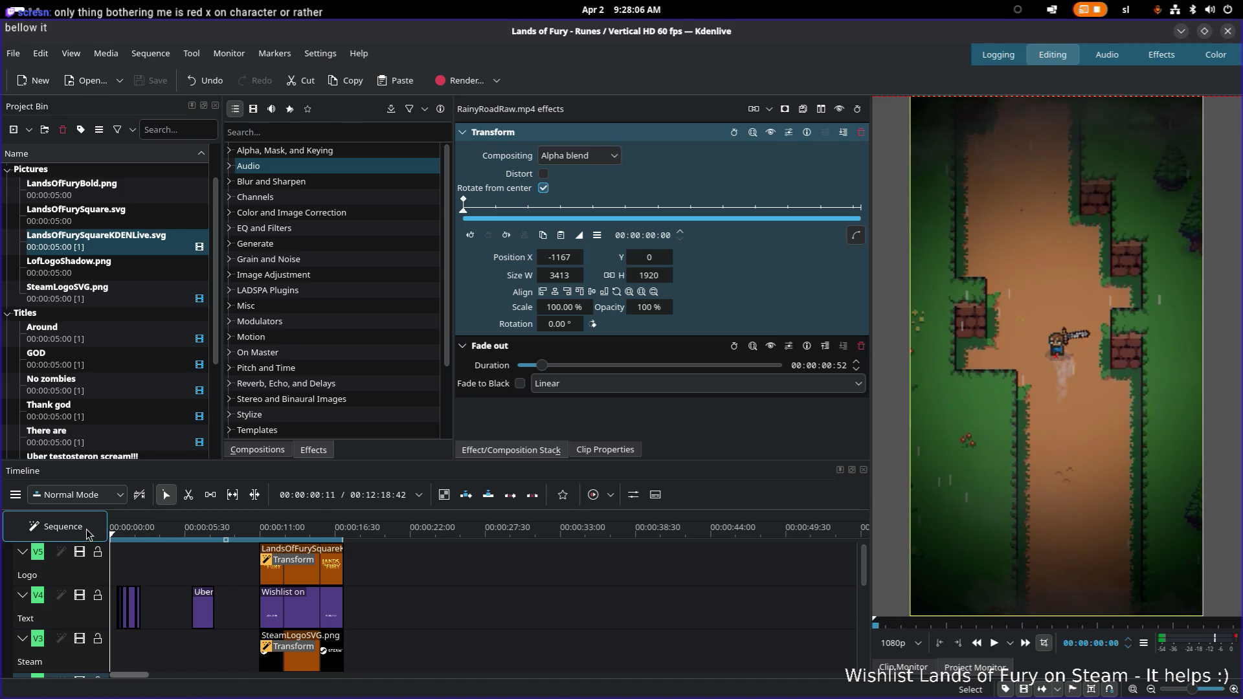
{"action": "left_click", "coordinate": [113, 533]}
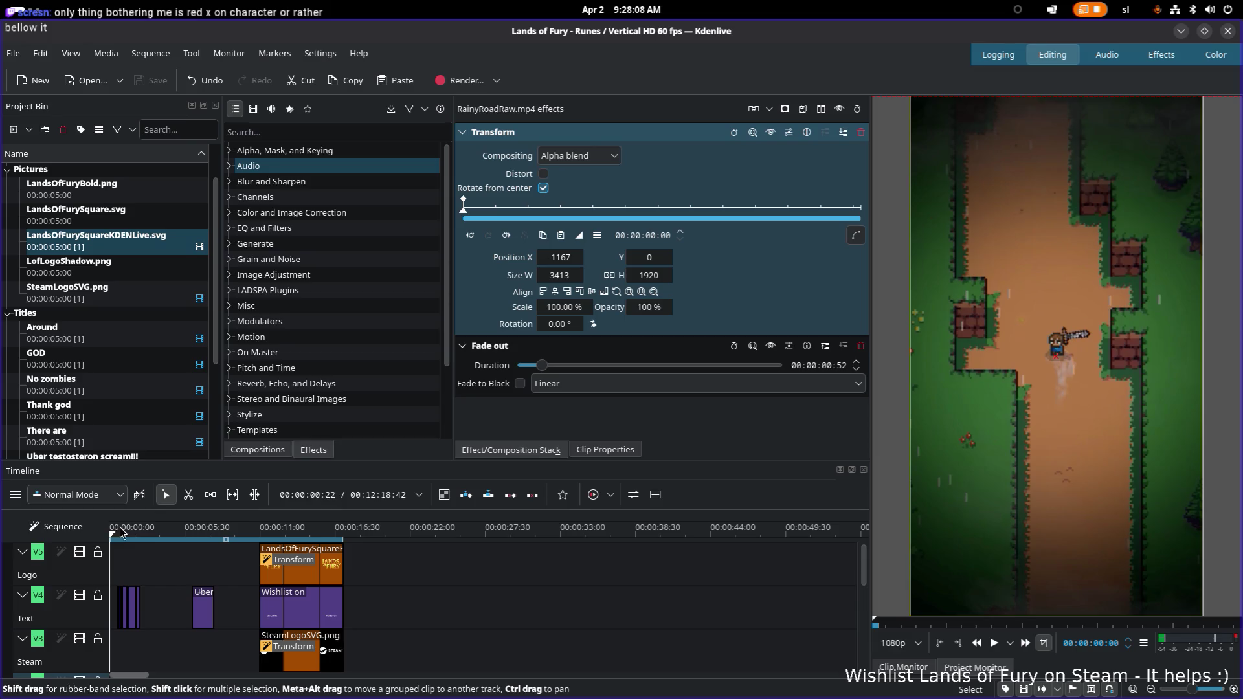
{"action": "left_click_drag", "start_coordinate": [128, 532], "coordinate": [113, 533]}
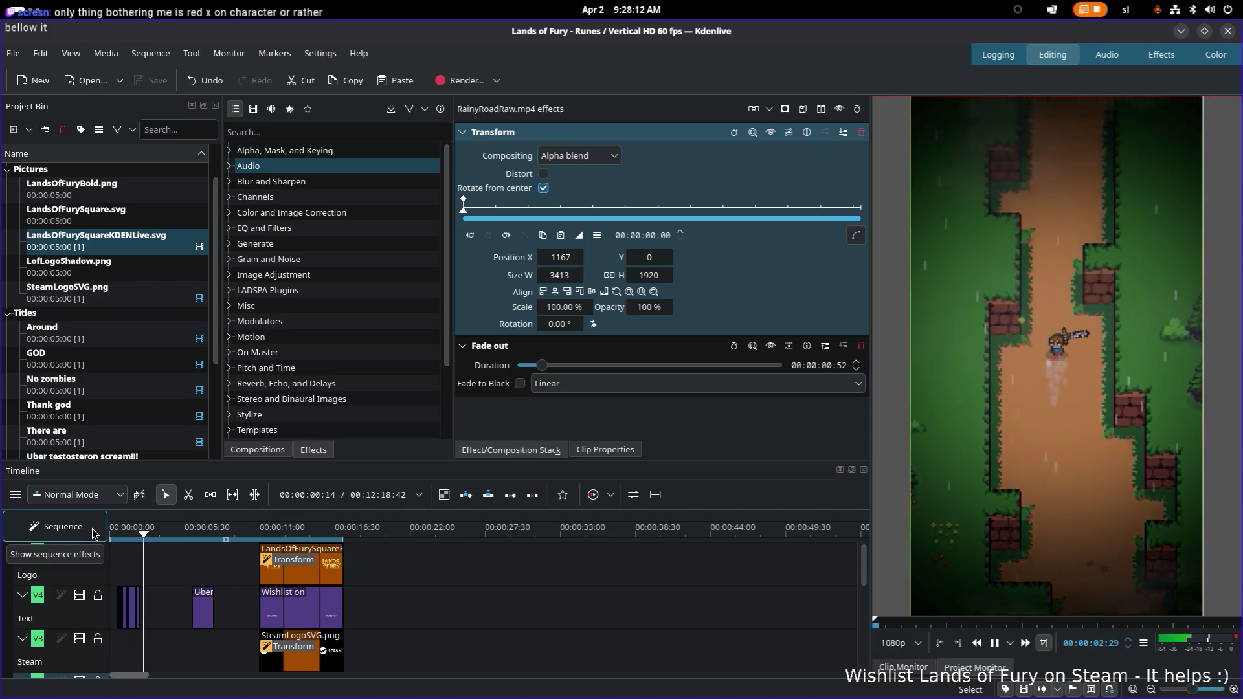
{"action": "key", "text": "Home"}
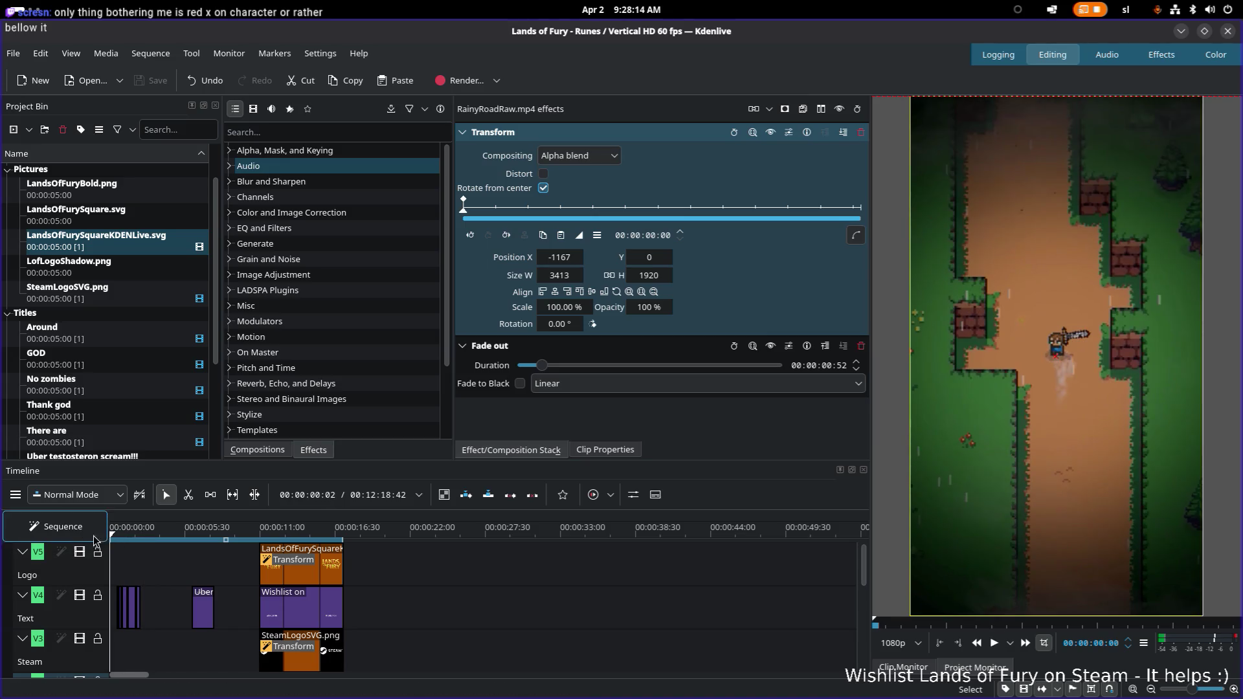
{"action": "scroll", "coordinate": [161, 614], "scroll_direction": "up", "scroll_amount": 2}
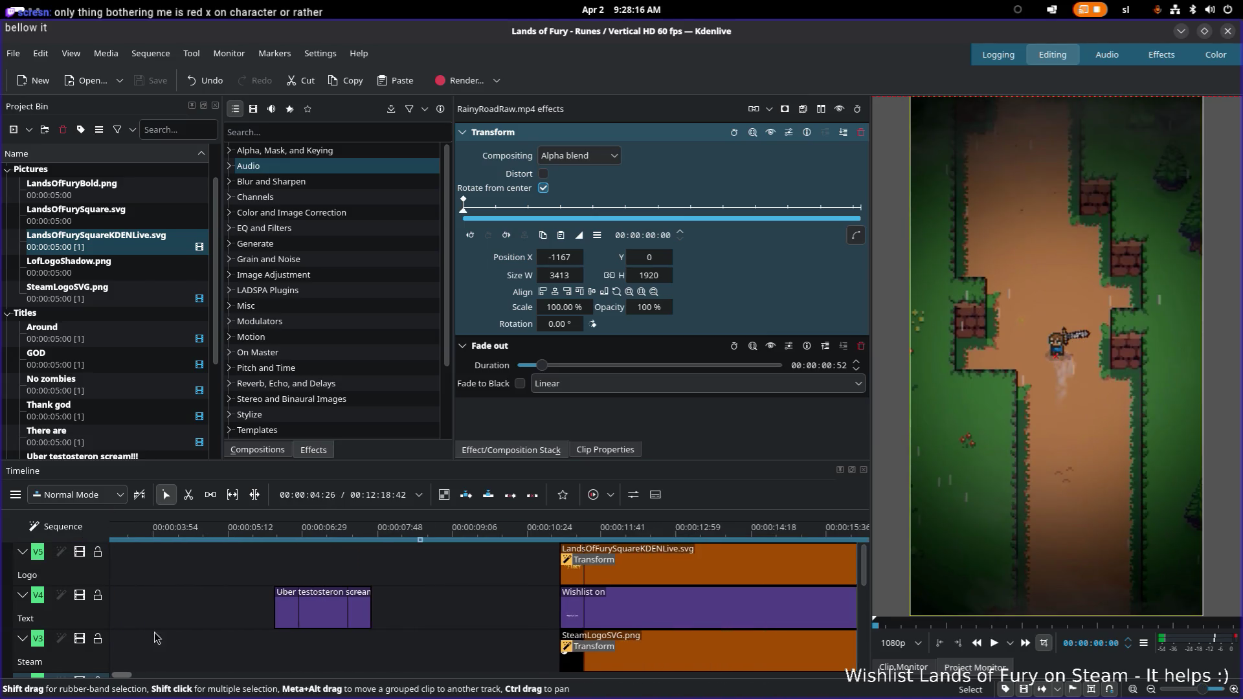
{"action": "scroll", "coordinate": [150, 606], "scroll_direction": "up", "scroll_amount": 2}
{"action": "scroll", "coordinate": [136, 600], "scroll_direction": "up", "scroll_amount": 1}
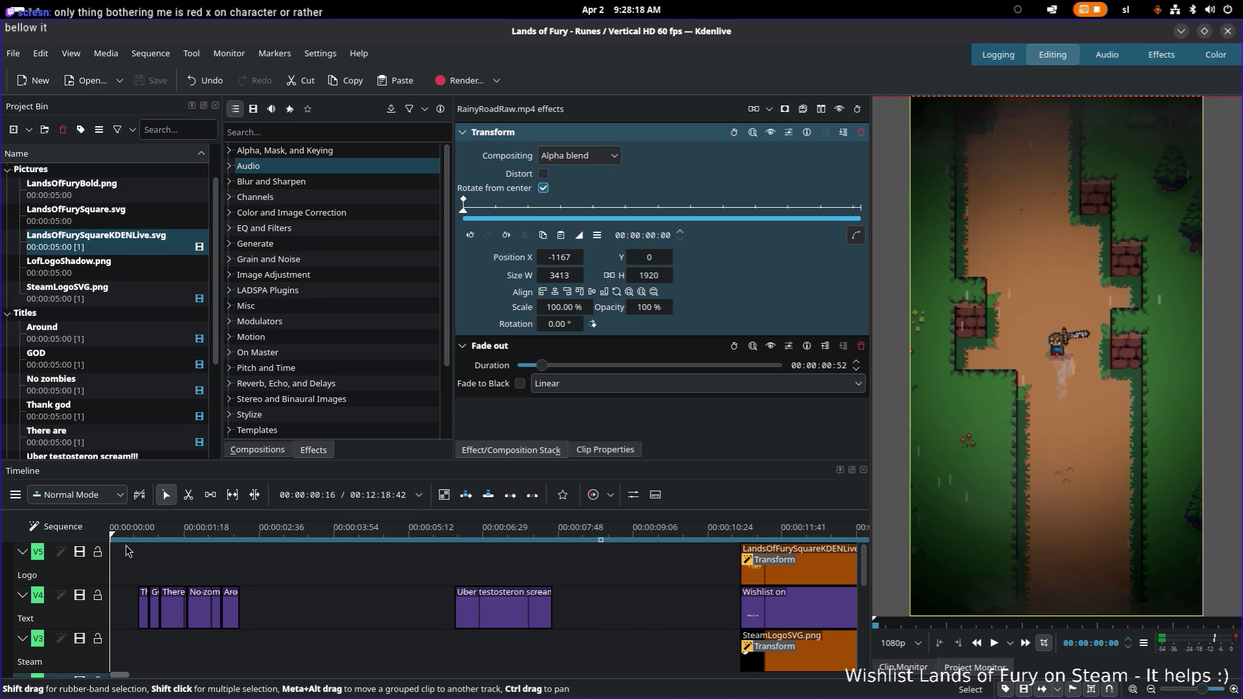
Bring up the render settings with the YouTube Shorts preset and rename the output from Runes to Zombies
{"action": "left_click", "coordinate": [145, 610]}
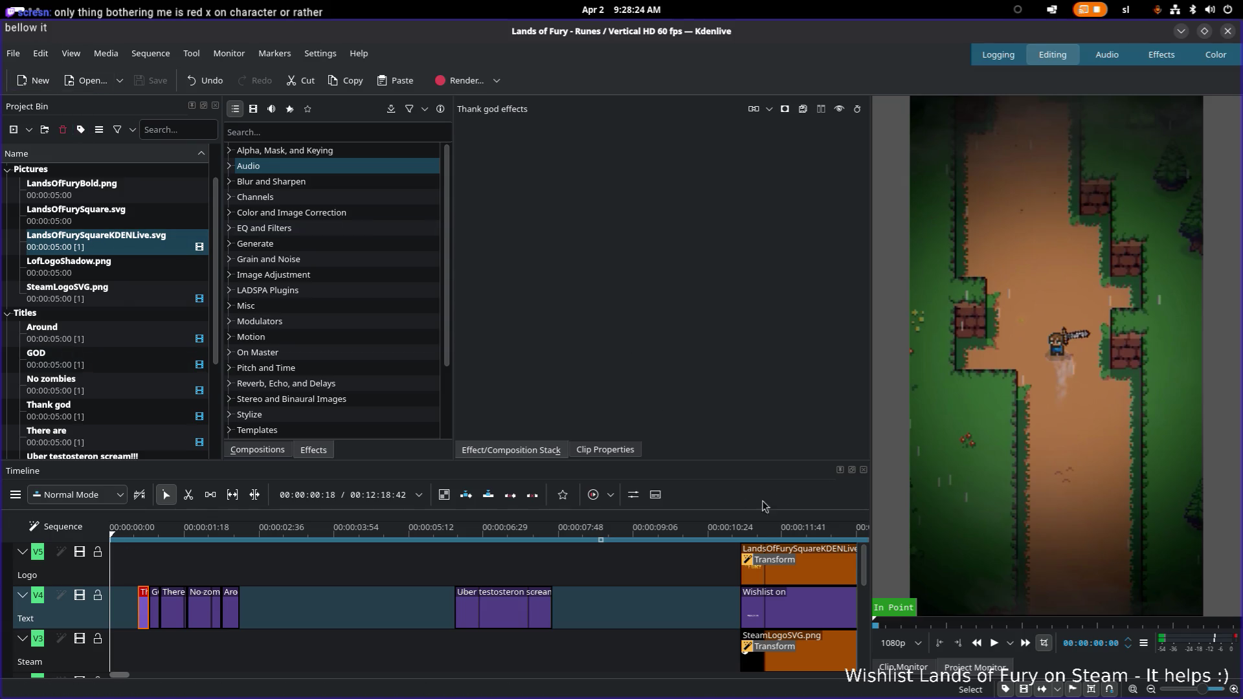
{"action": "left_click", "coordinate": [468, 86]}
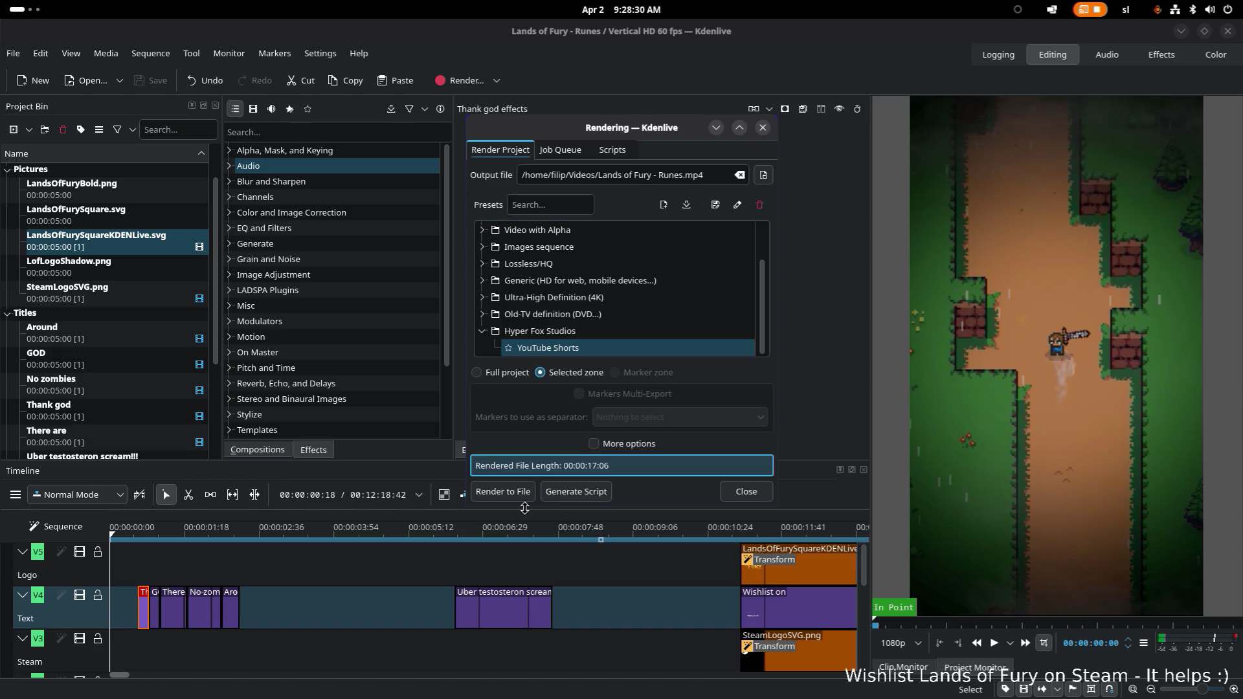
{"action": "double_click", "coordinate": [675, 176]}
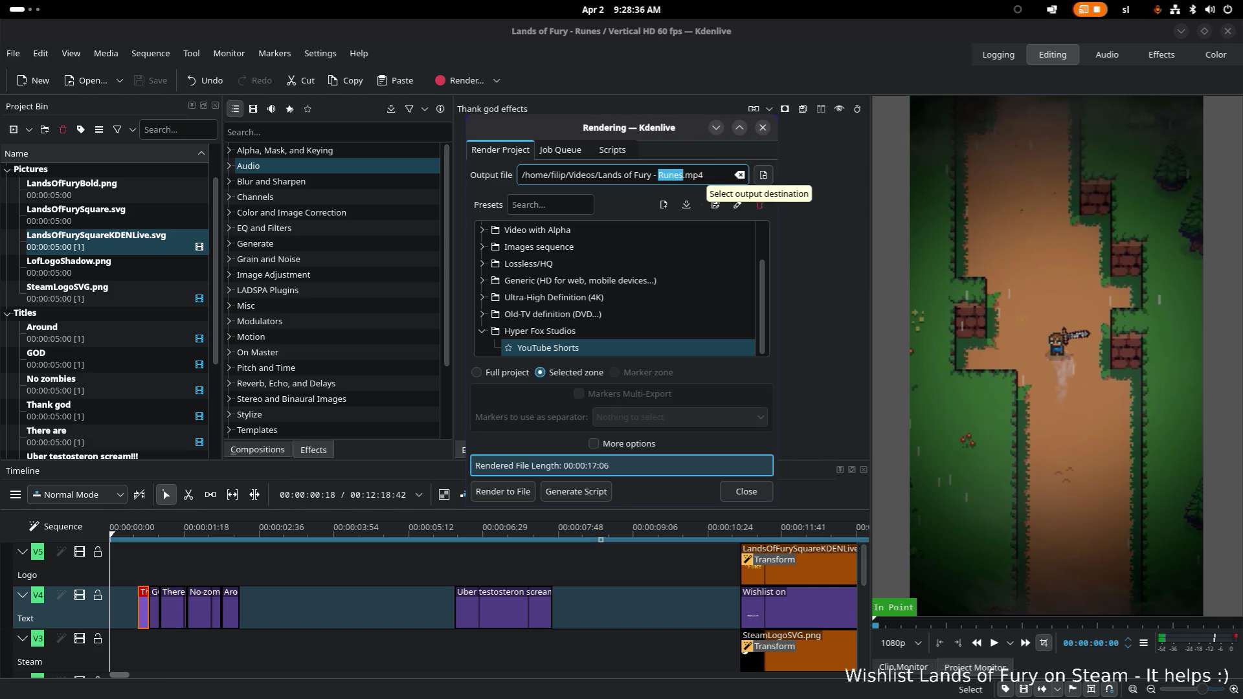
{"action": "type", "text": "Zomb"}
{"action": "type", "text": "ies"}
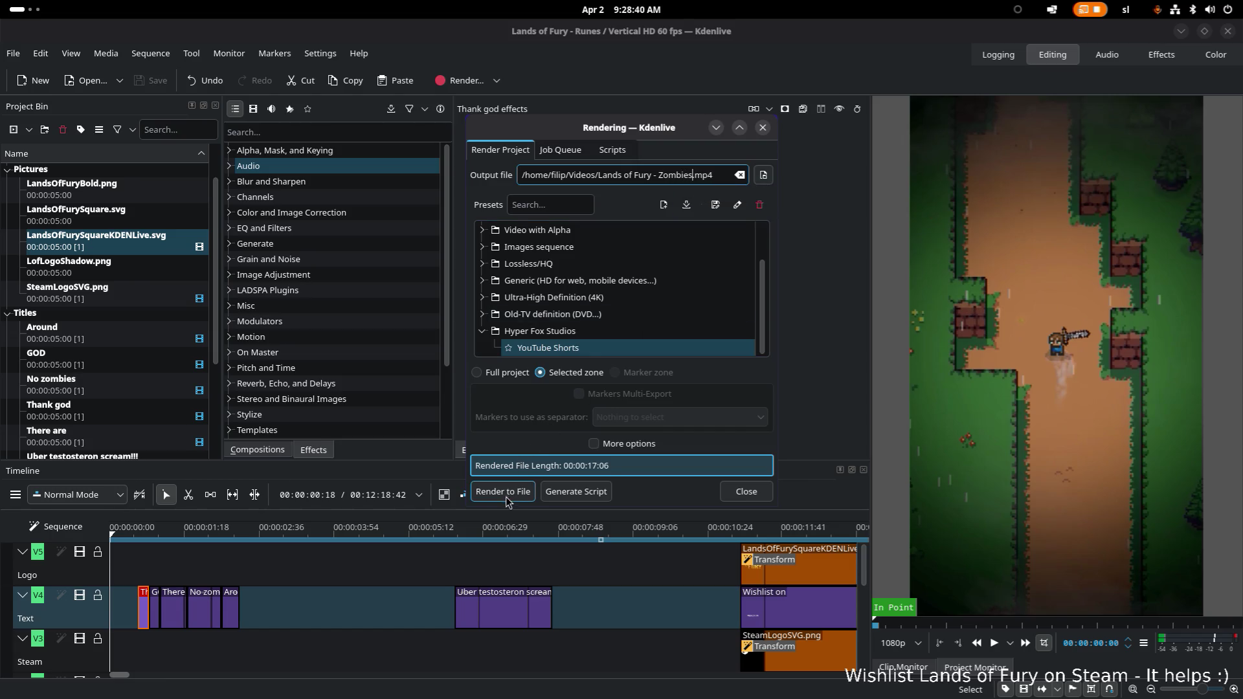
Render the zone to Lands of Fury - Zombies.mp4 and confirm the job finished
{"action": "left_click", "coordinate": [514, 498]}
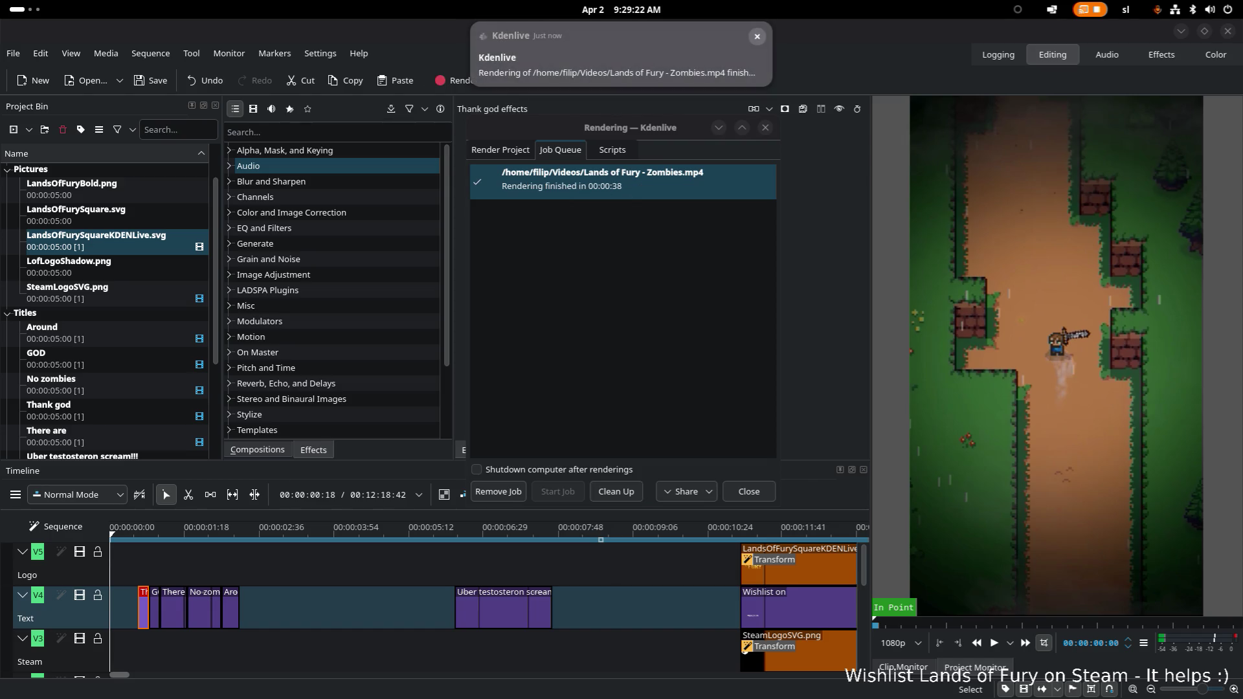
{"action": "left_click", "coordinate": [567, 69]}
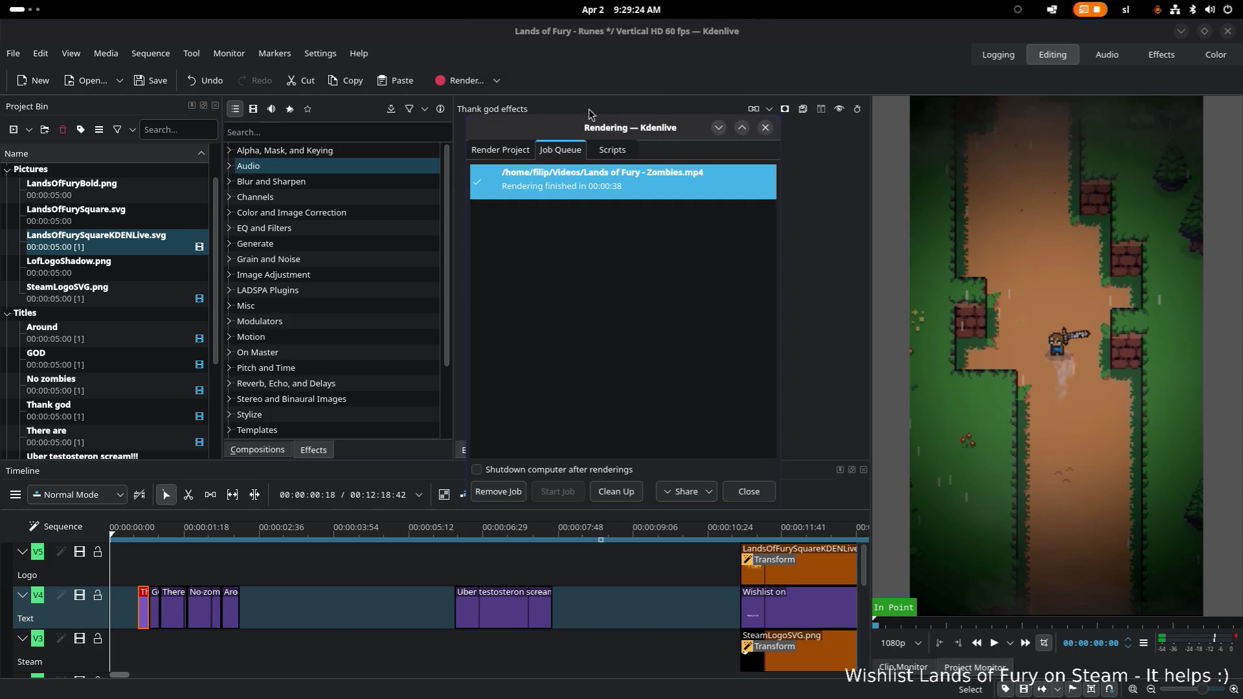